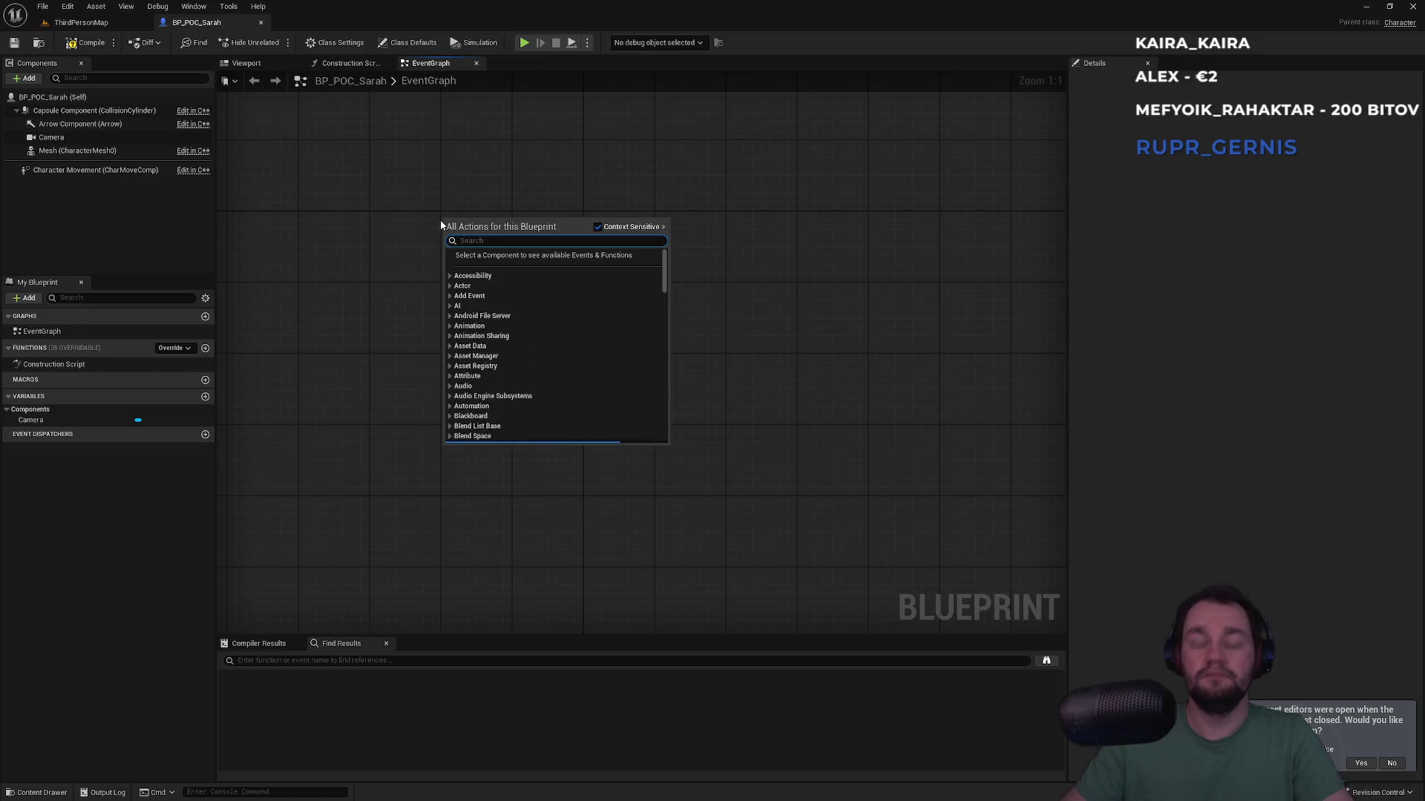
Step: Select the Add Input Mapping nodes in BP_ThirdPersonCharacter's event graph
{"action": "key", "text": "Escape"}
{"action": "left_click", "coordinate": [82, 22]}
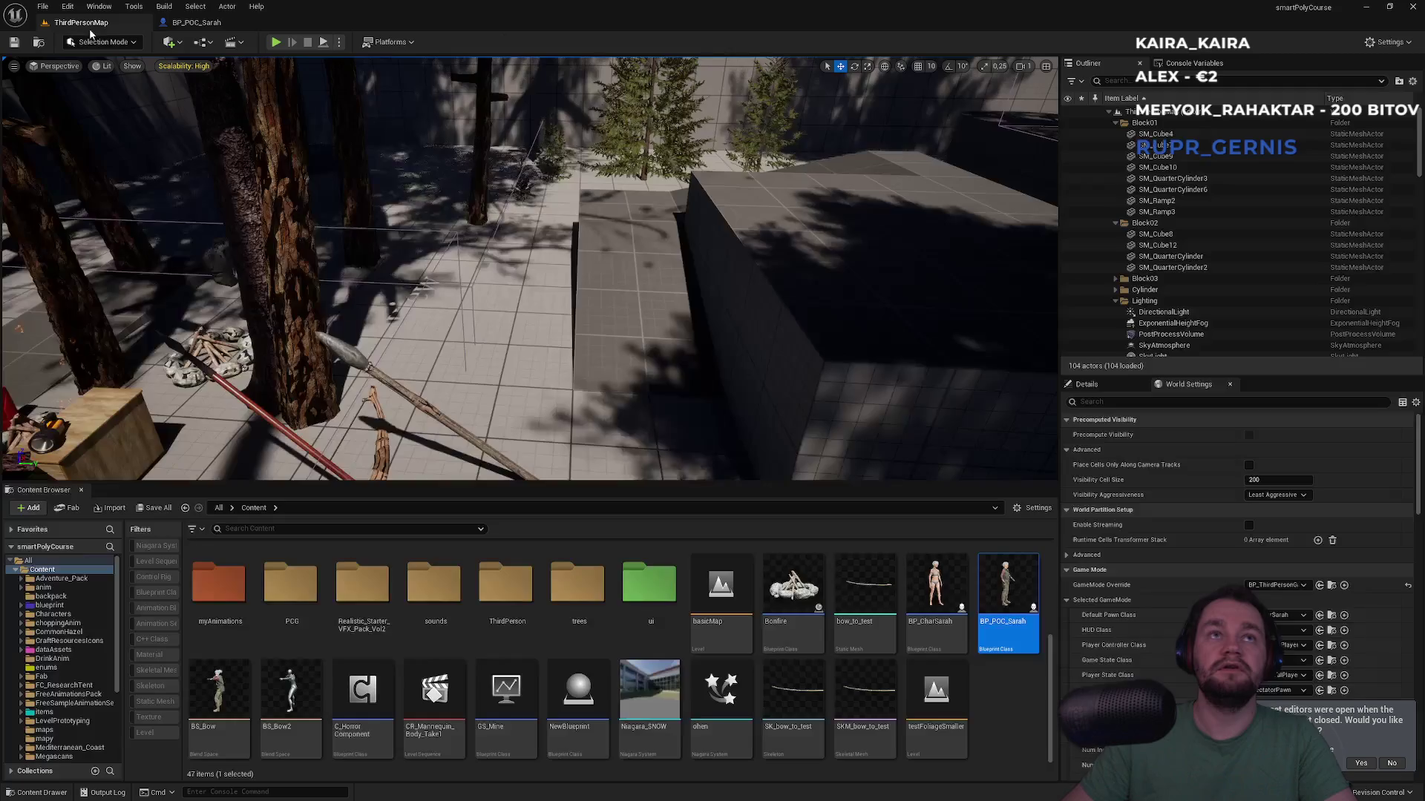
{"action": "left_click", "coordinate": [936, 594]}
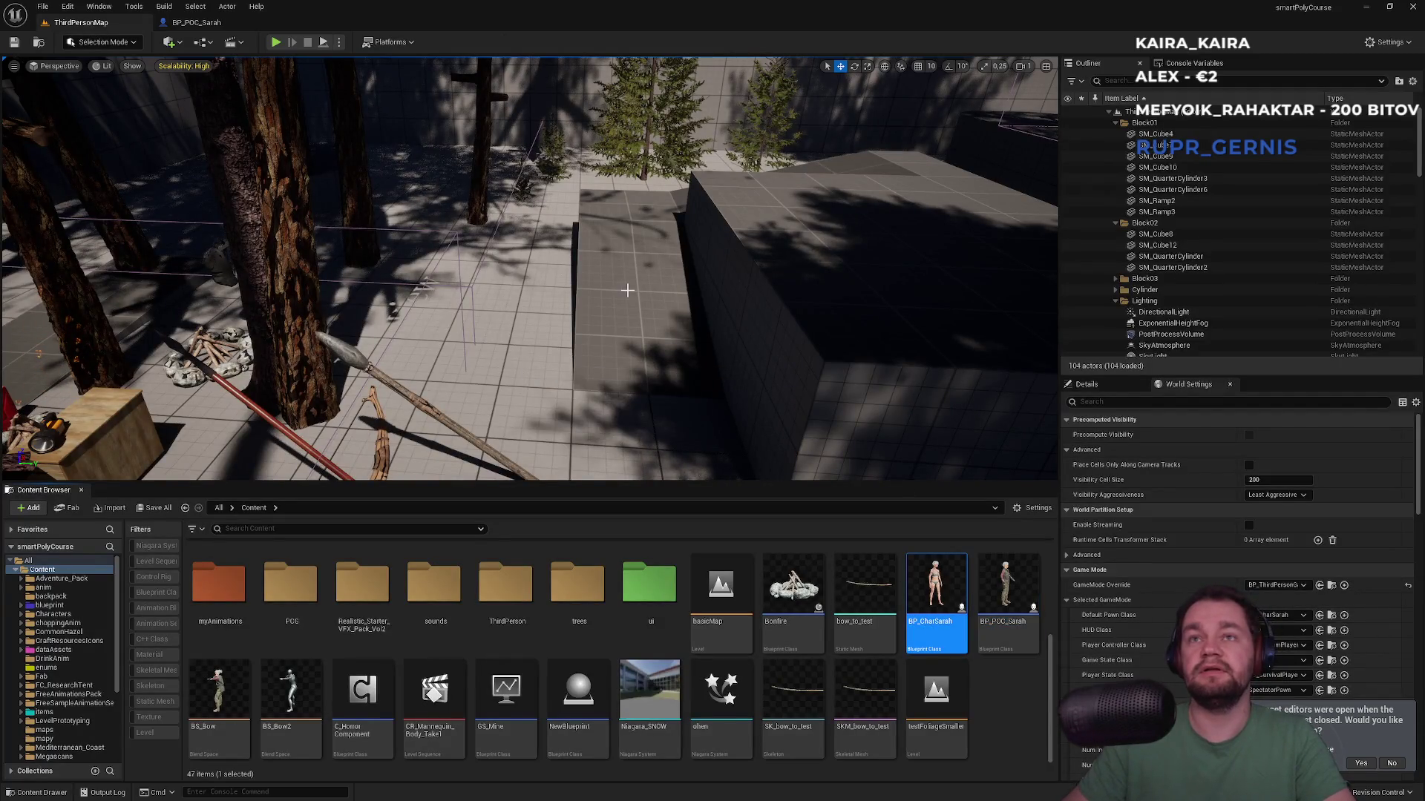
{"action": "scroll", "coordinate": [645, 567], "scroll_direction": "down", "scroll_amount": 5}
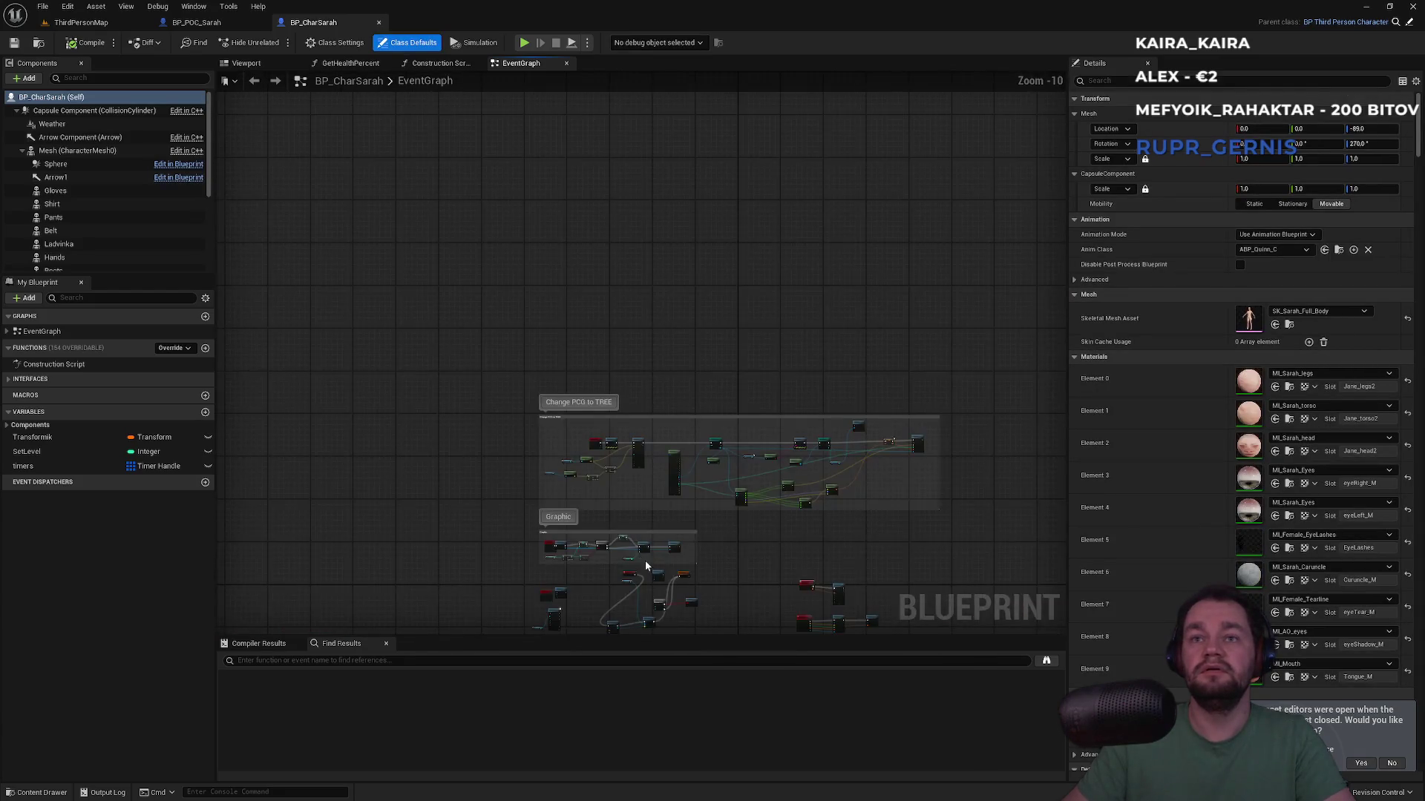
{"action": "left_click_drag", "start_coordinate": [646, 566], "coordinate": [598, 394]}
{"action": "scroll", "coordinate": [646, 321], "scroll_direction": "up", "scroll_amount": 1}
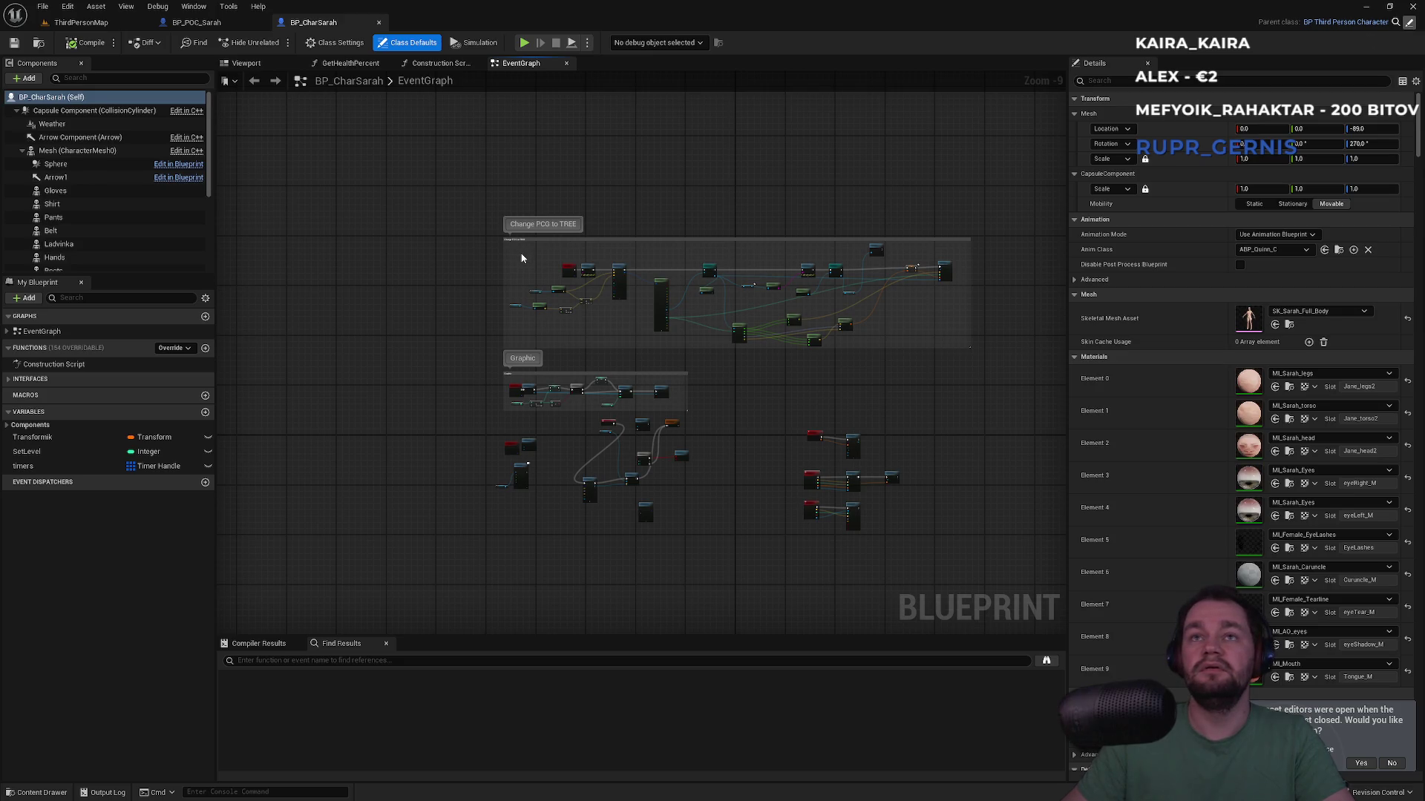
{"action": "double_click", "coordinate": [572, 239]}
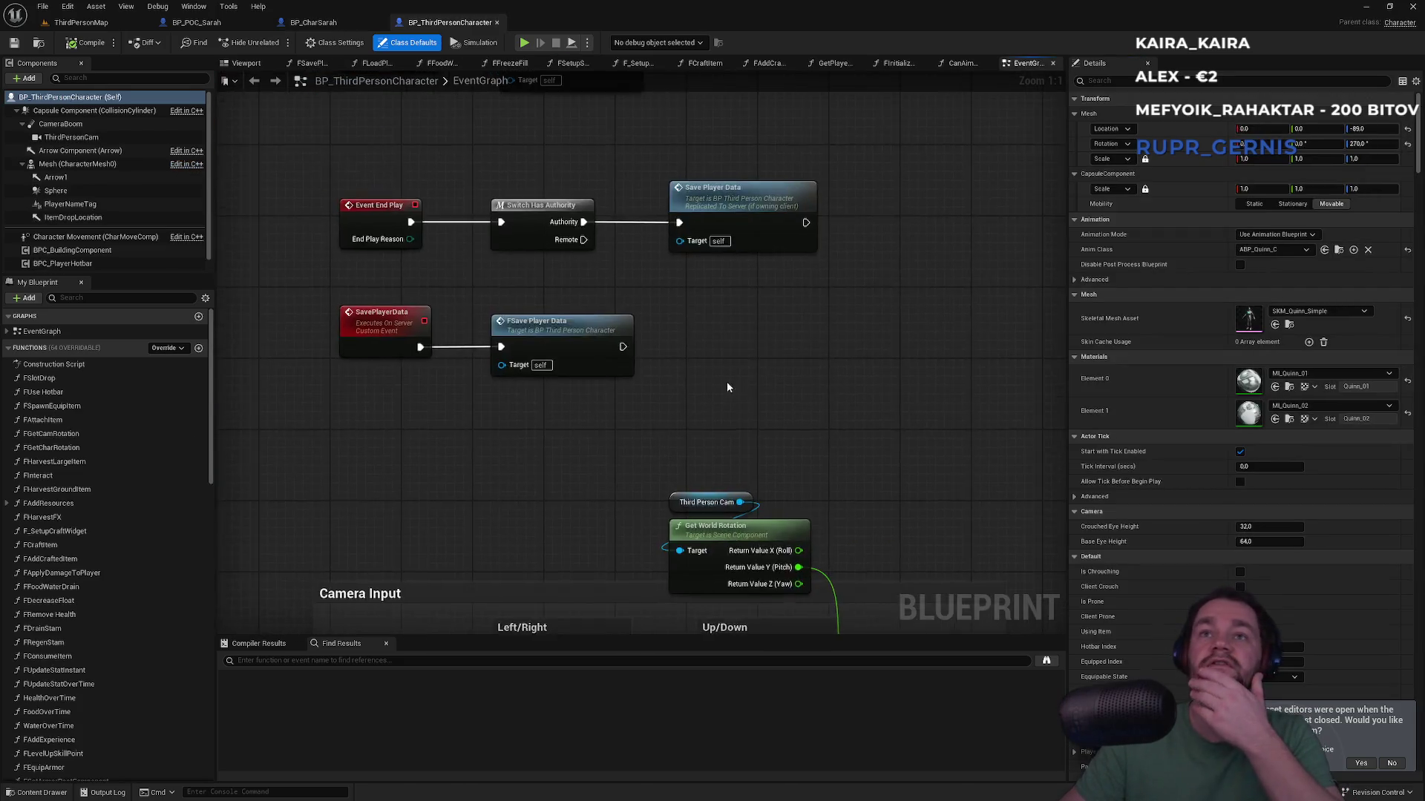
{"action": "scroll", "coordinate": [724, 311], "scroll_direction": "down", "scroll_amount": 3}
{"action": "scroll", "coordinate": [725, 311], "scroll_direction": "up", "scroll_amount": 2}
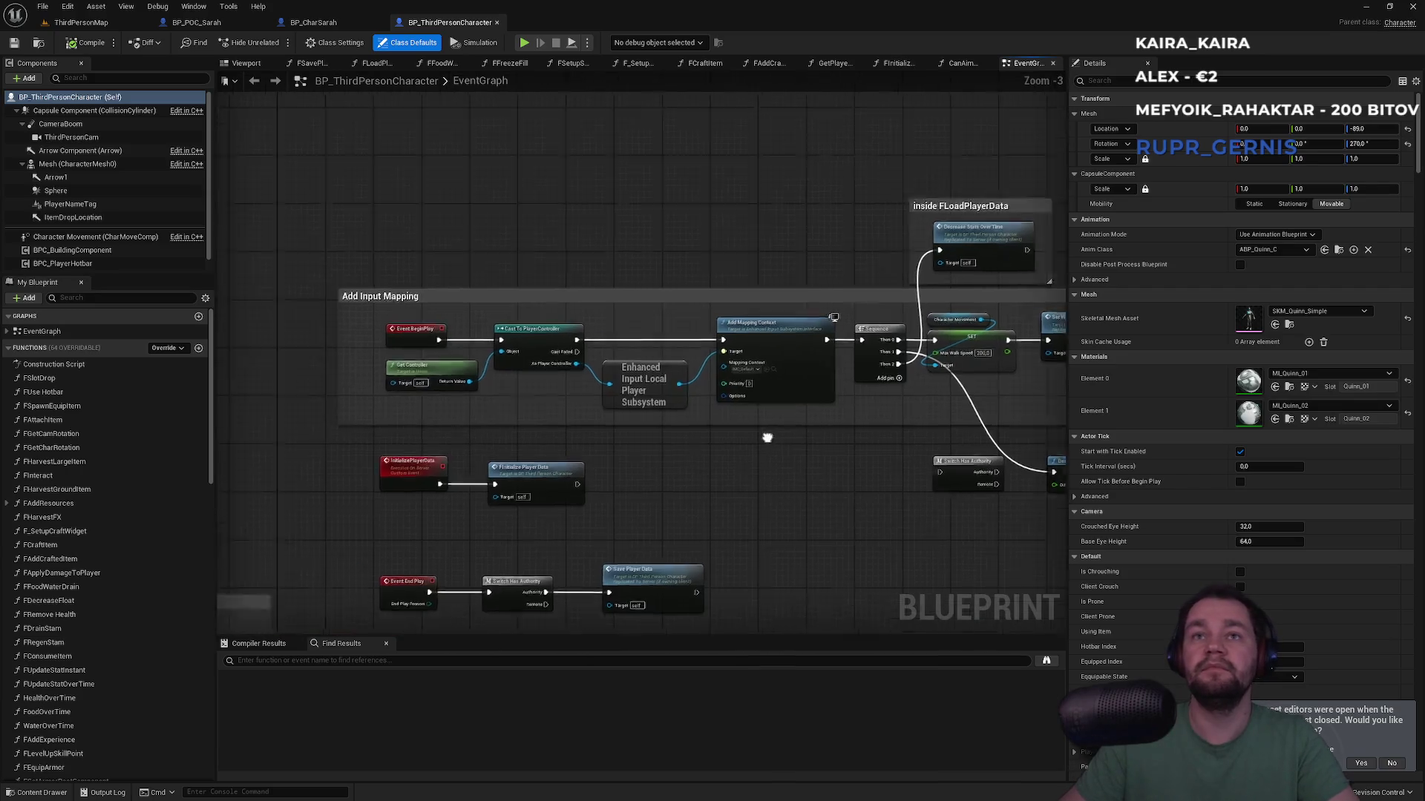
{"action": "left_click", "coordinate": [693, 393]}
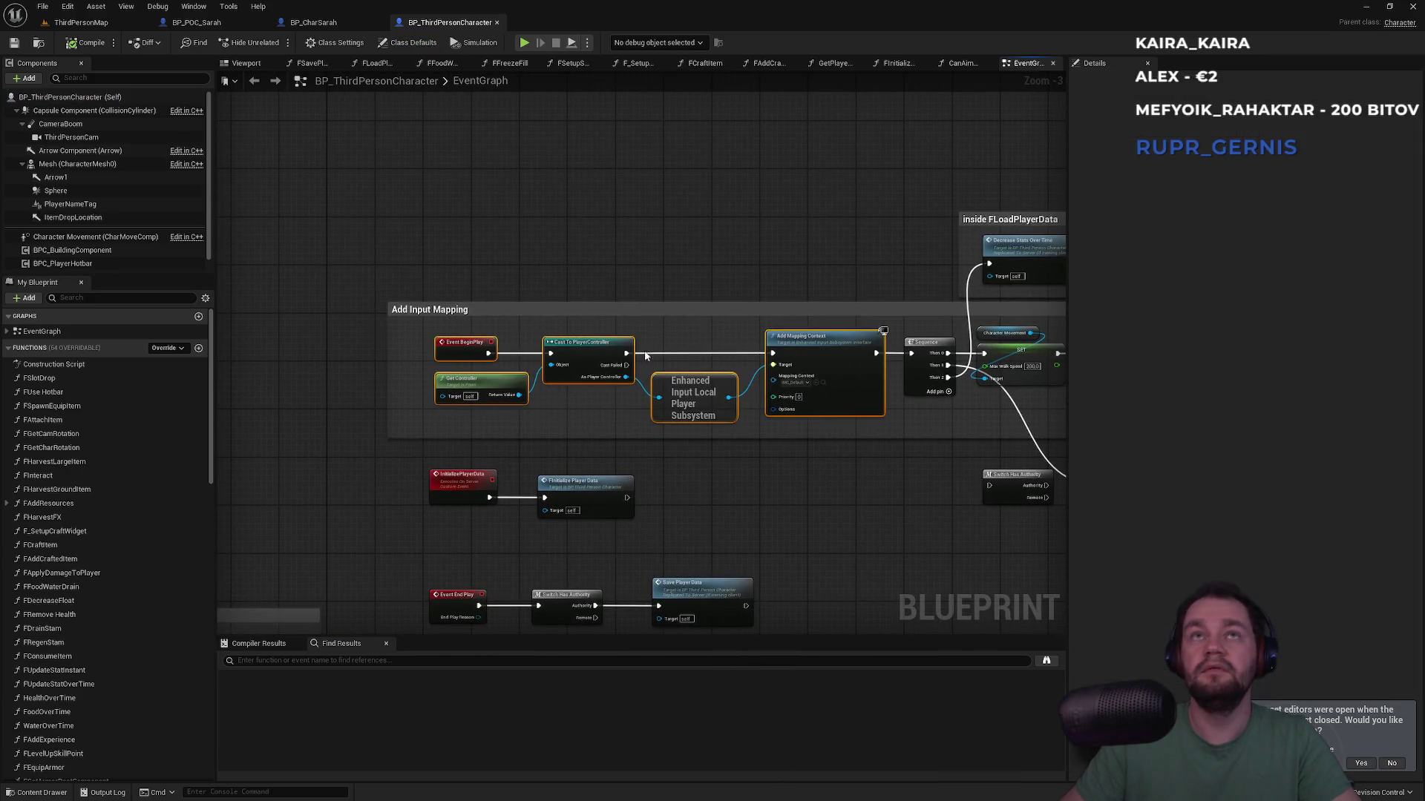
Step: Paste the input mapping nodes into BP_POC_Sarah's EventGraph and locate IMC_Default
{"action": "left_click", "coordinate": [316, 23]}
{"action": "left_click", "coordinate": [196, 22]}
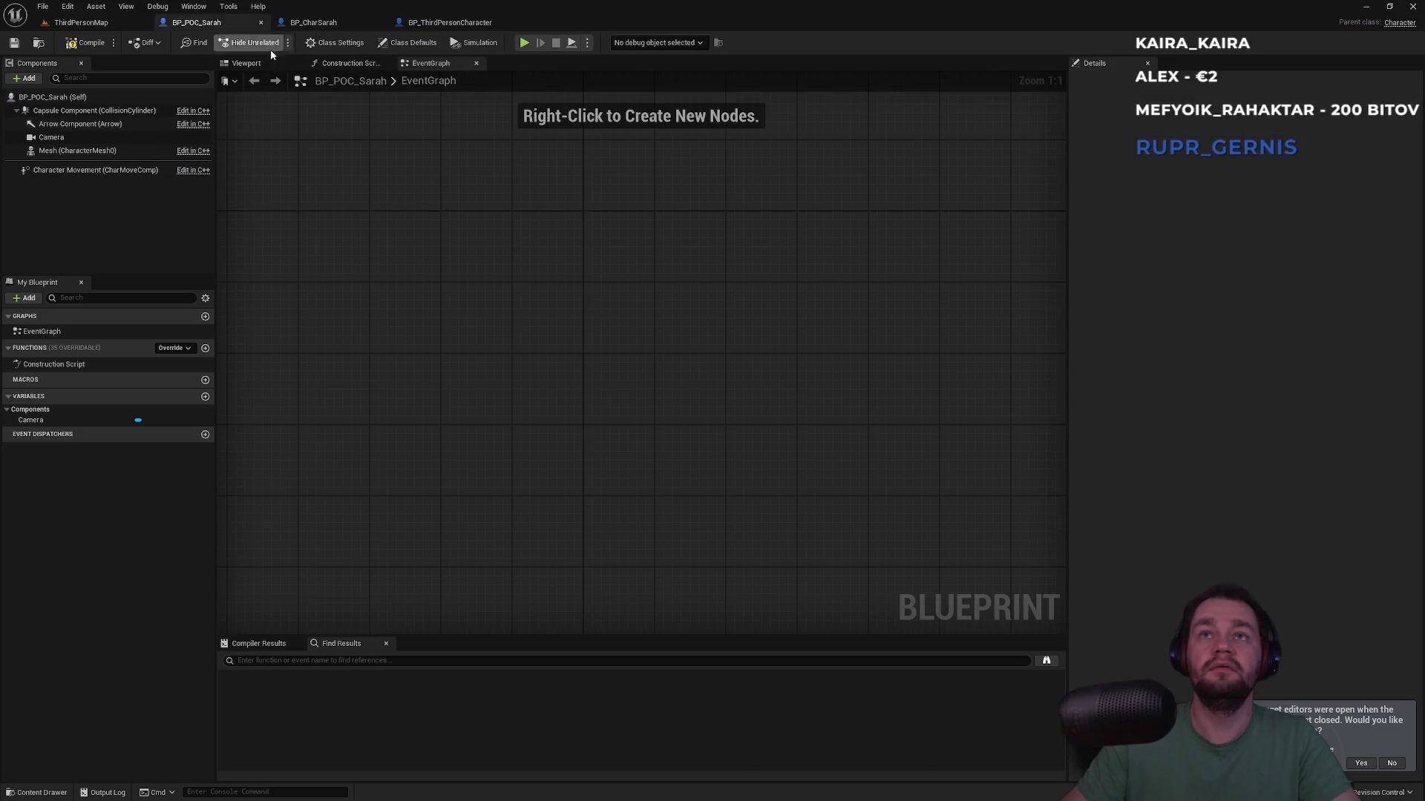
{"action": "key", "text": "ctrl+v"}
{"action": "left_click", "coordinate": [513, 168]}
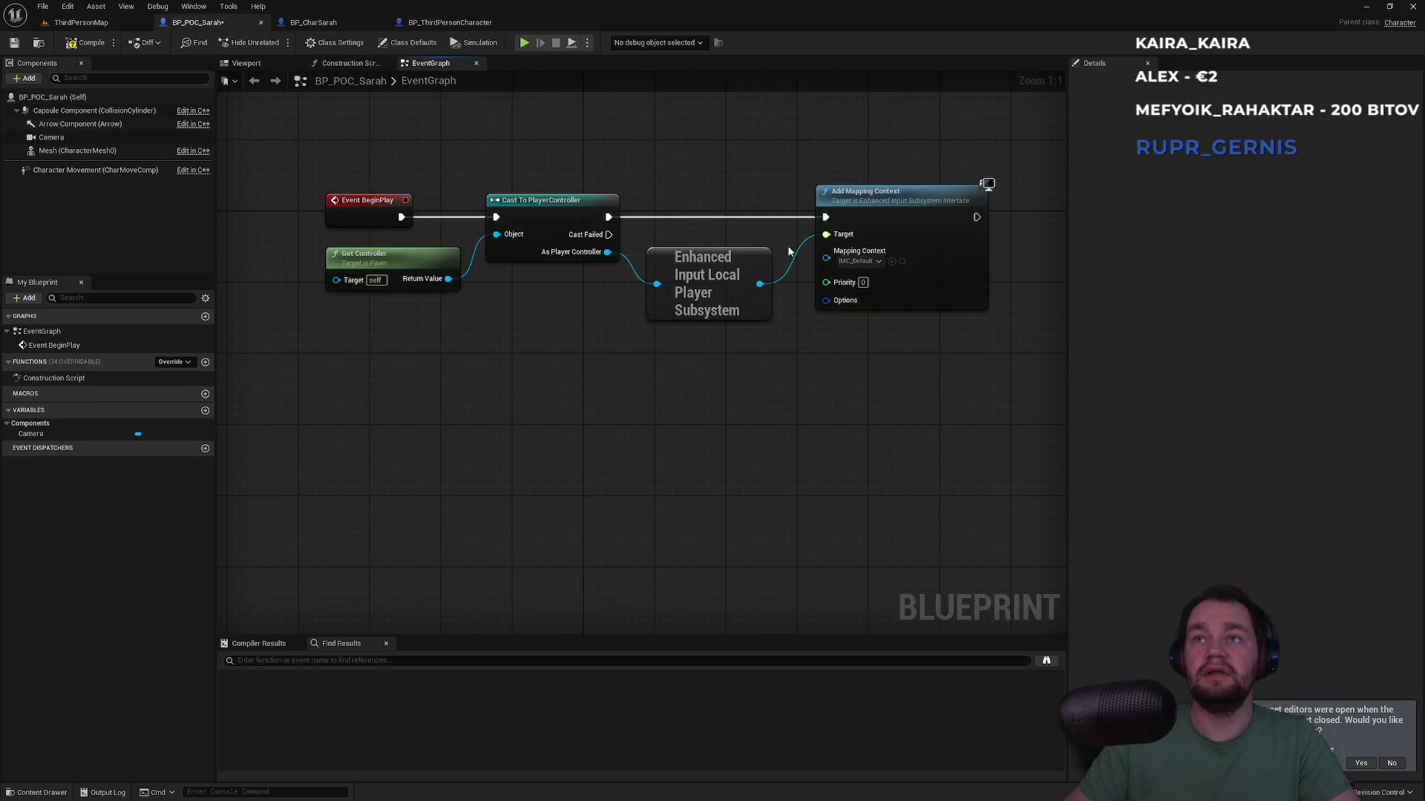
{"action": "left_click", "coordinate": [902, 262]}
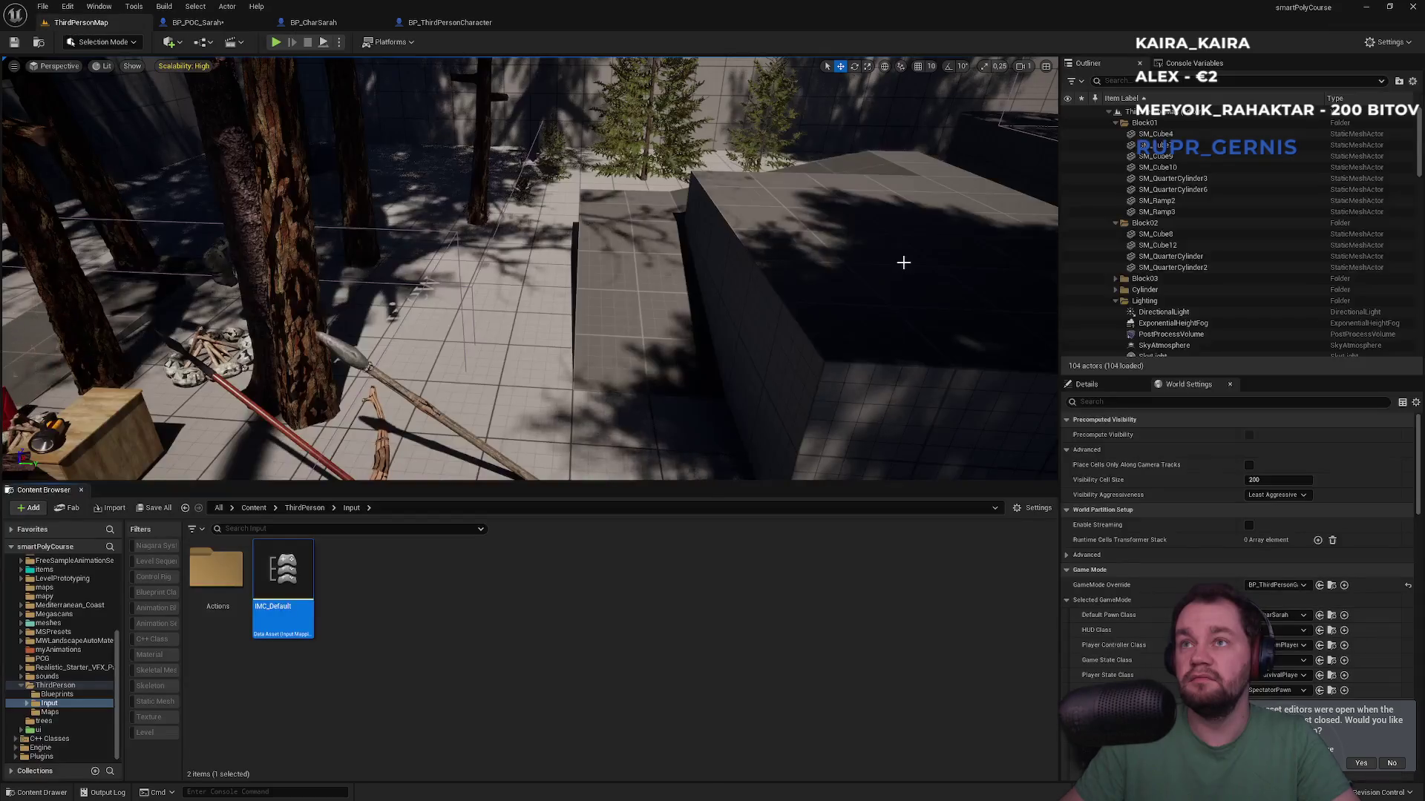
{"action": "double_click", "coordinate": [280, 596]}
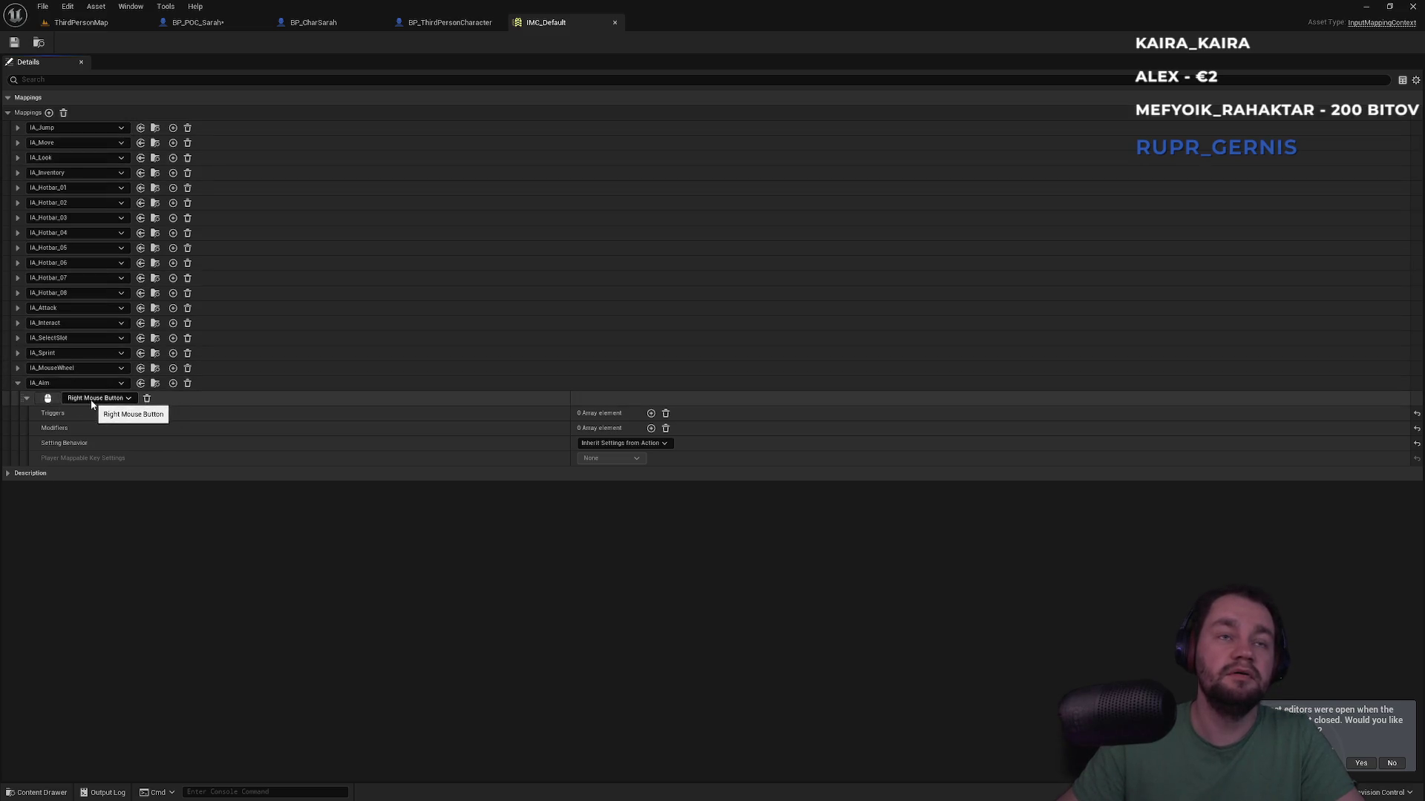
{"action": "left_click", "coordinate": [17, 158]}
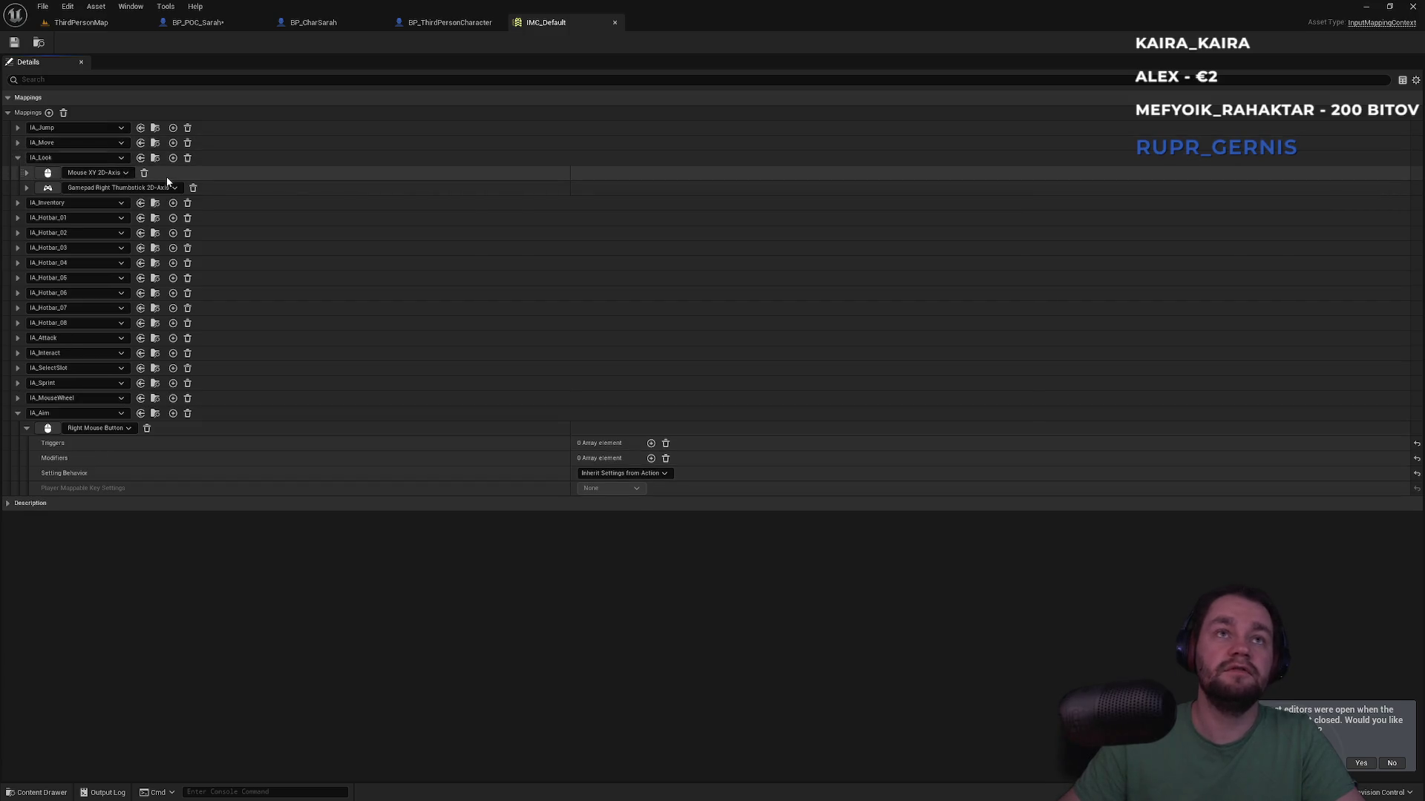
{"action": "left_click", "coordinate": [26, 174]}
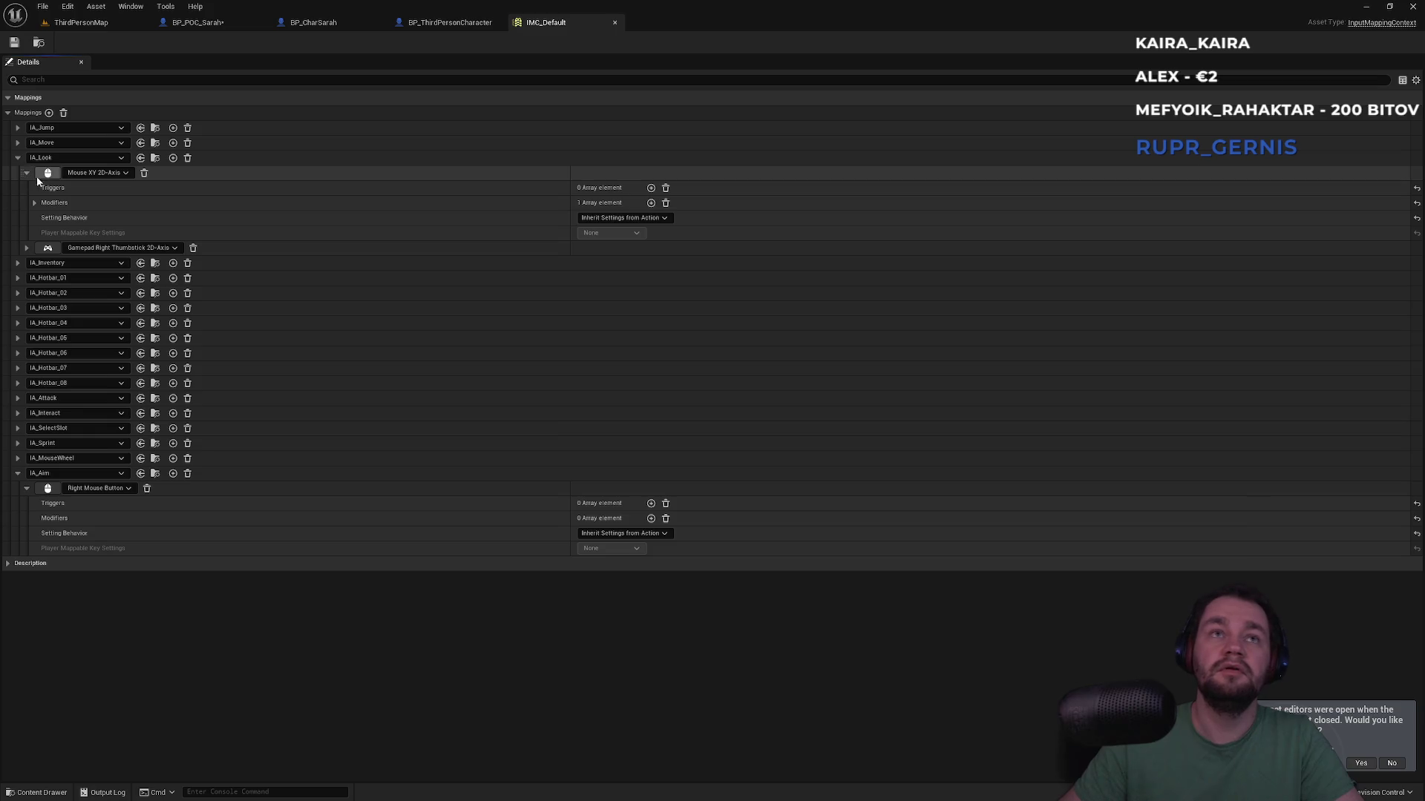
{"action": "left_click", "coordinate": [35, 203]}
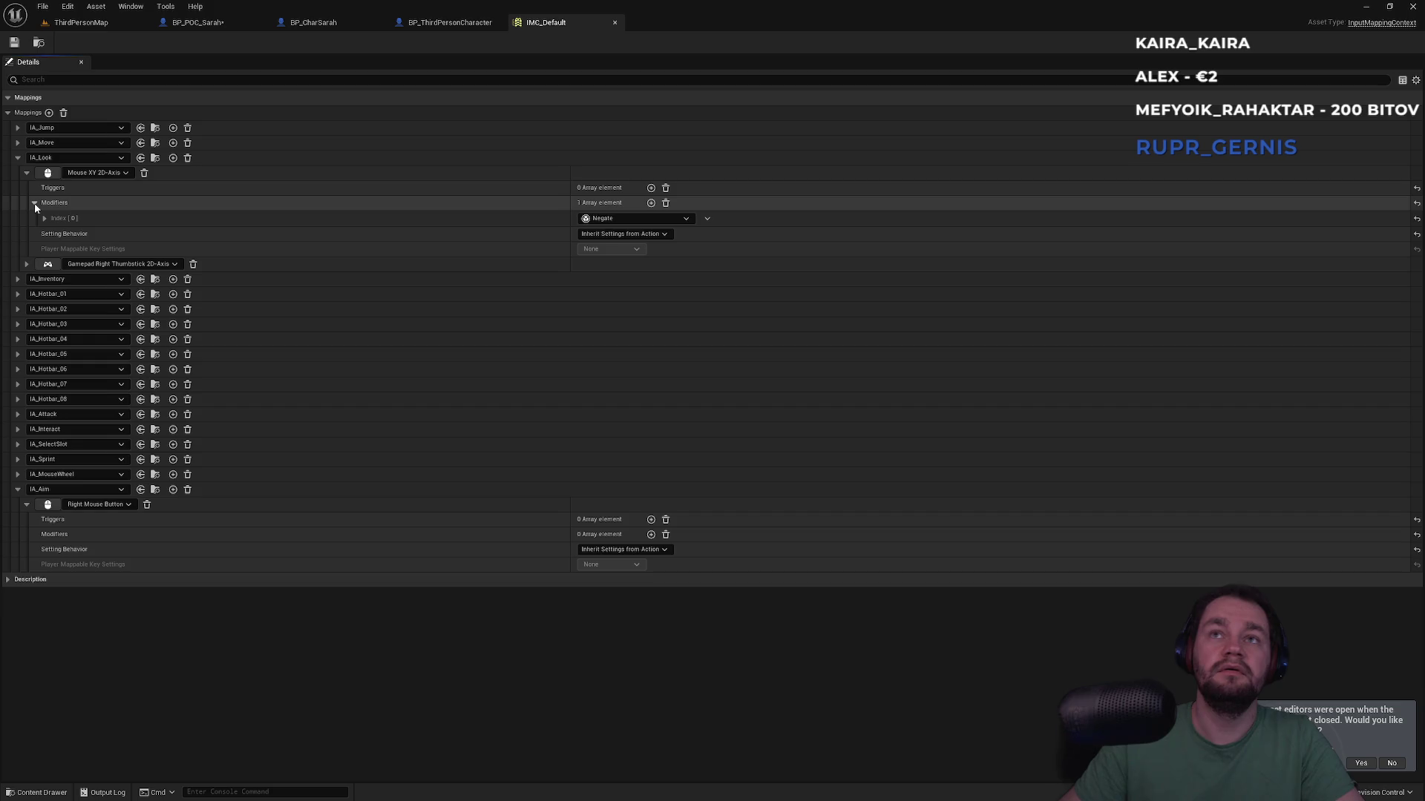
{"action": "left_click", "coordinate": [34, 203]}
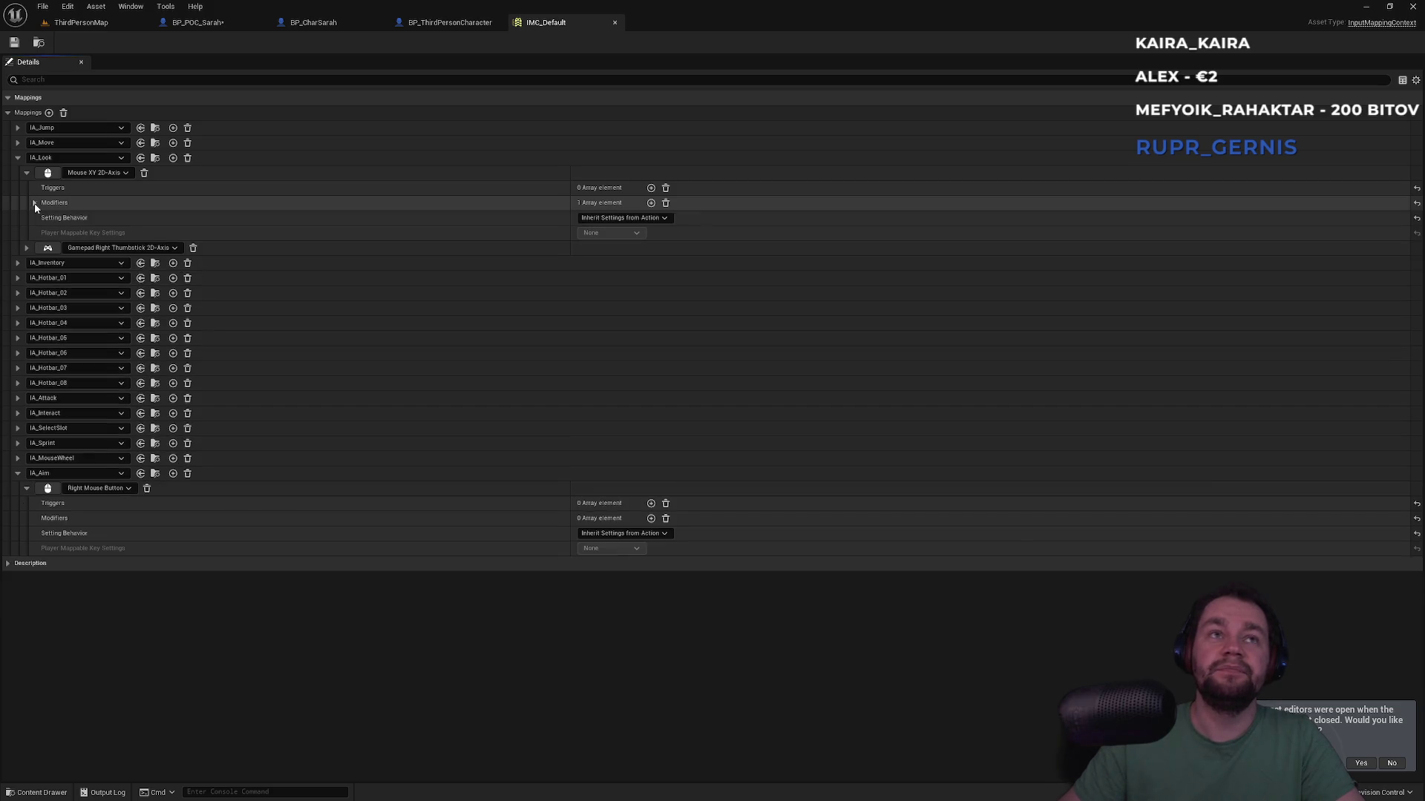
{"action": "left_click", "coordinate": [34, 204]}
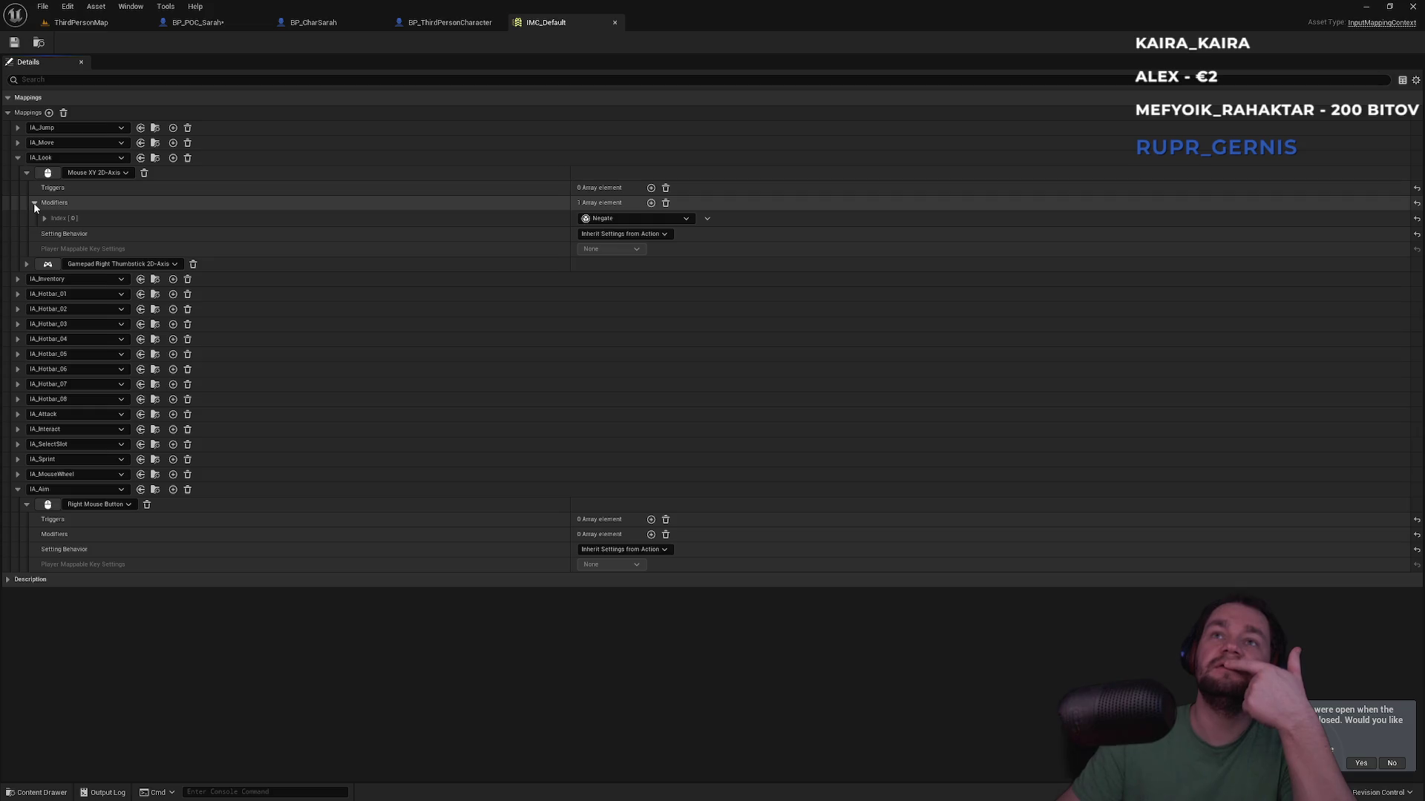
{"action": "left_click", "coordinate": [34, 204]}
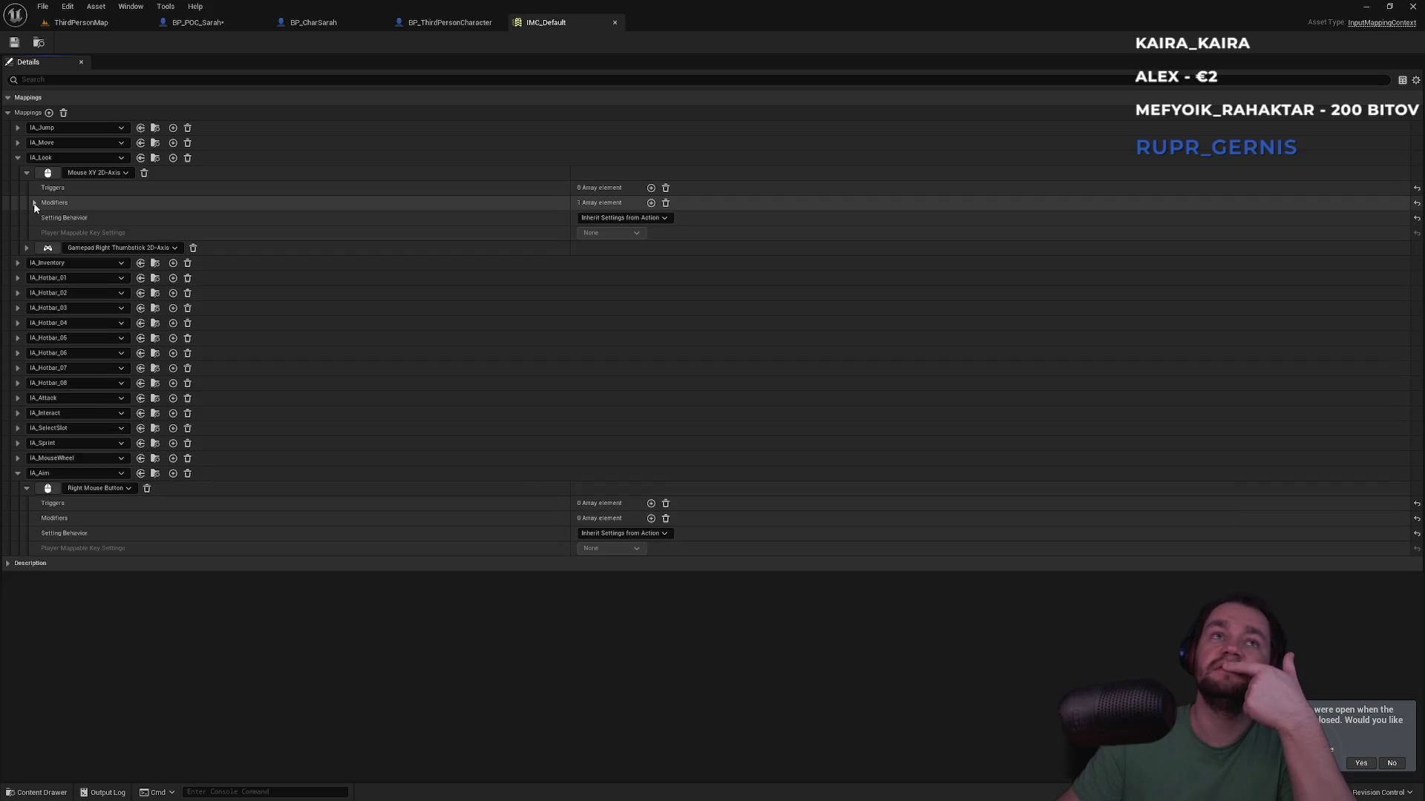
{"action": "left_click", "coordinate": [34, 204]}
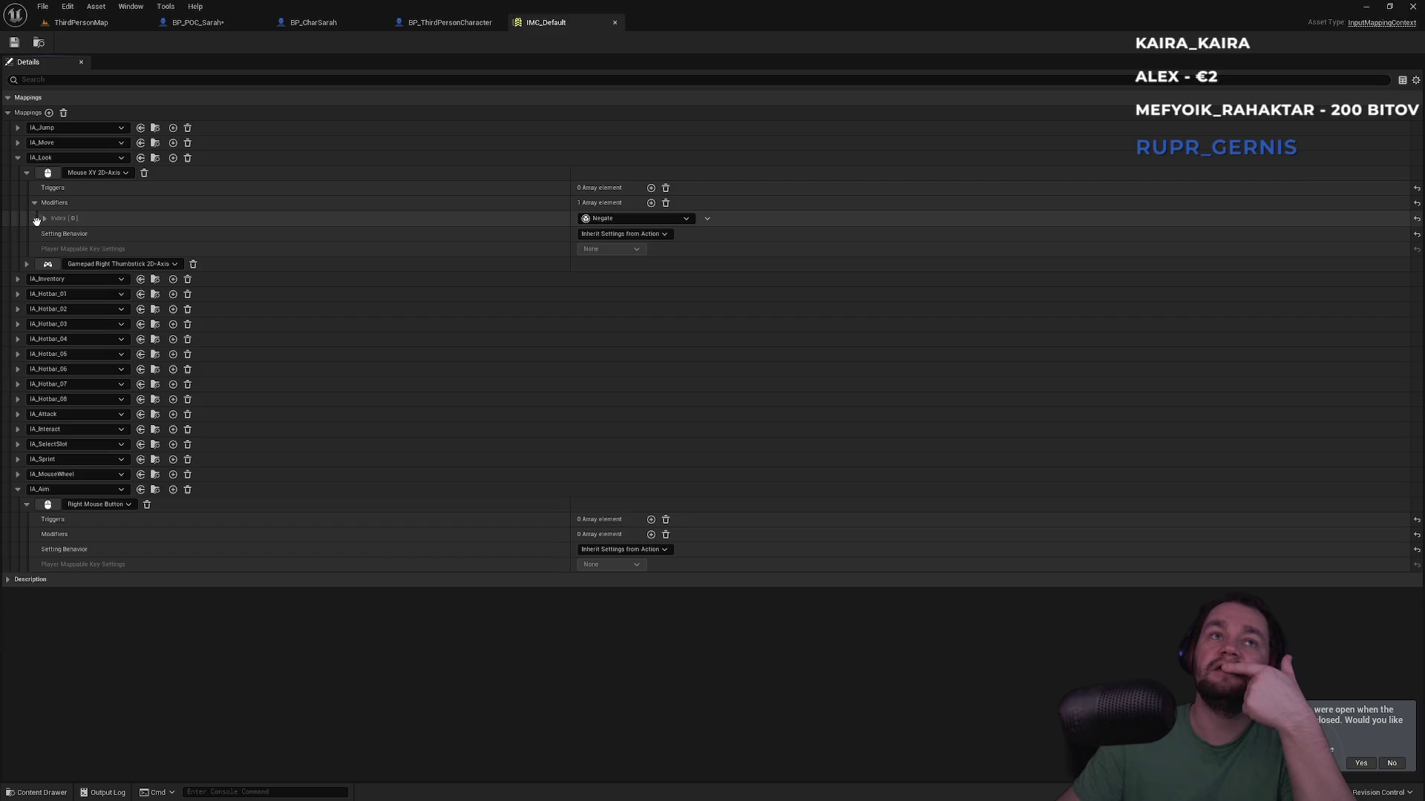
{"action": "left_click", "coordinate": [34, 203]}
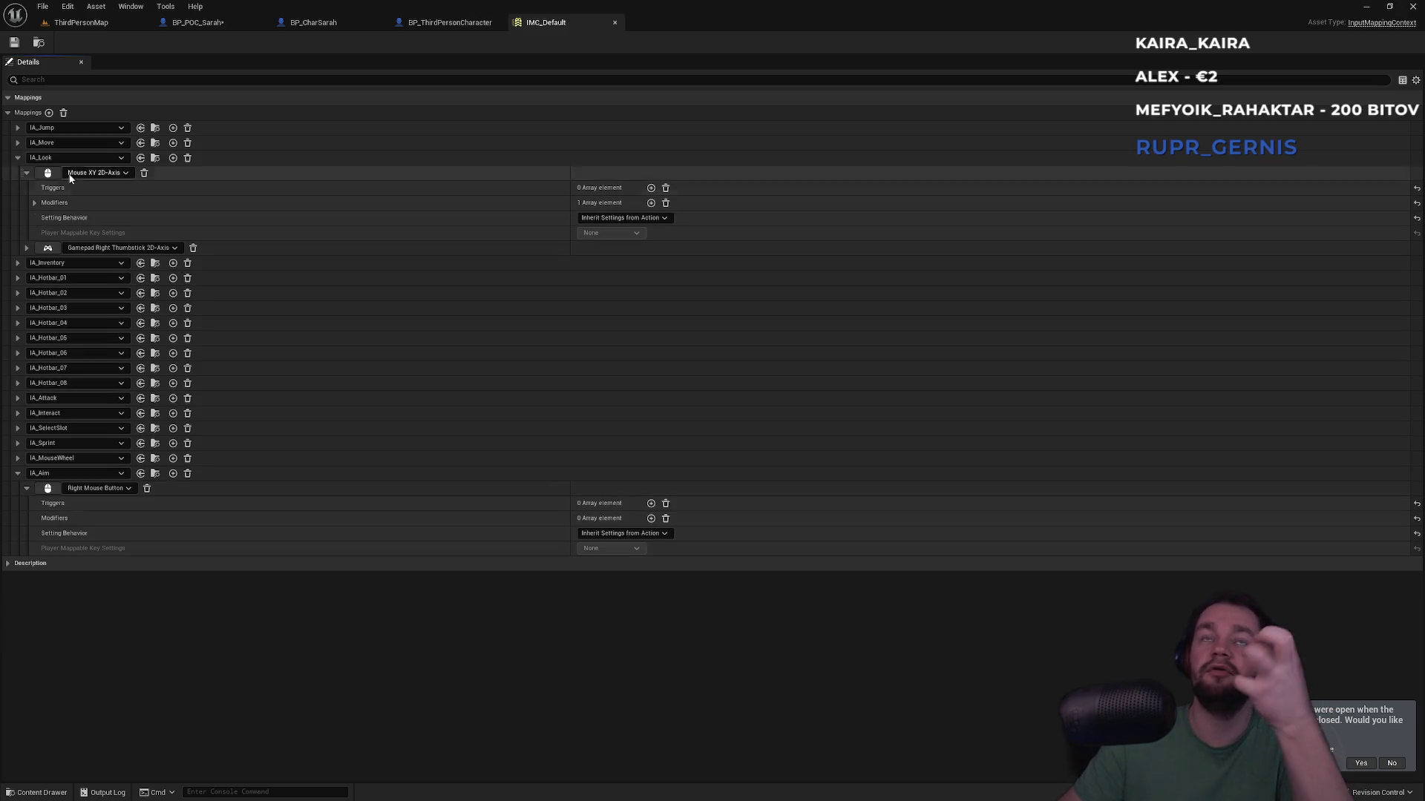
{"action": "left_click", "coordinate": [118, 24]}
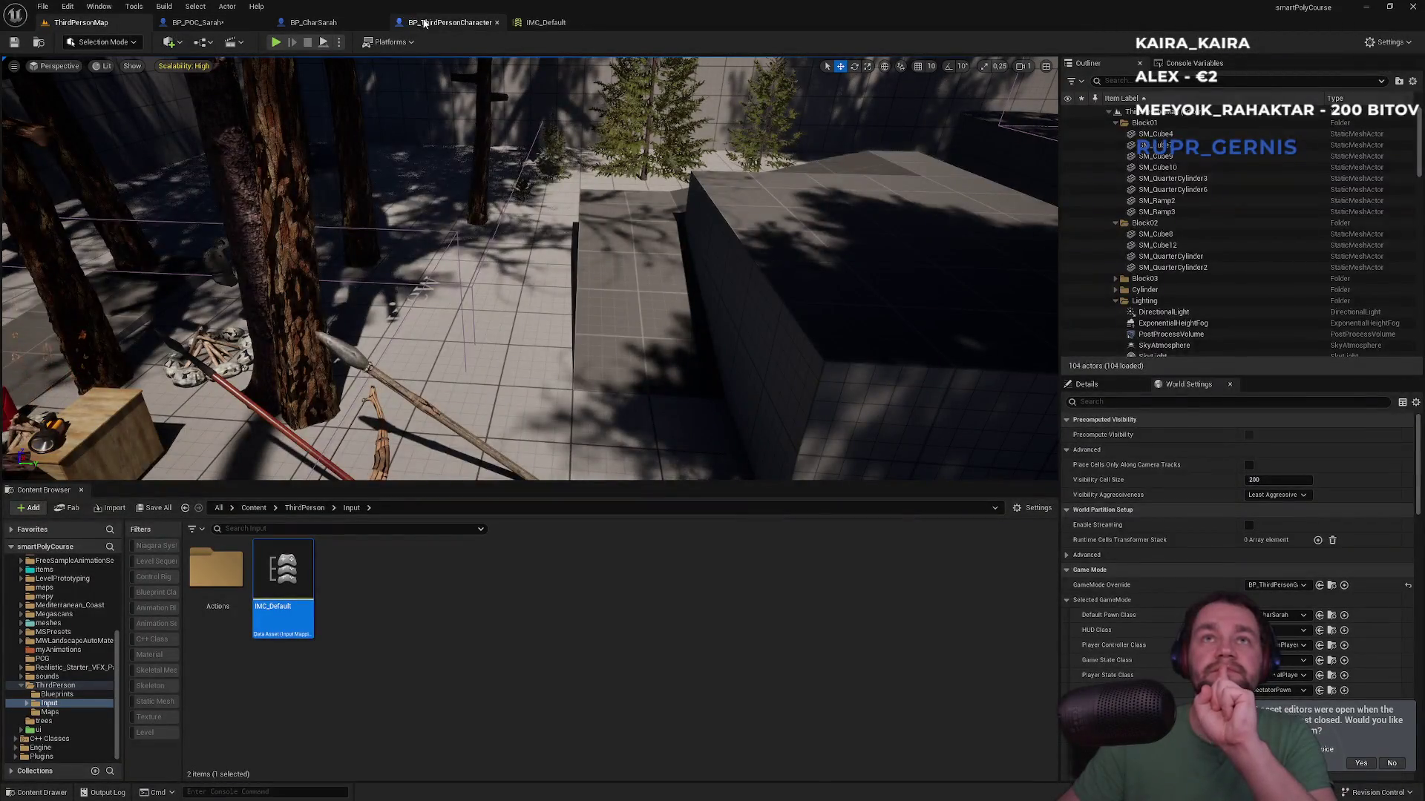
{"action": "left_click", "coordinate": [353, 639]}
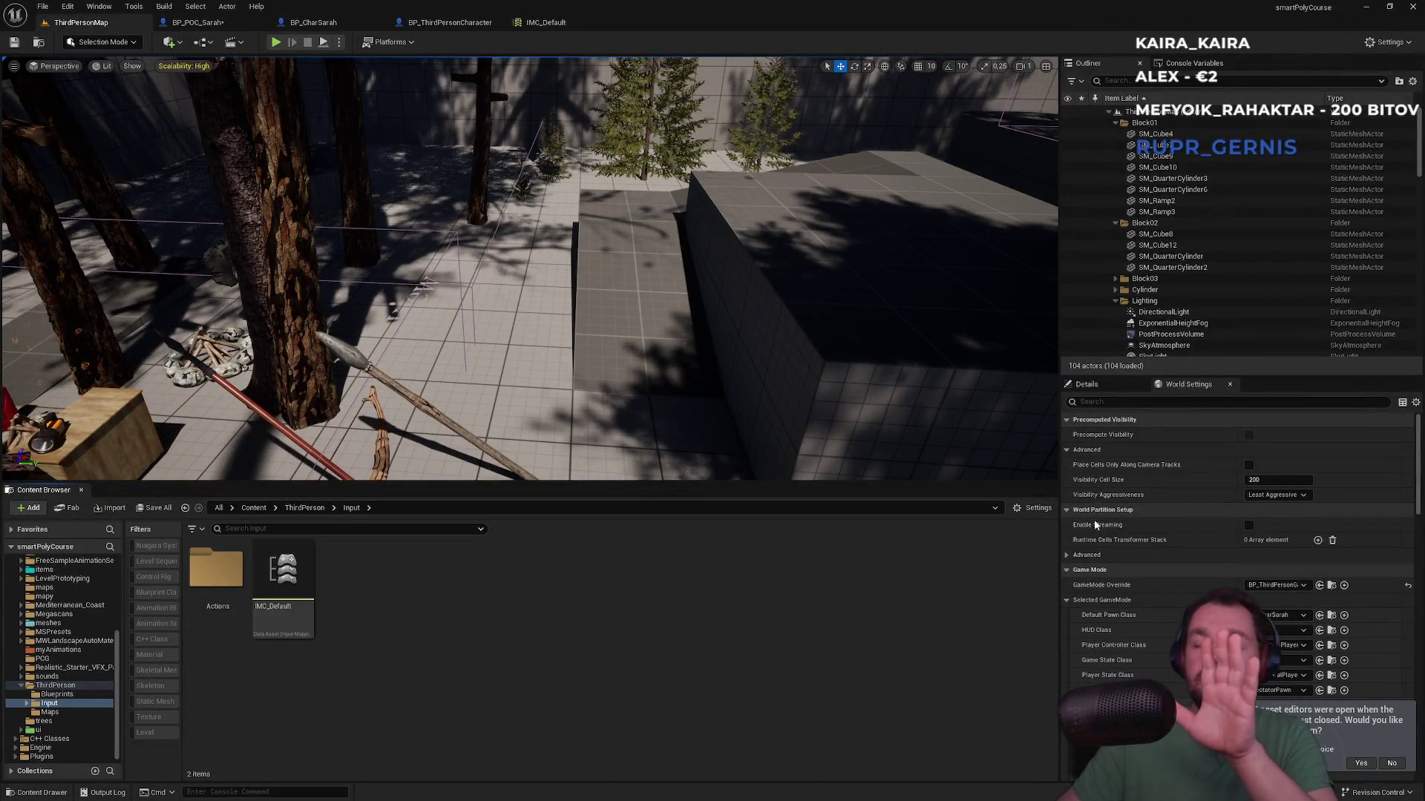
Step: In Project Settings, set Player Controller Class to PlayerController and Default Pawn to BP_POC_Sarah
{"action": "left_click", "coordinate": [43, 7]}
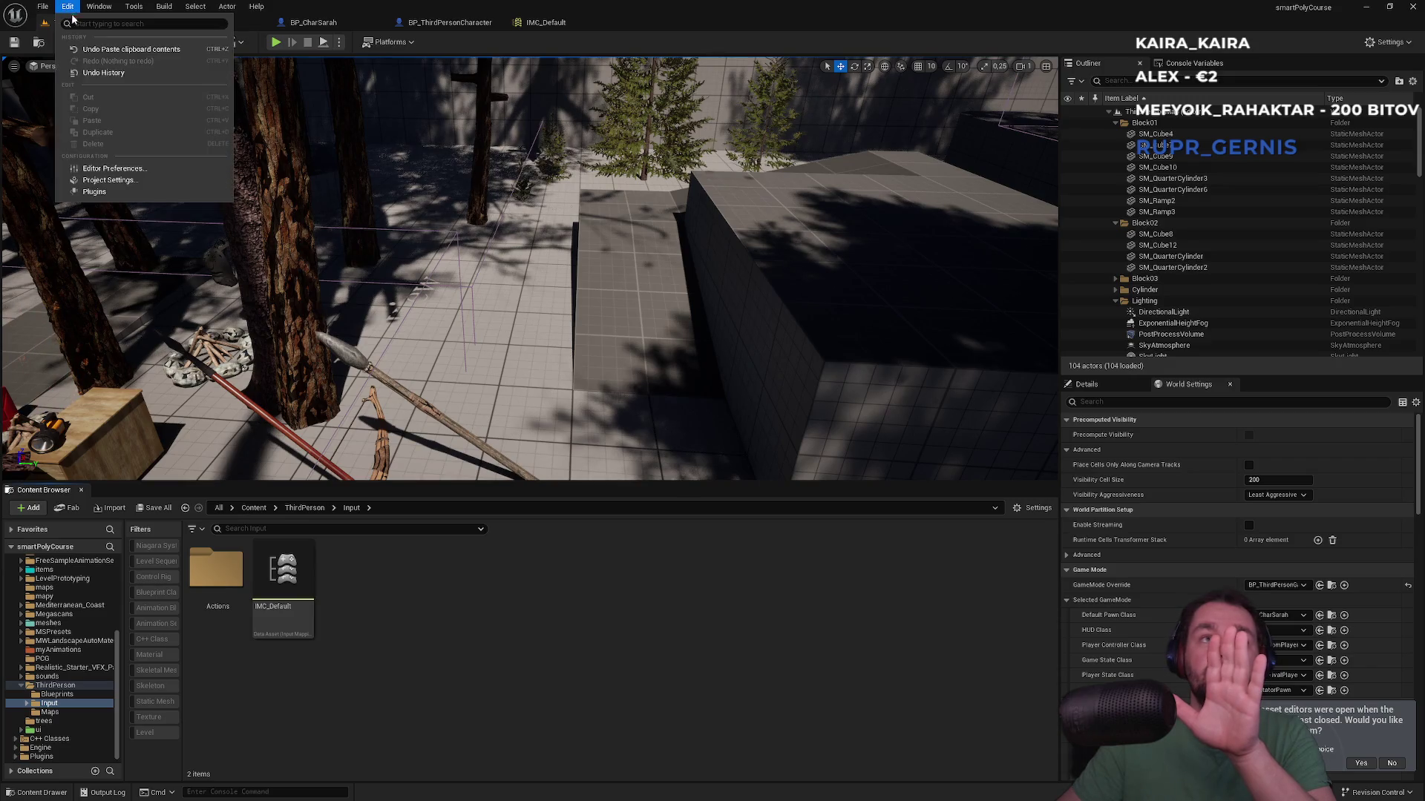
{"action": "left_click", "coordinate": [112, 180]}
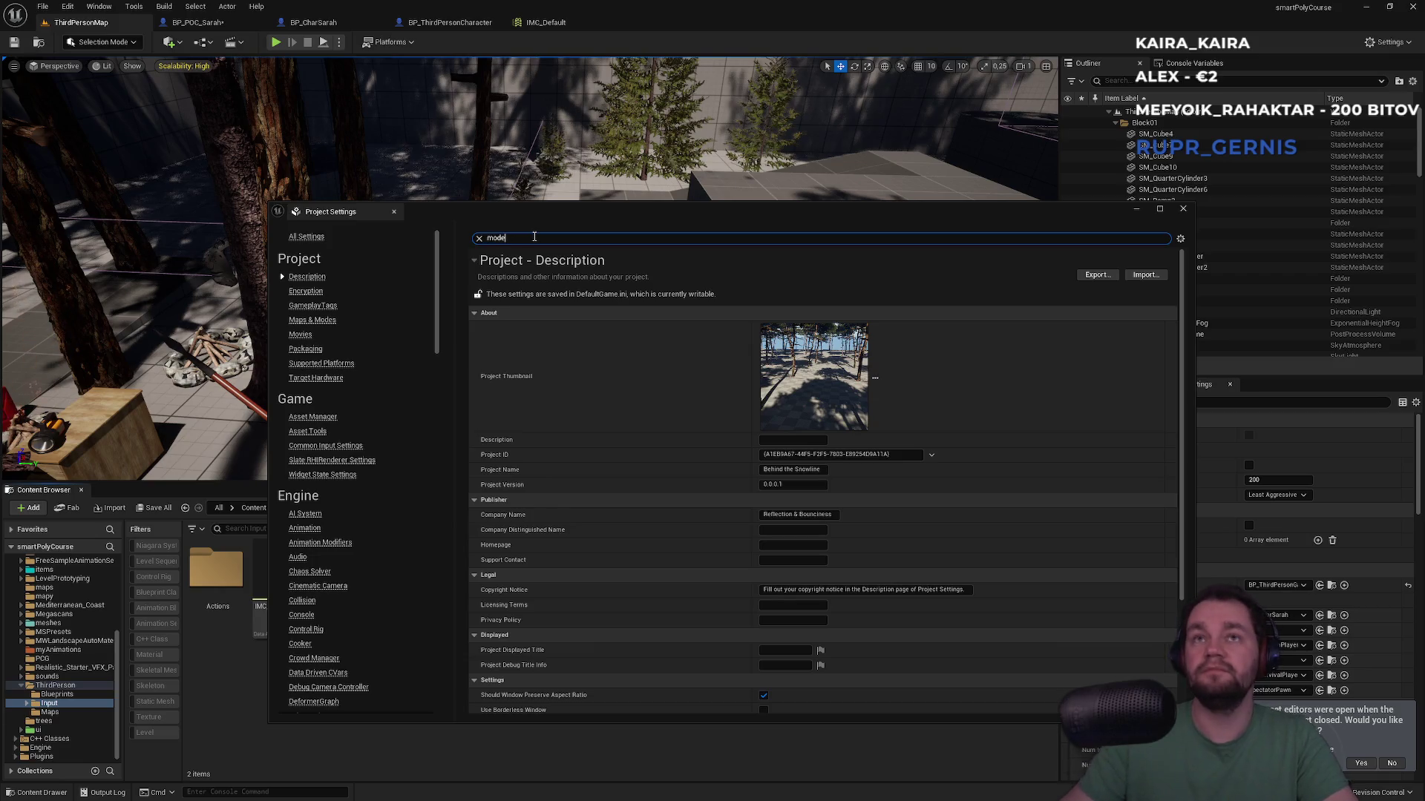
{"action": "left_click", "coordinate": [802, 366]}
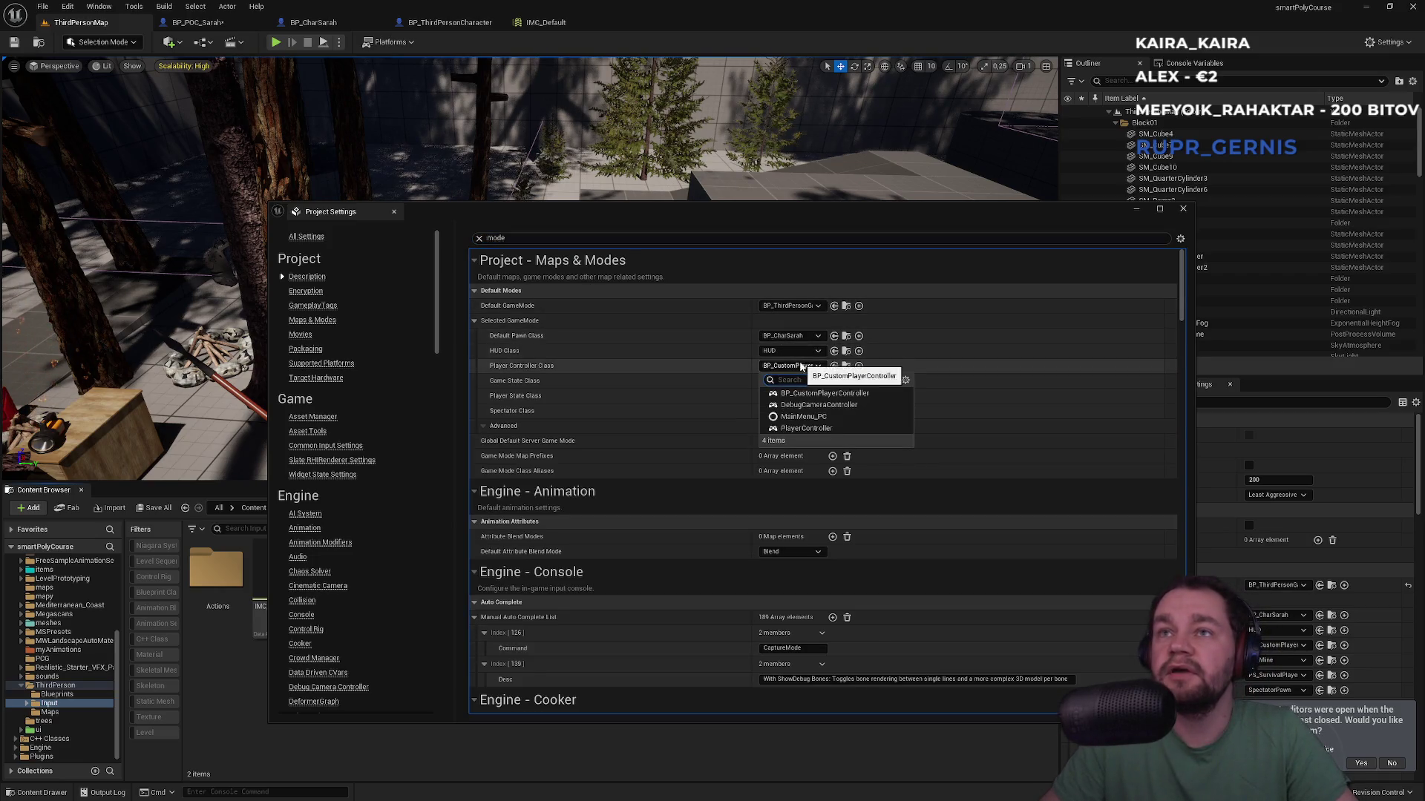
{"action": "left_click", "coordinate": [807, 428]}
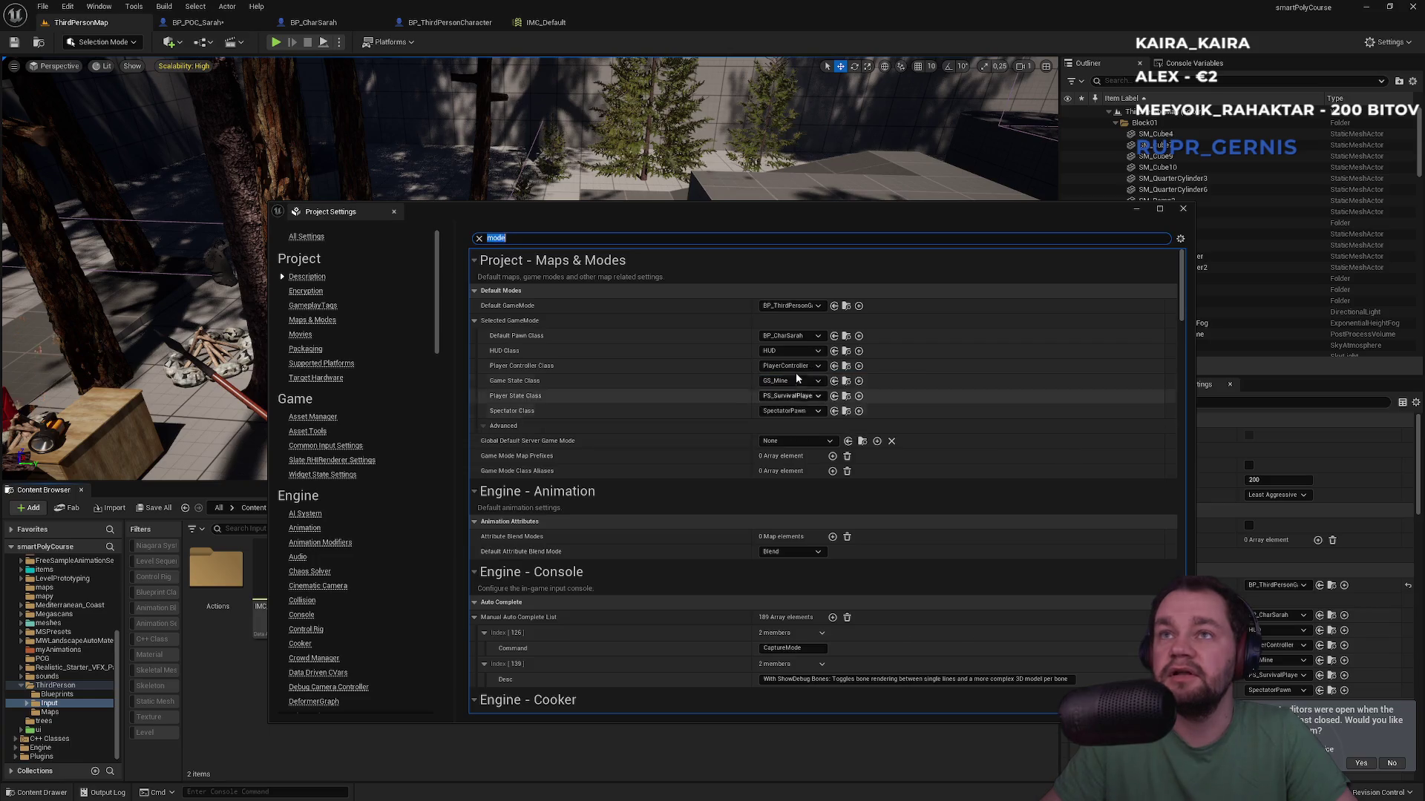
{"action": "left_click", "coordinate": [790, 335]}
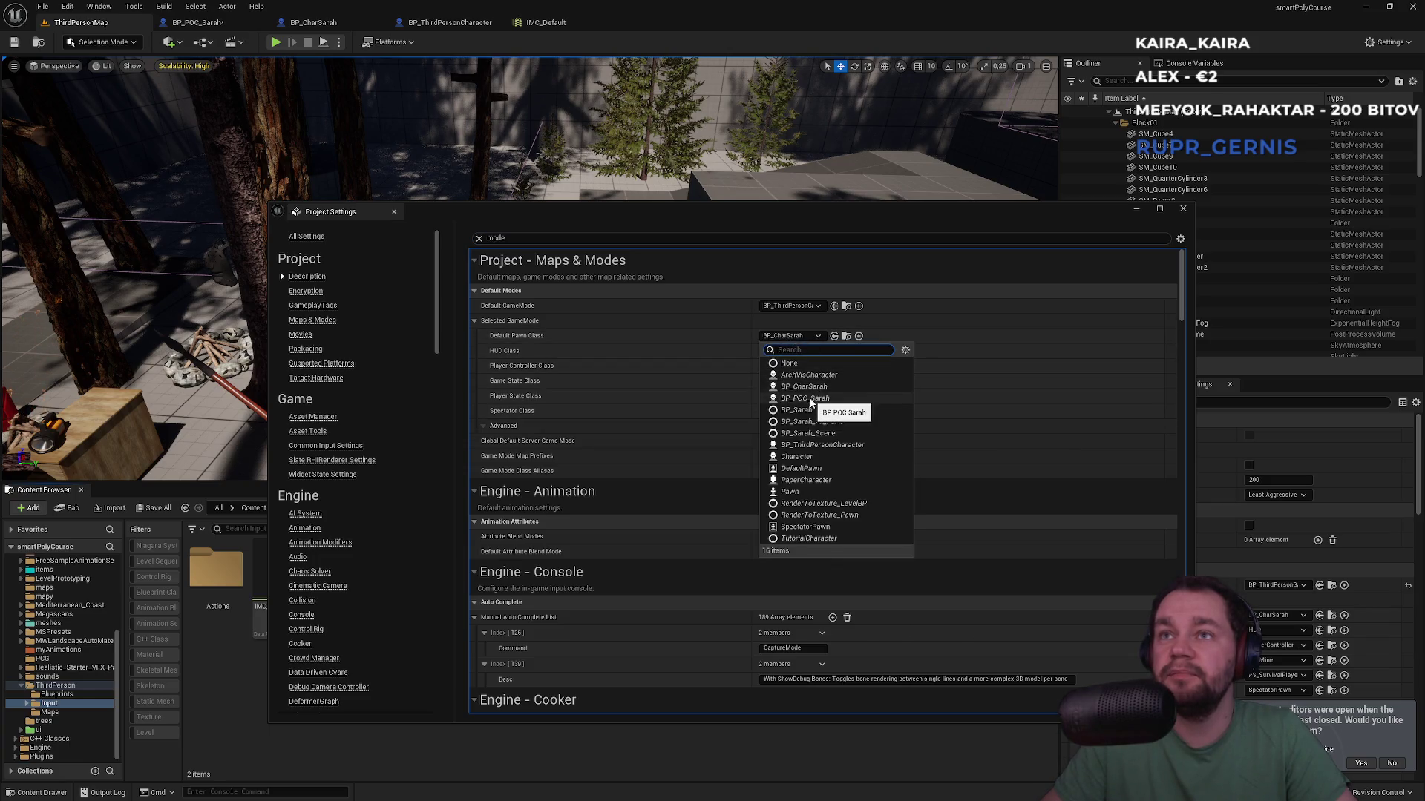
{"action": "left_click", "coordinate": [807, 399]}
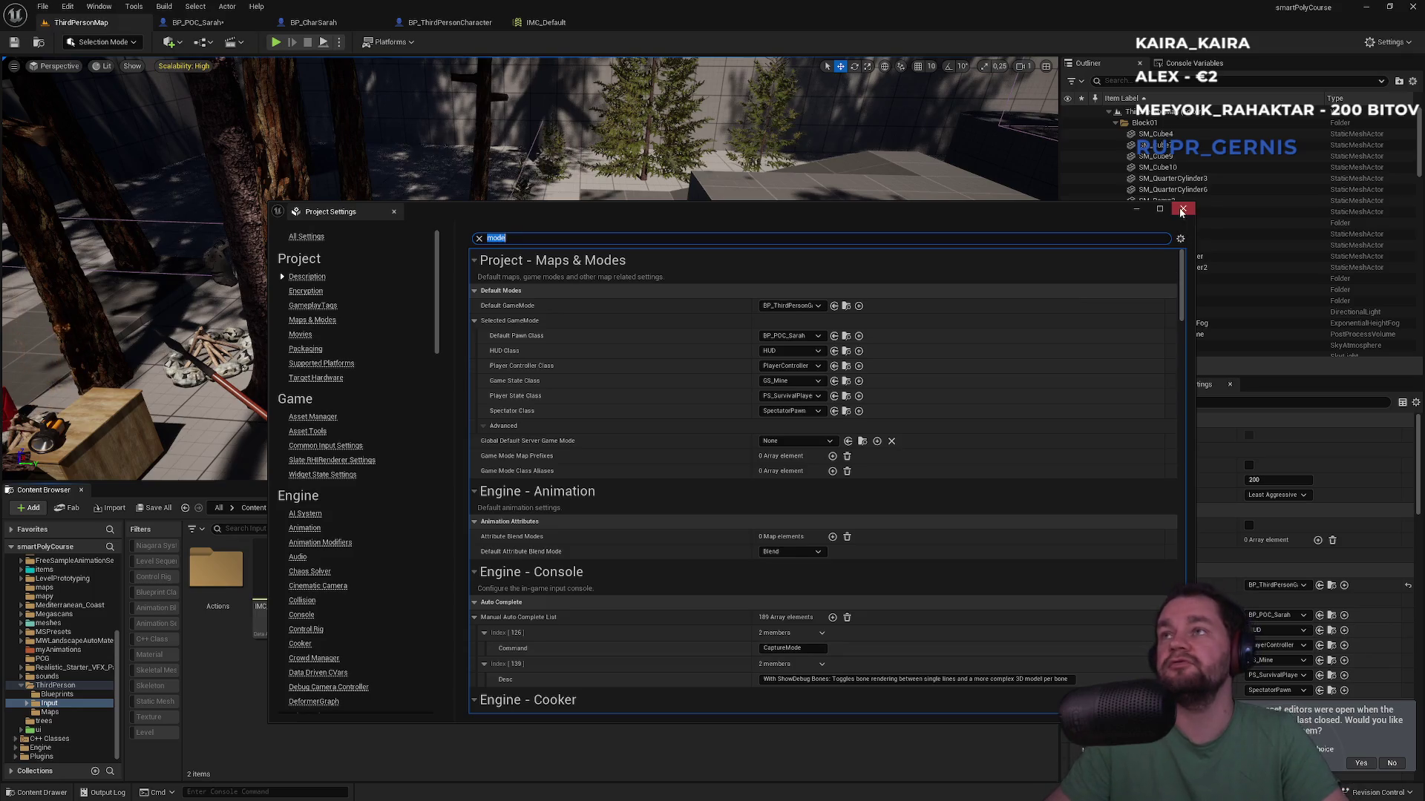
{"action": "left_click", "coordinate": [1182, 211]}
{"action": "left_click", "coordinate": [284, 28]}
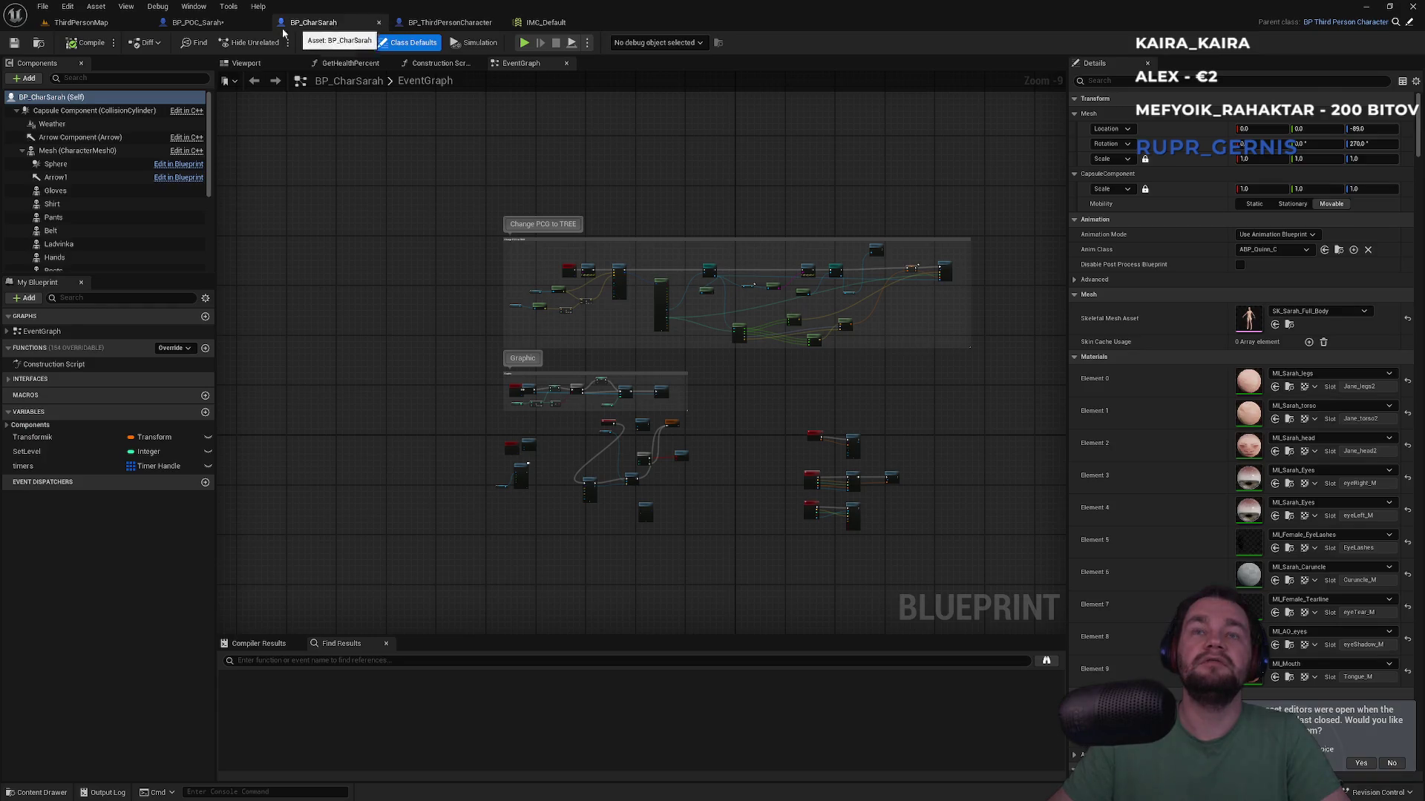
Step: Move BP_POC_Sarah's camera component up and away from the character
{"action": "left_click", "coordinate": [197, 22]}
{"action": "left_click", "coordinate": [246, 63]}
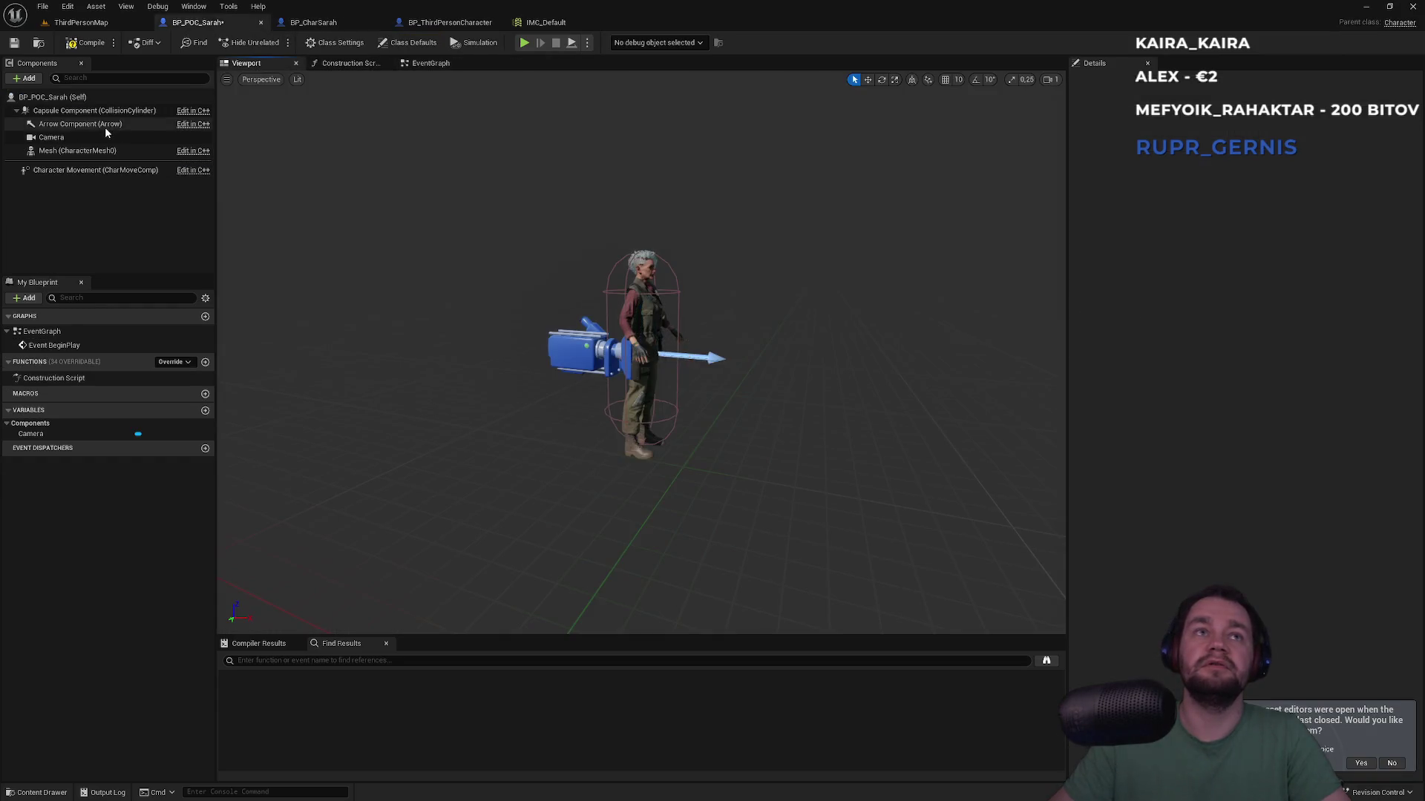
{"action": "left_click", "coordinate": [105, 138]}
{"action": "mouse_move", "coordinate": [645, 315]}
{"action": "left_mouse_down"}
{"action": "mouse_move", "coordinate": [632, 247]}
{"action": "mouse_move", "coordinate": [407, 271]}
{"action": "left_mouse_up"}
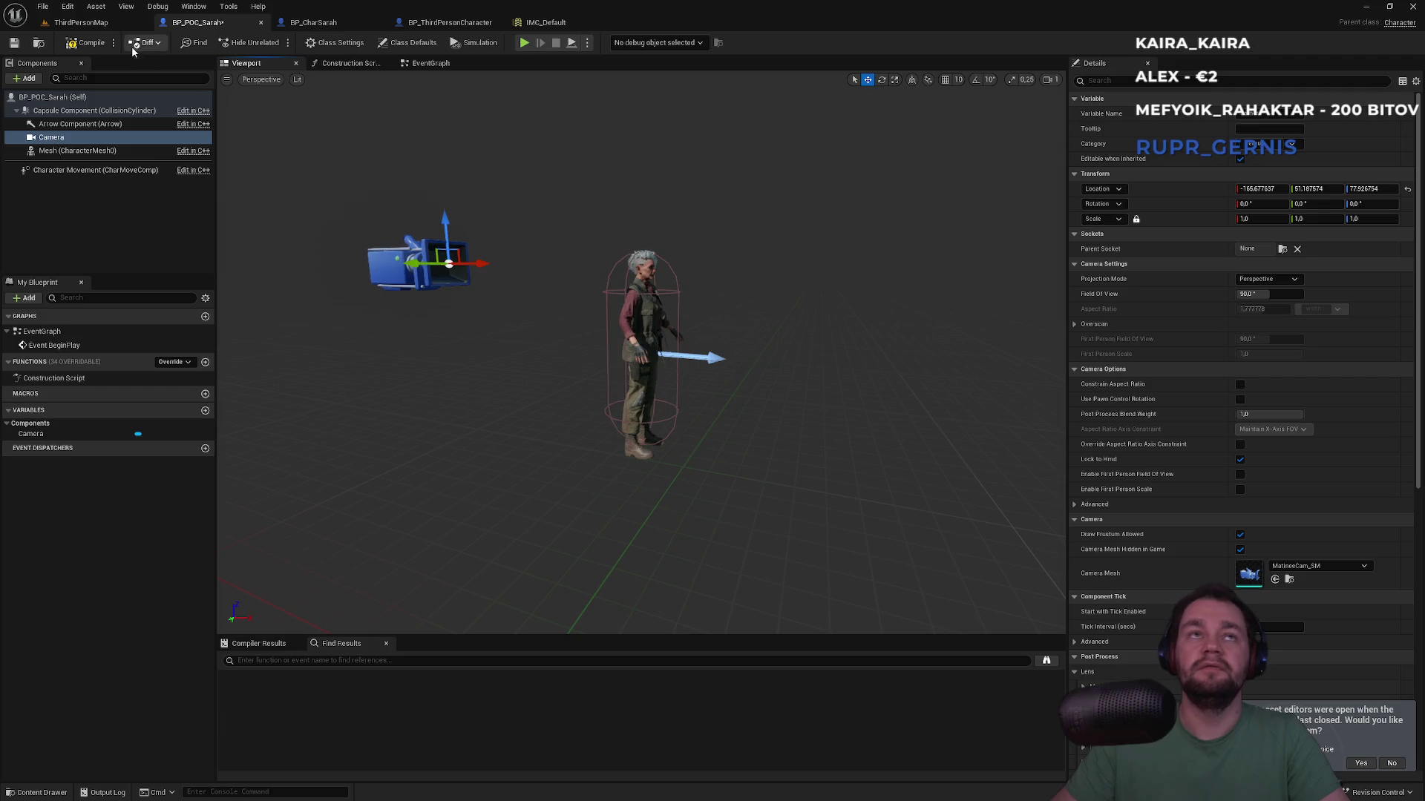
Step: Play-test the ThirdPersonMap level with the repositioned camera
{"action": "left_click", "coordinate": [93, 22]}
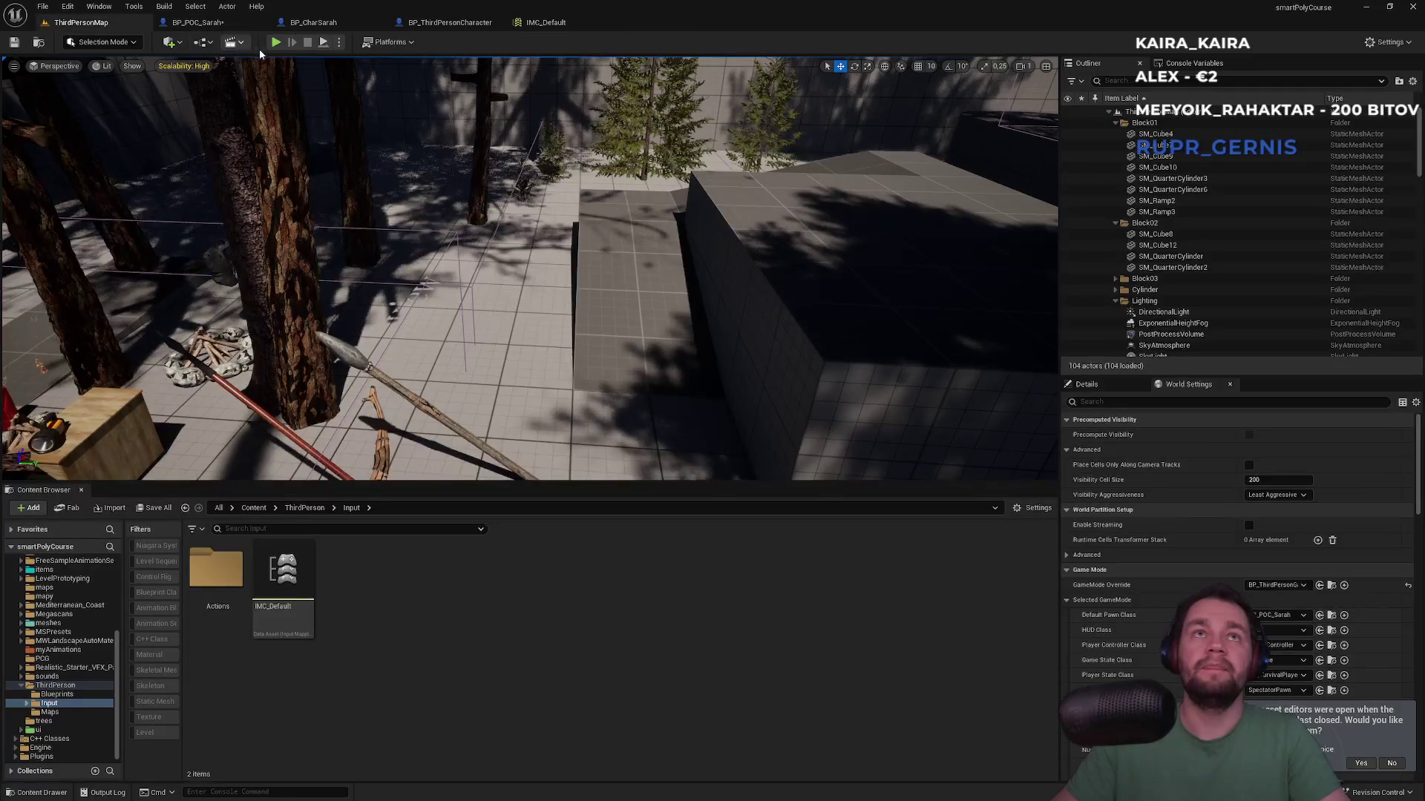
{"action": "left_click", "coordinate": [339, 43]}
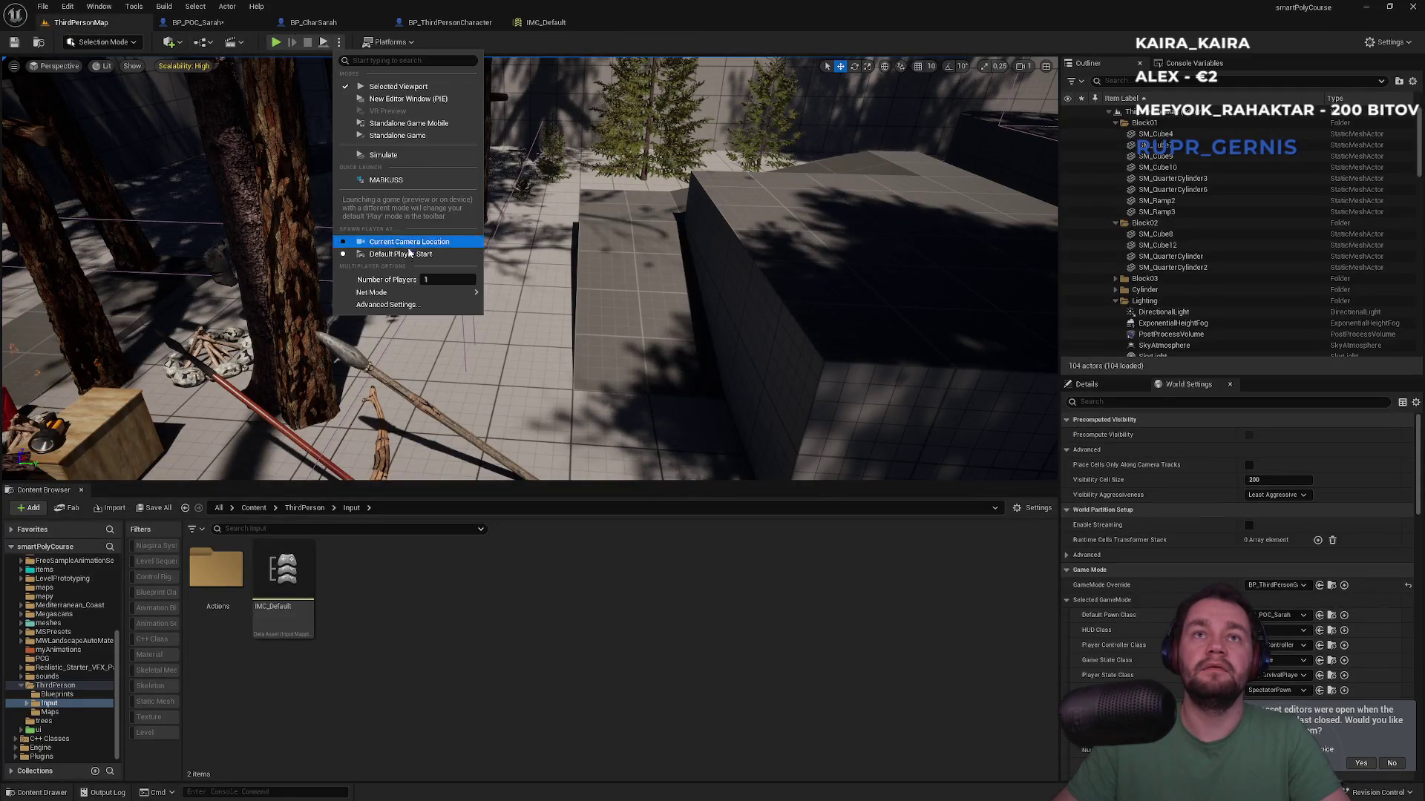
{"action": "left_click", "coordinate": [279, 43]}
{"action": "left_click", "coordinate": [280, 43]}
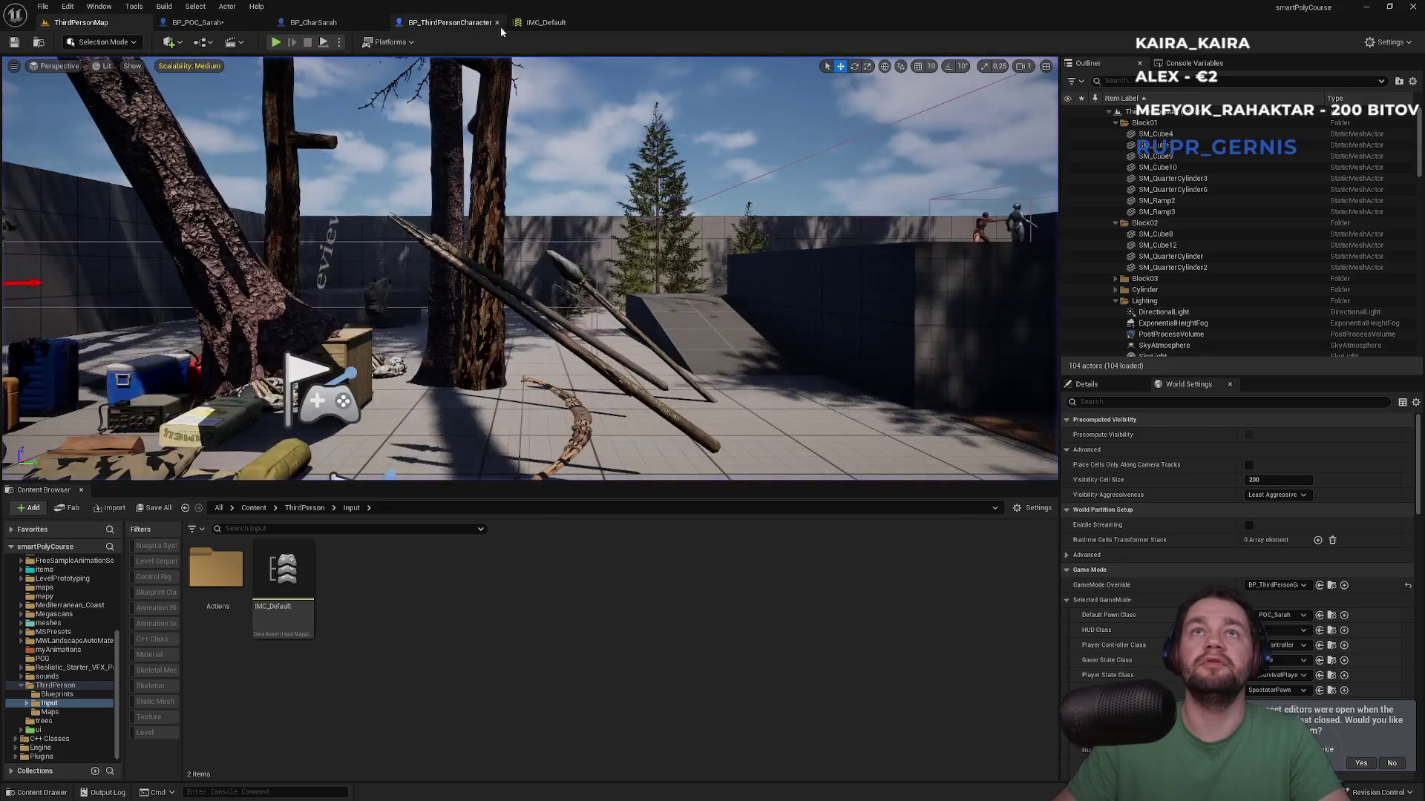
{"action": "left_click", "coordinate": [449, 23]}
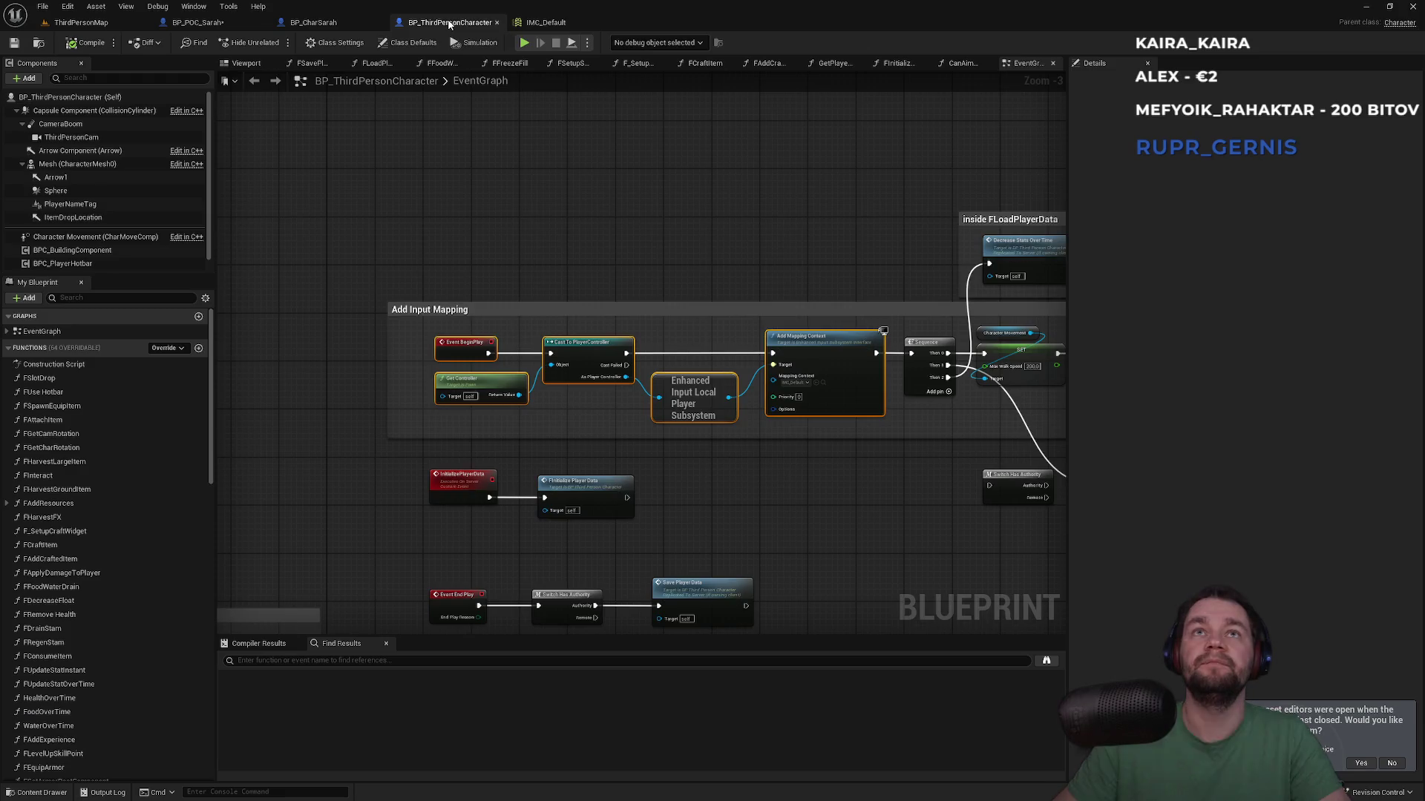
Step: Review the input mappings in IMC_Default before editing BP_POC_Sarah's event graph
{"action": "left_click", "coordinate": [319, 23]}
{"action": "left_click", "coordinate": [215, 22]}
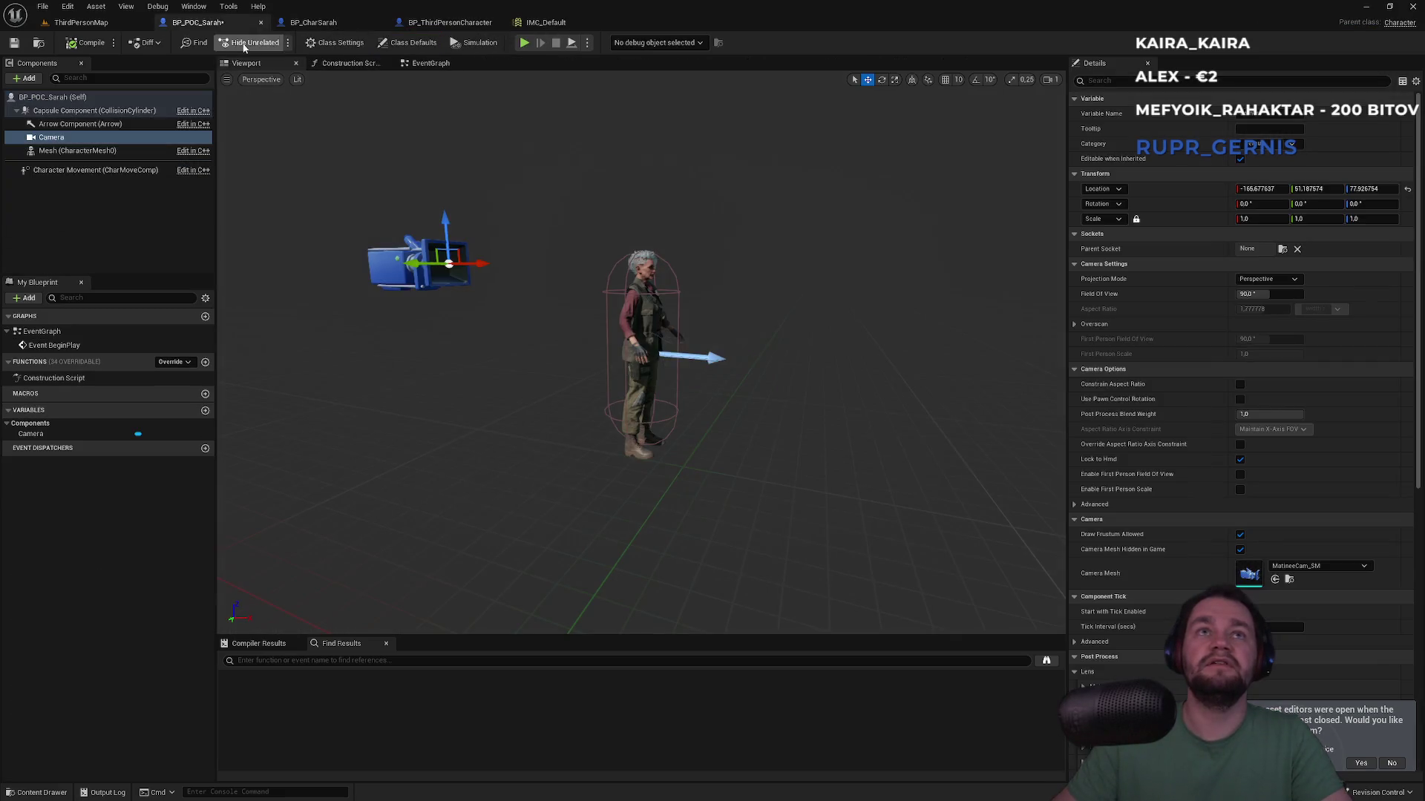
{"action": "left_click", "coordinate": [431, 63]}
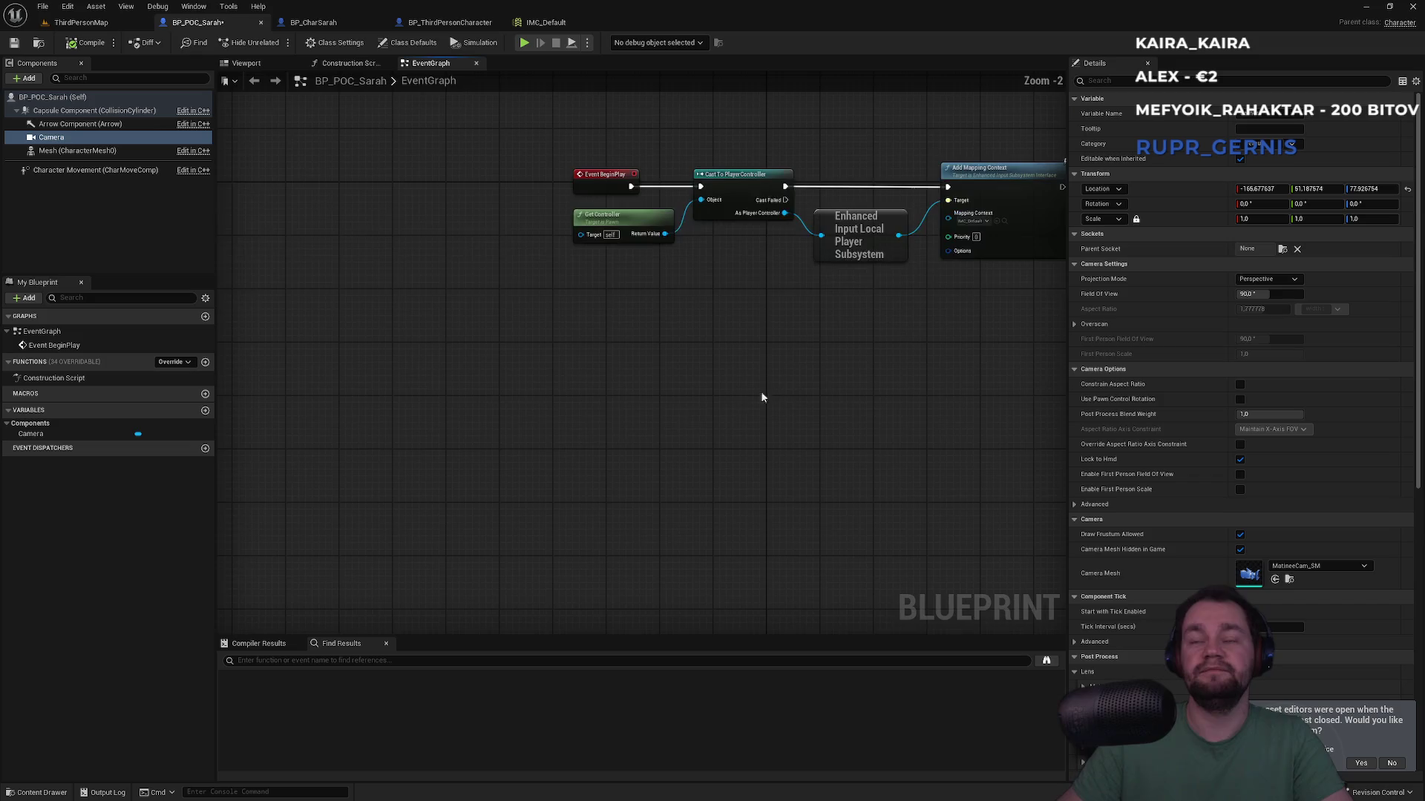
{"action": "right_click", "coordinate": [605, 402]}
{"action": "left_click", "coordinate": [541, 286]}
{"action": "left_click", "coordinate": [546, 22]}
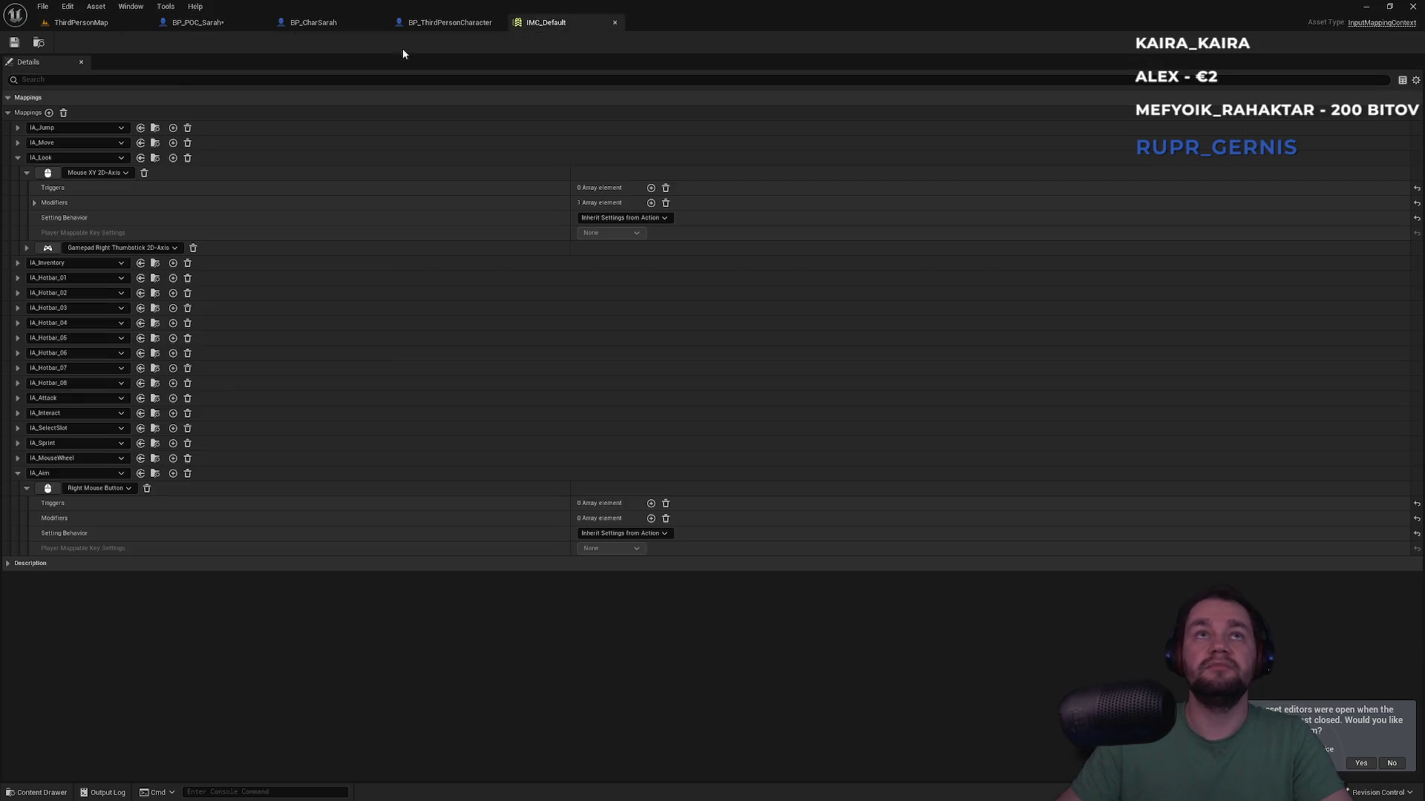
{"action": "left_click", "coordinate": [222, 22]}
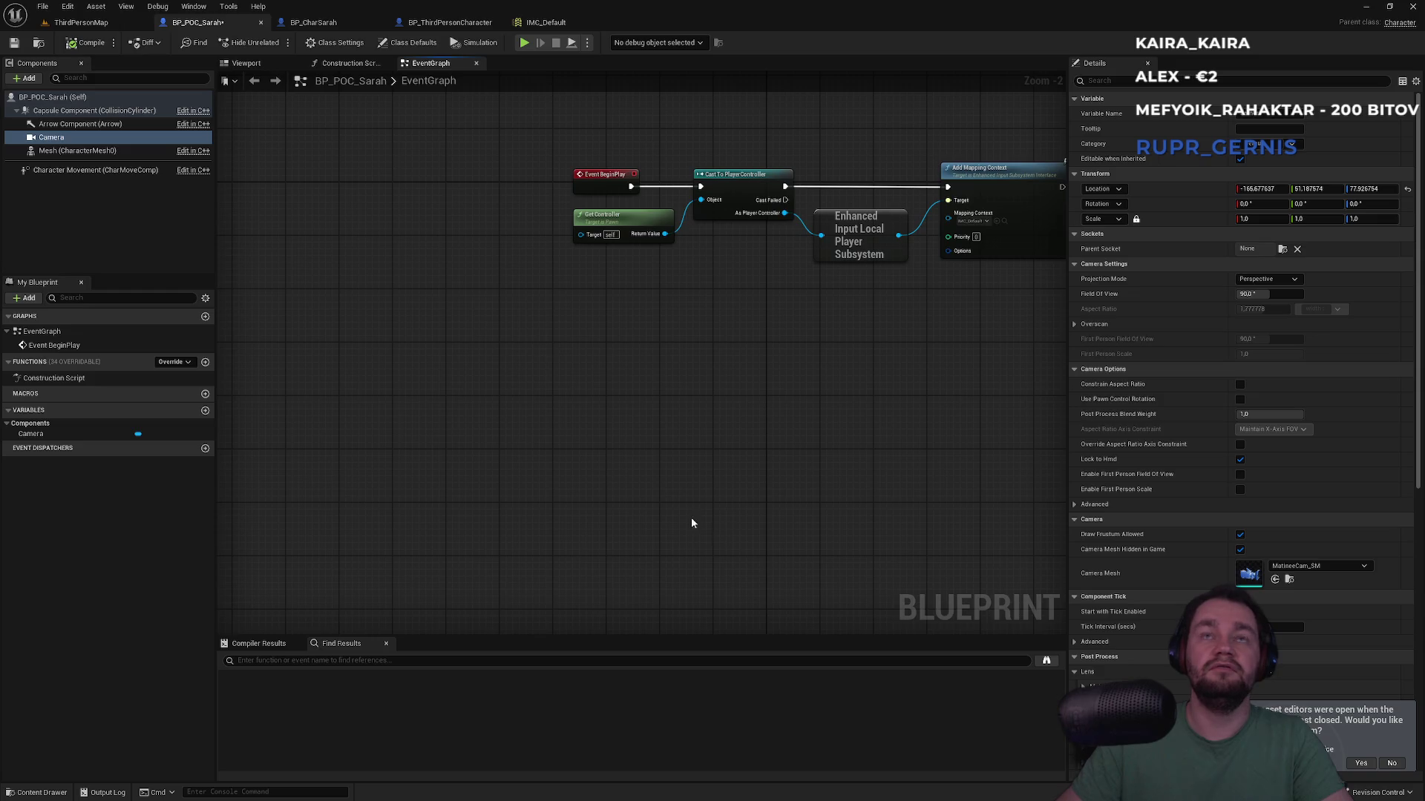
Step: Add an IA_Look input event and split its Action Value into X and Y
{"action": "right_click", "coordinate": [610, 453]}
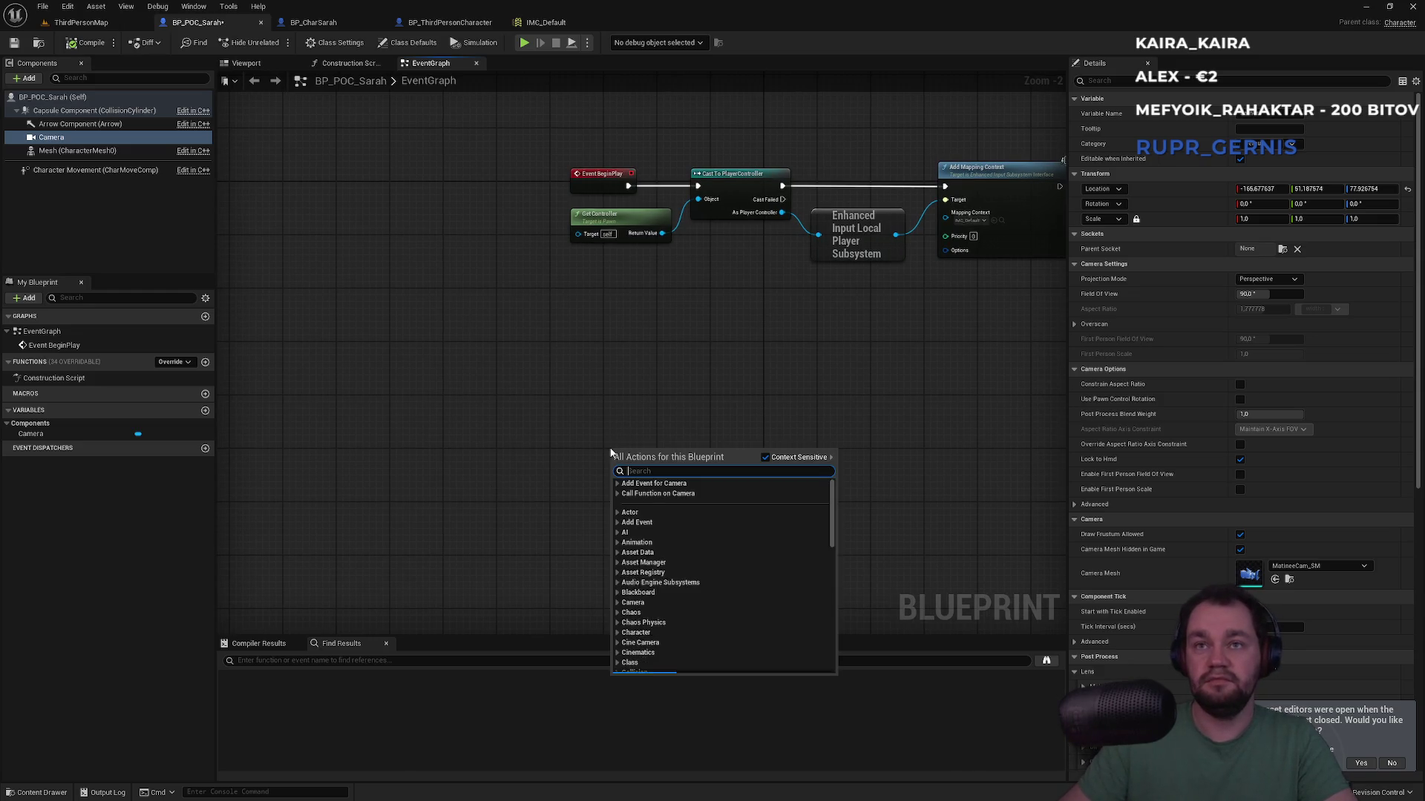
{"action": "type", "text": "ia_lo"}
{"action": "key", "text": "Return"}
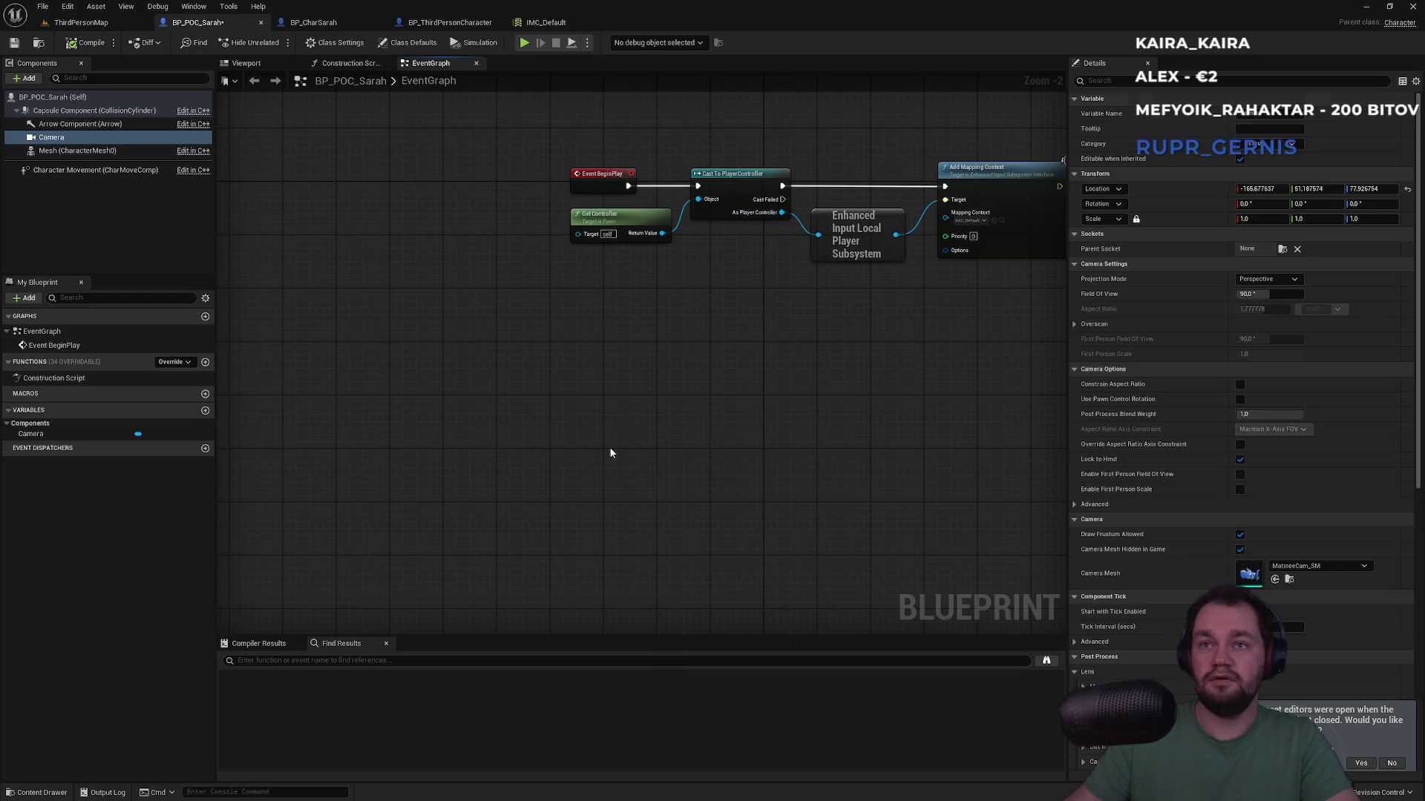
{"action": "scroll", "coordinate": [763, 379], "scroll_direction": "up", "scroll_amount": 2}
{"action": "left_click", "coordinate": [654, 524]}
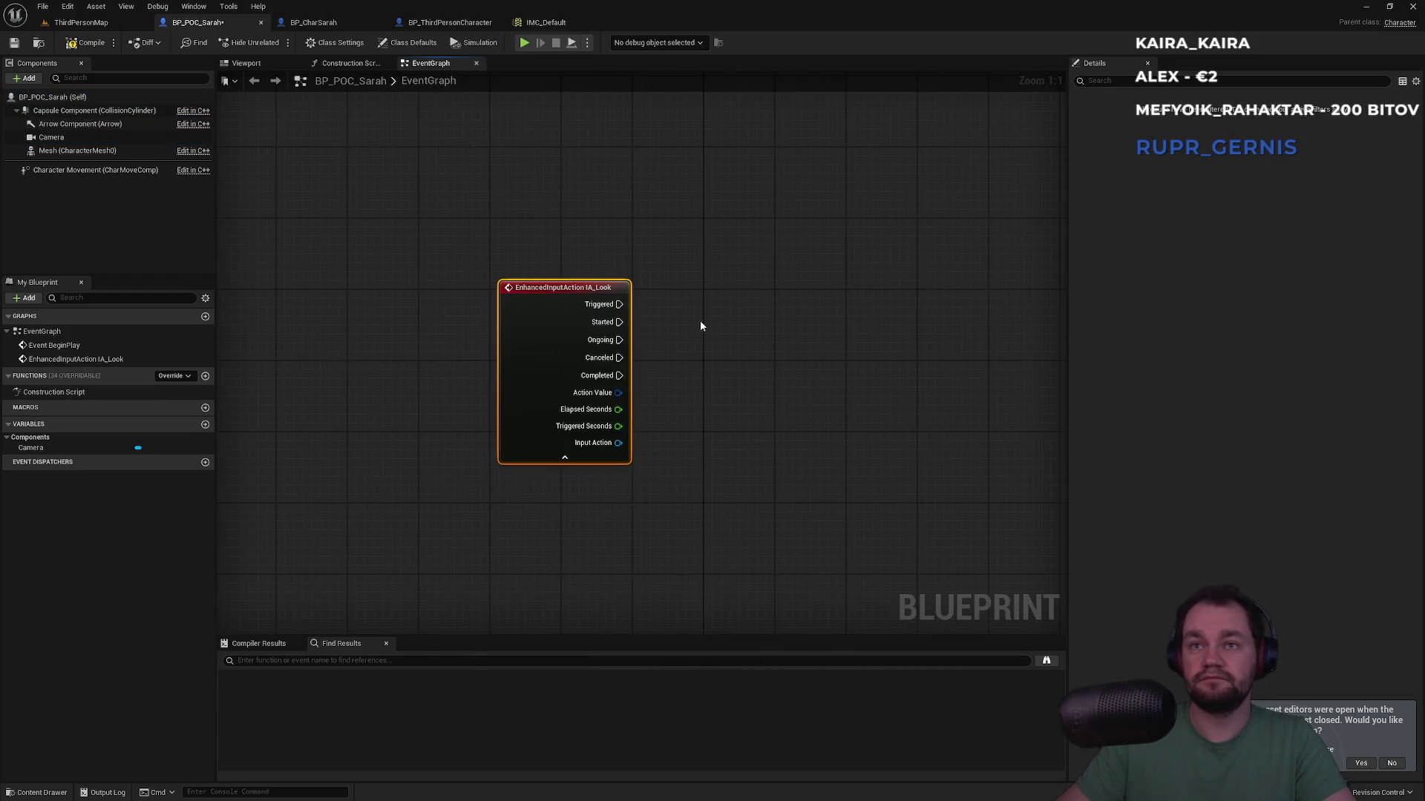
{"action": "right_click", "coordinate": [610, 393]}
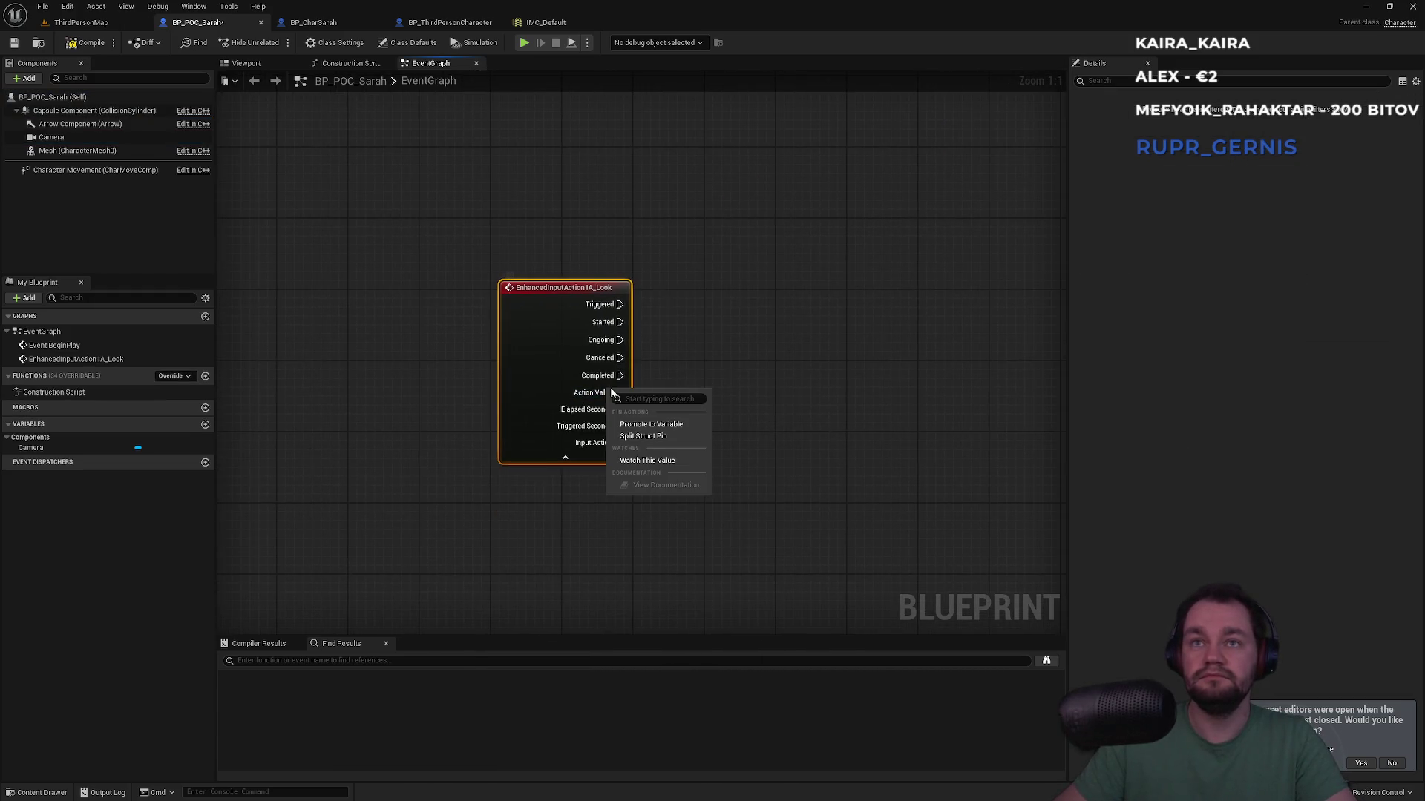
{"action": "left_click", "coordinate": [643, 436]}
{"action": "right_click", "coordinate": [679, 379]}
{"action": "left_click", "coordinate": [670, 340]}
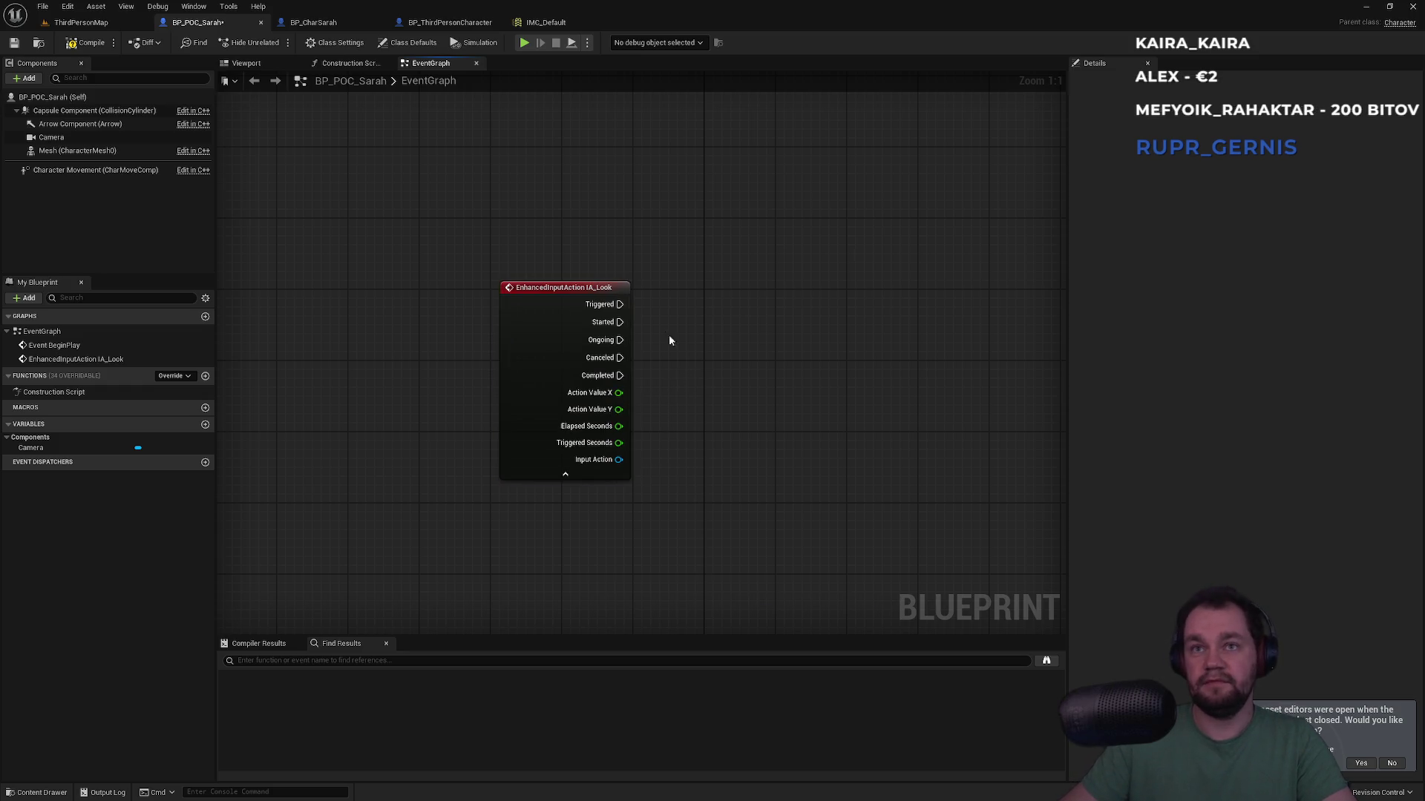
Step: Connect IA_Look's Triggered output to a Print String reading 'Caaaau'
{"action": "left_click_drag", "start_coordinate": [601, 305], "coordinate": [720, 324]}
{"action": "type", "text": "print"}
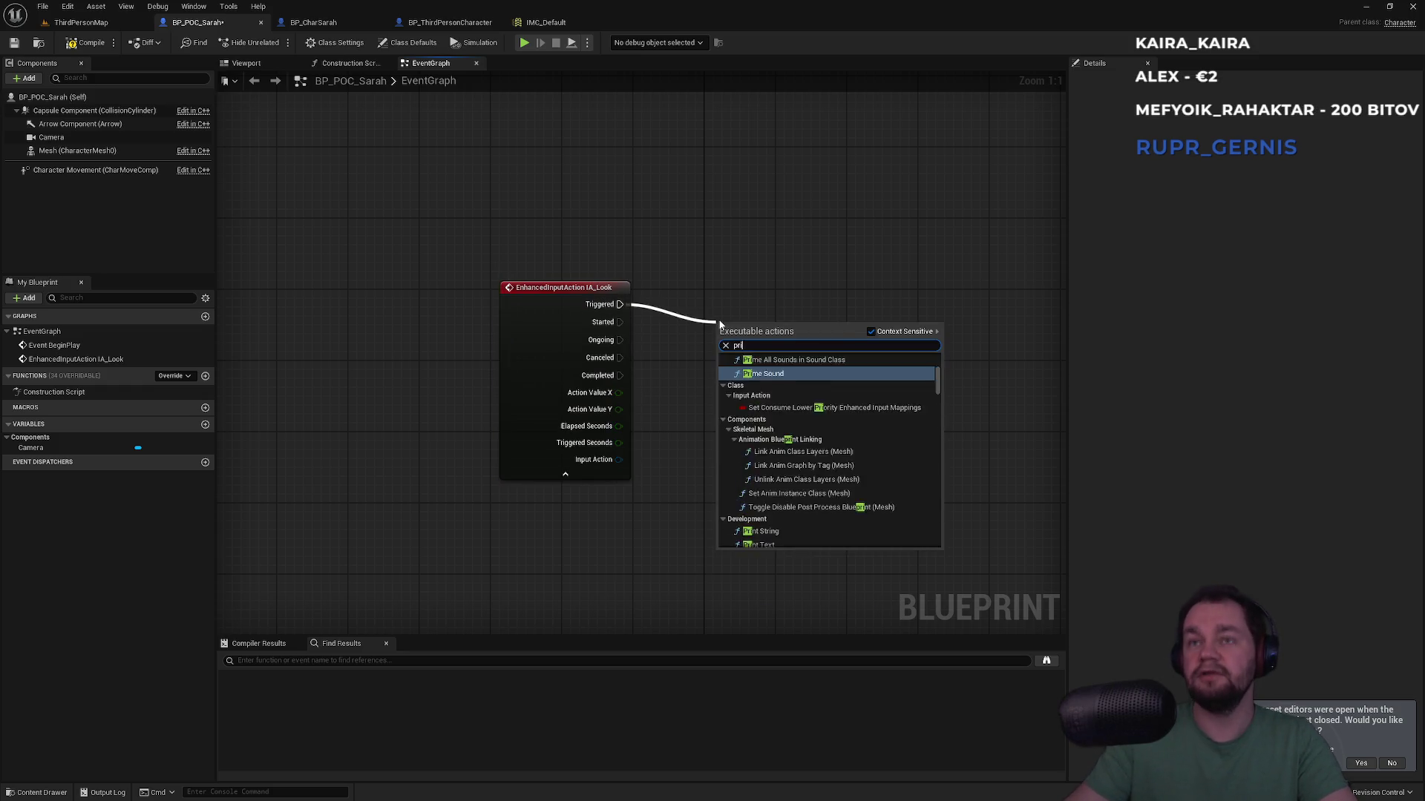
{"action": "key", "text": "Return"}
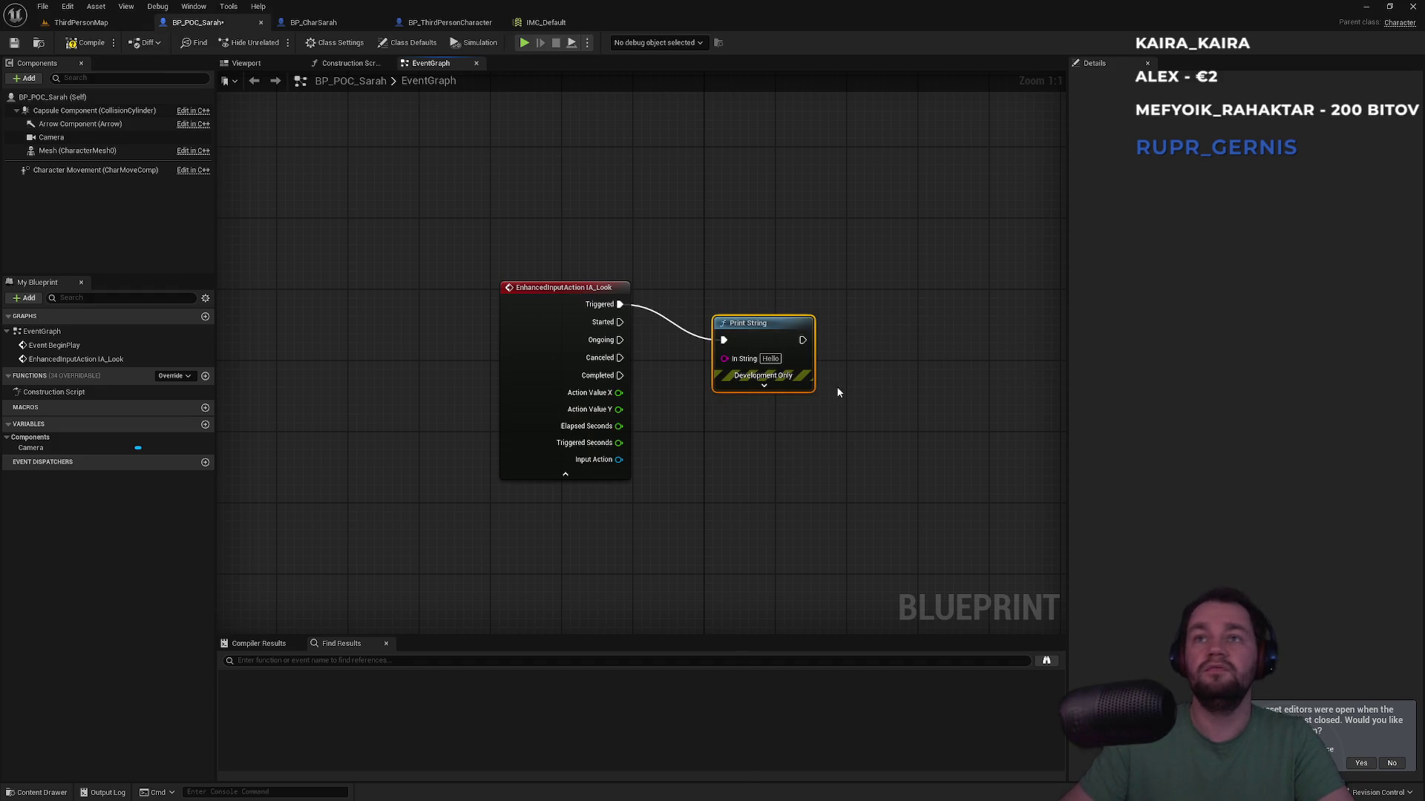
{"action": "double_click", "coordinate": [774, 359]}
{"action": "type", "text": "Caaaau"}
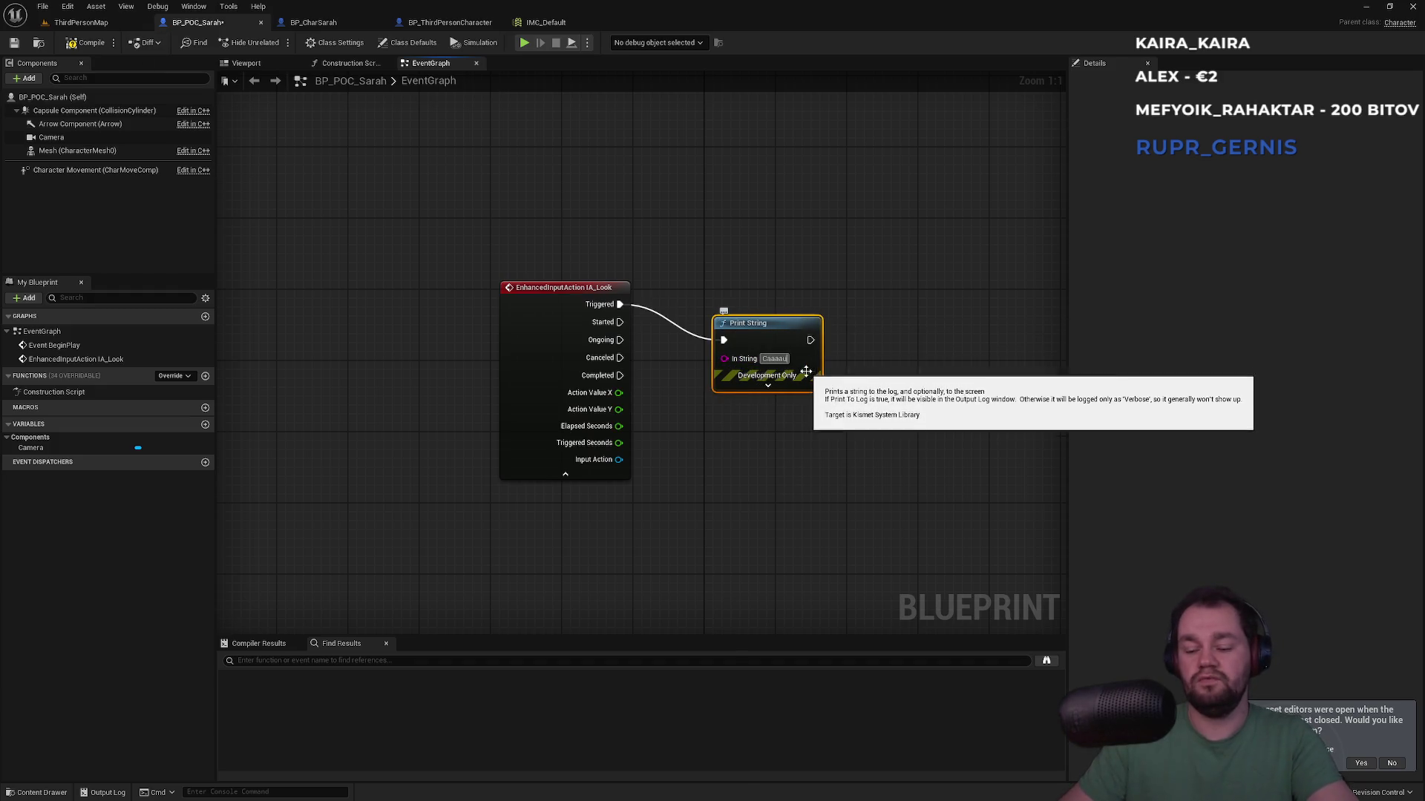
{"action": "left_click", "coordinate": [694, 231]}
{"action": "left_click", "coordinate": [80, 22]}
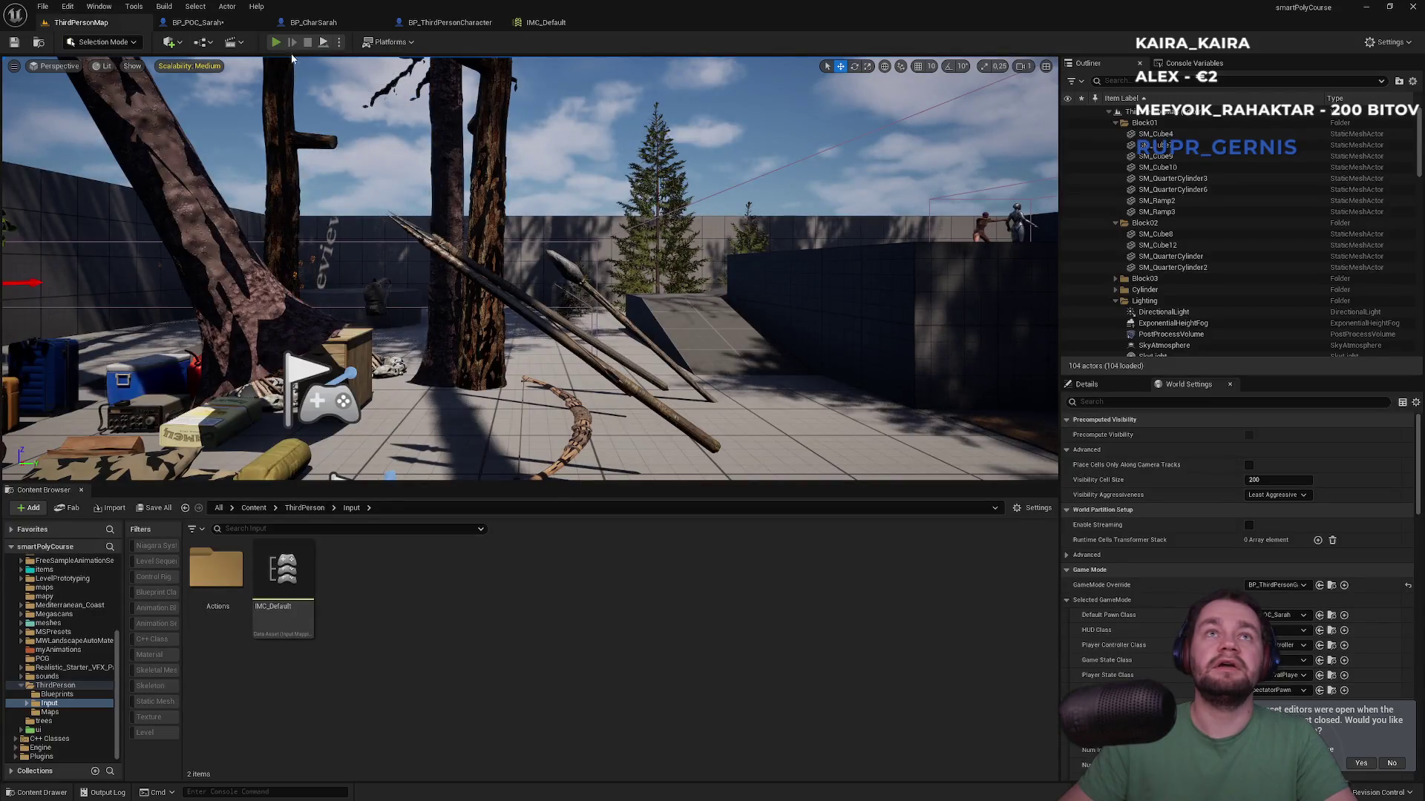
Step: Play-test the level, watching 'Caaaau' print on mouse look, then stop play
{"action": "key", "text": "alt+p"}
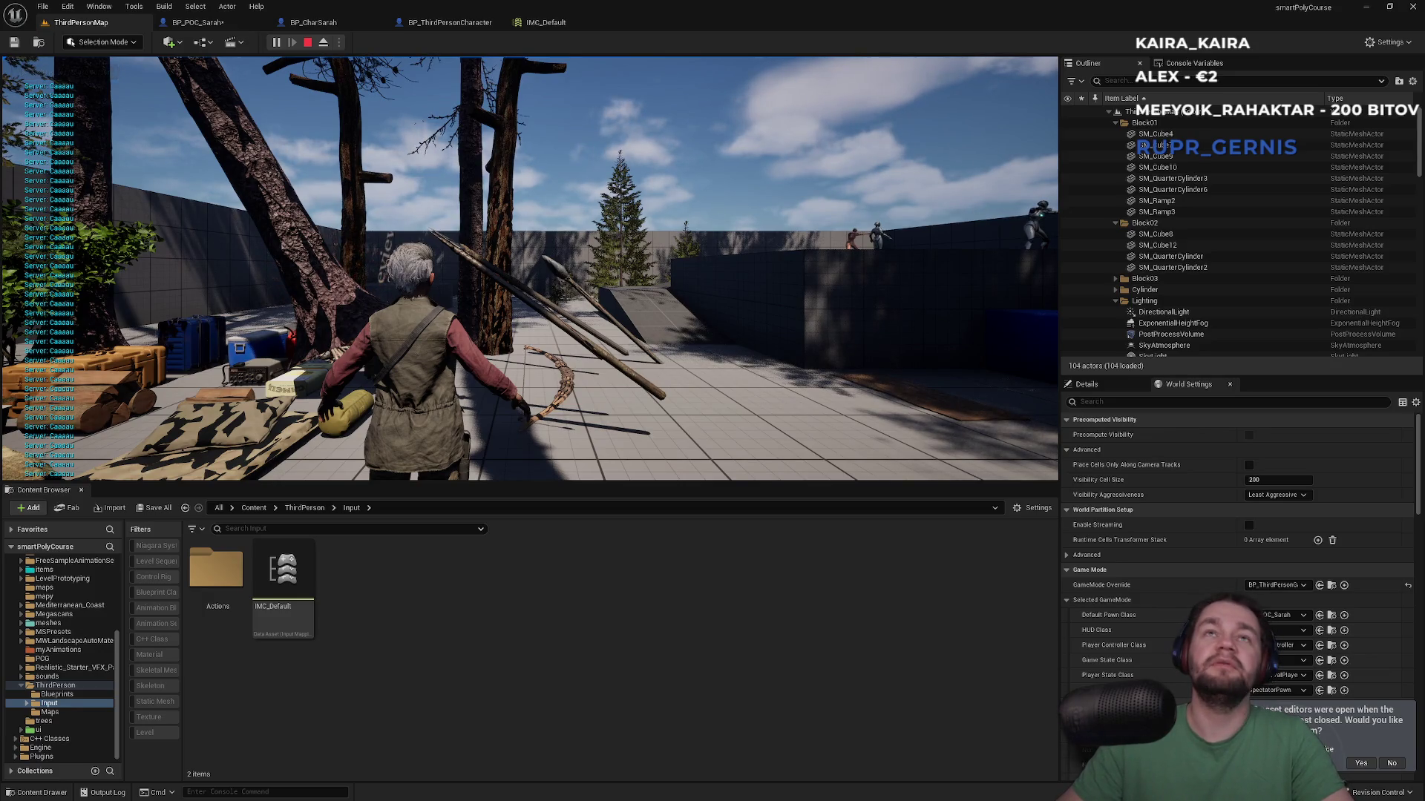
{"action": "key", "text": "Escape"}
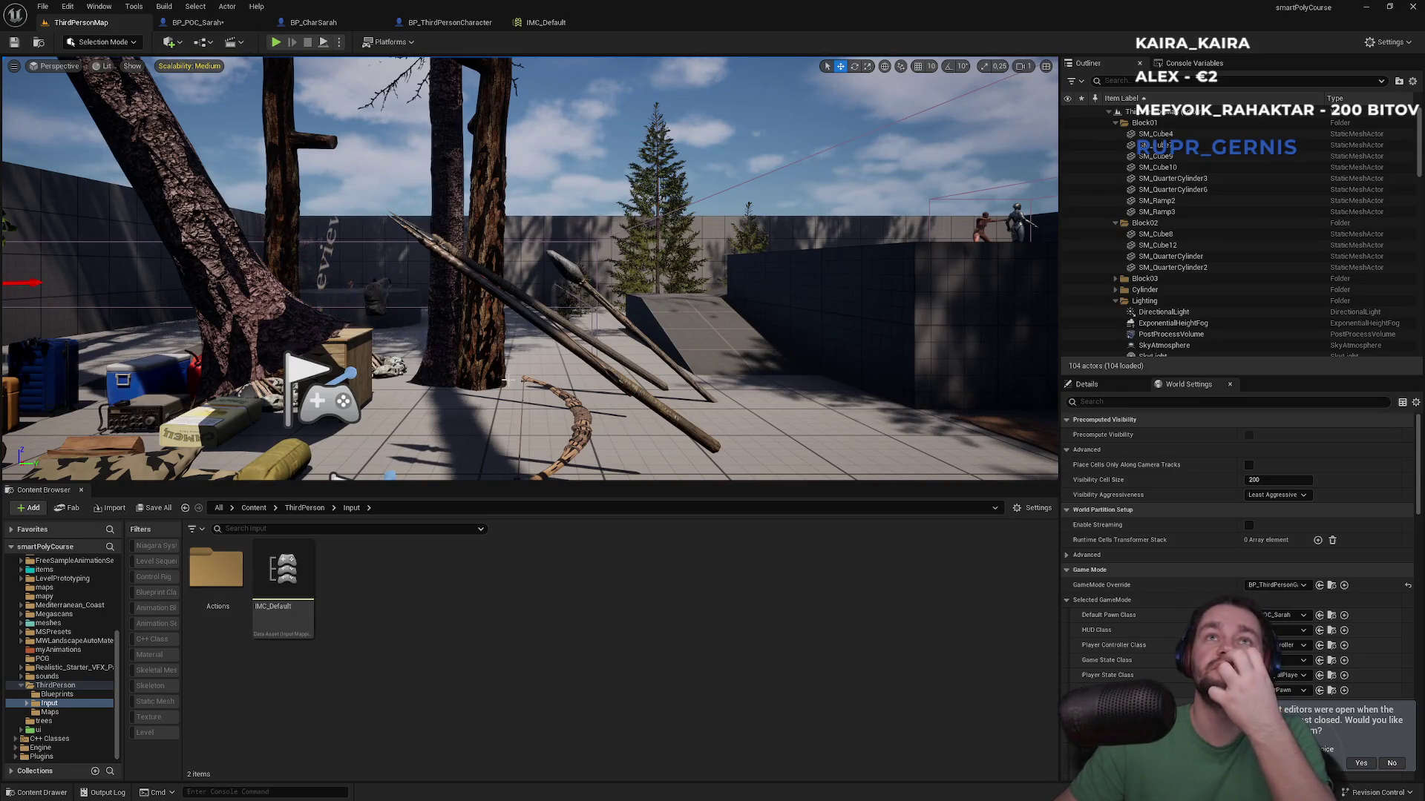
{"action": "left_click", "coordinate": [1361, 763]}
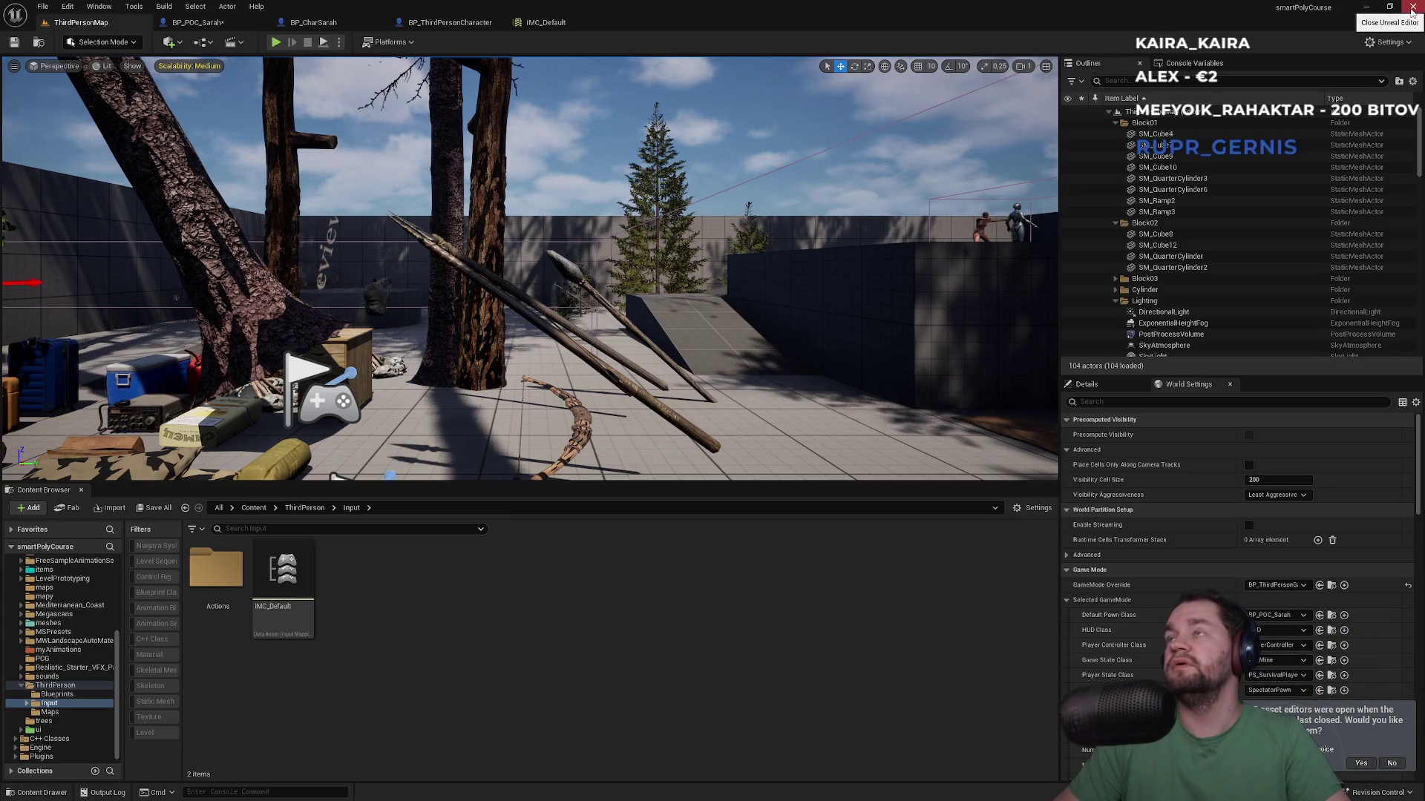
Step: Close the smartPolyCourse editor, saving the modified blueprints
{"action": "left_click", "coordinate": [1412, 8]}
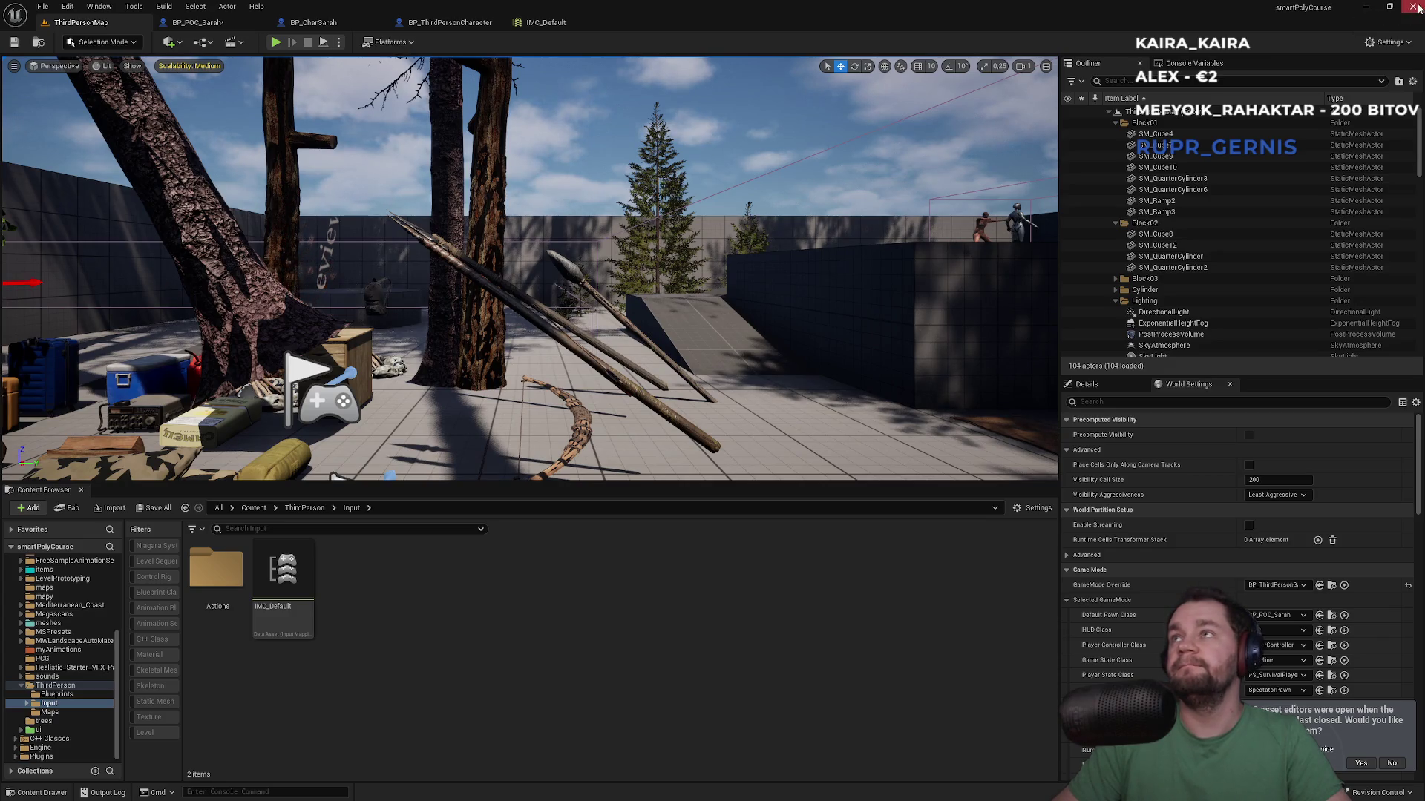
{"action": "left_click", "coordinate": [767, 532]}
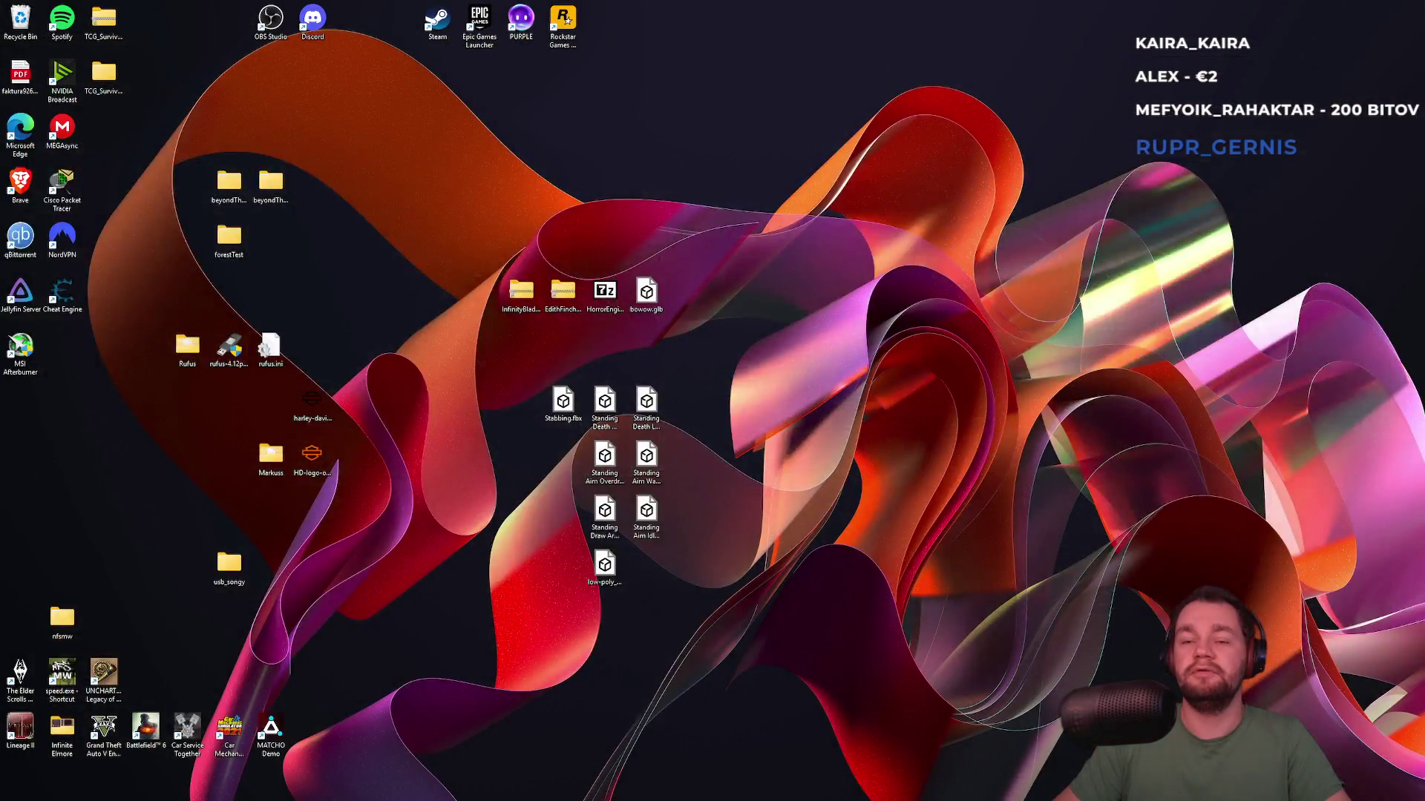
{"action": "mouse_move", "coordinate": [841, 799]}
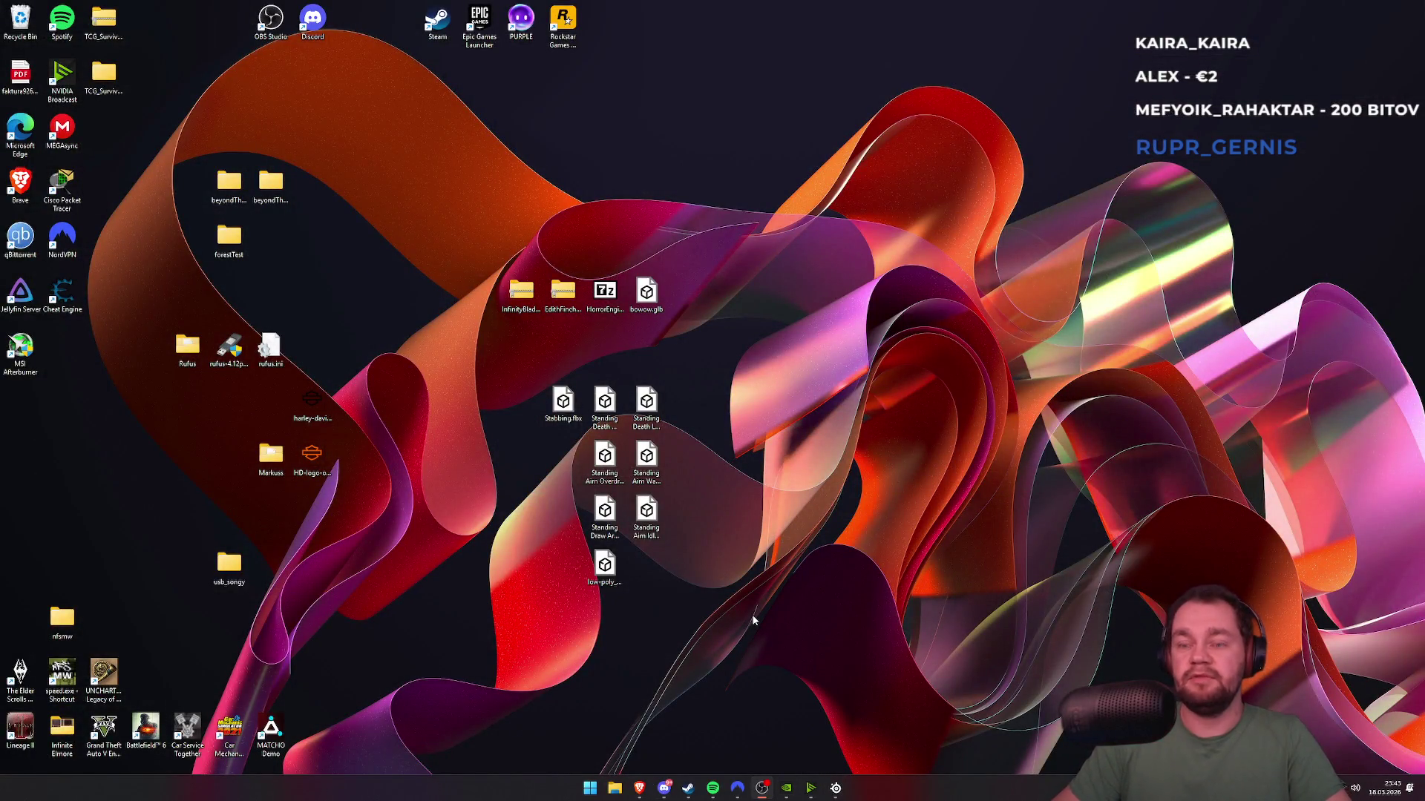
Step: Launch Epic Games Launcher and open the testForrest project
{"action": "key", "text": "super"}
{"action": "type", "text": "epic"}
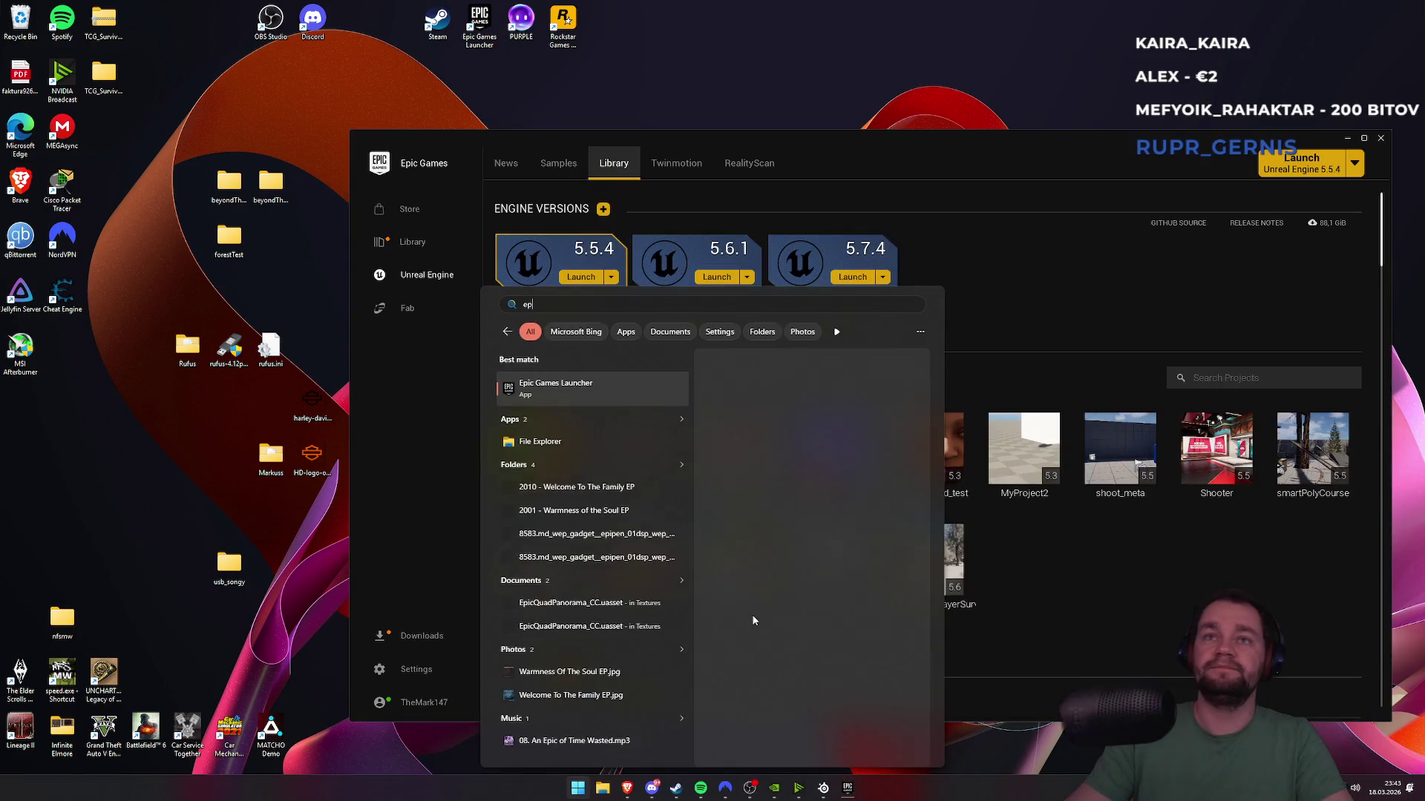
{"action": "key", "text": "Return"}
{"action": "double_click", "coordinate": [725, 620]}
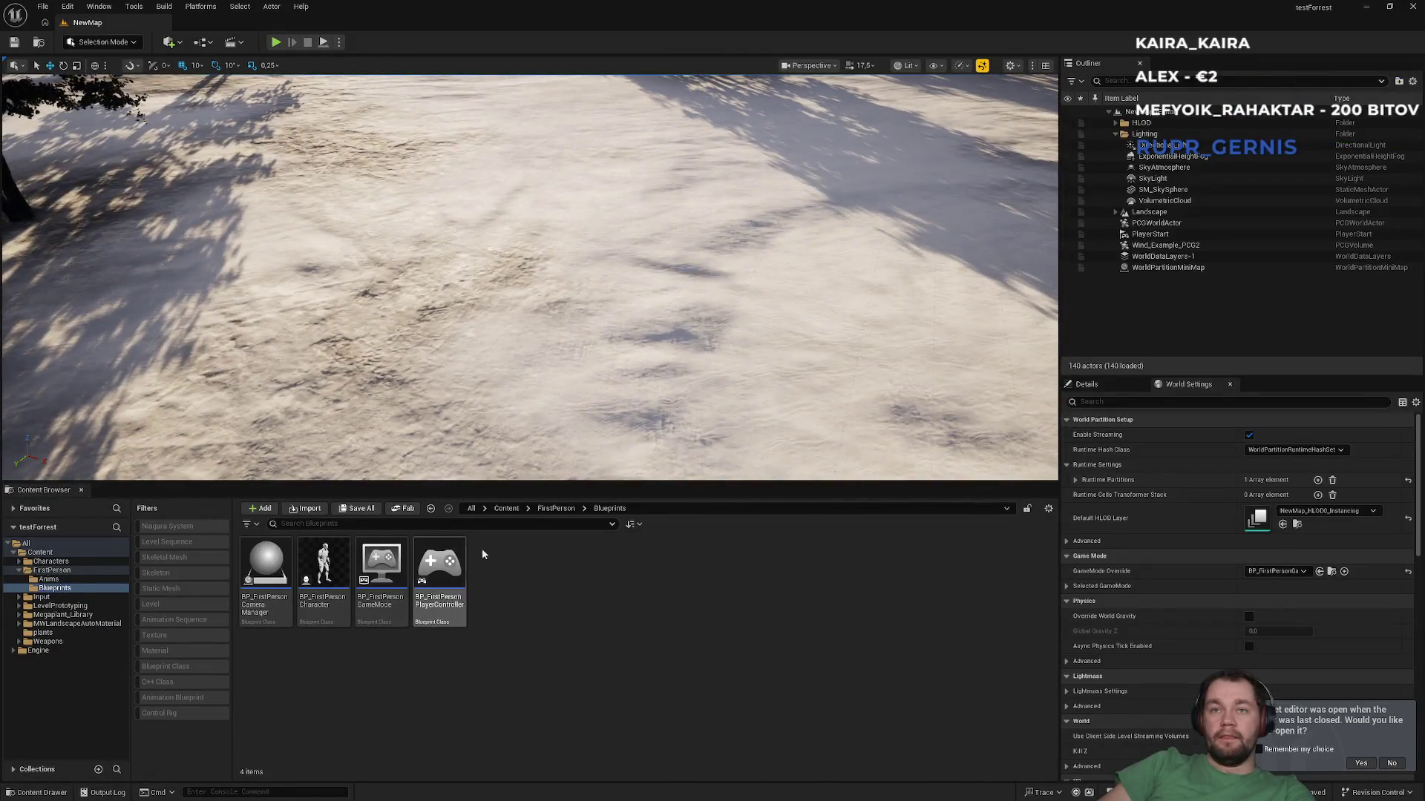
Step: Create a Character-based Blueprint Class named BP_POC_Char in the top Content folder
{"action": "left_click", "coordinate": [505, 509]}
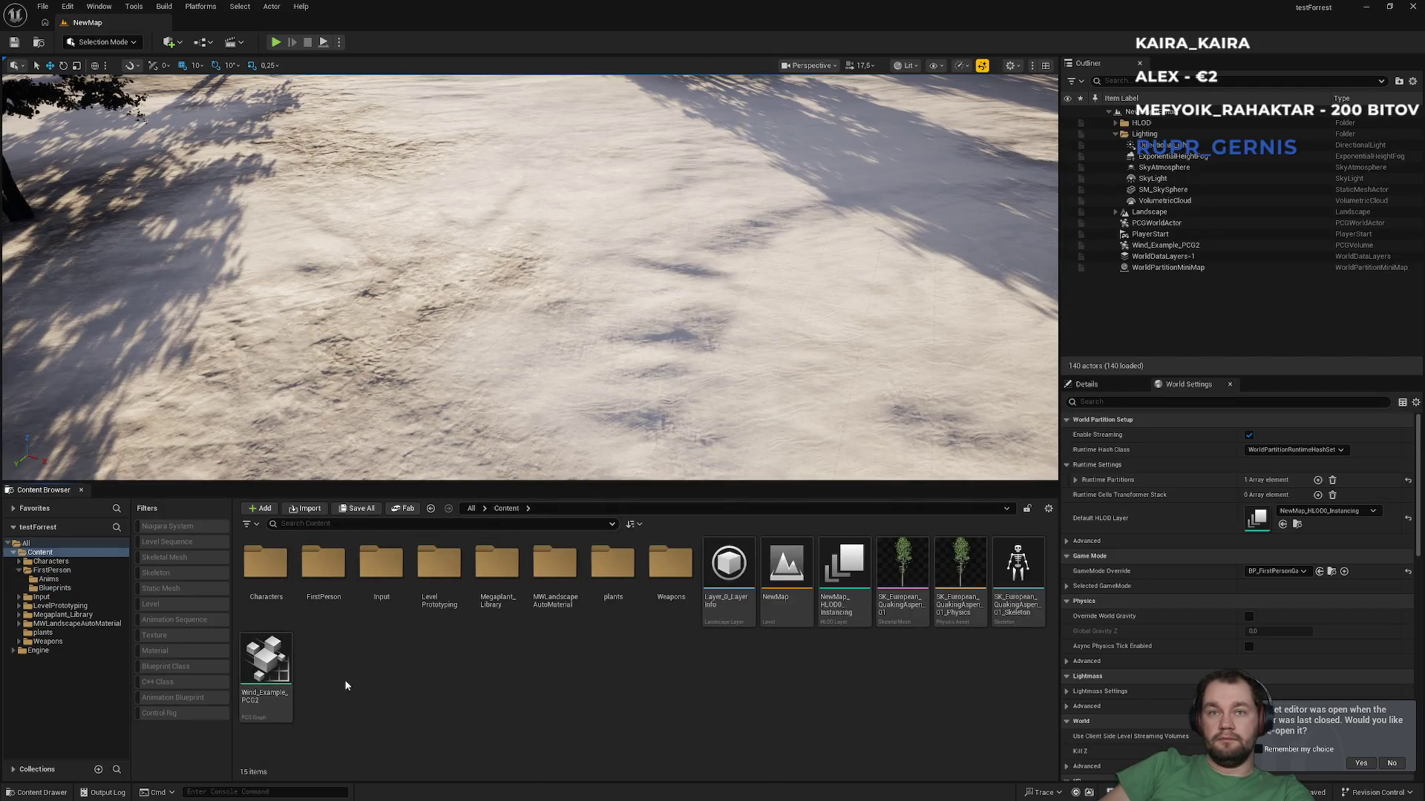
{"action": "right_click", "coordinate": [508, 748]}
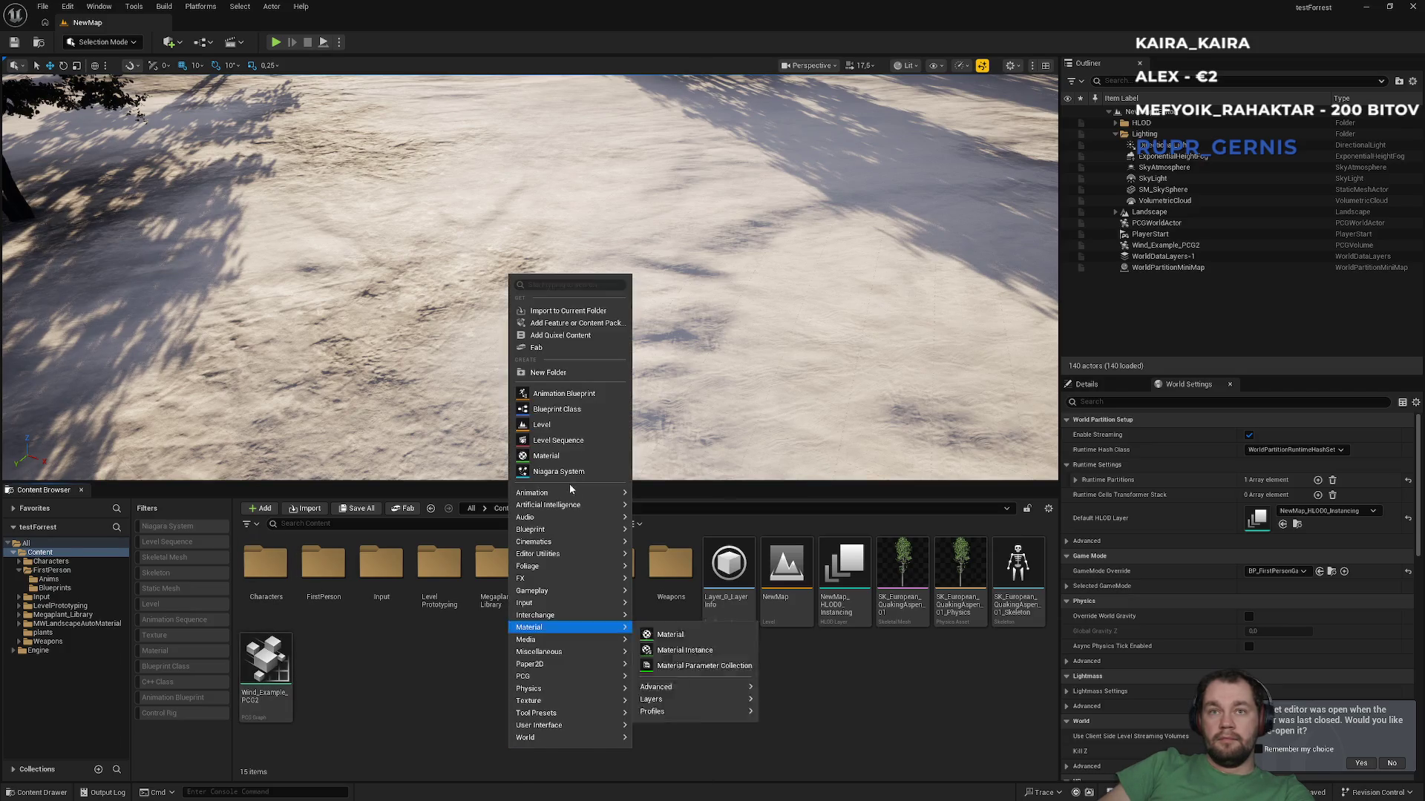
{"action": "mouse_move", "coordinate": [570, 493]}
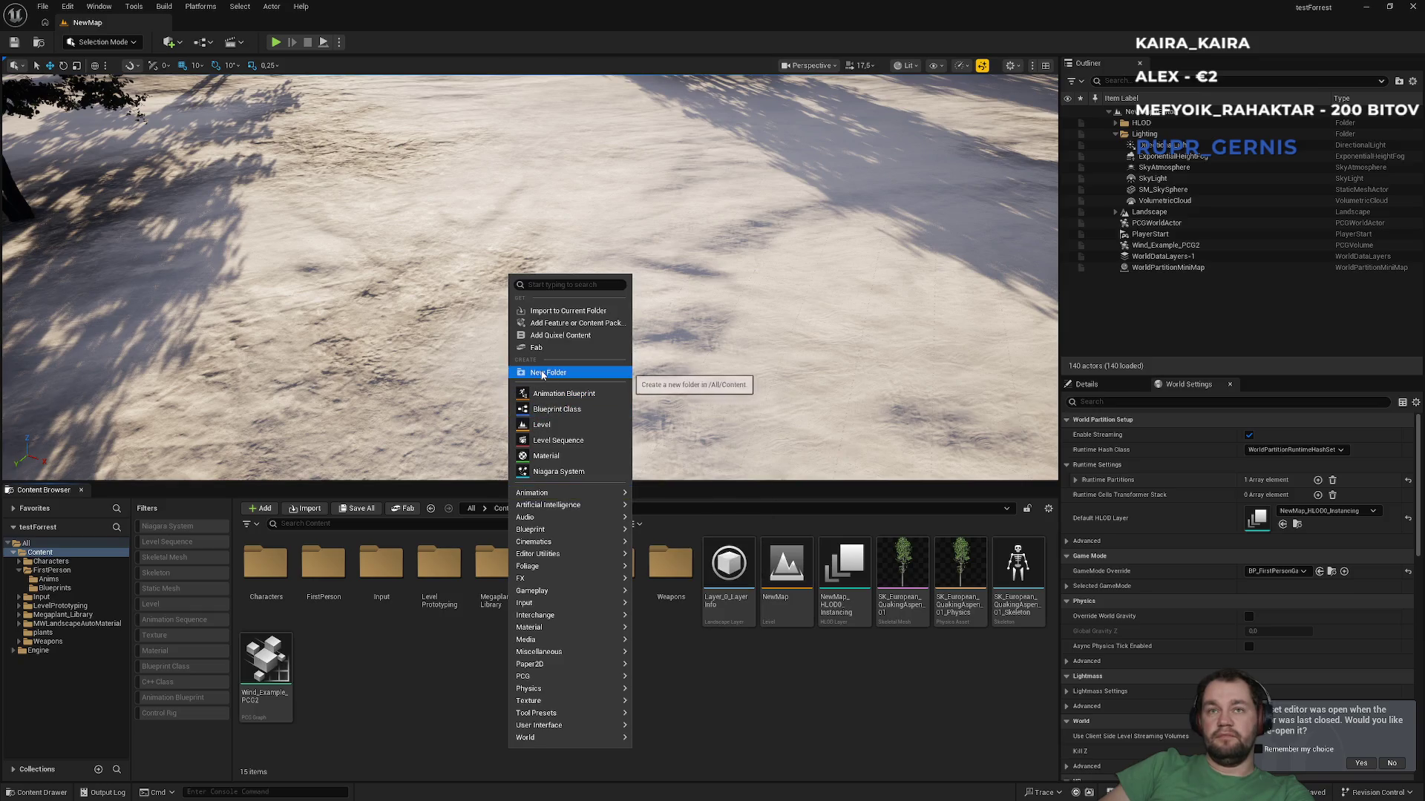
{"action": "mouse_move", "coordinate": [577, 555]}
{"action": "mouse_move", "coordinate": [582, 529]}
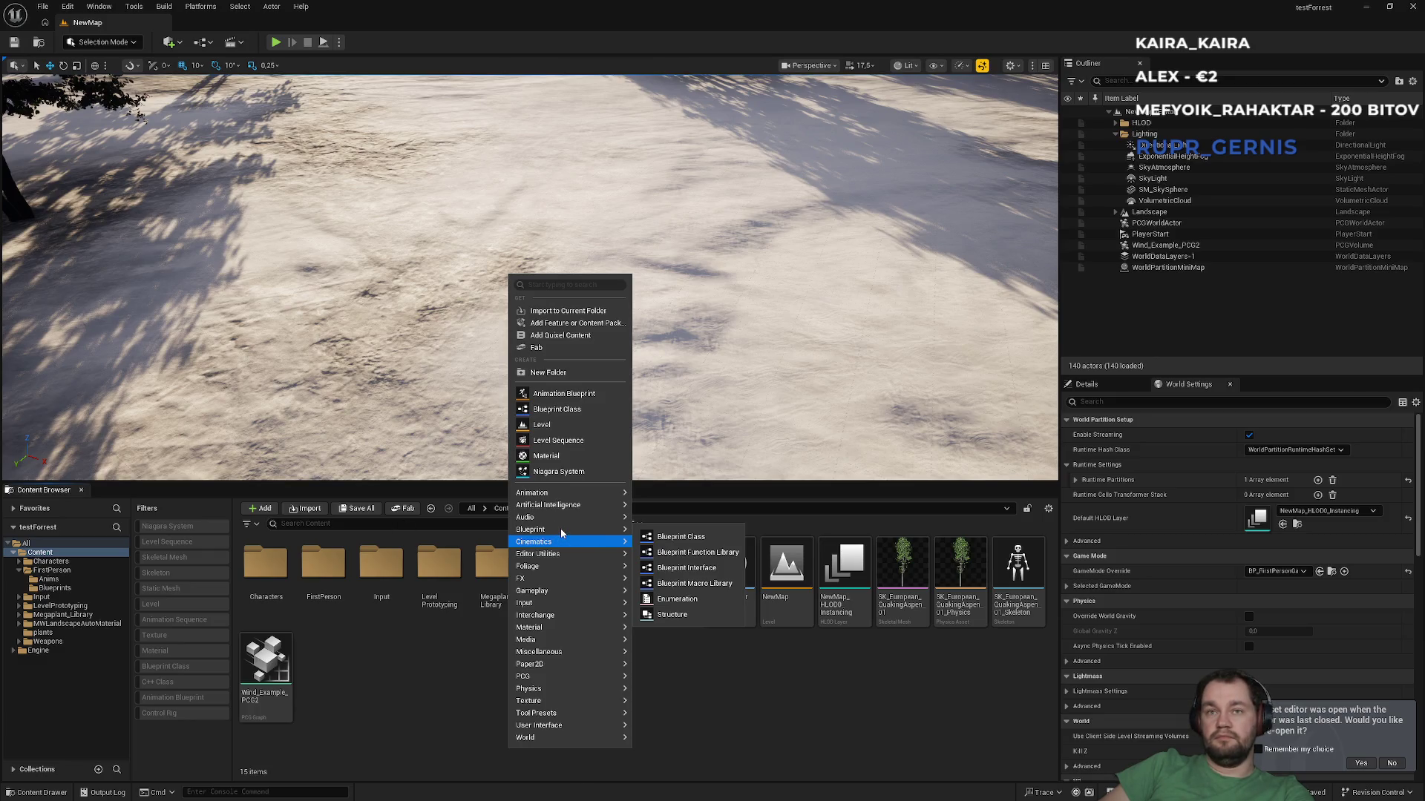
{"action": "left_click", "coordinate": [403, 688]}
{"action": "right_click", "coordinate": [416, 683]}
{"action": "mouse_move", "coordinate": [458, 470]}
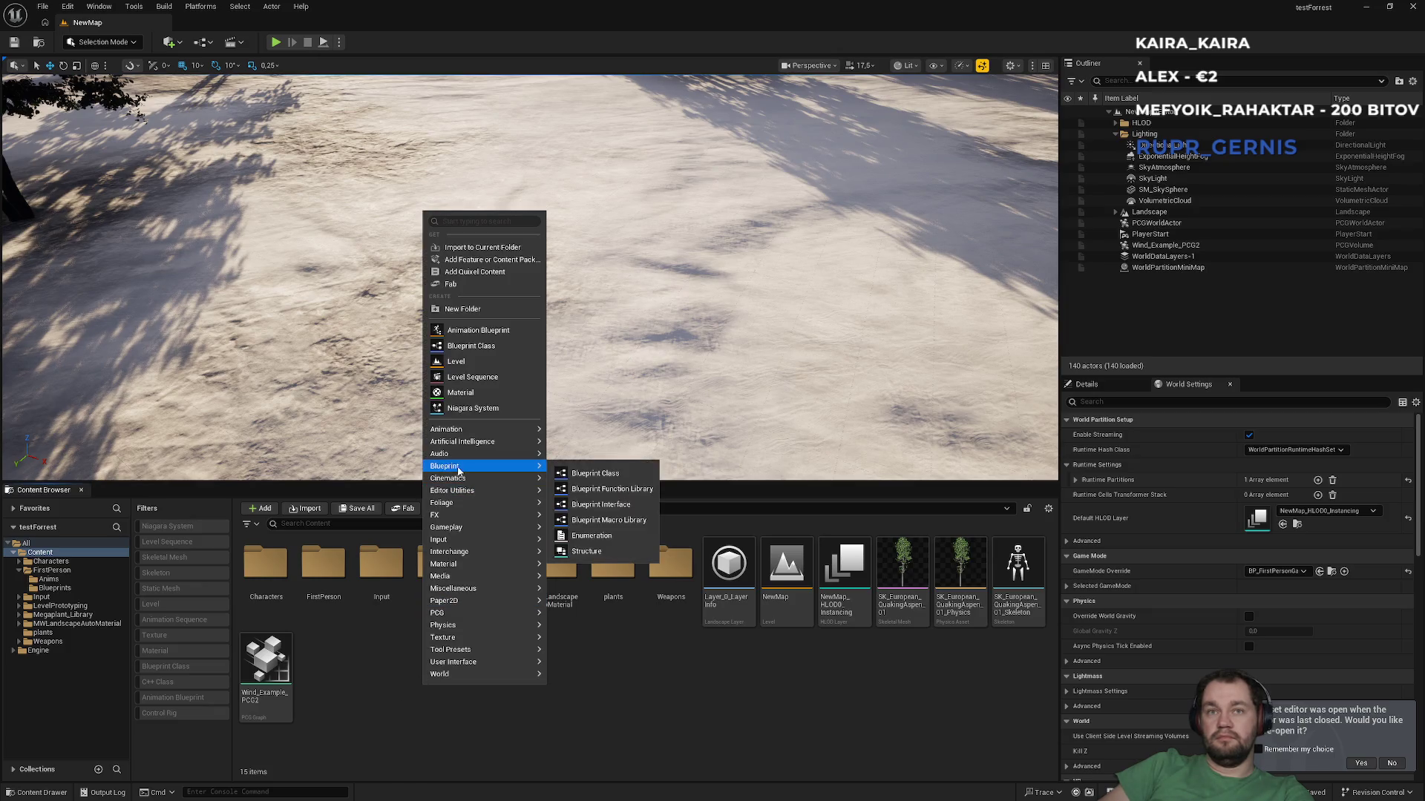
{"action": "left_click", "coordinate": [594, 473]}
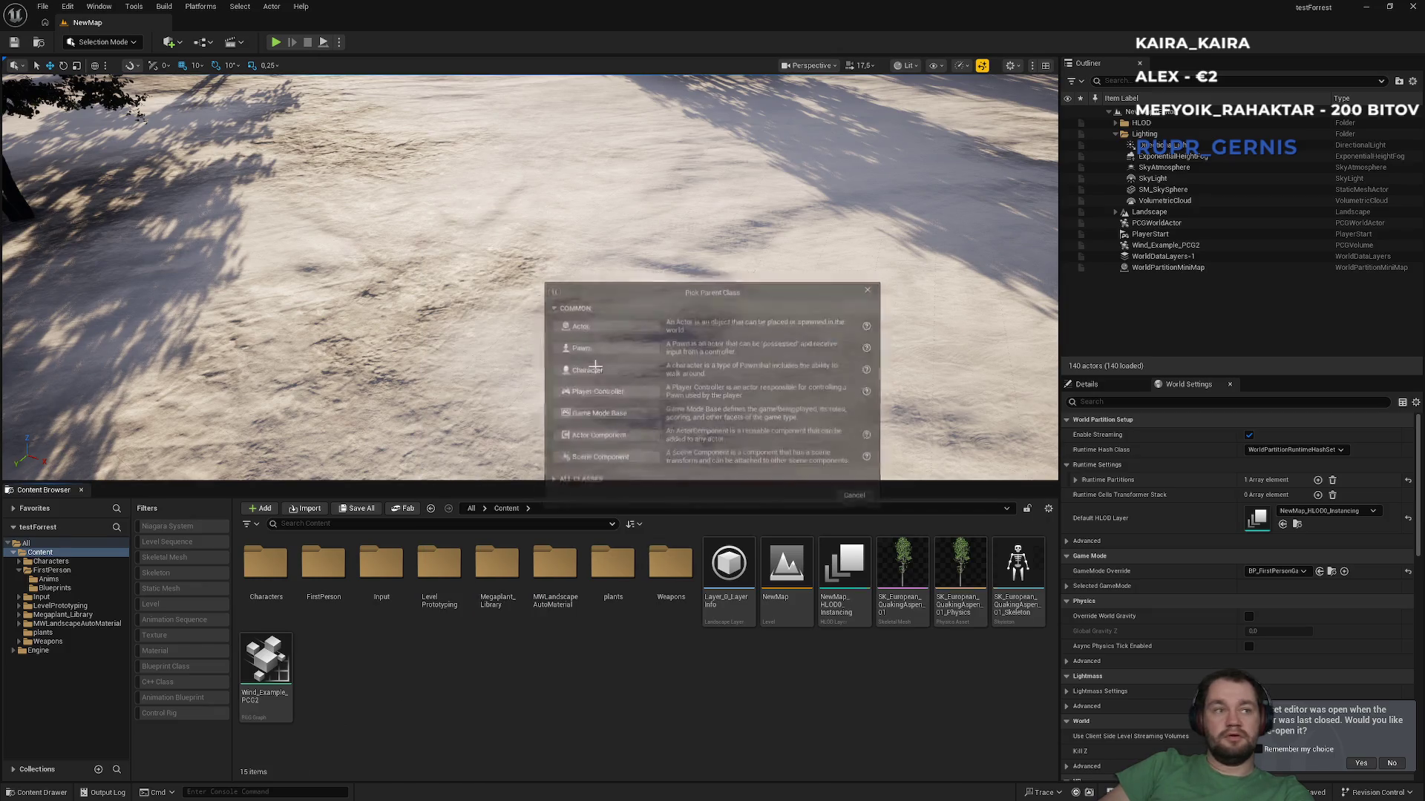
{"action": "left_click", "coordinate": [594, 365]}
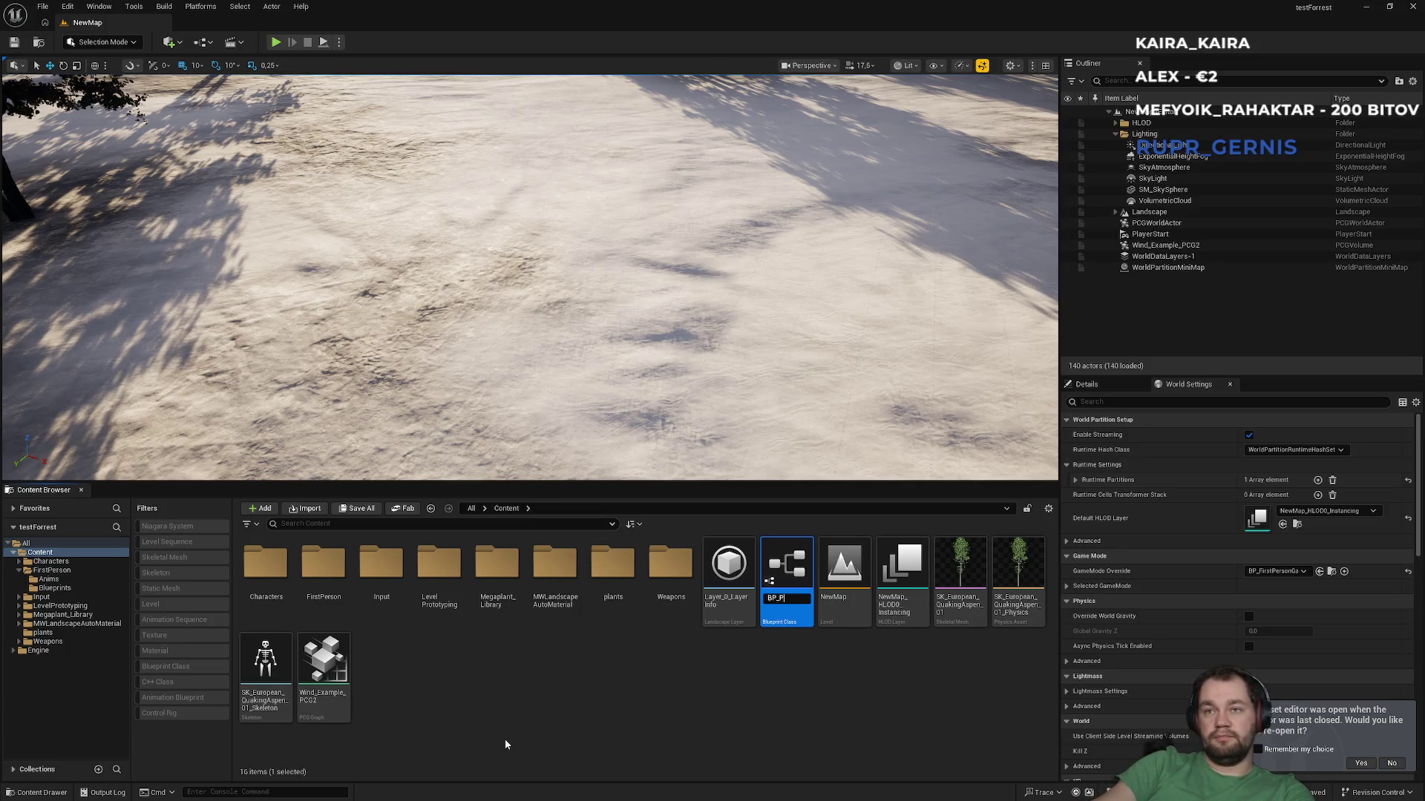
{"action": "type", "text": "BP_POC_Char"}
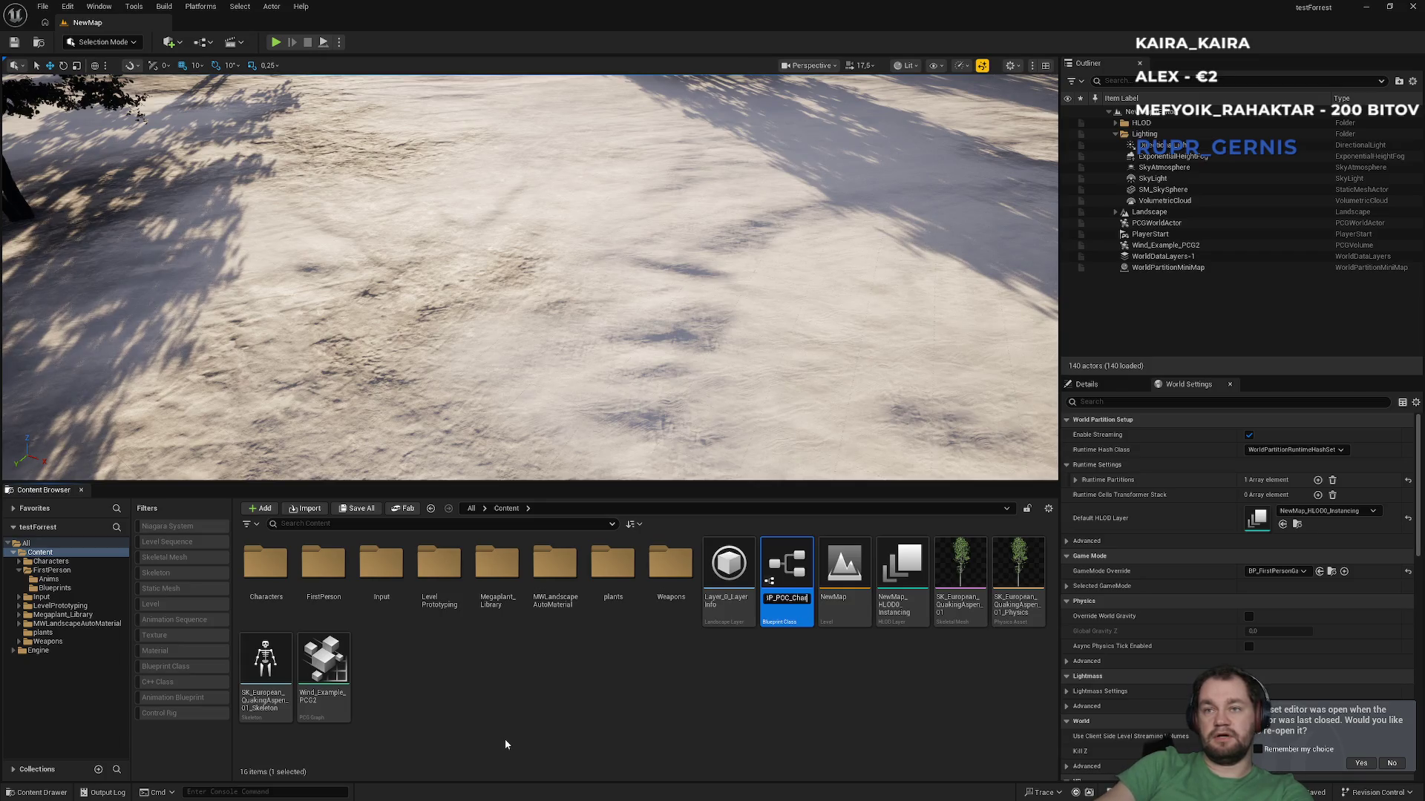
{"action": "key", "text": "Return"}
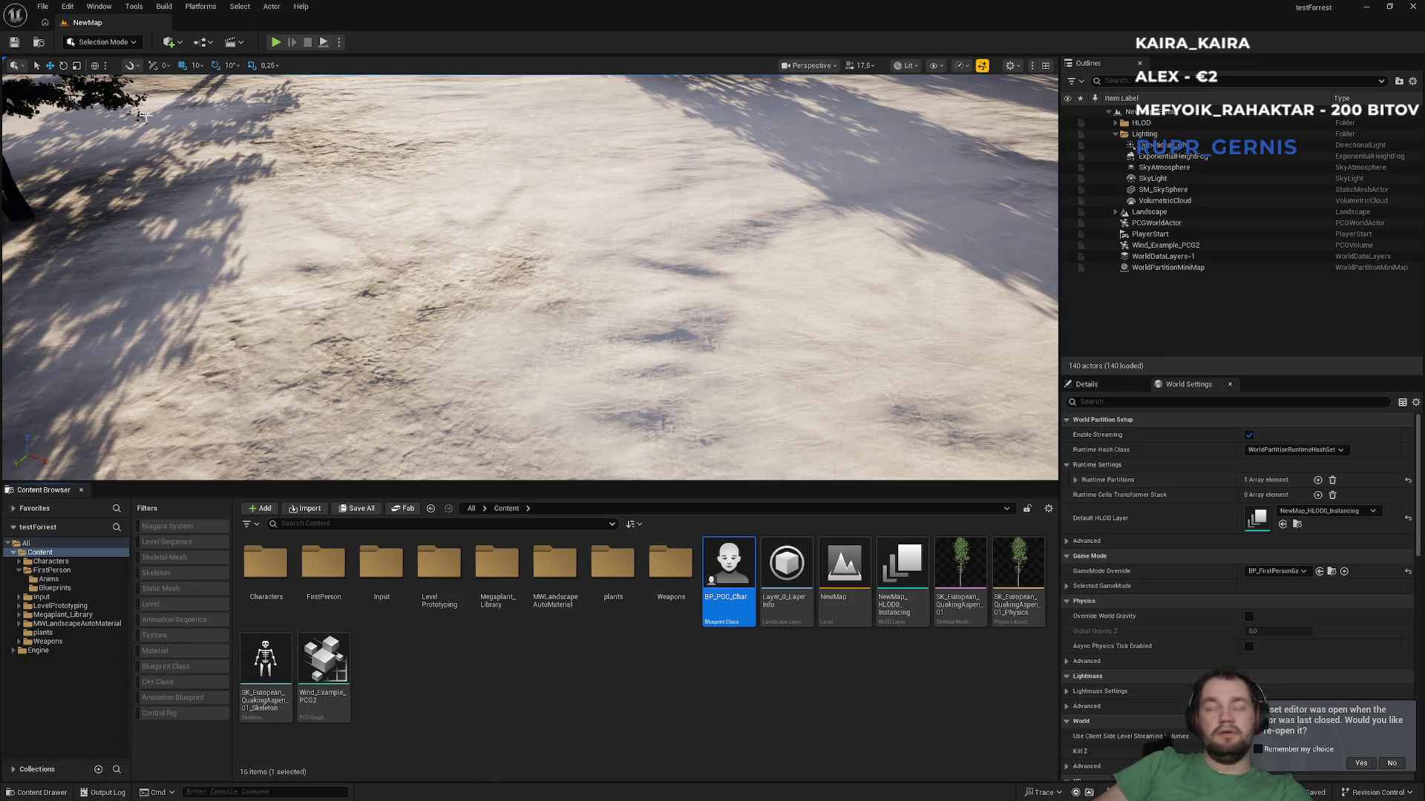
Step: Expand the Selected GameMode section in World Settings, leaving the game mode unchanged
{"action": "left_click", "coordinate": [67, 6]}
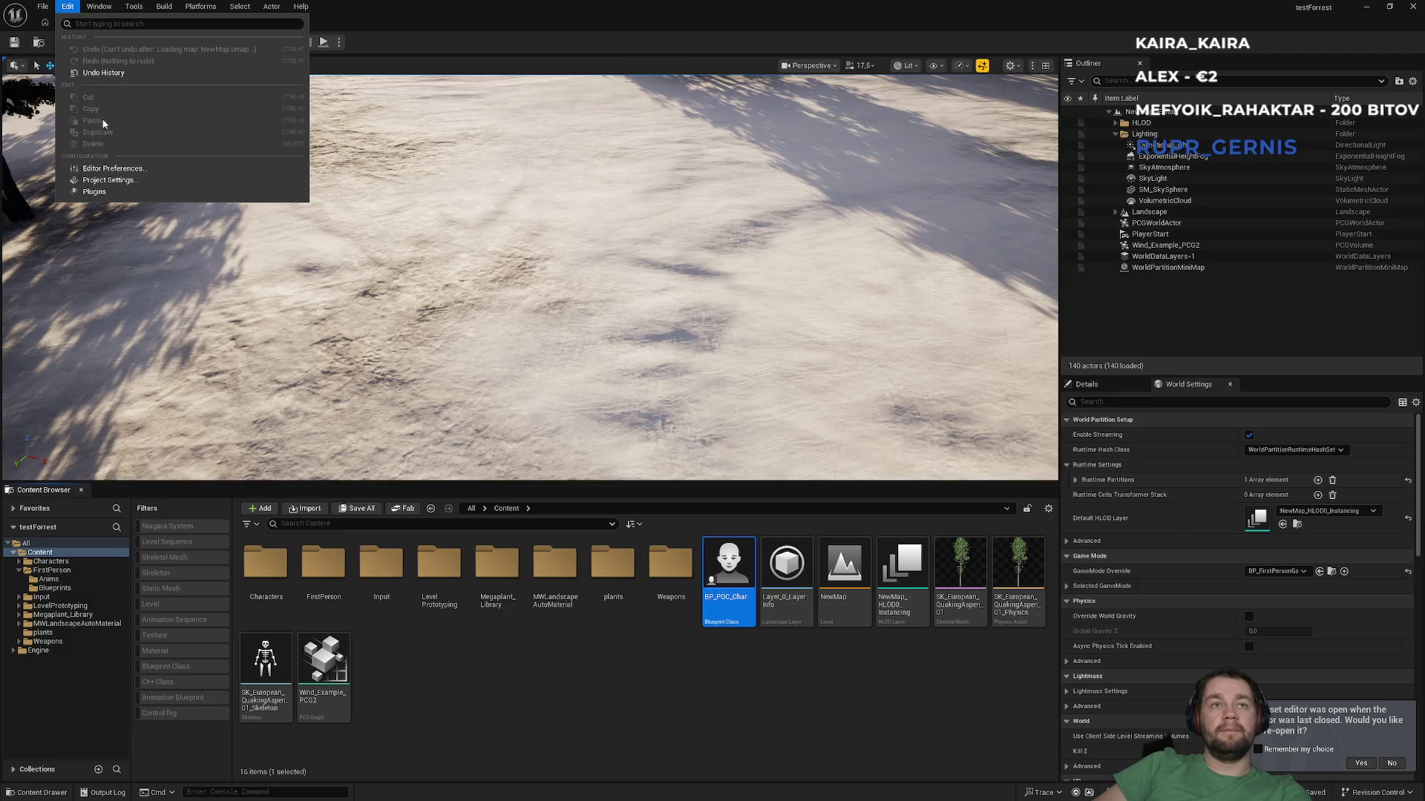
{"action": "left_click", "coordinate": [105, 181]}
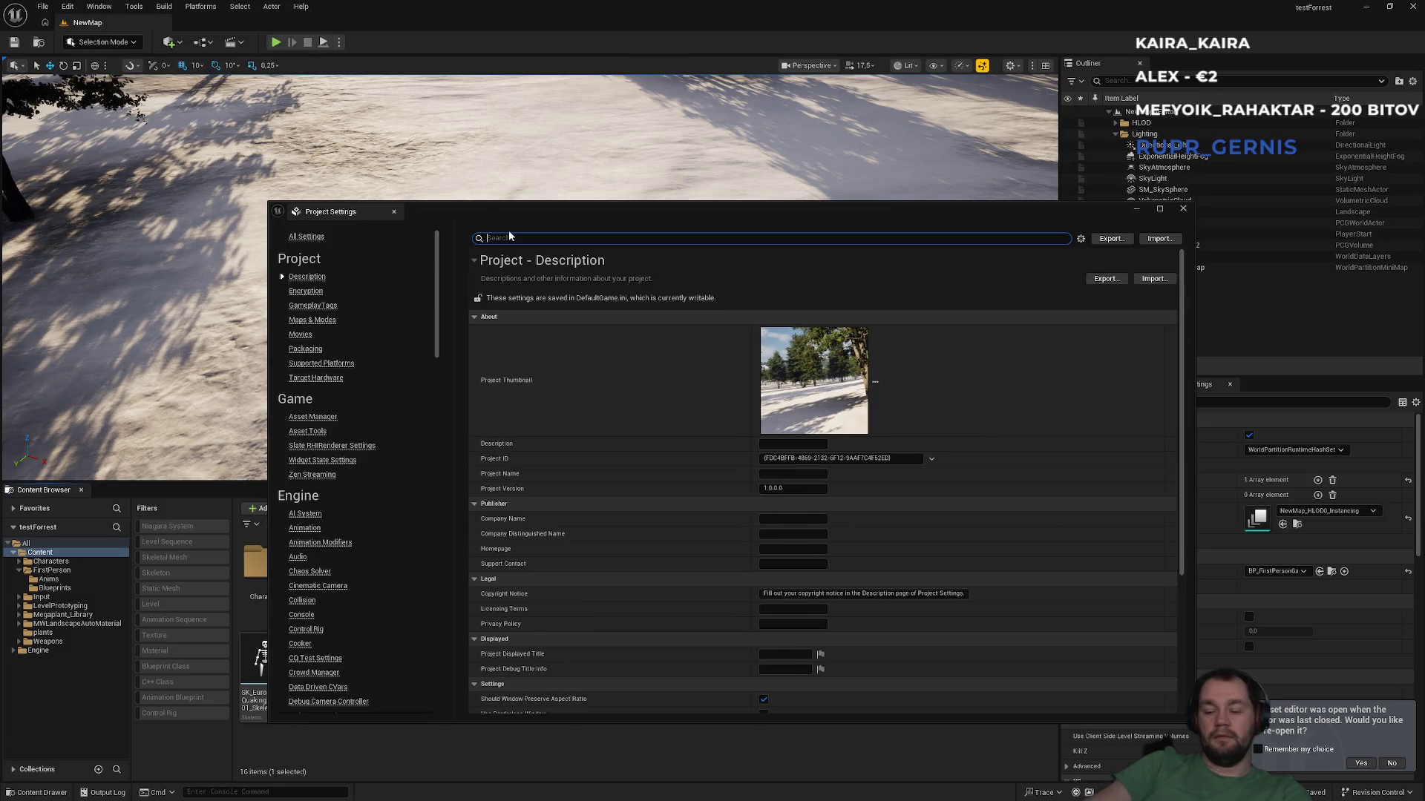
{"action": "type", "text": "mode"}
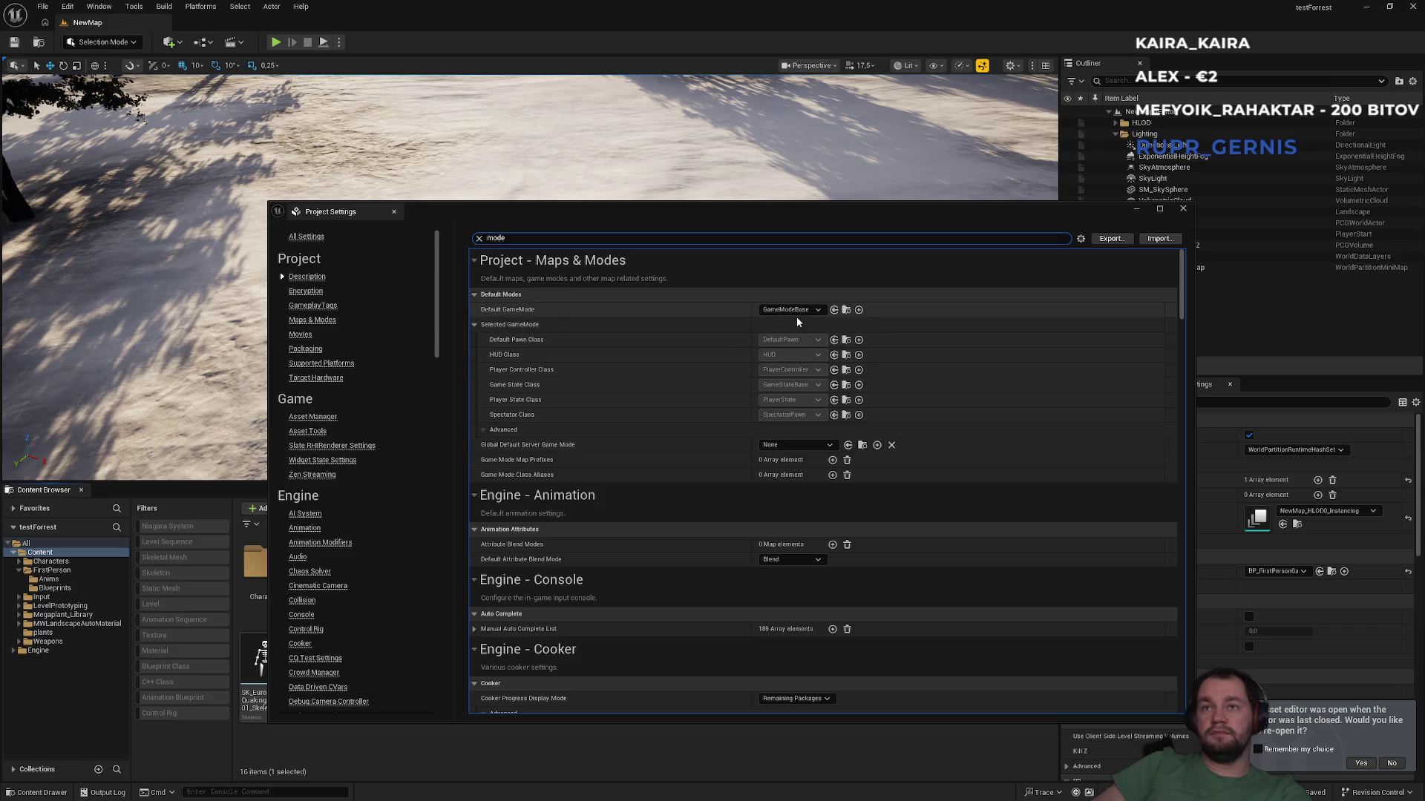
{"action": "key", "text": "Escape"}
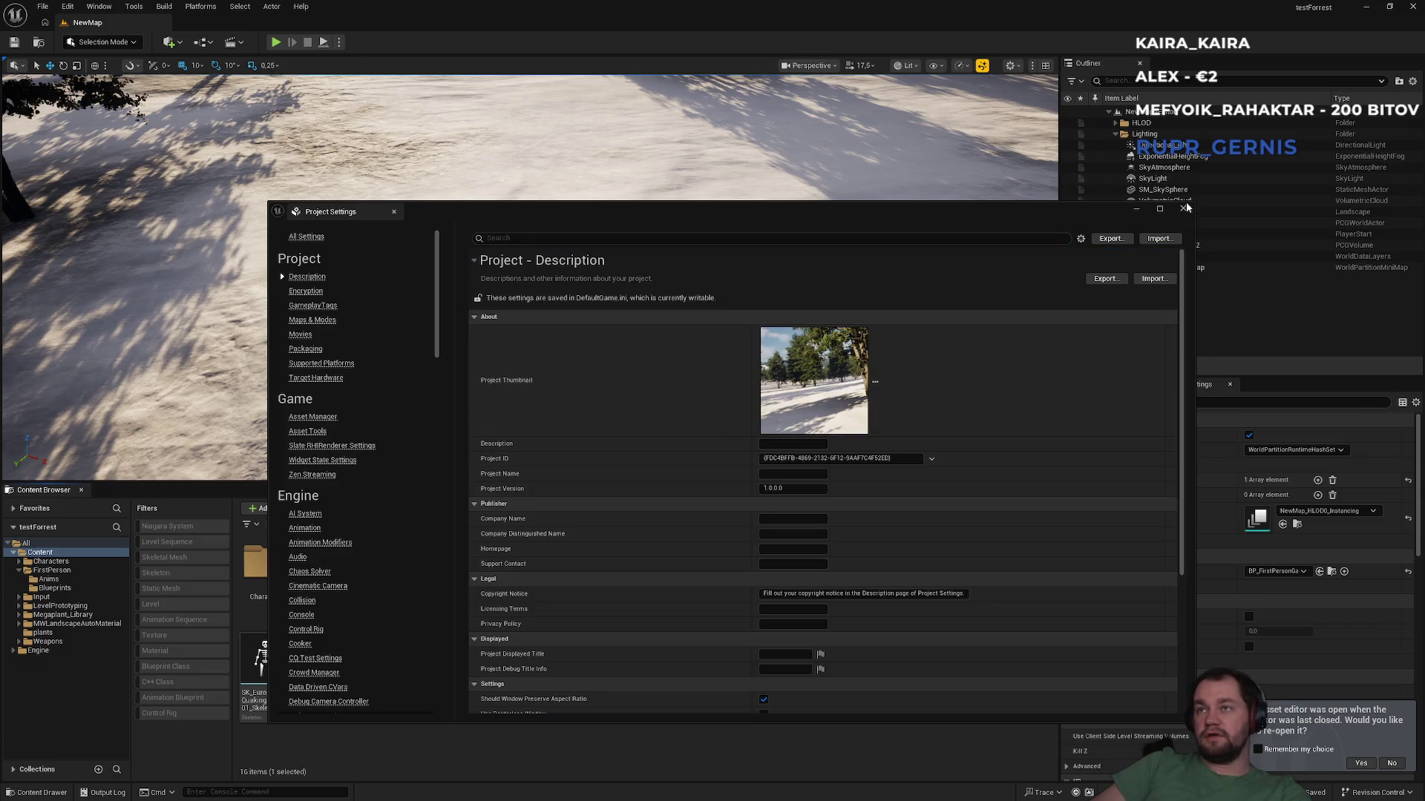
{"action": "left_click", "coordinate": [1183, 209]}
{"action": "left_click", "coordinate": [1105, 586]}
{"action": "left_click", "coordinate": [1269, 572]}
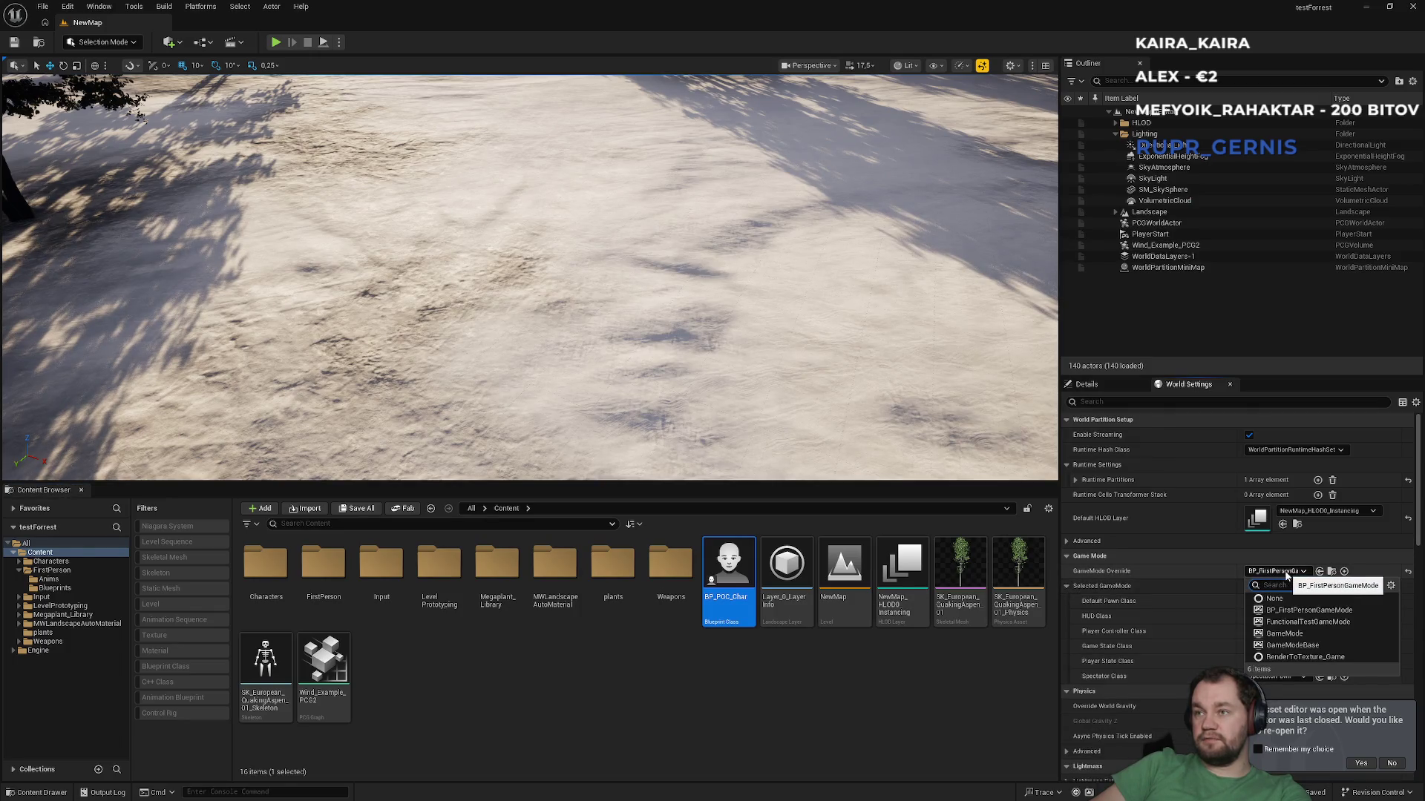
{"action": "left_click", "coordinate": [1286, 576]}
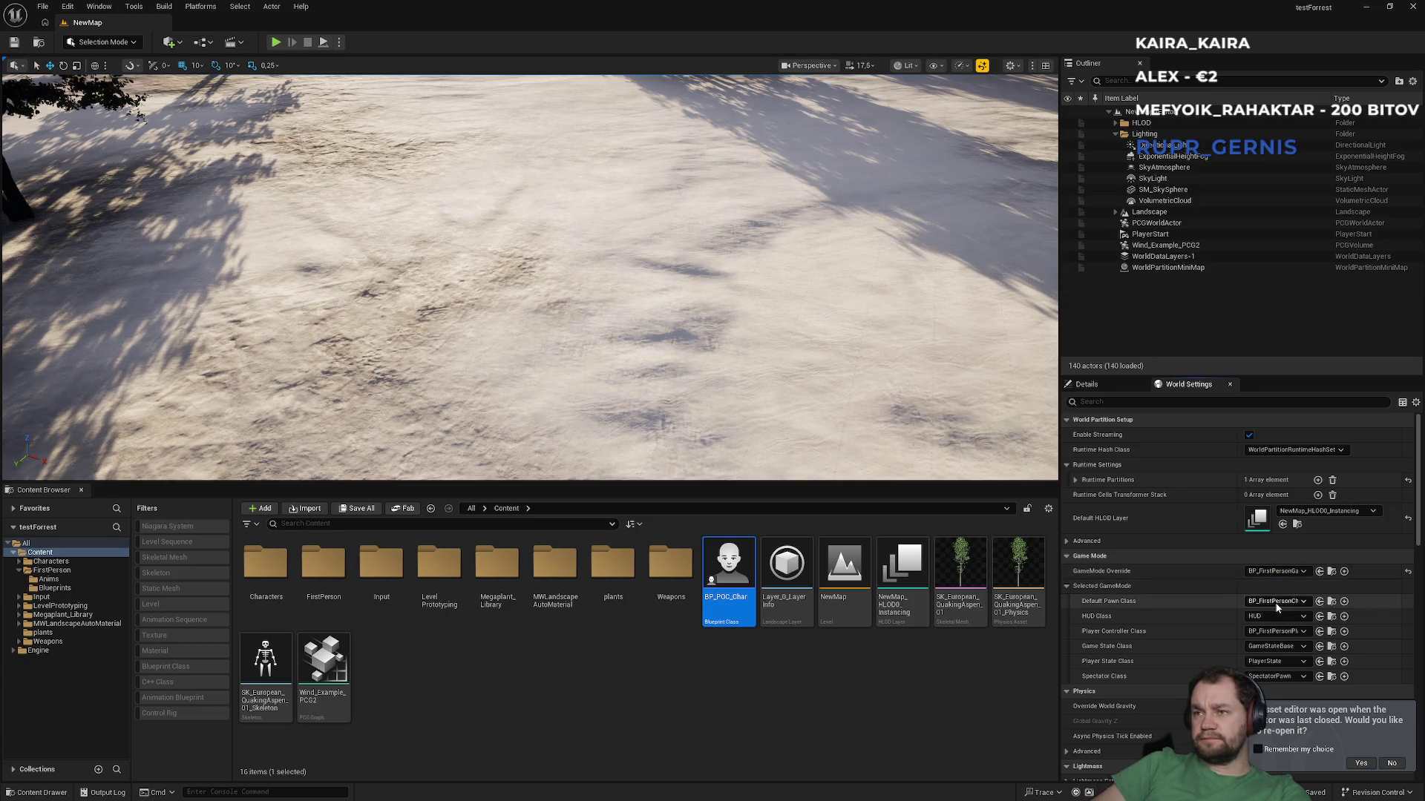
Step: Set Default Pawn Class to BP_POC_Char and Player Controller Class to BP_FirstPersonPlayerController
{"action": "left_click", "coordinate": [1276, 602]}
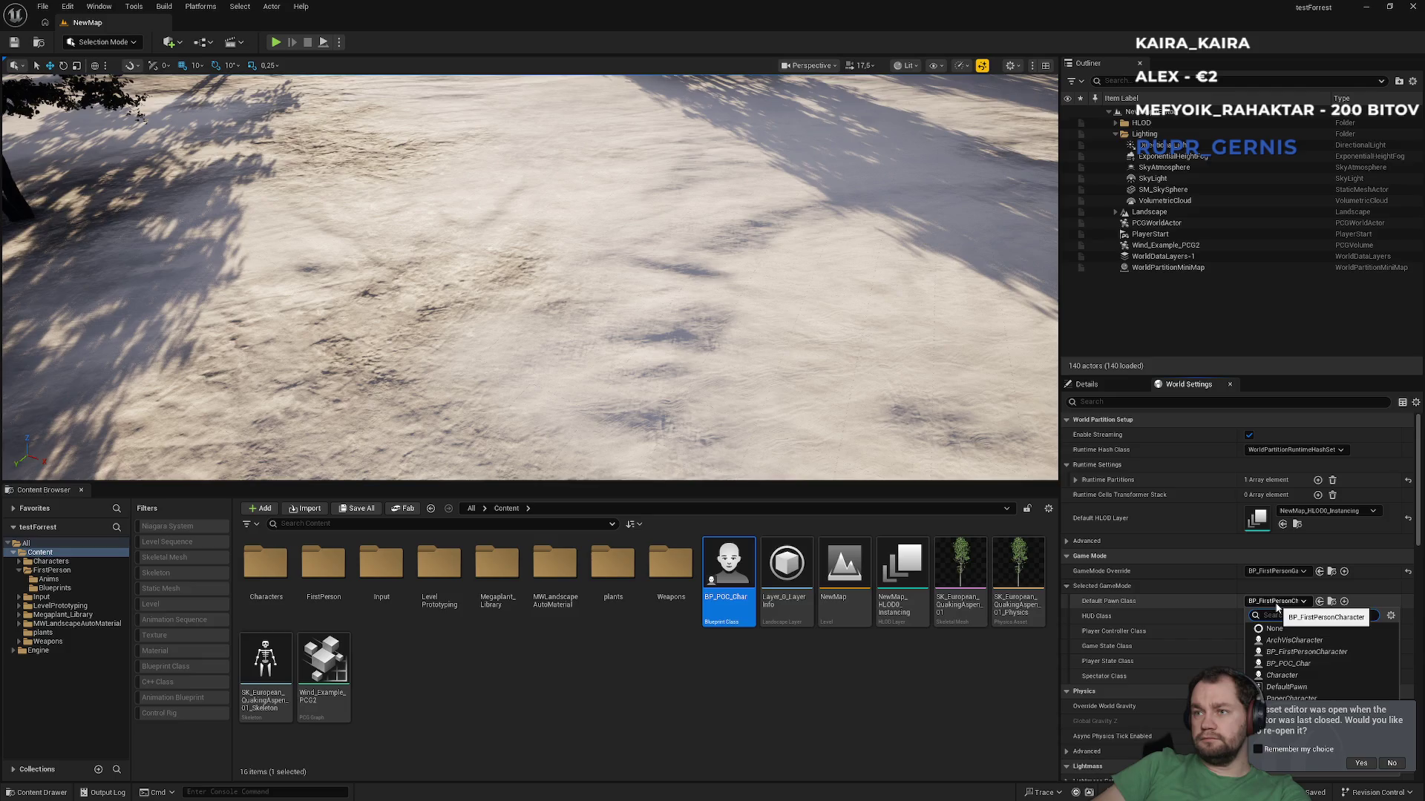
{"action": "left_click", "coordinate": [1306, 663]}
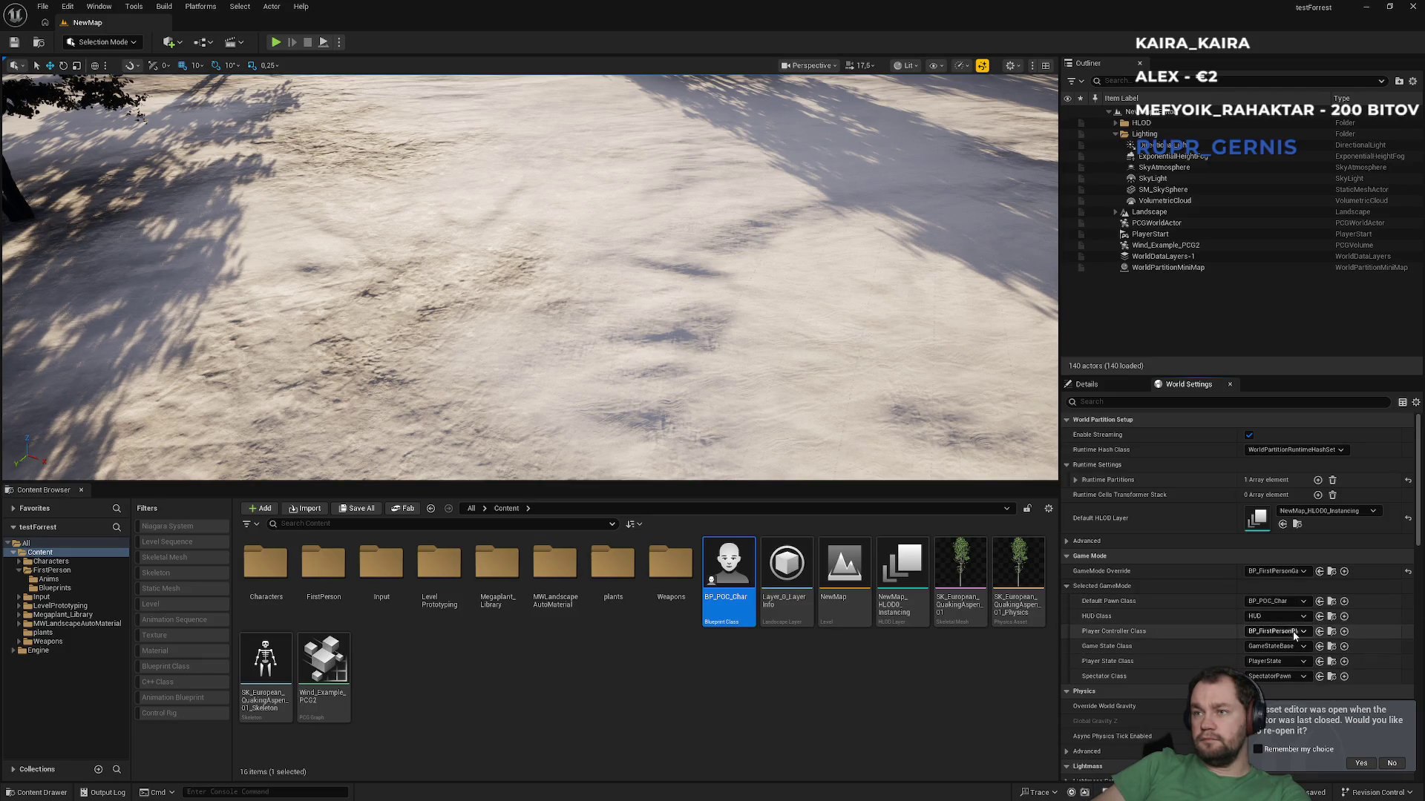
{"action": "left_click", "coordinate": [1297, 633]}
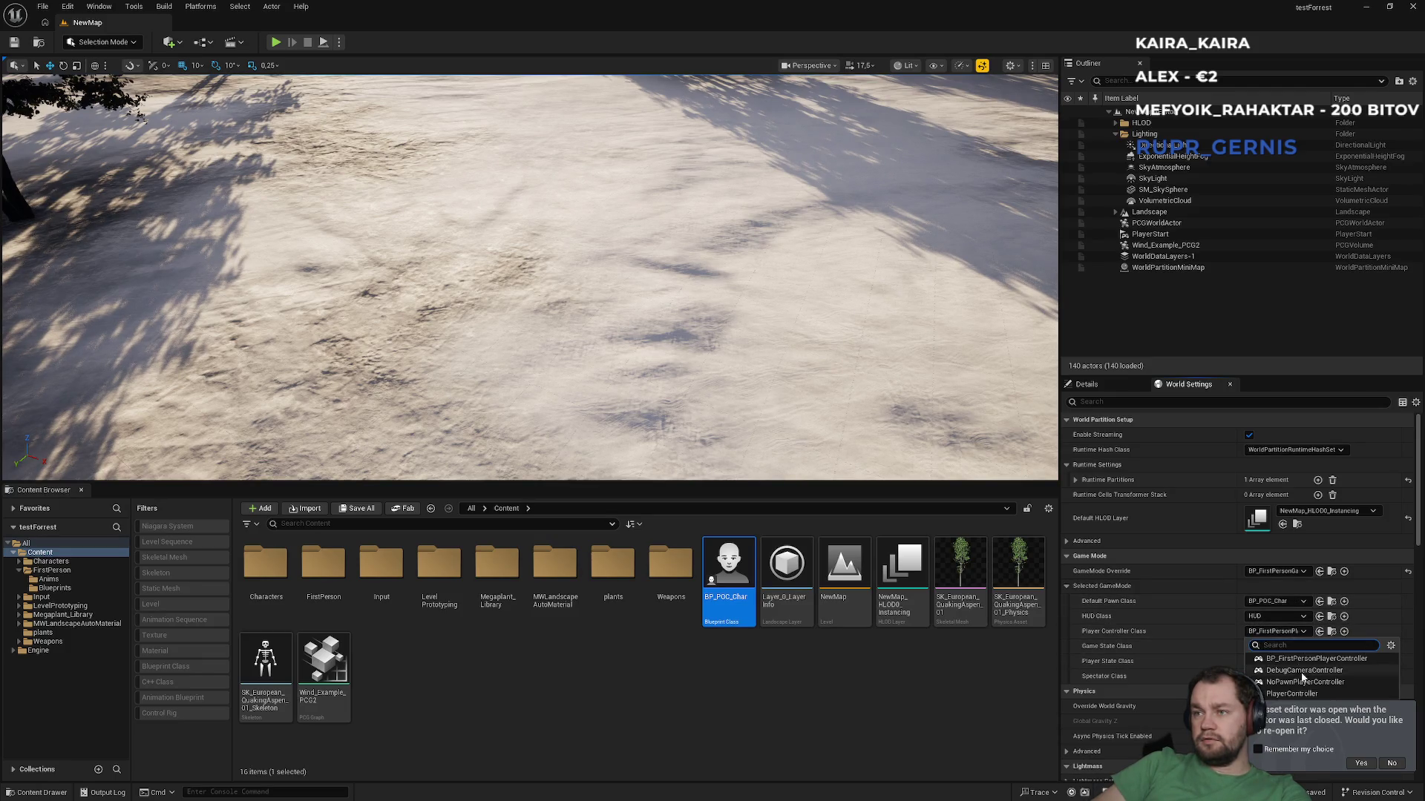
{"action": "left_click", "coordinate": [1291, 694]}
{"action": "left_click", "coordinate": [925, 719]}
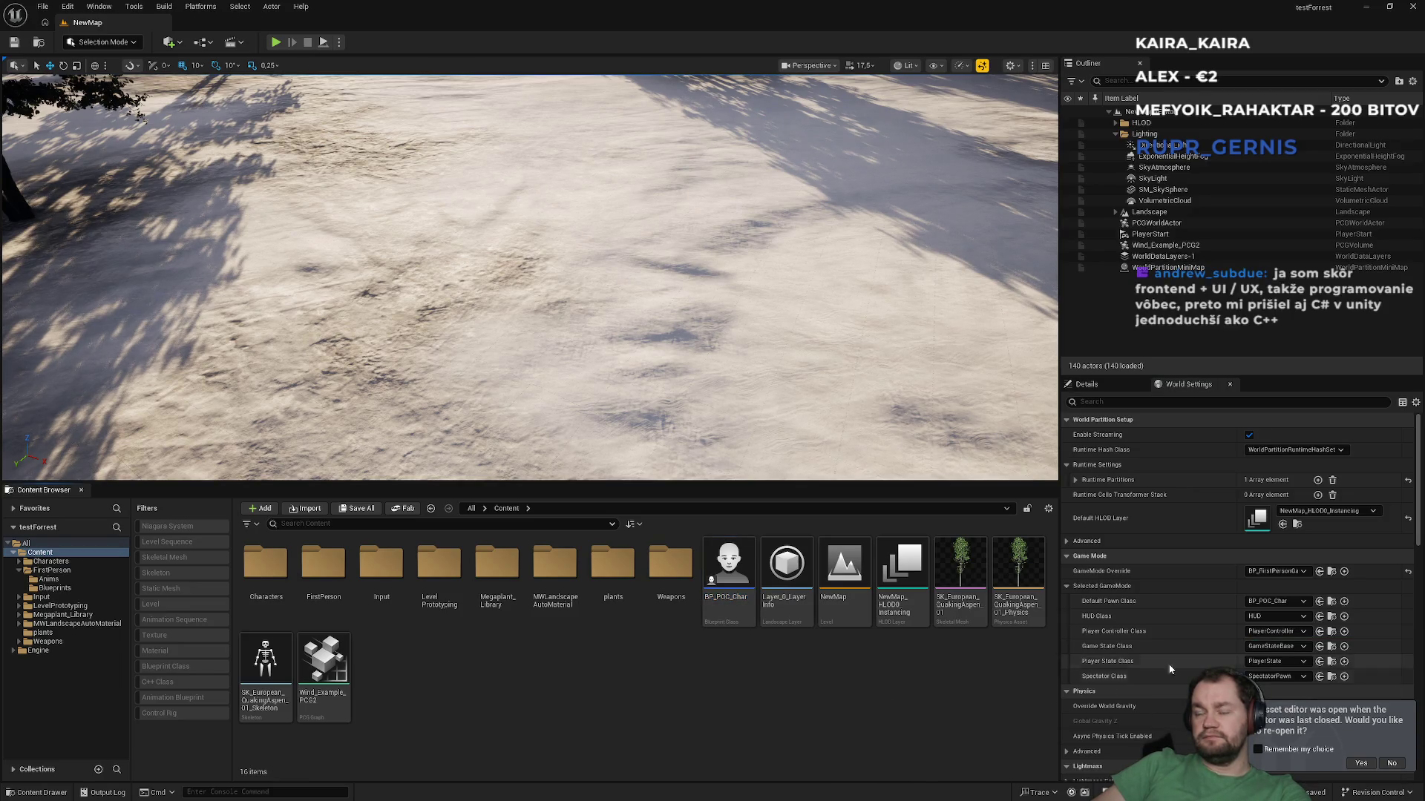
{"action": "left_click", "coordinate": [1296, 633]}
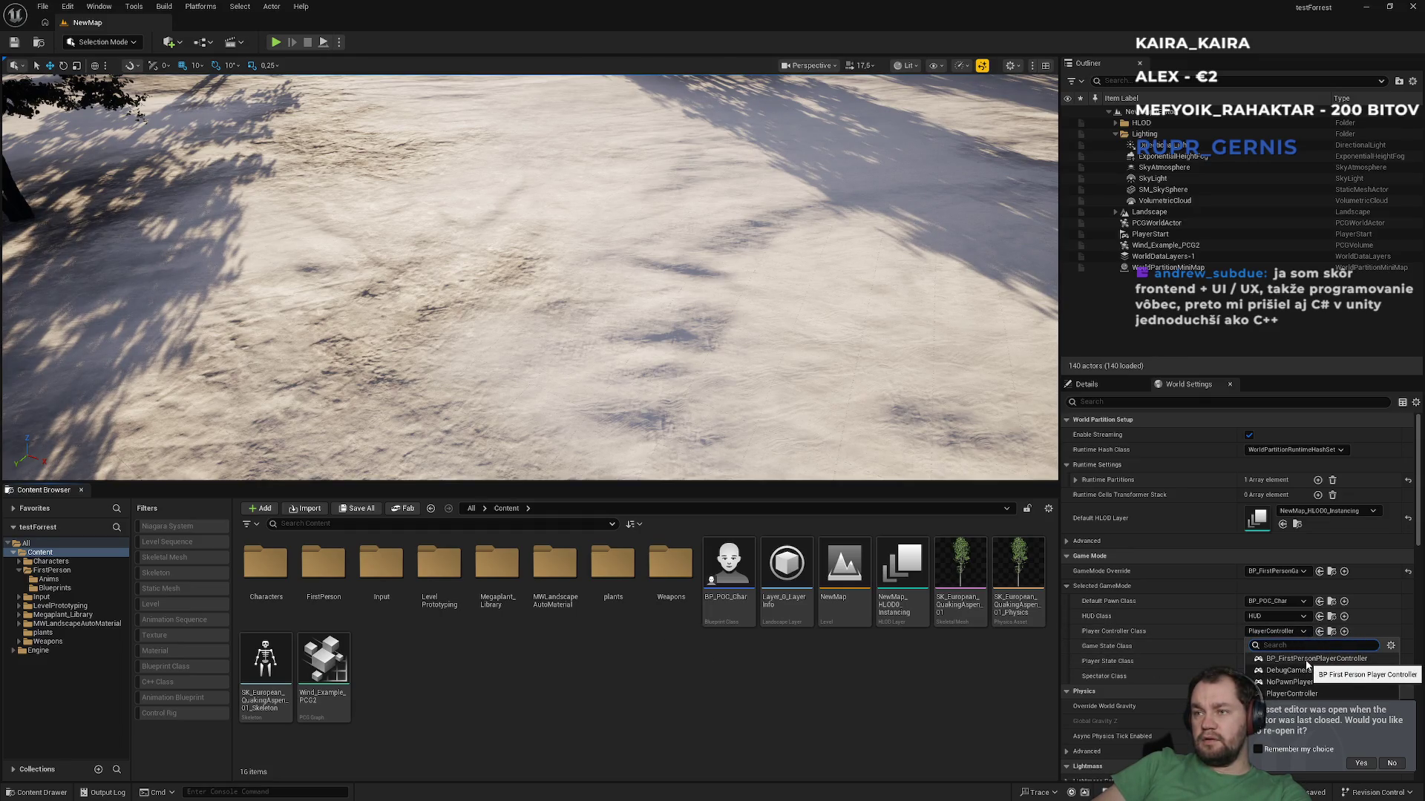
{"action": "left_click", "coordinate": [1307, 660]}
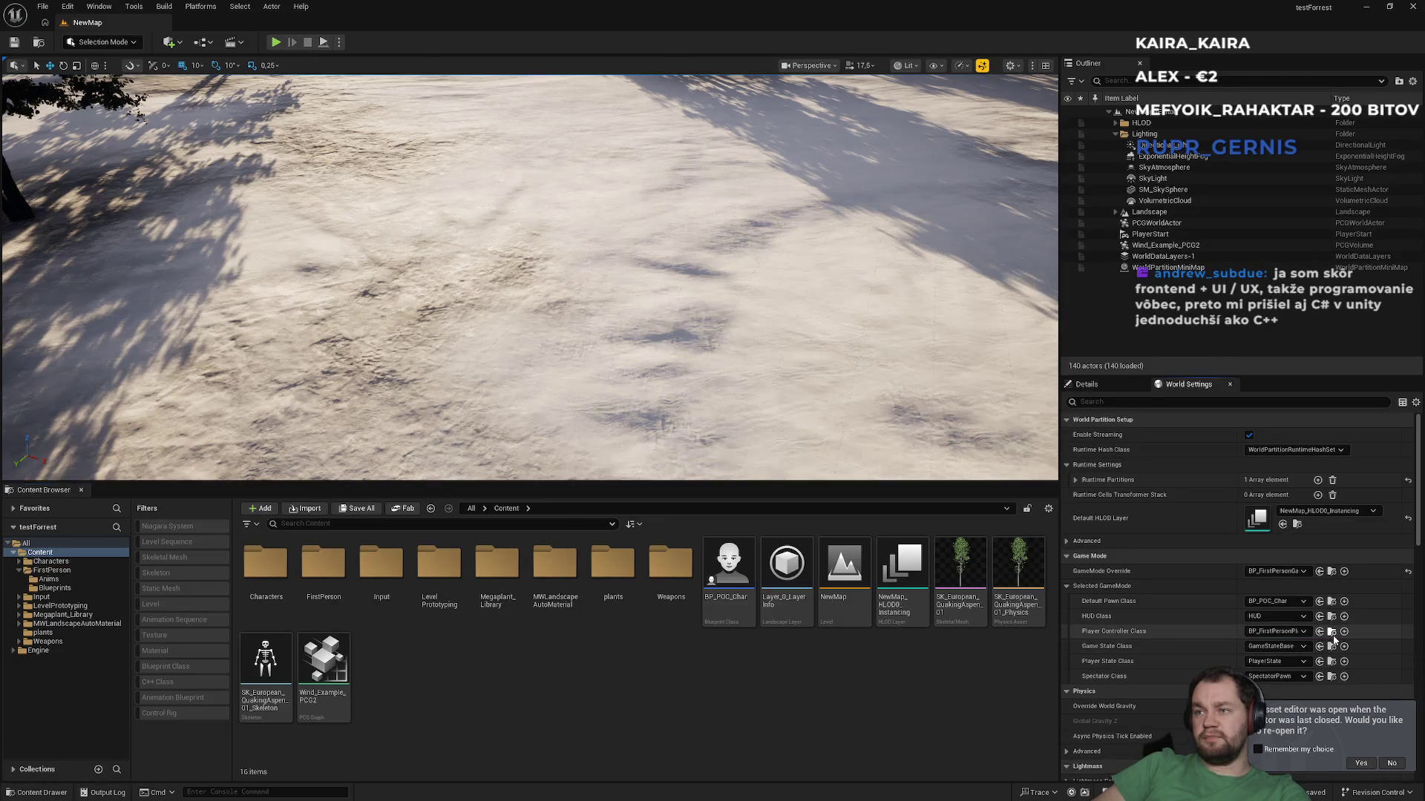
{"action": "left_click", "coordinate": [1332, 633]}
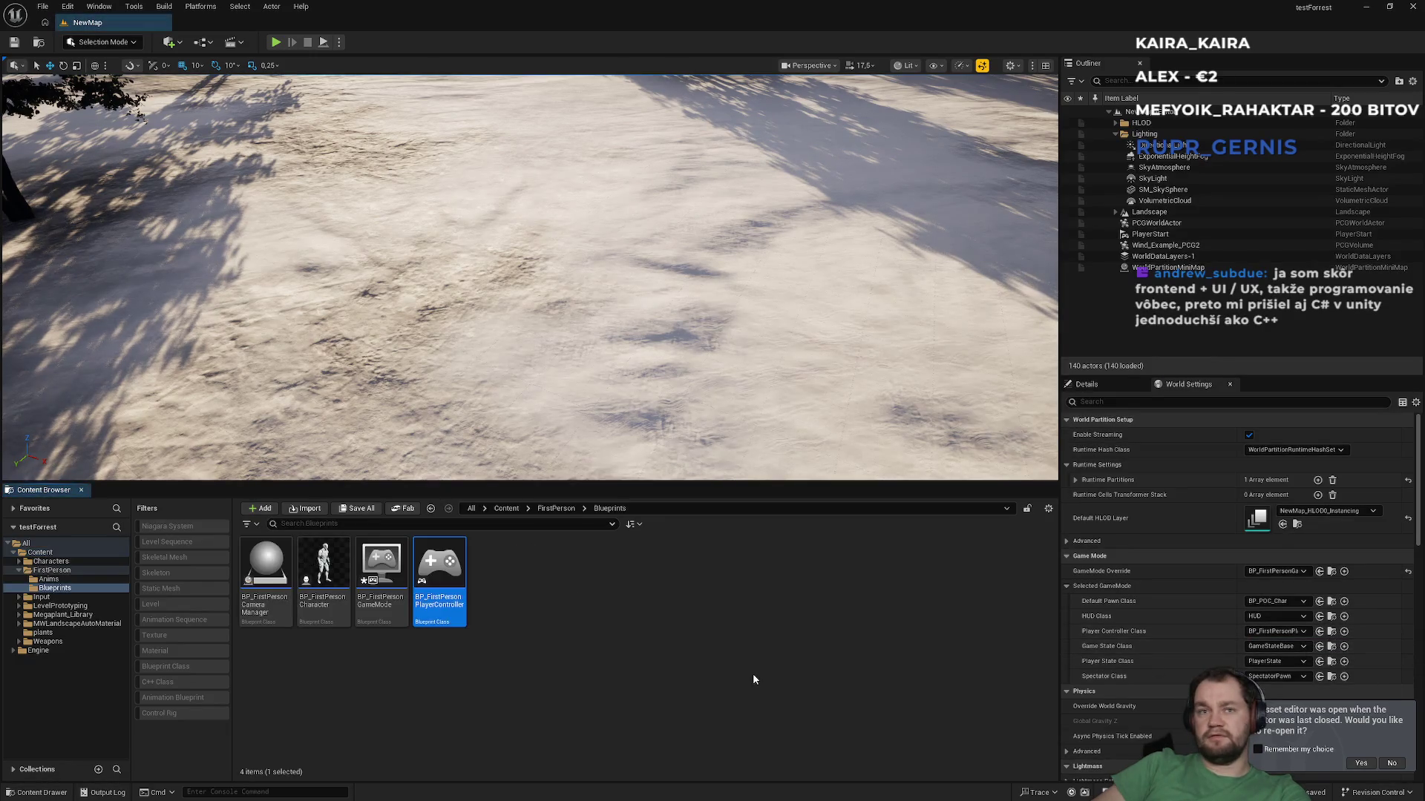
Step: Select the input-mapping setup nodes in BP_FirstPersonPlayerController's event graph
{"action": "left_click", "coordinate": [445, 614]}
{"action": "double_click", "coordinate": [445, 613]}
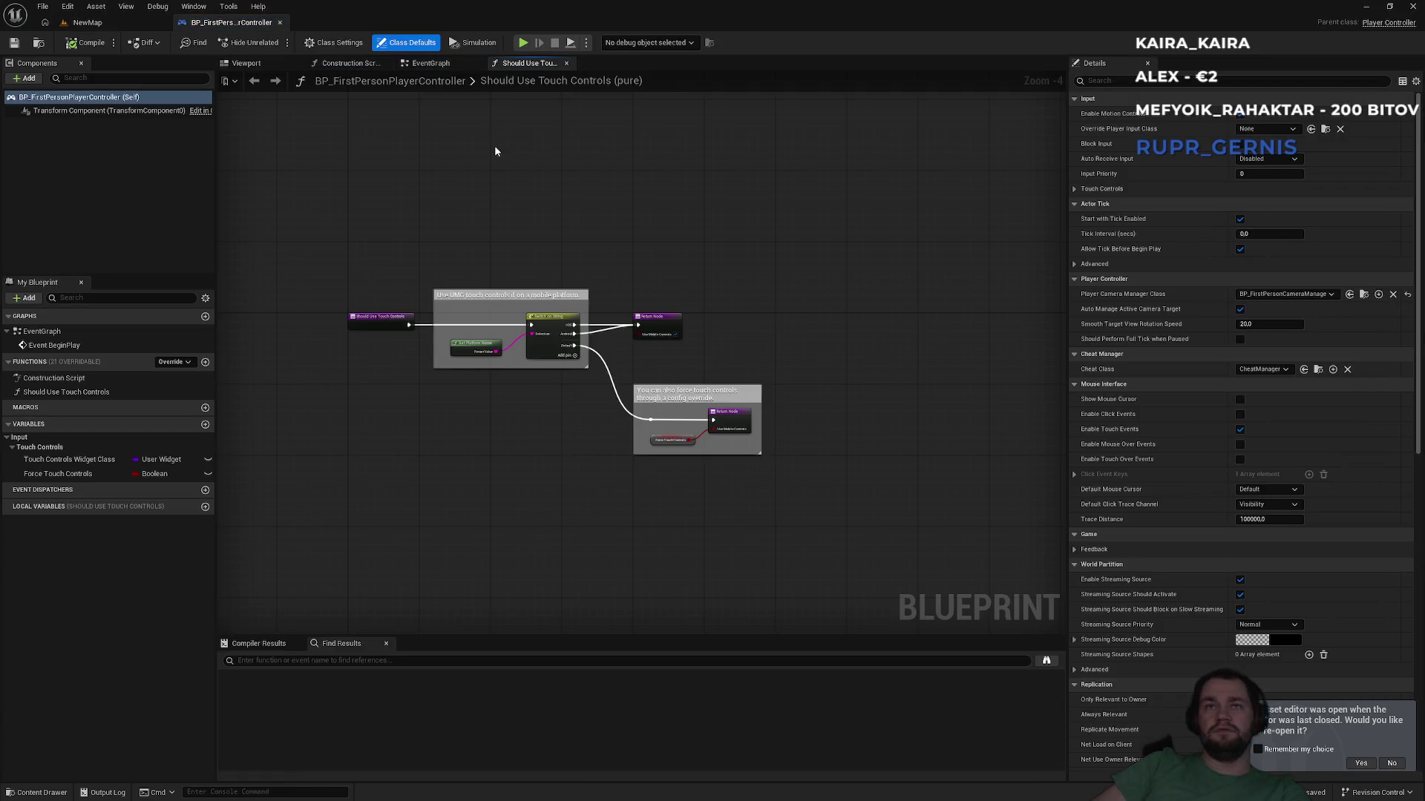
{"action": "left_click", "coordinate": [422, 66]}
{"action": "left_click_drag", "start_coordinate": [560, 227], "coordinate": [674, 416]}
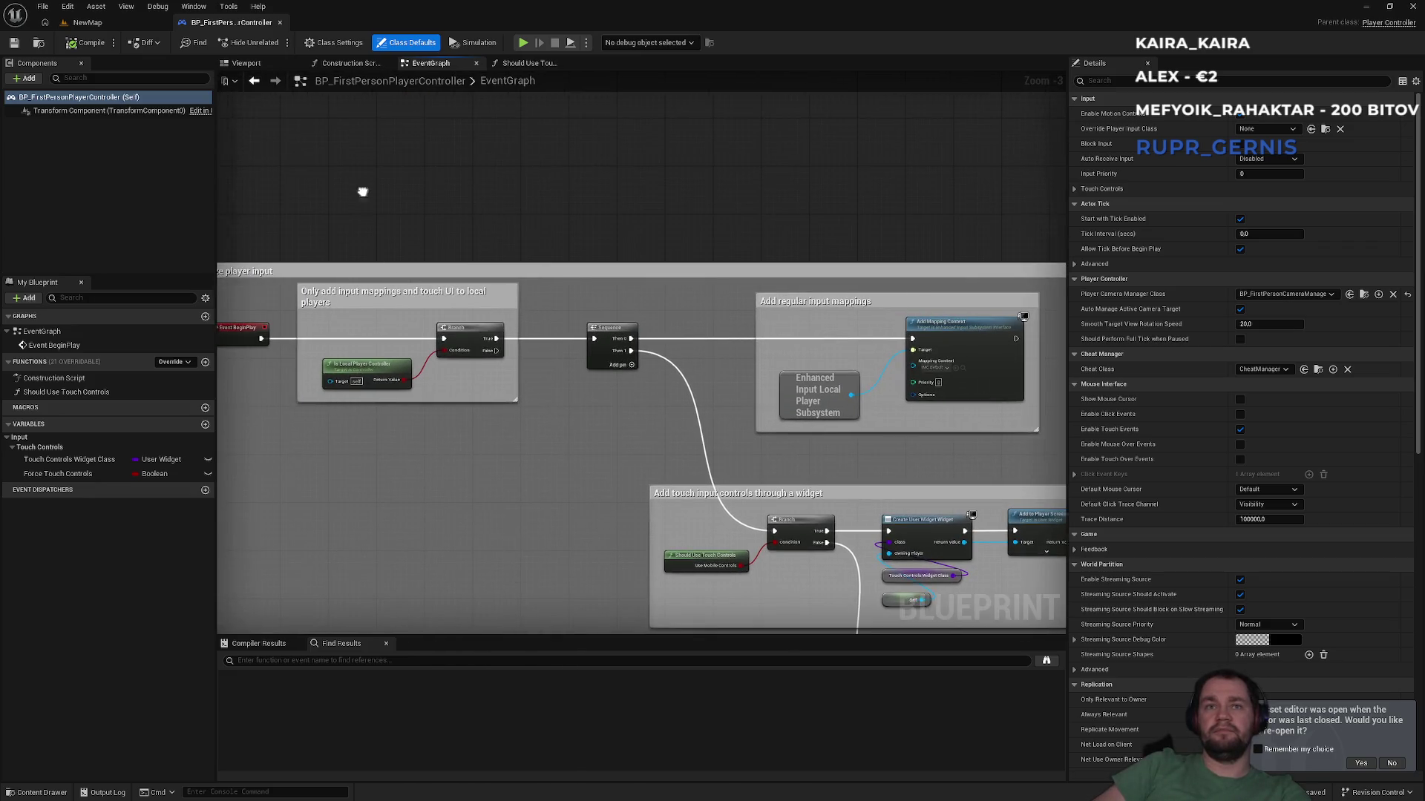
{"action": "scroll", "coordinate": [325, 258], "scroll_direction": "up", "scroll_amount": 2}
{"action": "mouse_move", "coordinate": [299, 300]}
{"action": "left_mouse_down"}
{"action": "mouse_move", "coordinate": [821, 420]}
{"action": "mouse_move", "coordinate": [1047, 407]}
{"action": "left_mouse_up"}
Step: Replace BP_POC_Char's three default events with the pasted input-mapping nodes
{"action": "left_click", "coordinate": [88, 22]}
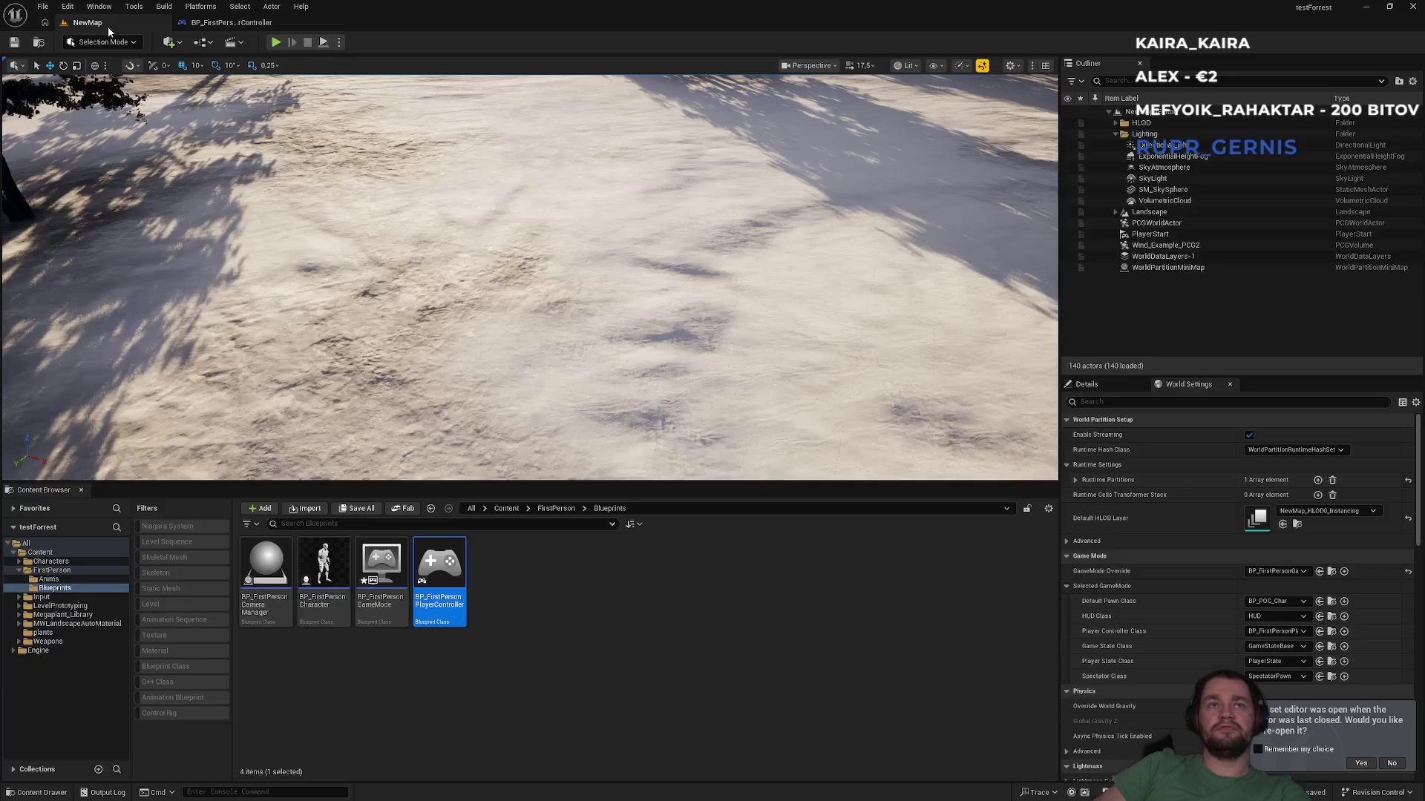
{"action": "left_click", "coordinate": [510, 508]}
{"action": "left_click", "coordinate": [495, 547]}
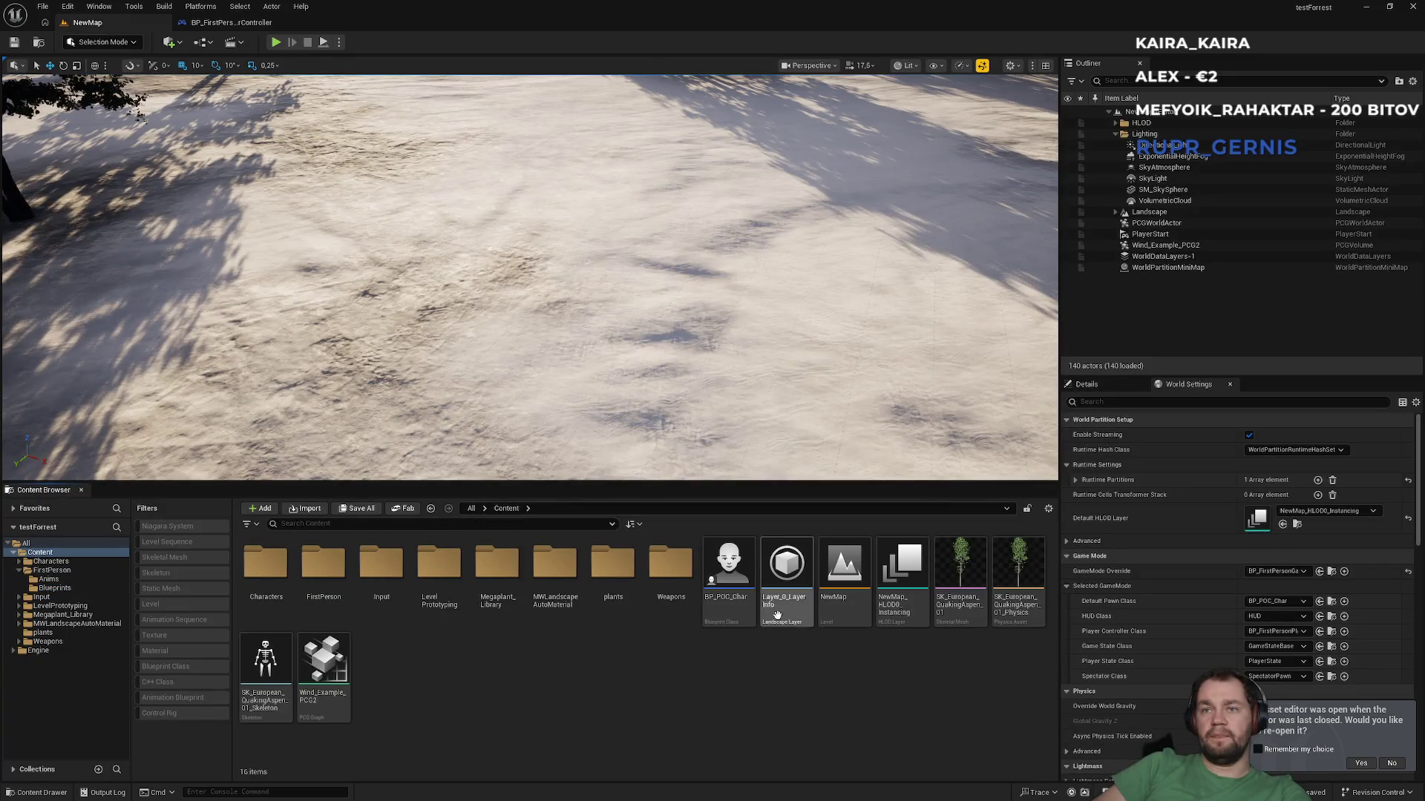
{"action": "double_click", "coordinate": [736, 619]}
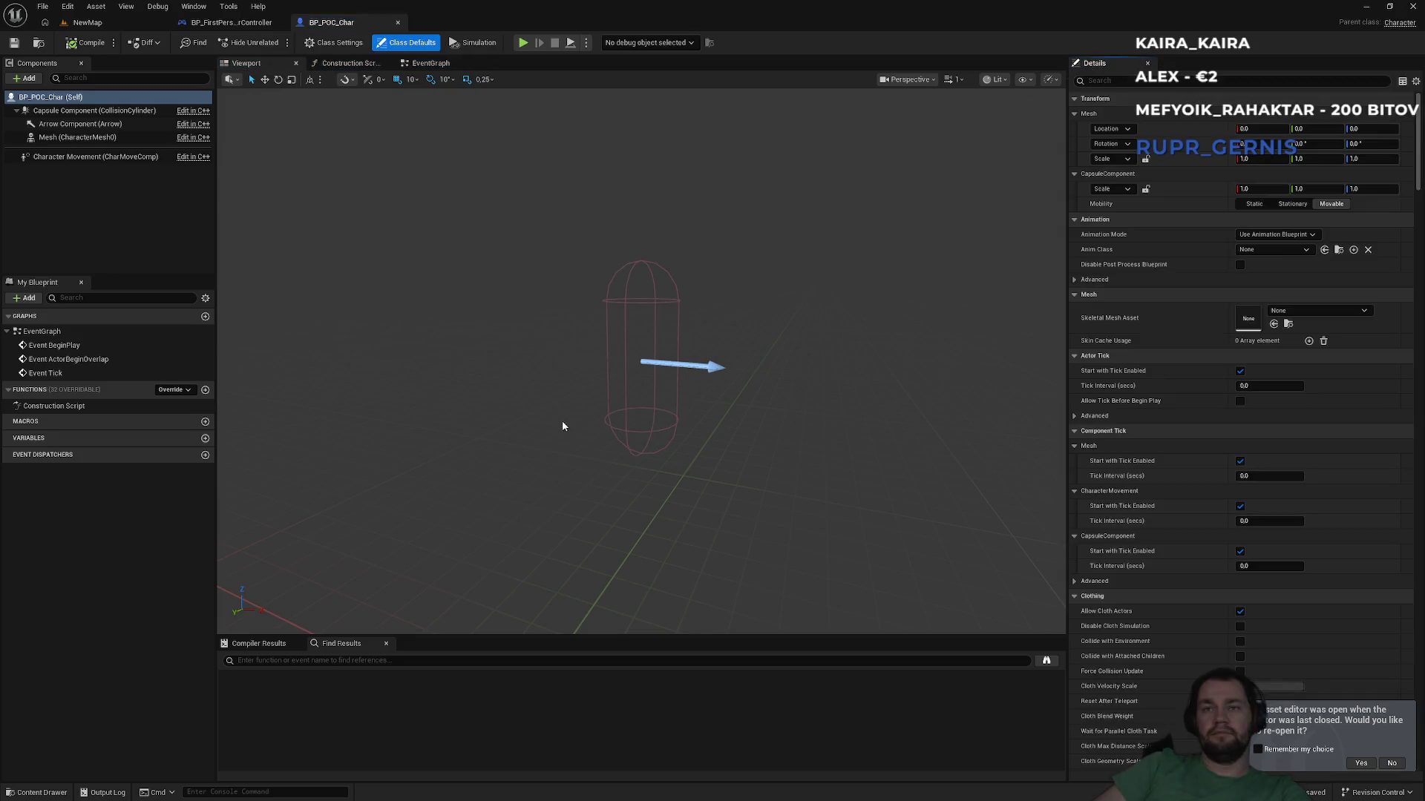
{"action": "left_click", "coordinate": [431, 60]}
{"action": "left_click_drag", "start_coordinate": [479, 180], "coordinate": [711, 541]}
{"action": "key", "text": "Delete"}
{"action": "key", "text": "ctrl+v"}
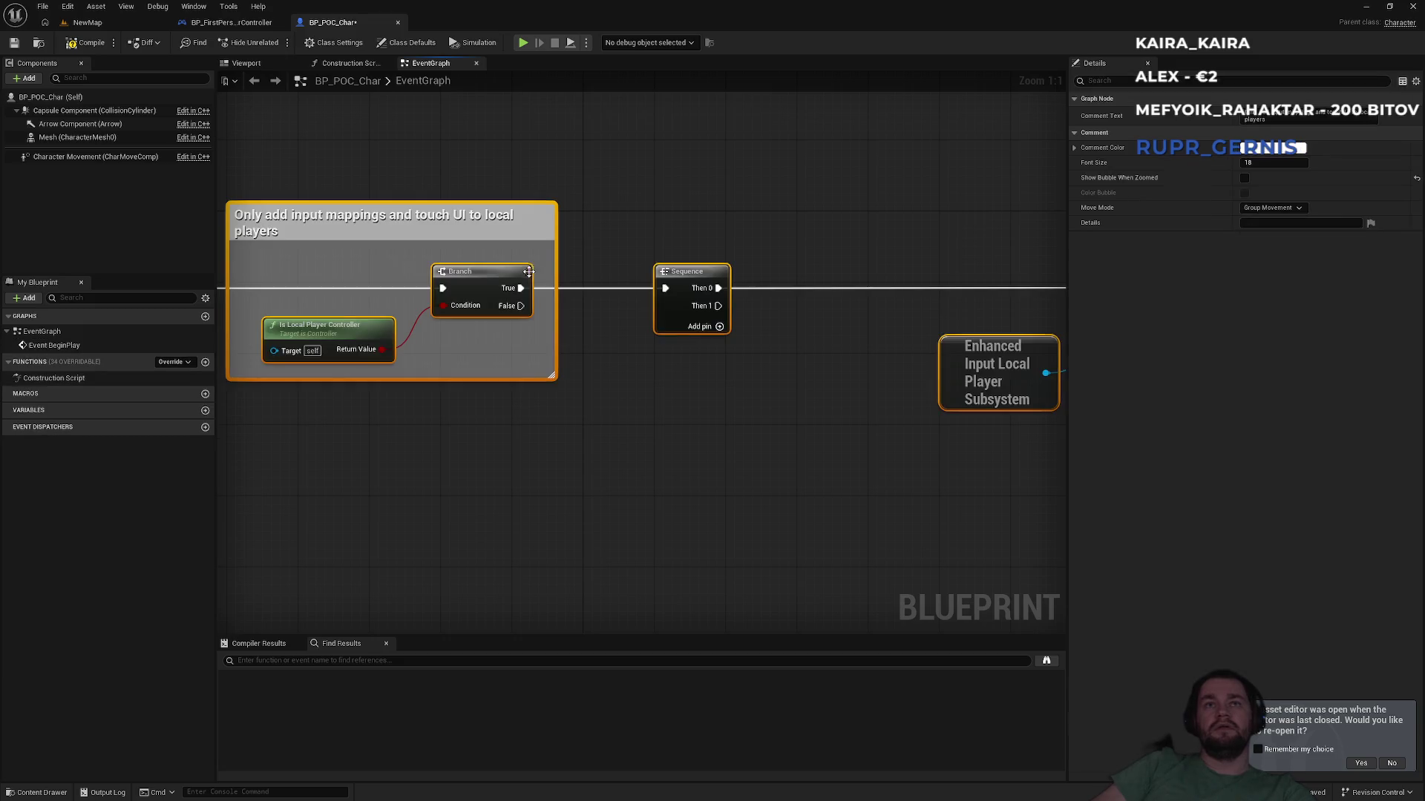
{"action": "scroll", "coordinate": [564, 173], "scroll_direction": "down", "scroll_amount": 2}
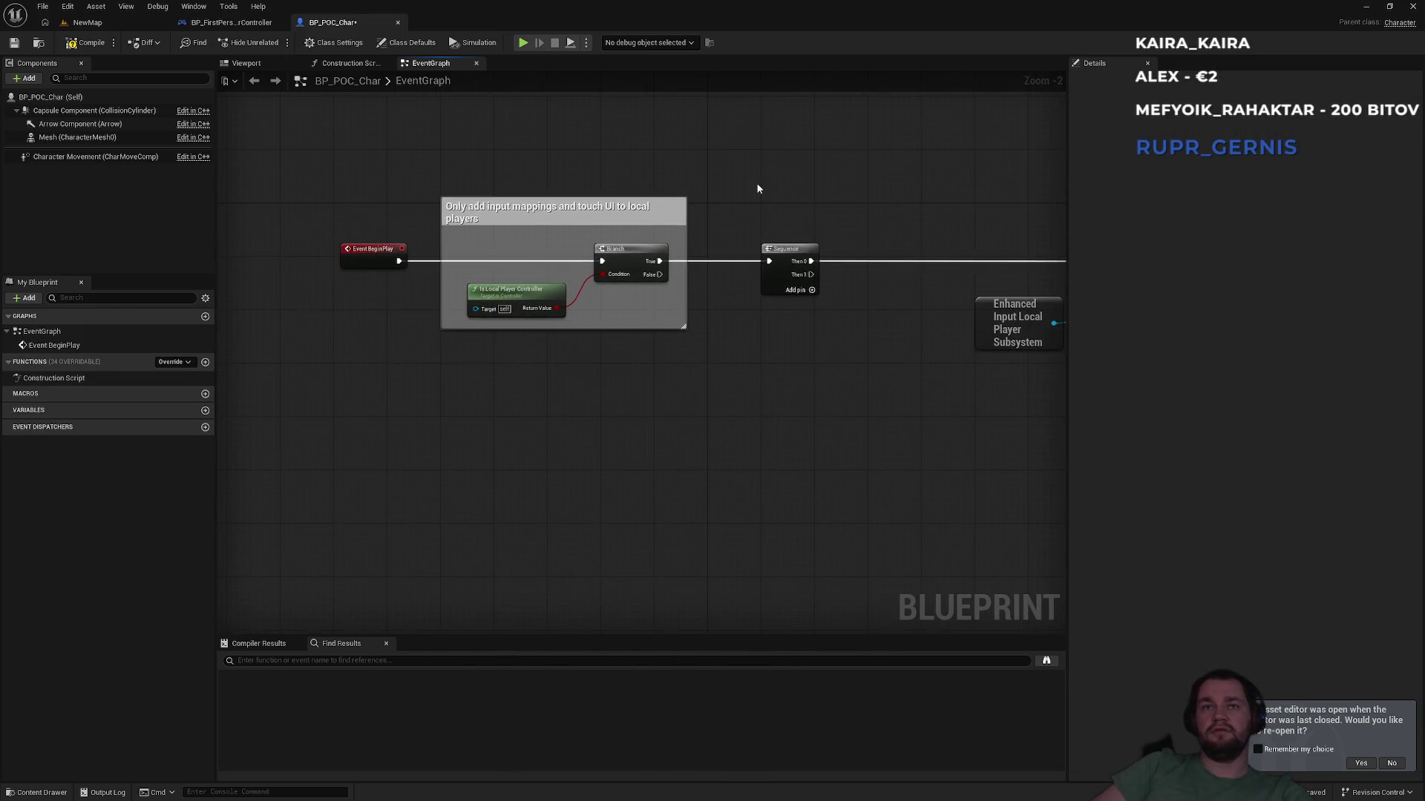
Step: Close the BP_FirstPersonPlayerController Blueprint
{"action": "left_click", "coordinate": [232, 22]}
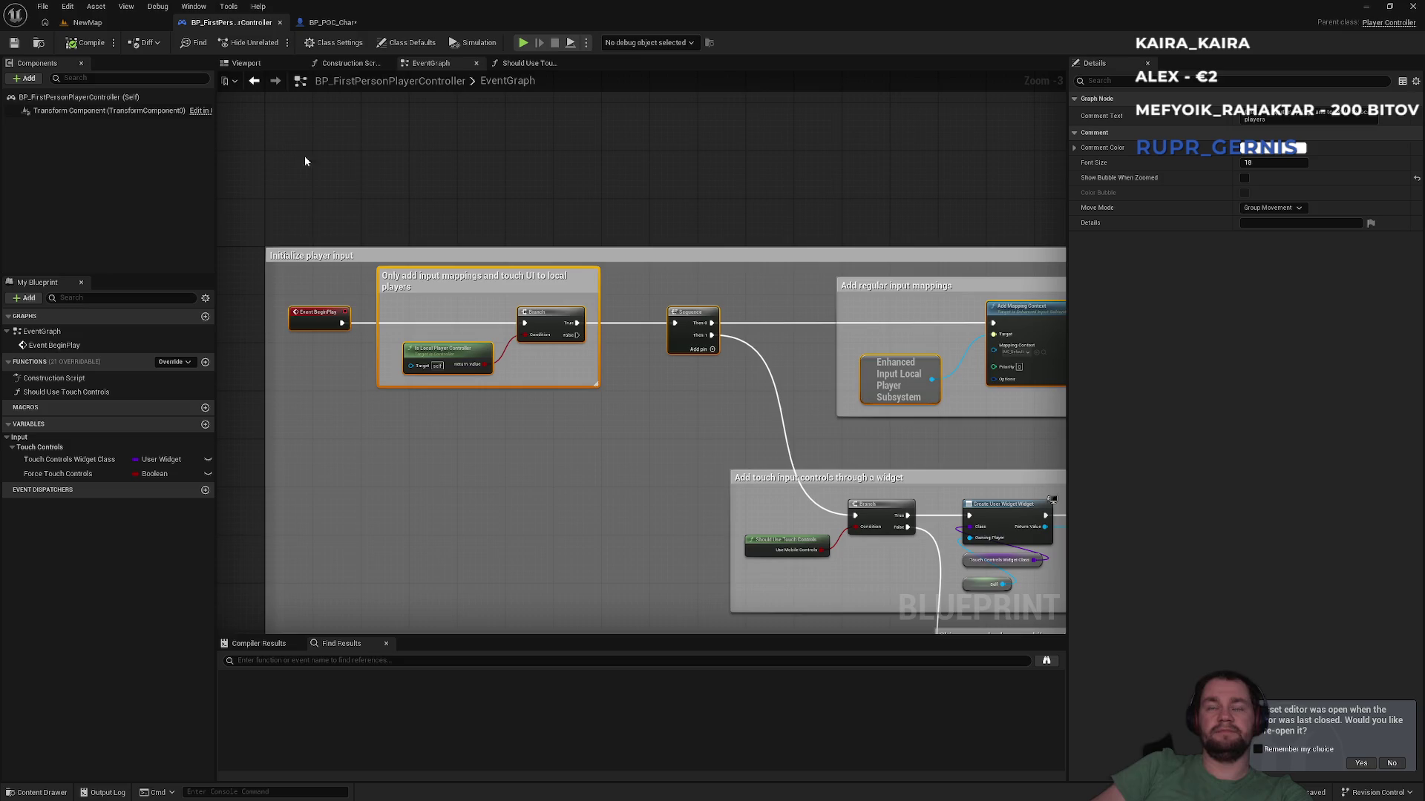
{"action": "left_click", "coordinate": [280, 22]}
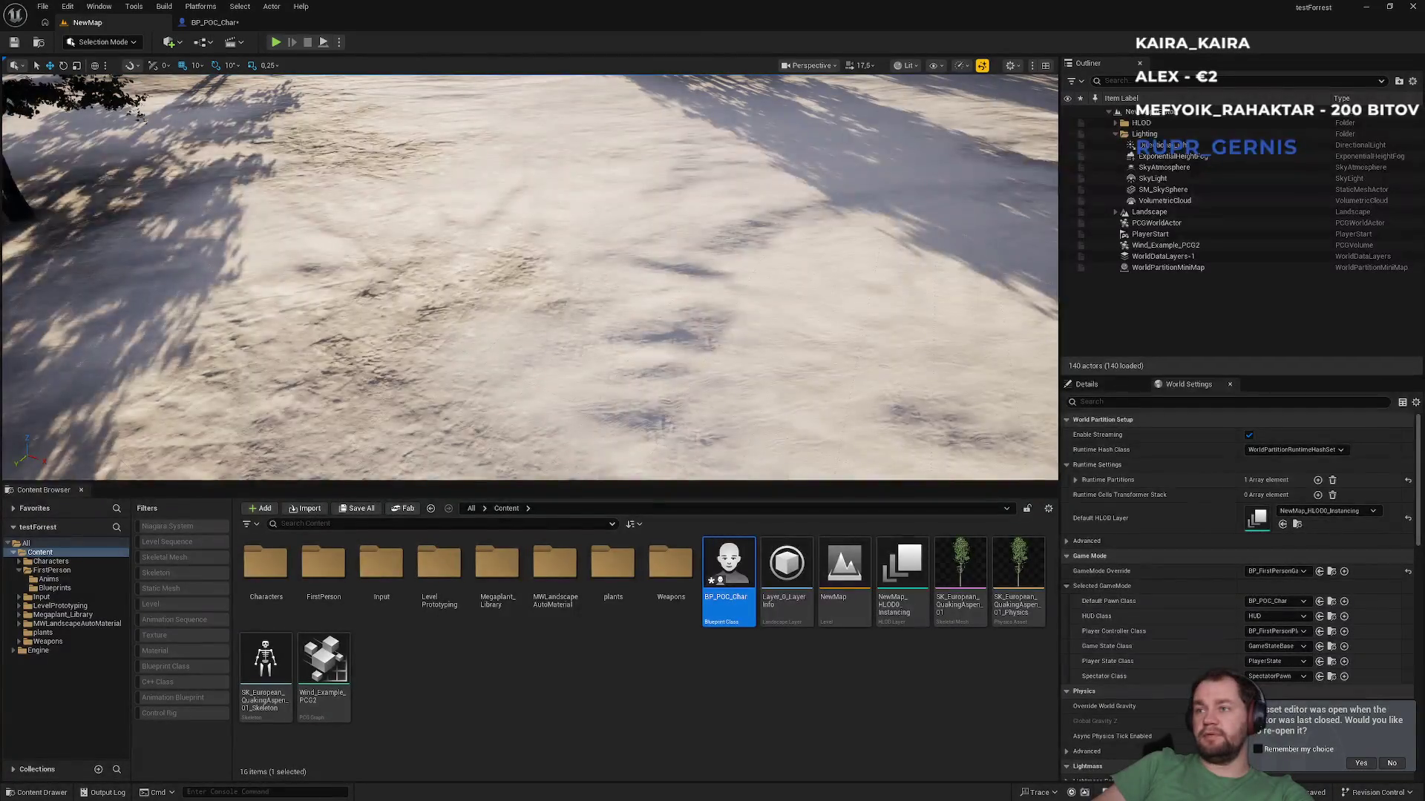
{"action": "left_click", "coordinate": [1284, 634]}
Step: Set the player controller class to PlayerController and select BP_POC_Char's Mesh component
{"action": "left_click", "coordinate": [1280, 649]}
{"action": "left_click", "coordinate": [861, 683]}
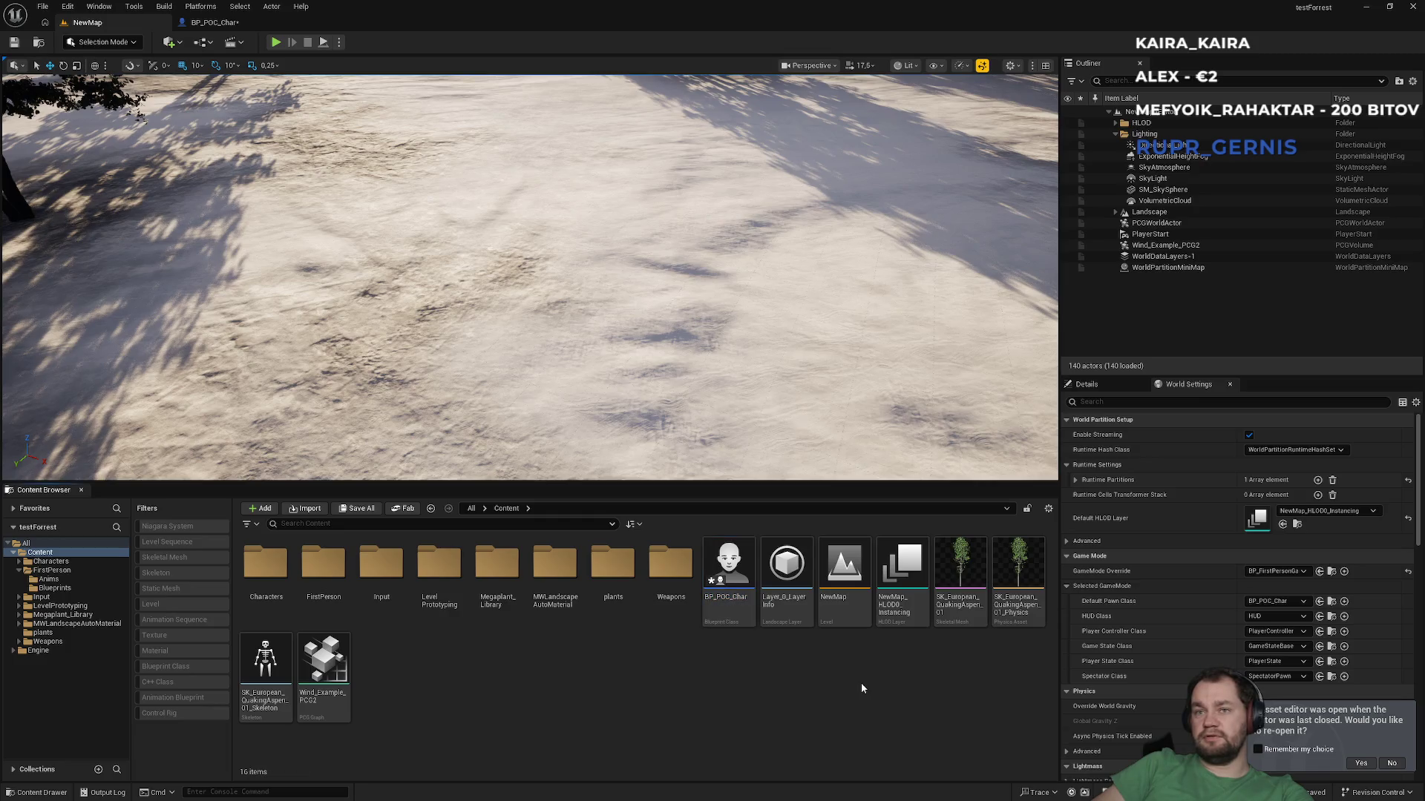
{"action": "left_click", "coordinate": [213, 22]}
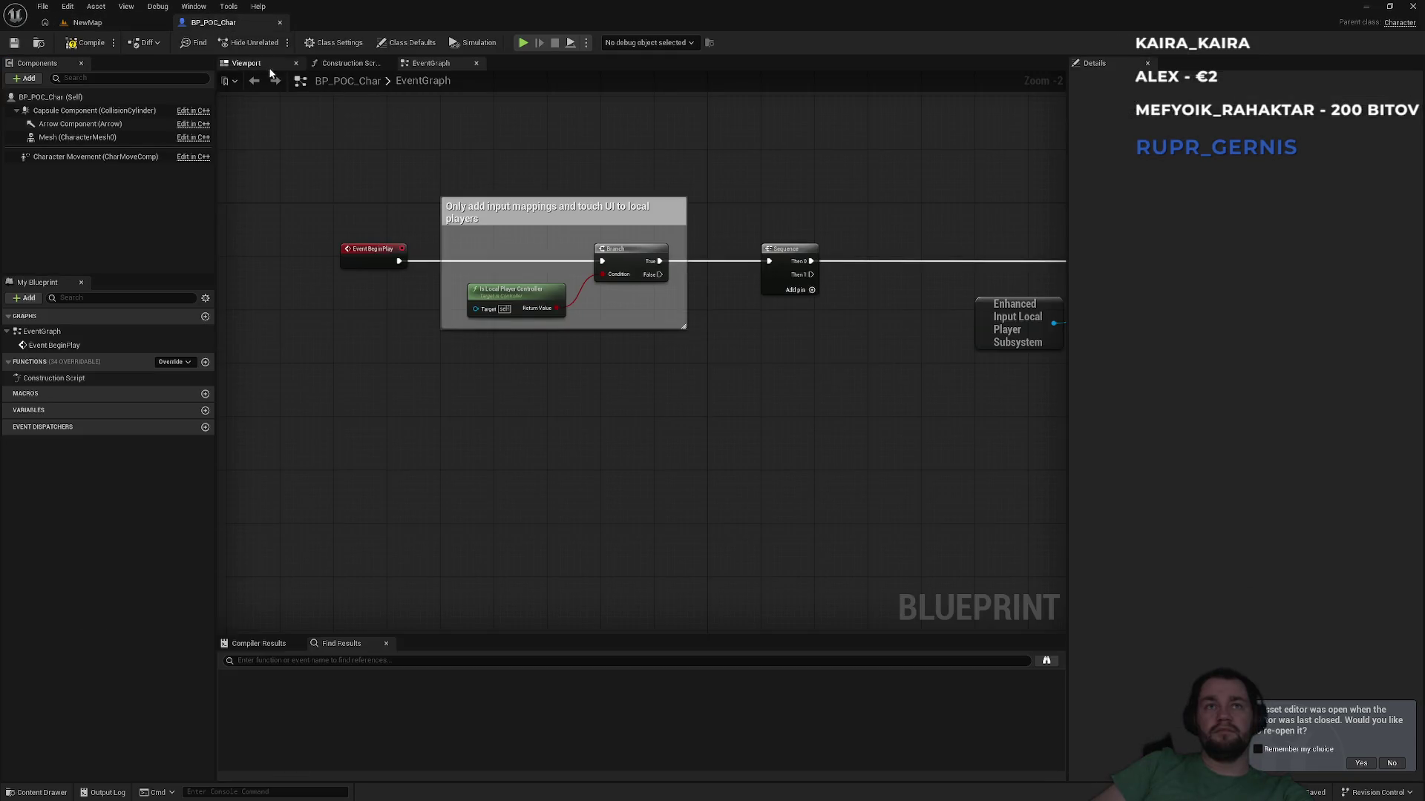
{"action": "left_click", "coordinate": [248, 63]}
{"action": "left_click", "coordinate": [77, 137]}
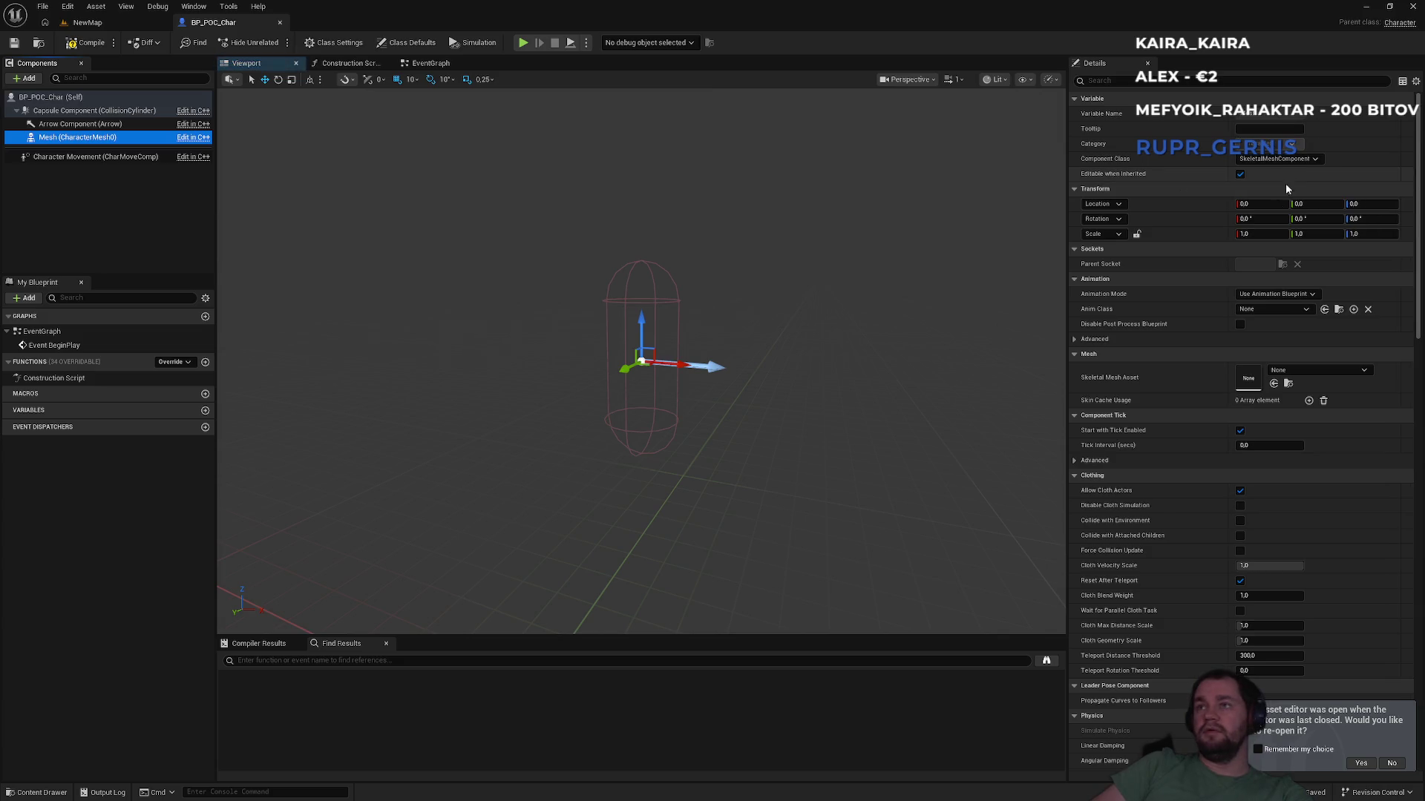
{"action": "left_click", "coordinate": [1277, 308]}
{"action": "left_click", "coordinate": [1284, 318]}
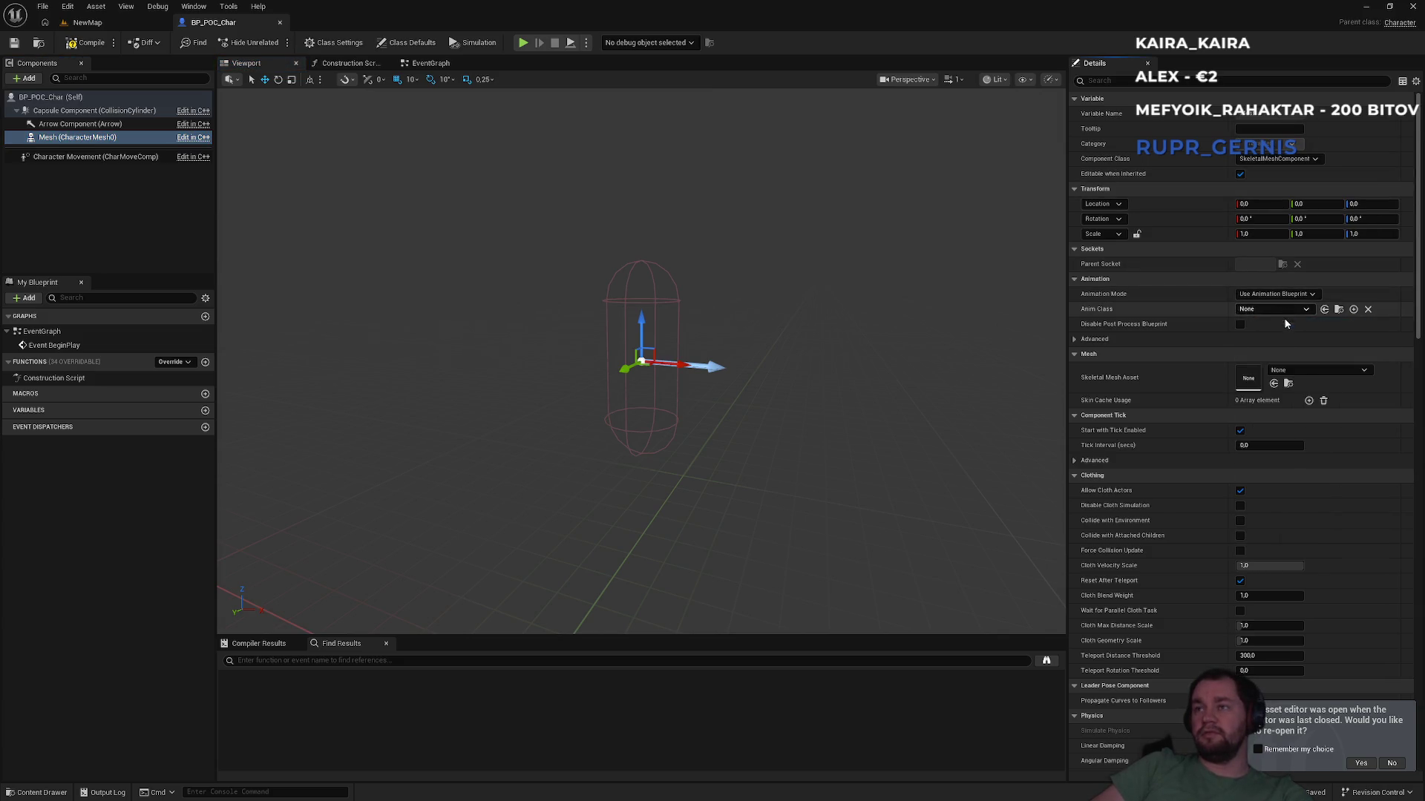
Step: Give the Mesh SKM_Manny_Simple with Location Z -90 and Rotation Z -90
{"action": "left_click", "coordinate": [1299, 369]}
{"action": "scroll", "coordinate": [1312, 546], "scroll_direction": "down", "scroll_amount": 3}
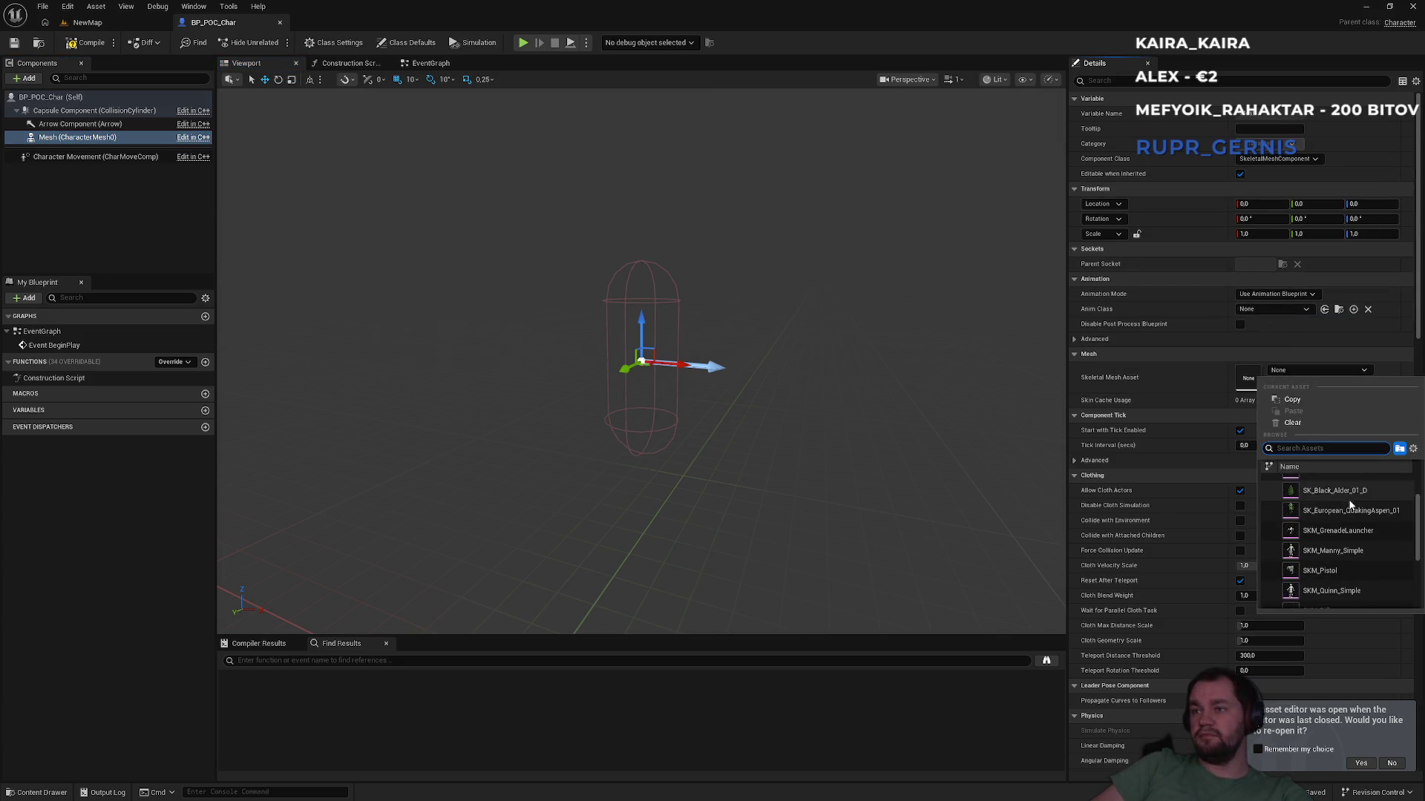
{"action": "left_click", "coordinate": [1328, 551]}
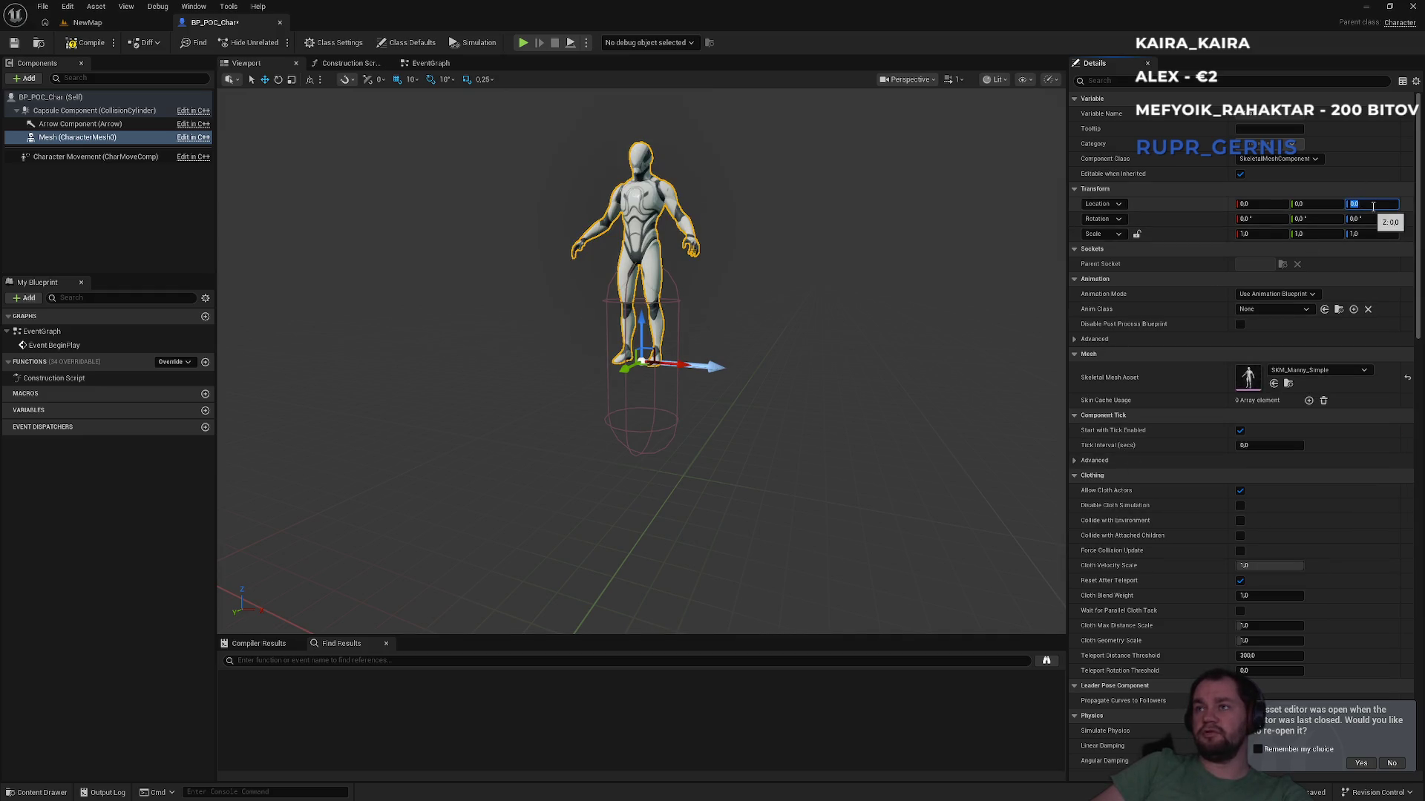
{"action": "type", "text": "-90"}
{"action": "key", "text": "Tab"}
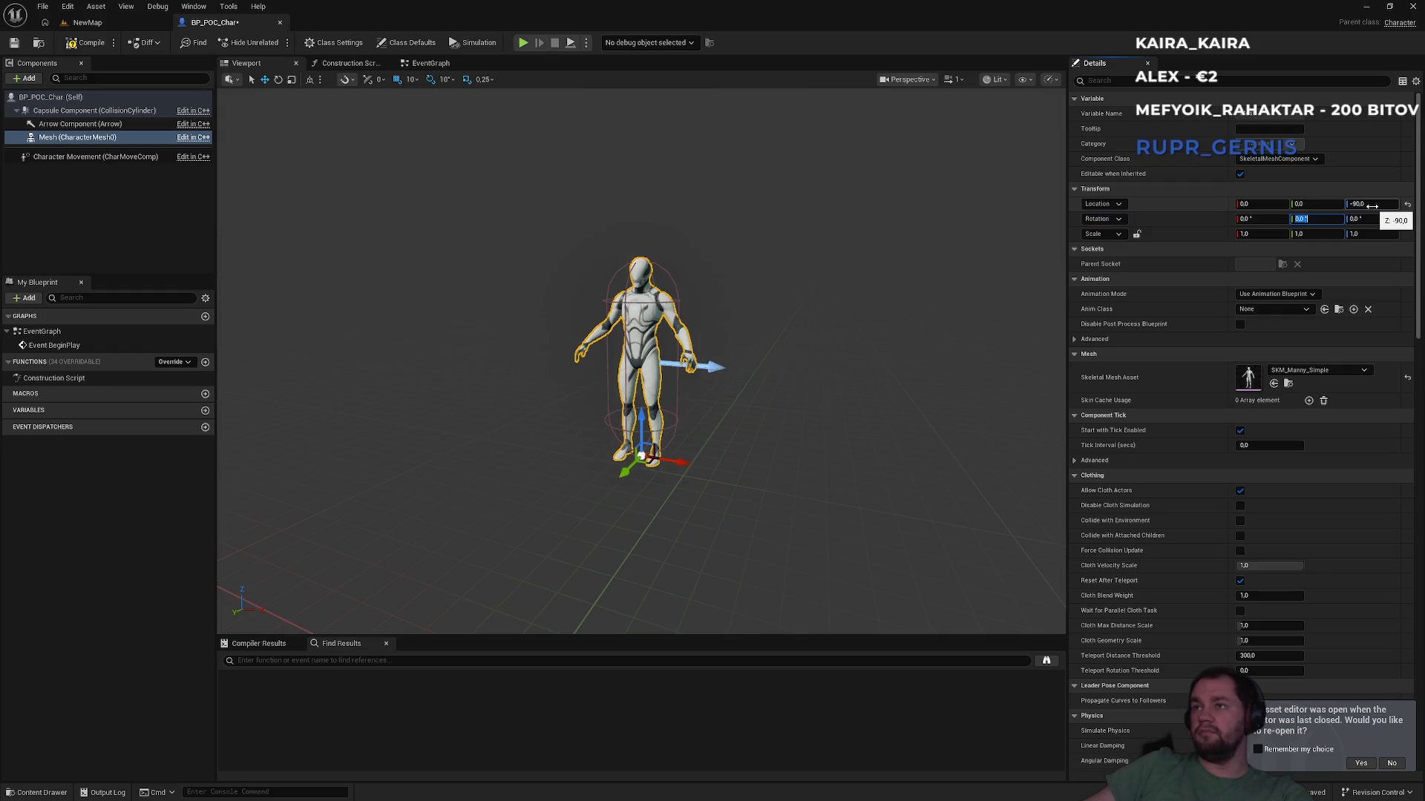
{"action": "key", "text": "Return"}
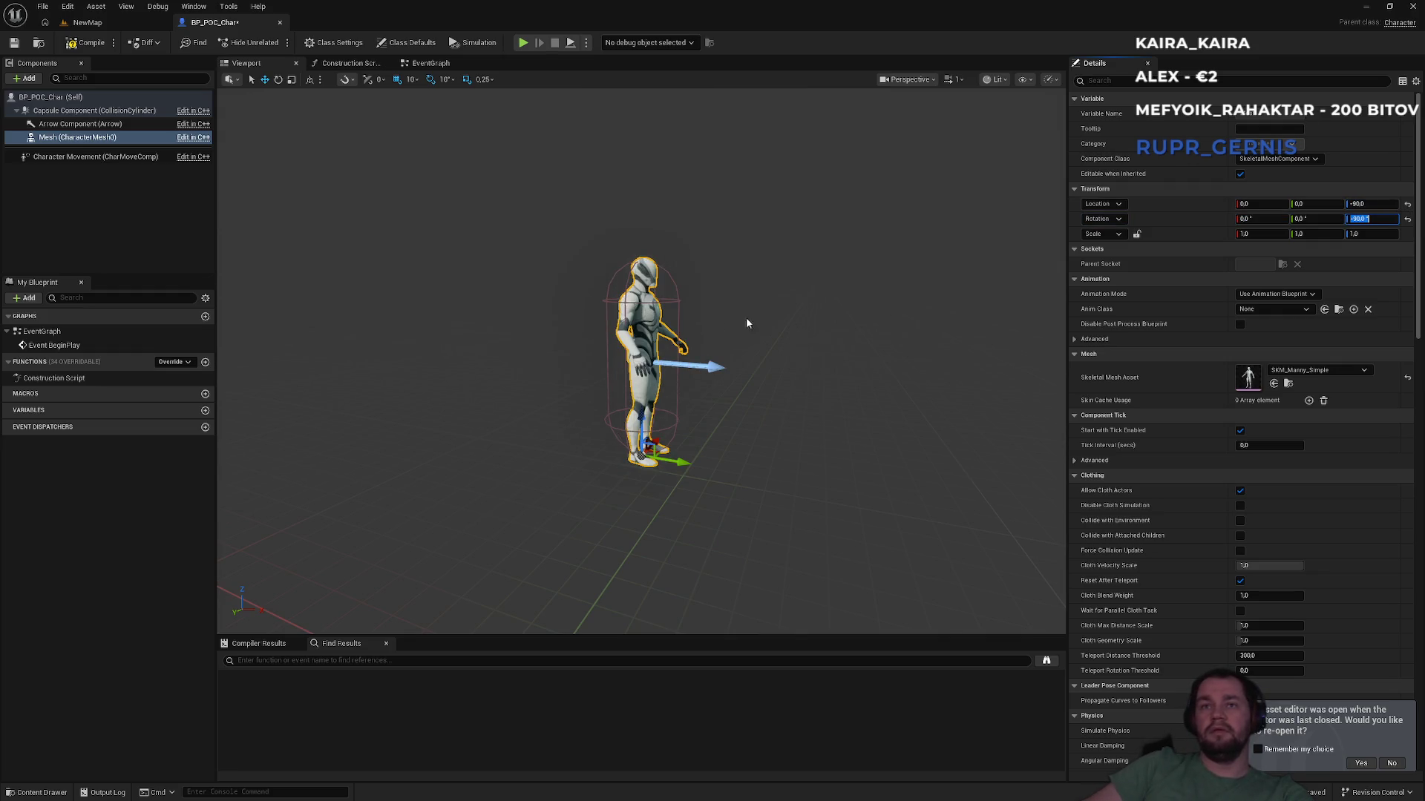
{"action": "left_click_drag", "start_coordinate": [748, 318], "coordinate": [751, 317]}
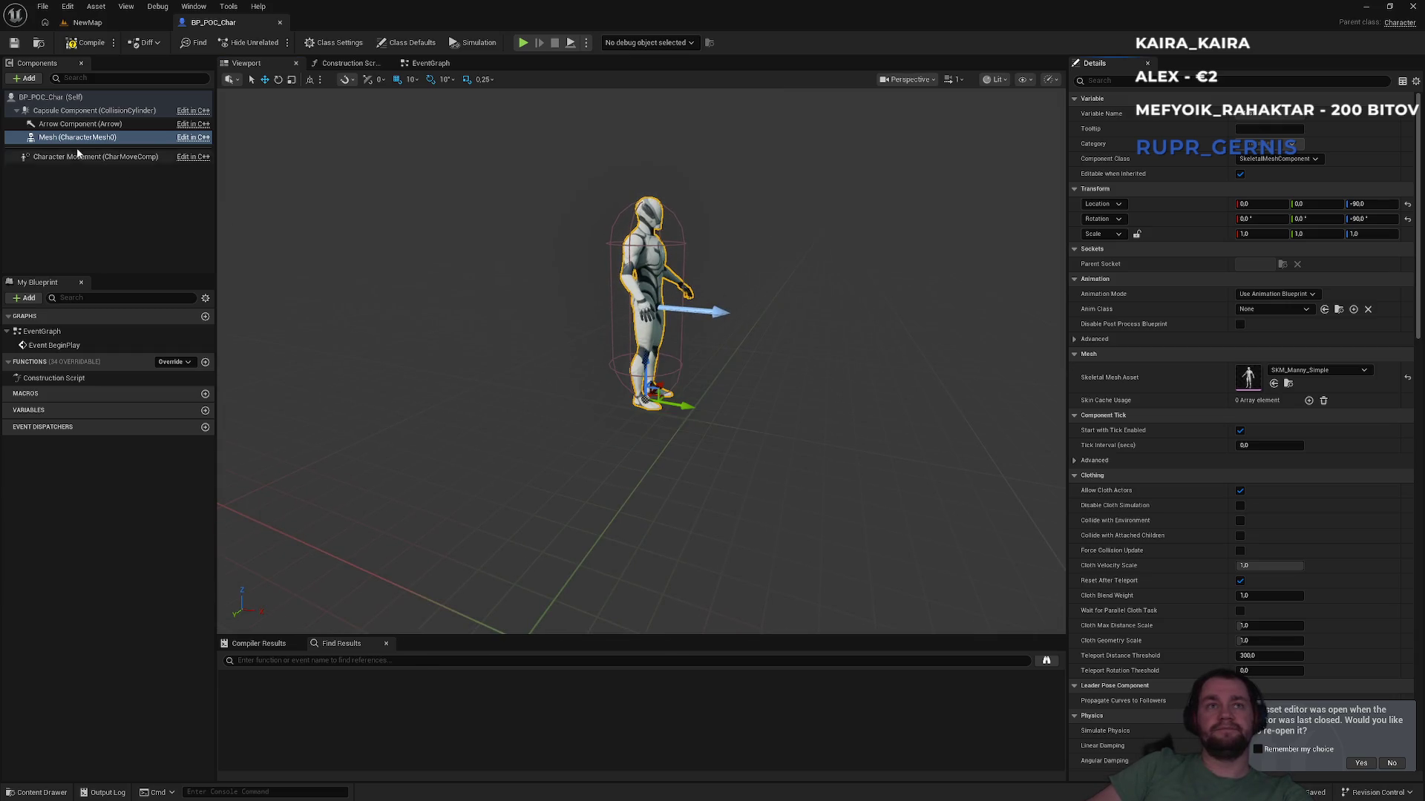
Step: Add a Camera under Mesh and place it behind and above the character at -90, -140, 150
{"action": "left_click", "coordinate": [29, 79]}
{"action": "type", "text": "camera"}
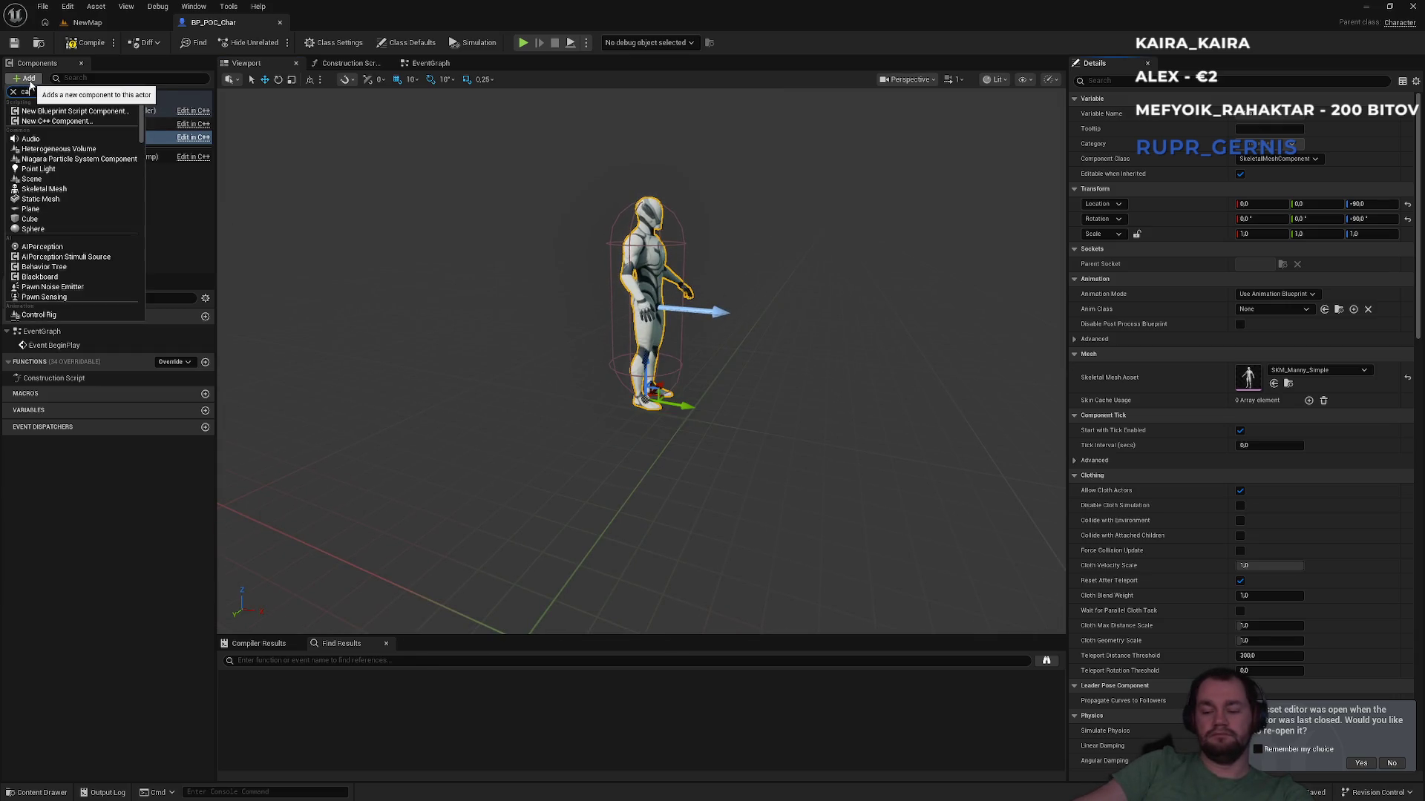
{"action": "left_click", "coordinate": [33, 111]}
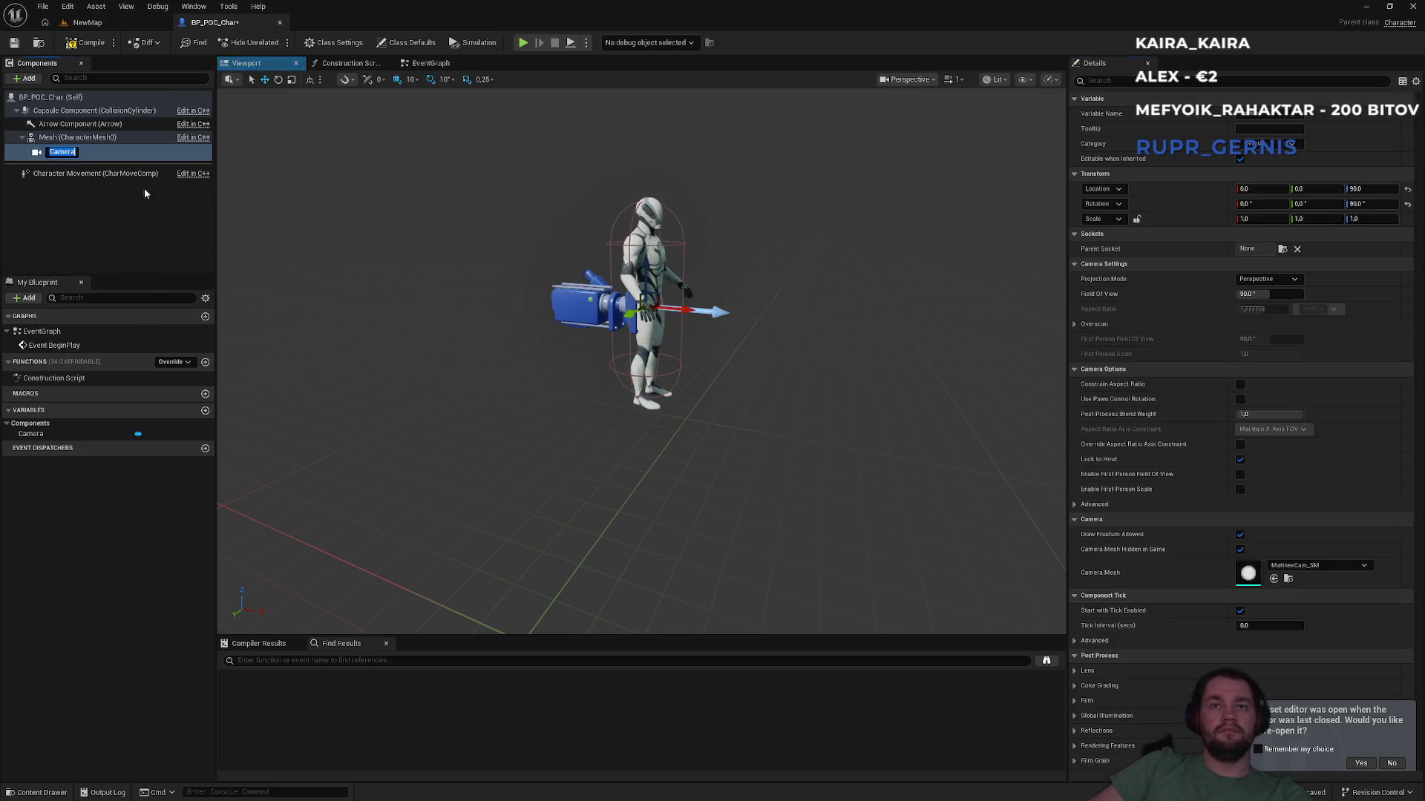
{"action": "mouse_move", "coordinate": [646, 281]}
{"action": "left_mouse_down"}
{"action": "mouse_move", "coordinate": [643, 207]}
{"action": "mouse_move", "coordinate": [444, 237]}
{"action": "left_mouse_up"}
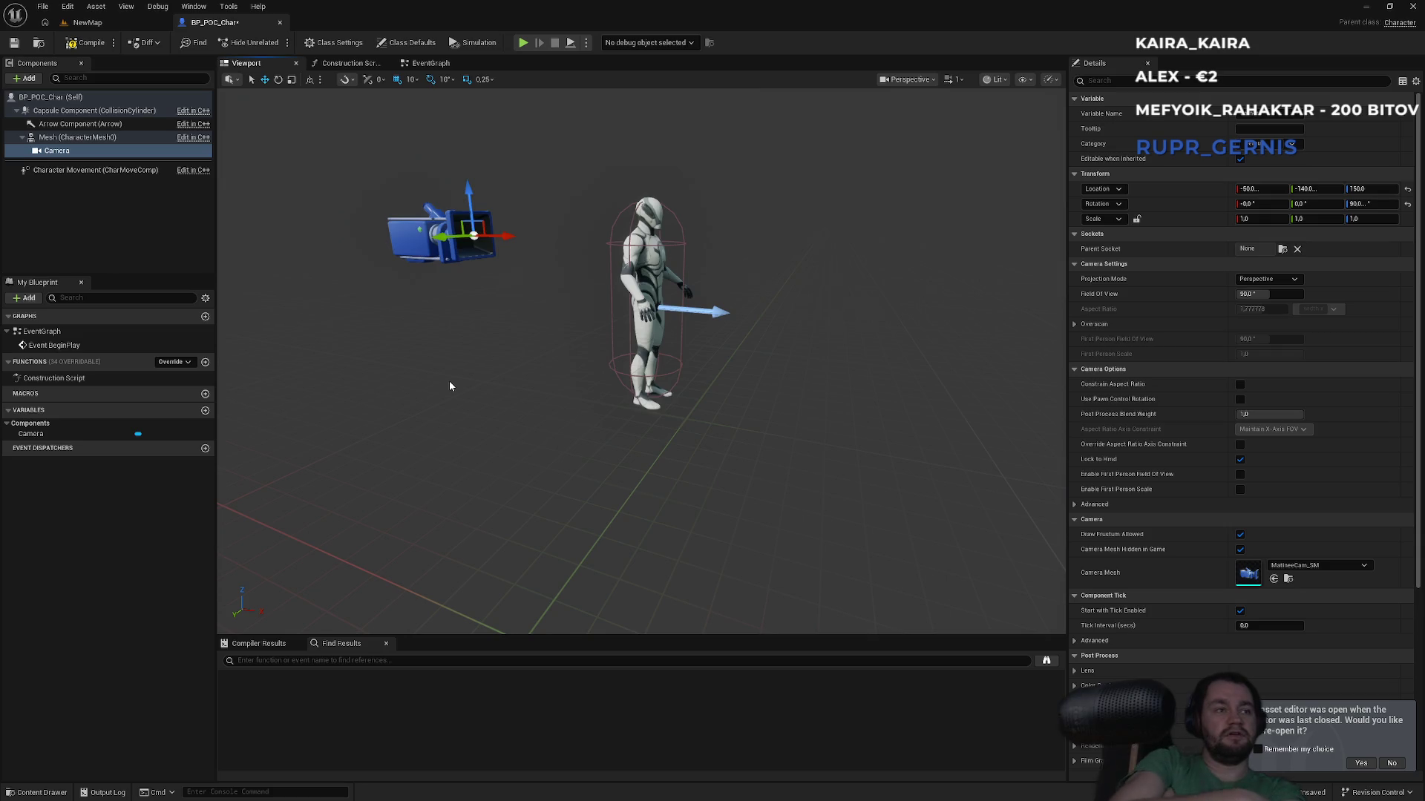
{"action": "mouse_move", "coordinate": [688, 256]}
{"action": "left_mouse_down"}
{"action": "mouse_move", "coordinate": [653, 230]}
{"action": "mouse_move", "coordinate": [535, 230]}
{"action": "mouse_move", "coordinate": [475, 259]}
{"action": "left_mouse_up"}
{"action": "left_click_drag", "start_coordinate": [719, 221], "coordinate": [719, 222]}
{"action": "left_click", "coordinate": [671, 214]}
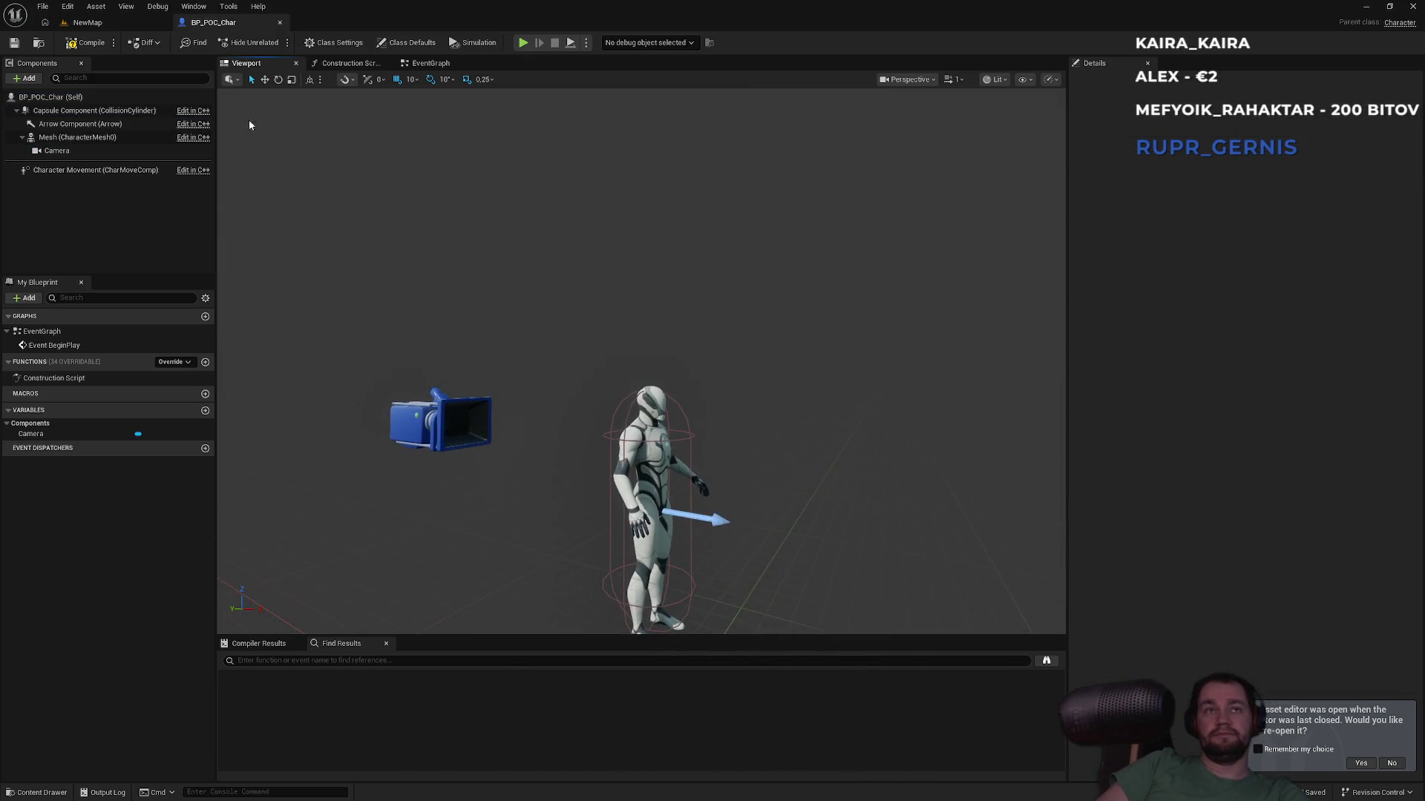
Step: Try playing NewMap, cancel at the compile error, and jump to BP_POC_Char's EventGraph
{"action": "left_click", "coordinate": [88, 22]}
{"action": "left_click", "coordinate": [275, 42]}
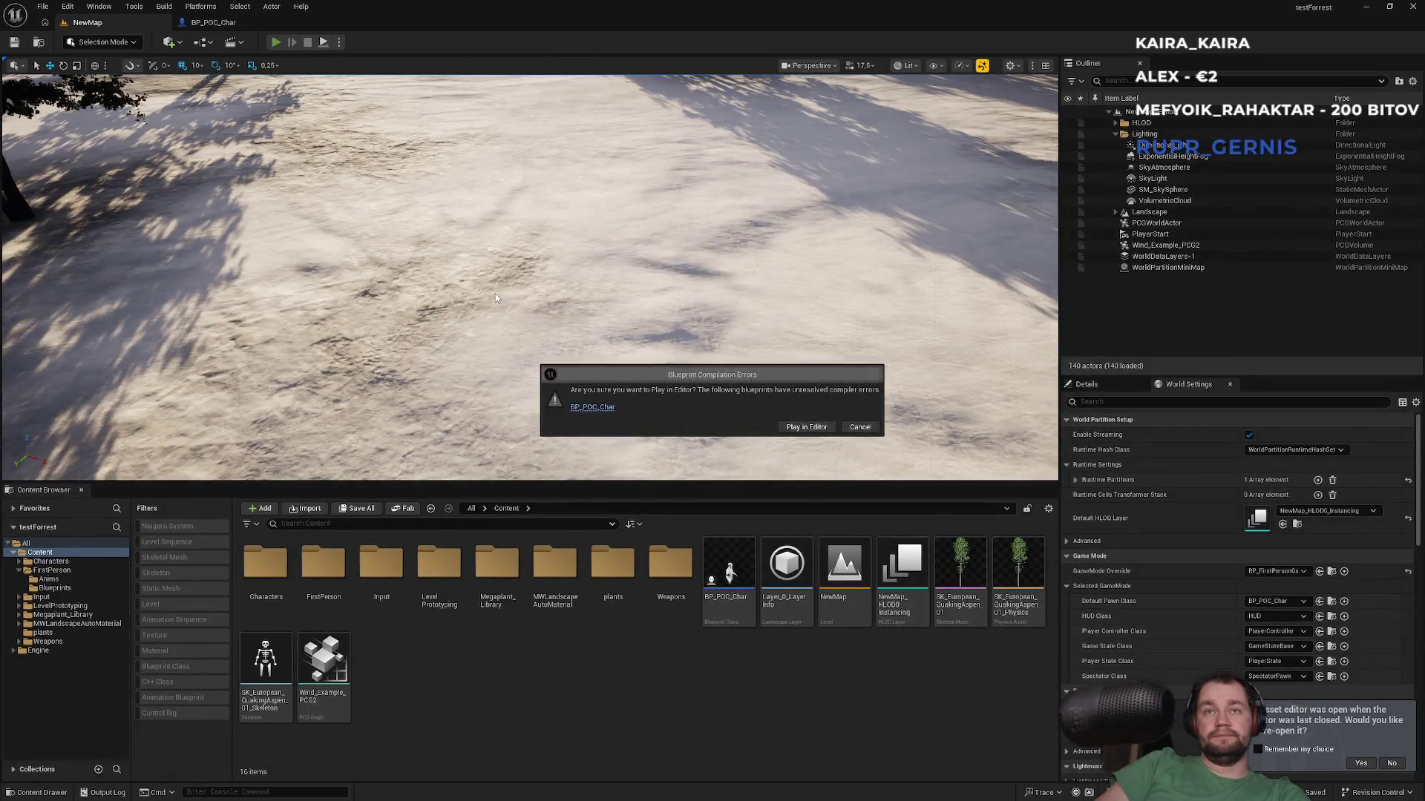
{"action": "left_click", "coordinate": [853, 429]}
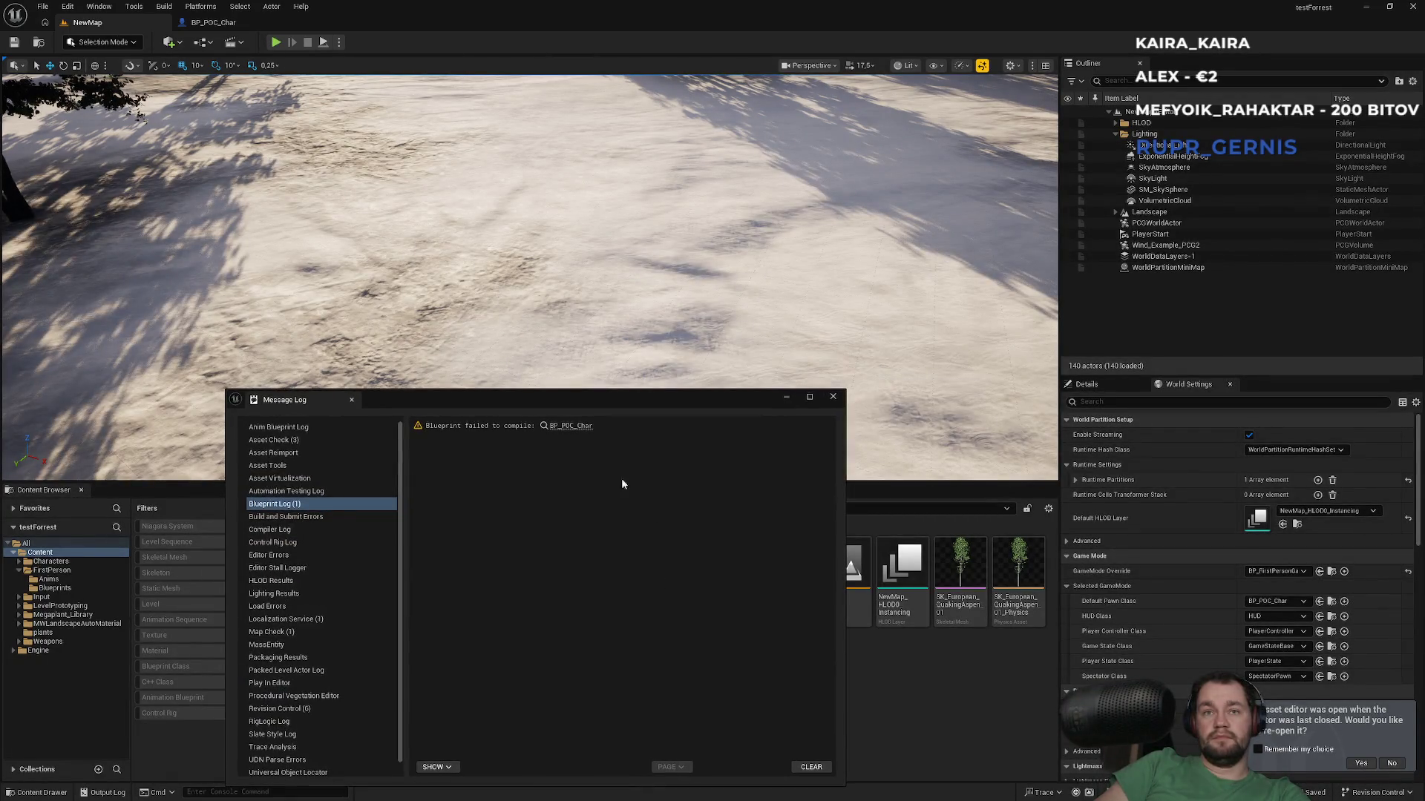
{"action": "left_click", "coordinate": [580, 425]}
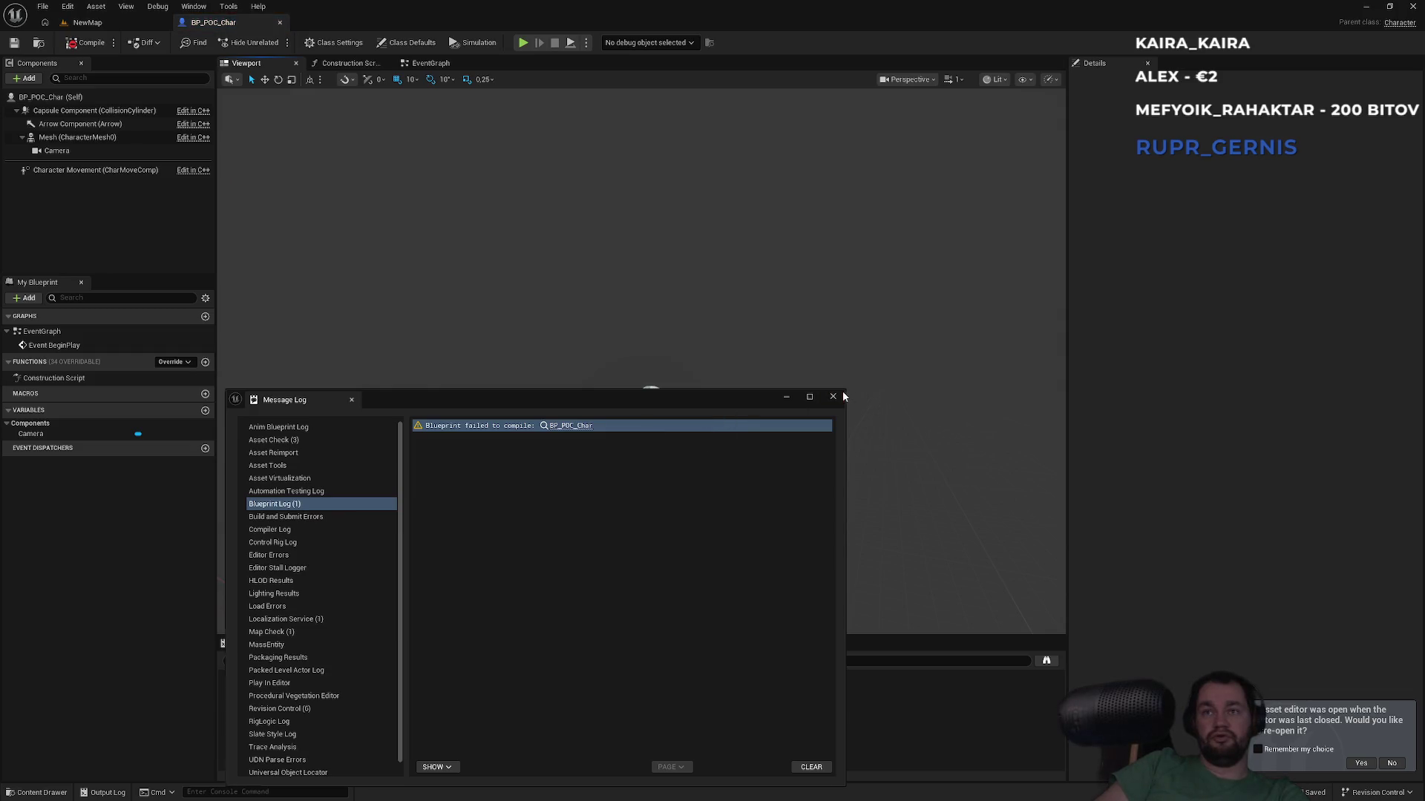
{"action": "left_click", "coordinate": [833, 397]}
{"action": "left_click", "coordinate": [441, 69]}
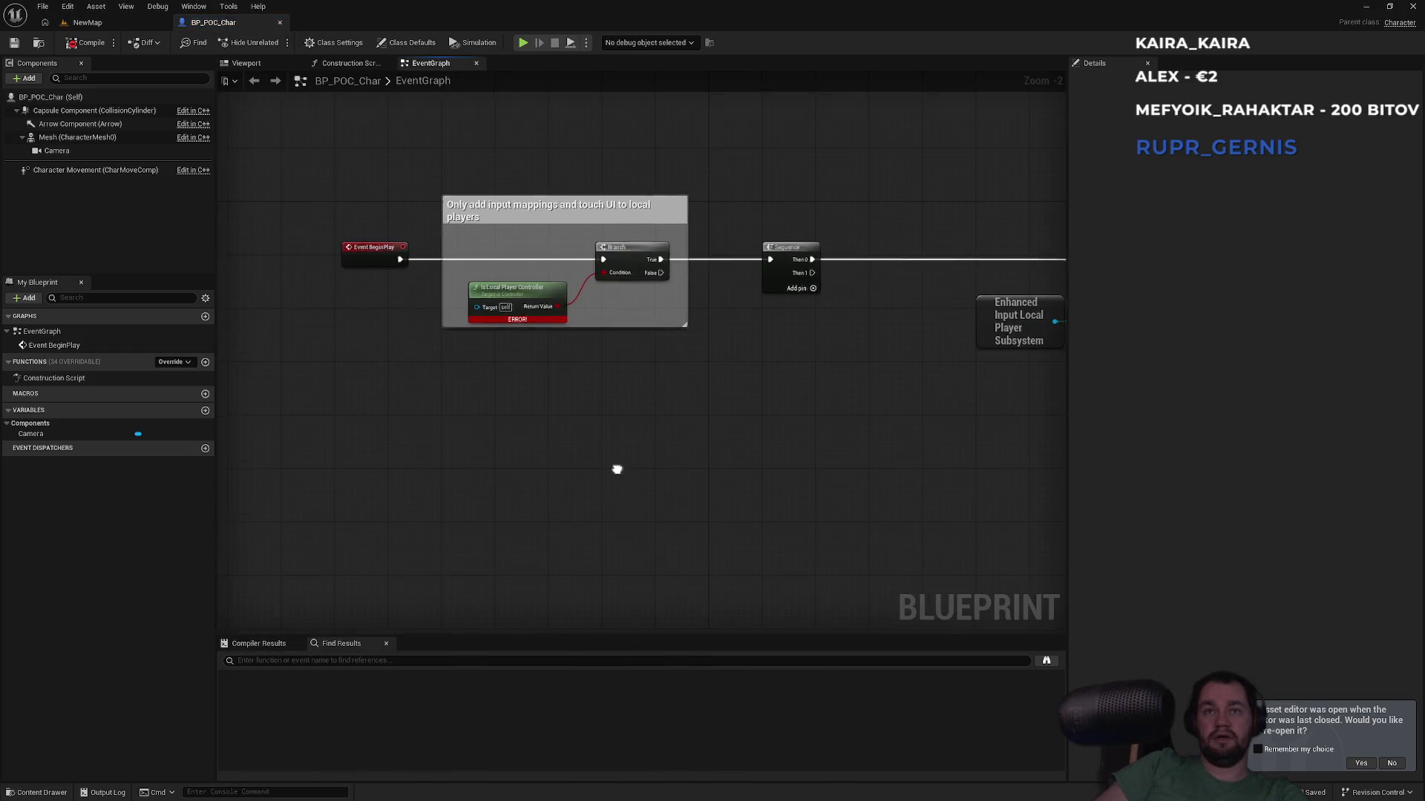
Step: Delete the erroring Is Local Player Controller, Branch and Sequence nodes from the graph
{"action": "scroll", "coordinate": [525, 331], "scroll_direction": "up", "scroll_amount": 2}
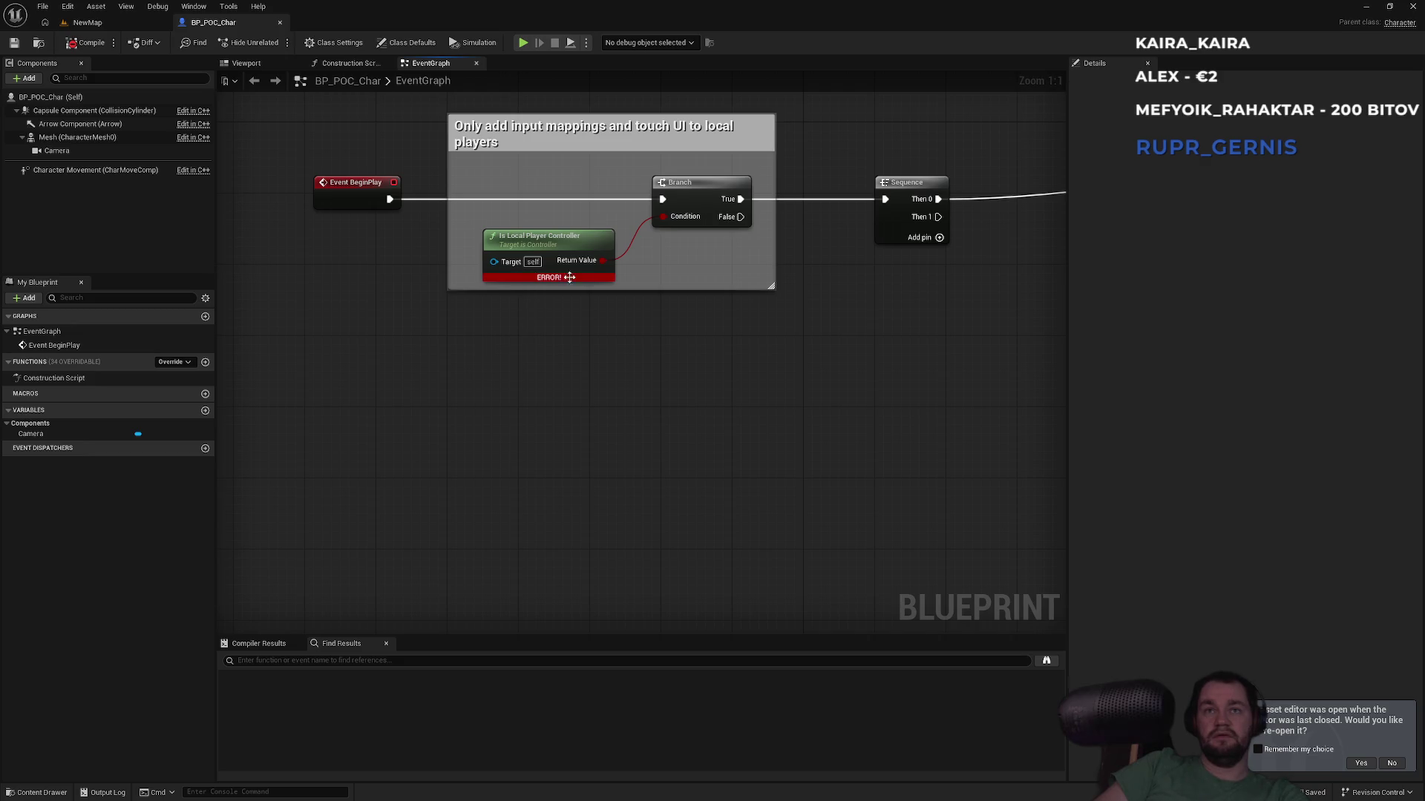
{"action": "left_click_drag", "start_coordinate": [654, 259], "coordinate": [526, 285]}
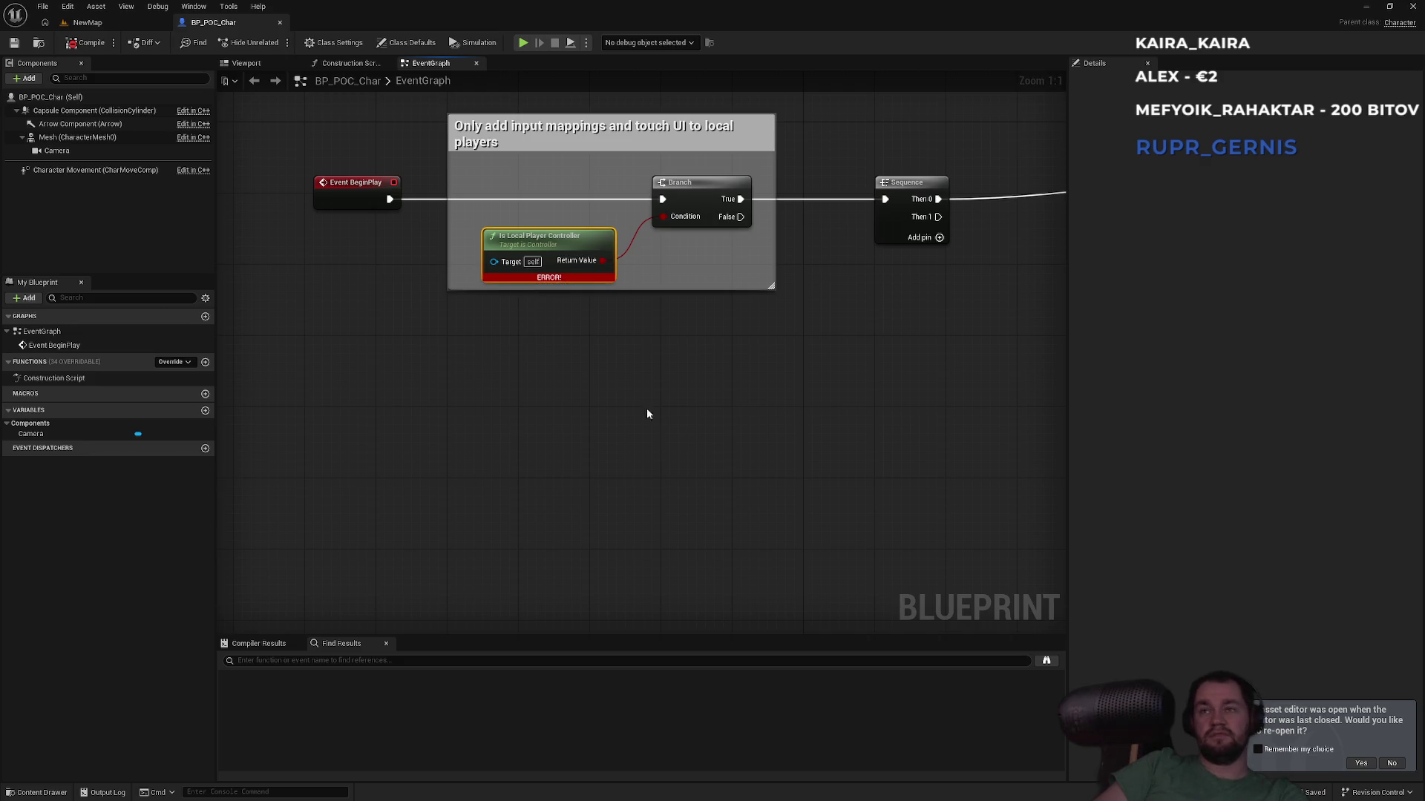
{"action": "left_click_drag", "start_coordinate": [647, 414], "coordinate": [454, 486]}
{"action": "mouse_move", "coordinate": [667, 459]}
{"action": "left_mouse_down"}
{"action": "mouse_move", "coordinate": [725, 490]}
{"action": "mouse_move", "coordinate": [638, 420]}
{"action": "left_mouse_up"}
{"action": "left_click", "coordinate": [745, 231], "text": "shift"}
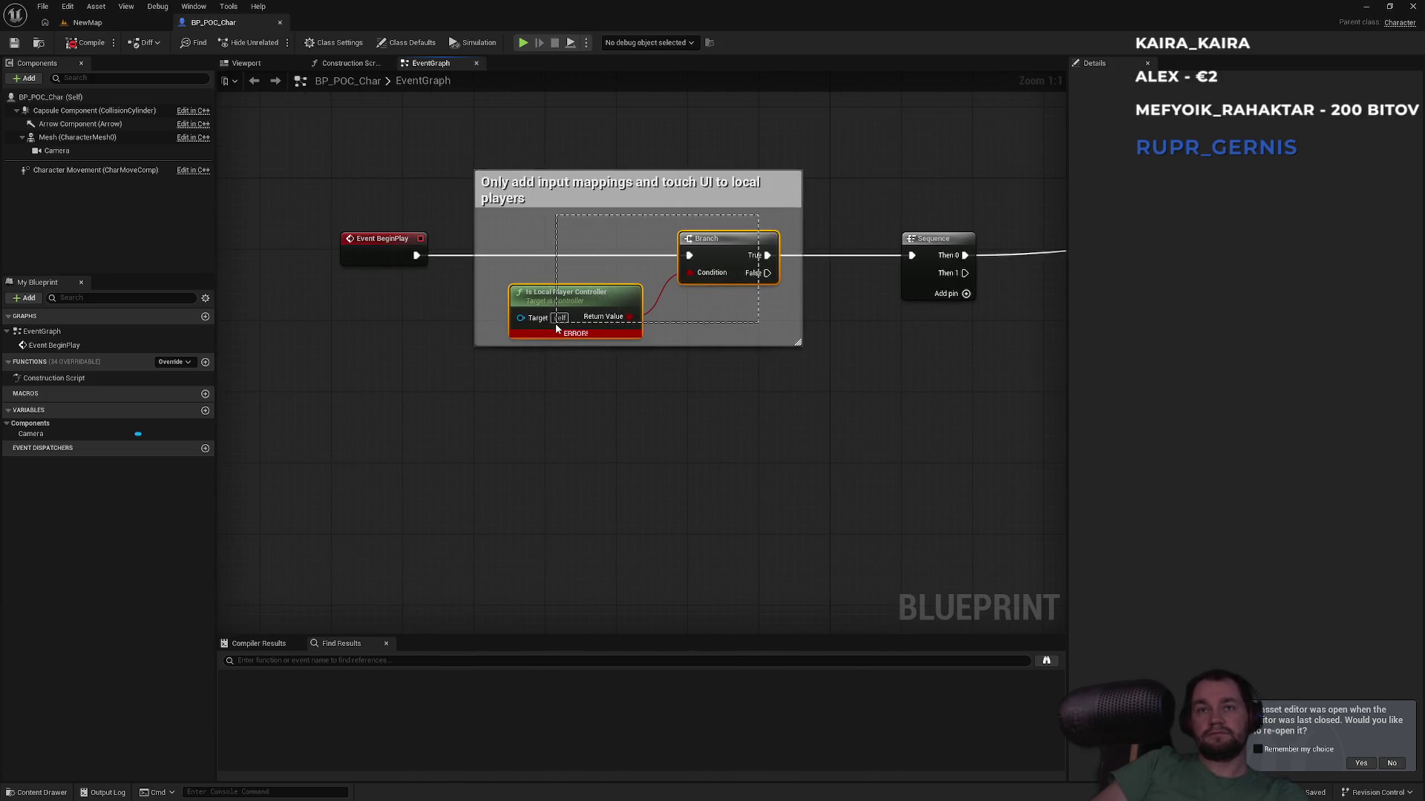
{"action": "key", "text": "Delete"}
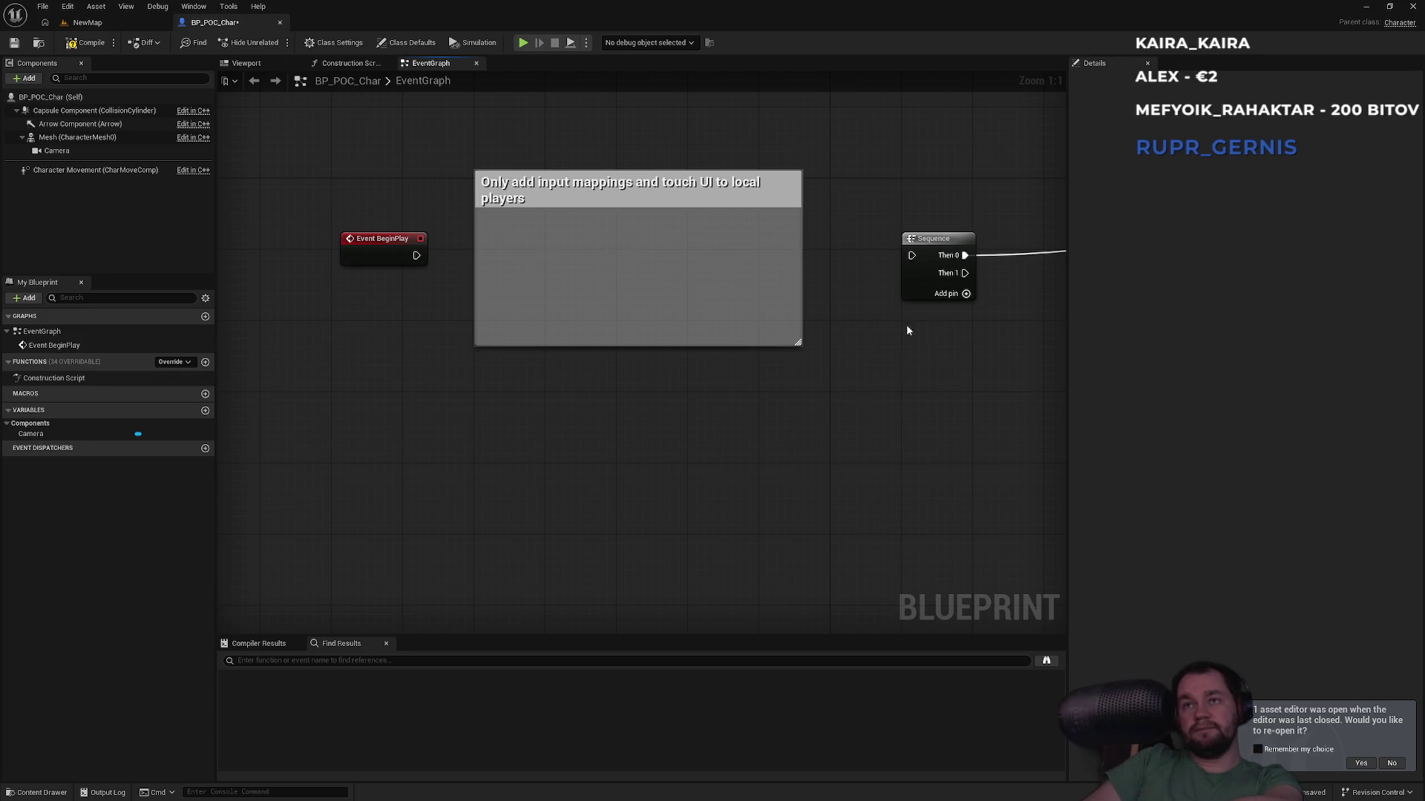
{"action": "left_click_drag", "start_coordinate": [875, 343], "coordinate": [615, 353]}
{"action": "left_click_drag", "start_coordinate": [737, 191], "coordinate": [613, 340]}
{"action": "key", "text": "Delete"}
{"action": "mouse_move", "coordinate": [671, 388]}
{"action": "left_mouse_down"}
{"action": "mouse_move", "coordinate": [783, 356]}
{"action": "mouse_move", "coordinate": [850, 356]}
{"action": "left_mouse_up"}
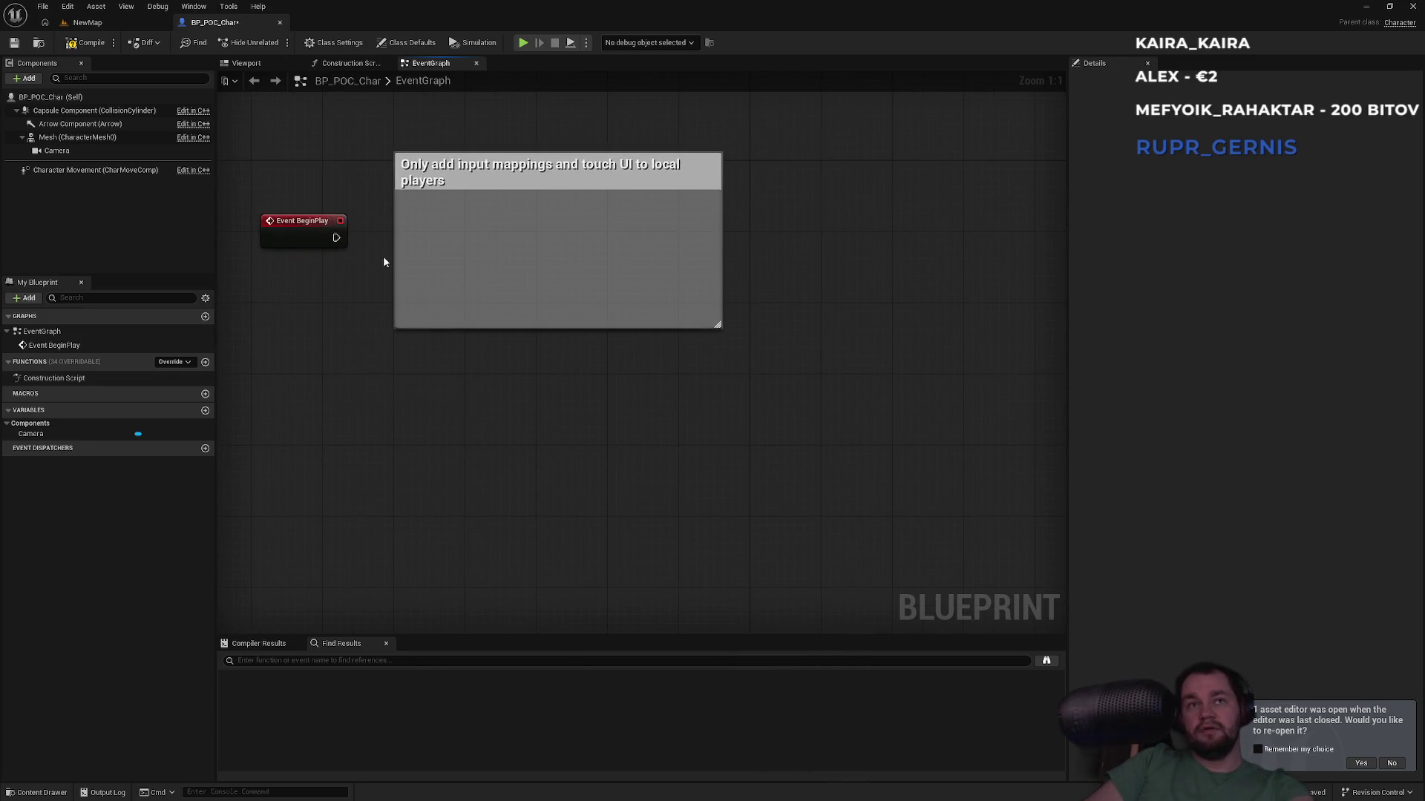
{"action": "left_click_drag", "start_coordinate": [336, 237], "coordinate": [463, 242]}
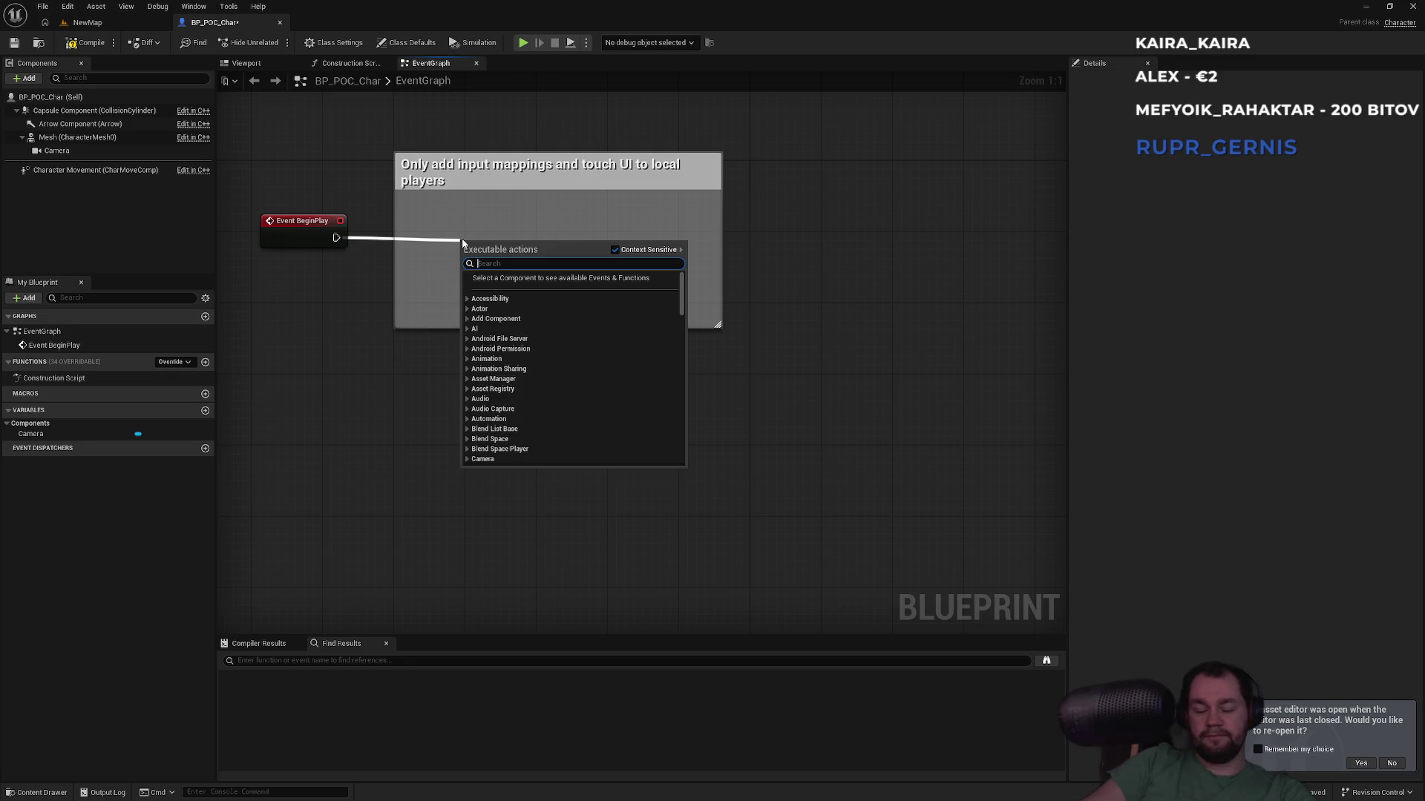
Step: Place a Get Controller node in the BP_POC_Char event graph
{"action": "key", "text": "Escape"}
{"action": "right_click", "coordinate": [409, 456]}
{"action": "type", "text": "controller"}
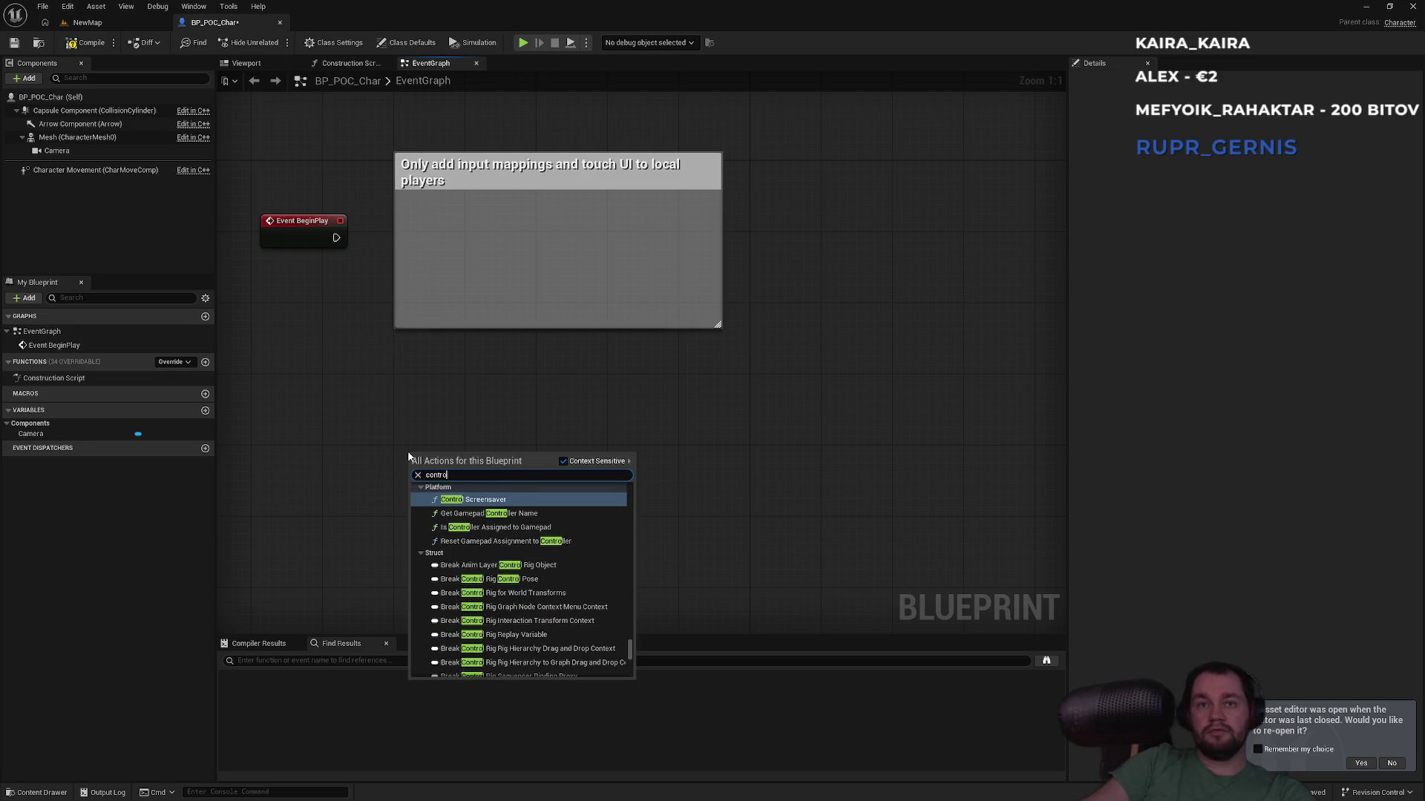
{"action": "key", "text": "Return"}
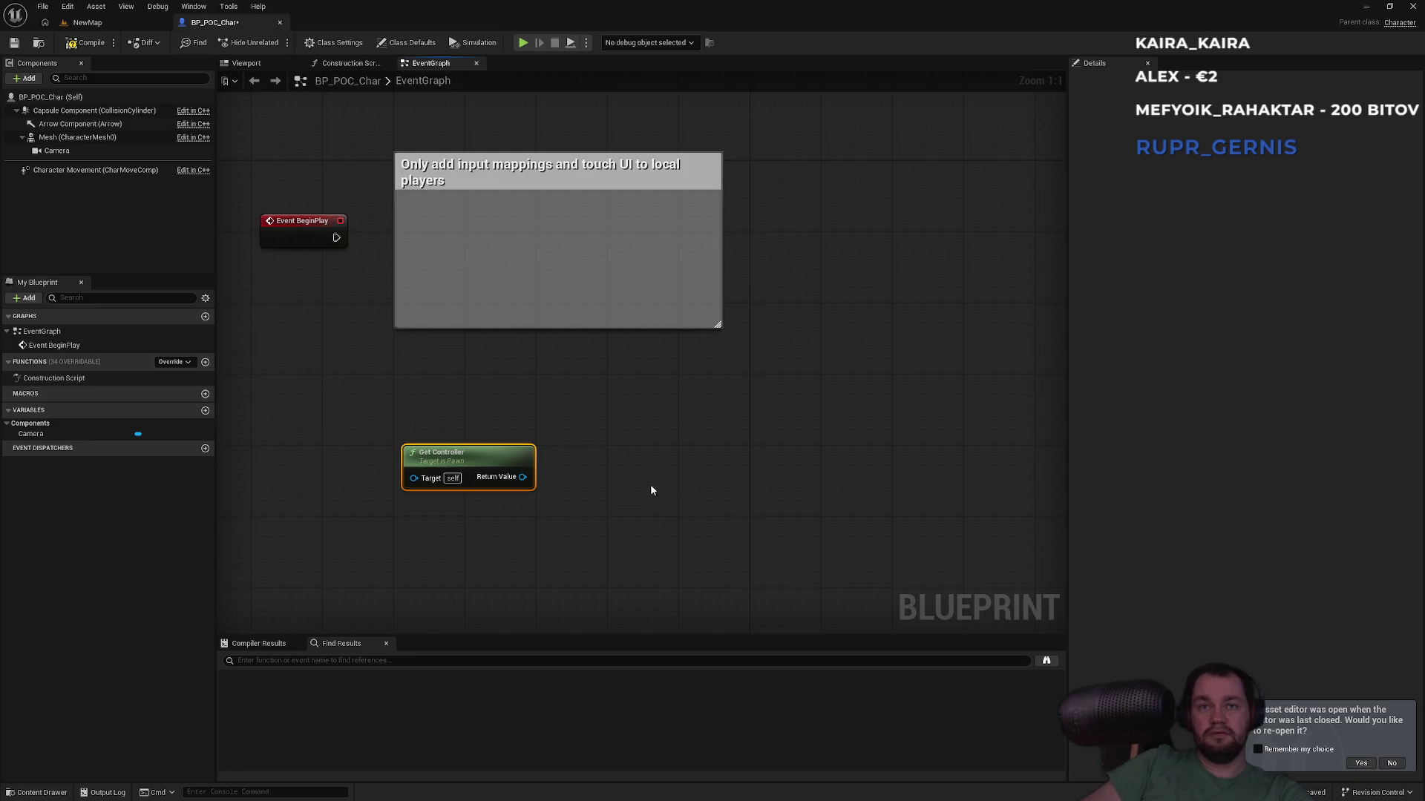
Step: Undo a mistaken Add Component node and wire Event BeginPlay into Add Mapping Context
{"action": "left_click_drag", "start_coordinate": [520, 484], "coordinate": [231, 447]}
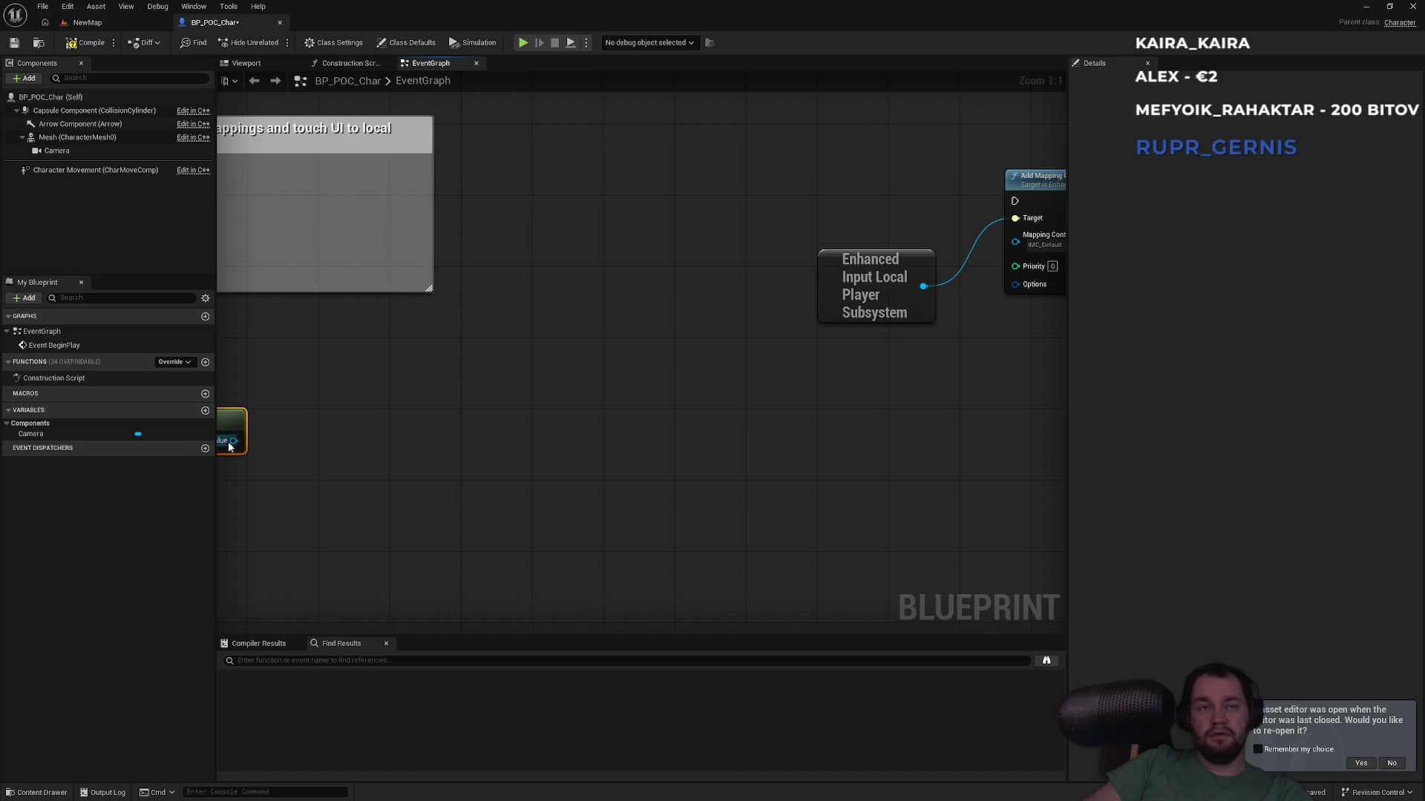
{"action": "left_click_drag", "start_coordinate": [290, 443], "coordinate": [540, 428]}
{"action": "type", "text": "ench"}
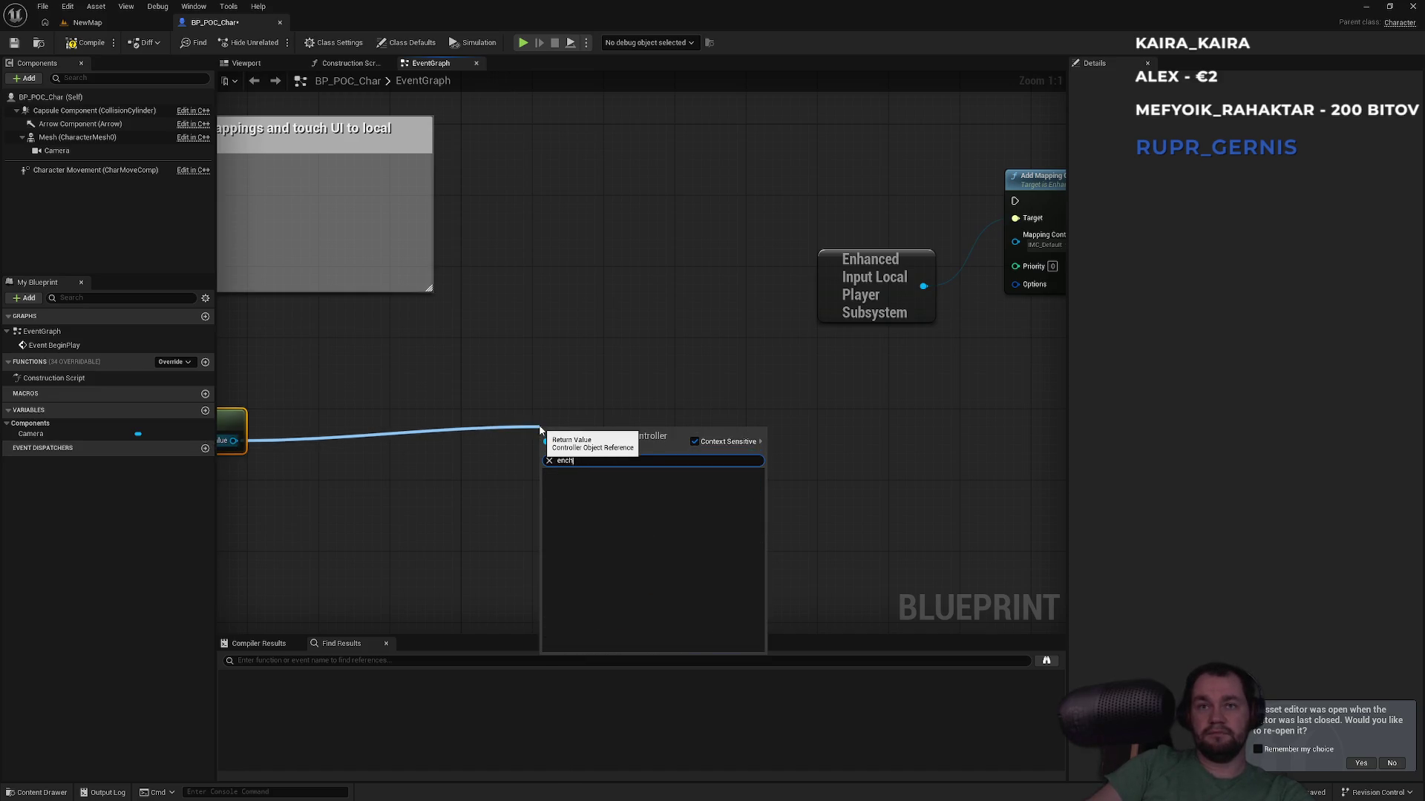
{"action": "key", "text": "BackSpace"}
{"action": "key", "text": "BackSpace"}
{"action": "type", "text": "h"}
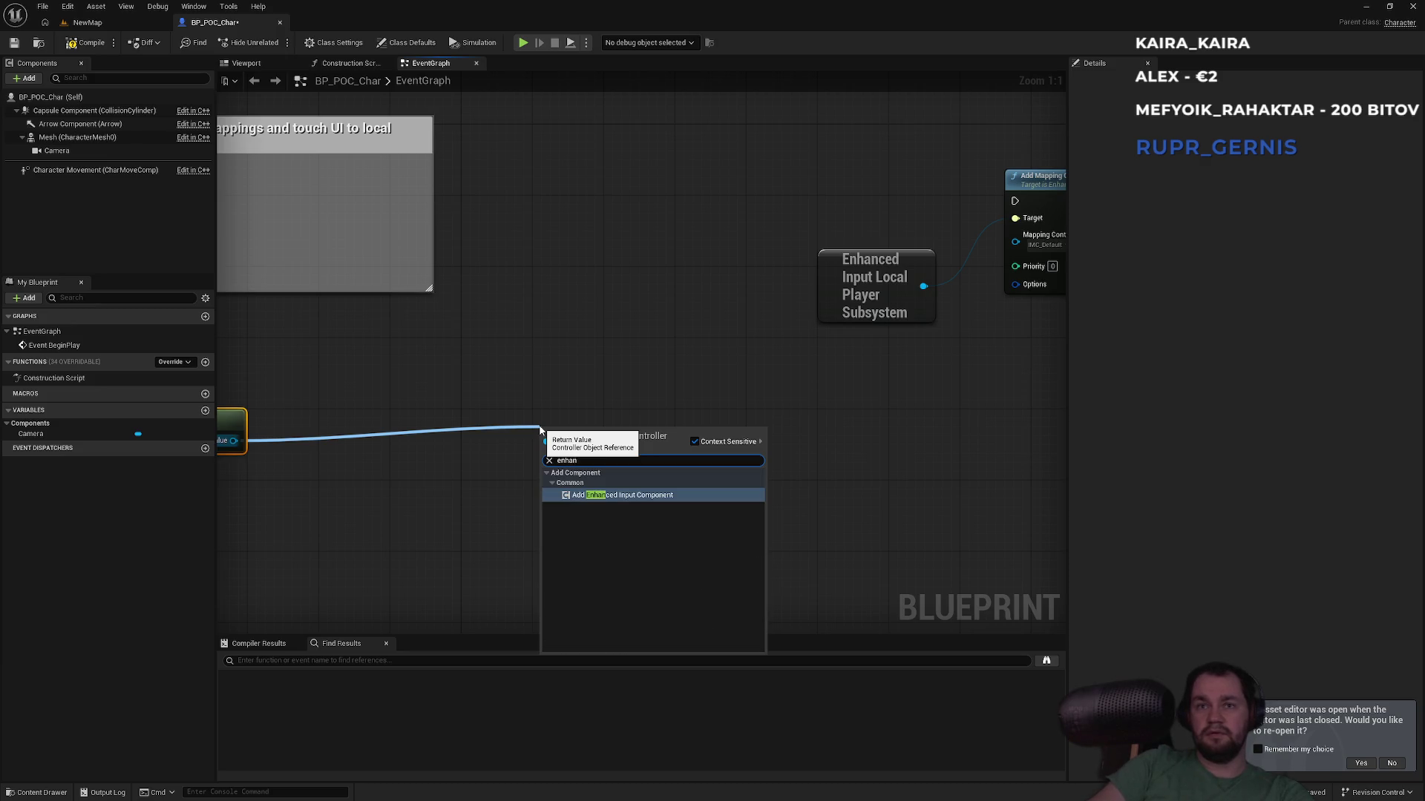
{"action": "key", "text": "Return"}
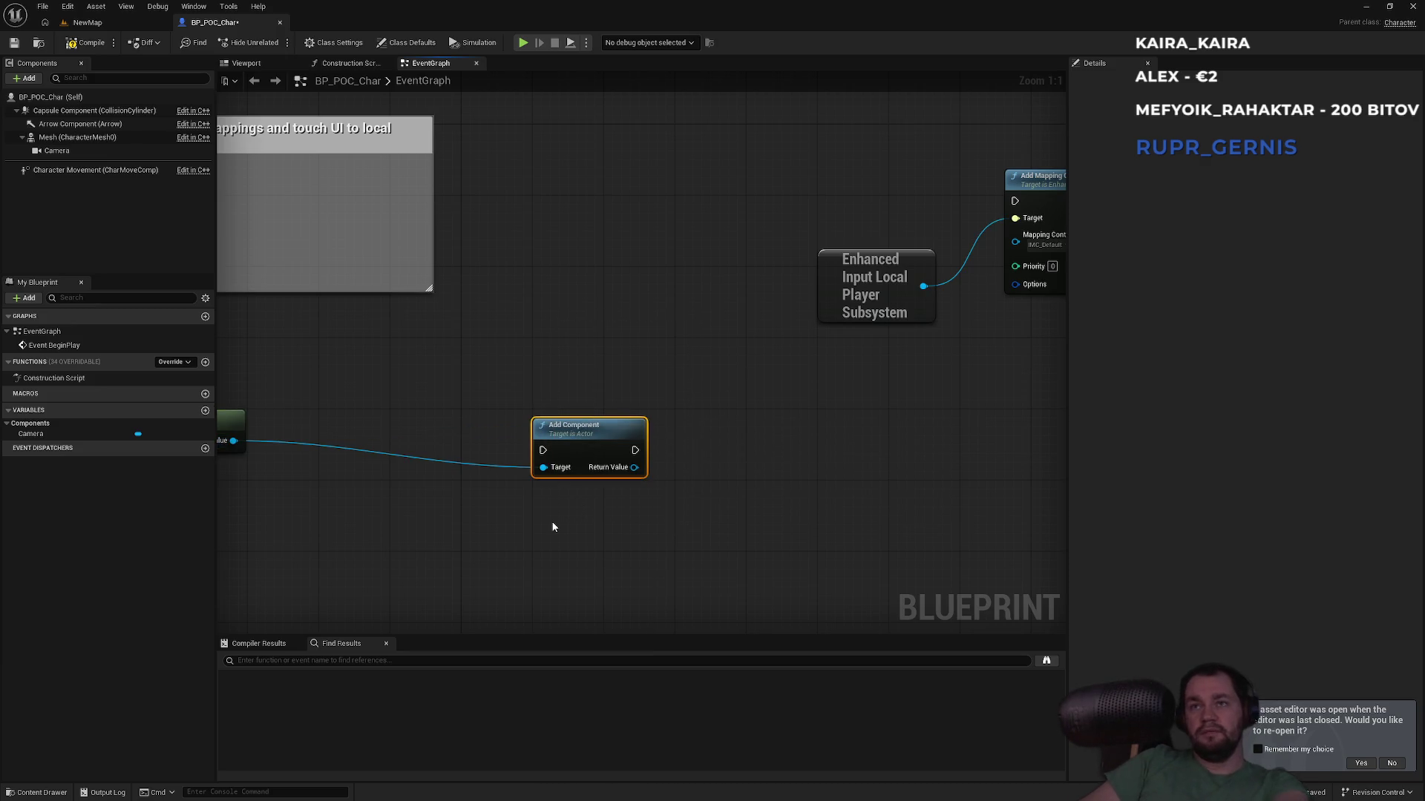
{"action": "key", "text": "ctrl+z"}
{"action": "scroll", "coordinate": [589, 413], "scroll_direction": "down", "scroll_amount": 2}
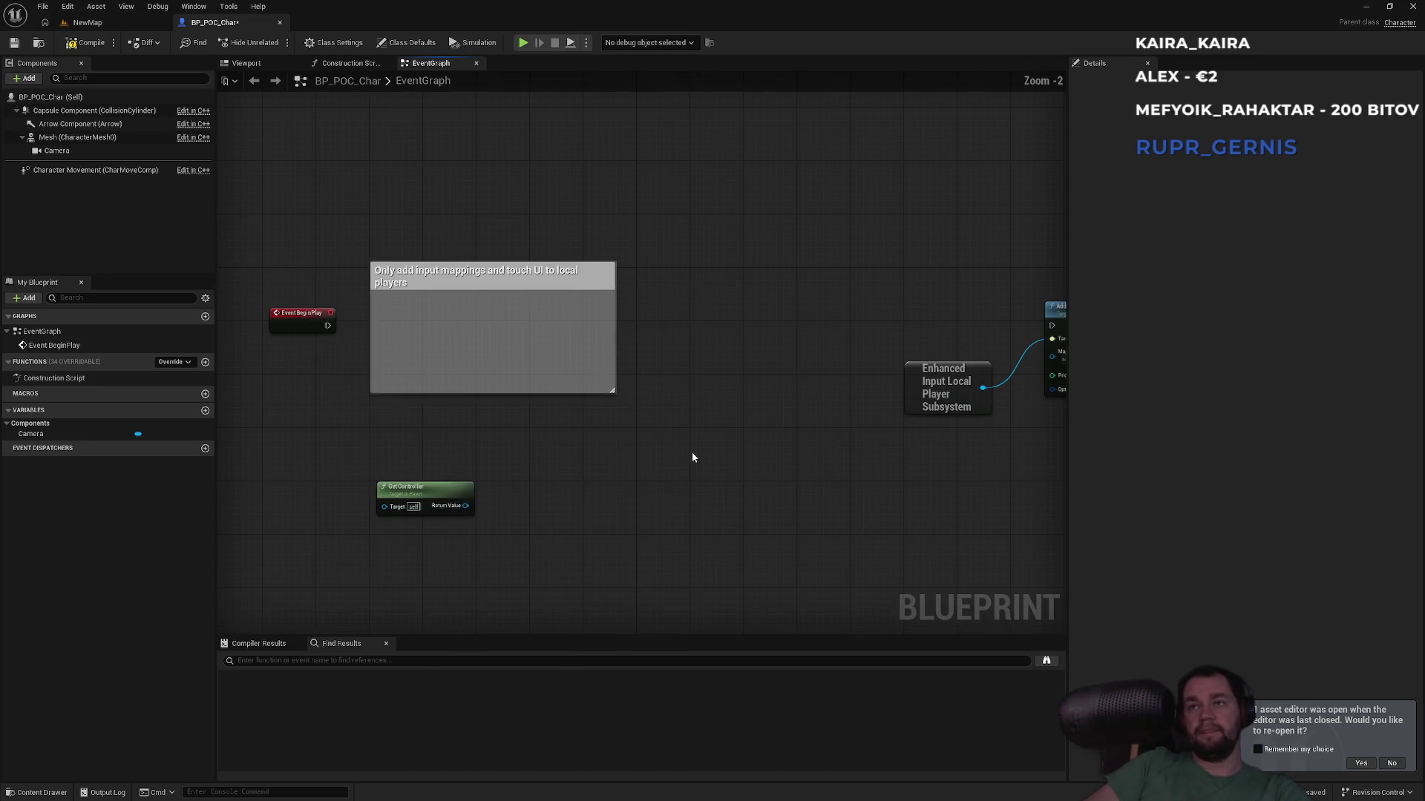
{"action": "left_click_drag", "start_coordinate": [892, 313], "coordinate": [843, 325]}
{"action": "left_click_drag", "start_coordinate": [950, 328], "coordinate": [324, 328]}
{"action": "left_click_drag", "start_coordinate": [683, 495], "coordinate": [496, 483]}
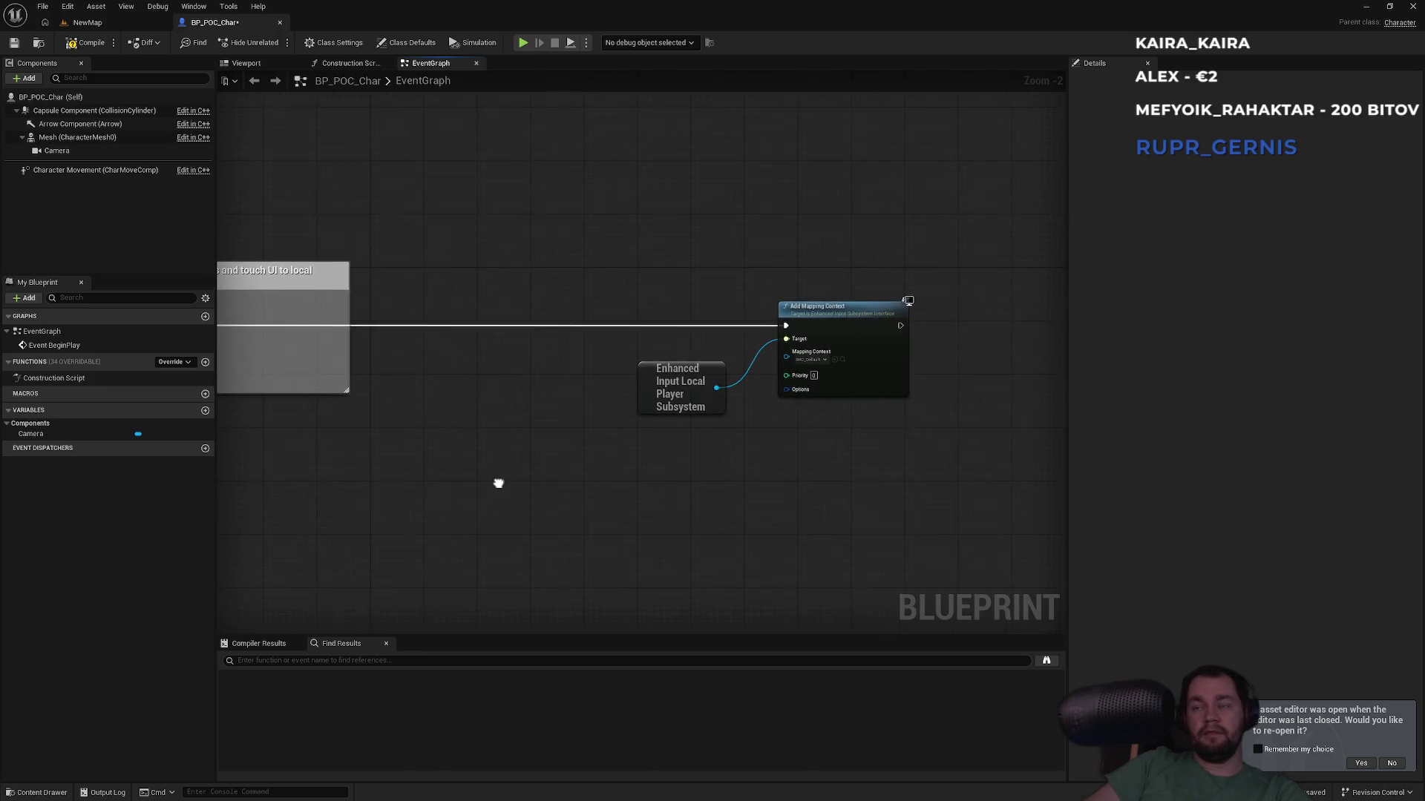
Step: Run a quick play test of NewMap, then stop it and return to BP_POC_Char
{"action": "left_click", "coordinate": [138, 24]}
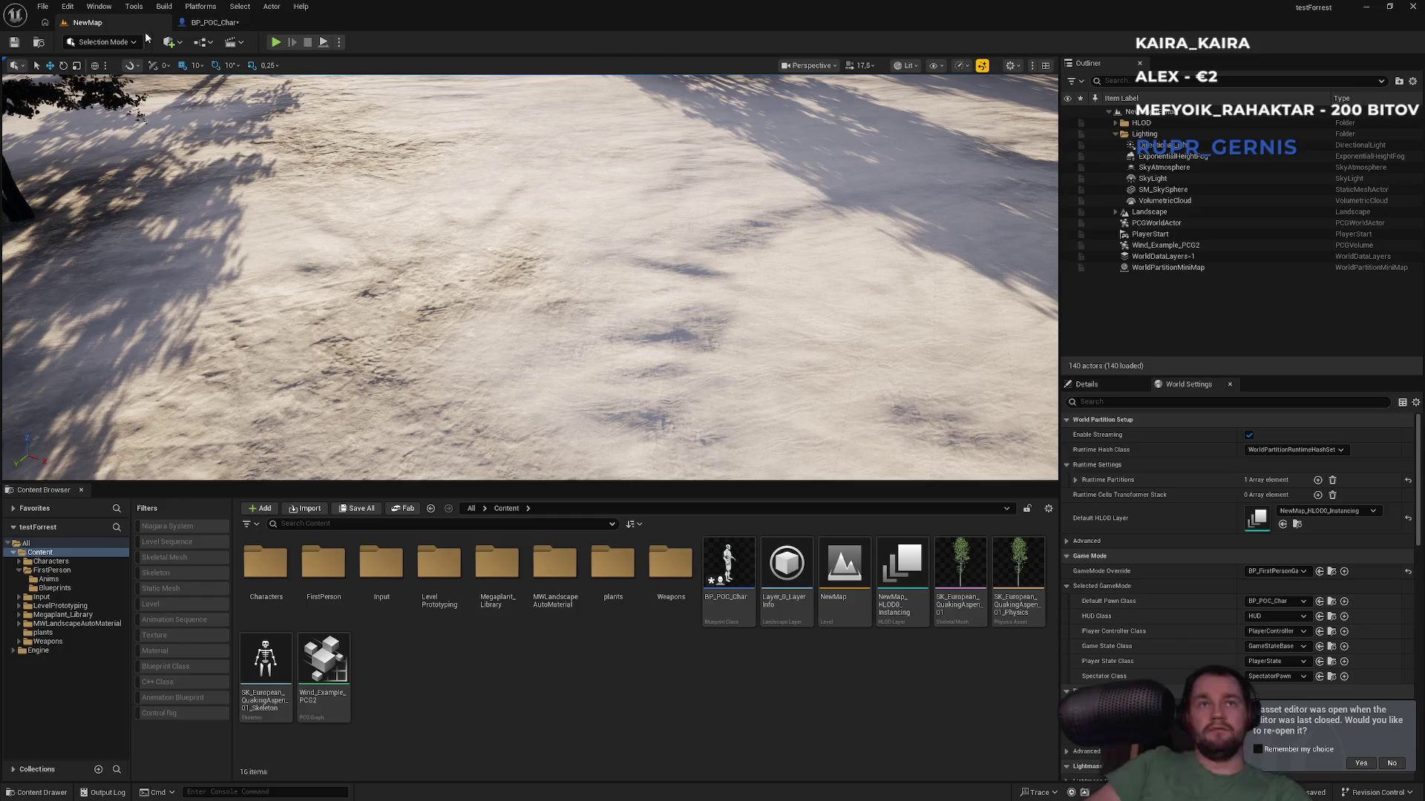
{"action": "left_click", "coordinate": [275, 43]}
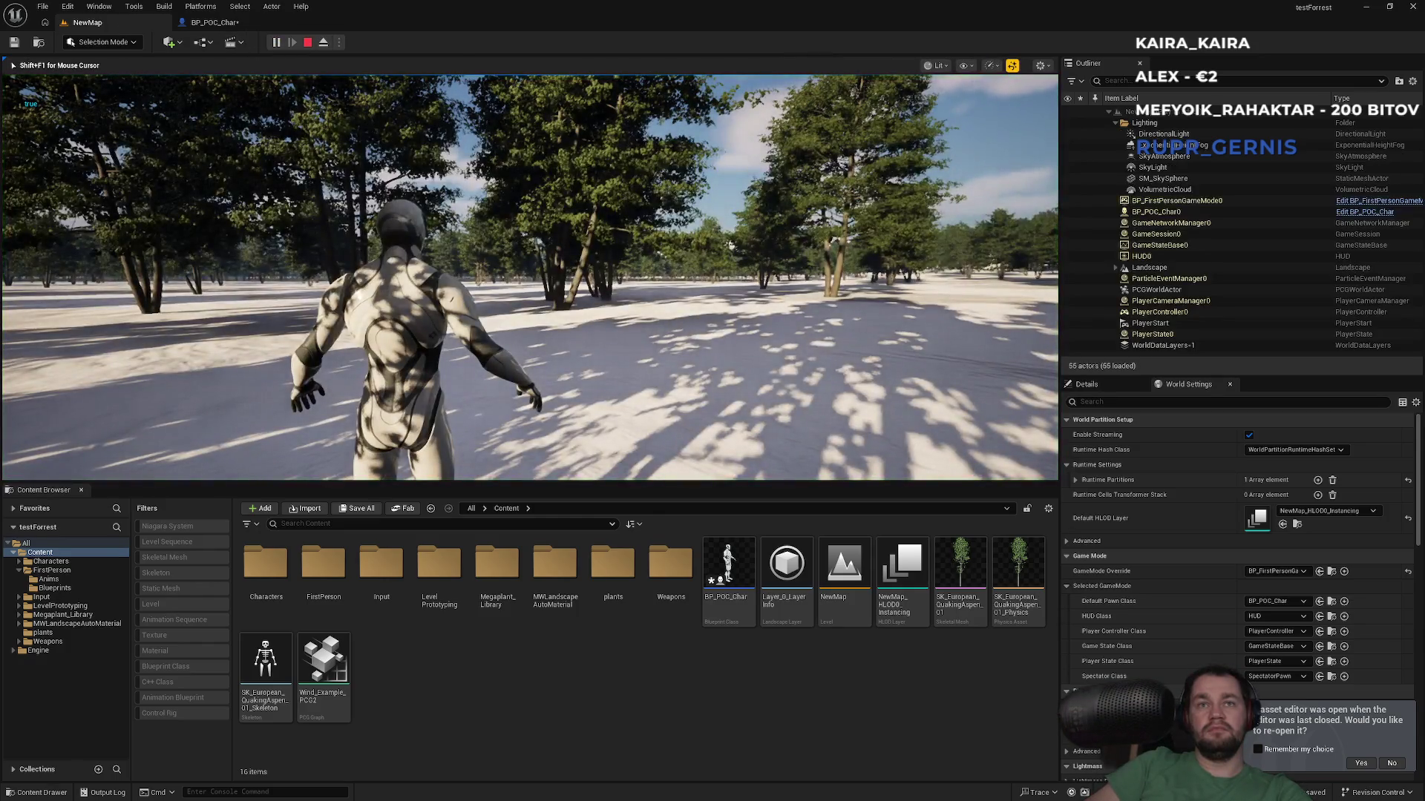
{"action": "key", "text": "Escape"}
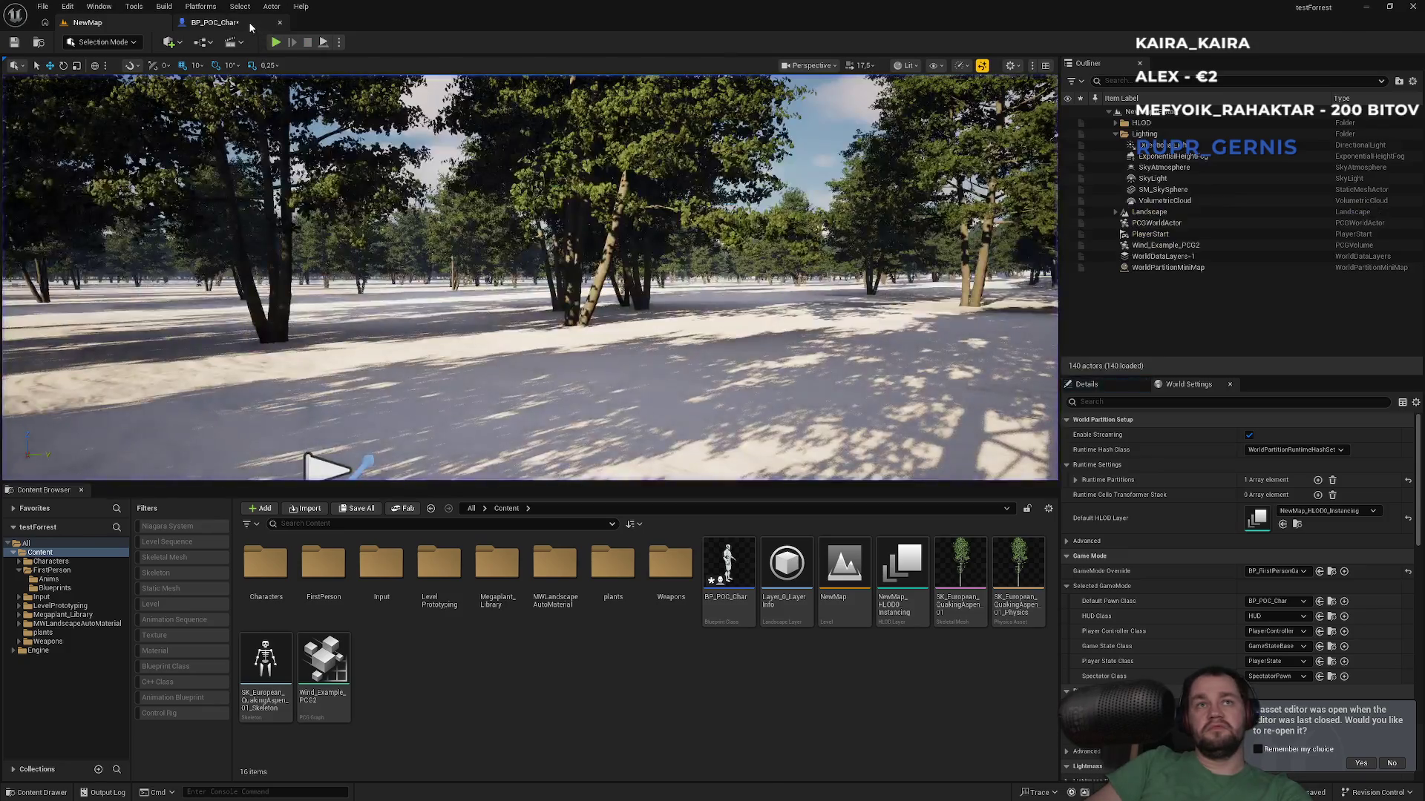
{"action": "left_click", "coordinate": [214, 22]}
Step: Add Get EnhancedInputLocalPlayerSubsystem nodes and wire Get Controller's Return Value into one
{"action": "right_click", "coordinate": [468, 420]}
{"action": "type", "text": "enhanced"}
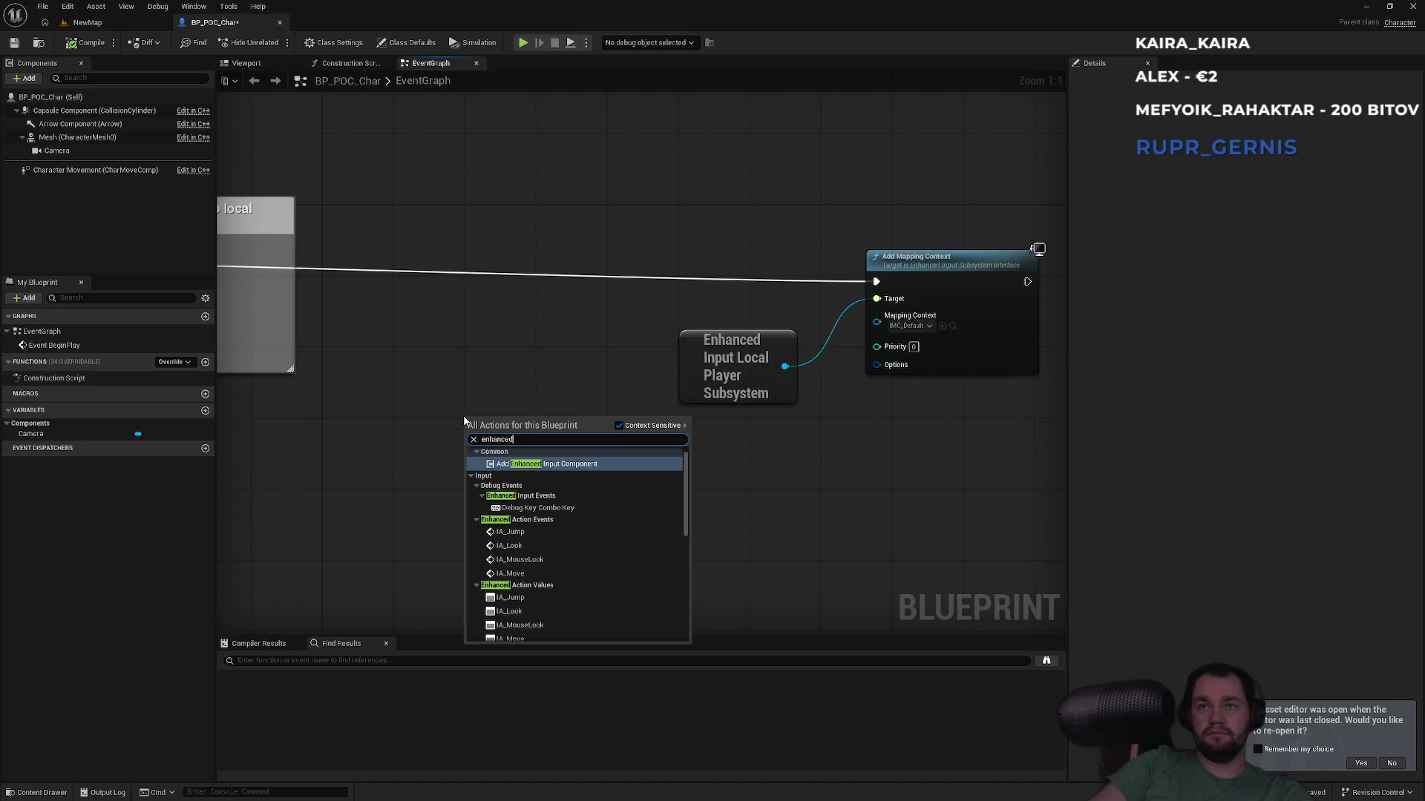
{"action": "type", "text": " input"}
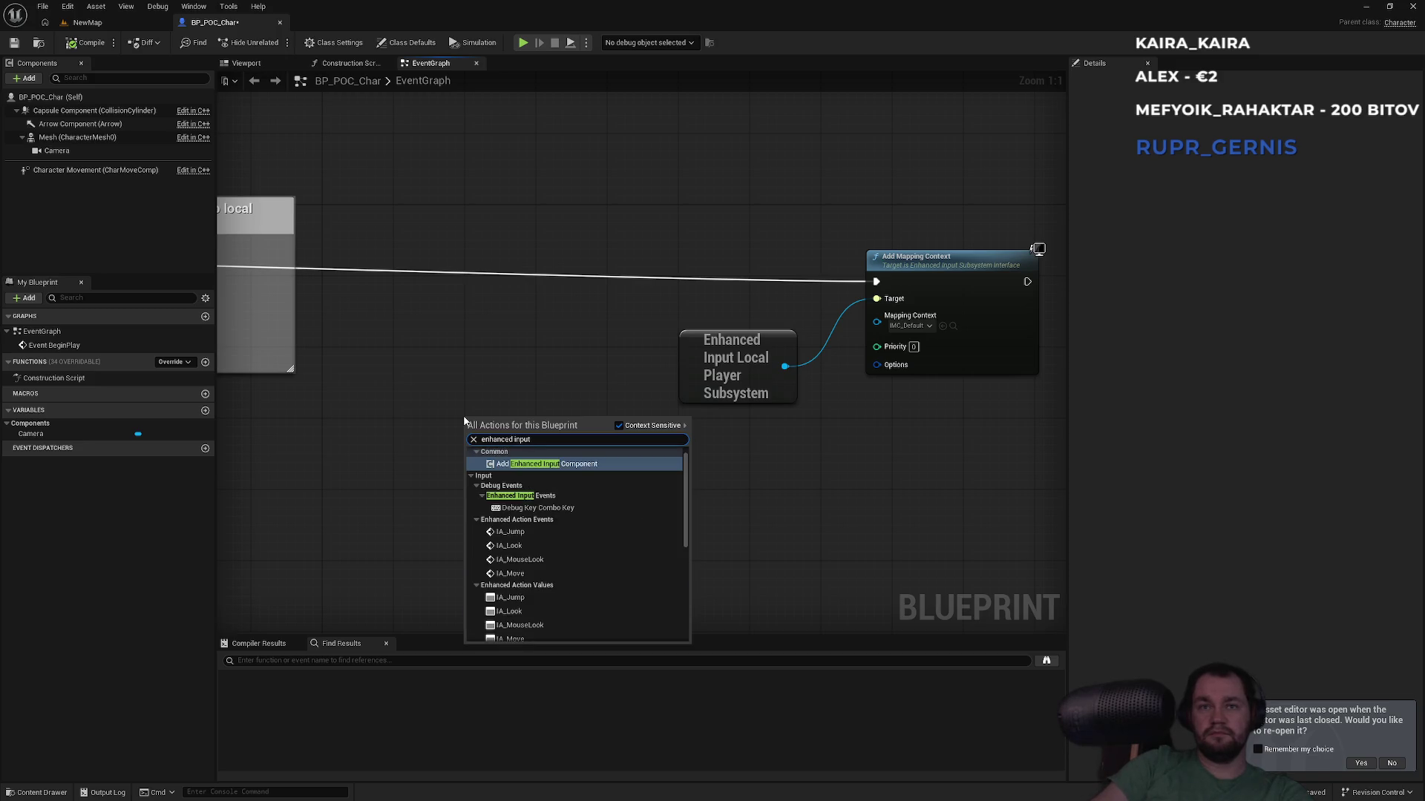
{"action": "type", "text": " loca"}
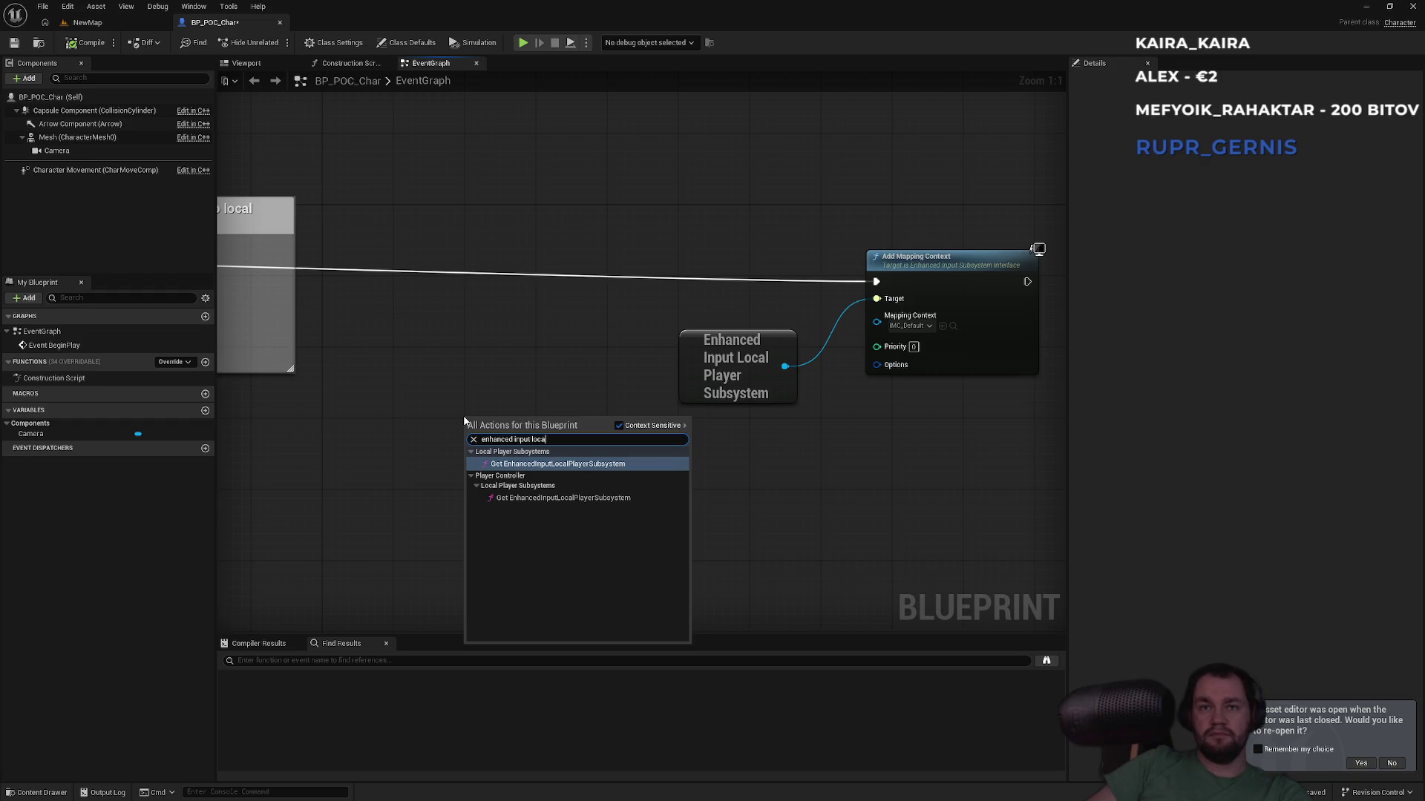
{"action": "key", "text": "Return"}
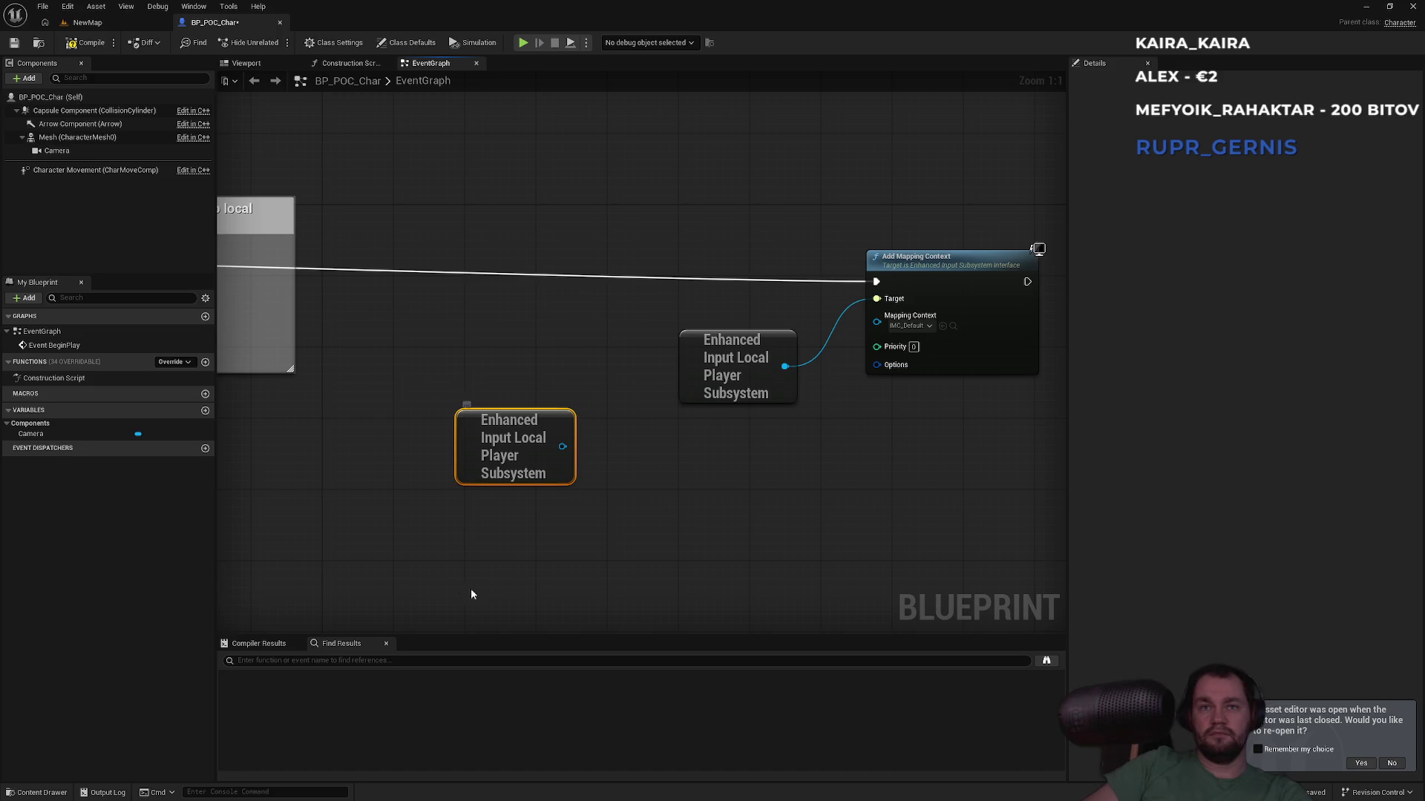
{"action": "right_click", "coordinate": [503, 561]}
{"action": "type", "text": "enhance"}
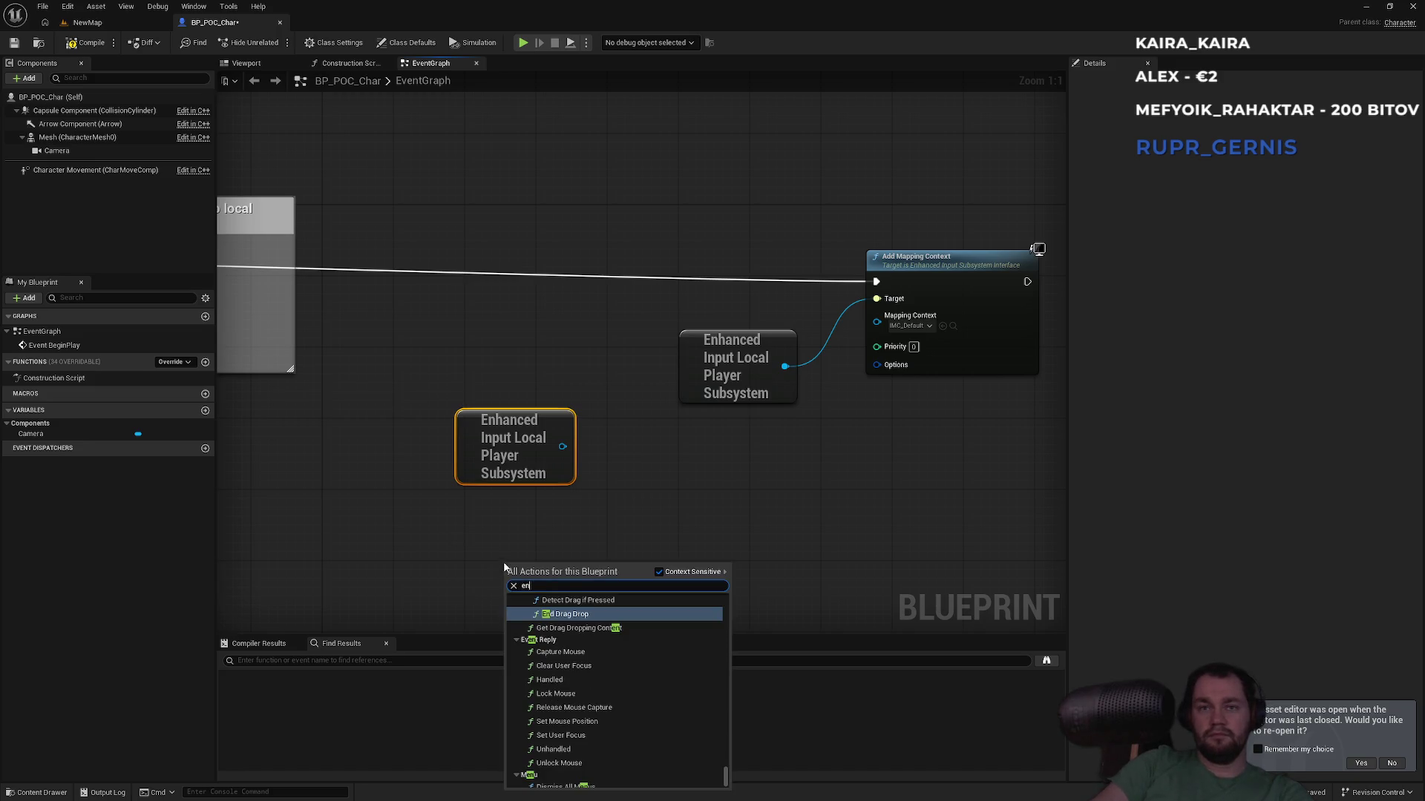
{"action": "type", "text": "d input"}
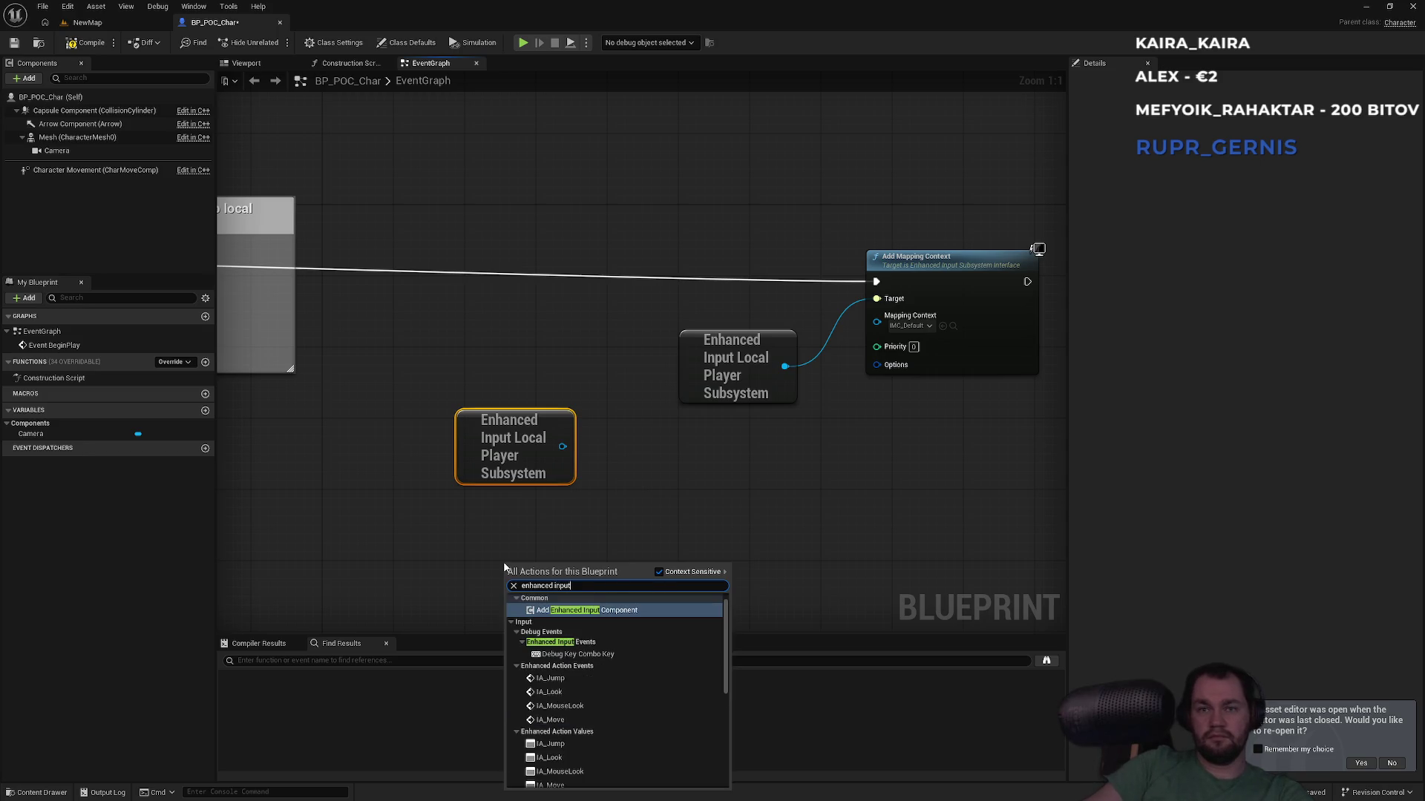
{"action": "type", "text": " local"}
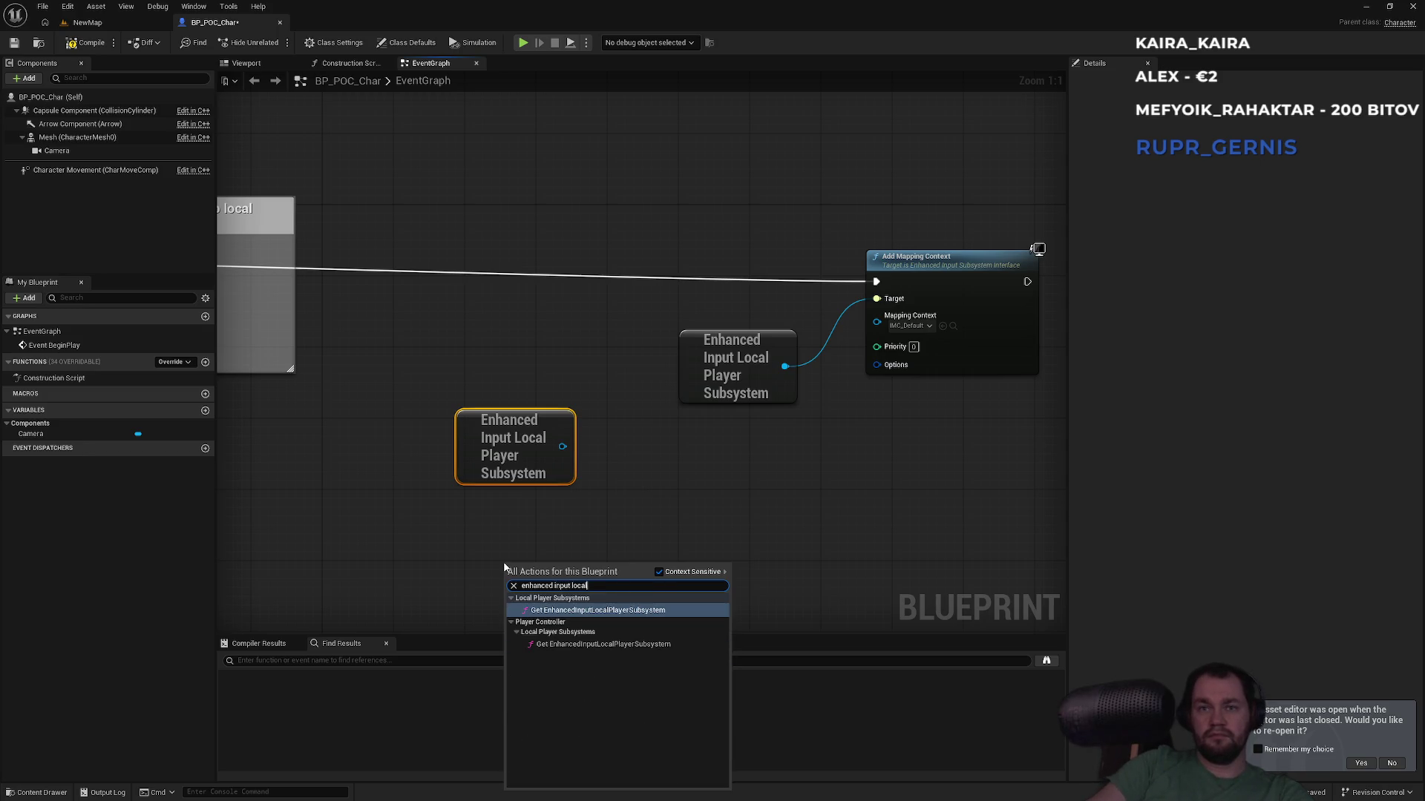
{"action": "key", "text": "Down"}
{"action": "key", "text": "Return"}
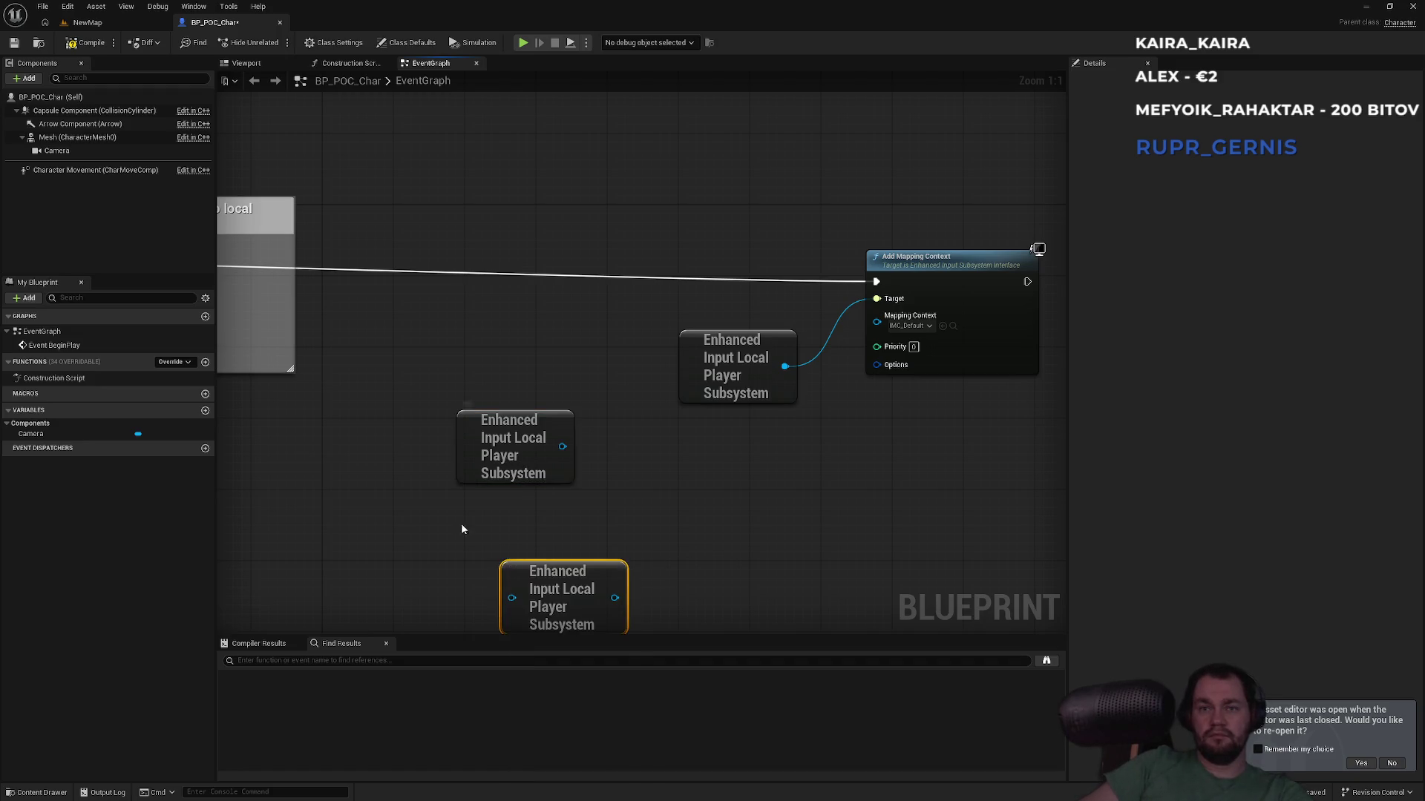
{"action": "left_click_drag", "start_coordinate": [463, 540], "coordinate": [755, 399]}
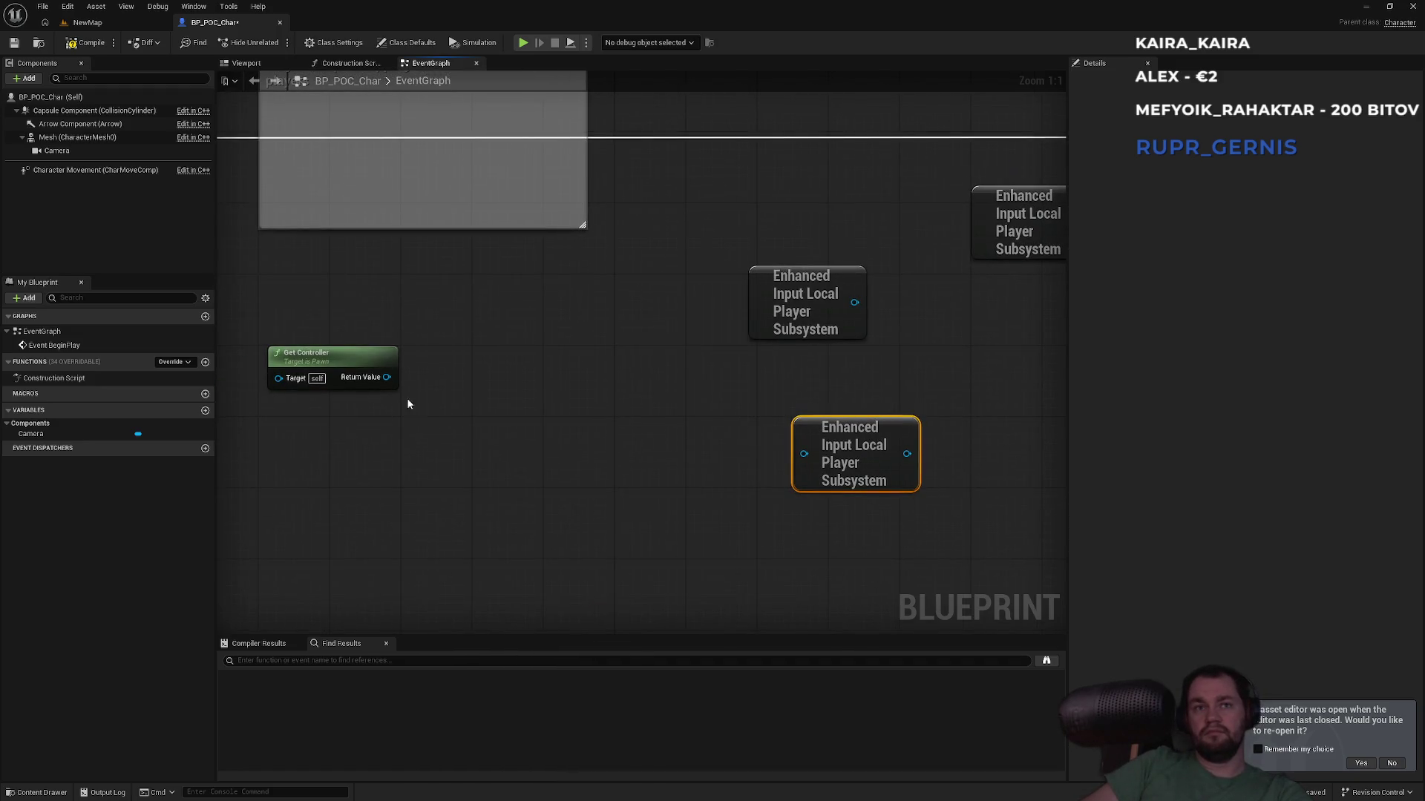
{"action": "mouse_move", "coordinate": [387, 377]}
{"action": "left_mouse_down"}
{"action": "mouse_move", "coordinate": [729, 469]}
{"action": "mouse_move", "coordinate": [813, 453]}
{"action": "mouse_move", "coordinate": [819, 465]}
{"action": "left_mouse_up"}
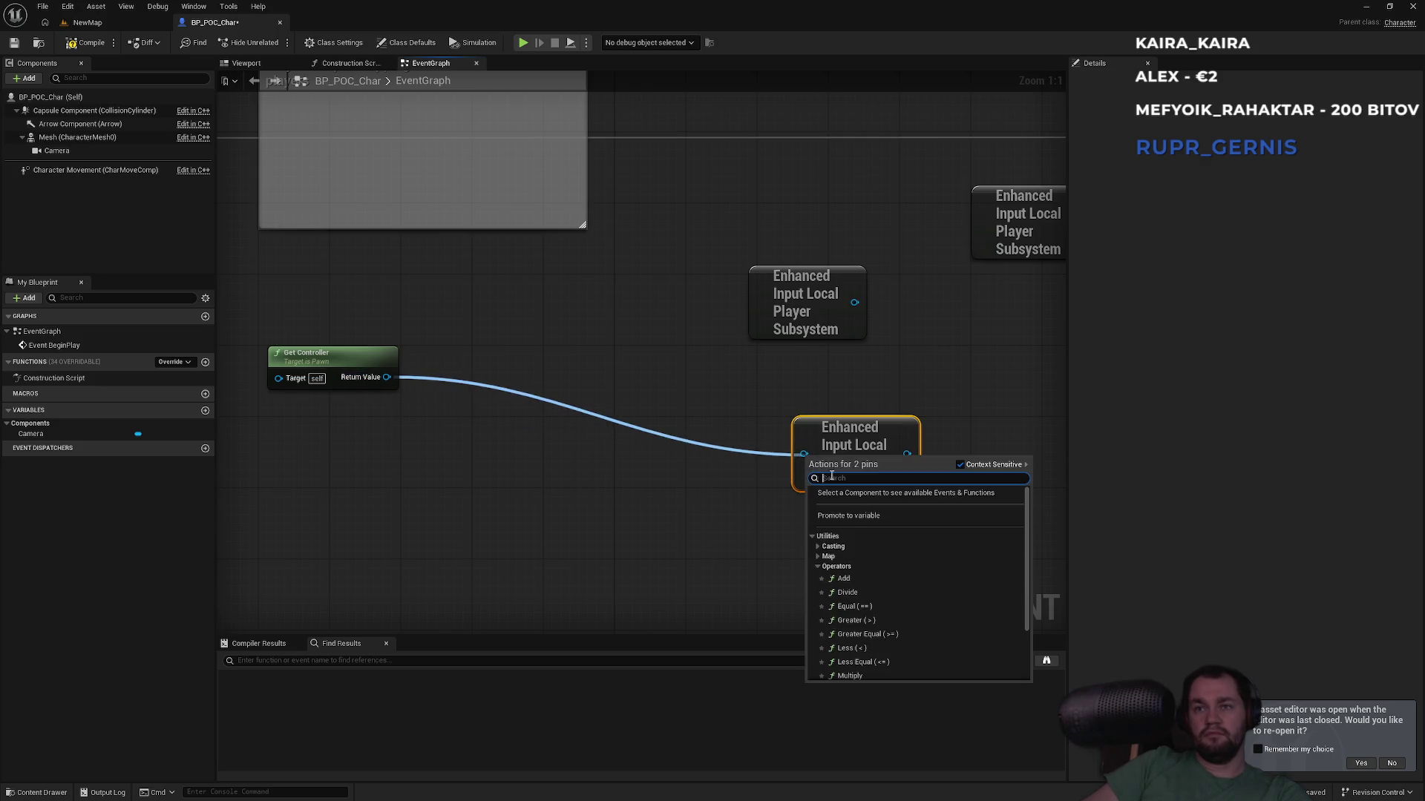
{"action": "mouse_move", "coordinate": [710, 382]}
{"action": "left_mouse_down"}
{"action": "mouse_move", "coordinate": [582, 411]}
{"action": "mouse_move", "coordinate": [732, 503]}
{"action": "mouse_move", "coordinate": [668, 191]}
{"action": "left_mouse_up"}
Step: Add an IA_Look event whose Triggered output prints the string 'Olaaa'
{"action": "scroll", "coordinate": [732, 504], "scroll_direction": "down", "scroll_amount": 3}
{"action": "right_click", "coordinate": [499, 466]}
{"action": "type", "text": "IA_Look"}
{"action": "key", "text": "Return"}
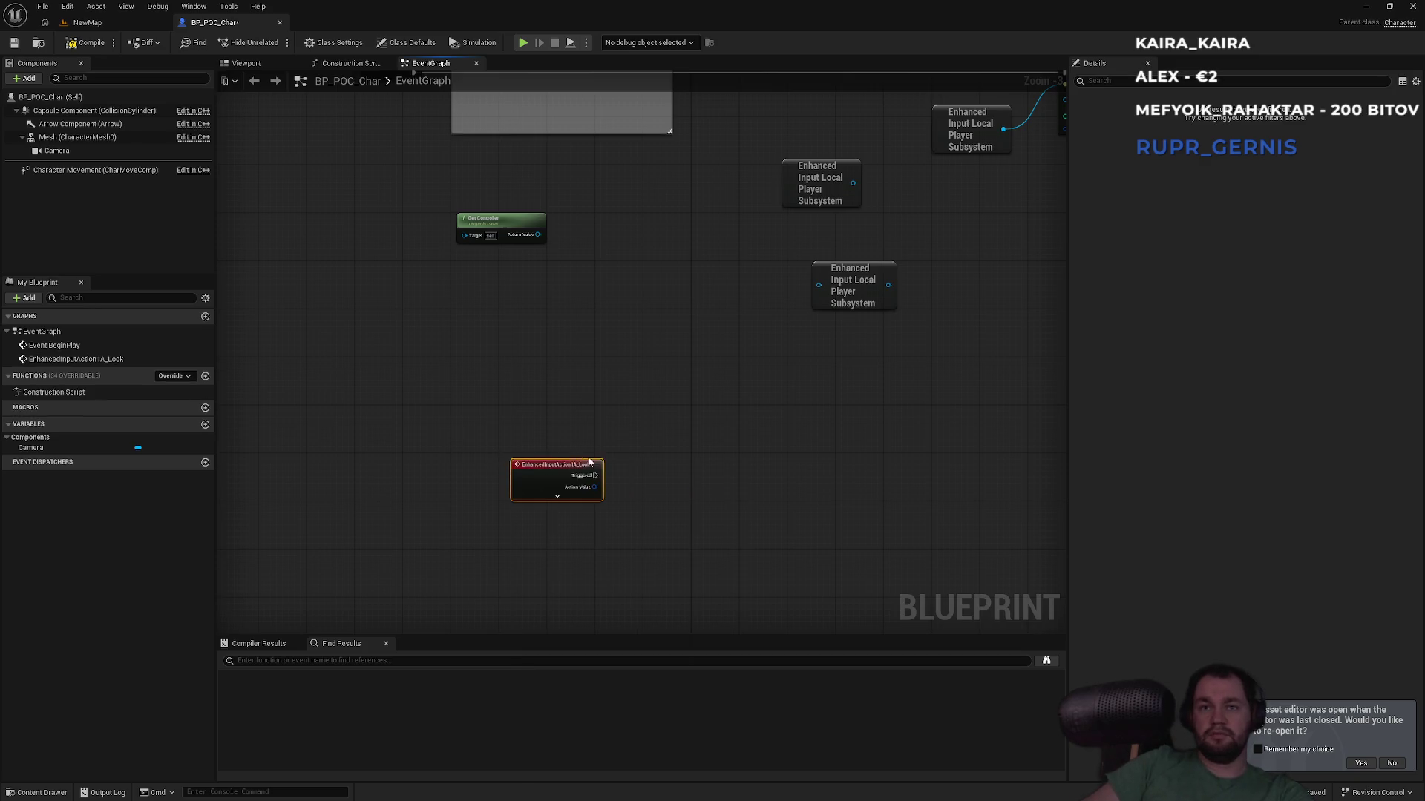
{"action": "left_click_drag", "start_coordinate": [588, 483], "coordinate": [697, 451]}
{"action": "type", "text": "print"}
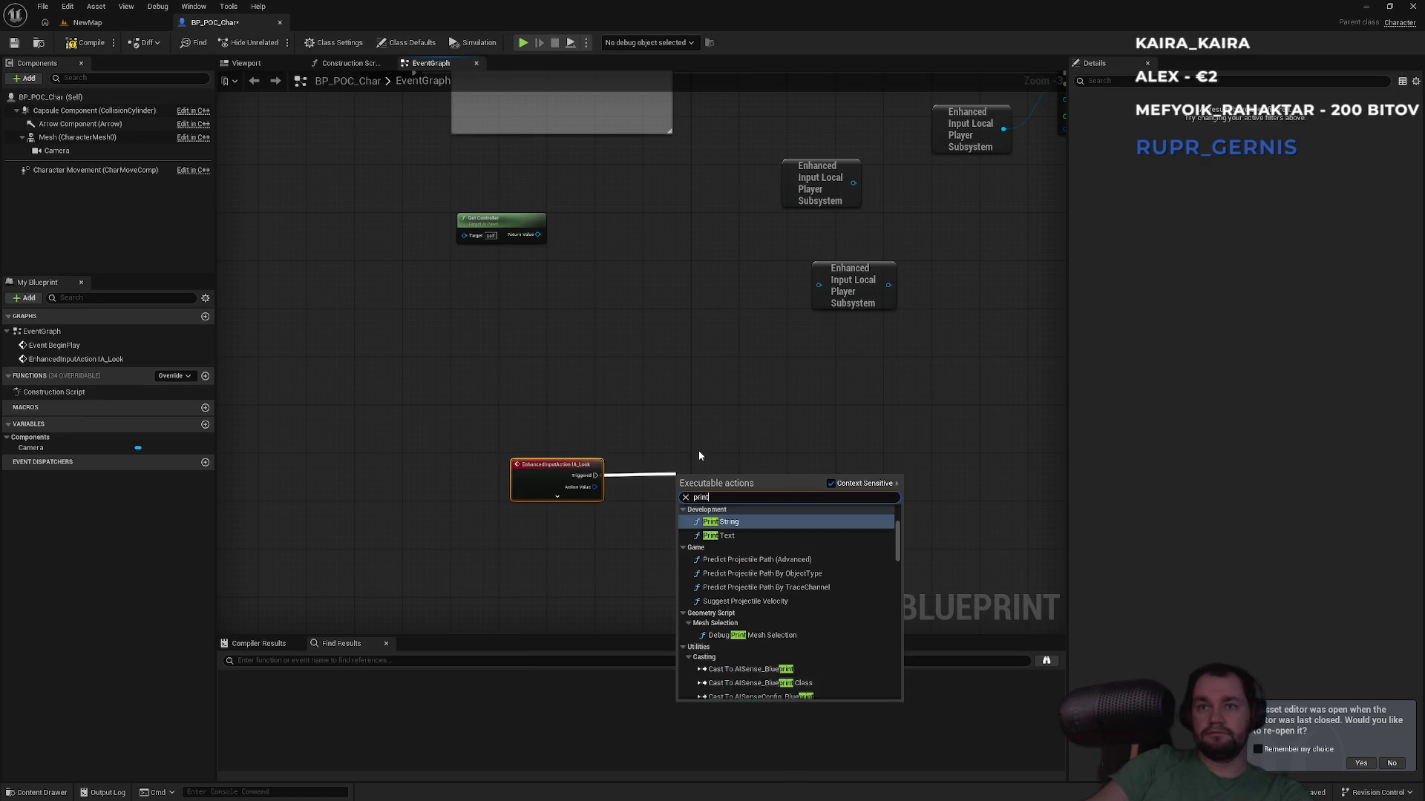
{"action": "key", "text": "Return"}
{"action": "left_click", "coordinate": [713, 500]}
{"action": "key", "text": "BackSpace"}
{"action": "type", "text": "Olaaa"}
Step: Open the IA_Look input action from the Actions folder in the Content Browser
{"action": "scroll", "coordinate": [697, 453], "scroll_direction": "up", "scroll_amount": 3}
{"action": "left_click_drag", "start_coordinate": [697, 449], "coordinate": [540, 501]}
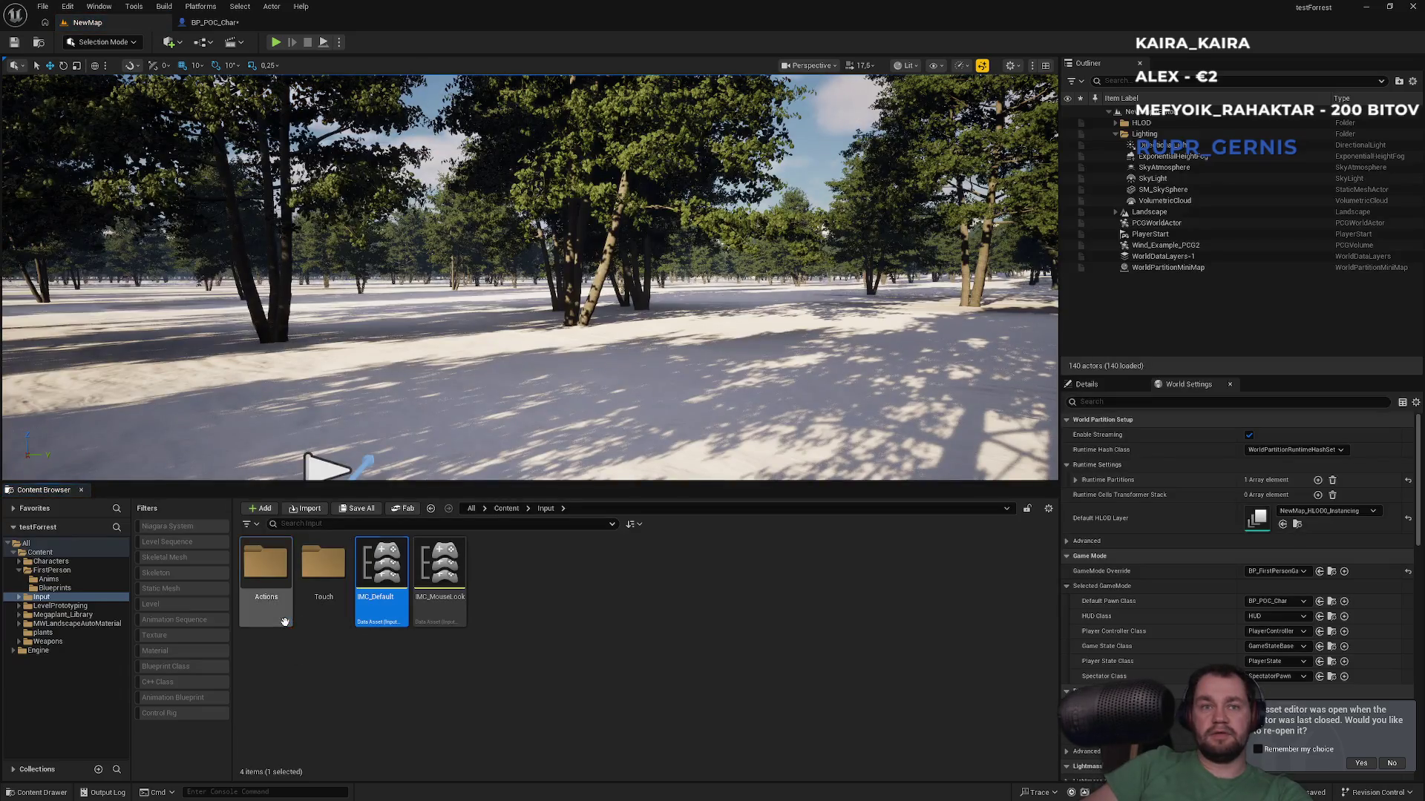
{"action": "double_click", "coordinate": [265, 568]}
{"action": "left_click", "coordinate": [316, 620]}
{"action": "double_click", "coordinate": [316, 621]}
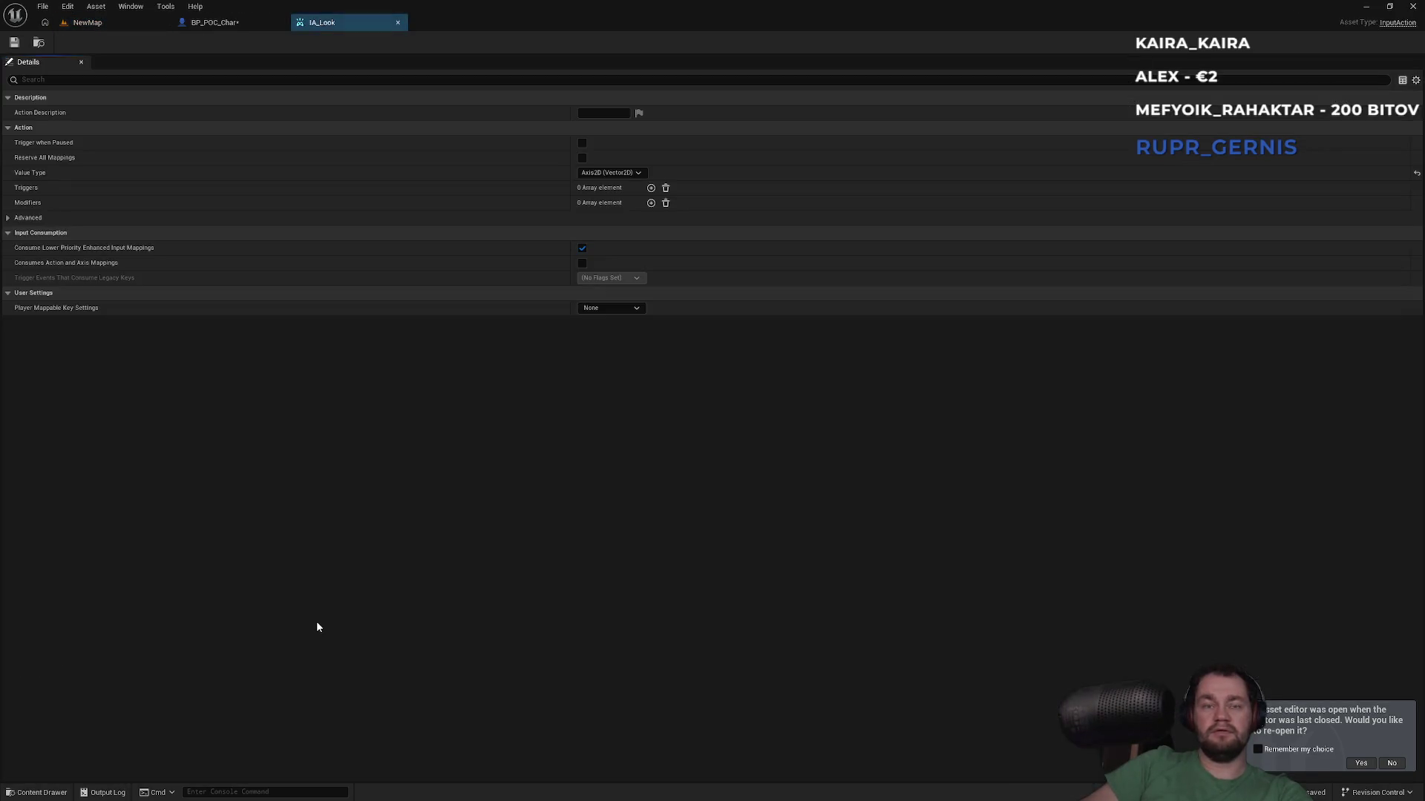
Step: Open IMC_Default and expand its mappings to see the key bound to IA_Look
{"action": "left_click", "coordinate": [112, 28]}
{"action": "key", "text": "alt+Left"}
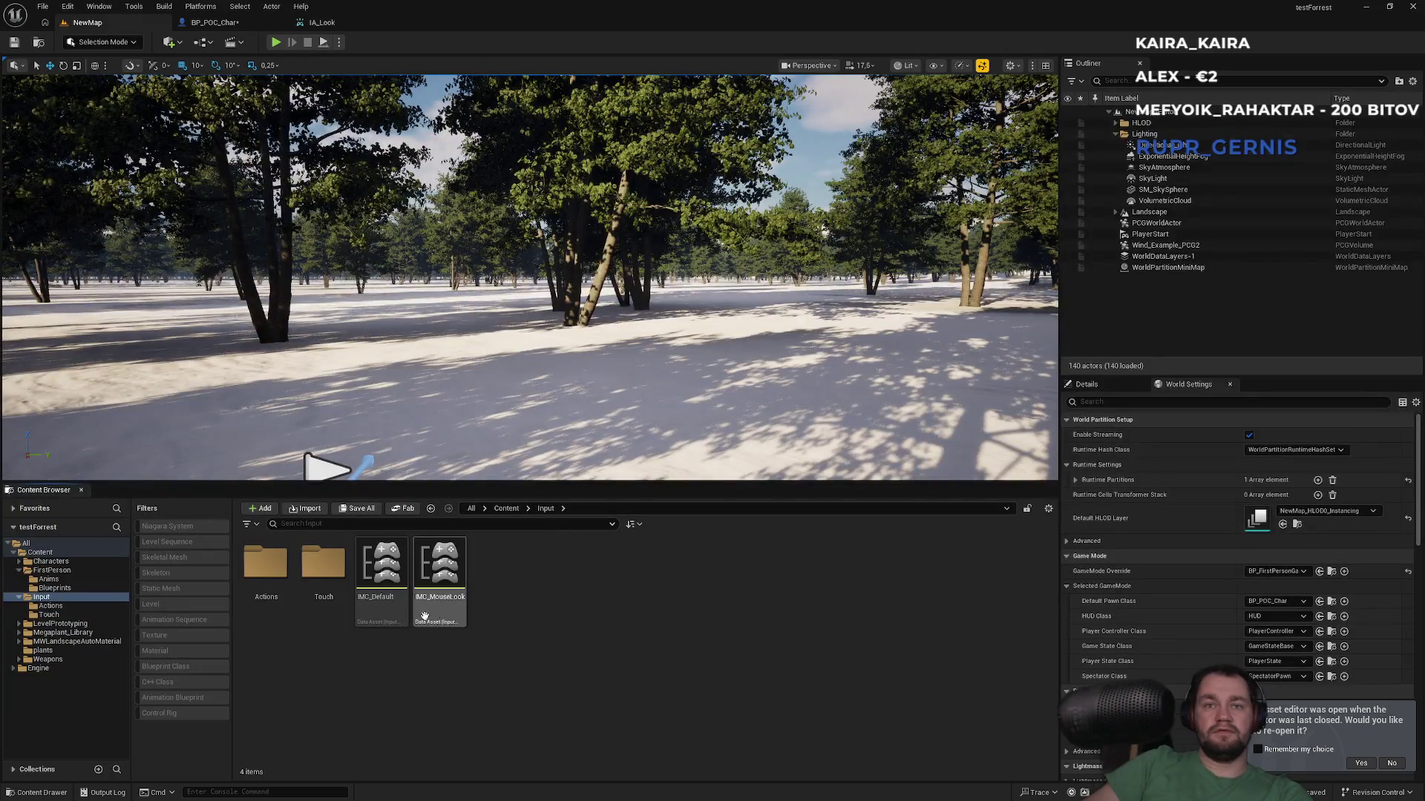
{"action": "left_click", "coordinate": [396, 610]}
{"action": "double_click", "coordinate": [397, 610]}
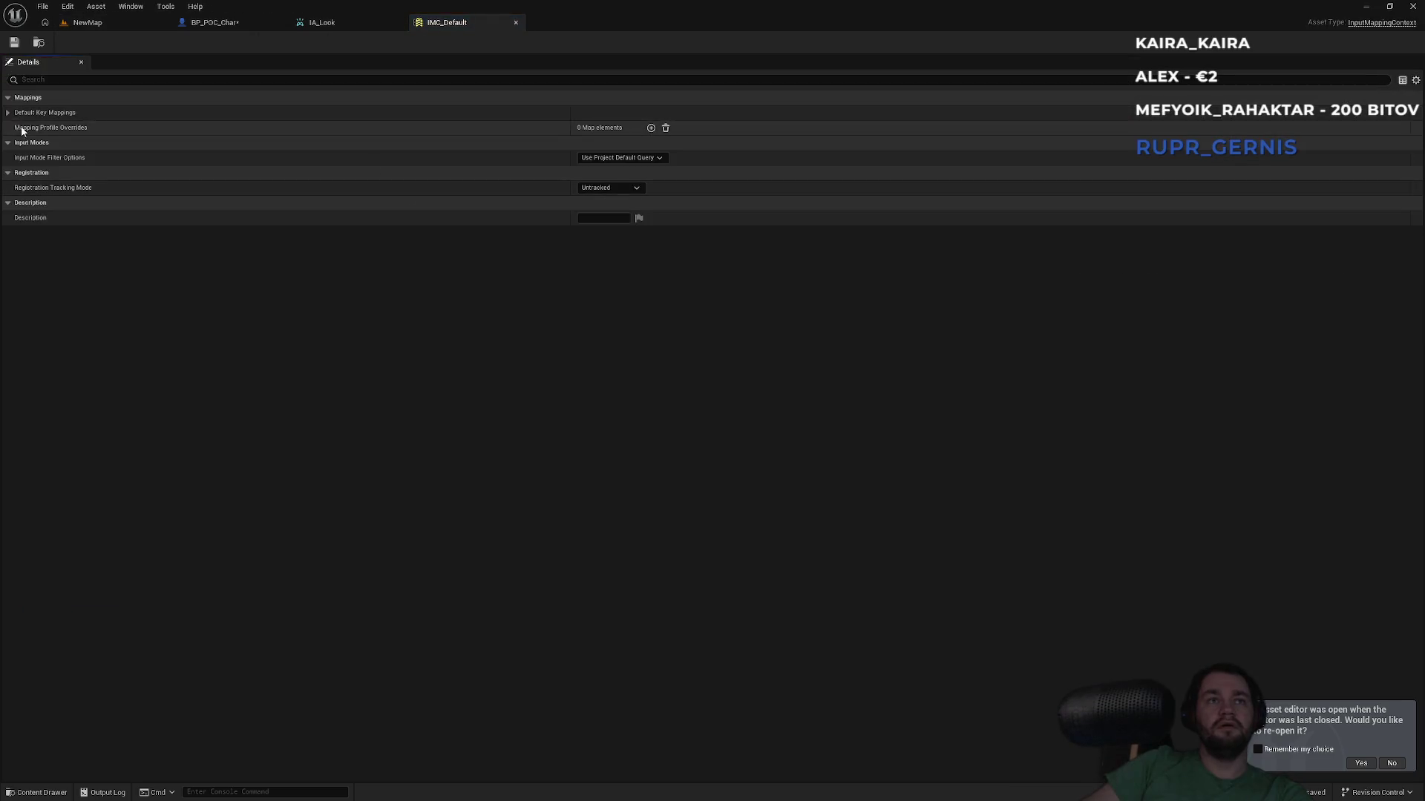
{"action": "left_click", "coordinate": [9, 113]}
{"action": "left_click", "coordinate": [16, 127]}
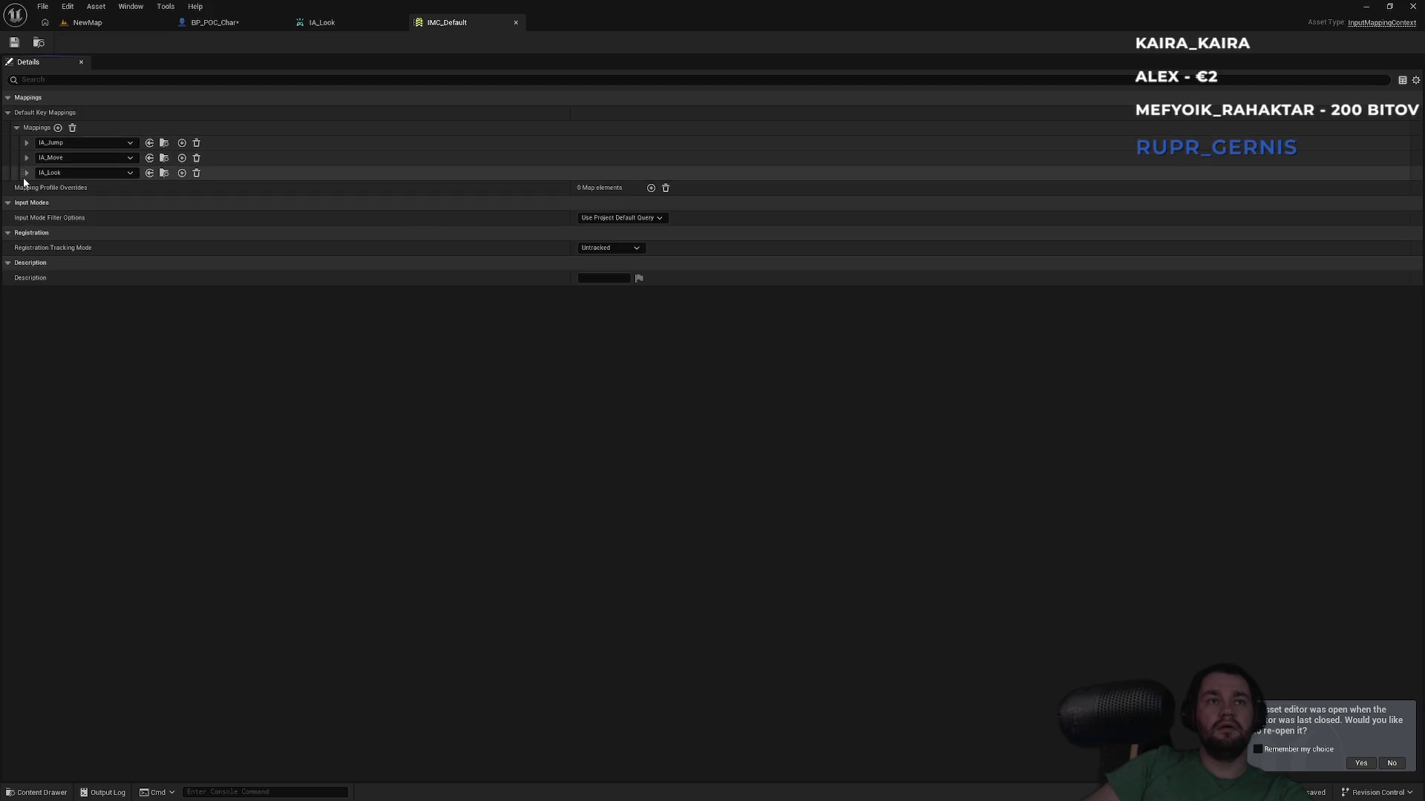
{"action": "left_click", "coordinate": [27, 173]}
Step: Open IMC_MouseLook and inspect IA_MouseLook's Mouse XY 2D-Axis mapping and Negate modifier
{"action": "left_click", "coordinate": [117, 25]}
{"action": "left_click", "coordinate": [434, 590]}
{"action": "double_click", "coordinate": [434, 590]}
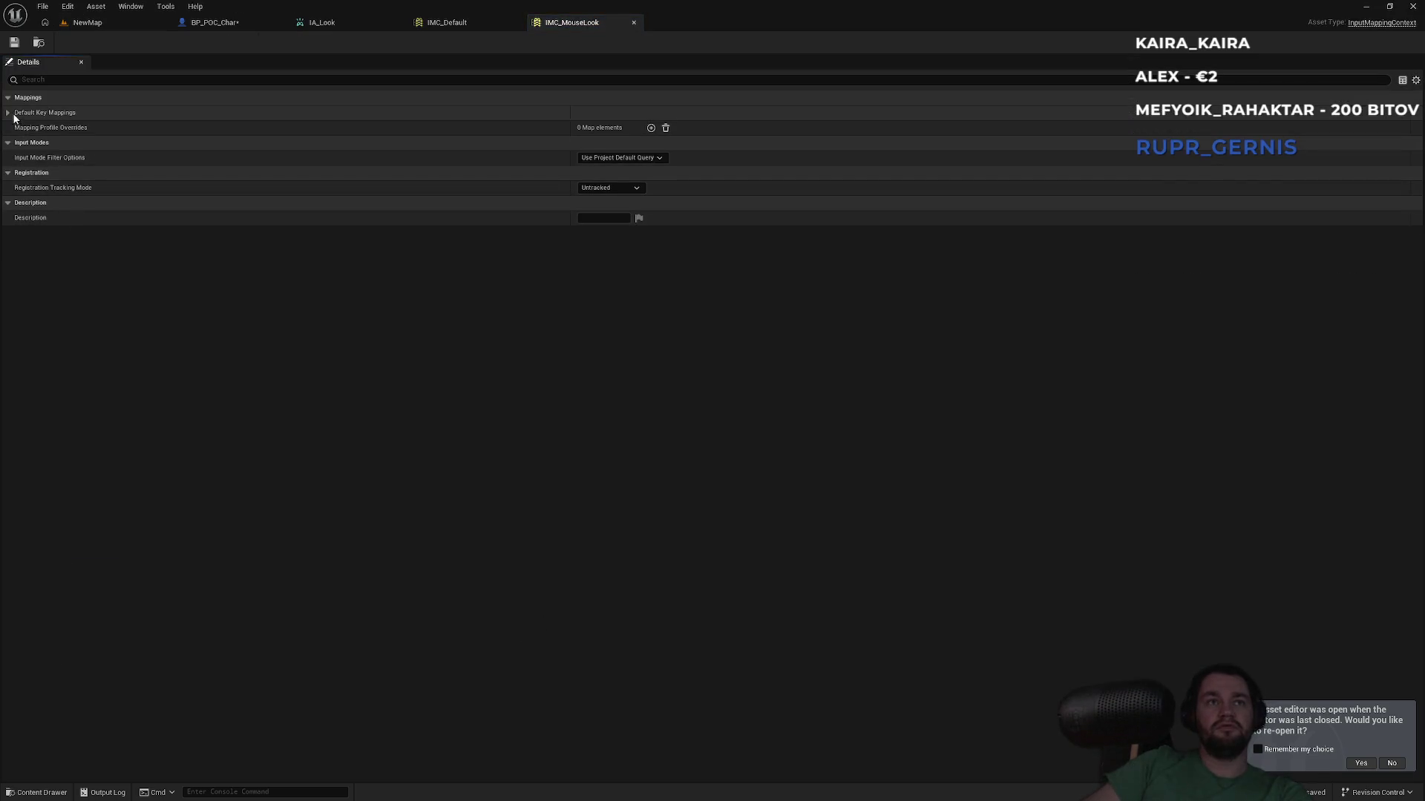
{"action": "left_click", "coordinate": [14, 113]}
{"action": "left_click", "coordinate": [17, 129]}
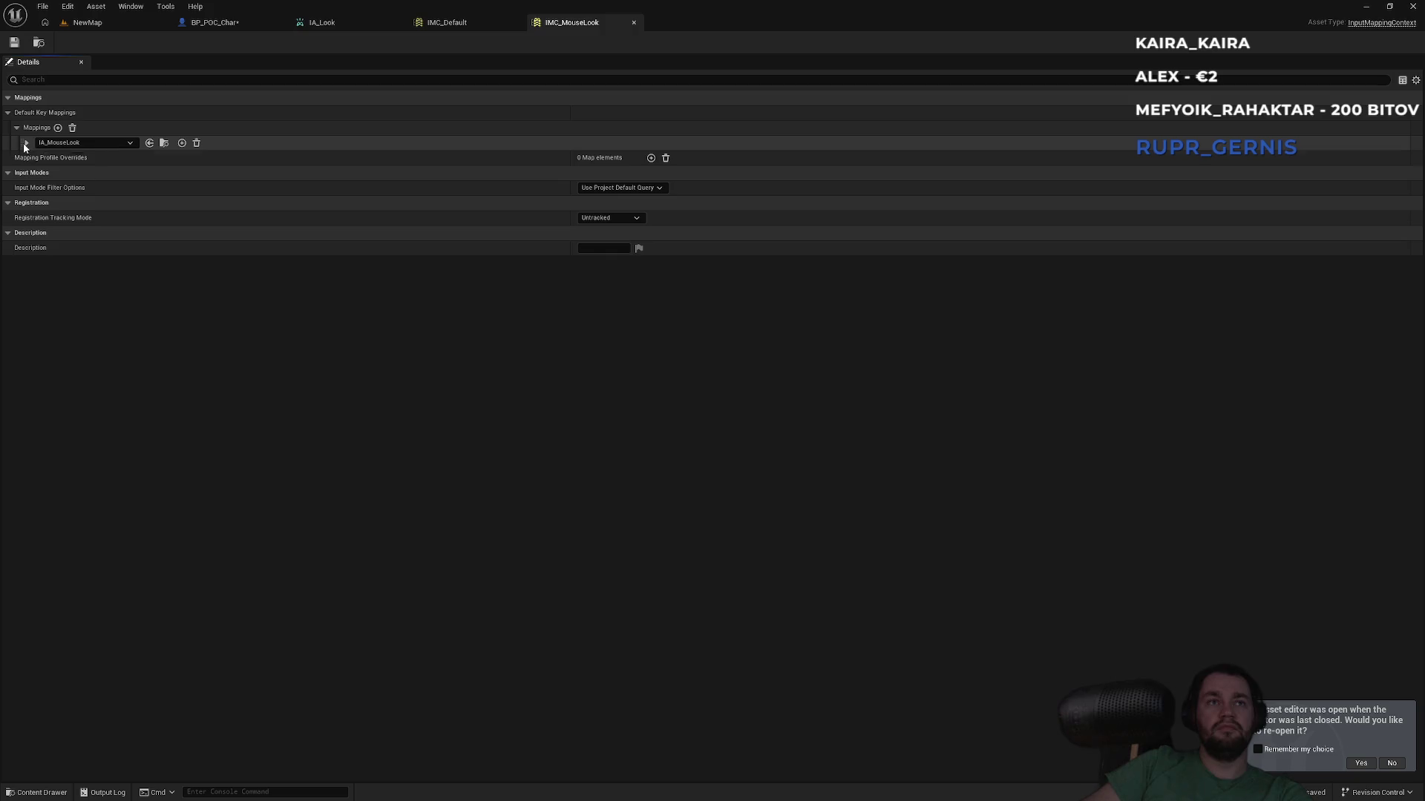
{"action": "left_click", "coordinate": [26, 143]}
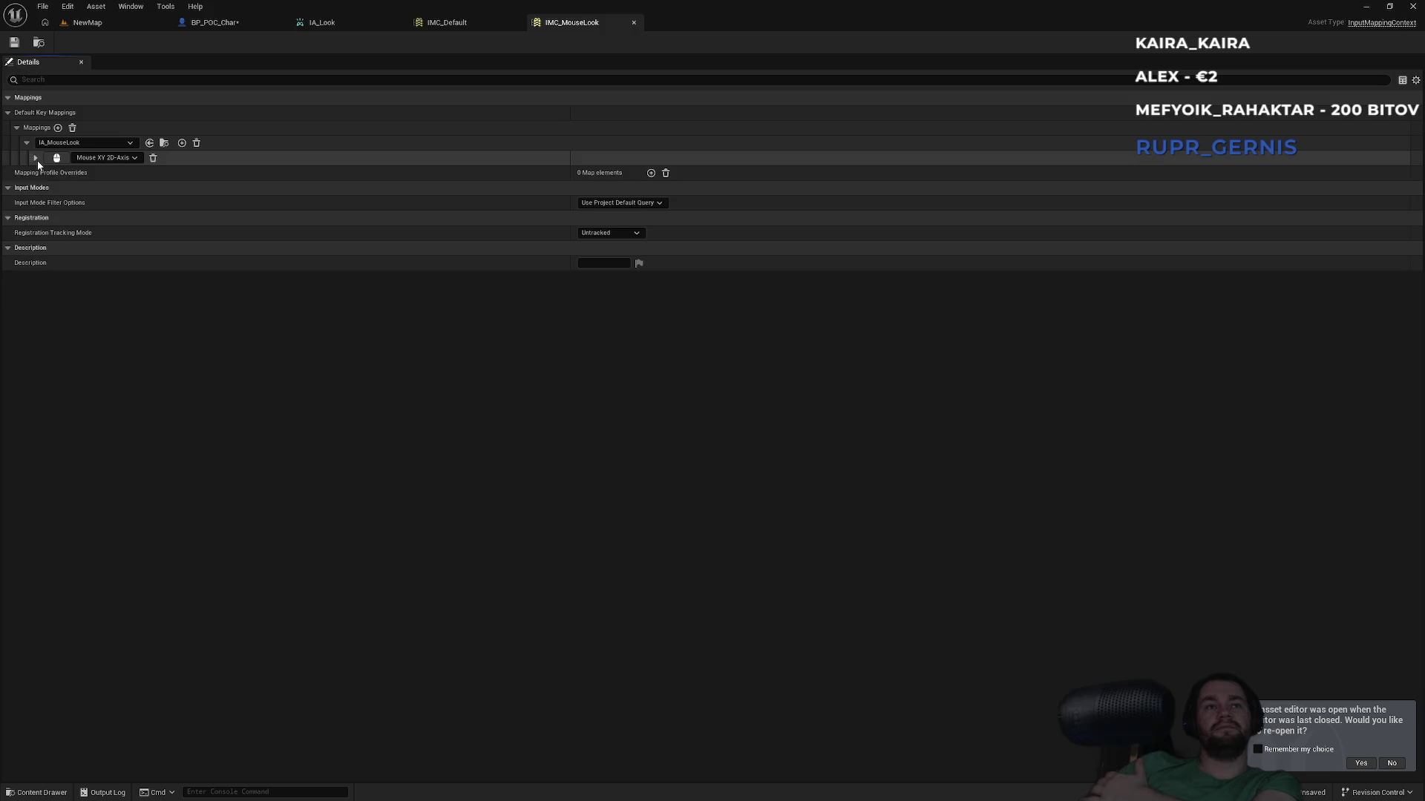
{"action": "left_click", "coordinate": [36, 159]}
{"action": "left_click", "coordinate": [44, 188]}
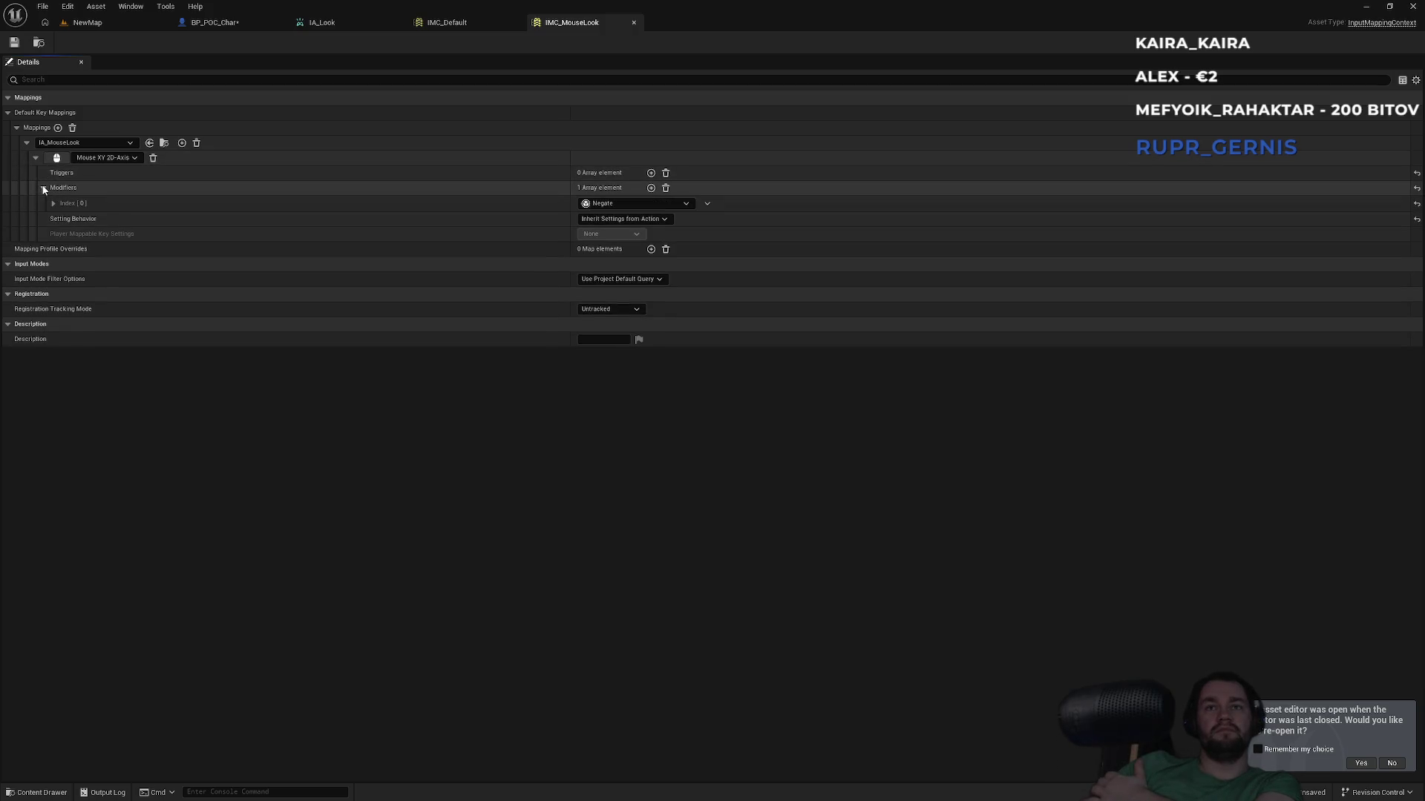
{"action": "left_click", "coordinate": [44, 189]}
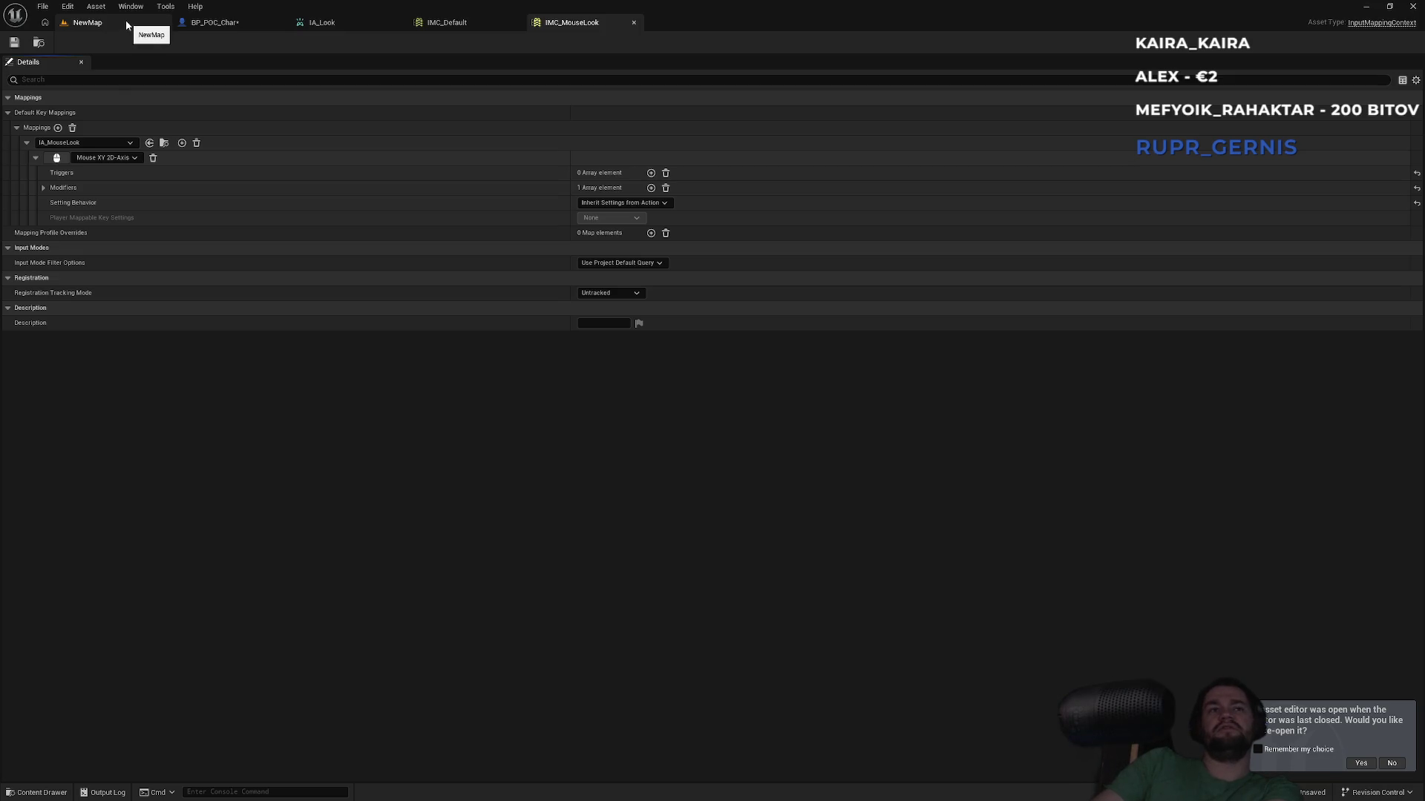
{"action": "left_click", "coordinate": [126, 23]}
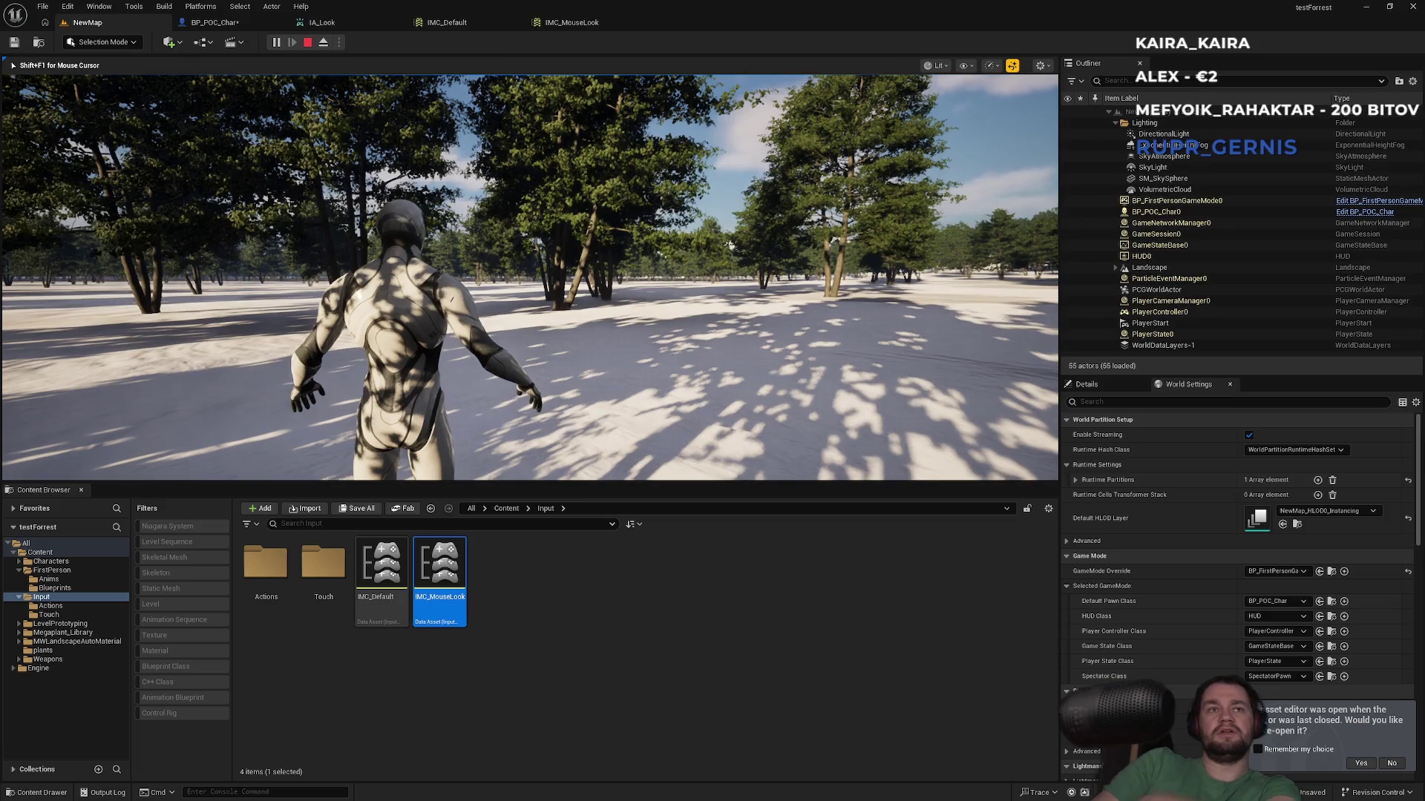
Step: Stop the play test and review BP_POC_Char's Add Mapping Context, IMC_Default and IA_Look
{"action": "key", "text": "Escape"}
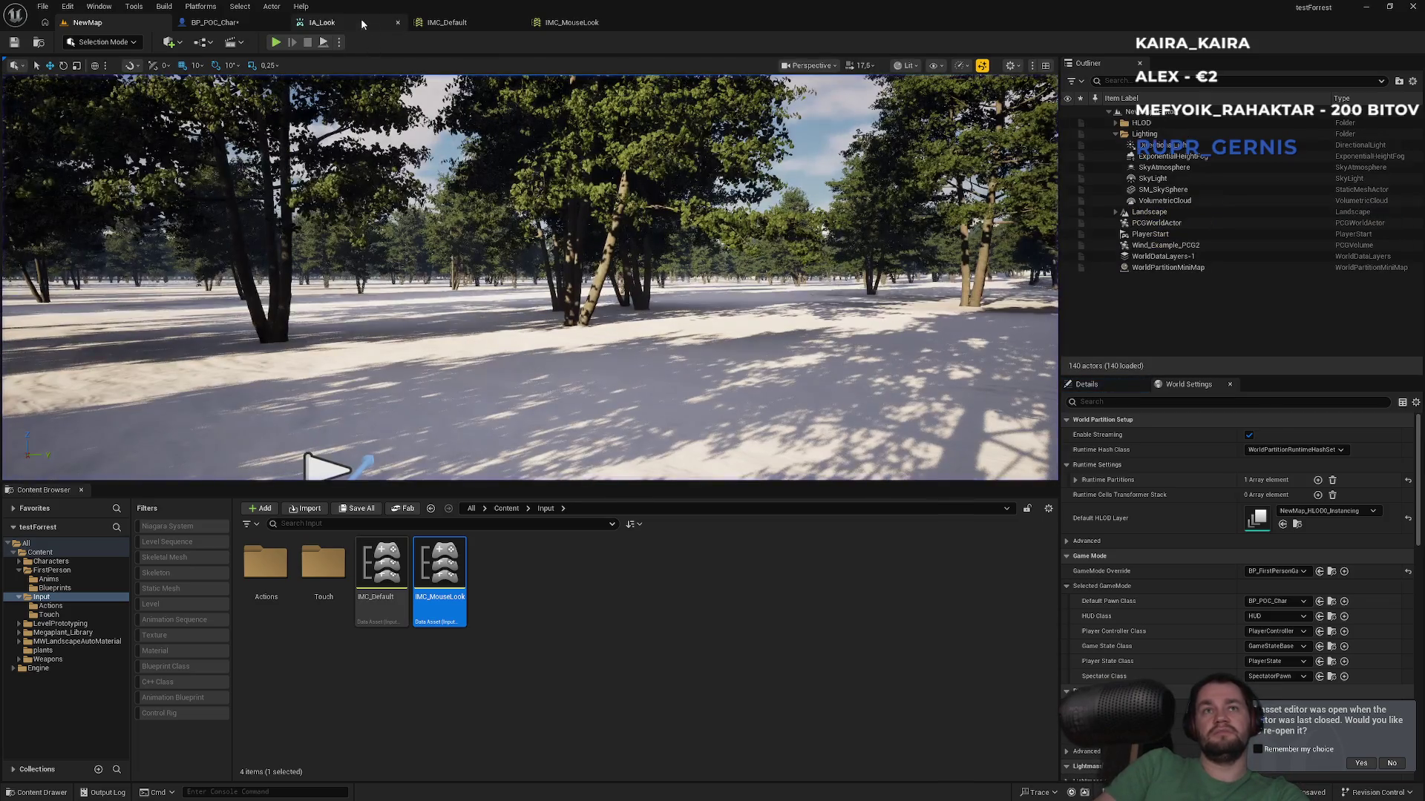
{"action": "left_click", "coordinate": [215, 23]}
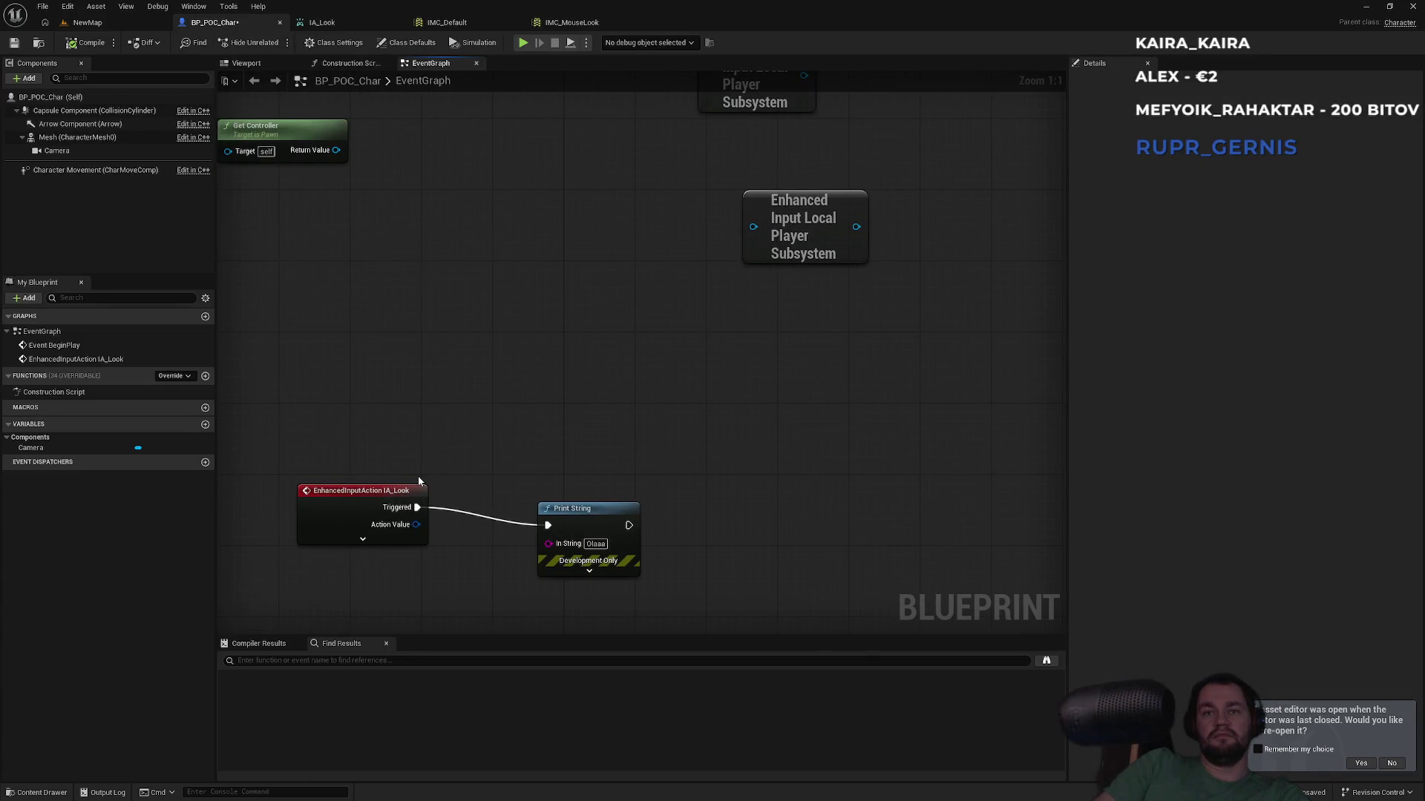
{"action": "left_click_drag", "start_coordinate": [573, 430], "coordinate": [425, 597]}
{"action": "left_click_drag", "start_coordinate": [875, 339], "coordinate": [540, 429]}
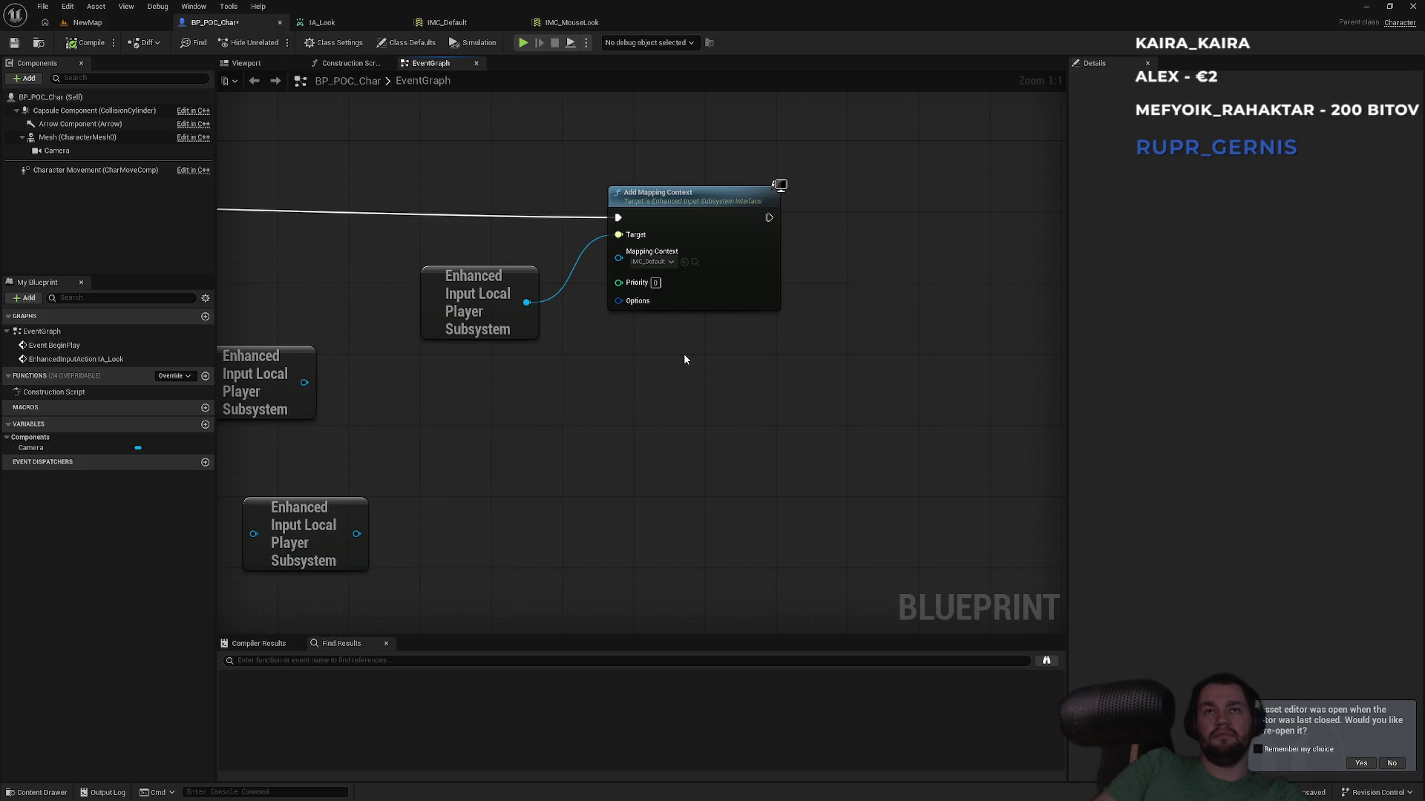
{"action": "left_click", "coordinate": [469, 22]}
{"action": "left_click", "coordinate": [335, 20]}
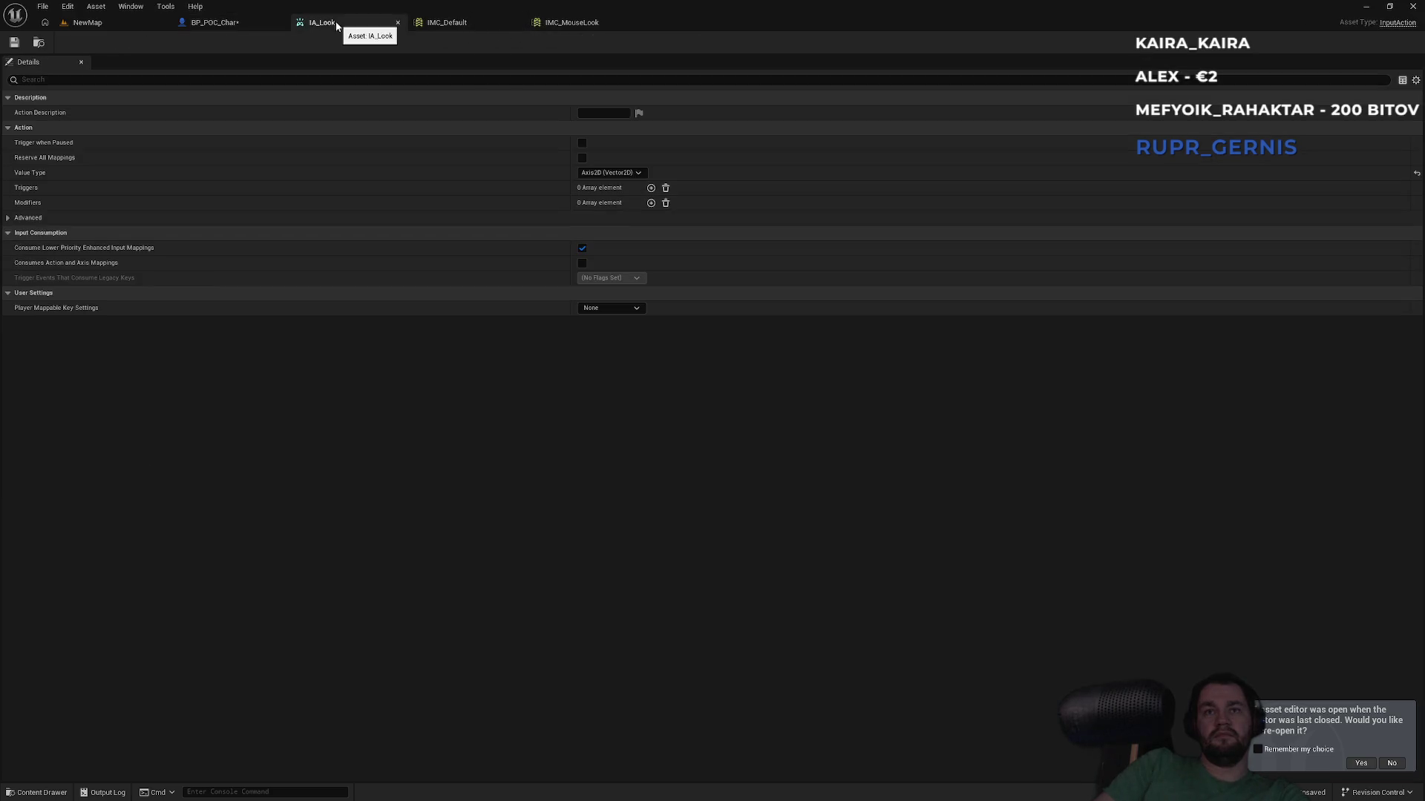
{"action": "left_click", "coordinate": [236, 25]}
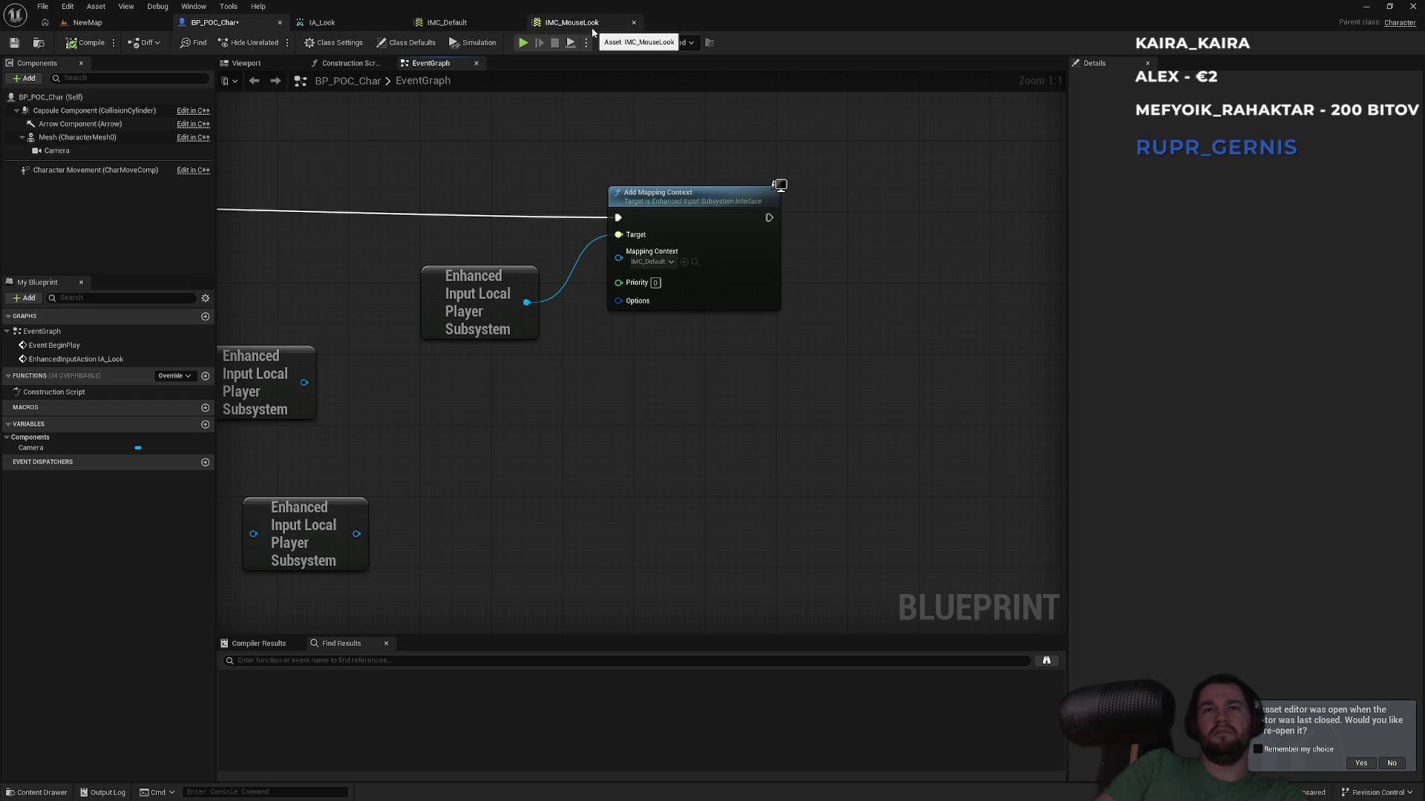
{"action": "left_click", "coordinate": [128, 22]}
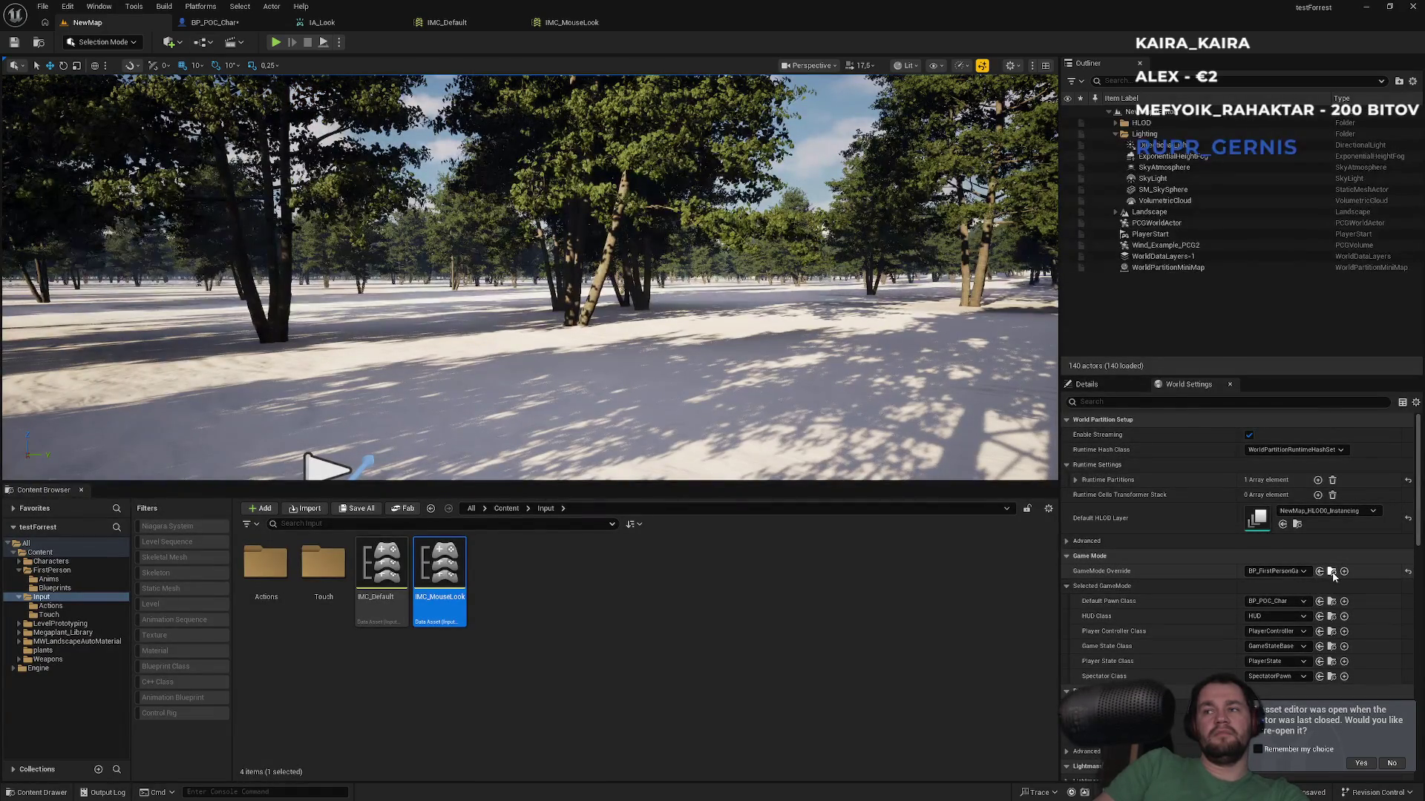
Step: Set World Settings' Player Controller Class to BP_FirstPersonPlayerController and open that blueprint
{"action": "left_click", "coordinate": [1275, 632]}
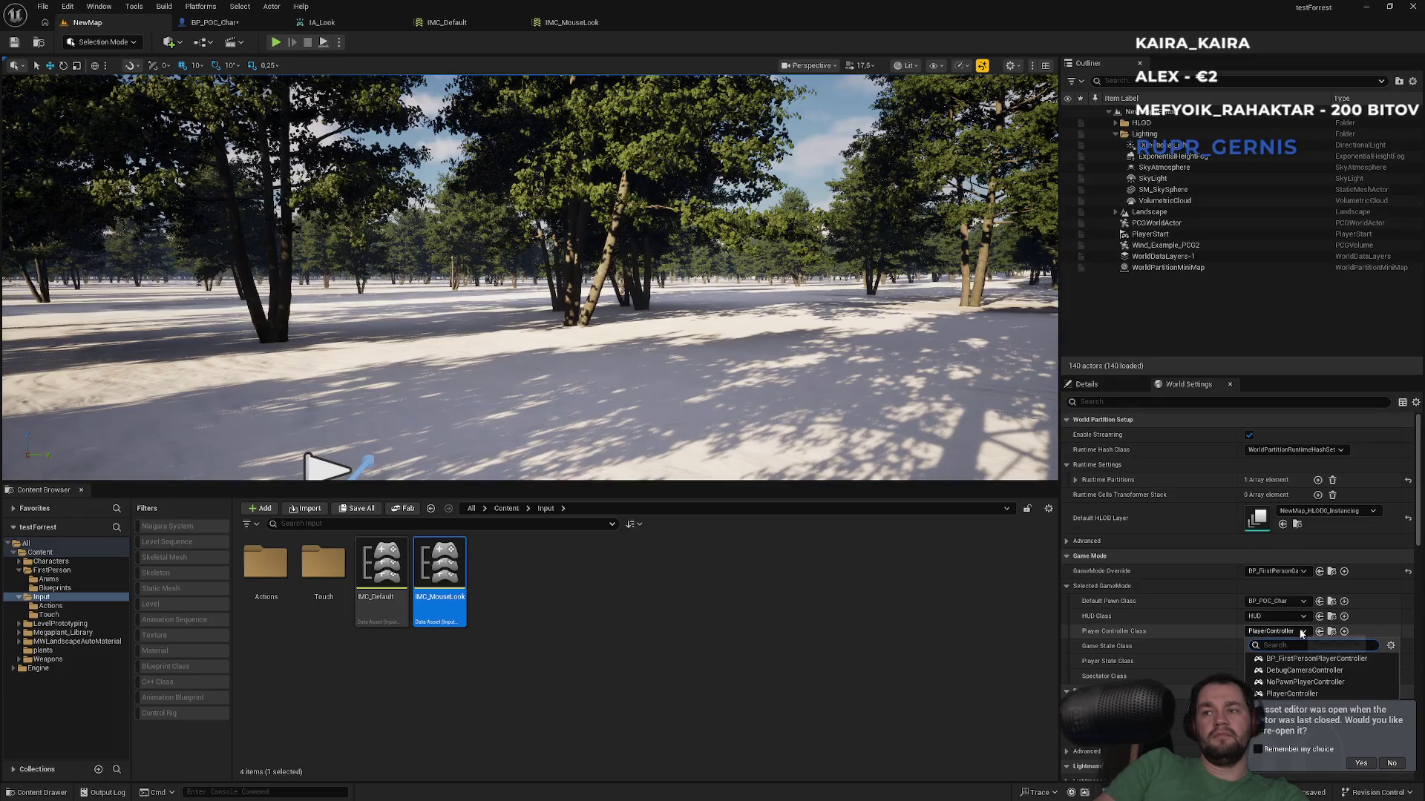
{"action": "left_click", "coordinate": [1314, 659]}
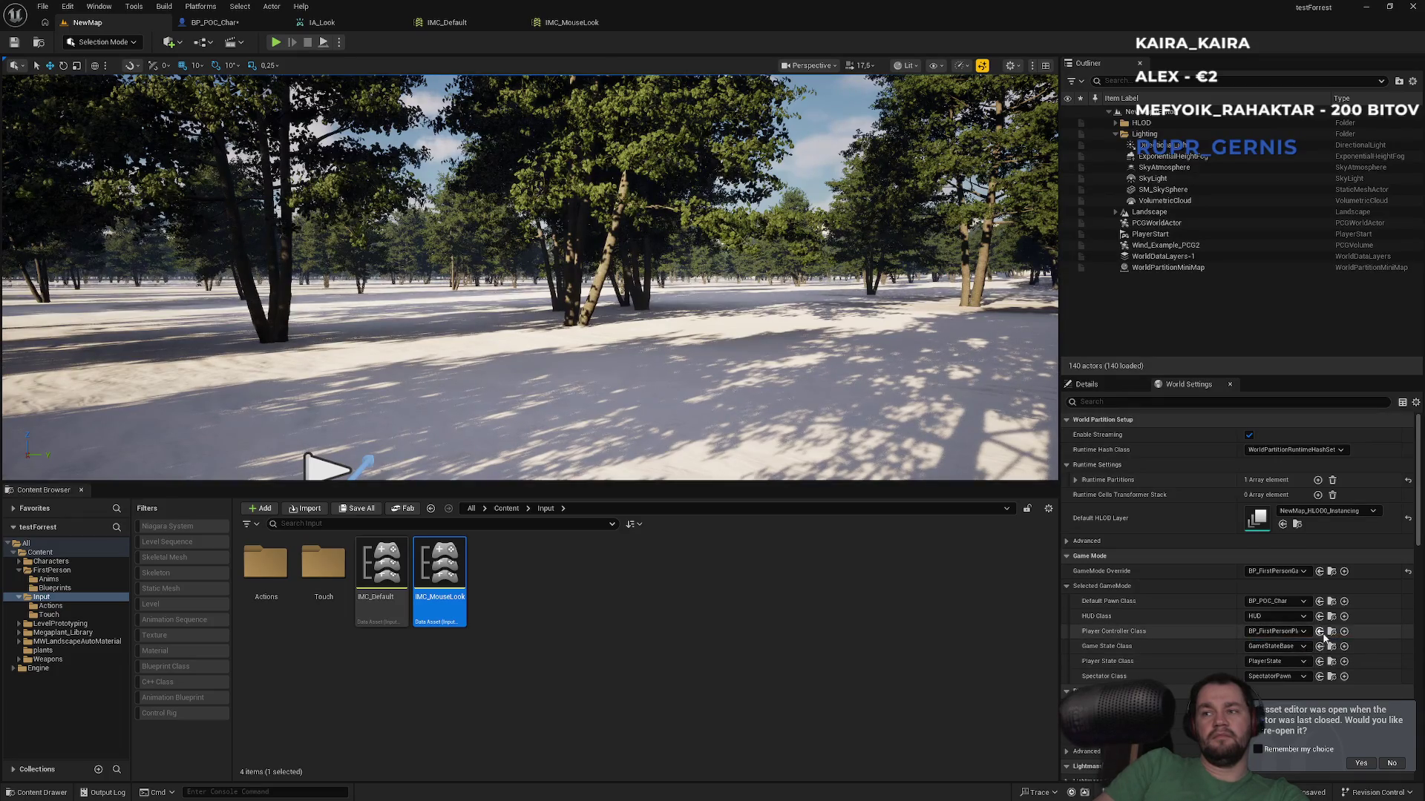
{"action": "left_click", "coordinate": [1331, 631]}
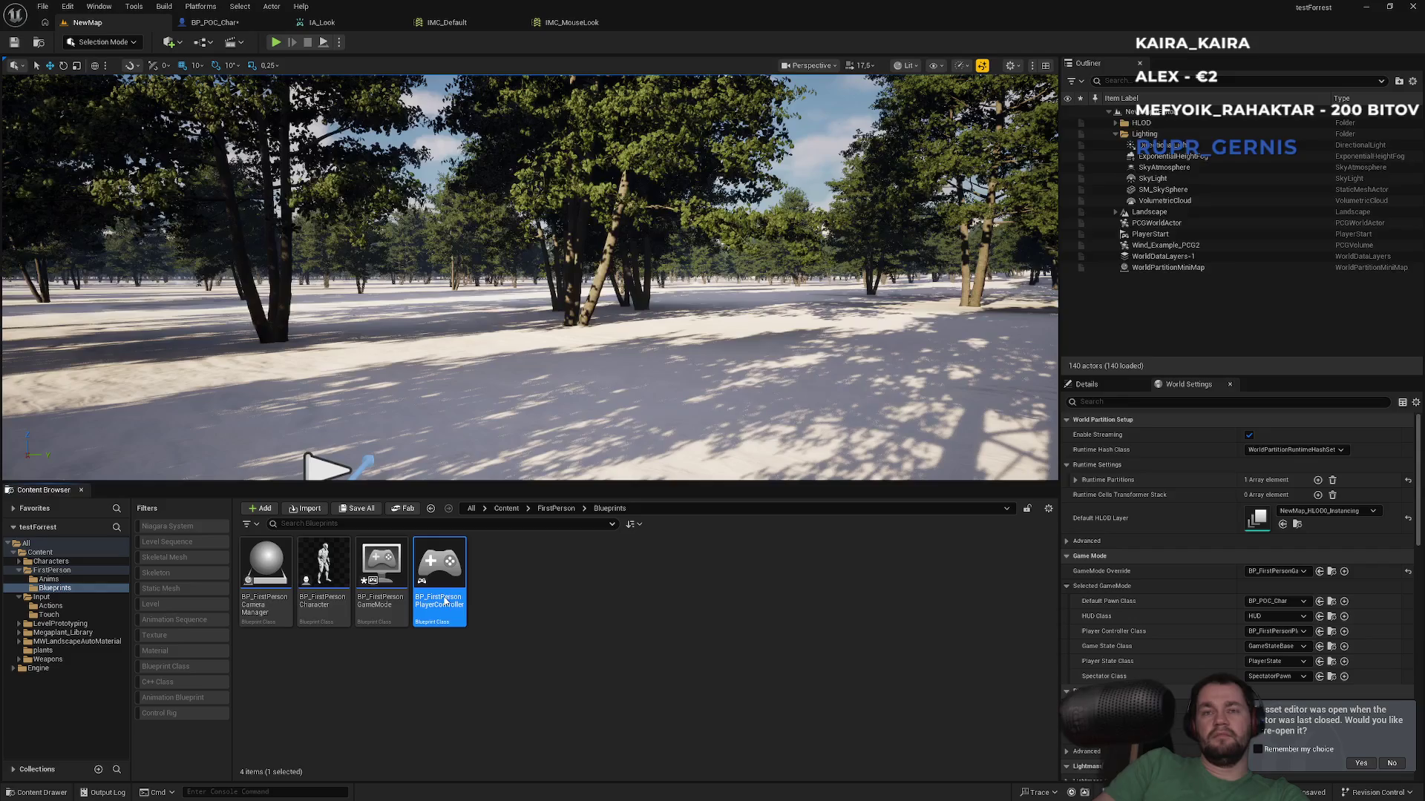
{"action": "double_click", "coordinate": [444, 586]}
Step: Select the IMC_MouseLook Add Mapping Context nodes in the controller's mouse-look section
{"action": "scroll", "coordinate": [763, 435], "scroll_direction": "up", "scroll_amount": 3}
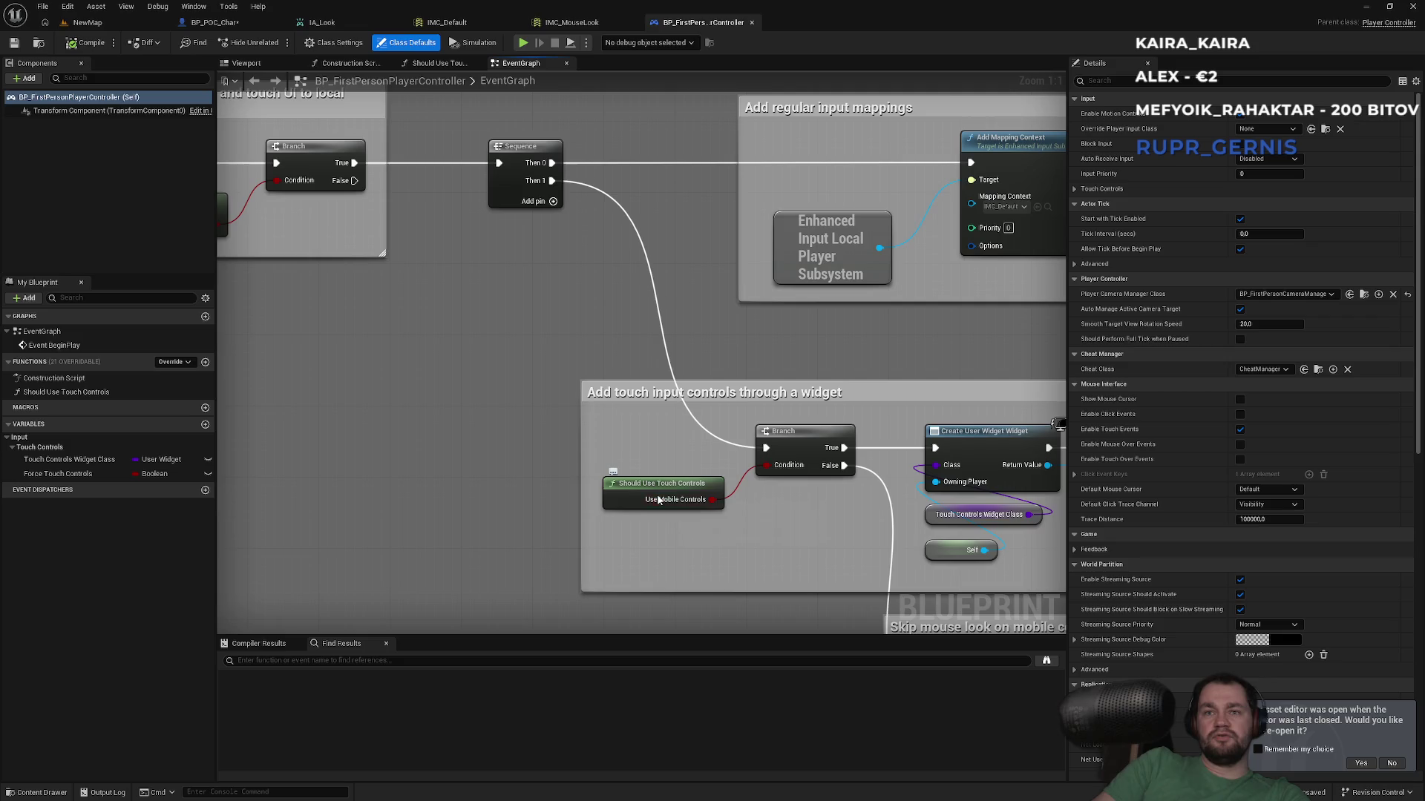
{"action": "mouse_move", "coordinate": [717, 362]}
{"action": "left_mouse_down"}
{"action": "mouse_move", "coordinate": [591, 351]}
{"action": "mouse_move", "coordinate": [446, 199]}
{"action": "left_mouse_up"}
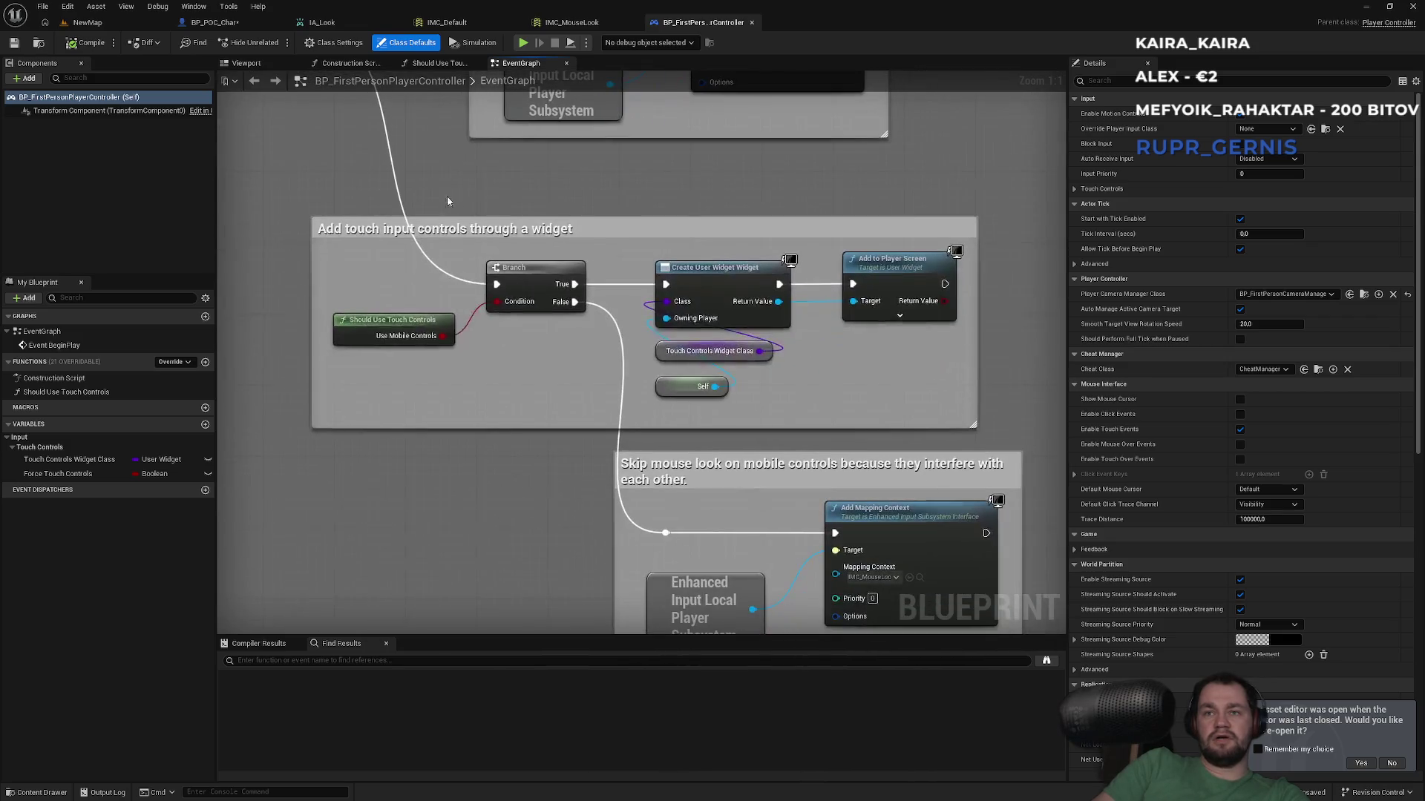
{"action": "left_click_drag", "start_coordinate": [589, 542], "coordinate": [541, 356]}
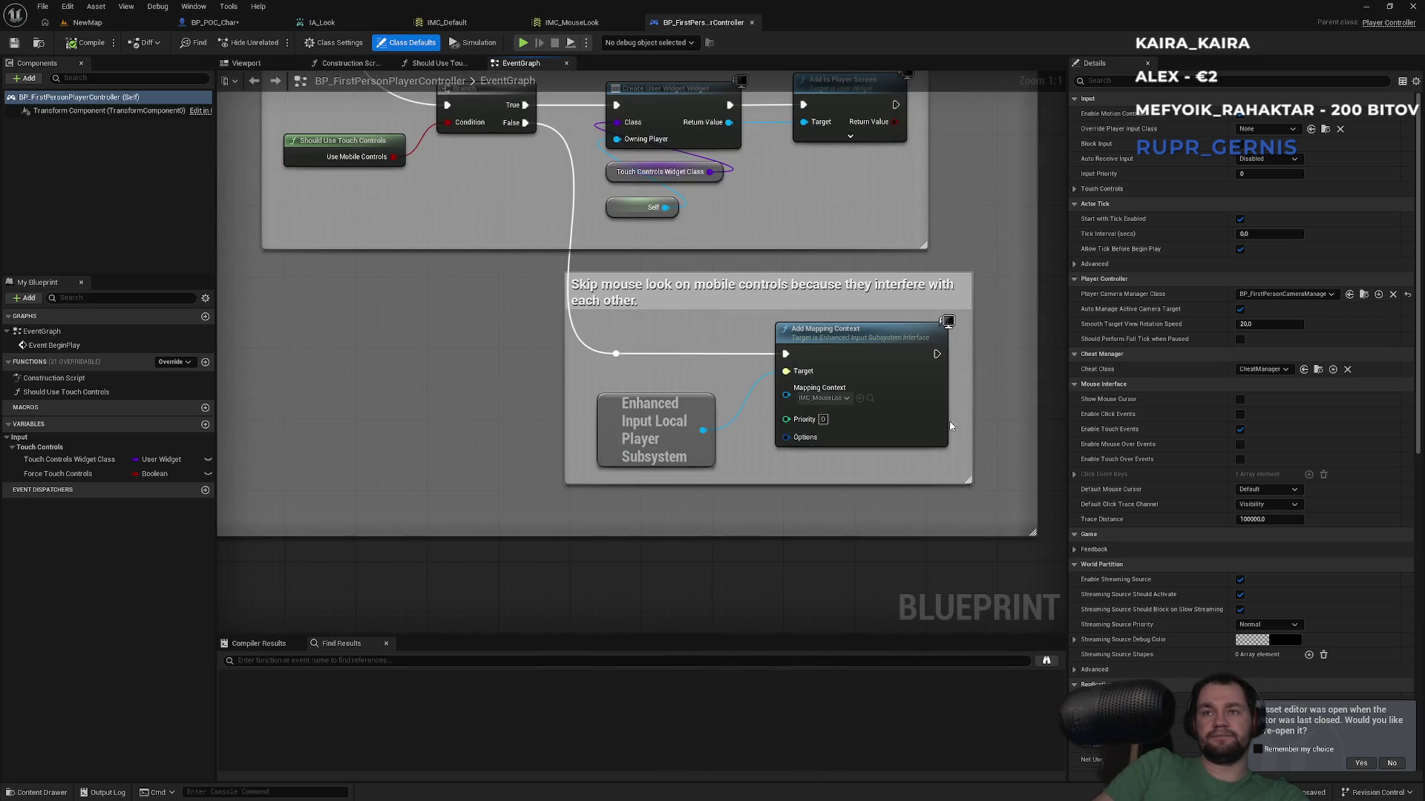
{"action": "mouse_move", "coordinate": [962, 412]}
{"action": "left_mouse_down"}
{"action": "mouse_move", "coordinate": [779, 453]}
{"action": "mouse_move", "coordinate": [669, 454]}
{"action": "left_mouse_up"}
{"action": "scroll", "coordinate": [627, 435], "scroll_direction": "down", "scroll_amount": 3}
{"action": "scroll", "coordinate": [564, 334], "scroll_direction": "up", "scroll_amount": 5}
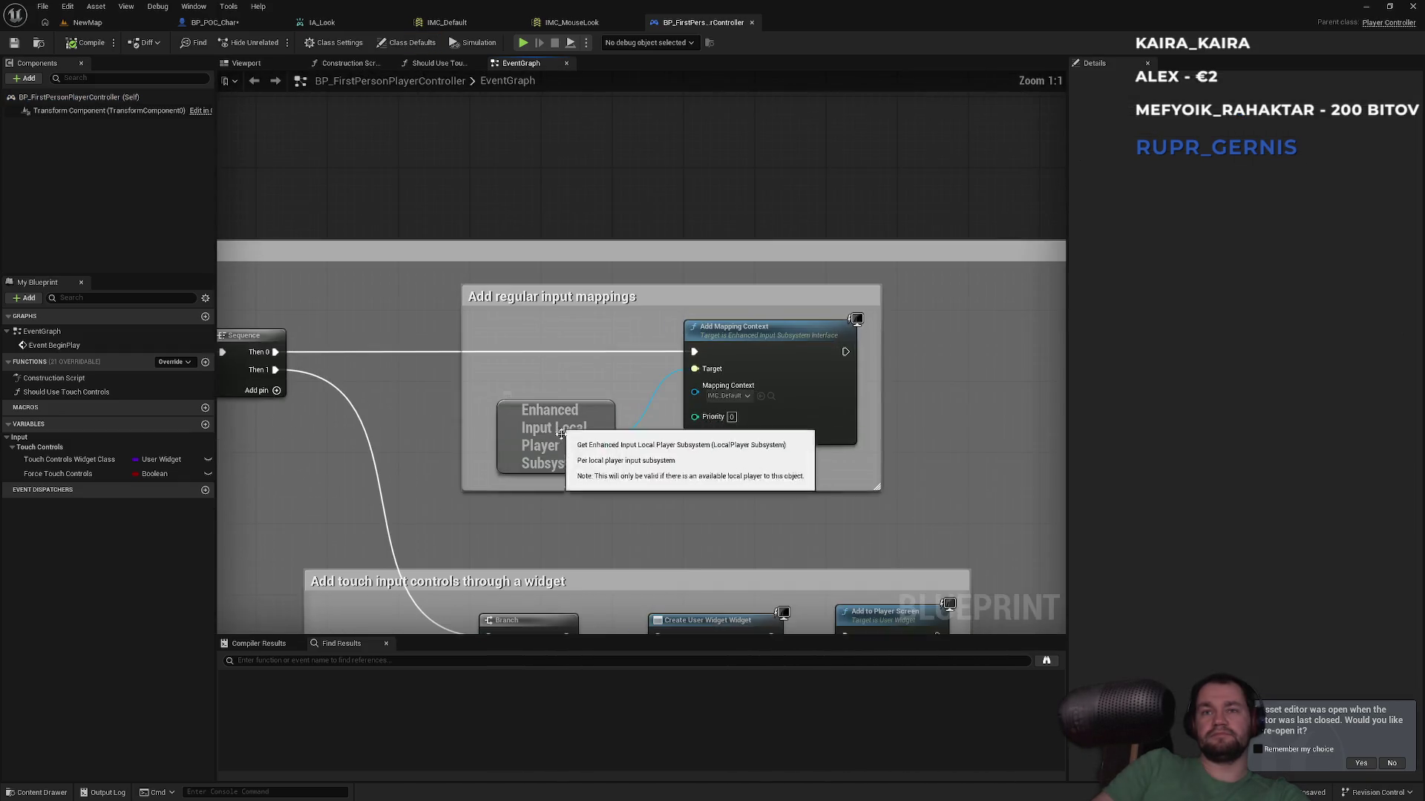
{"action": "scroll", "coordinate": [524, 239], "scroll_direction": "down", "scroll_amount": 2}
{"action": "left_click", "coordinate": [582, 24]}
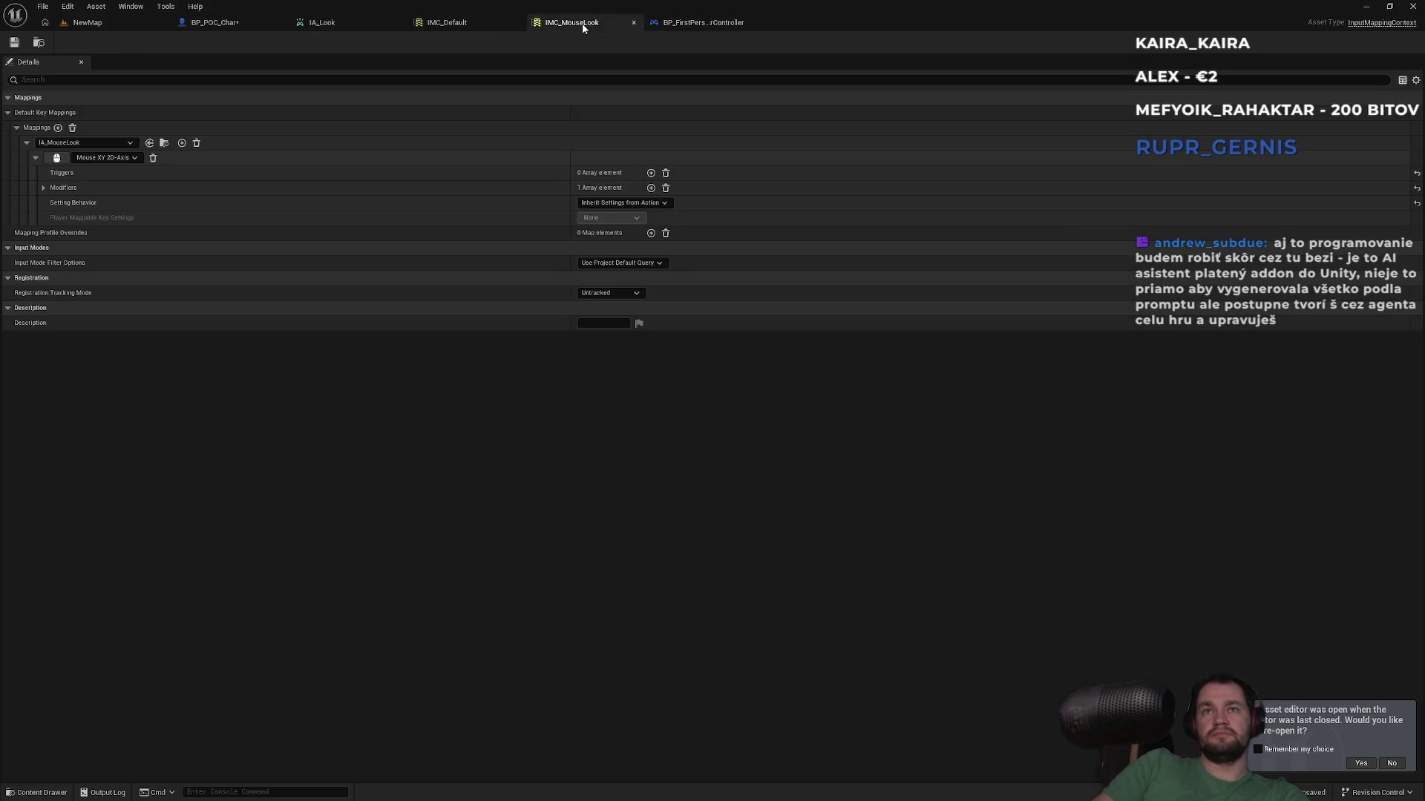
Step: Paste the IMC_MouseLook Add Mapping Context into BP_POC_Char, chained after the IMC_Default one
{"action": "left_click", "coordinate": [460, 23]}
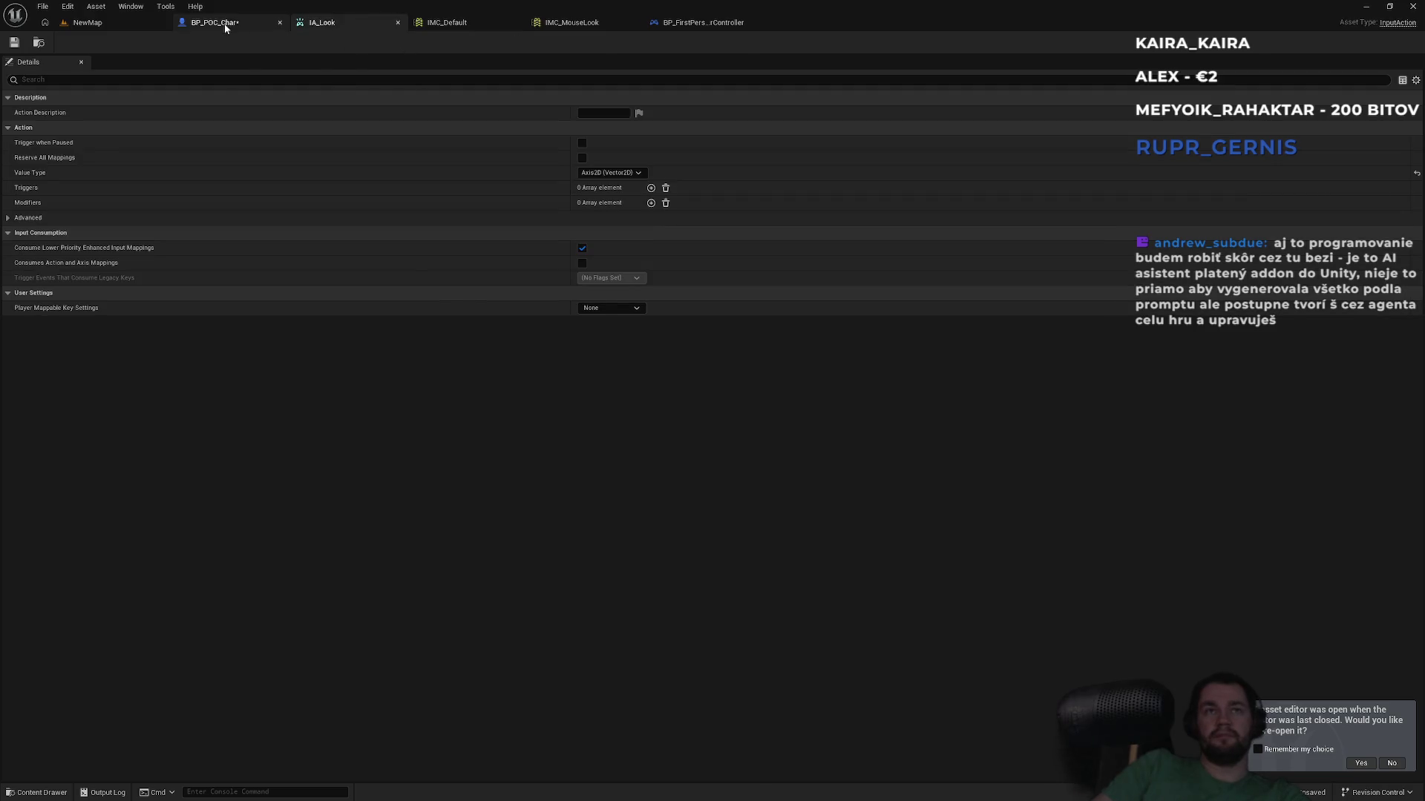
{"action": "left_click", "coordinate": [223, 22]}
{"action": "key", "text": "ctrl+v"}
{"action": "left_click", "coordinate": [840, 290]}
{"action": "left_click_drag", "start_coordinate": [840, 387], "coordinate": [769, 217]}
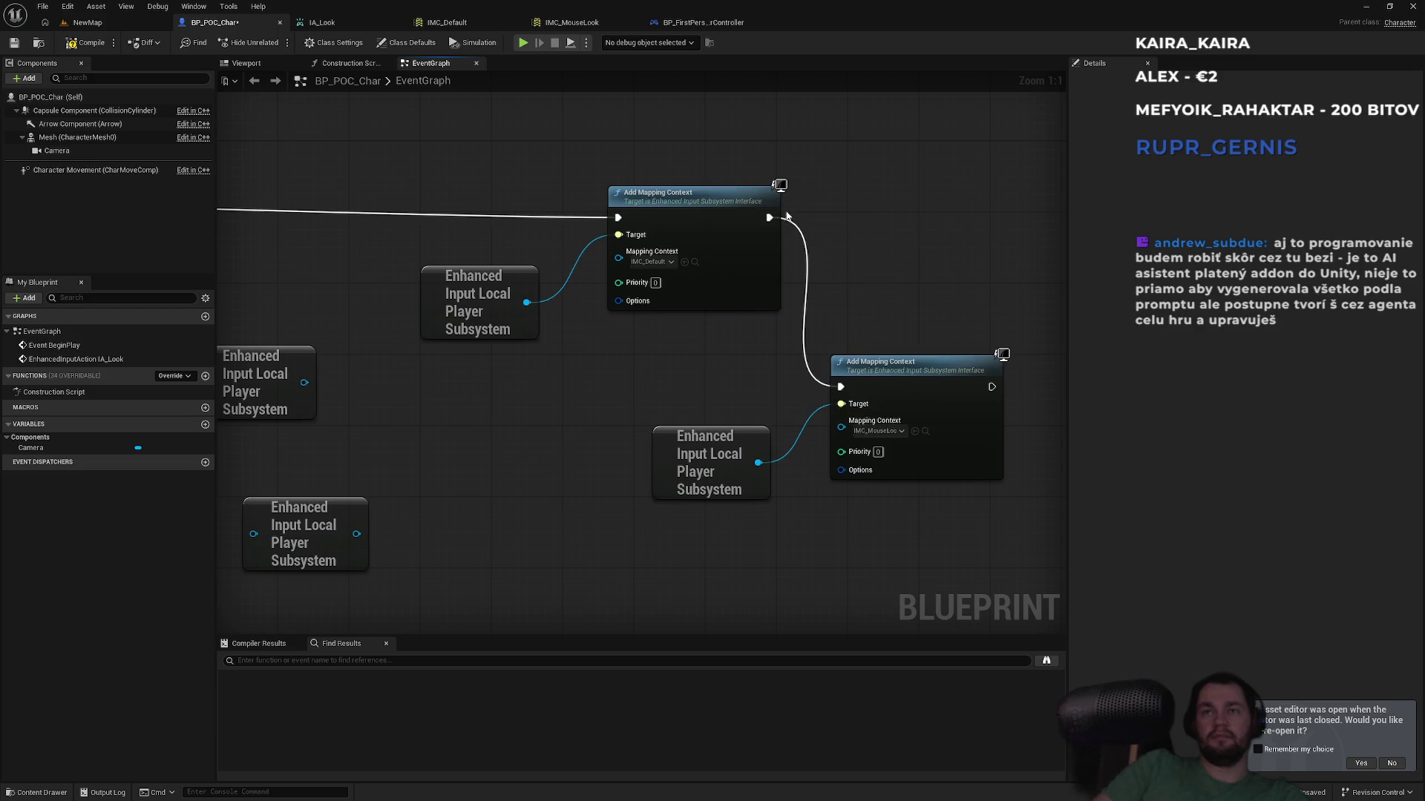
Step: Play-test the level full screen with Alt+P and F11, then end it
{"action": "left_click", "coordinate": [153, 21]}
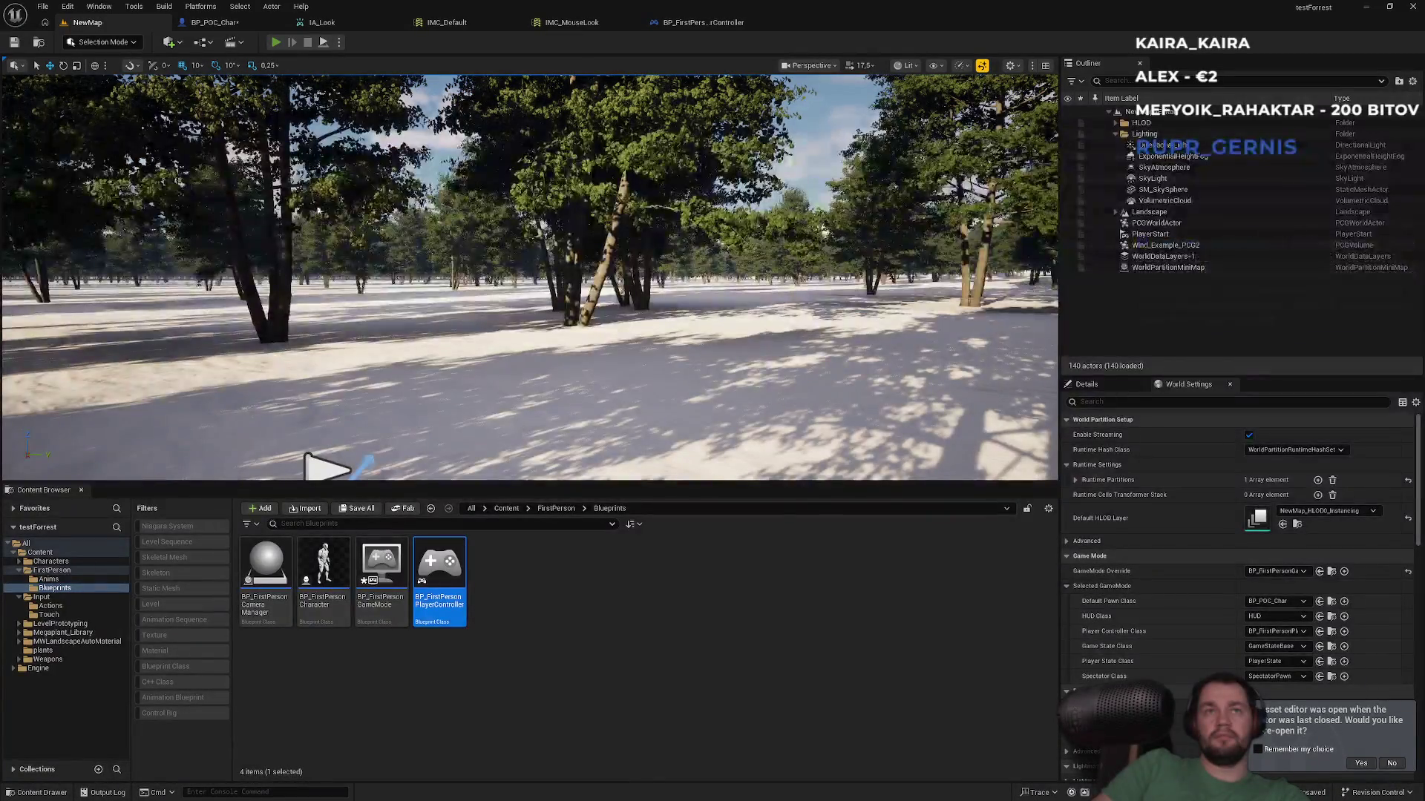
{"action": "key", "text": "alt+p"}
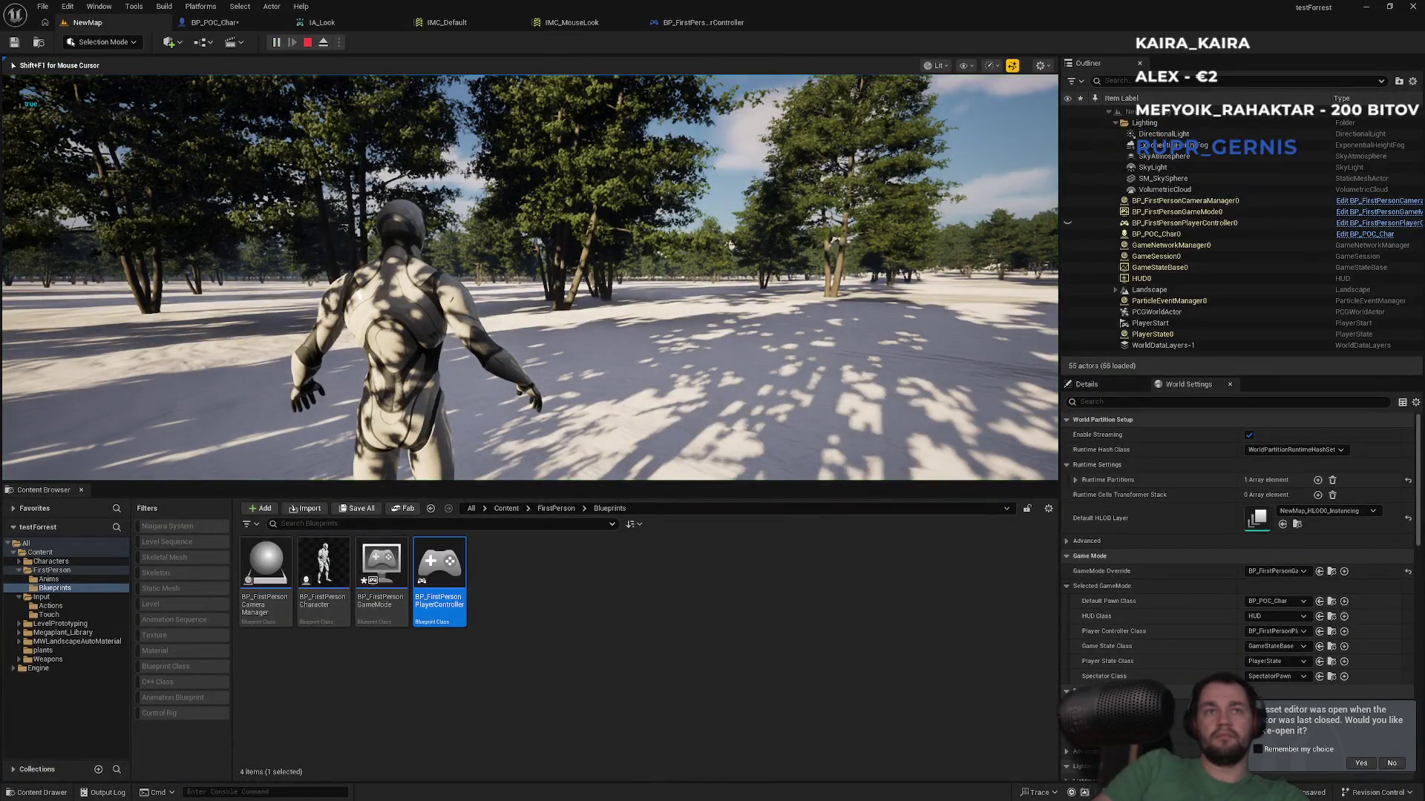
{"action": "key", "text": "F11"}
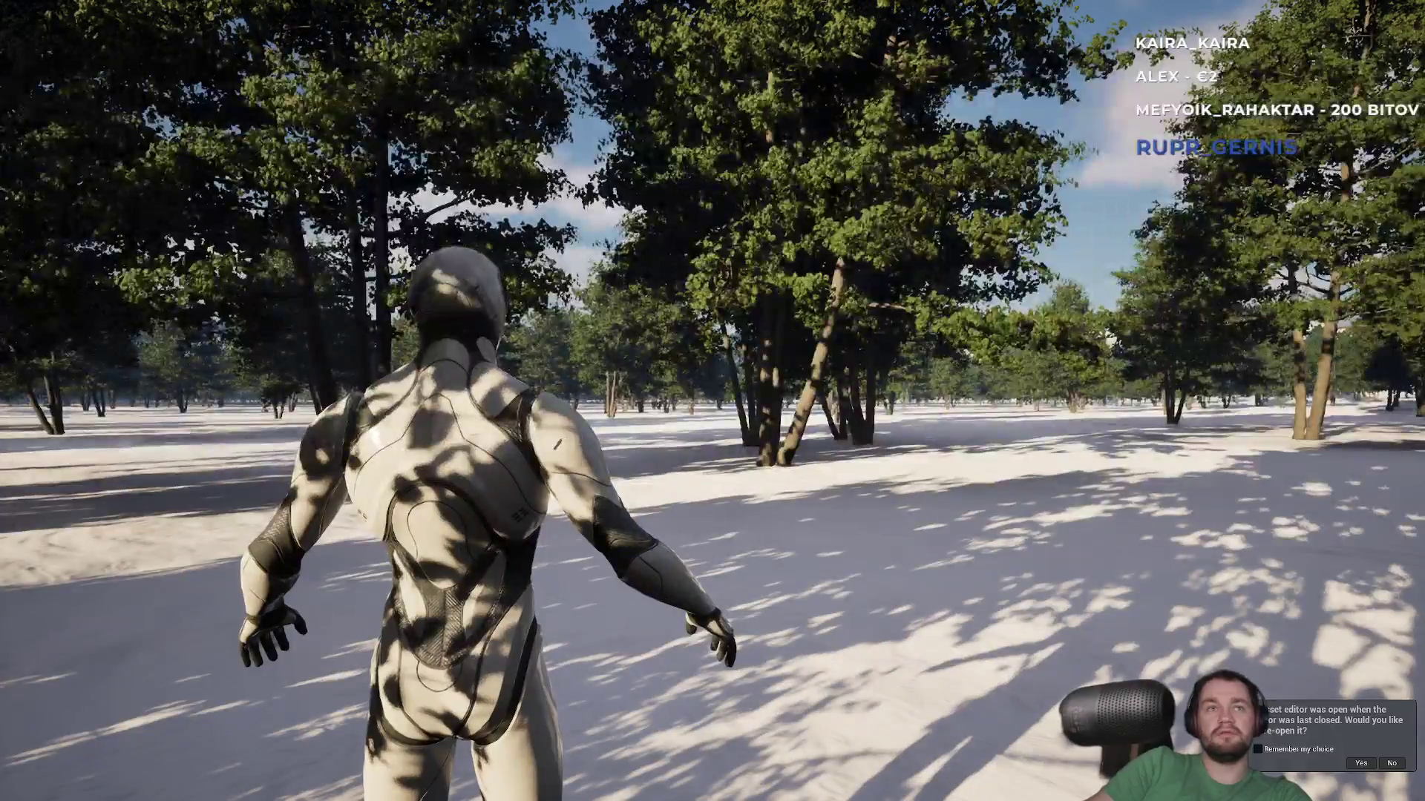
{"action": "key", "text": "Escape"}
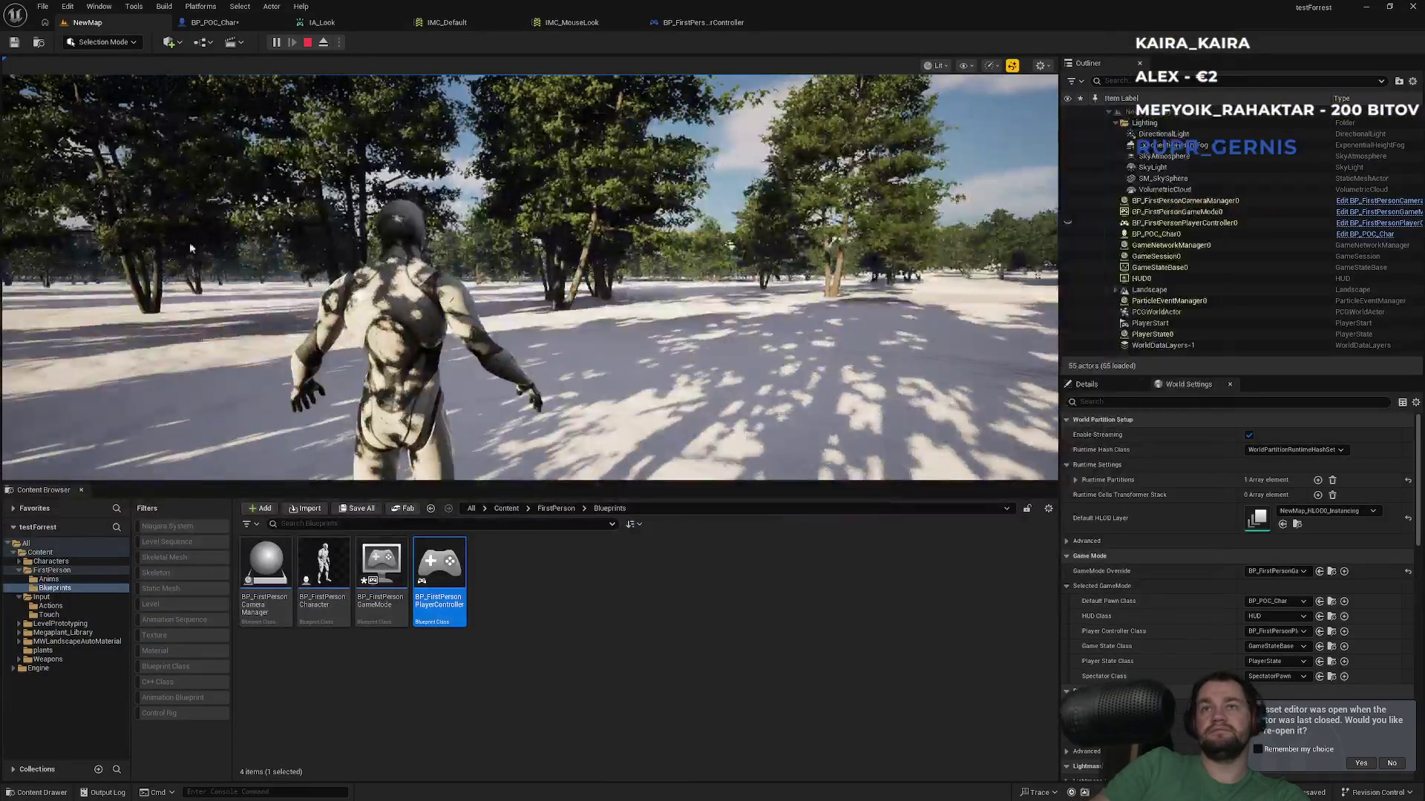
Step: Review the IMC_Default and IMC_MouseLook tabs and close the IA_Look editor
{"action": "left_click", "coordinate": [464, 22]}
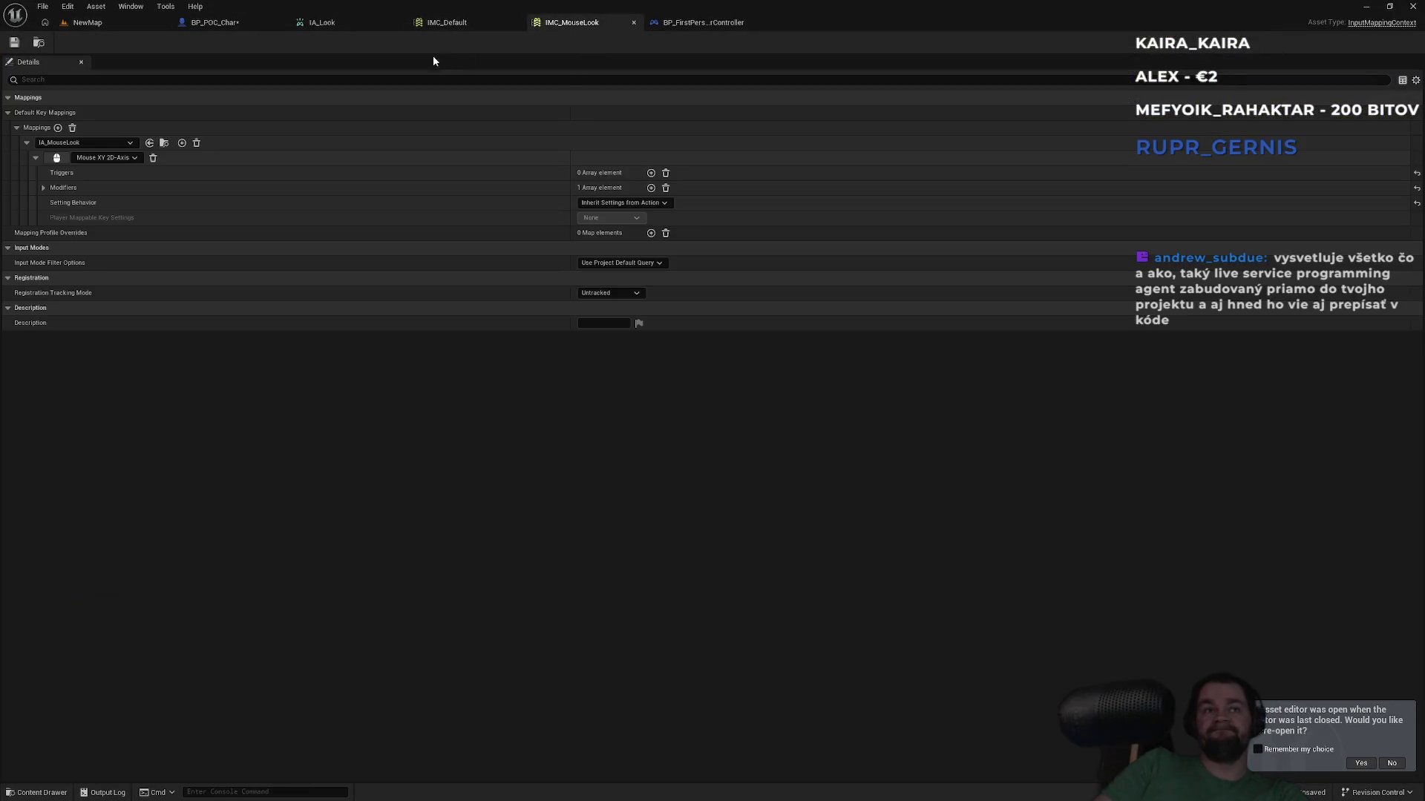
{"action": "left_click", "coordinate": [560, 24]}
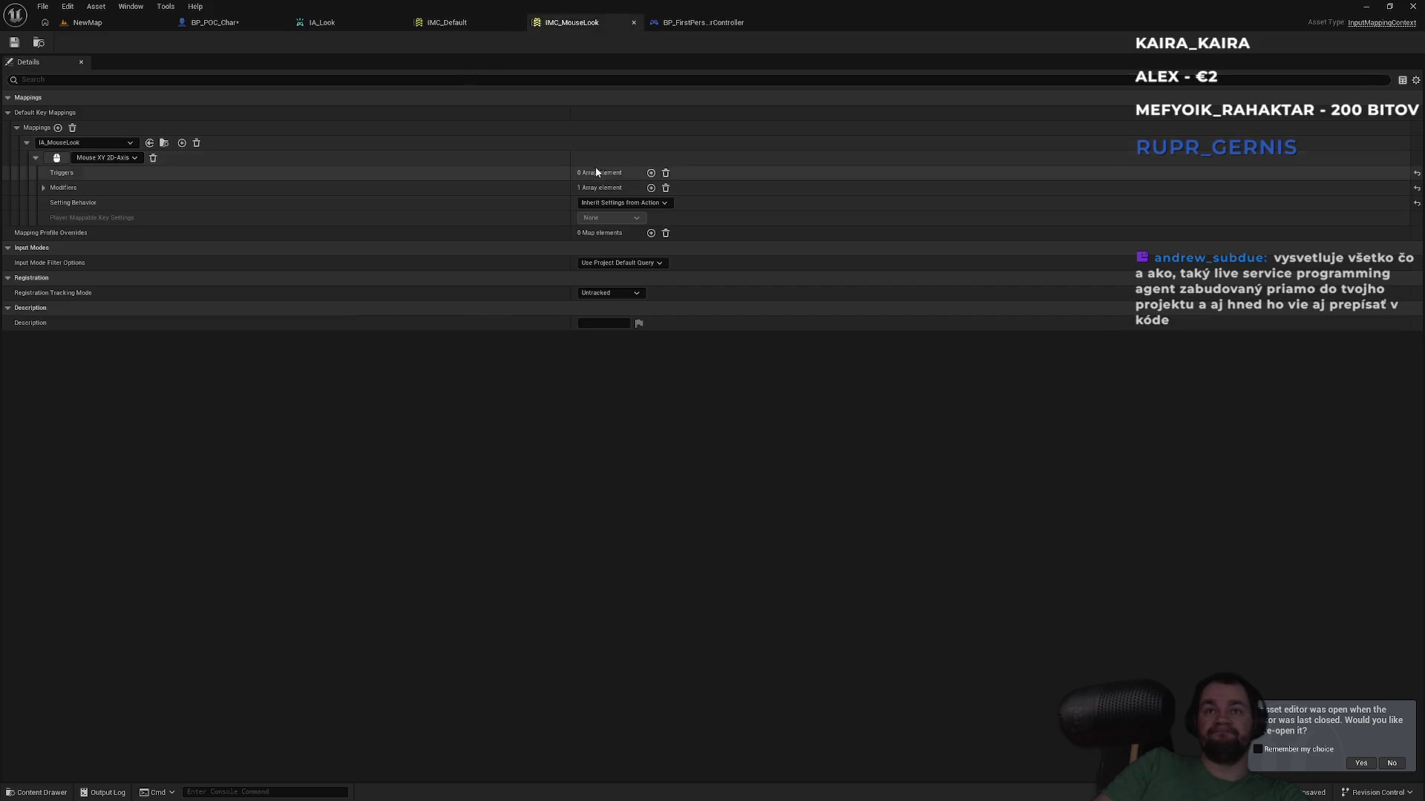
{"action": "left_click", "coordinate": [683, 22]}
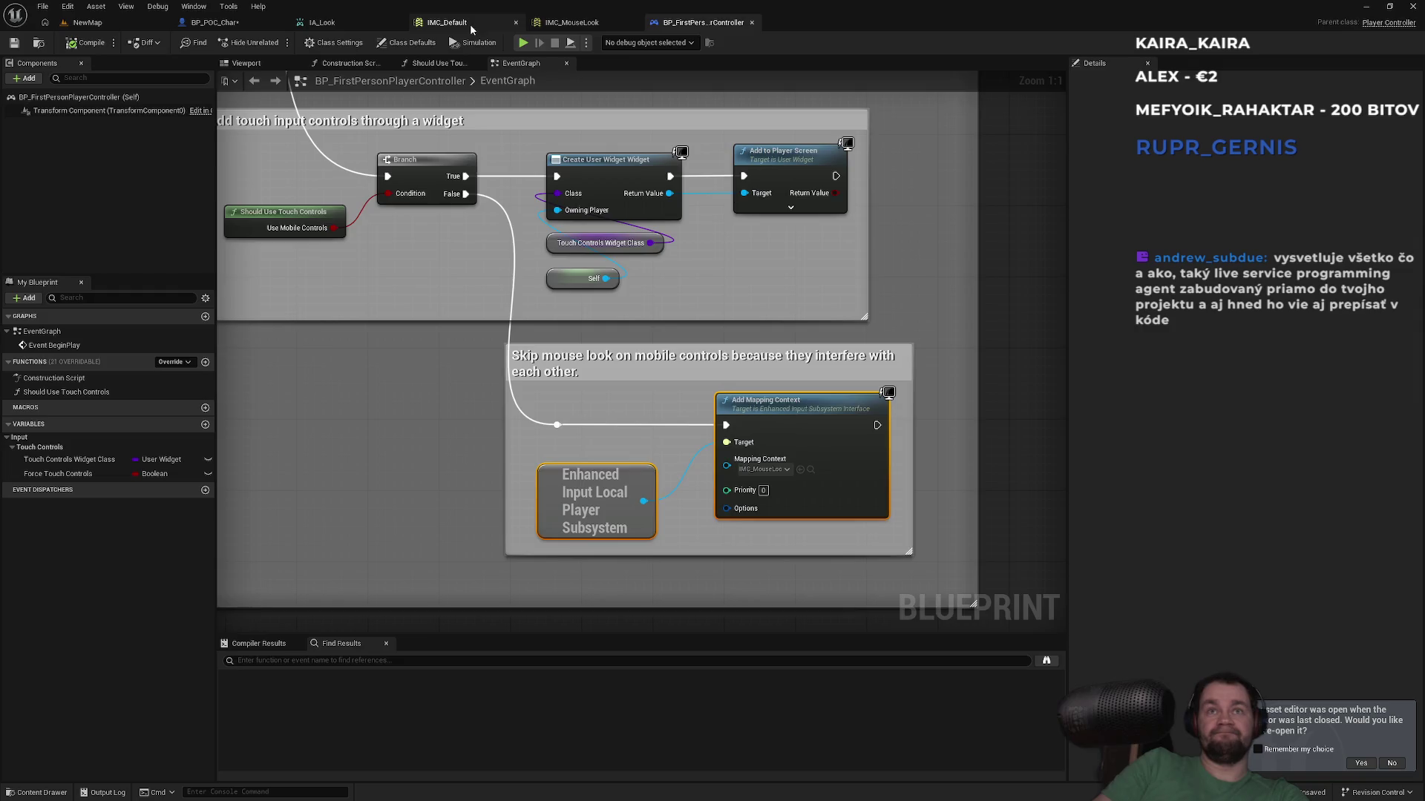
{"action": "left_click", "coordinate": [468, 23]}
{"action": "left_click", "coordinate": [343, 22]}
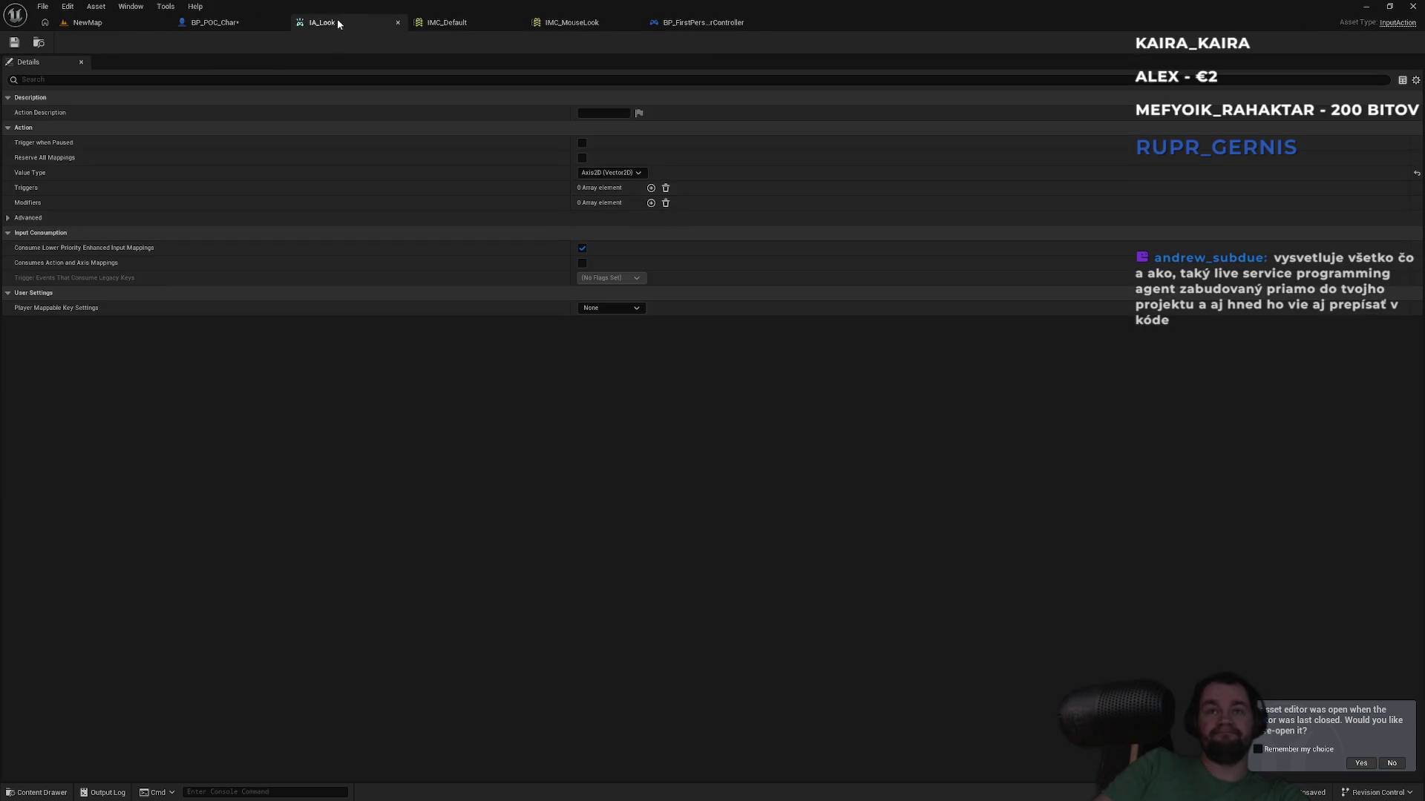
{"action": "middle_click", "coordinate": [339, 24]}
{"action": "left_click", "coordinate": [215, 22]}
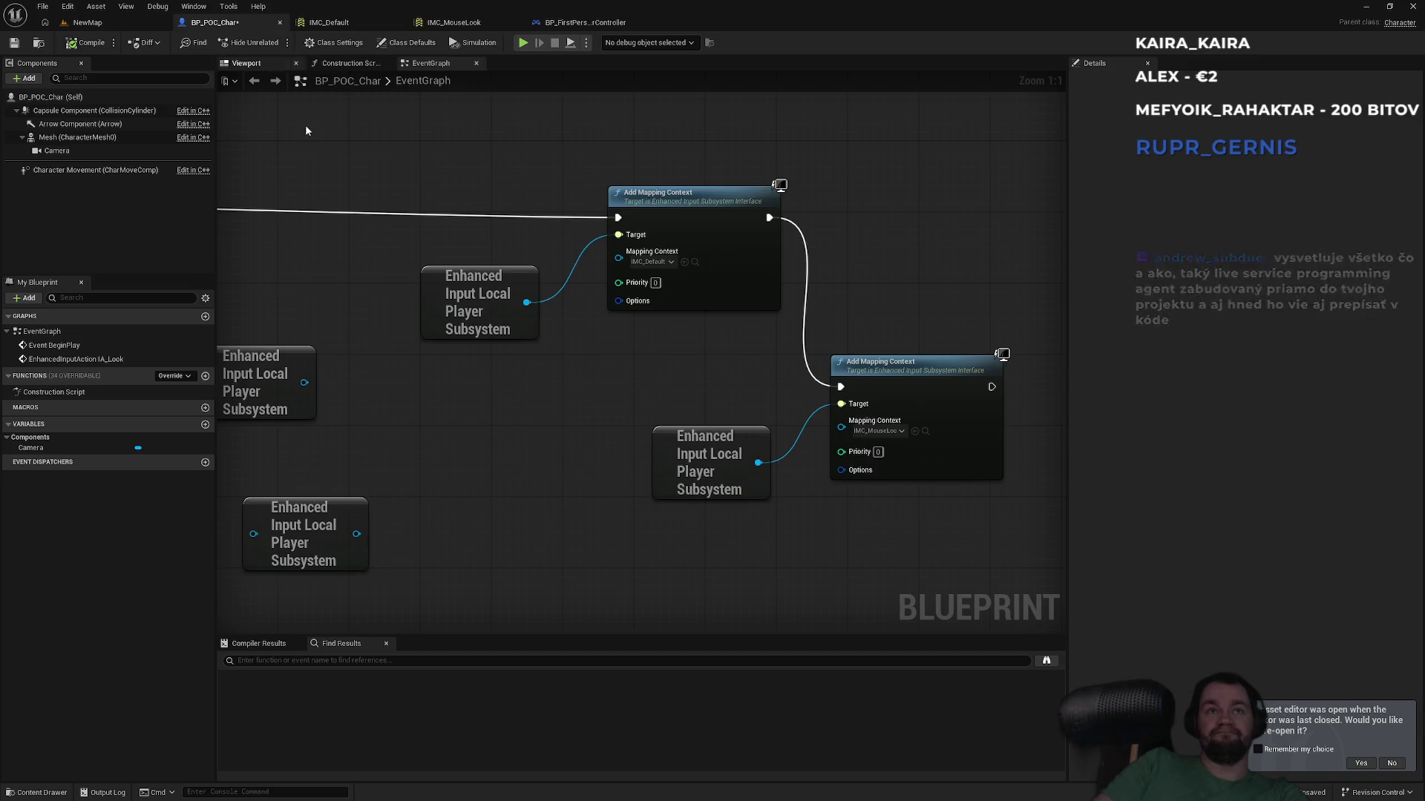
Step: Place a Get IA_MouseLook node near the IA_Look event and Print String
{"action": "scroll", "coordinate": [563, 377], "scroll_direction": "down", "scroll_amount": 2}
{"action": "mouse_move", "coordinate": [359, 255]}
{"action": "left_mouse_down"}
{"action": "mouse_move", "coordinate": [677, 280]}
{"action": "mouse_move", "coordinate": [579, 302]}
{"action": "mouse_move", "coordinate": [396, 275]}
{"action": "left_mouse_up"}
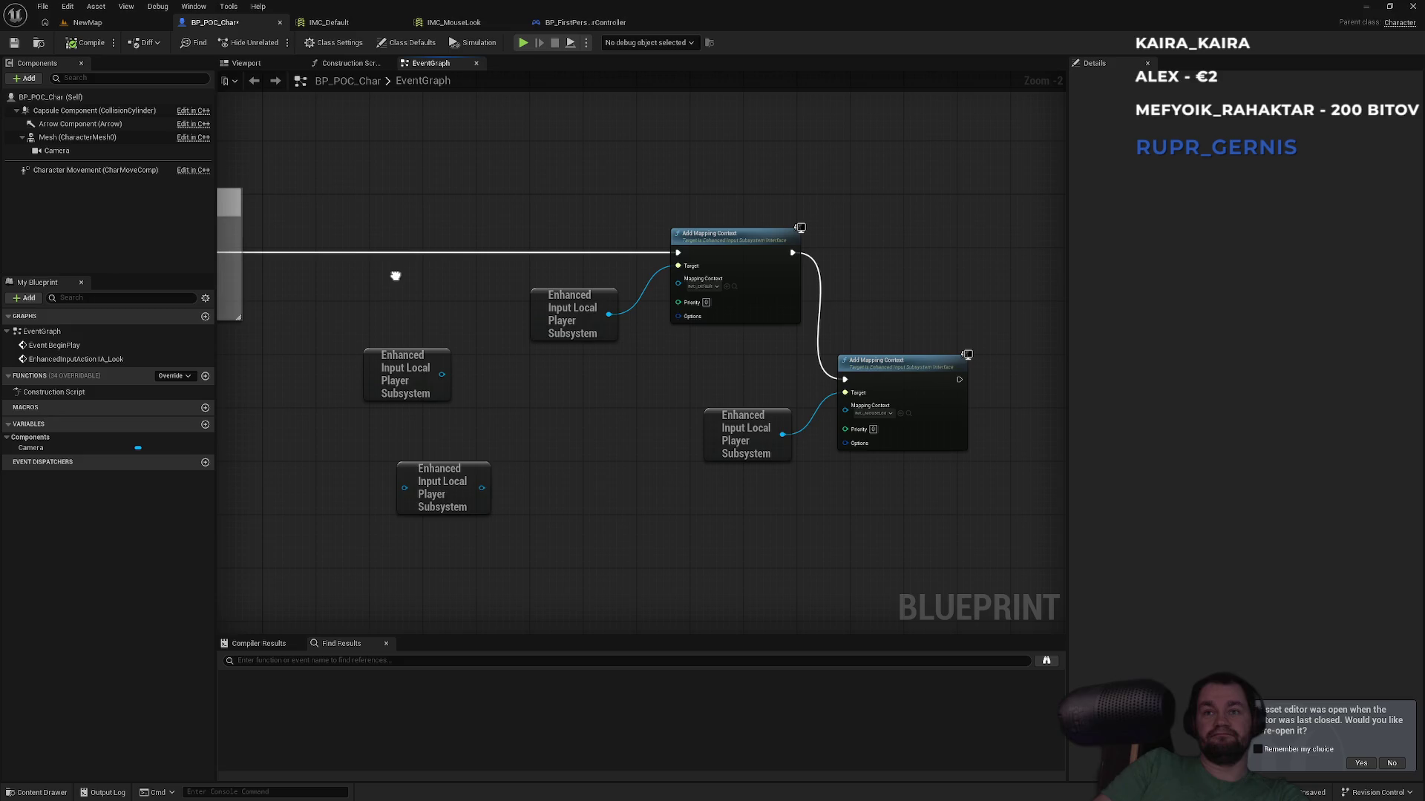
{"action": "left_click_drag", "start_coordinate": [395, 276], "coordinate": [700, 124]}
{"action": "left_click_drag", "start_coordinate": [505, 404], "coordinate": [614, 216]}
{"action": "right_click", "coordinate": [484, 489]}
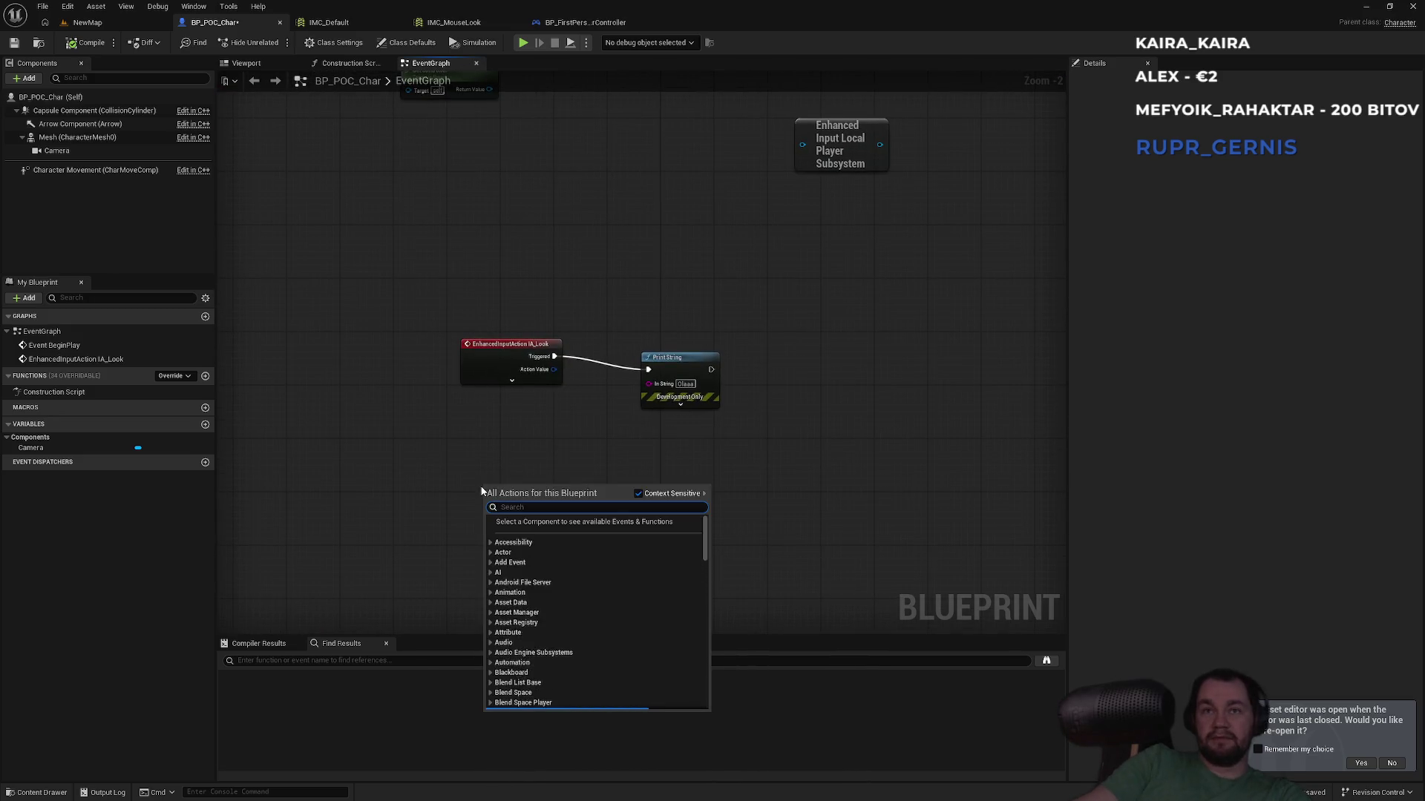
{"action": "type", "text": "iaM"}
{"action": "key", "text": "BackSpace"}
{"action": "type", "text": "_m"}
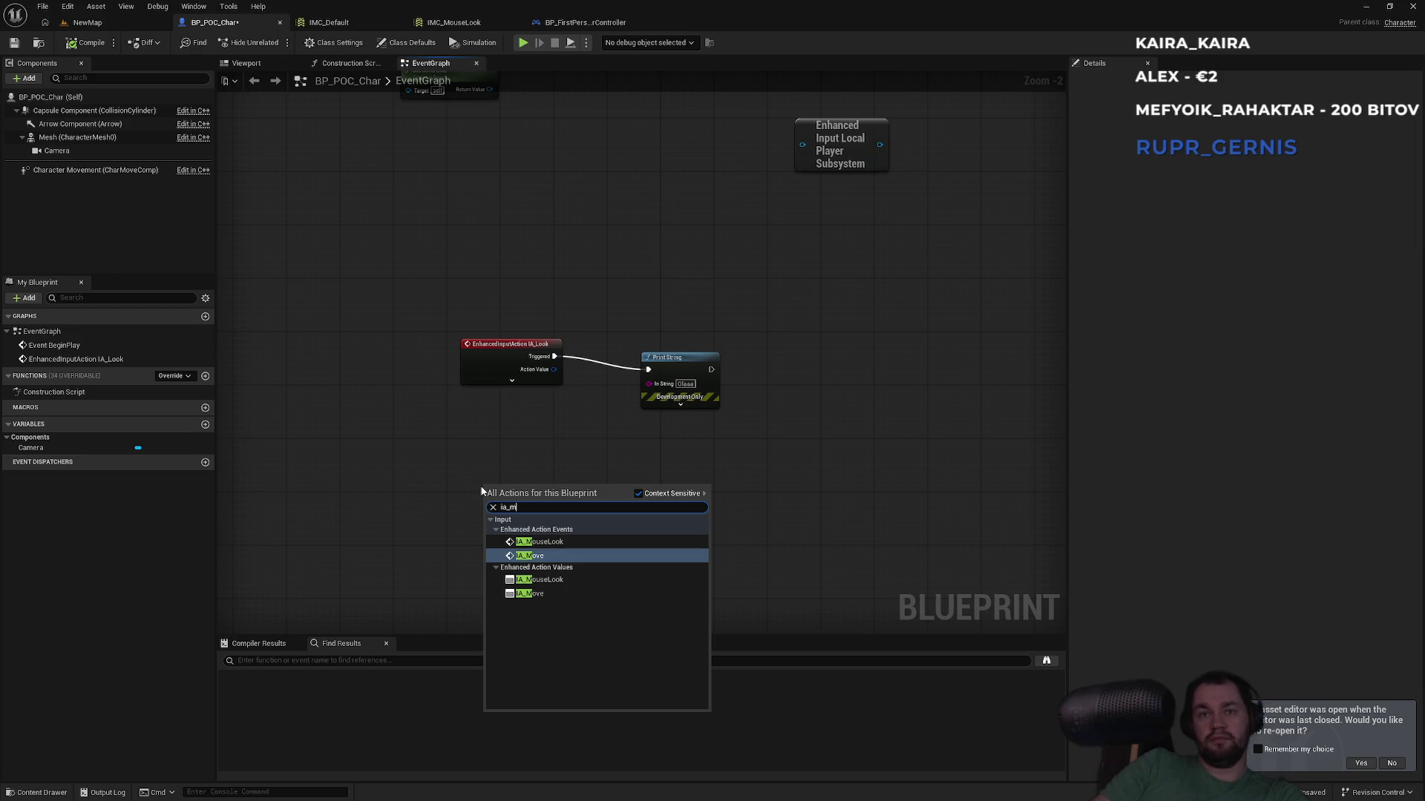
{"action": "key", "text": "Down"}
{"action": "key", "text": "Return"}
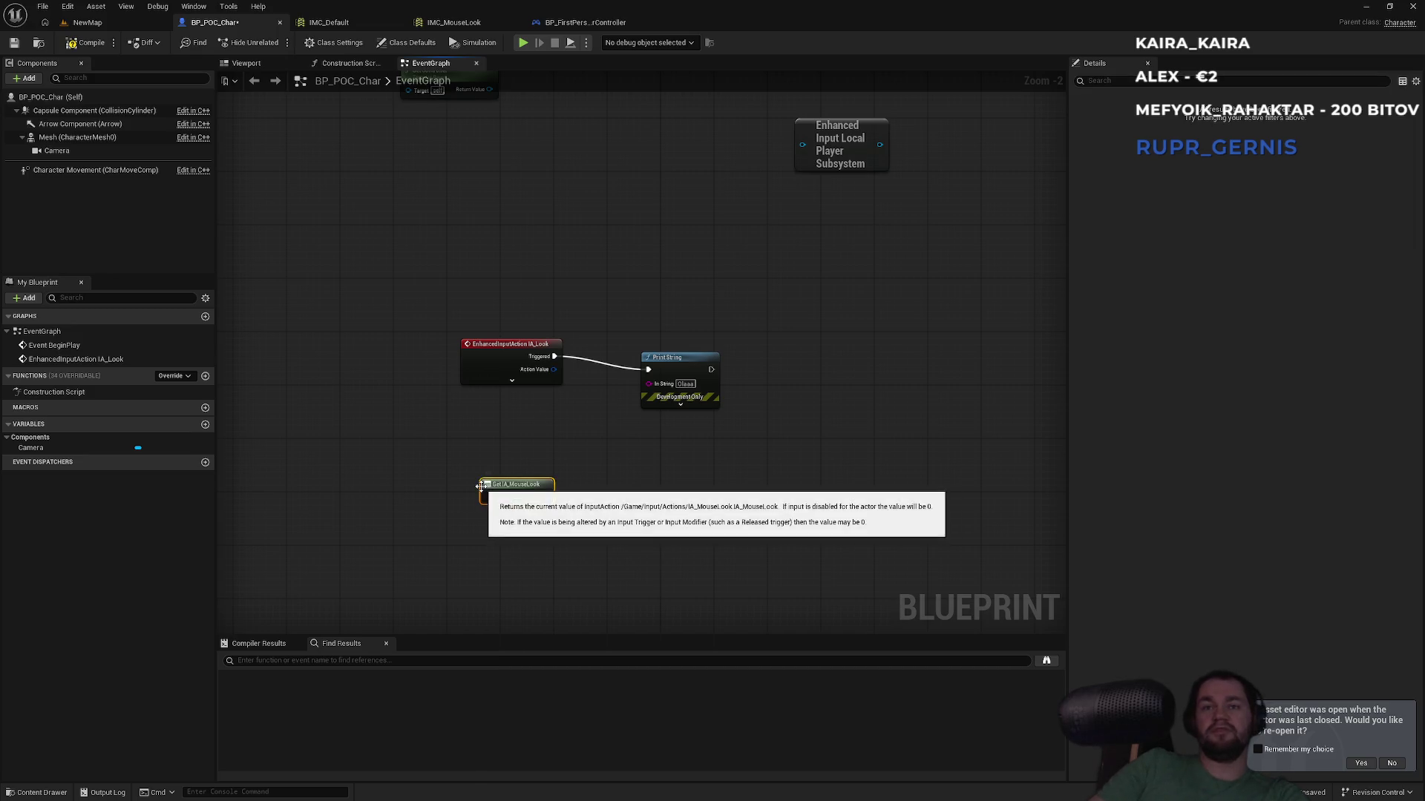
Step: Add an IA_MouseLook event, wire its Triggered into Print String, and play-test NewMap
{"action": "right_click", "coordinate": [595, 512]}
{"action": "type", "text": "ia_"}
{"action": "key", "text": "Down"}
{"action": "key", "text": "Down"}
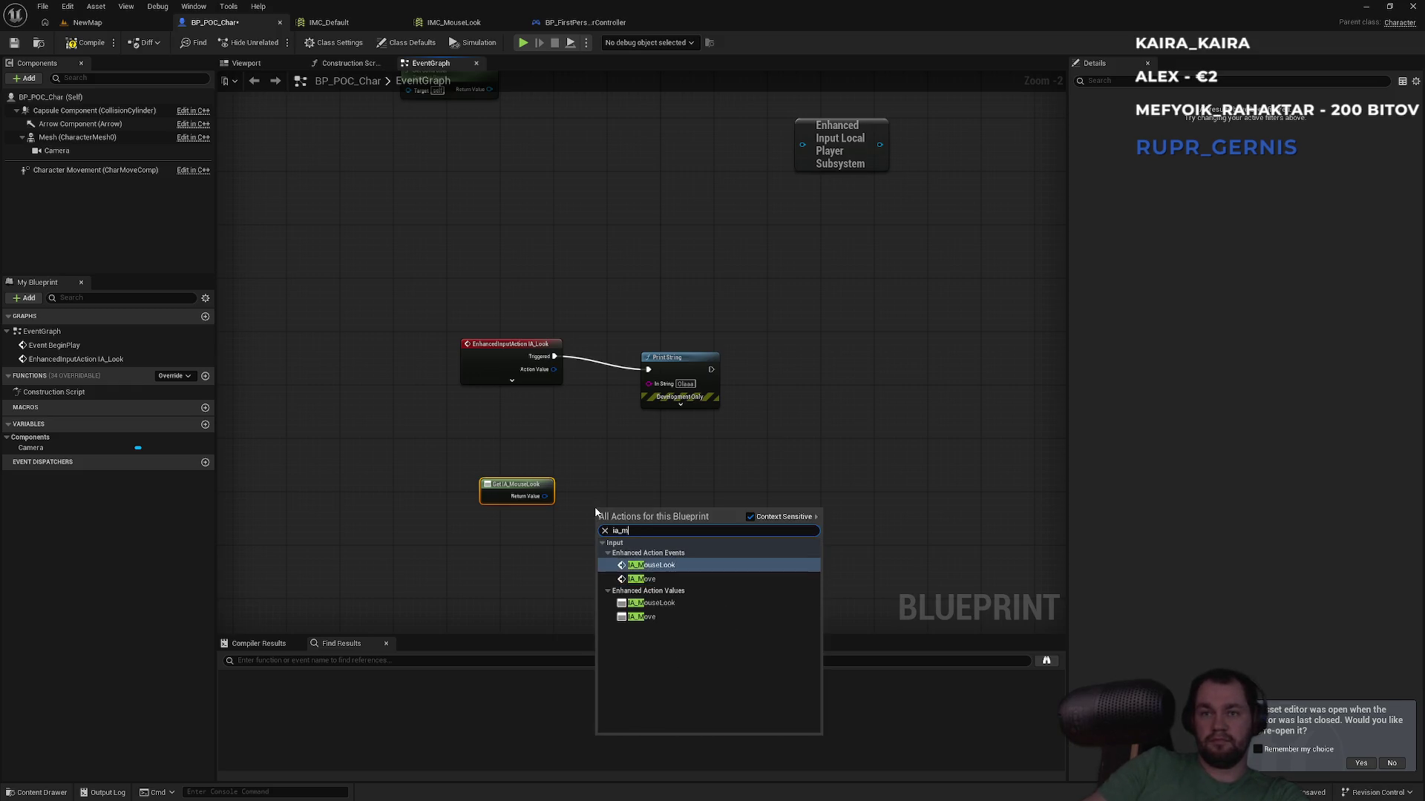
{"action": "key", "text": "Return"}
{"action": "left_click_drag", "start_coordinate": [705, 523], "coordinate": [648, 369]}
{"action": "left_click", "coordinate": [582, 365]}
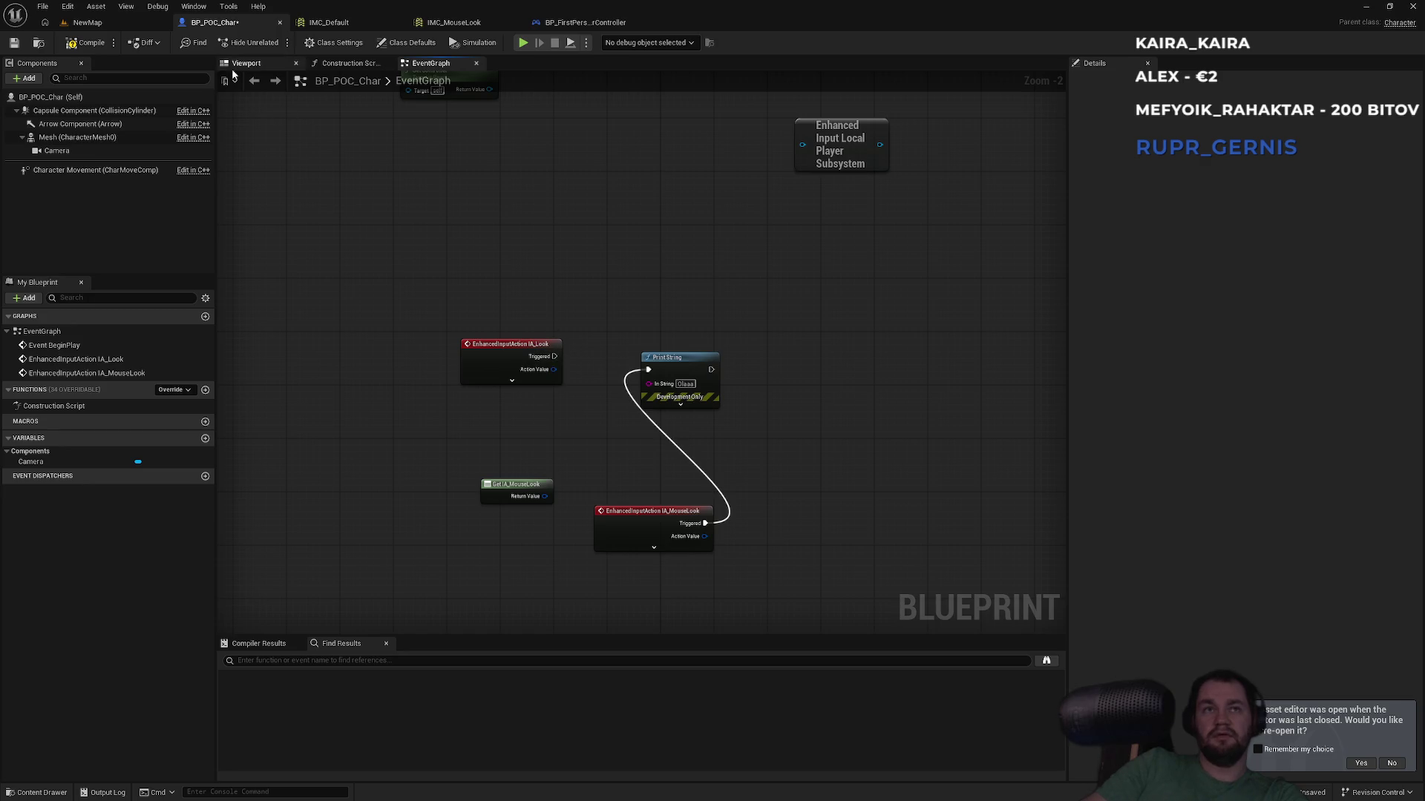
{"action": "left_click", "coordinate": [88, 23]}
{"action": "key", "text": "alt+p"}
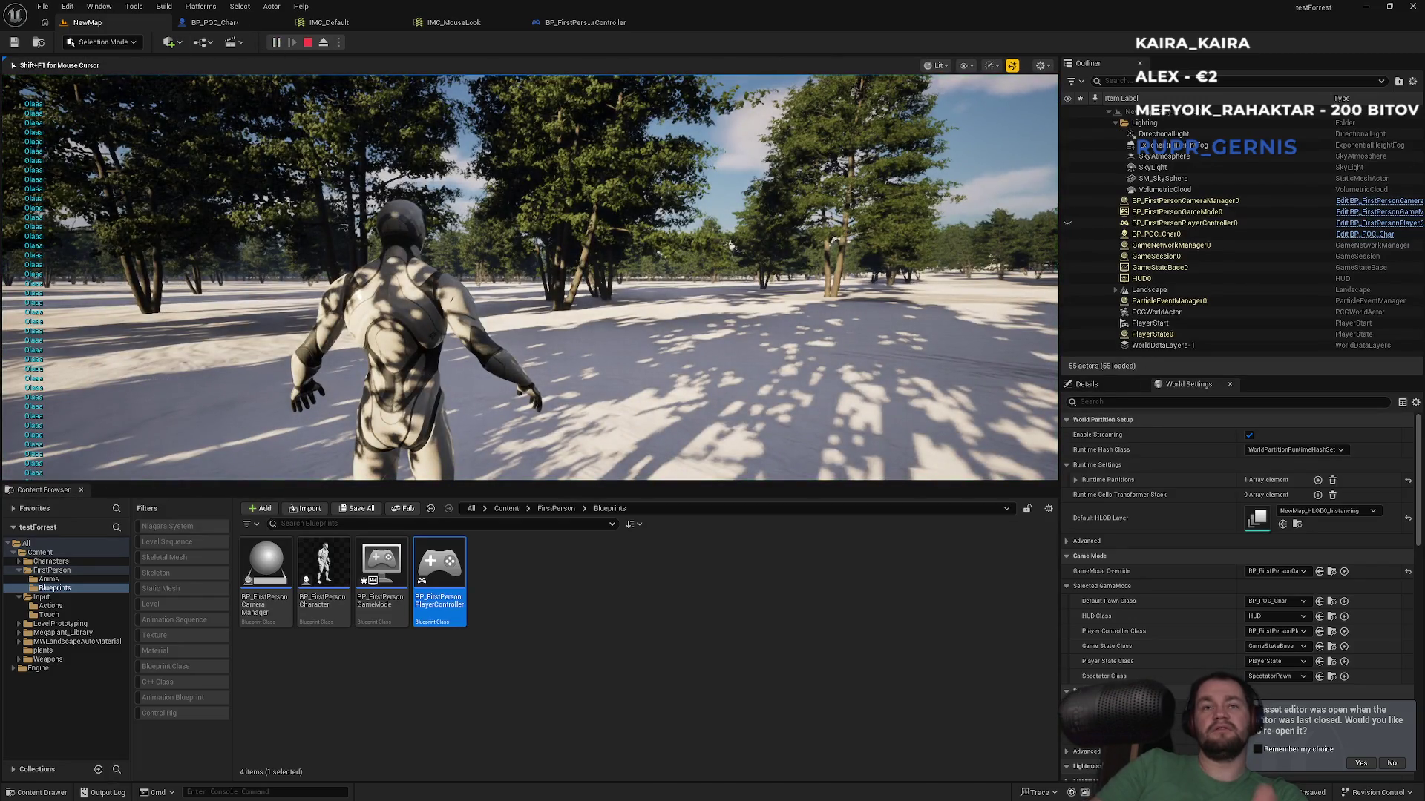
Step: Stop the play session and return to BP_POC_Char's EventGraph with IA_MouseLook wired to Print String
{"action": "key", "text": "Escape"}
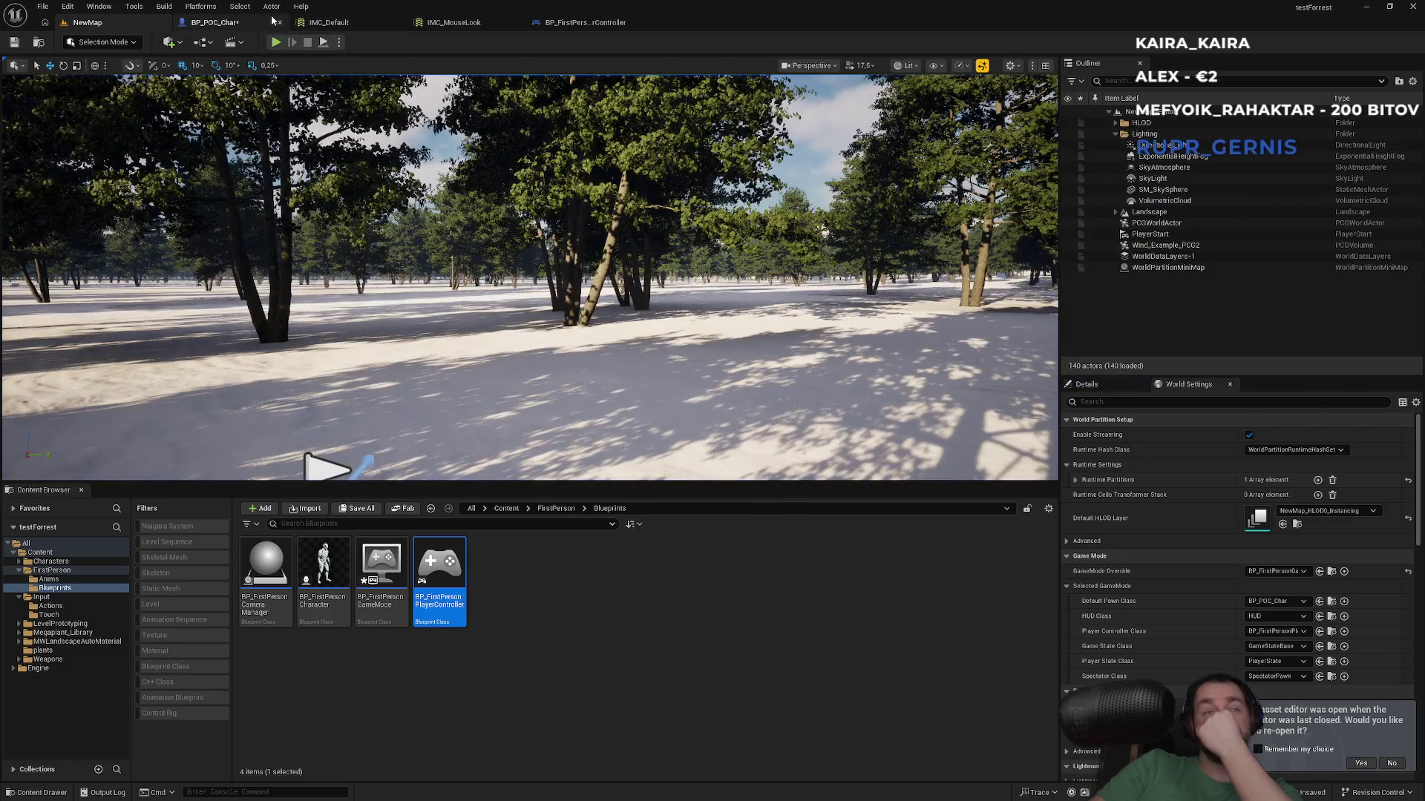
{"action": "left_click", "coordinate": [237, 22]}
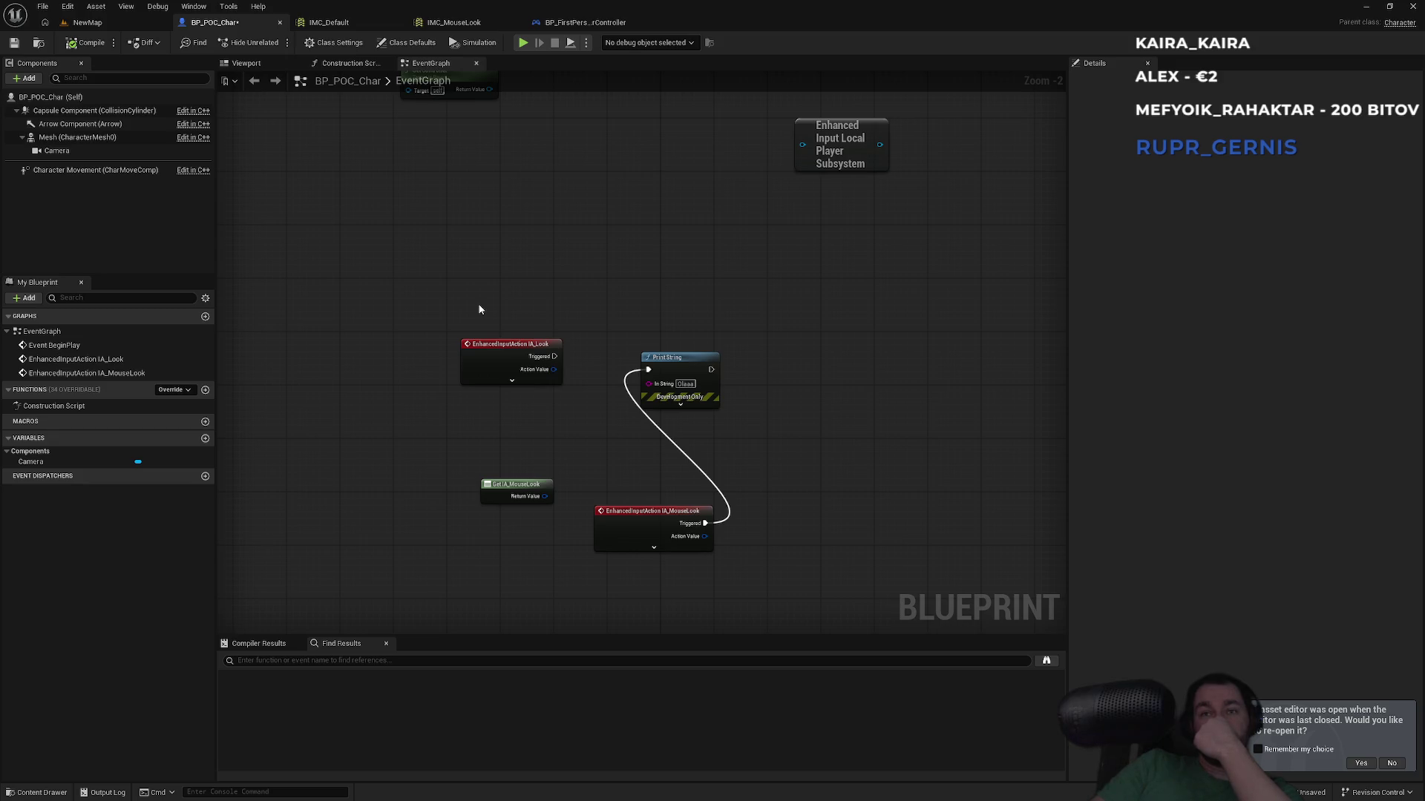
{"action": "scroll", "coordinate": [426, 501], "scroll_direction": "down", "scroll_amount": 2}
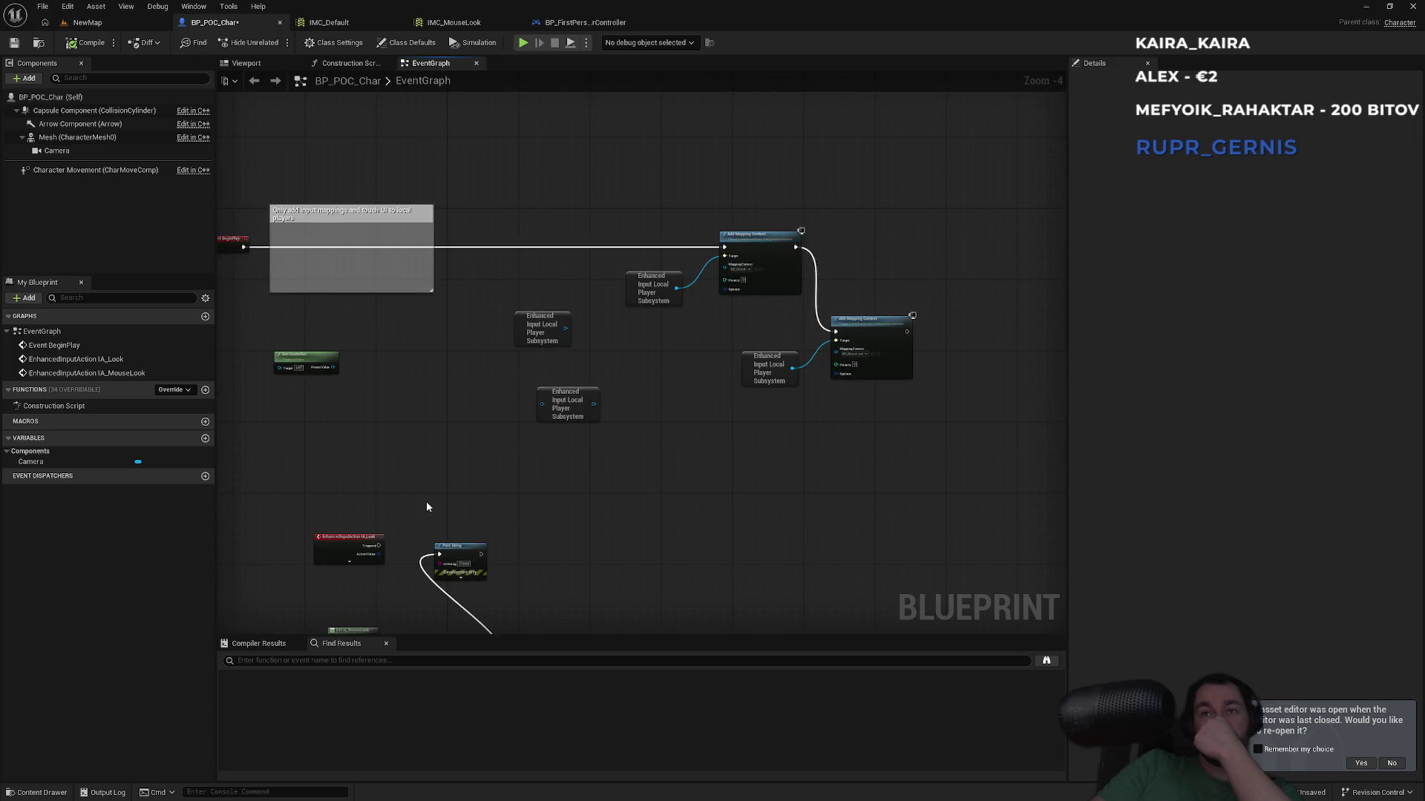
{"action": "mouse_move", "coordinate": [427, 503]}
{"action": "left_mouse_down"}
{"action": "mouse_move", "coordinate": [604, 488]}
{"action": "mouse_move", "coordinate": [604, 319]}
{"action": "left_mouse_up"}
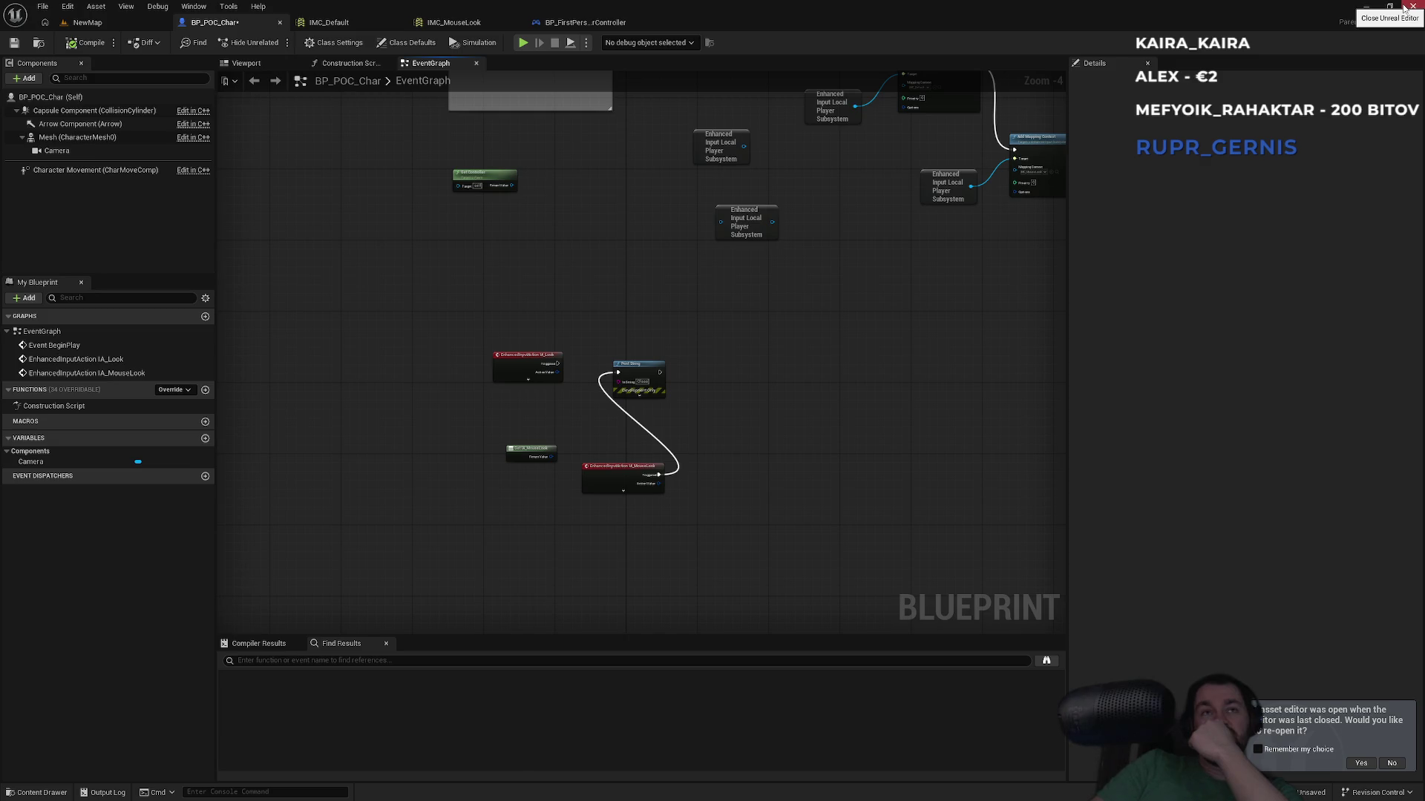
{"action": "left_click", "coordinate": [1404, 7]}
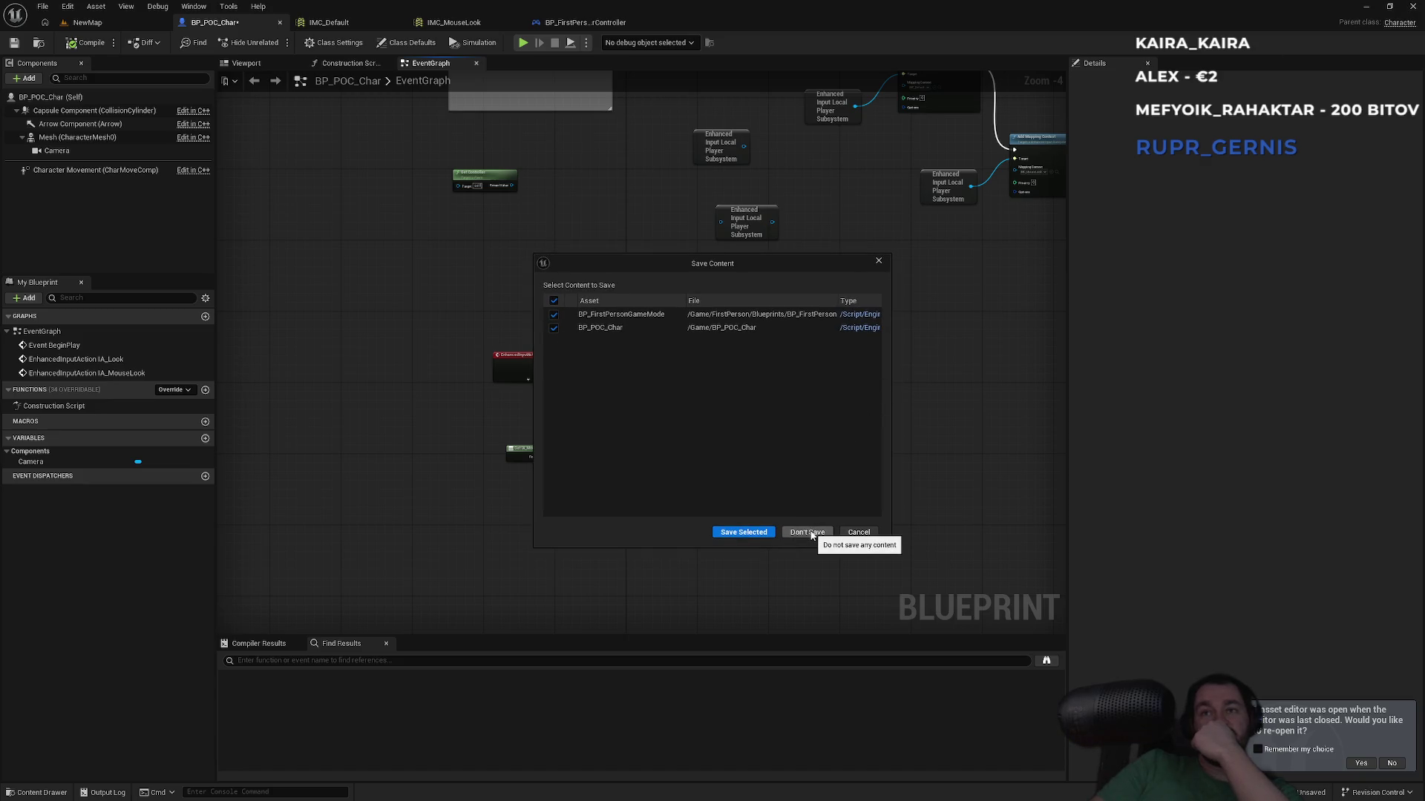
Step: Quit Unreal Engine without saving the BP_FirstPersonGameMode and BP_POC_Char changes
{"action": "left_click", "coordinate": [858, 532]}
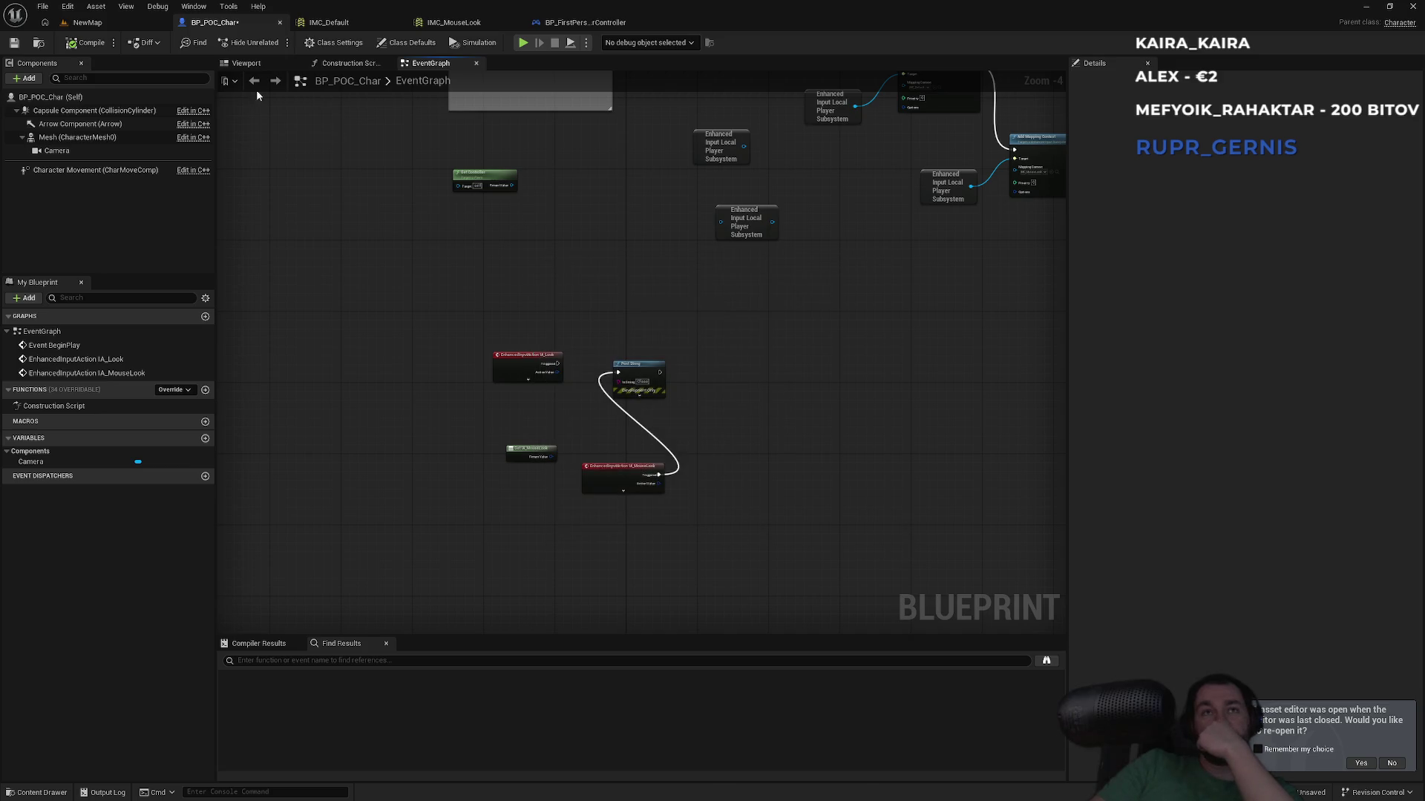
{"action": "left_click", "coordinate": [116, 23]}
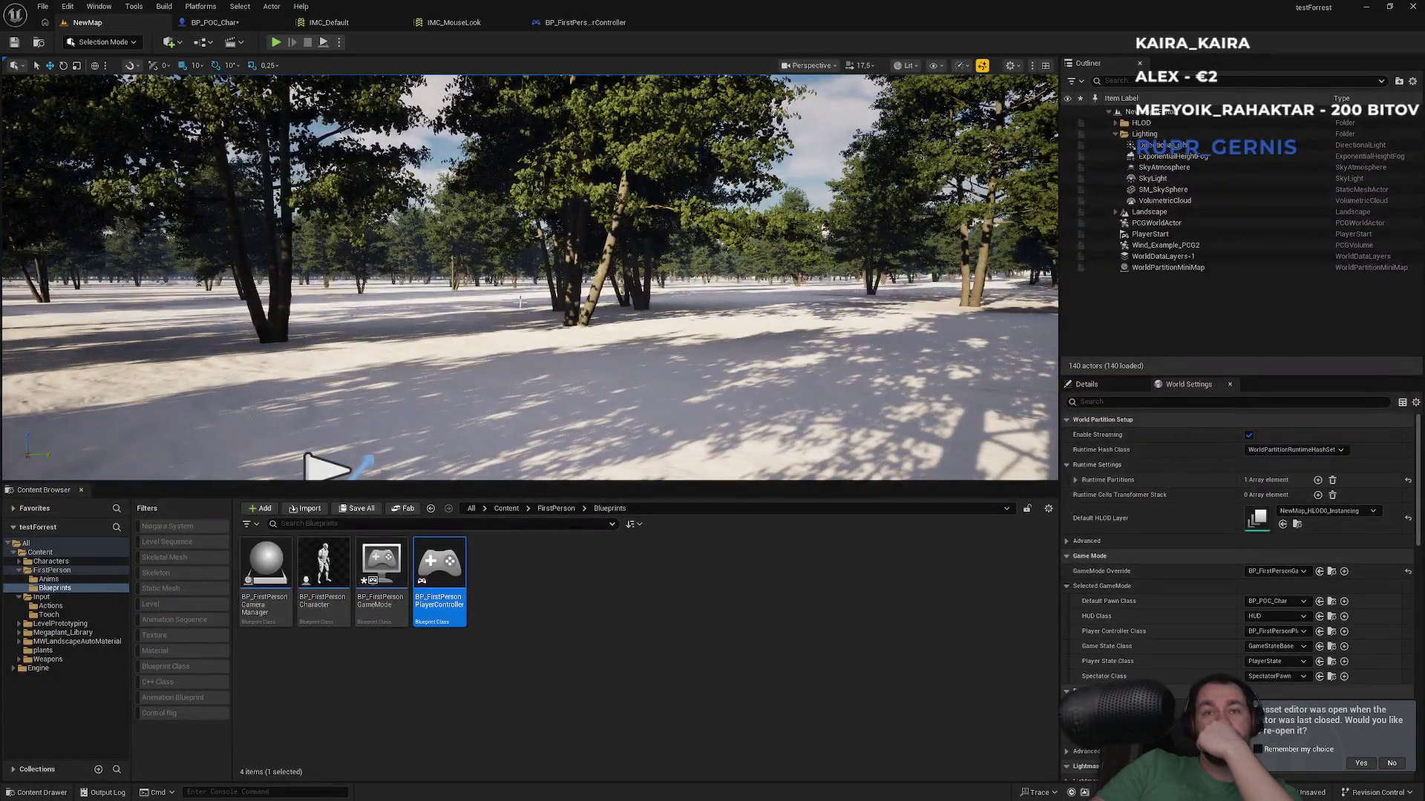
{"action": "left_click", "coordinate": [506, 509]}
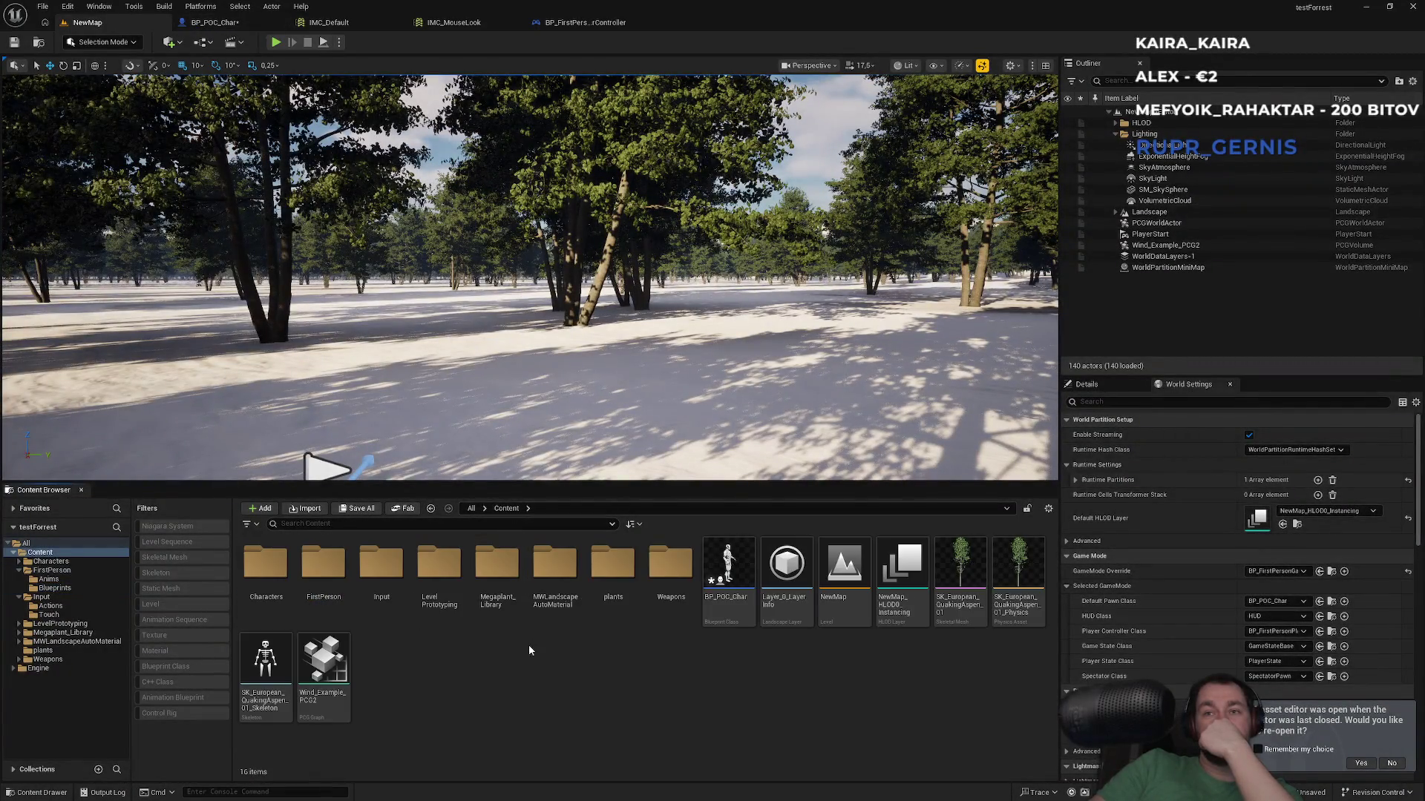
{"action": "left_click", "coordinate": [1413, 7]}
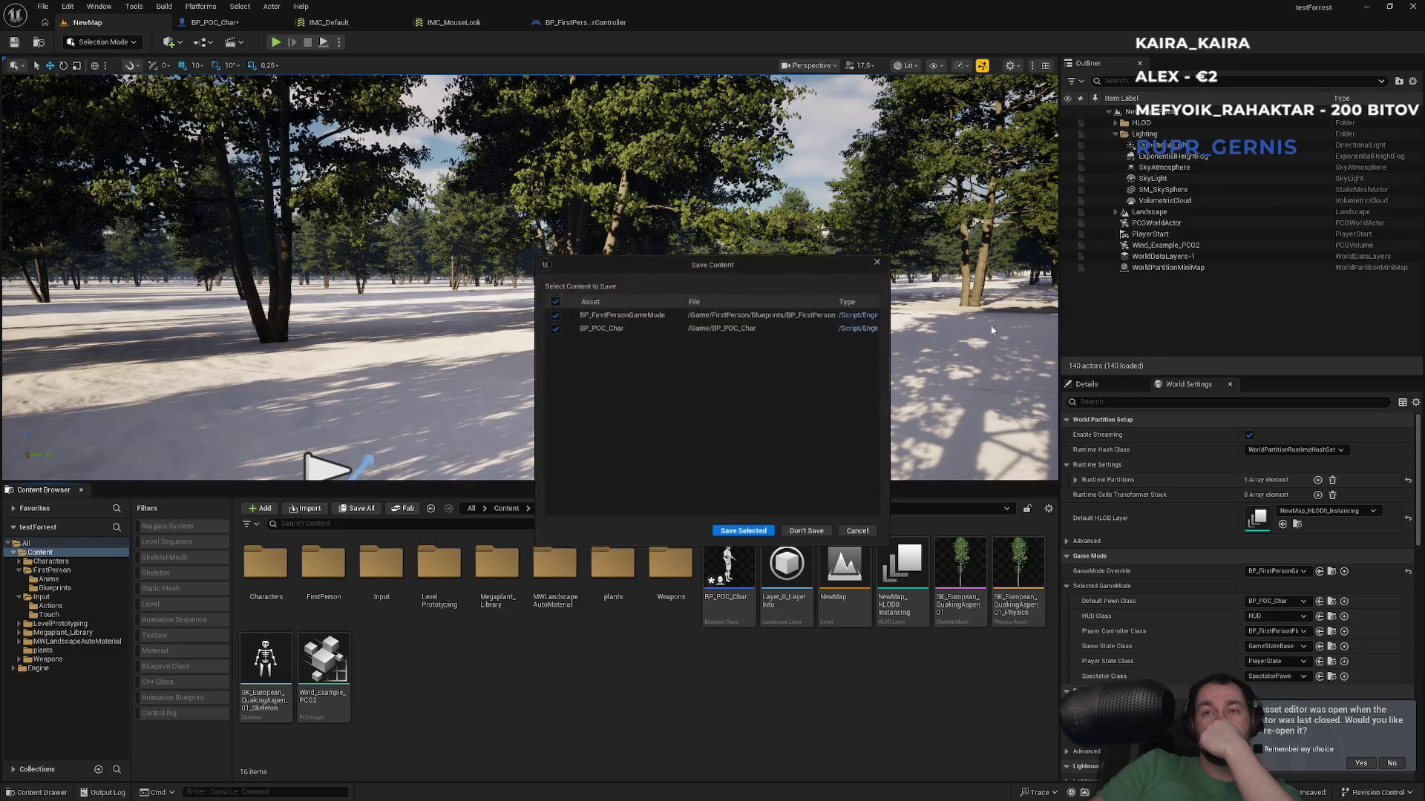
{"action": "left_click", "coordinate": [808, 532]}
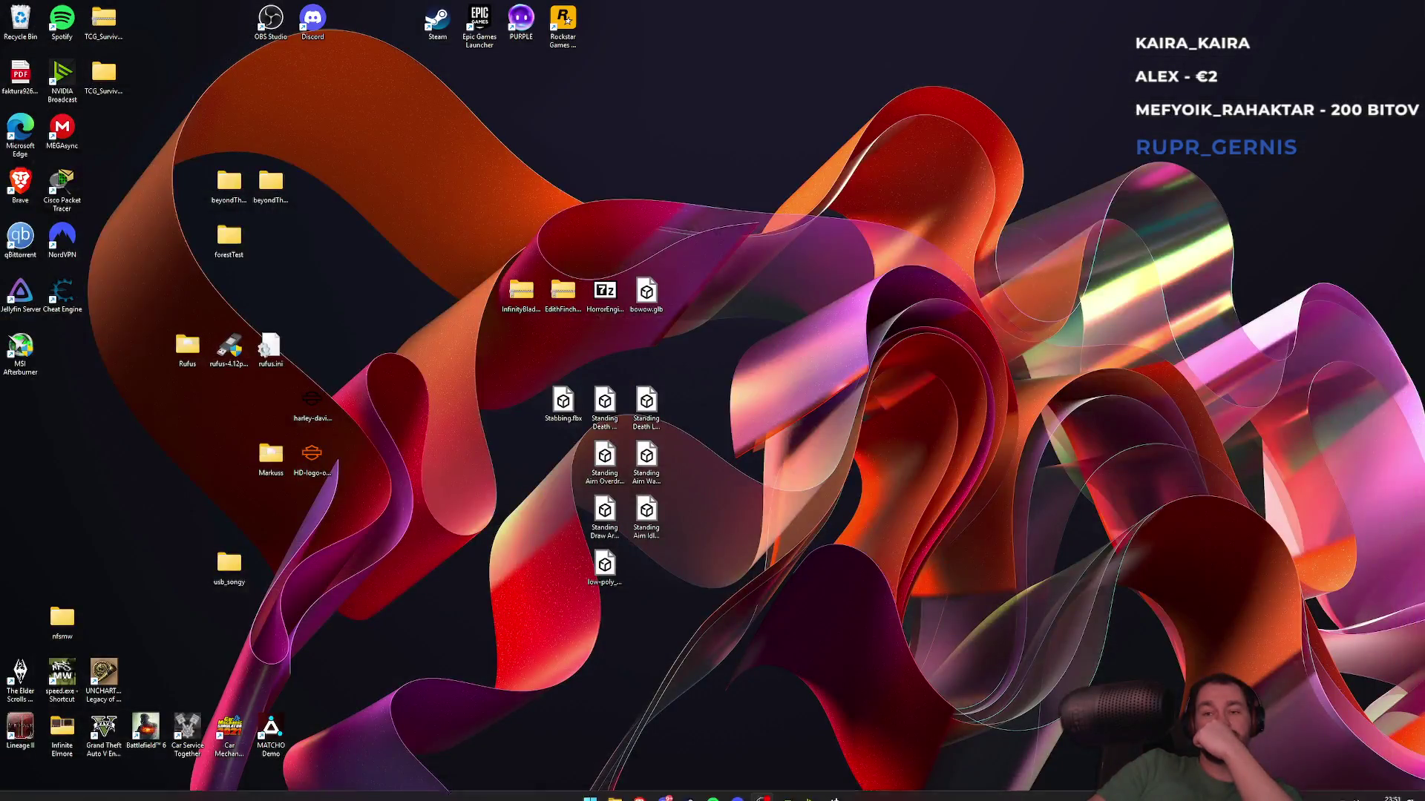
Step: Launch the Epic Games Launcher from Windows search and open the smartPolyCourse 5.7 project
{"action": "mouse_move", "coordinate": [674, 794]}
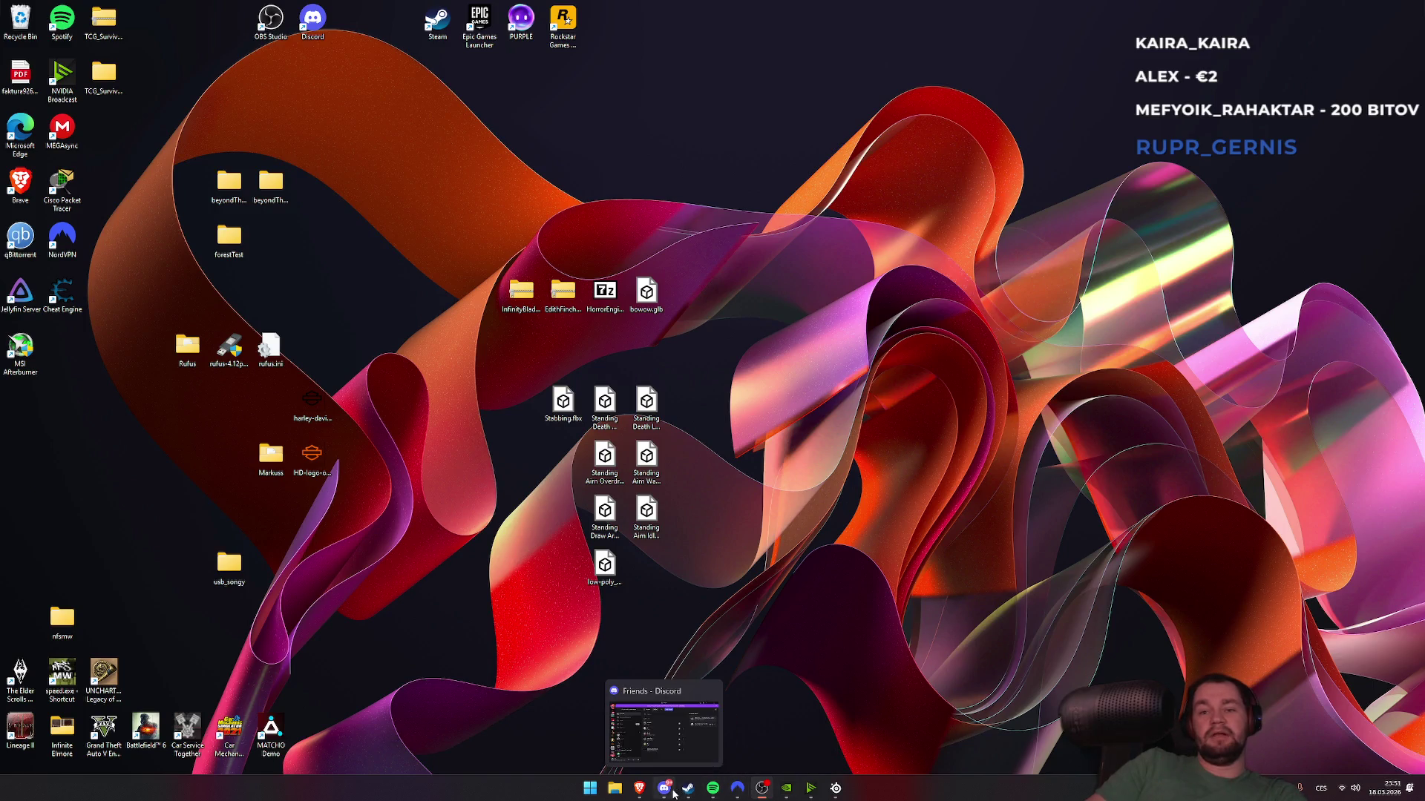
{"action": "key", "text": "super"}
{"action": "type", "text": "epic"}
{"action": "key", "text": "Return"}
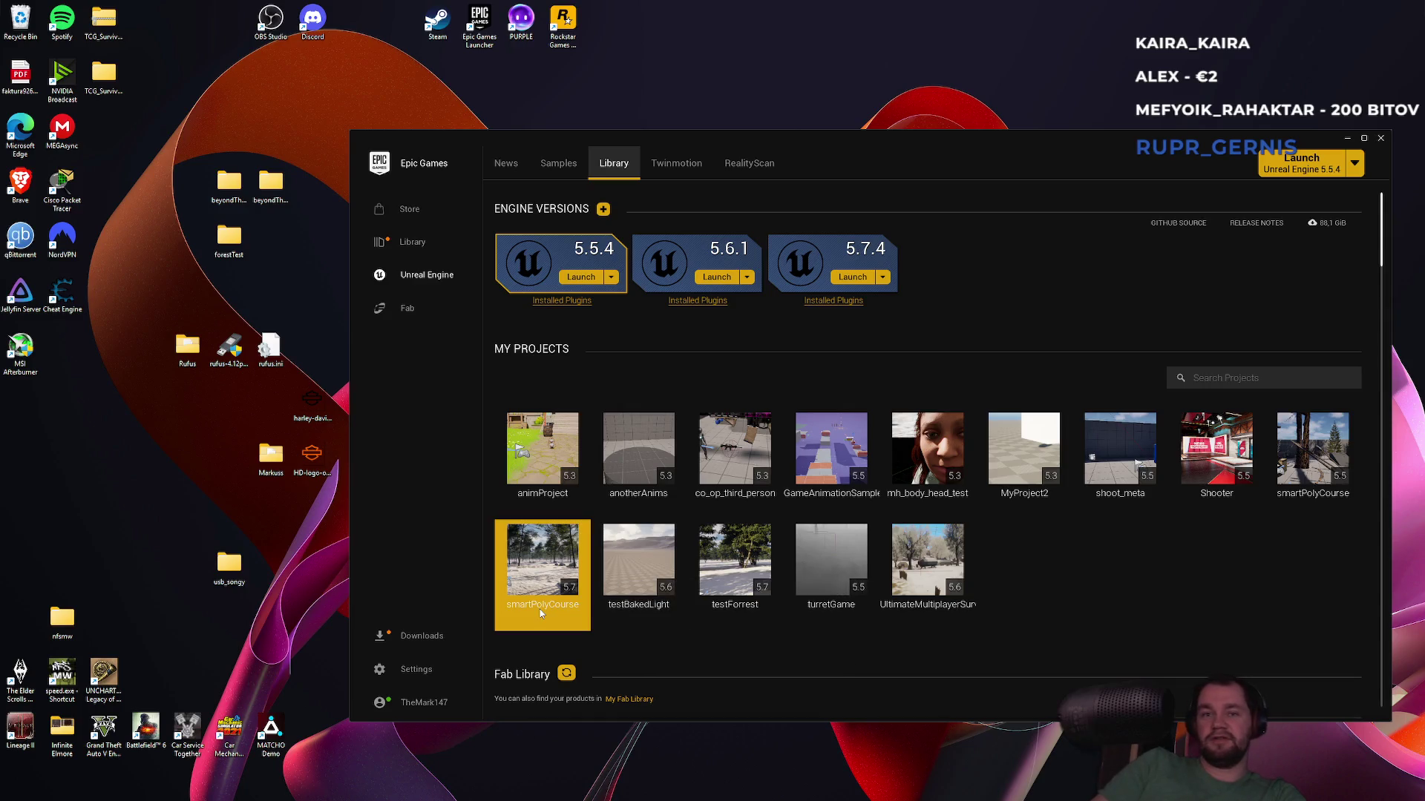
{"action": "double_click", "coordinate": [540, 608]}
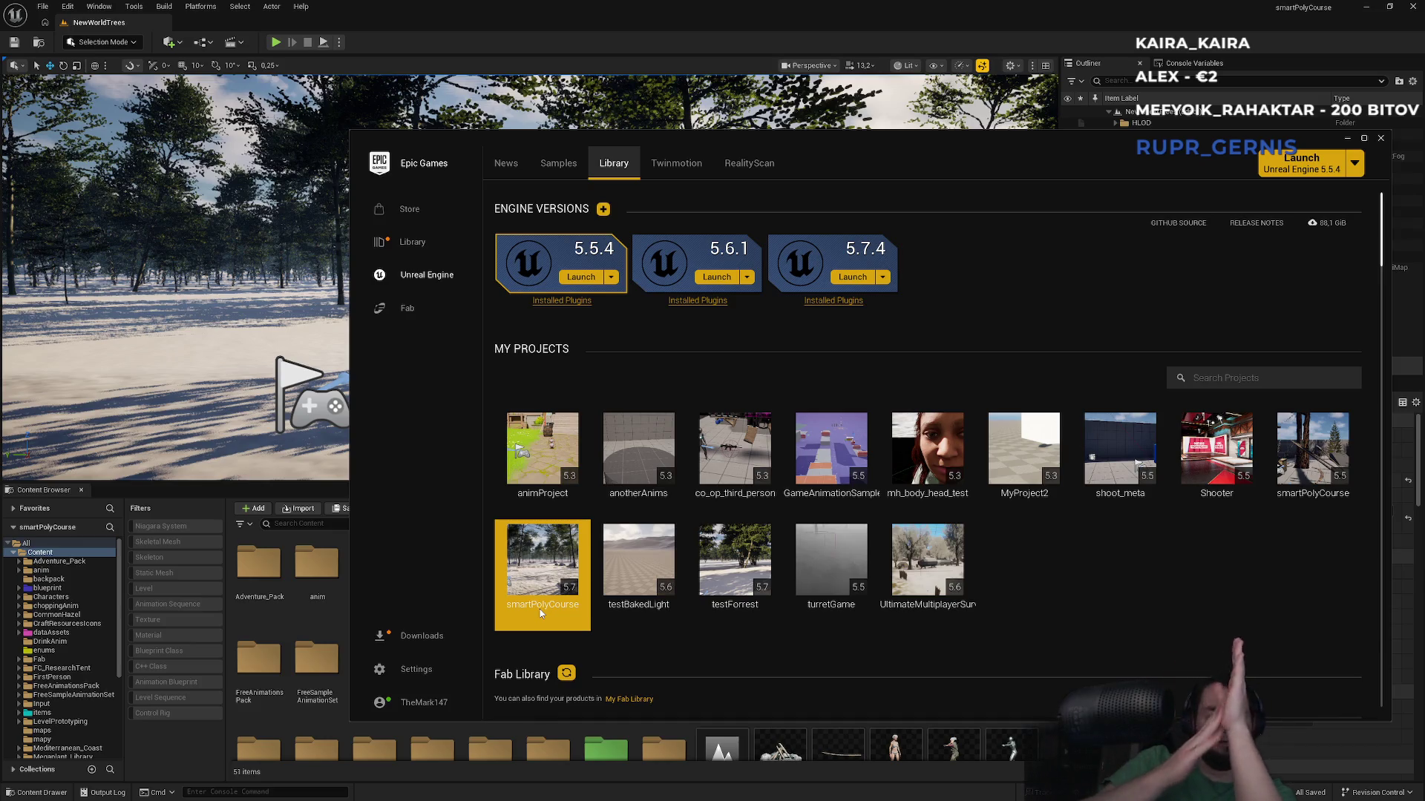
Step: Bring the loaded smartPolyCourse editor in front of the Epic Games Launcher
{"action": "left_click", "coordinate": [627, 15]}
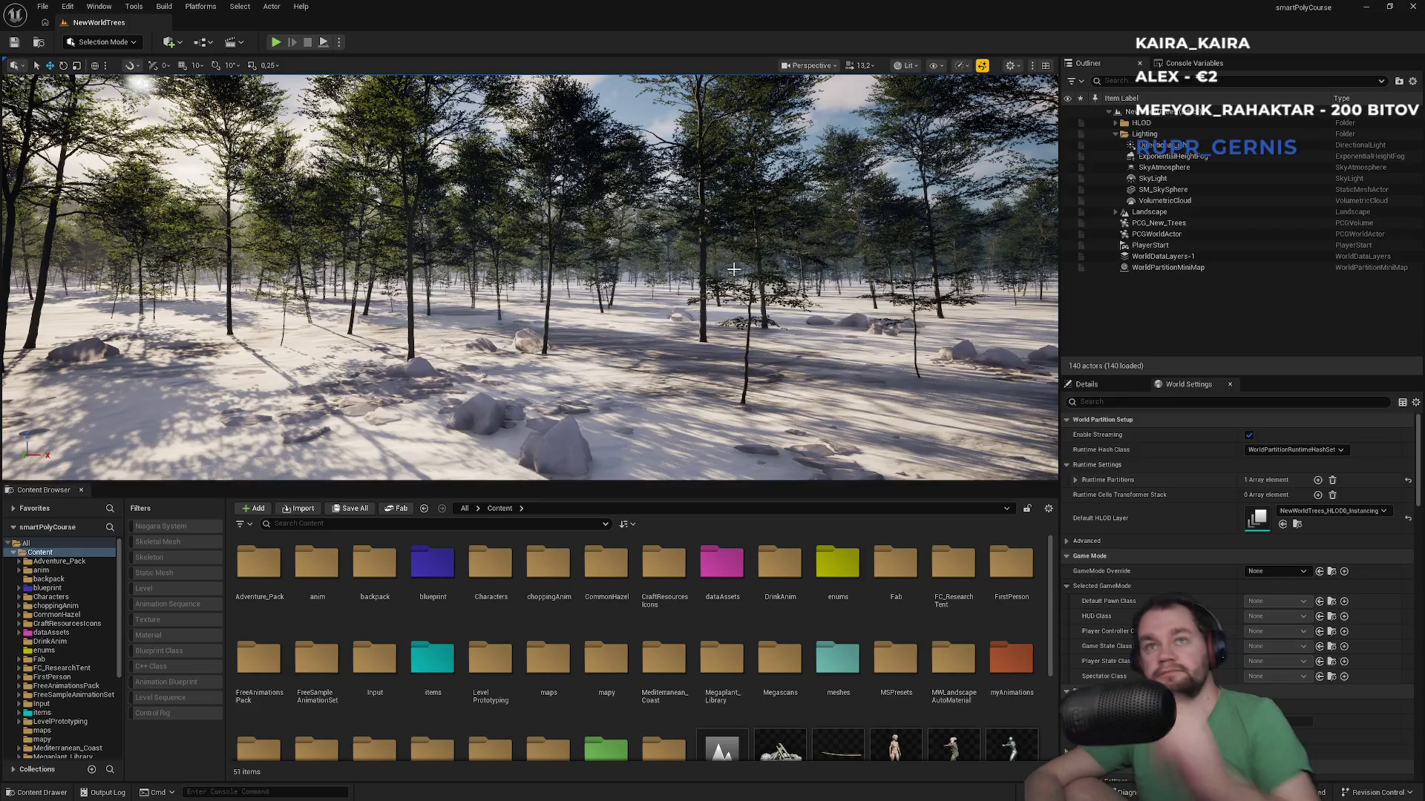
{"action": "mouse_move", "coordinate": [716, 274]}
{"action": "left_mouse_down"}
{"action": "mouse_move", "coordinate": [714, 253]}
{"action": "mouse_move", "coordinate": [731, 249]}
{"action": "left_mouse_up"}
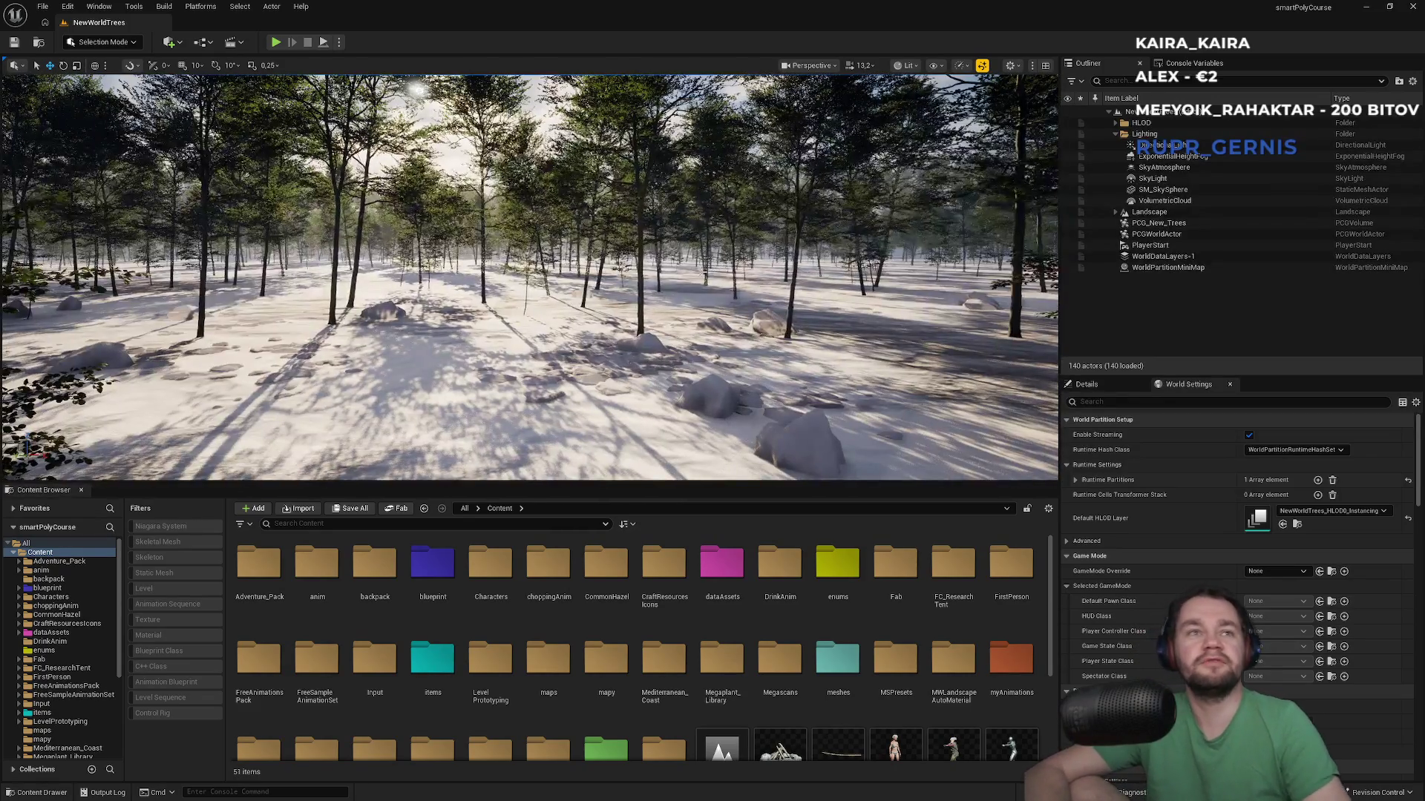
{"action": "mouse_move", "coordinate": [688, 285]}
{"action": "left_mouse_down"}
{"action": "mouse_move", "coordinate": [706, 238]}
{"action": "mouse_move", "coordinate": [688, 282]}
{"action": "left_mouse_up"}
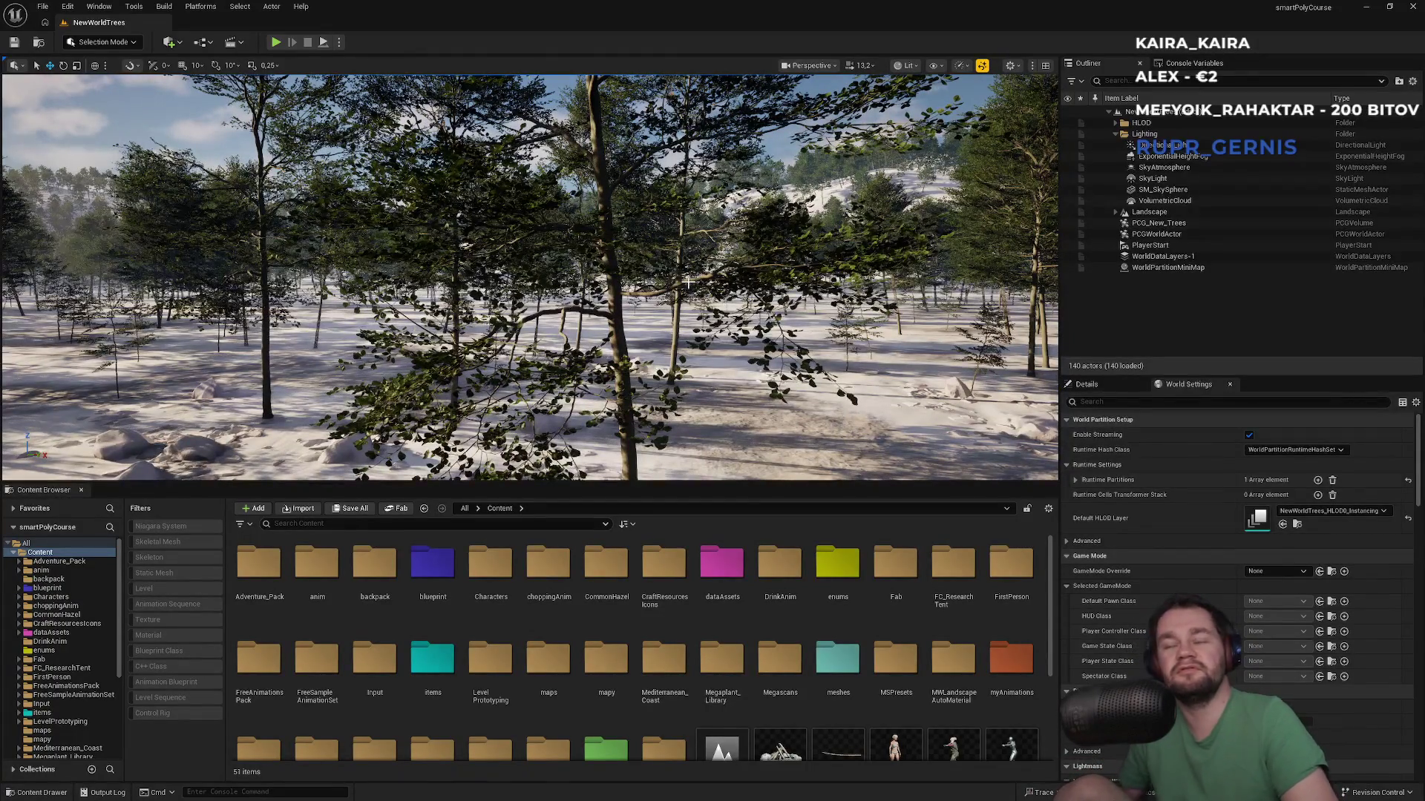
{"action": "left_click_drag", "start_coordinate": [620, 243], "coordinate": [631, 250]}
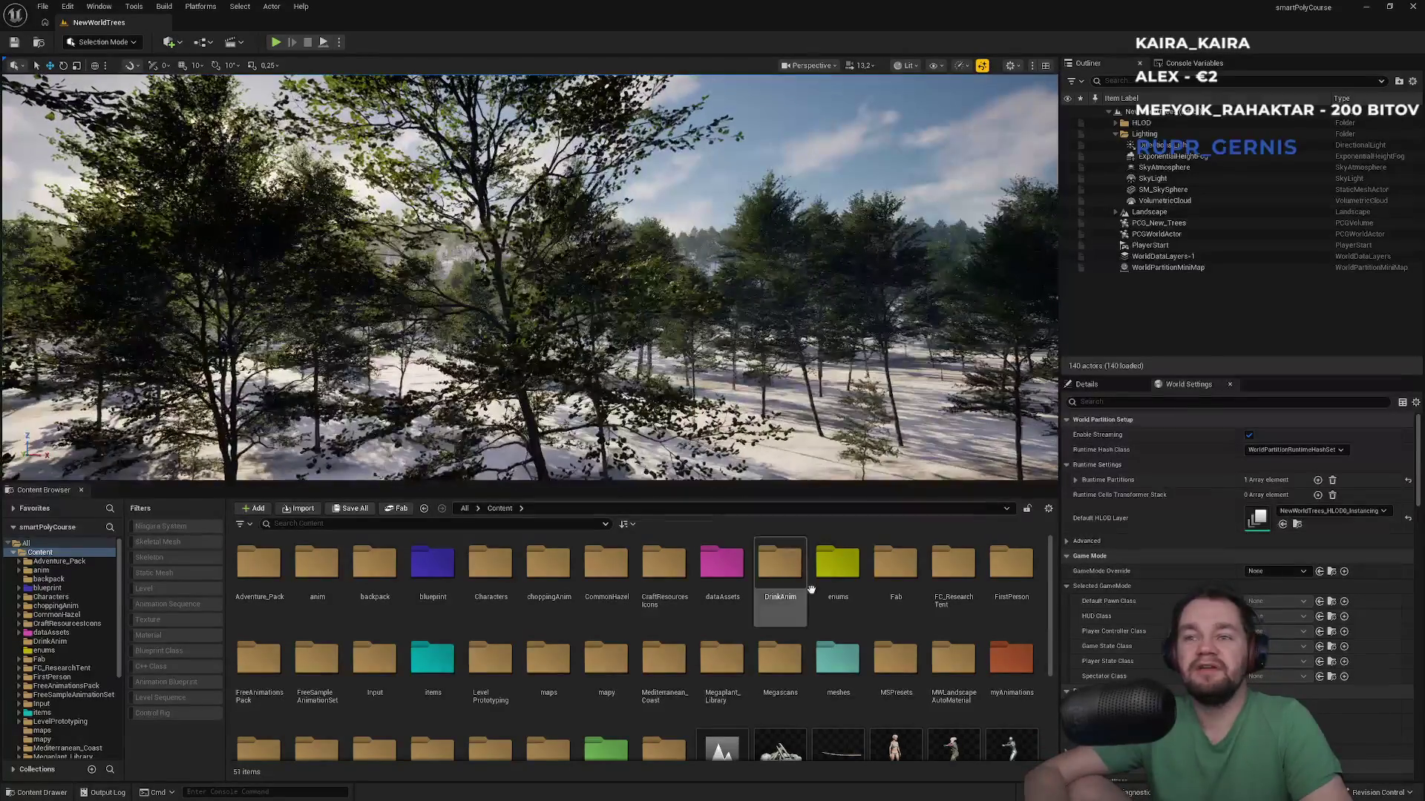
{"action": "scroll", "coordinate": [897, 689], "scroll_direction": "down", "scroll_amount": 2}
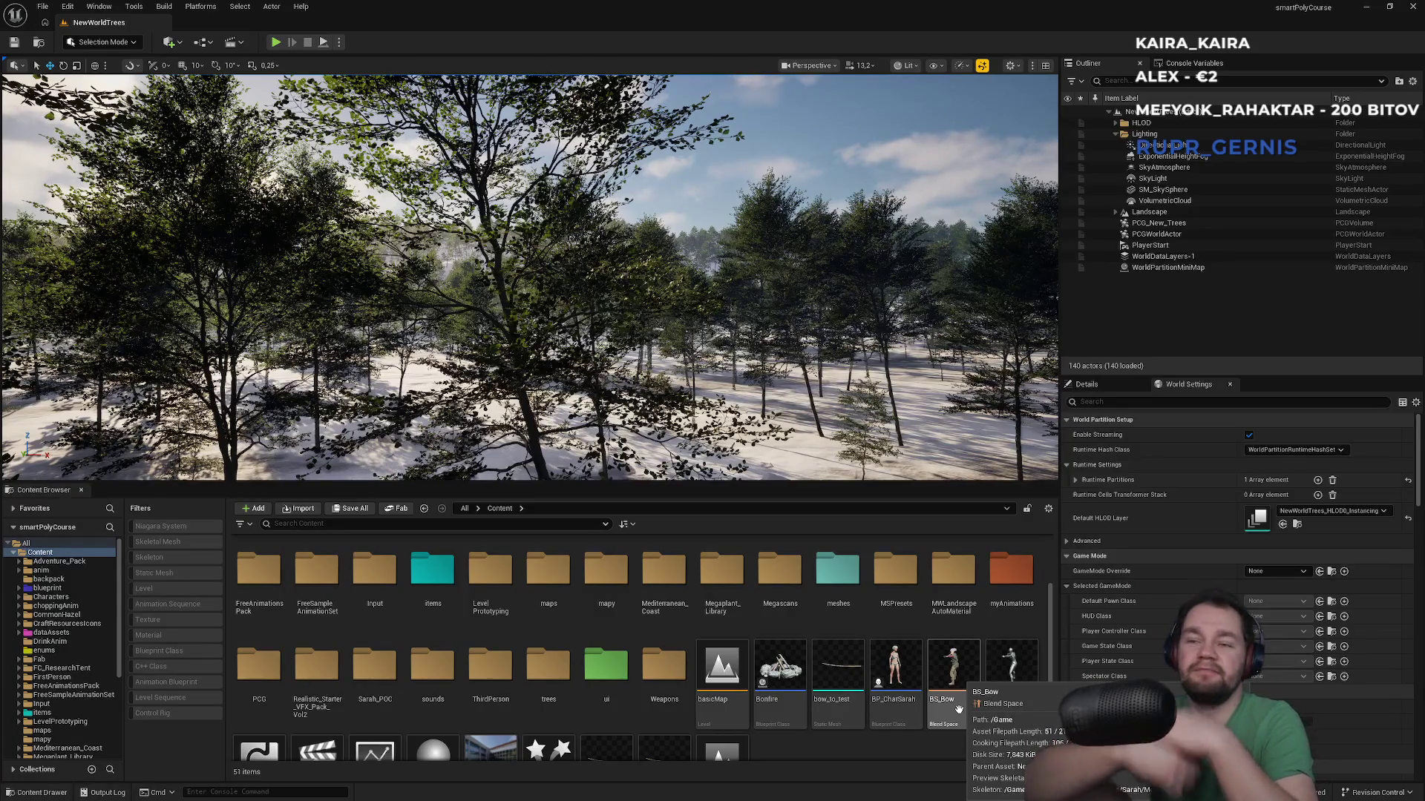
{"action": "scroll", "coordinate": [787, 698], "scroll_direction": "down", "scroll_amount": 2}
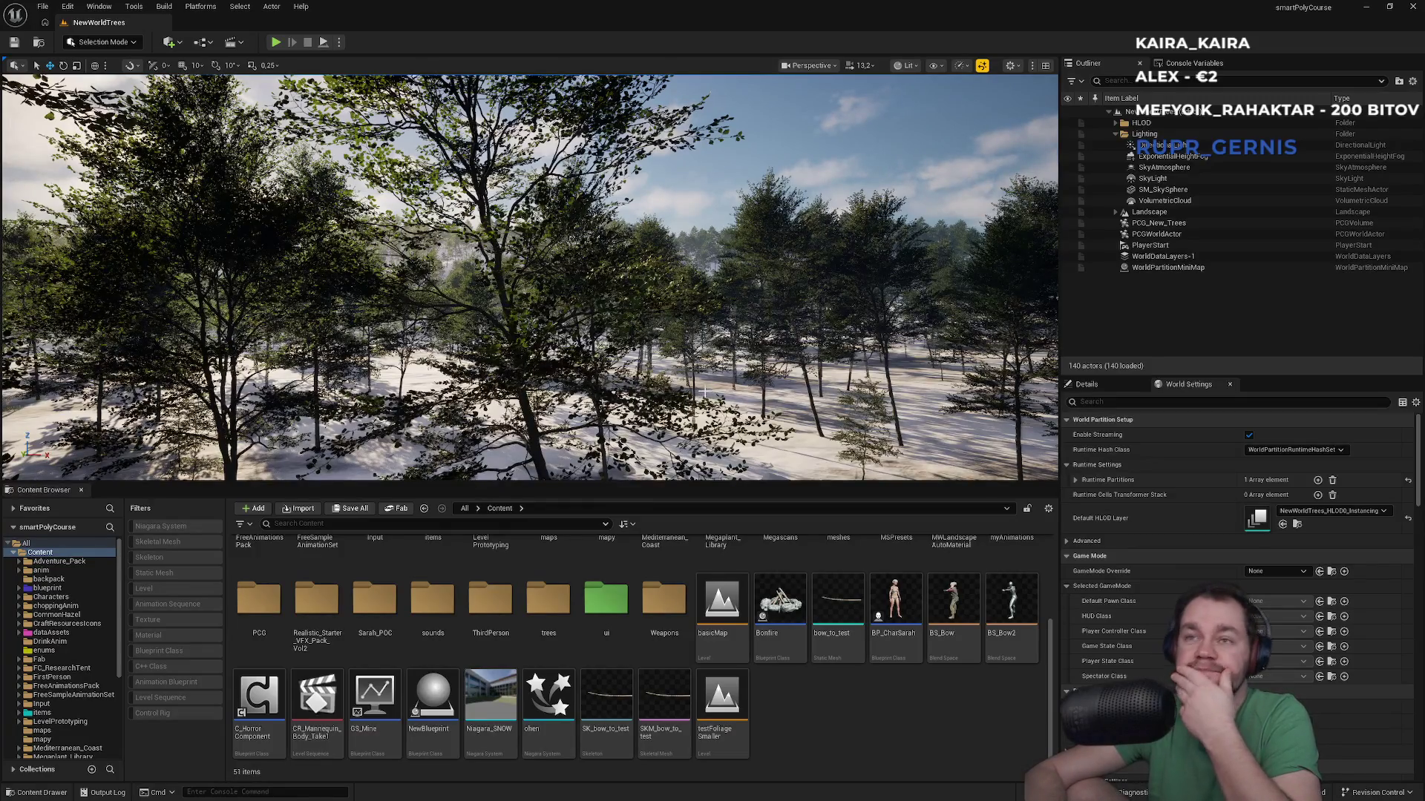
{"action": "left_click_drag", "start_coordinate": [571, 331], "coordinate": [591, 122]}
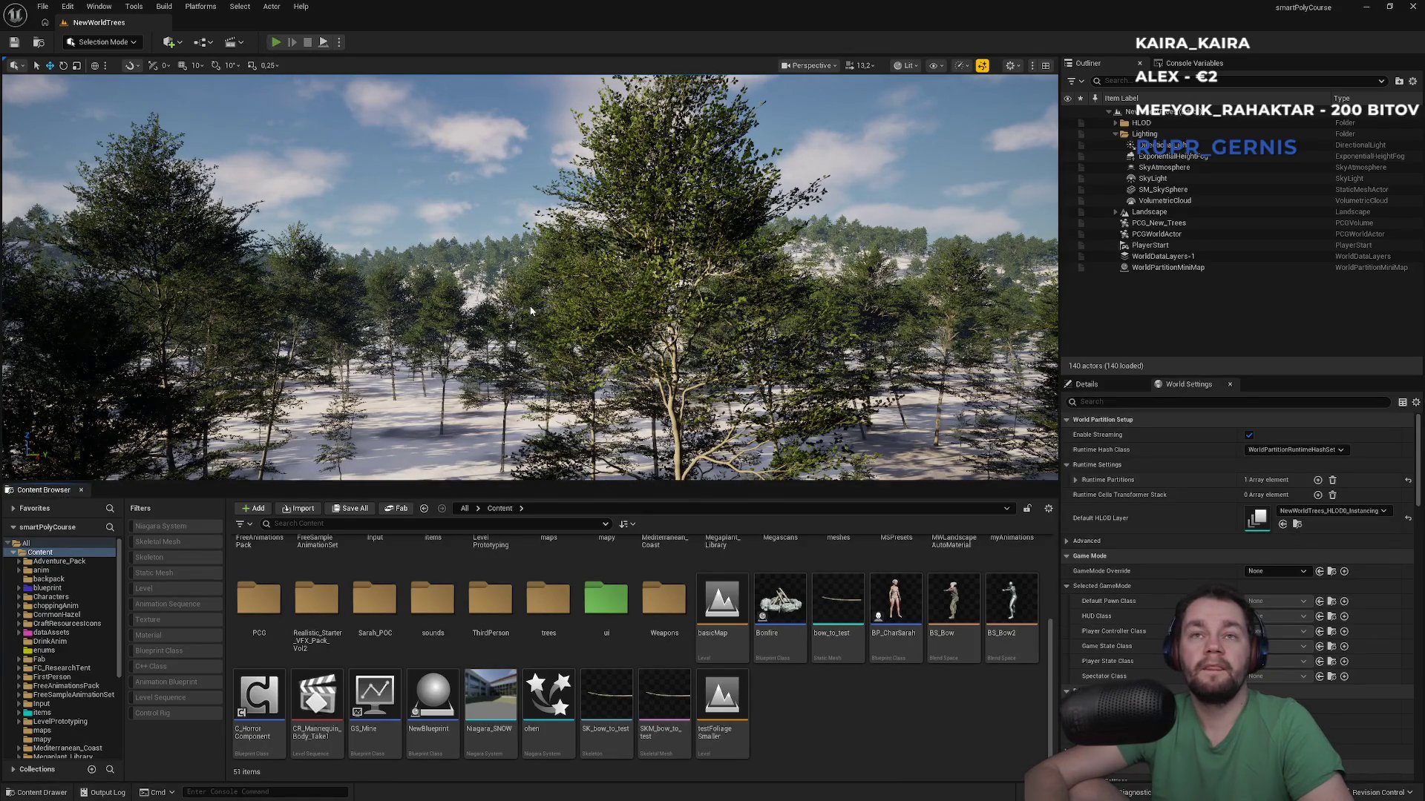
{"action": "key", "text": "alt+p"}
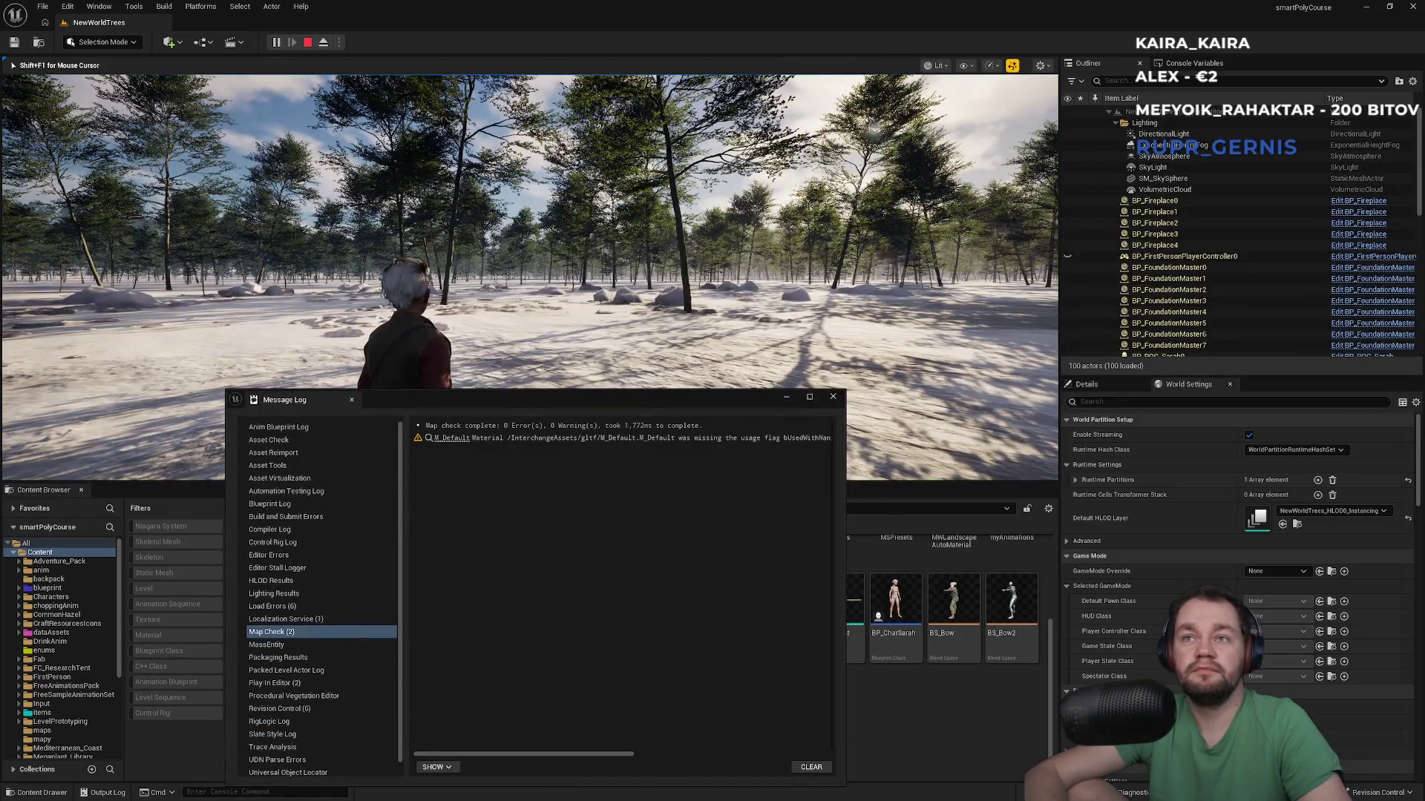
{"action": "key", "text": "super"}
{"action": "key", "text": "super"}
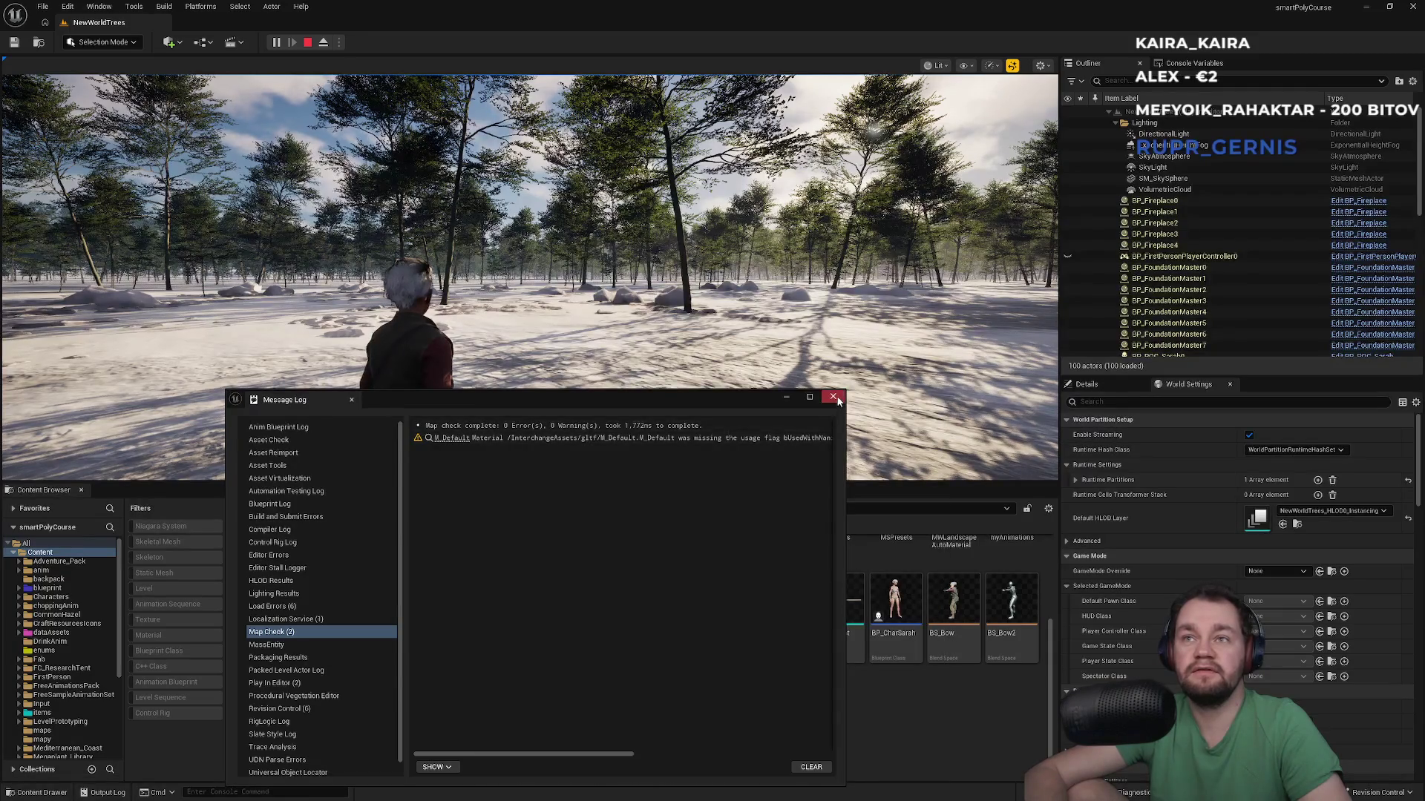
{"action": "left_click", "coordinate": [834, 398]}
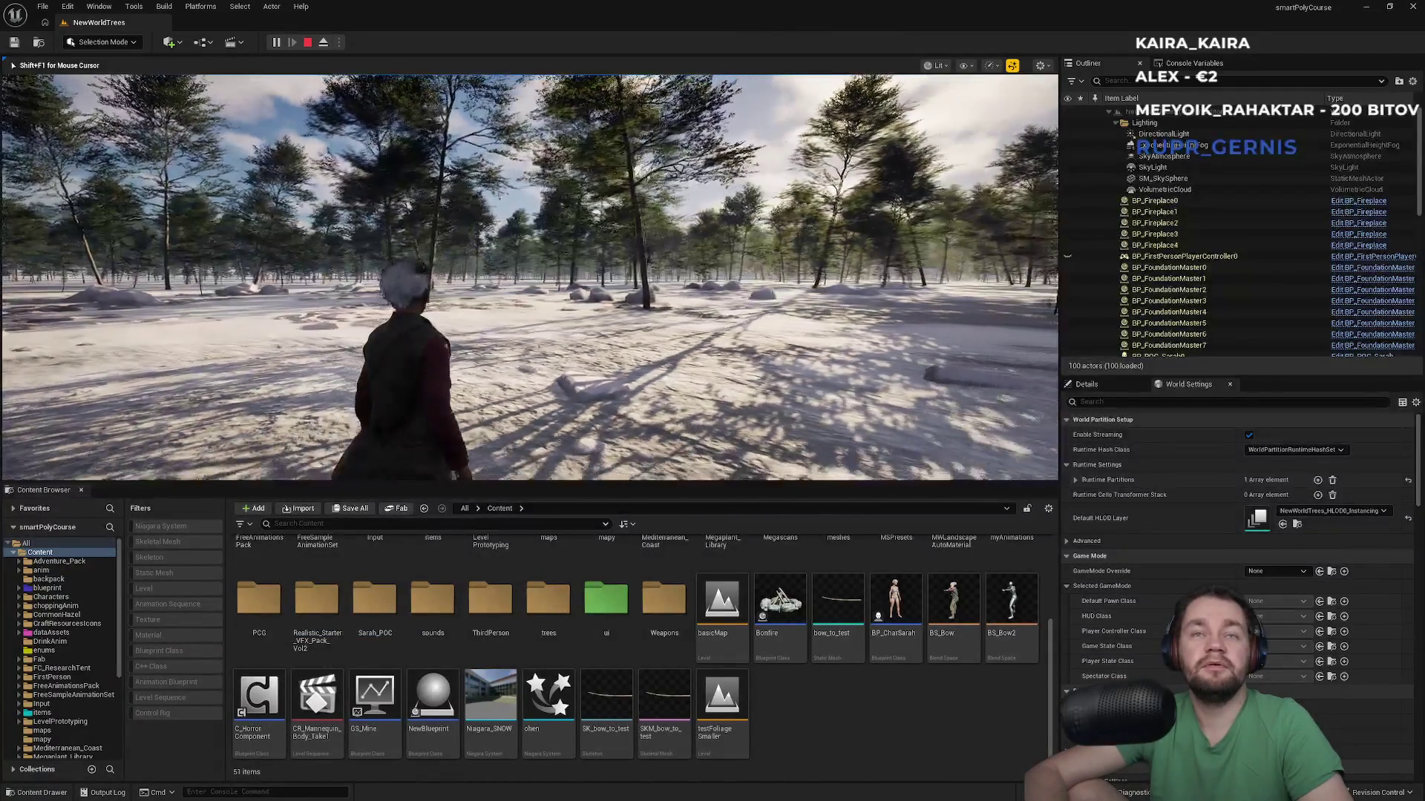
{"action": "key", "text": "Escape"}
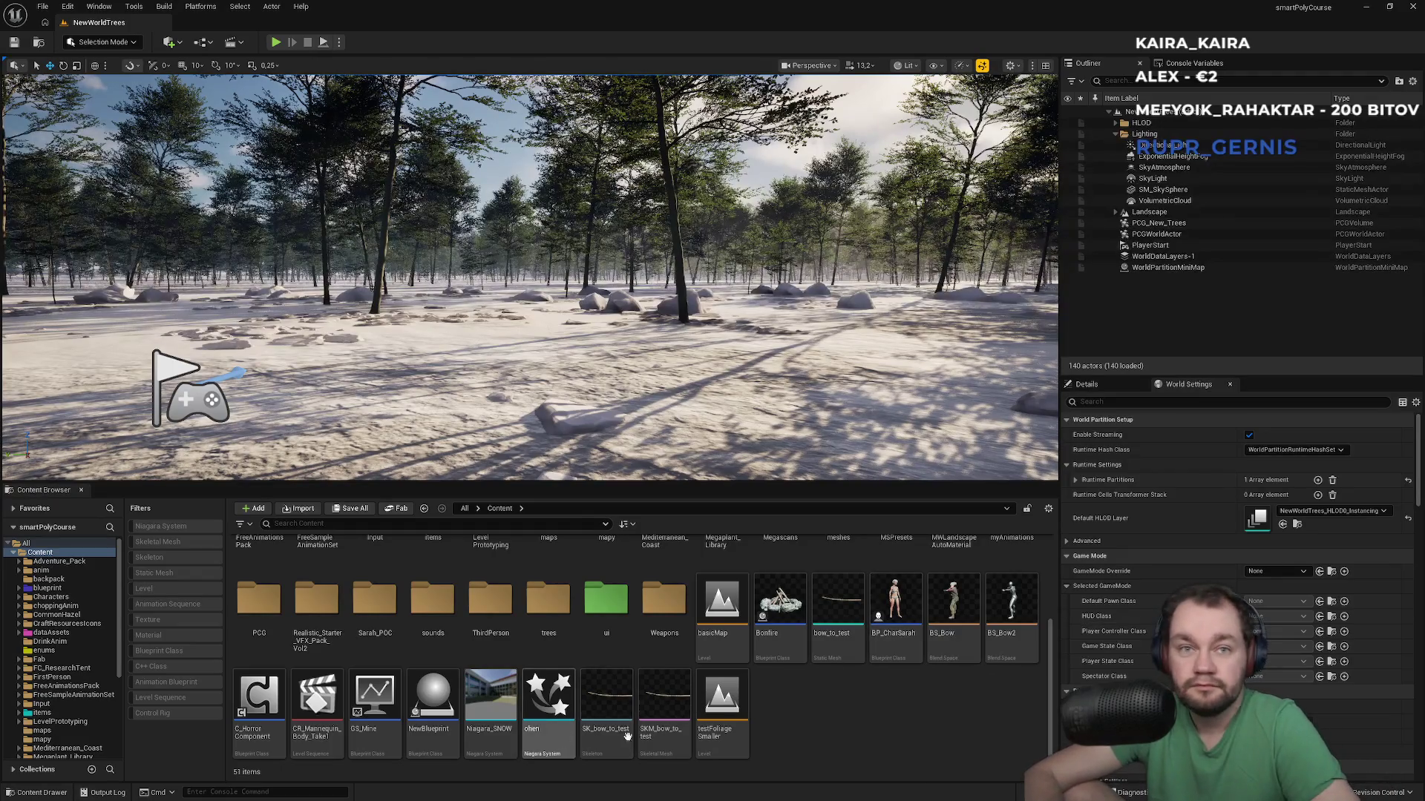
Step: Recolour the Sarah_POC folder from orange to blue
{"action": "scroll", "coordinate": [668, 705], "scroll_direction": "up", "scroll_amount": 3}
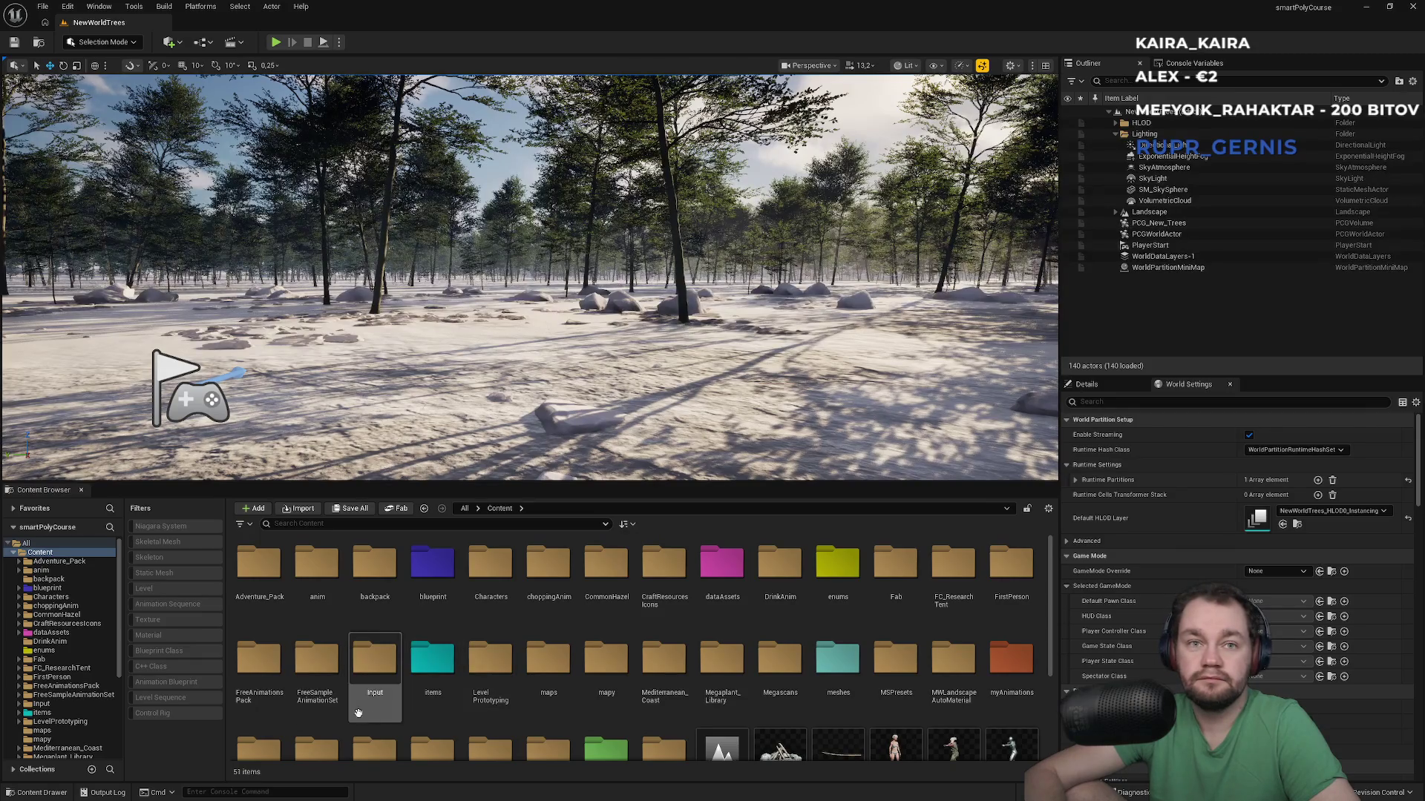
{"action": "scroll", "coordinate": [609, 632], "scroll_direction": "down", "scroll_amount": 1}
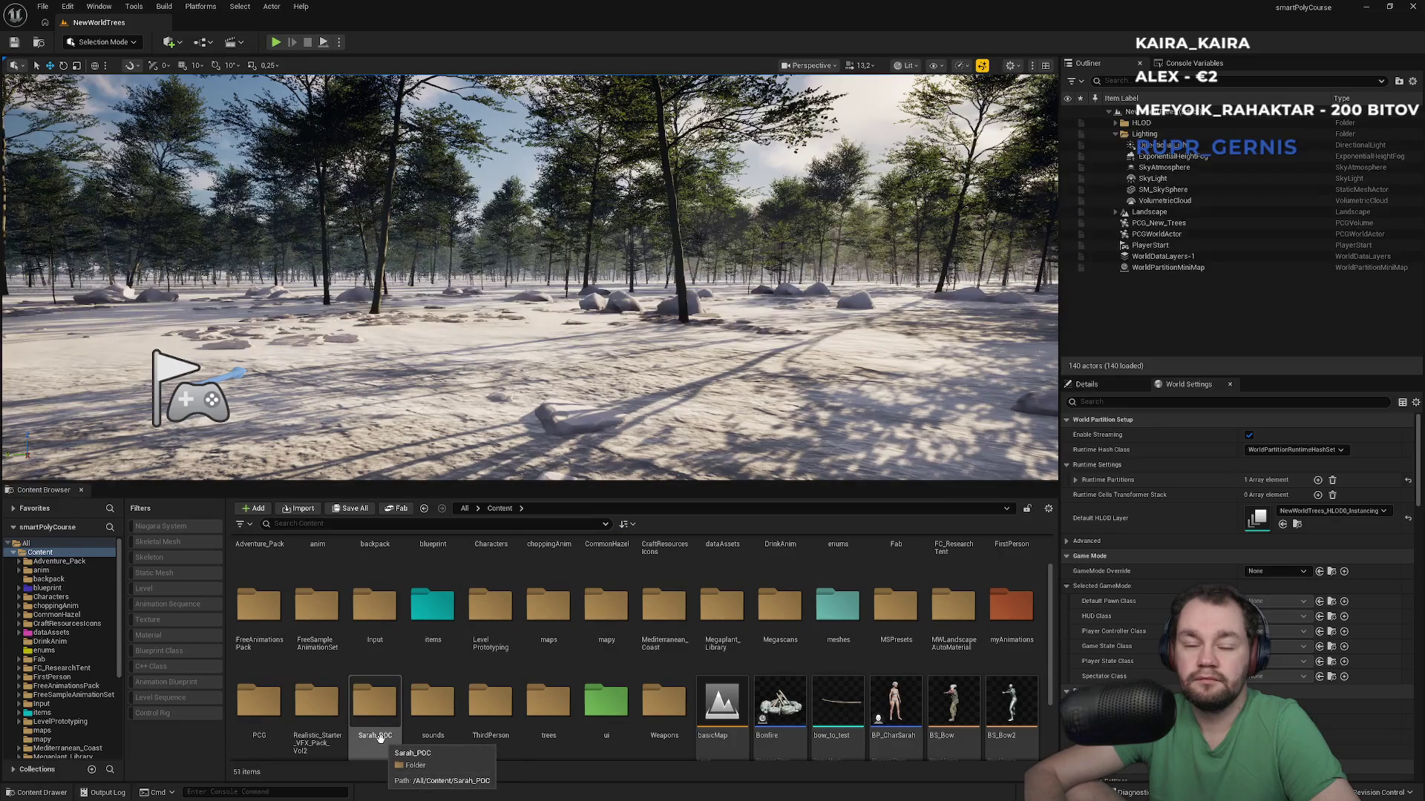
{"action": "right_click", "coordinate": [379, 737]}
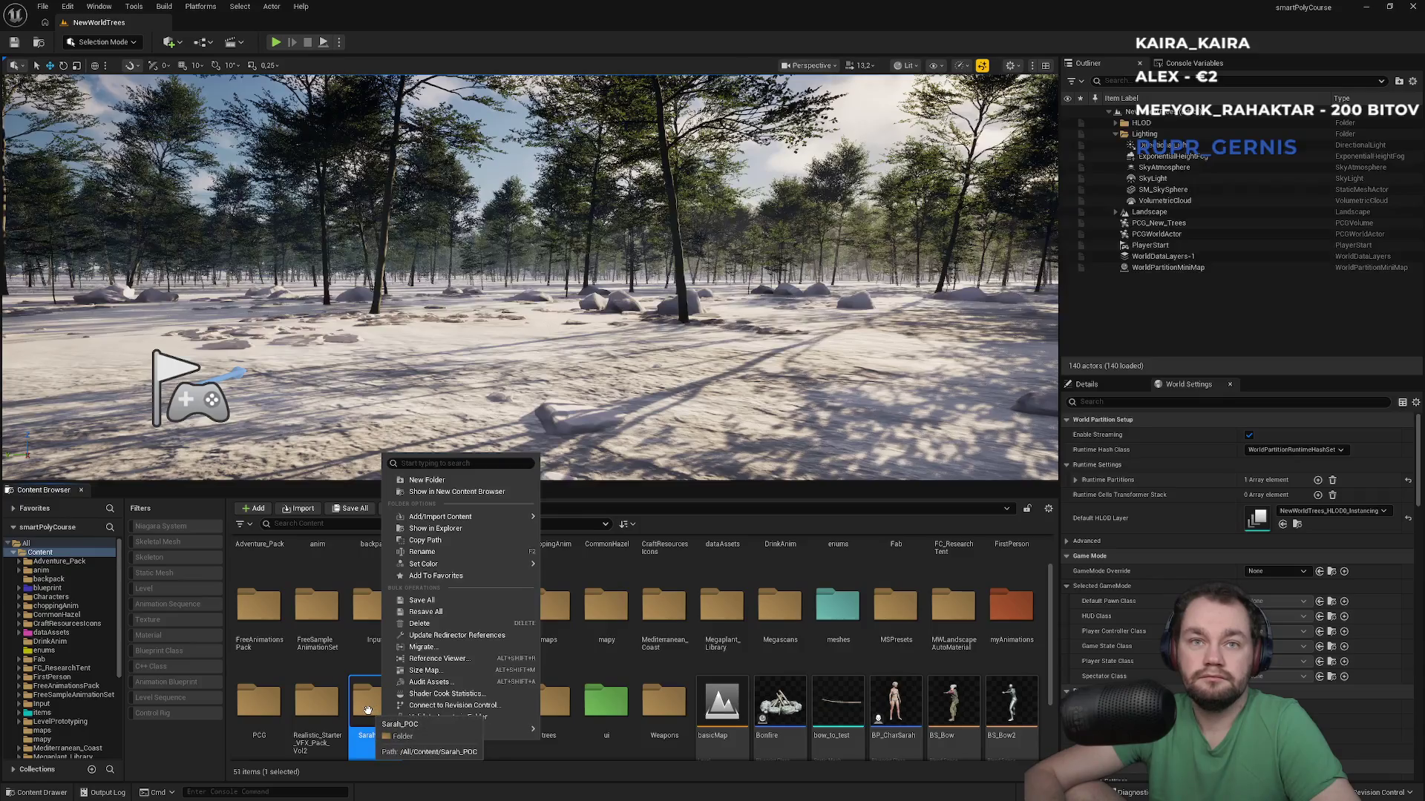
{"action": "mouse_move", "coordinate": [480, 564]}
{"action": "left_click", "coordinate": [571, 570]}
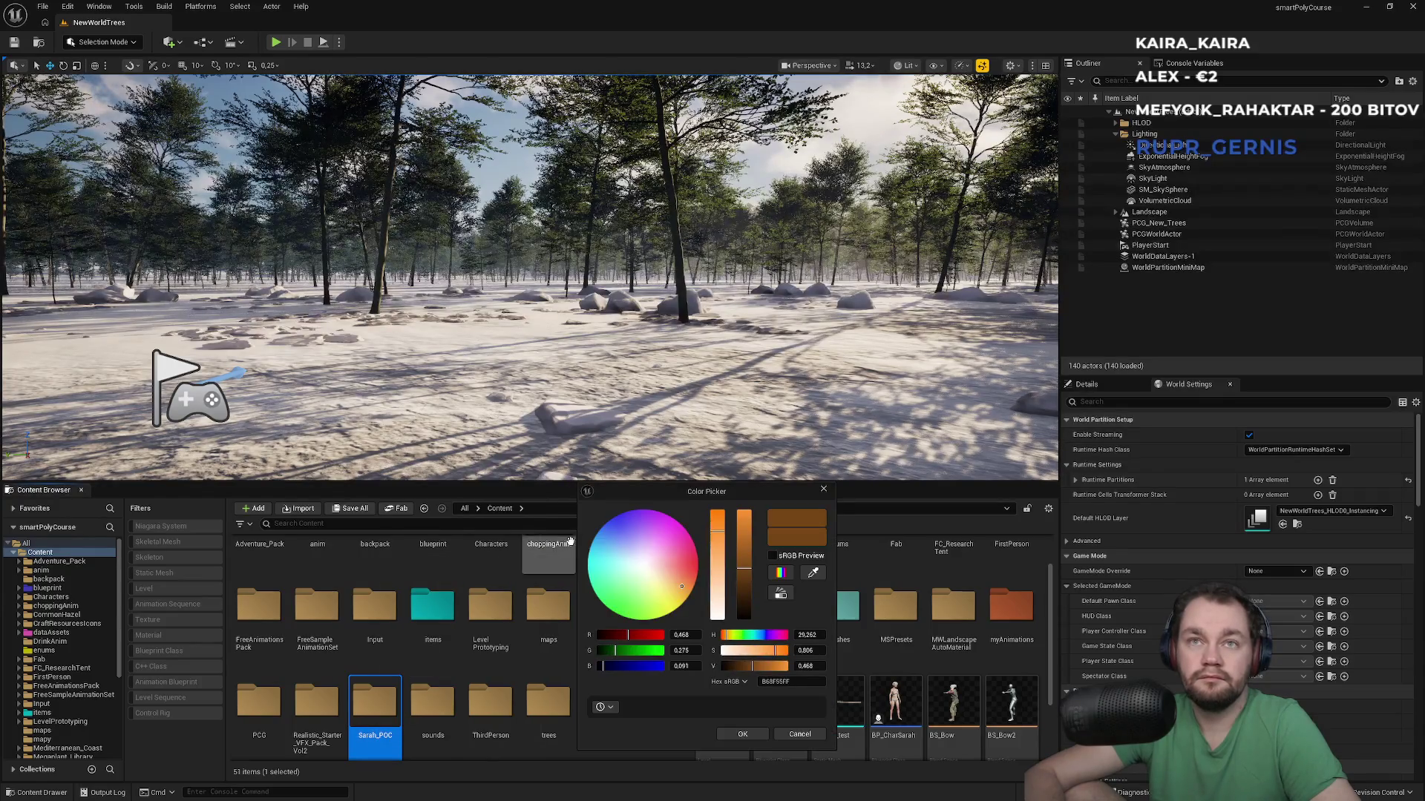
{"action": "mouse_move", "coordinate": [600, 554]}
{"action": "left_mouse_down"}
{"action": "mouse_move", "coordinate": [597, 532]}
{"action": "mouse_move", "coordinate": [621, 560]}
{"action": "left_mouse_up"}
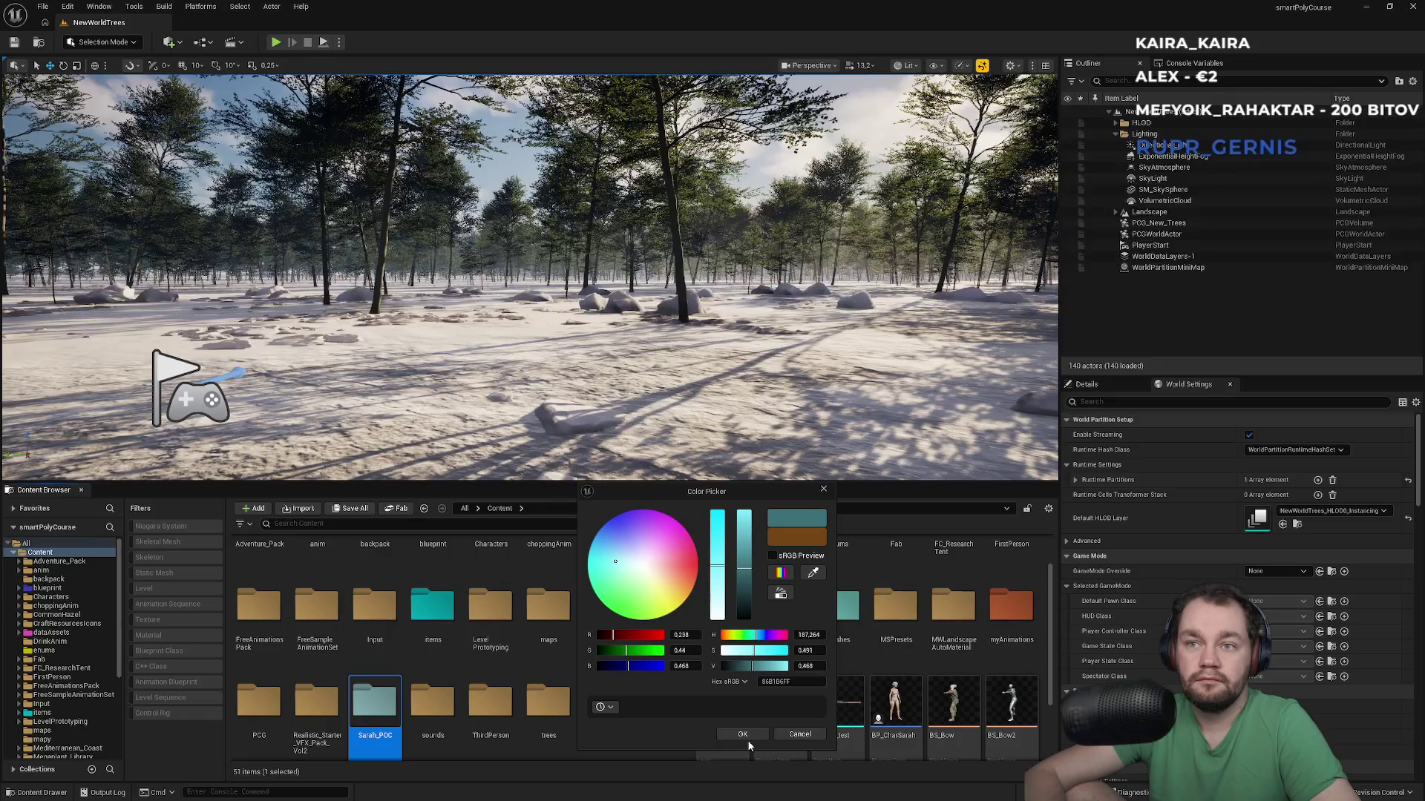
Step: Close the colour picker and open BP_POC_Sarah from the Sarah_POC folder
{"action": "left_click", "coordinate": [742, 734]}
{"action": "double_click", "coordinate": [374, 701]}
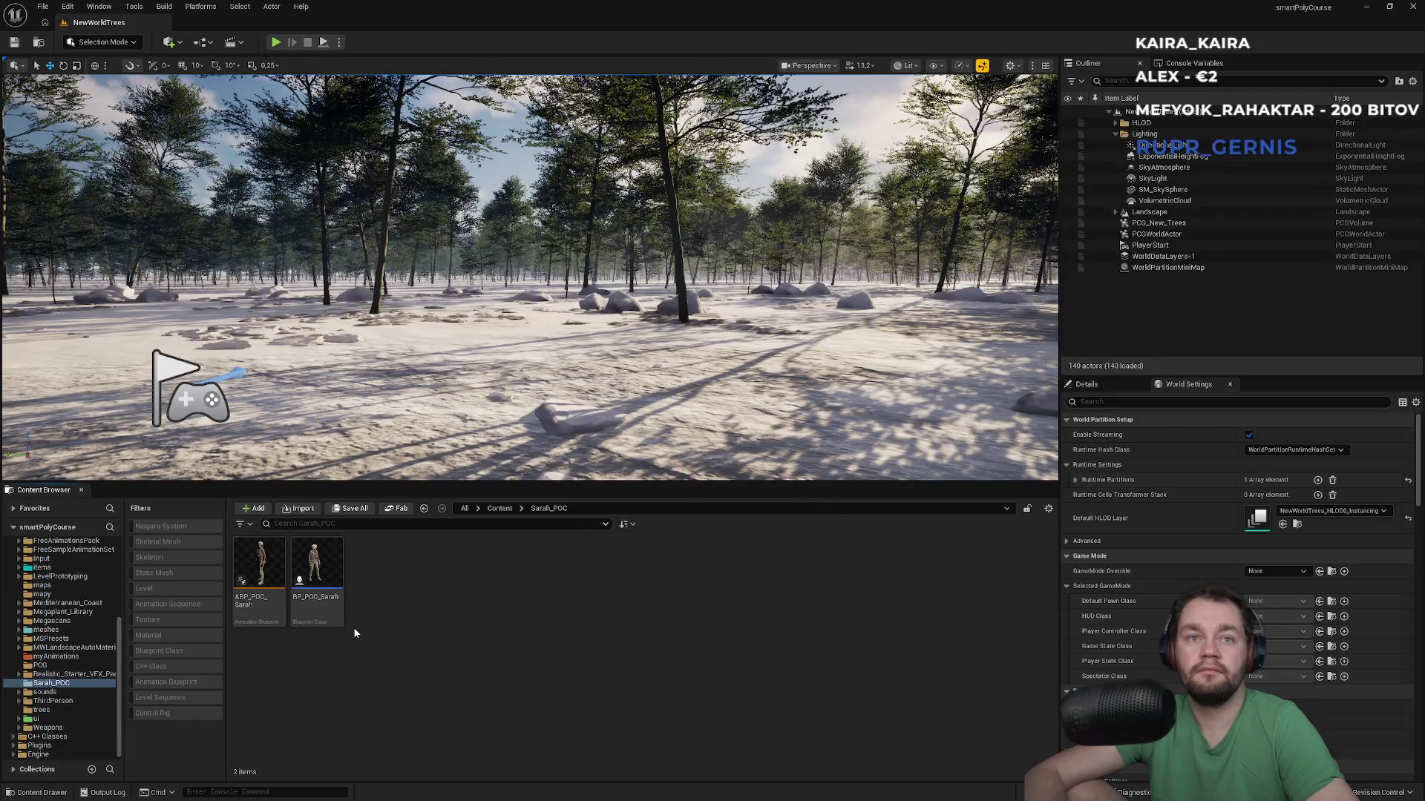
{"action": "double_click", "coordinate": [318, 615]}
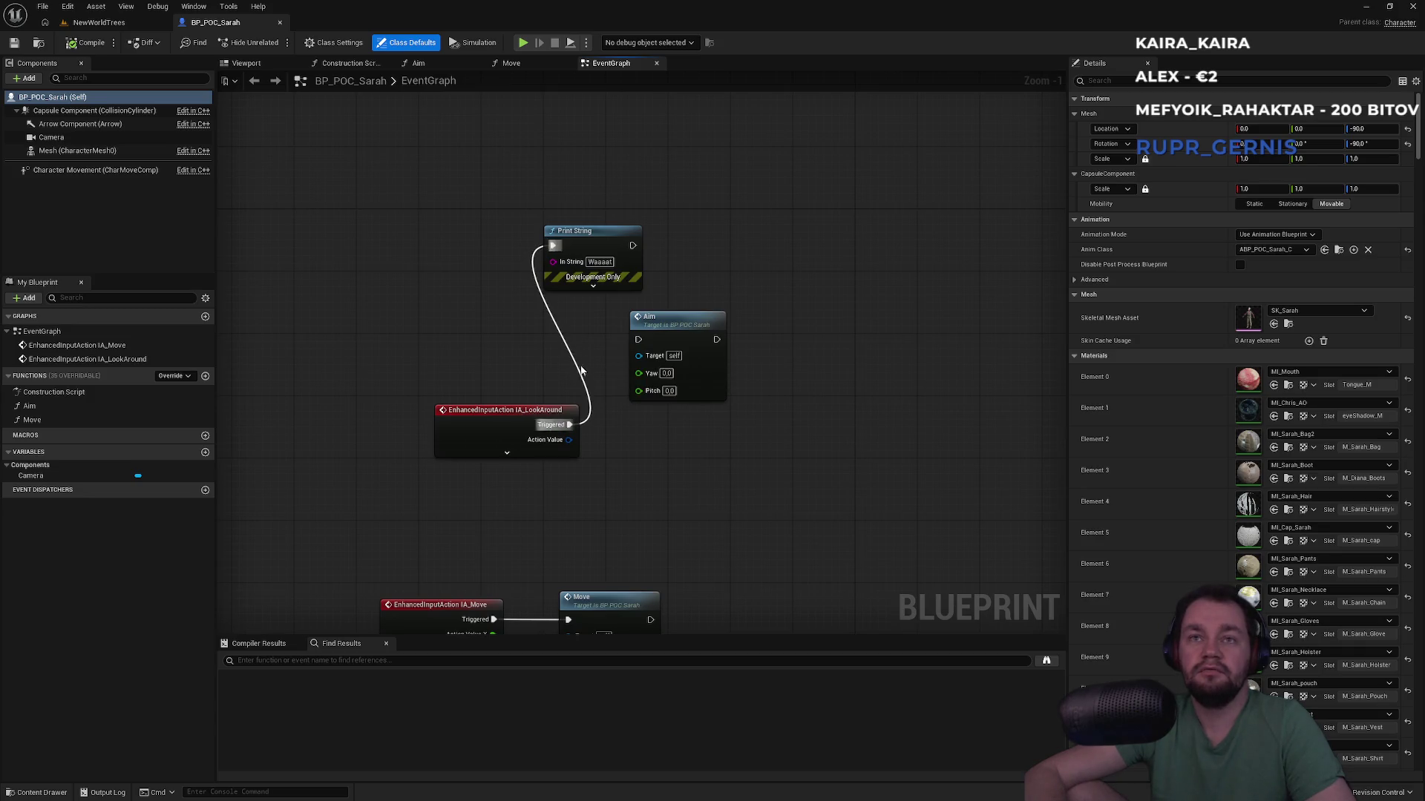
Step: Look over BP_POC_Sarah's LookAround and Print String nodes, then return to the NewWorldTrees level
{"action": "left_click_drag", "start_coordinate": [579, 172], "coordinate": [502, 478]}
{"action": "left_click", "coordinate": [459, 496]}
{"action": "mouse_move", "coordinate": [439, 233]}
{"action": "left_mouse_down"}
{"action": "mouse_move", "coordinate": [573, 471]}
{"action": "mouse_move", "coordinate": [543, 541]}
{"action": "mouse_move", "coordinate": [509, 324]}
{"action": "mouse_move", "coordinate": [506, 433]}
{"action": "left_mouse_up"}
{"action": "left_click_drag", "start_coordinate": [575, 352], "coordinate": [582, 496]}
{"action": "scroll", "coordinate": [584, 476], "scroll_direction": "down", "scroll_amount": 4}
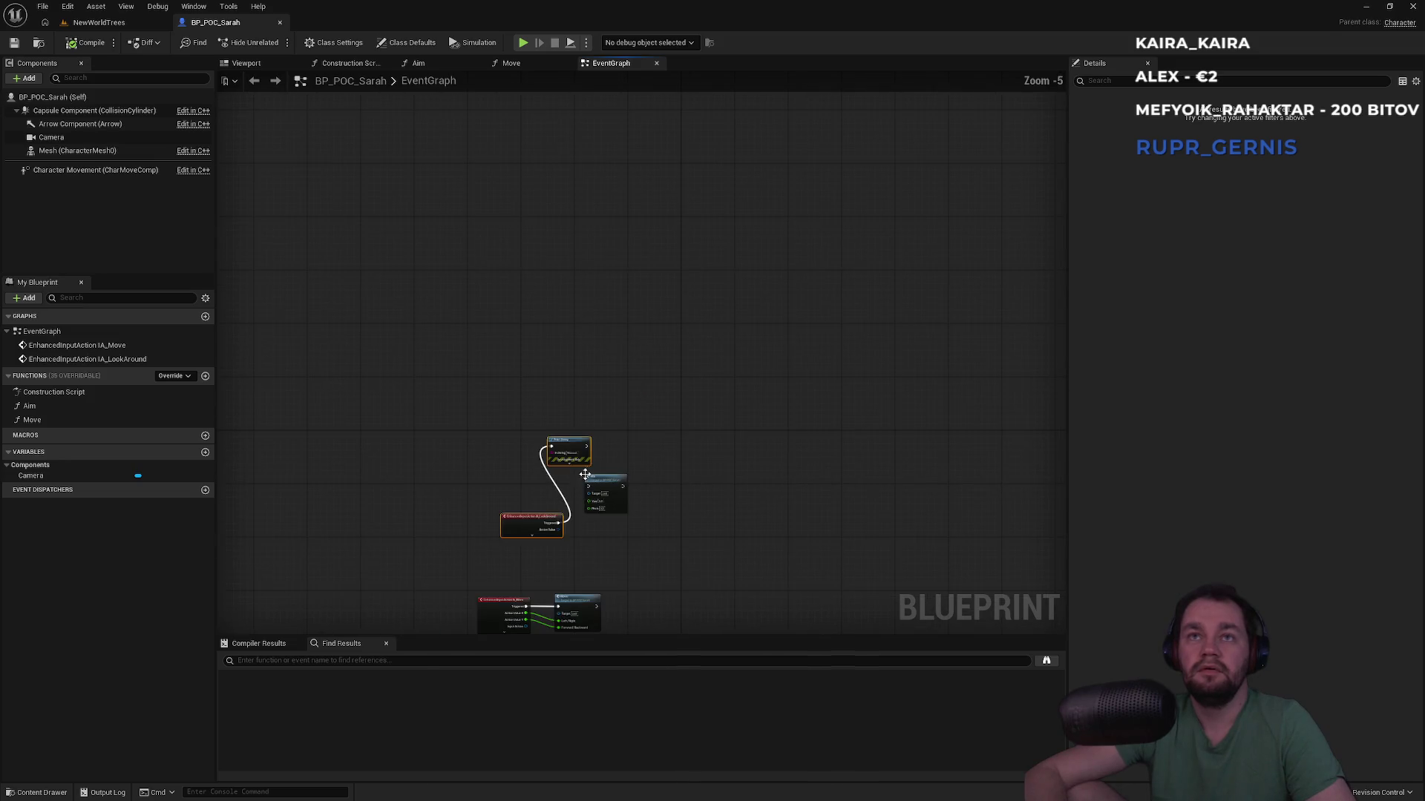
{"action": "left_click", "coordinate": [96, 22]}
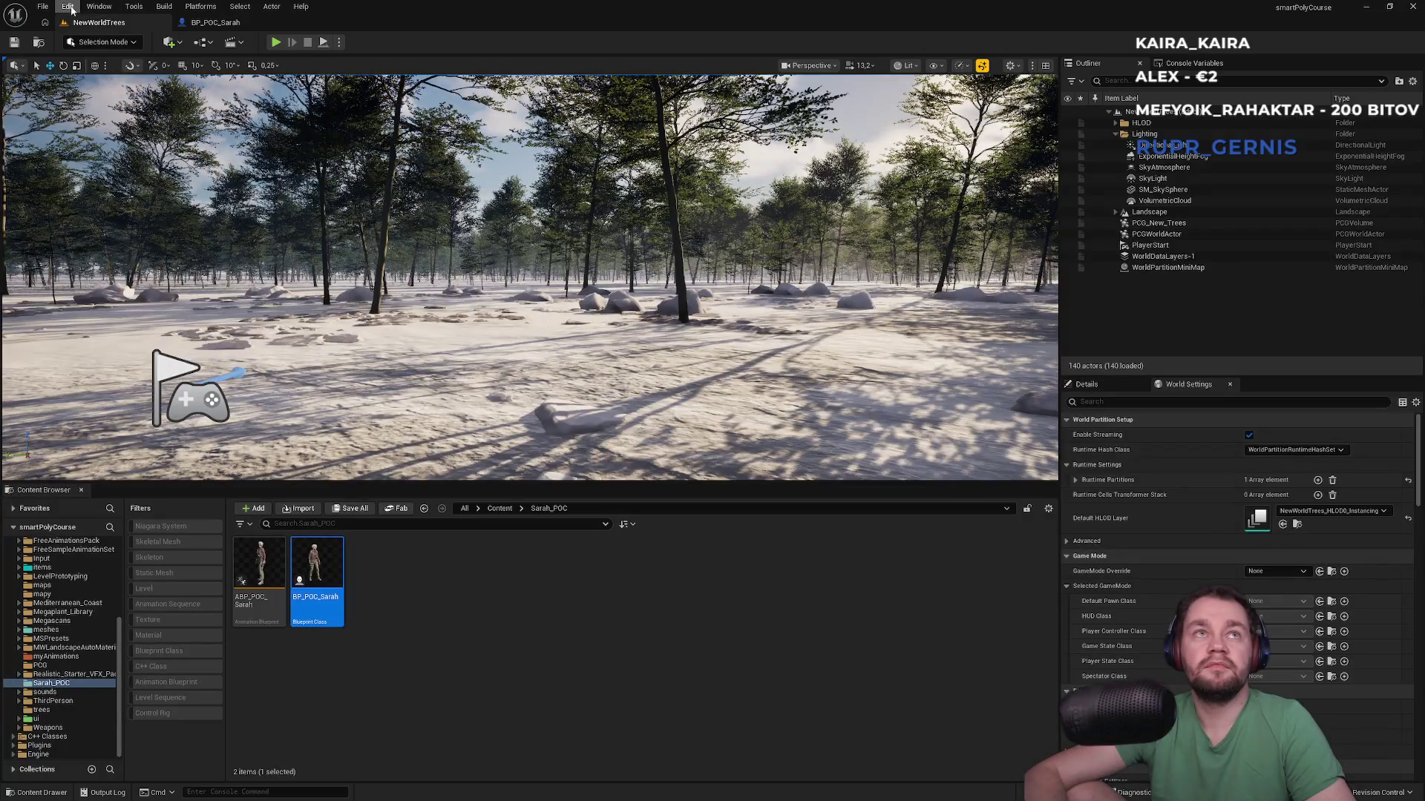
Step: Locate the Player Controller Class through Project Settings and open BP_FirstPersonPlayerController
{"action": "left_click", "coordinate": [71, 9]}
{"action": "left_click", "coordinate": [122, 182]}
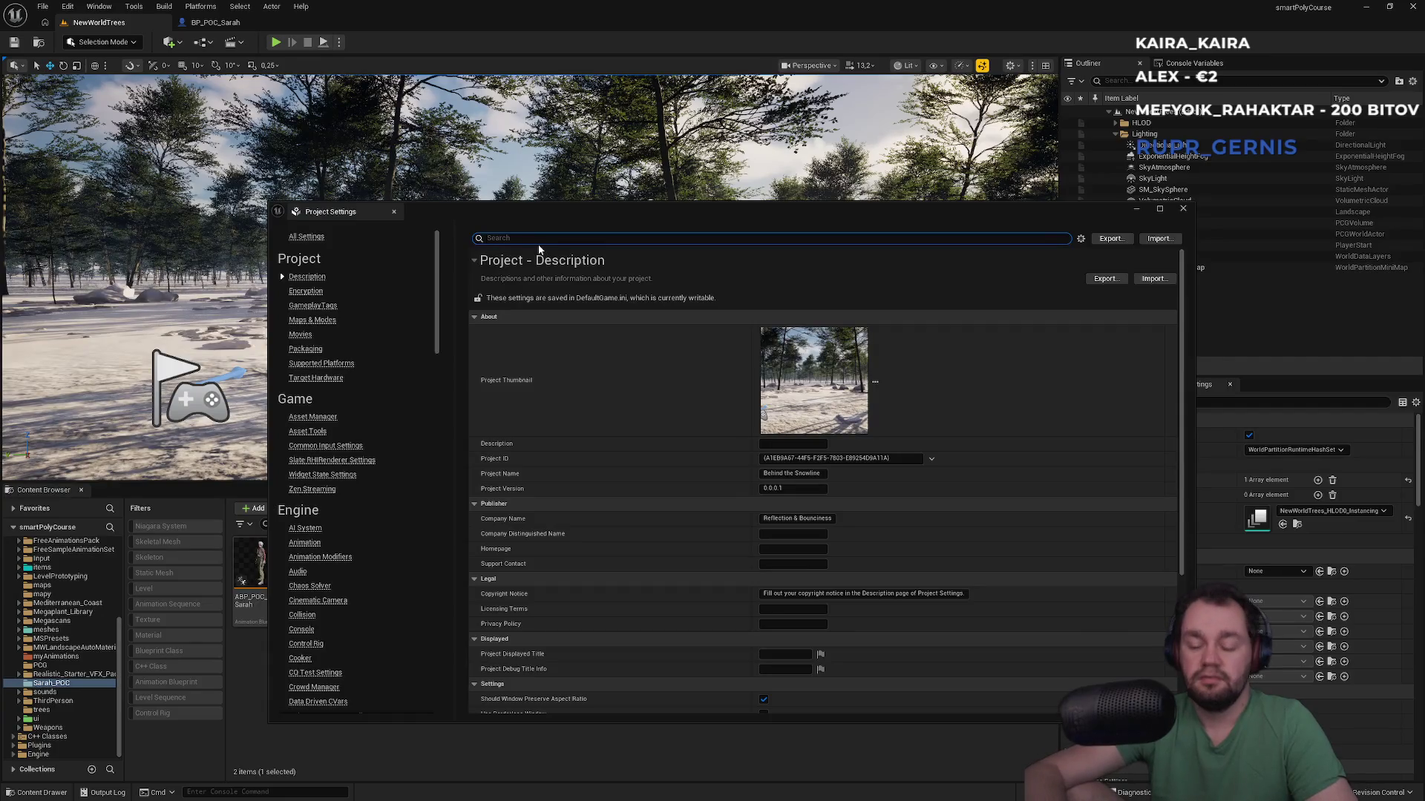
{"action": "type", "text": "mode"}
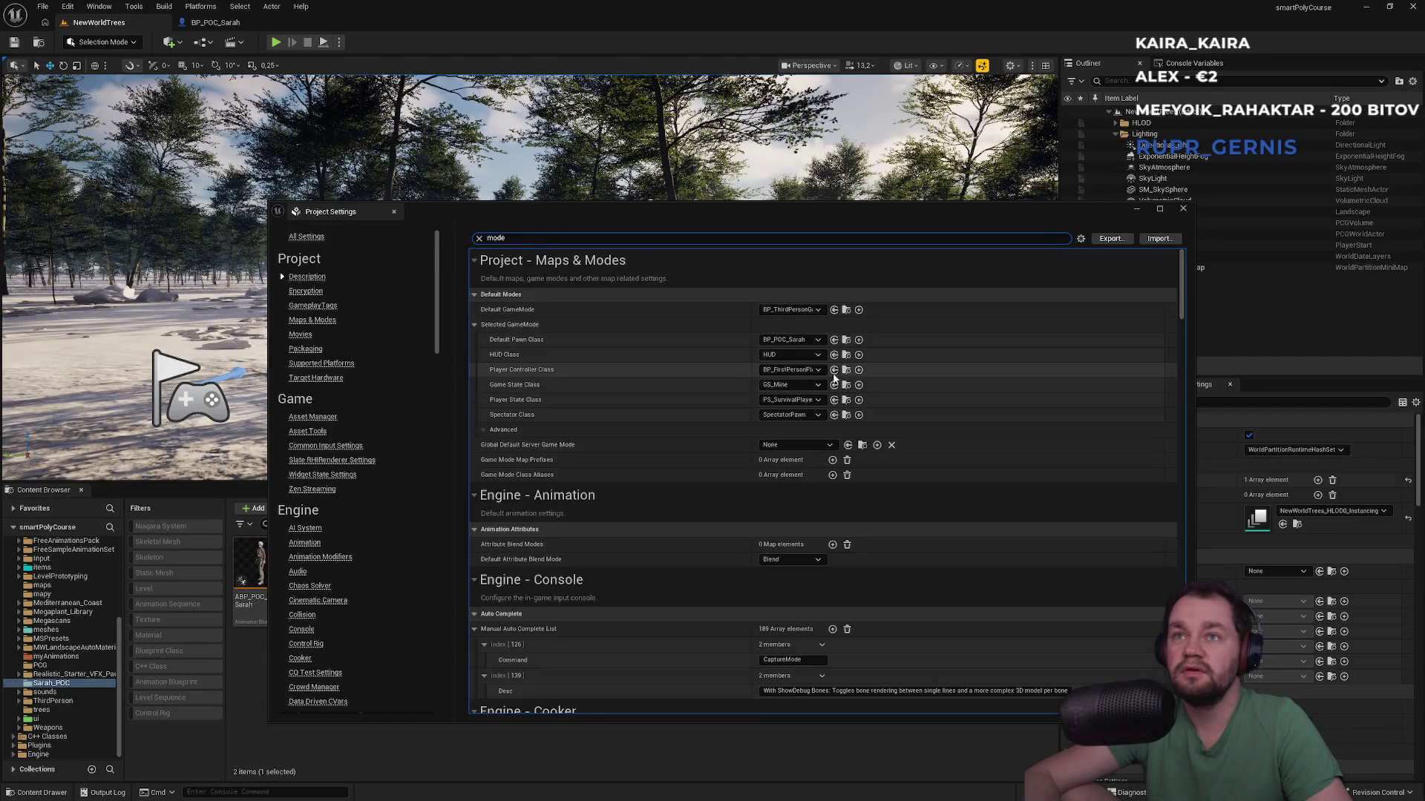
{"action": "left_click", "coordinate": [846, 371]}
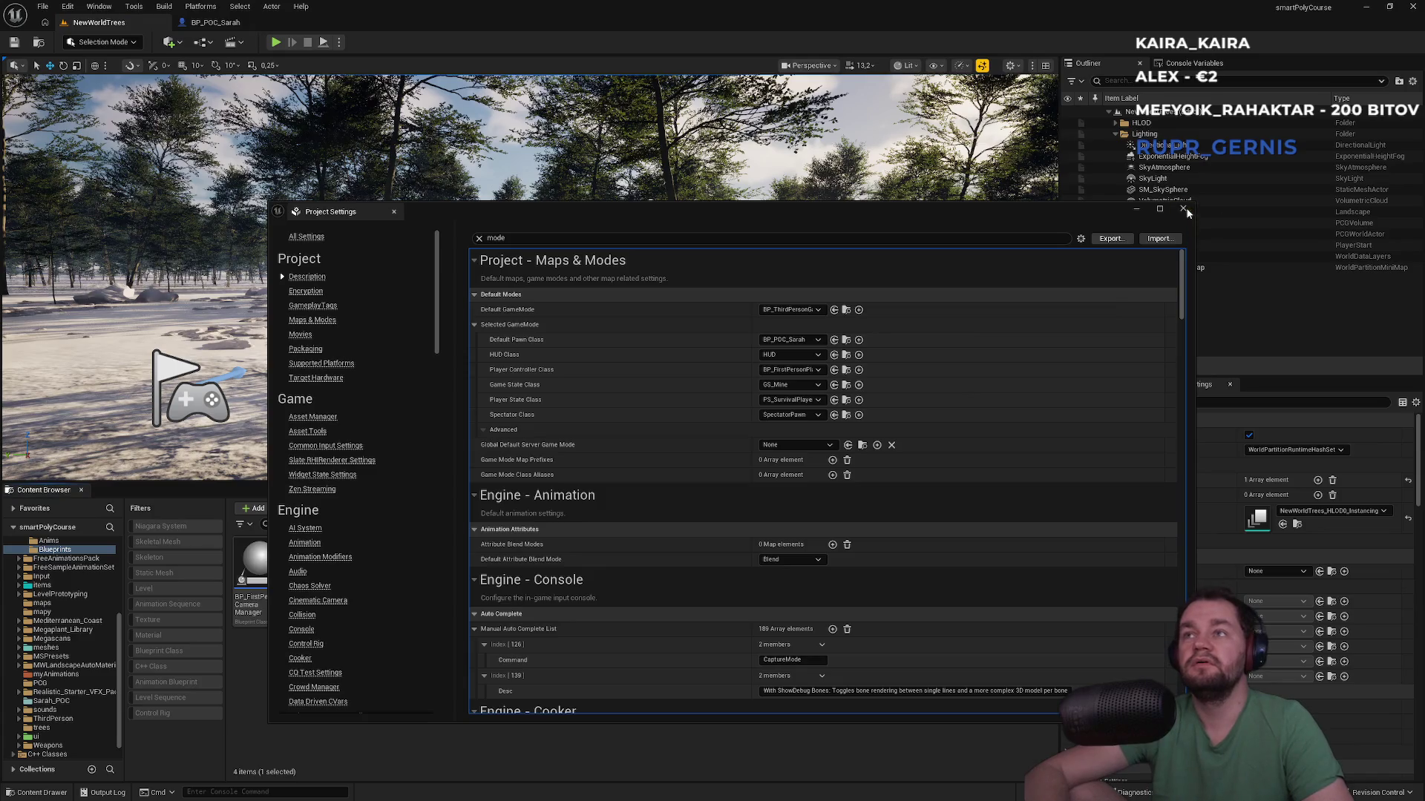
{"action": "left_click", "coordinate": [1184, 210]}
{"action": "double_click", "coordinate": [438, 605]}
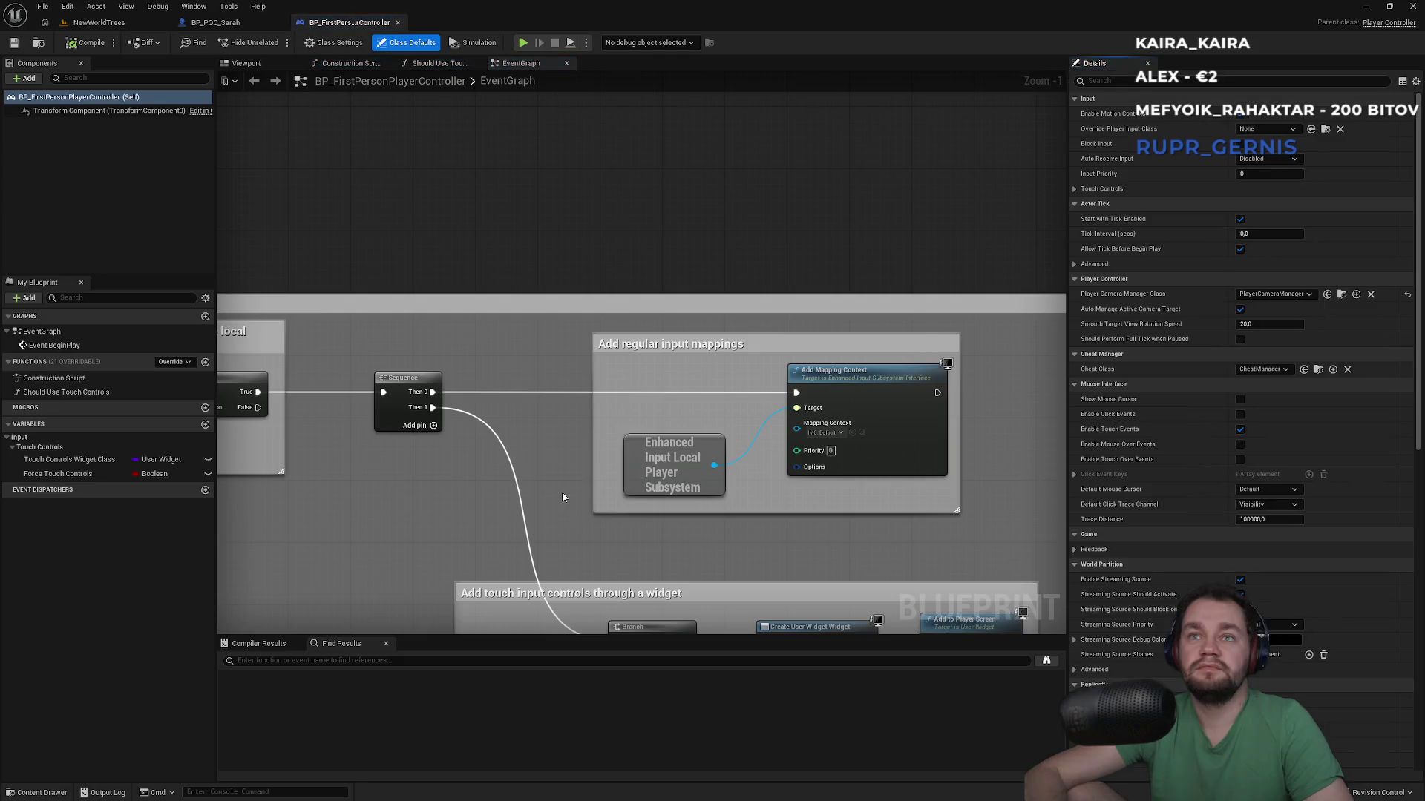
Step: Open IMC_MouseLook from the controller's Add Mapping Context node, then go back to BP_POC_Sarah
{"action": "scroll", "coordinate": [563, 492], "scroll_direction": "down", "scroll_amount": 1}
{"action": "scroll", "coordinate": [787, 454], "scroll_direction": "up", "scroll_amount": 2}
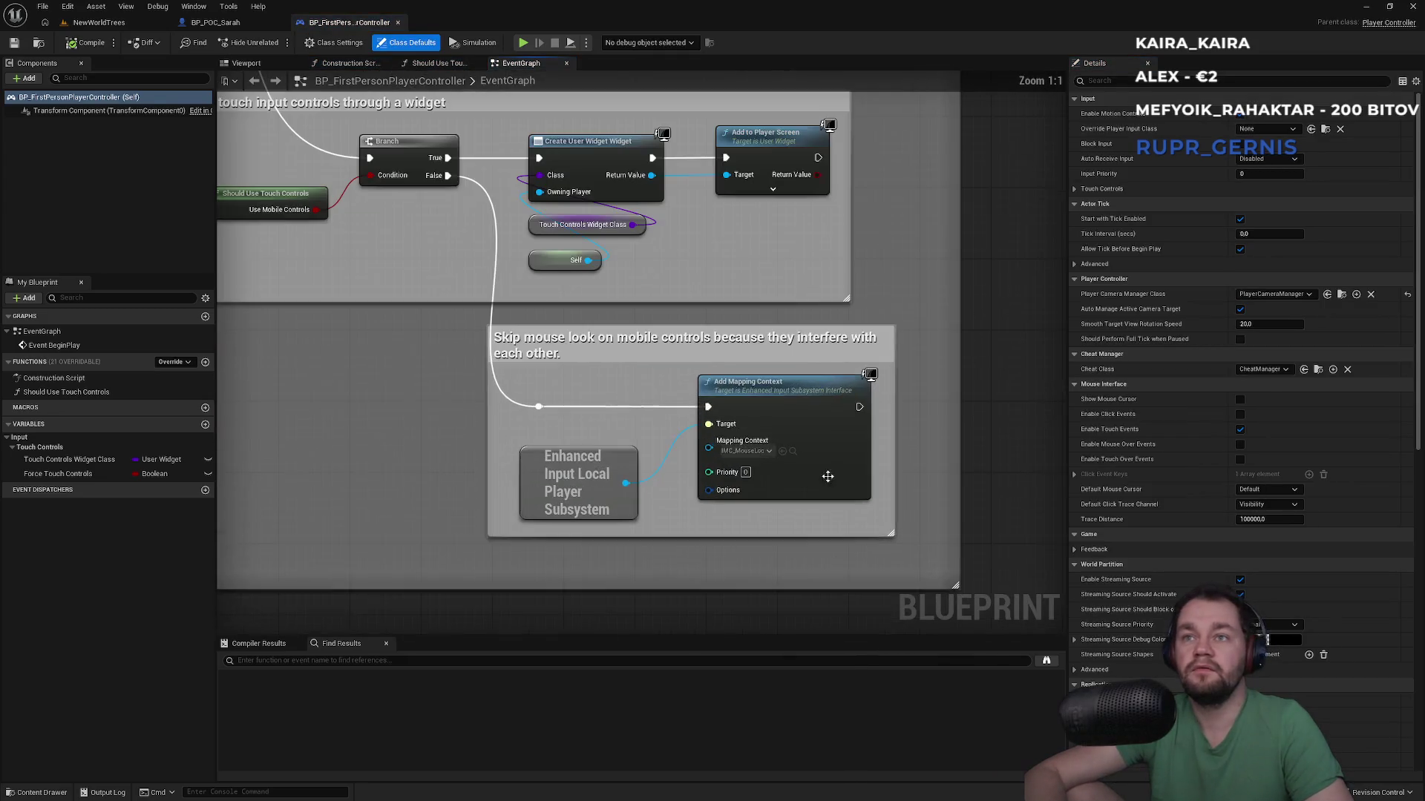
{"action": "left_click", "coordinate": [793, 452]}
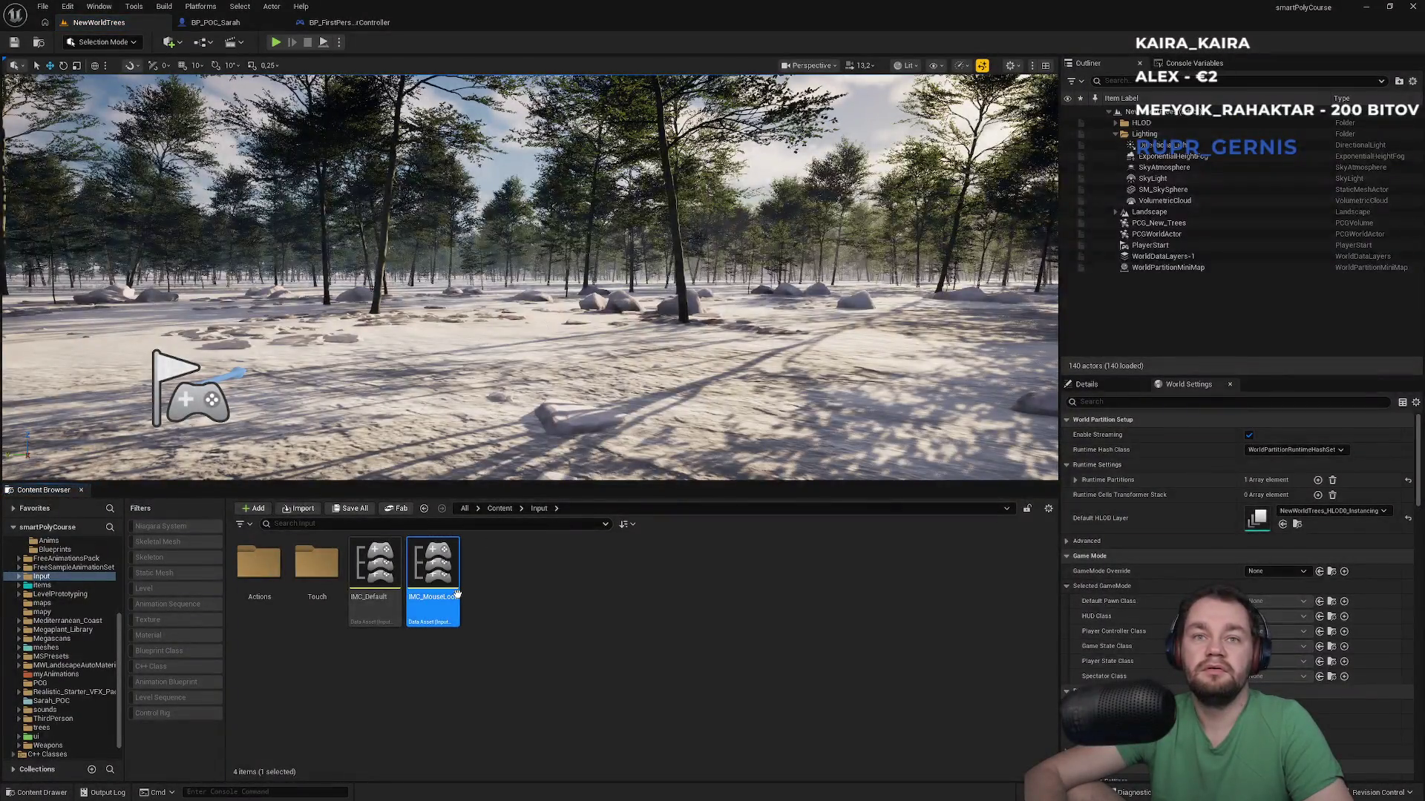
{"action": "double_click", "coordinate": [445, 597]}
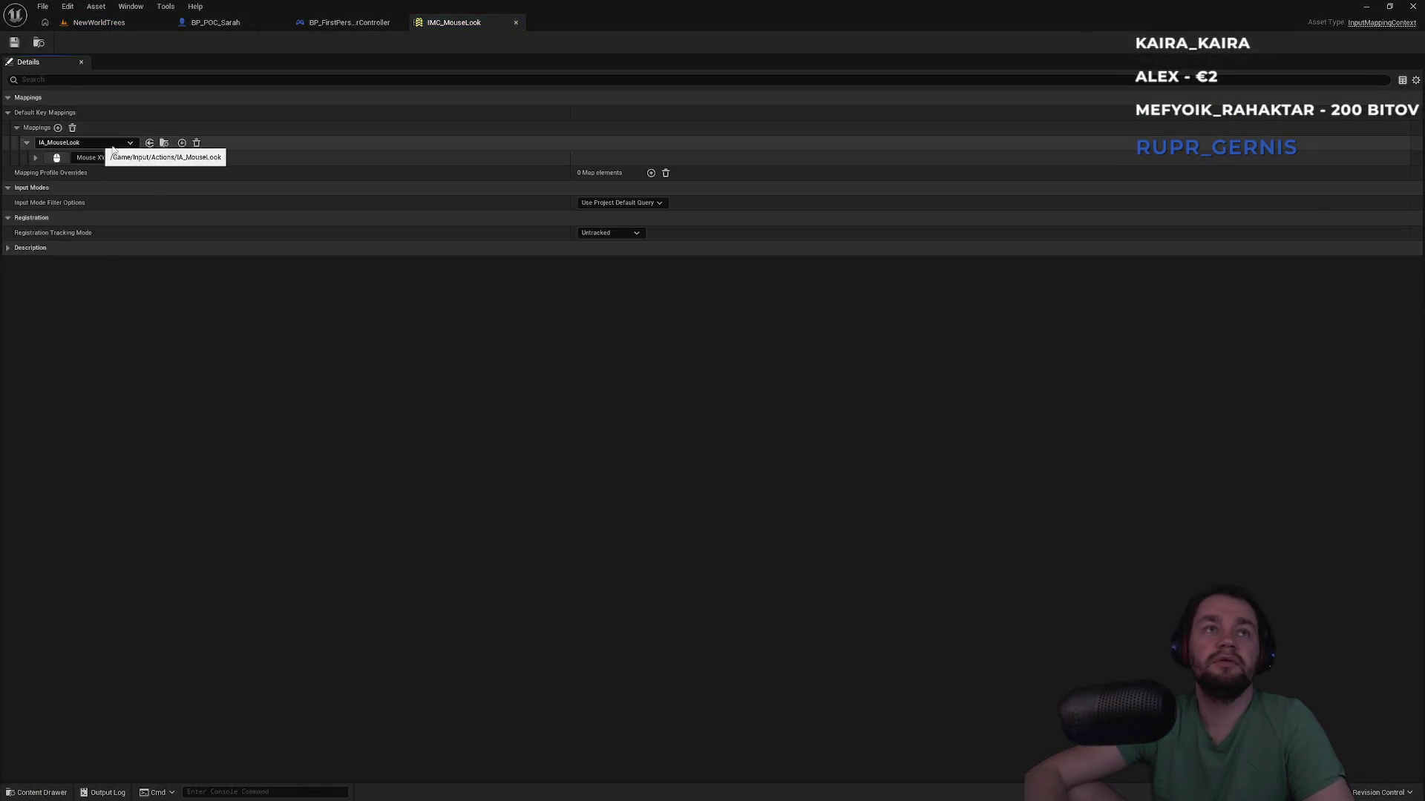
{"action": "left_click", "coordinate": [111, 23]}
{"action": "left_click", "coordinate": [215, 23]}
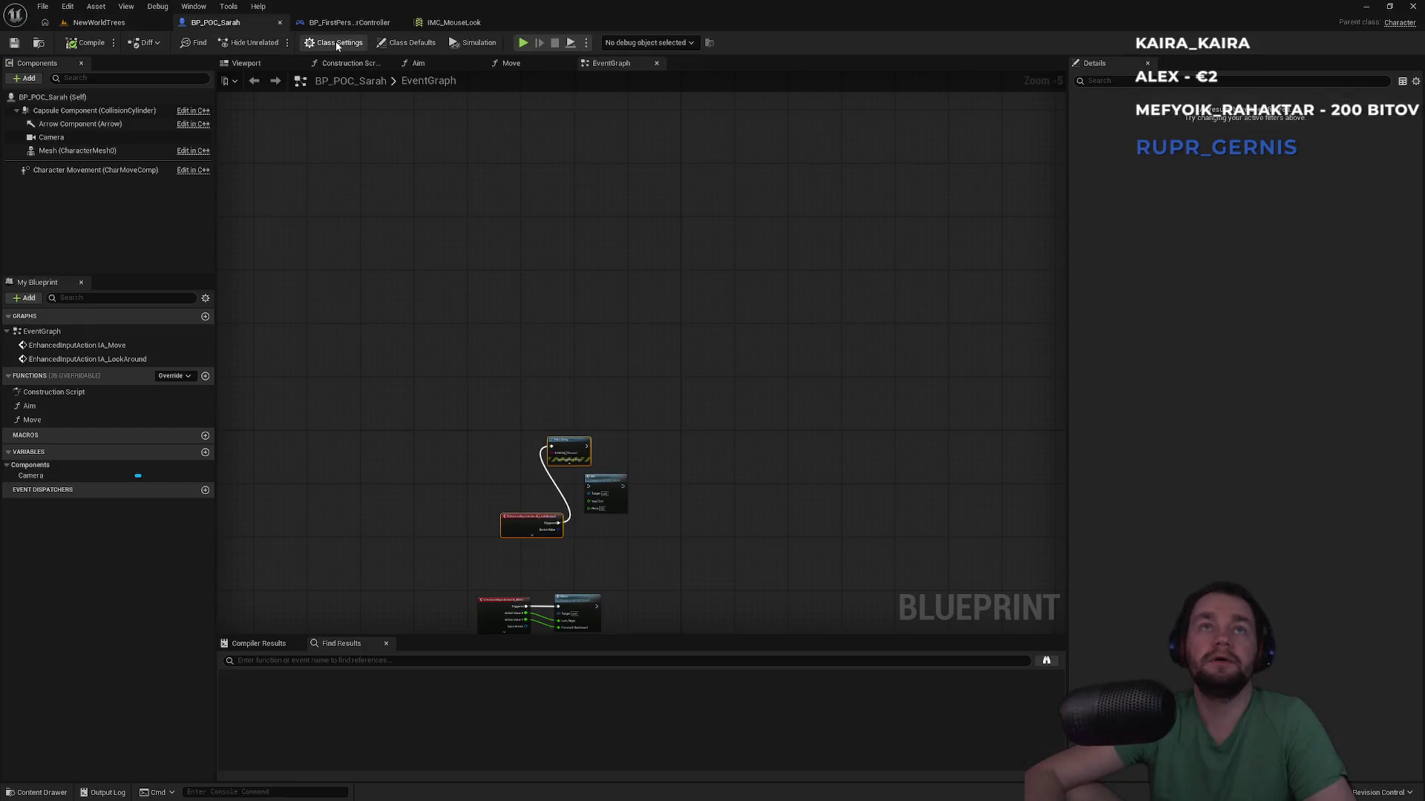
Step: Add an IA_MouseLook event wired to Print String and start a quick play test
{"action": "scroll", "coordinate": [545, 202], "scroll_direction": "up", "scroll_amount": 6}
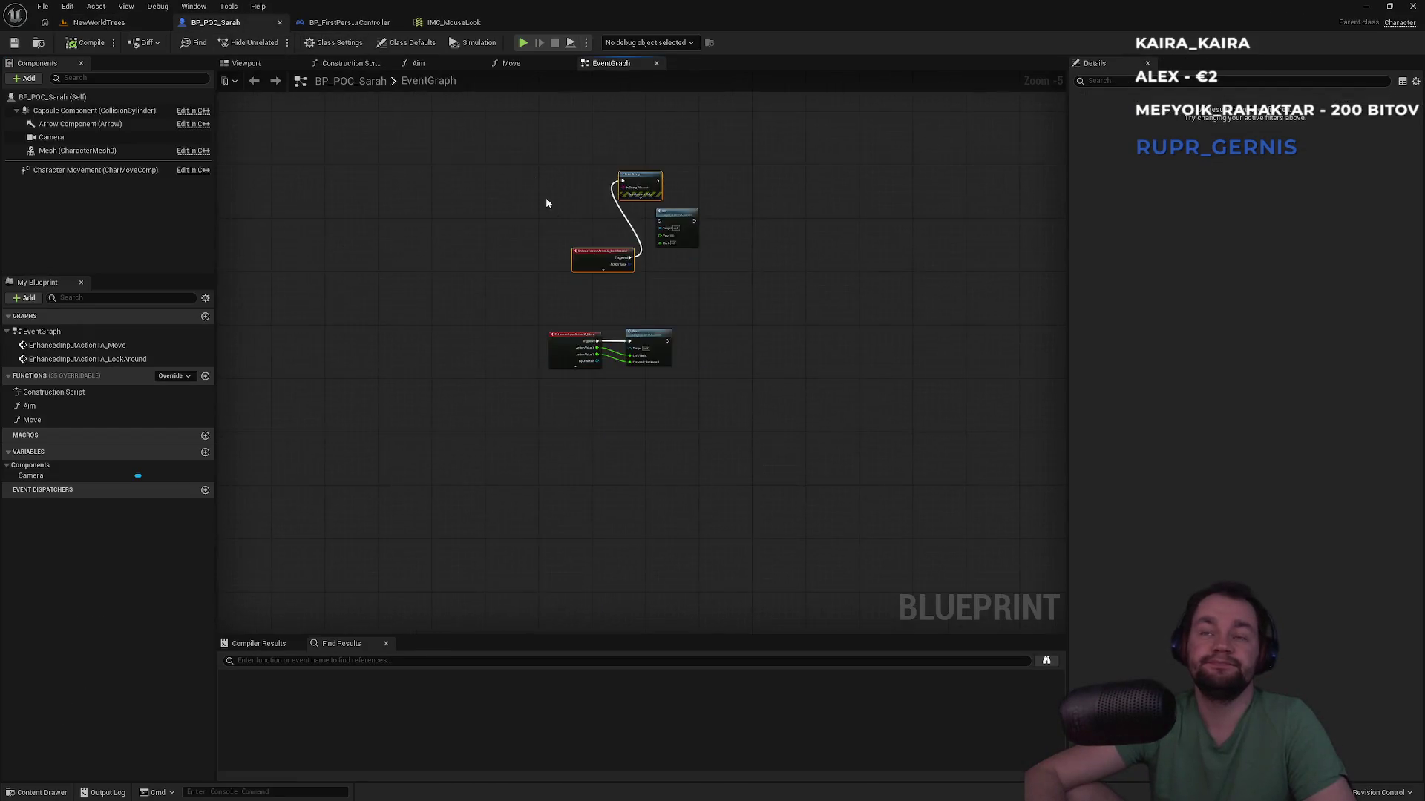
{"action": "right_click", "coordinate": [446, 505]}
{"action": "type", "text": "mouselo"}
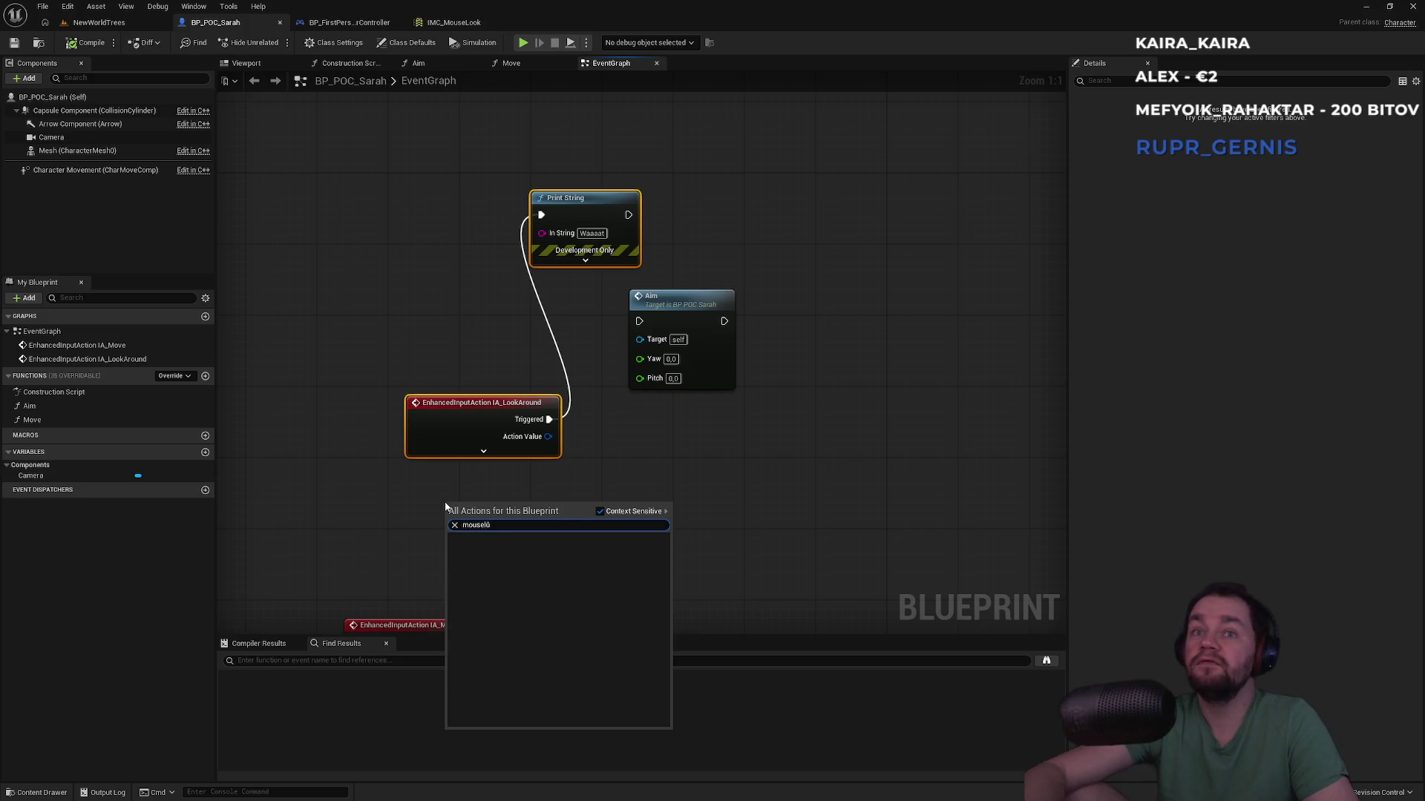
{"action": "key", "text": "Return"}
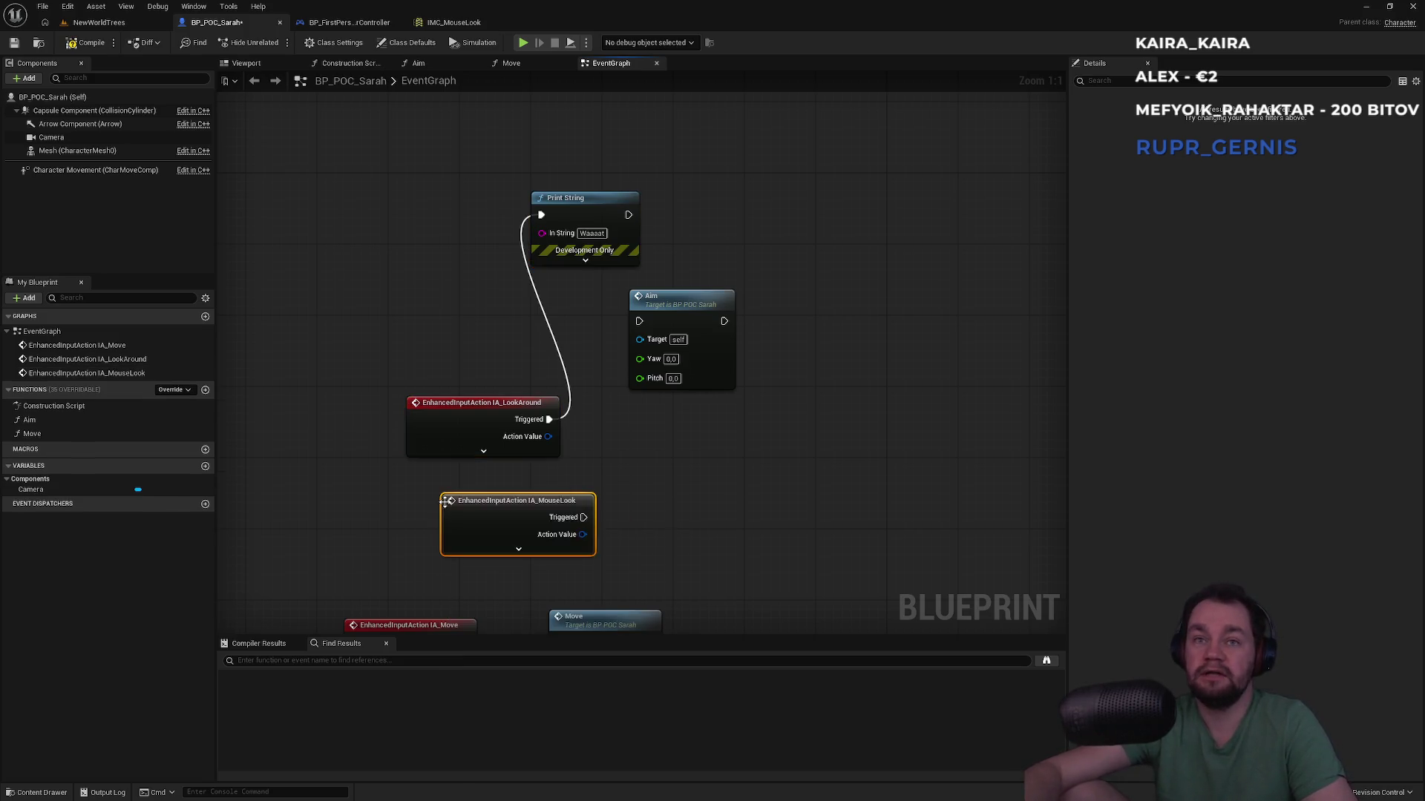
{"action": "mouse_move", "coordinate": [584, 517]}
{"action": "left_mouse_down"}
{"action": "mouse_move", "coordinate": [555, 216]}
{"action": "mouse_move", "coordinate": [542, 215]}
{"action": "left_mouse_up"}
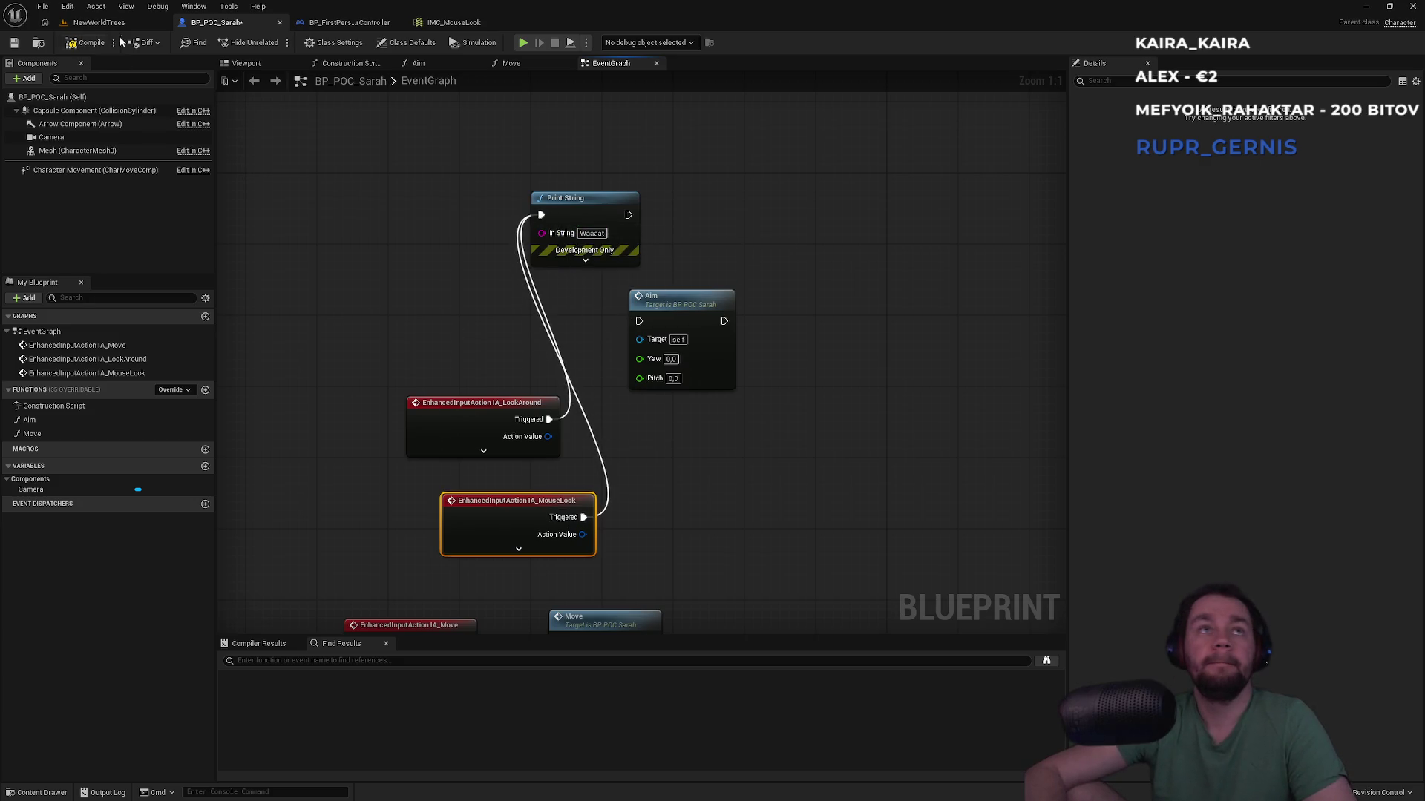
{"action": "left_click", "coordinate": [99, 22]}
{"action": "left_click", "coordinate": [275, 41]}
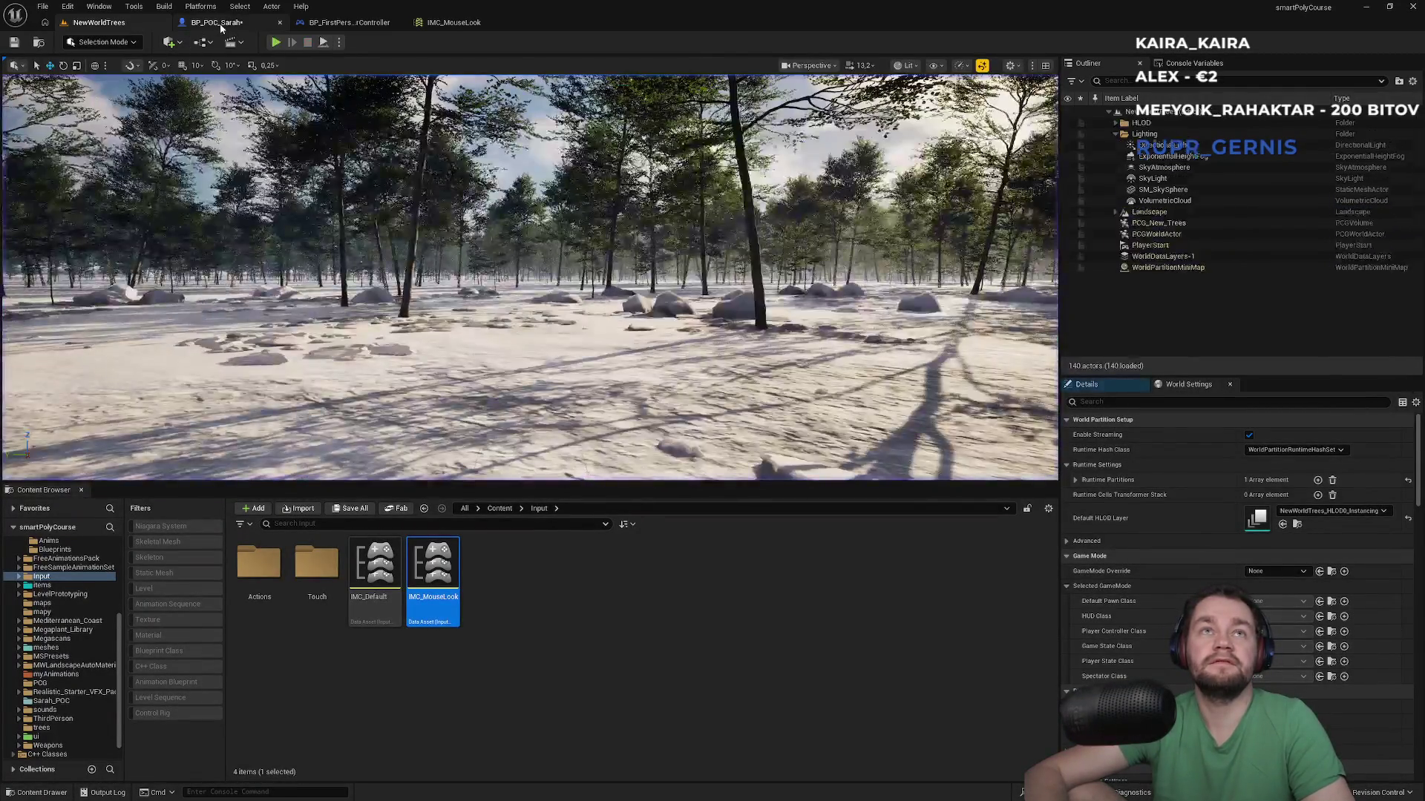
{"action": "left_click", "coordinate": [217, 23]}
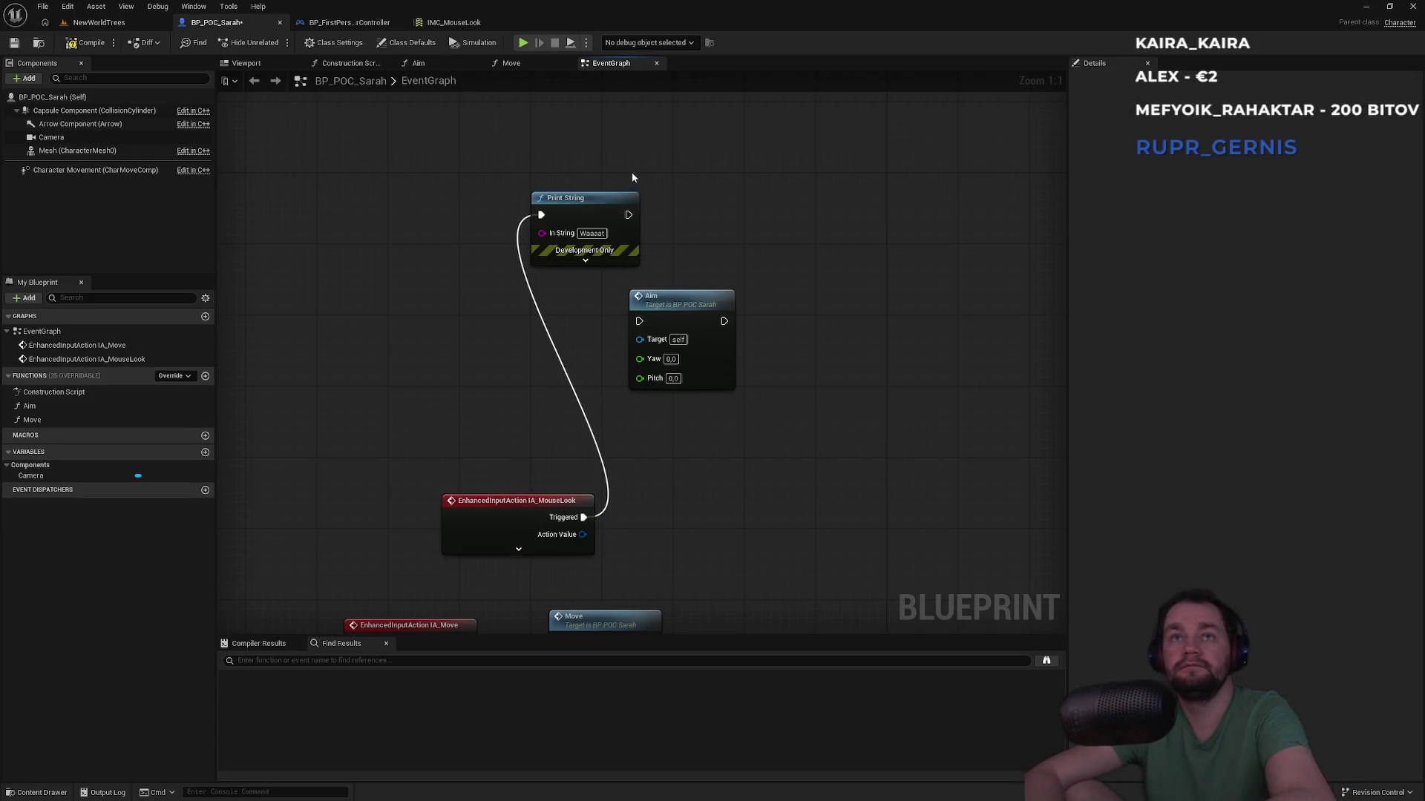
Step: Delete the old LookAround test nodes and move the expanded IA_MouseLook event beside Aim
{"action": "left_click", "coordinate": [594, 198]}
{"action": "key", "text": "Delete"}
{"action": "left_click", "coordinate": [518, 549]}
{"action": "left_click_drag", "start_coordinate": [531, 544], "coordinate": [499, 376]}
Step: Split Action Value and wire X to Yaw, Y to Pitch, Triggered to Aim
{"action": "right_click", "coordinate": [498, 428]}
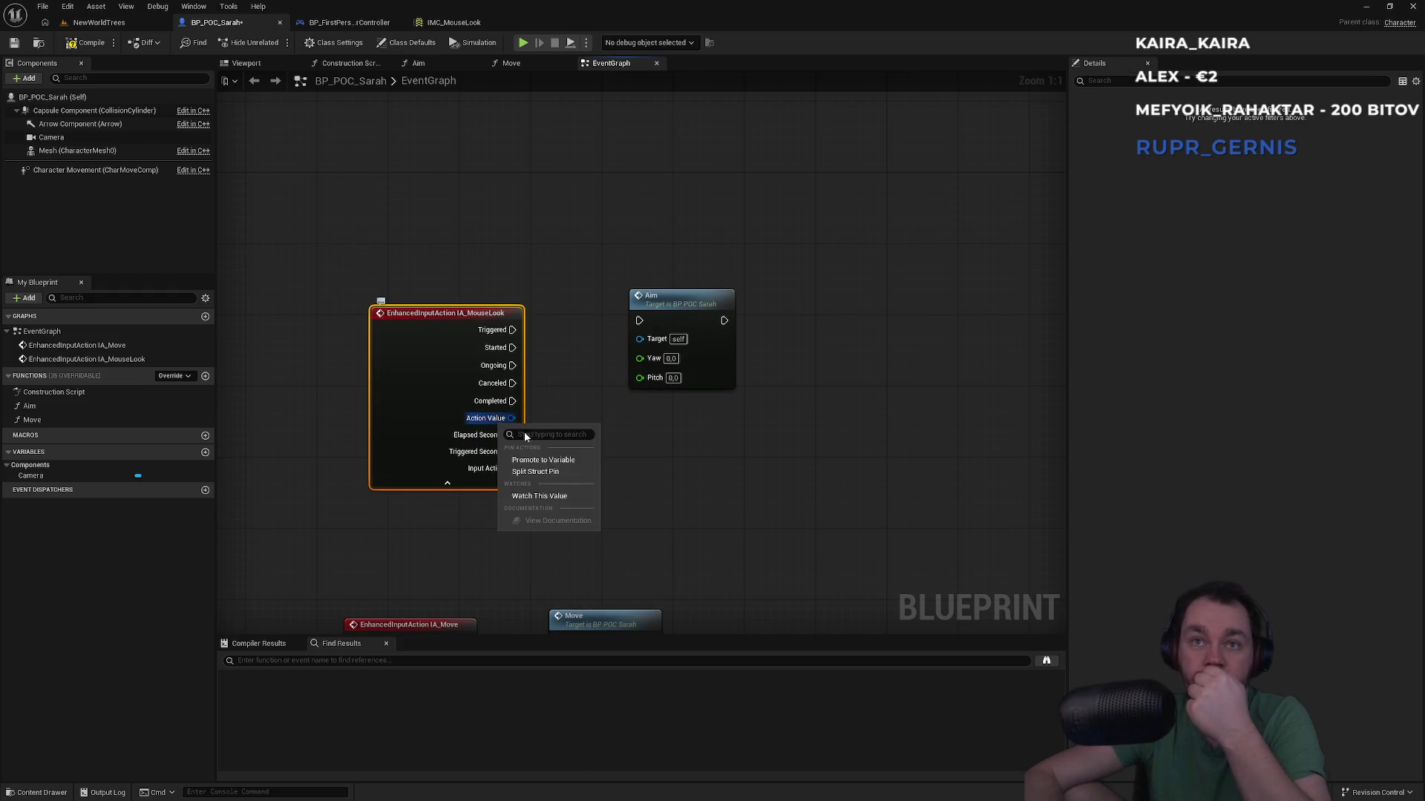
{"action": "left_click", "coordinate": [539, 474]}
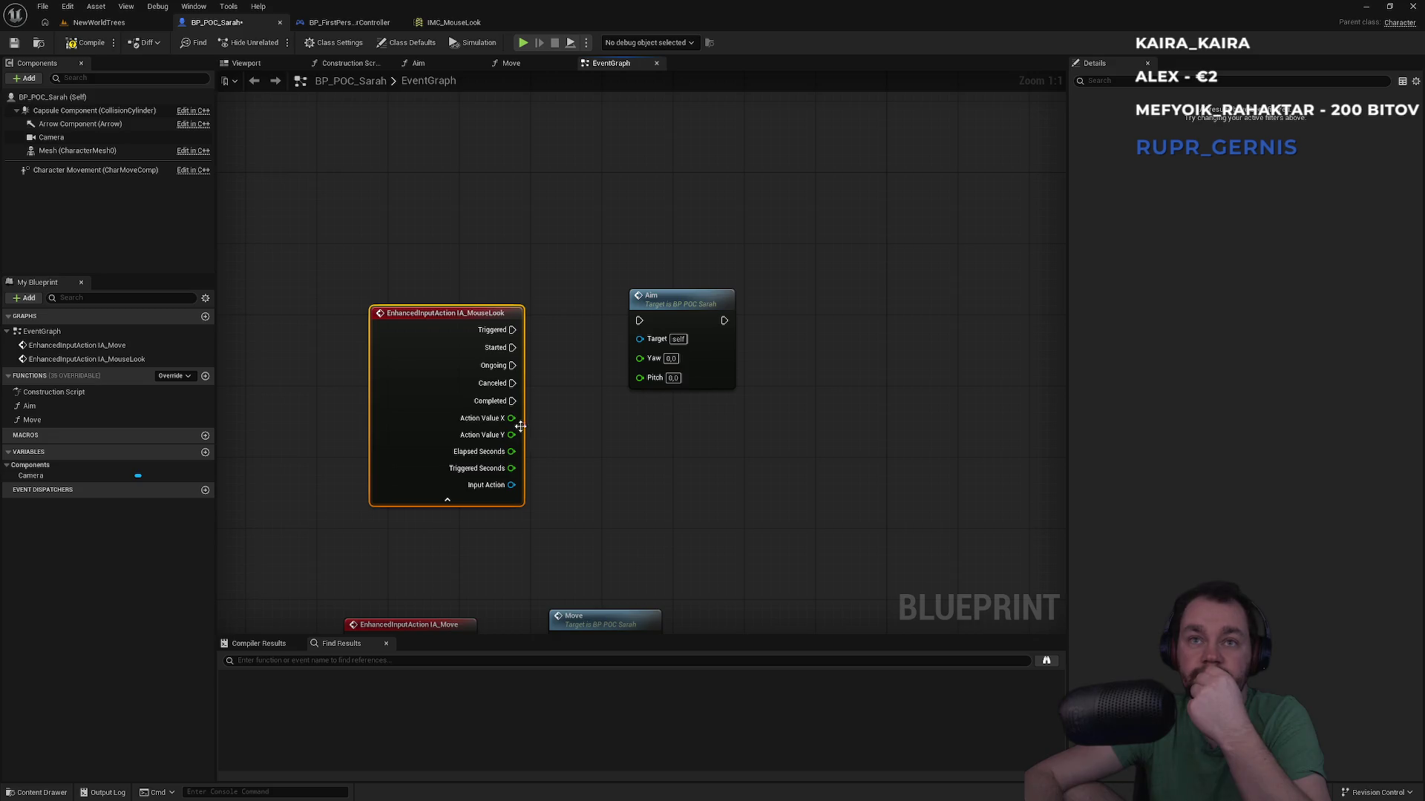
{"action": "mouse_move", "coordinate": [511, 418]}
{"action": "left_mouse_down"}
{"action": "mouse_move", "coordinate": [643, 357]}
{"action": "mouse_move", "coordinate": [512, 435]}
{"action": "left_mouse_up"}
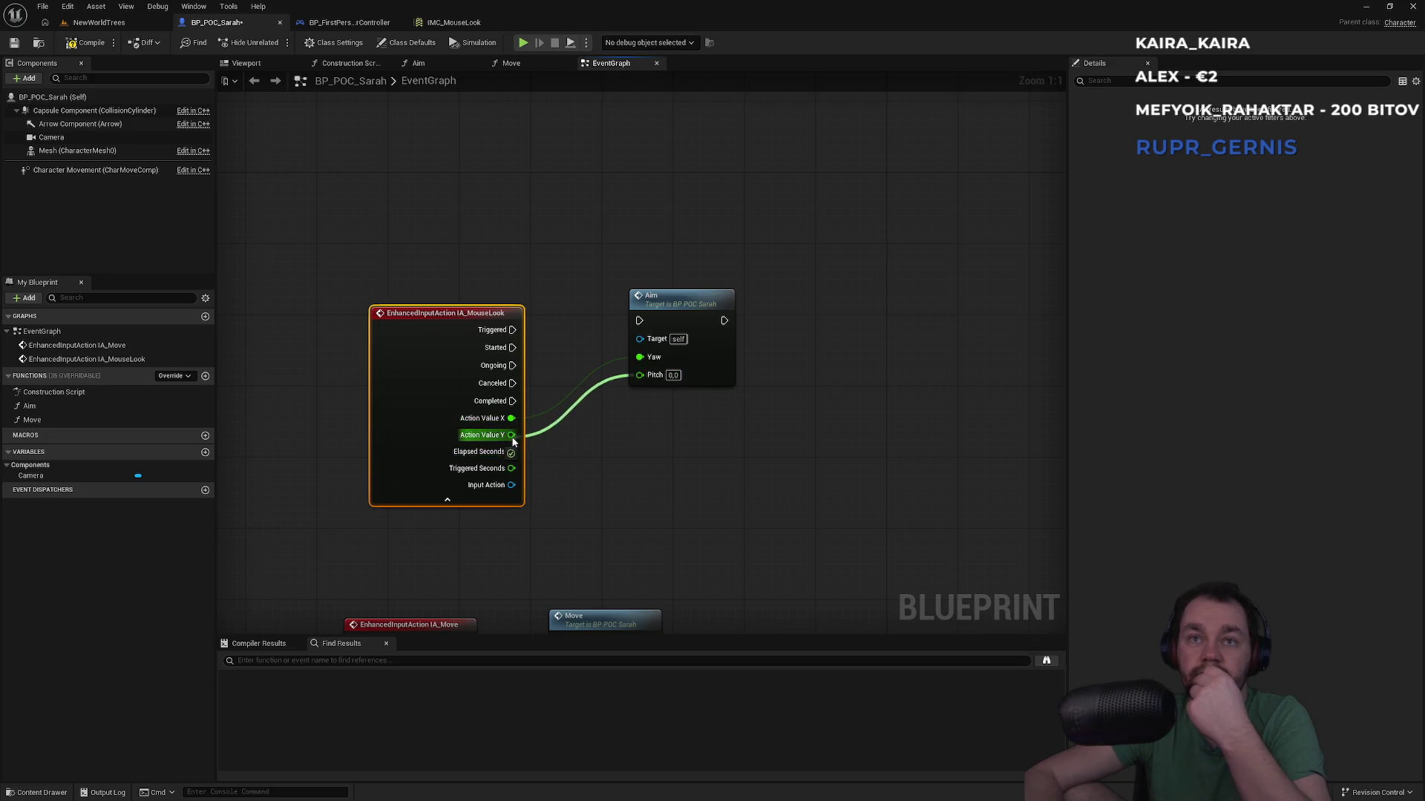
{"action": "left_click_drag", "start_coordinate": [525, 328], "coordinate": [514, 330]}
{"action": "left_click", "coordinate": [668, 299]}
{"action": "left_click", "coordinate": [600, 258]}
{"action": "scroll", "coordinate": [446, 380], "scroll_direction": "down", "scroll_amount": 2}
{"action": "left_click", "coordinate": [99, 22]}
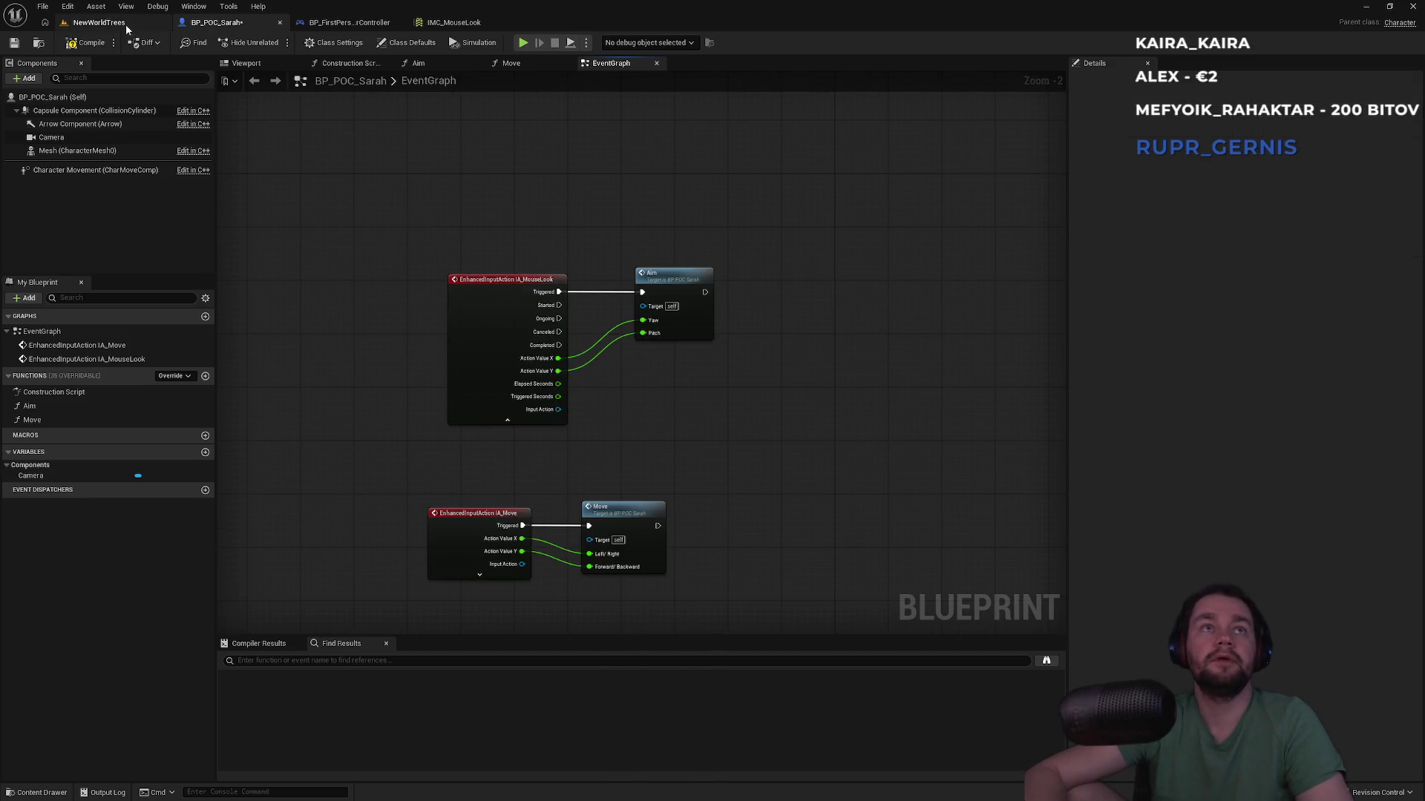
Step: Play-test the snowy forest level fullscreen, then view IMC_MouseLook's Mouse XY 2D-Axis mapping
{"action": "key", "text": "alt+p"}
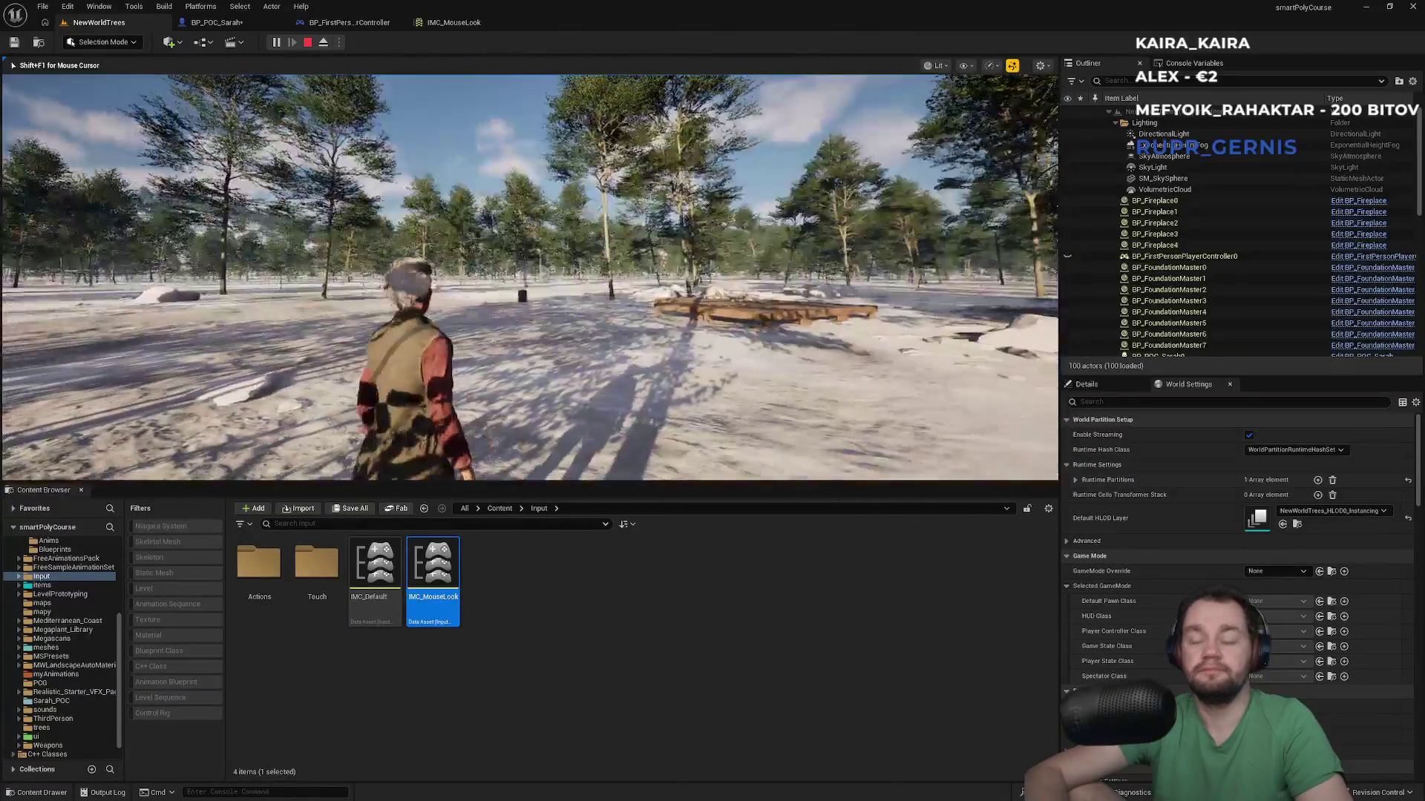
{"action": "key", "text": "F11"}
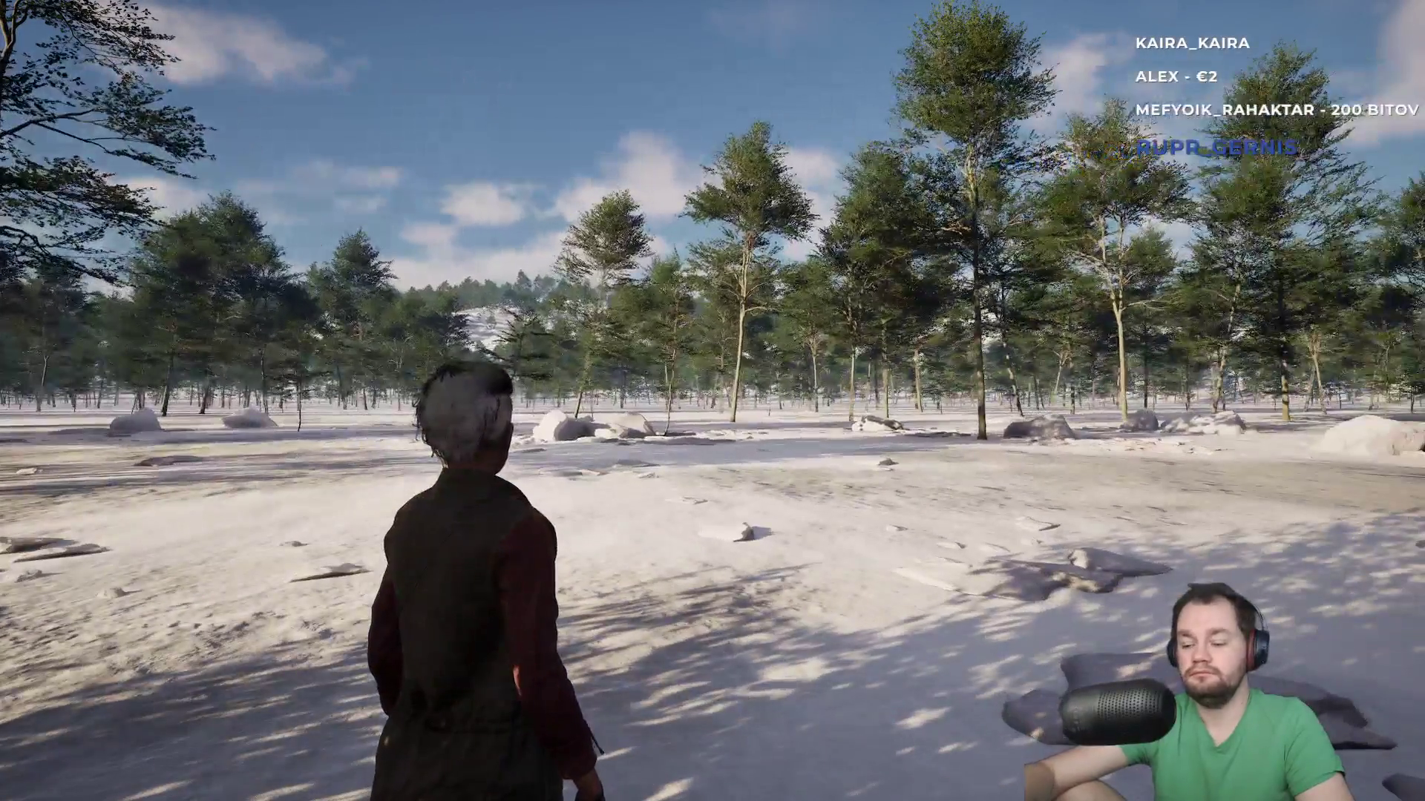
{"action": "key", "text": "Escape"}
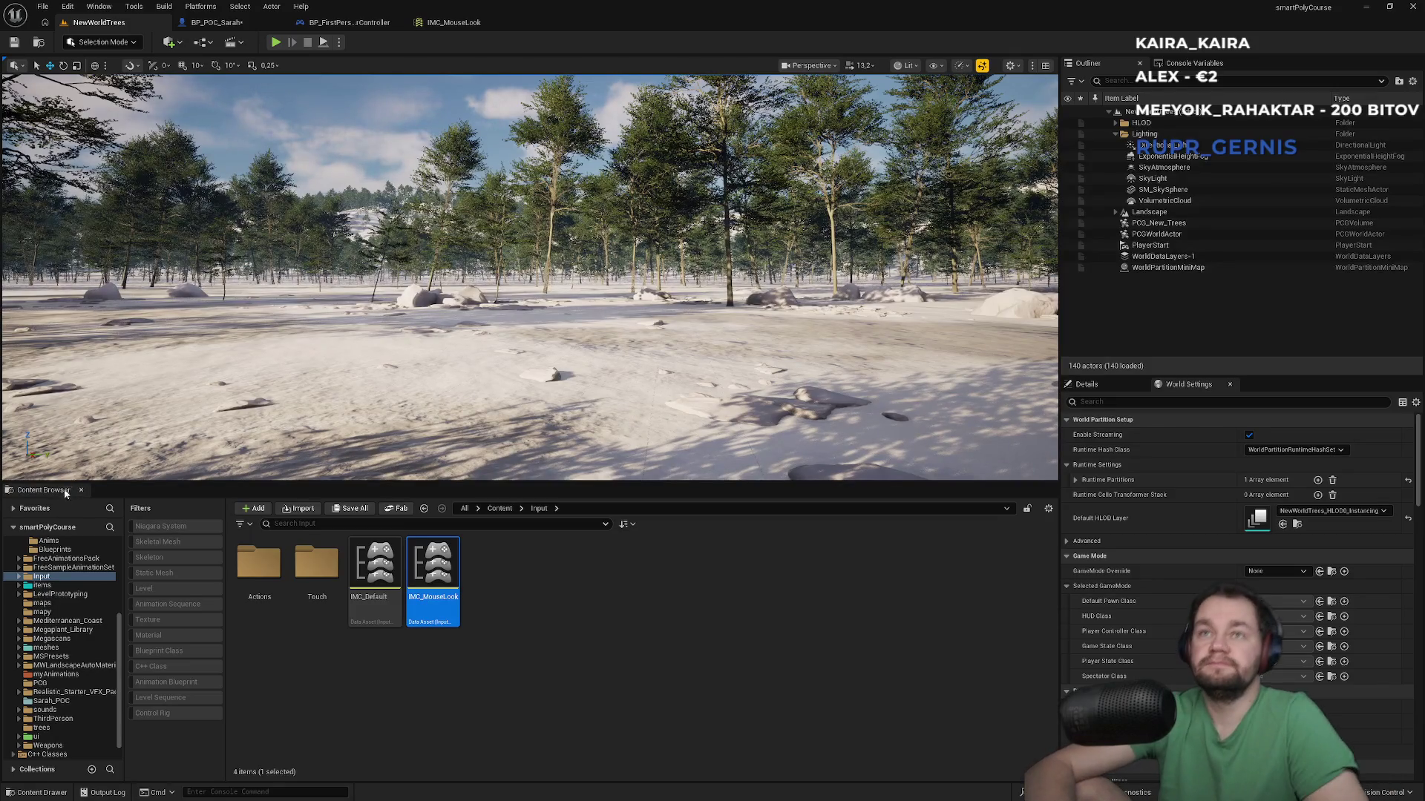
{"action": "left_click", "coordinate": [461, 24]}
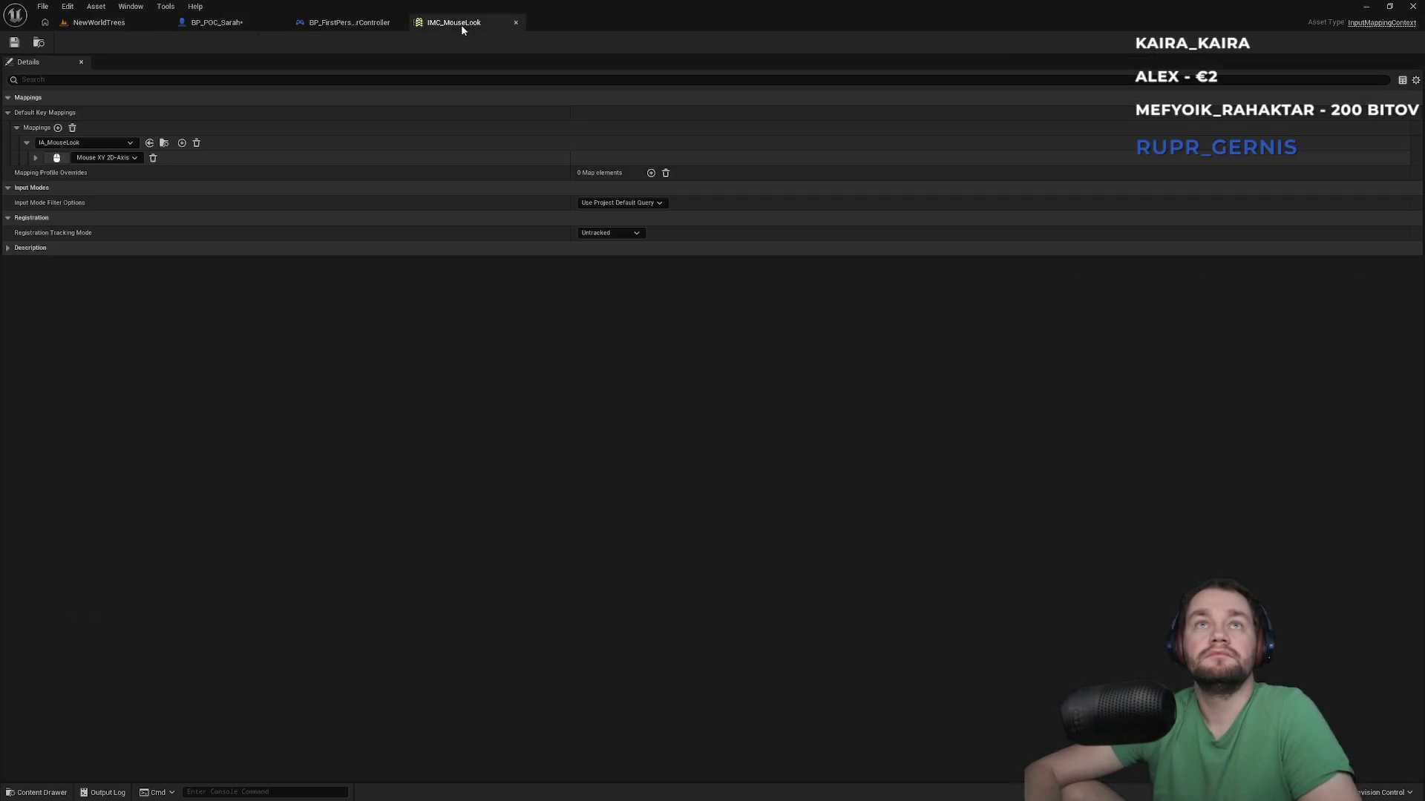
Step: Compare the player controller graph with the BP_POC_Sarah graph
{"action": "left_click", "coordinate": [345, 26]}
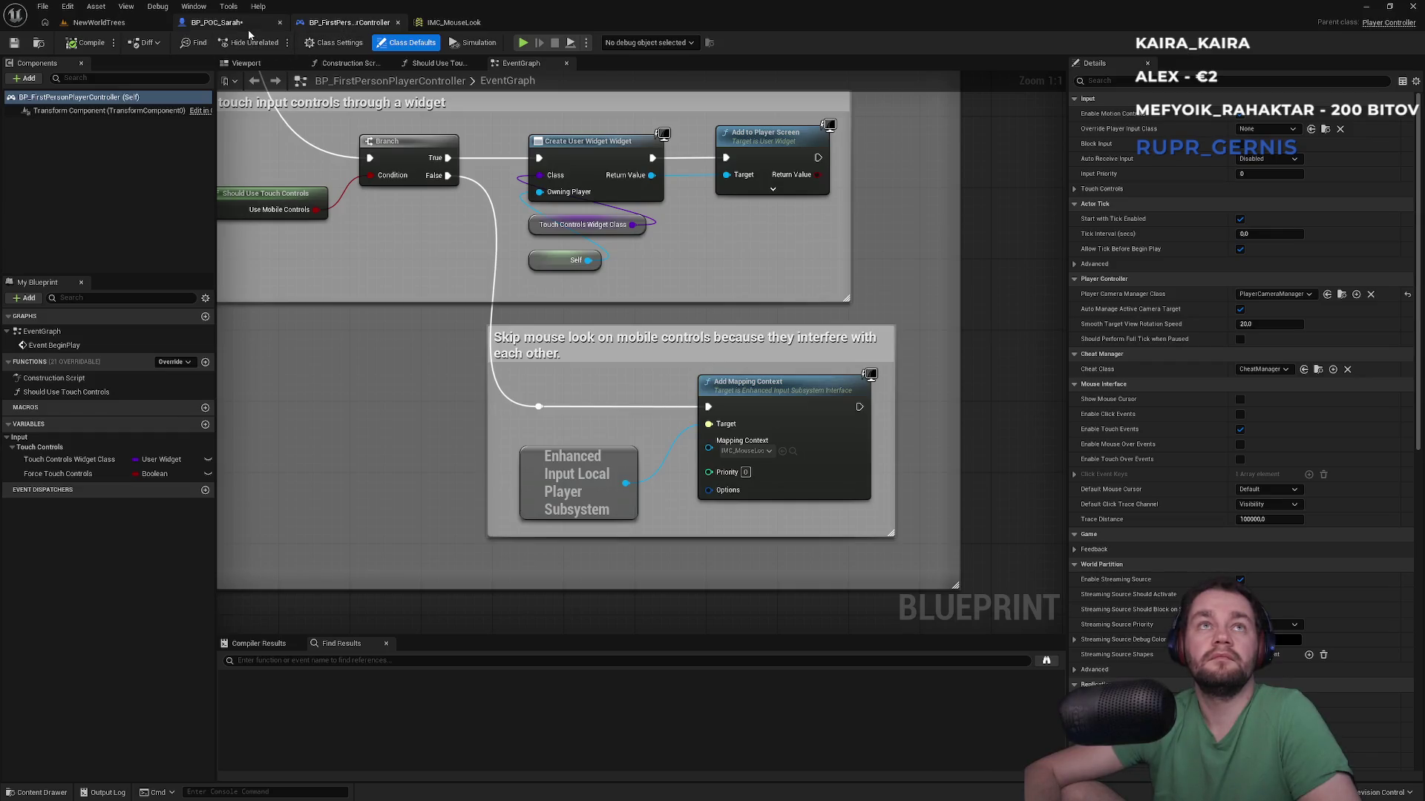
{"action": "left_click", "coordinate": [215, 22]}
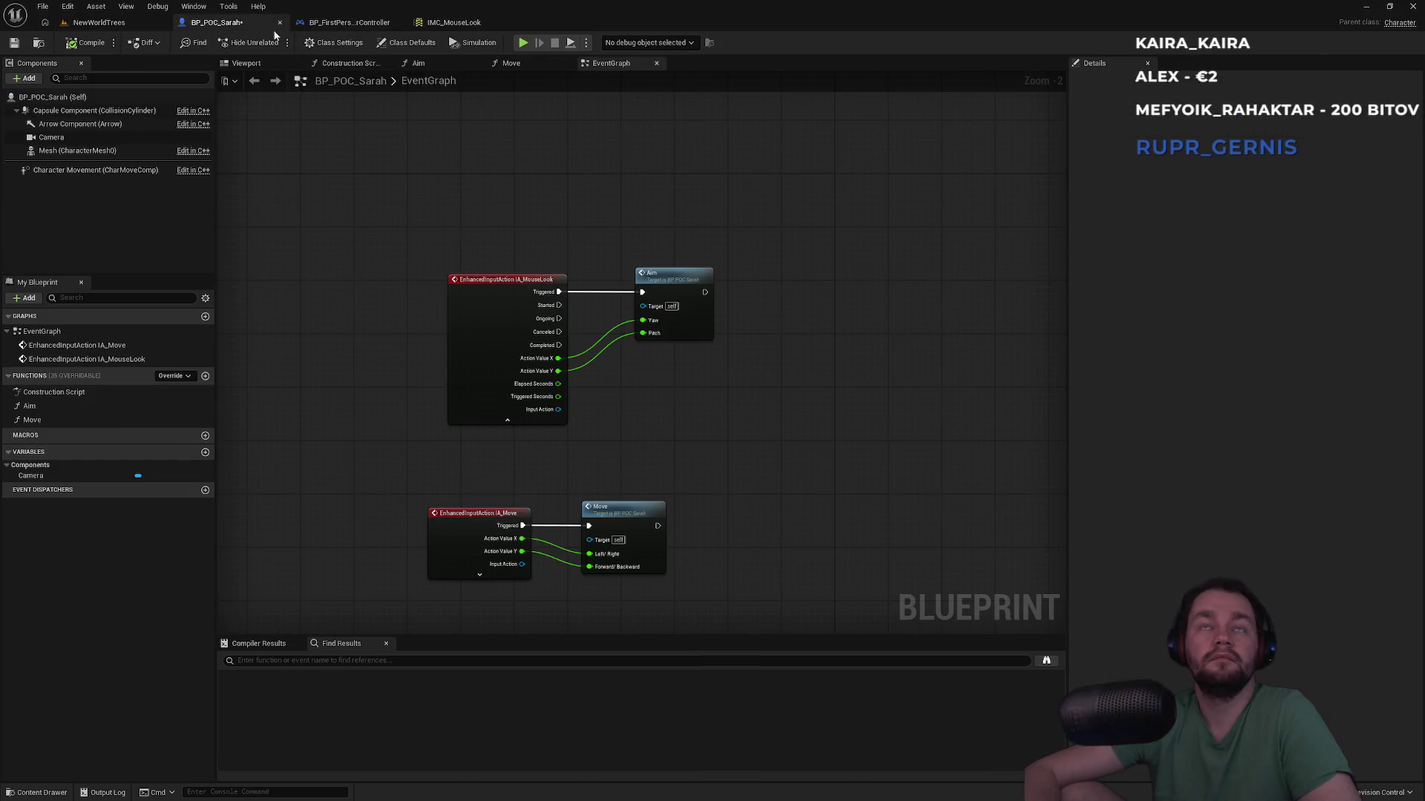
{"action": "left_click", "coordinate": [347, 22]}
{"action": "left_click", "coordinate": [217, 23]}
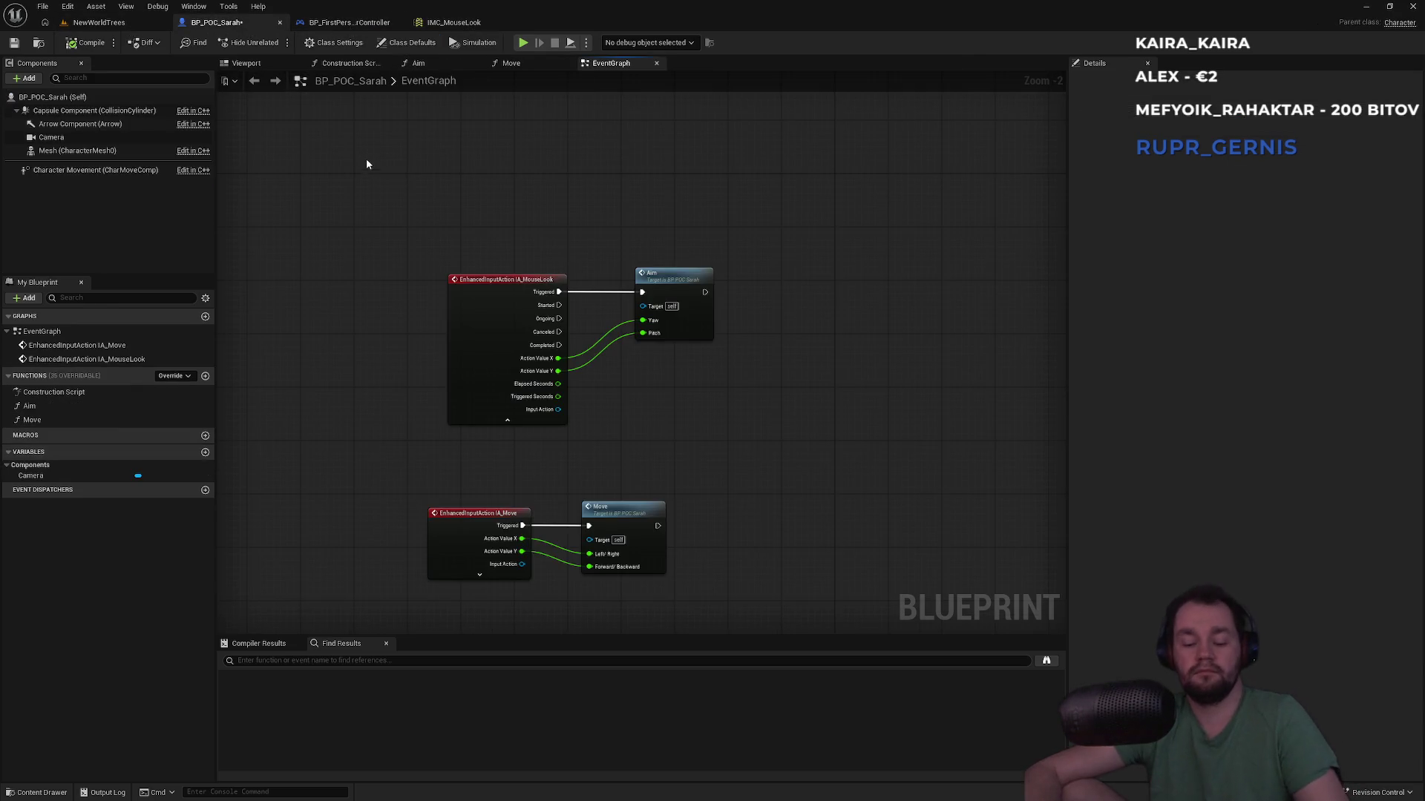
Step: Stack the IA_MouseLook and Aim nodes above IA_Move and Move, collapsing advanced pins
{"action": "scroll", "coordinate": [495, 245], "scroll_direction": "up", "scroll_amount": 2}
{"action": "left_click_drag", "start_coordinate": [716, 293], "coordinate": [675, 293]}
{"action": "mouse_move", "coordinate": [496, 261]}
{"action": "left_mouse_down"}
{"action": "mouse_move", "coordinate": [700, 322]}
{"action": "mouse_move", "coordinate": [665, 366]}
{"action": "mouse_move", "coordinate": [650, 420]}
{"action": "mouse_move", "coordinate": [669, 490]}
{"action": "left_mouse_up"}
{"action": "left_click", "coordinate": [474, 530]}
{"action": "left_click", "coordinate": [682, 406]}
{"action": "left_click_drag", "start_coordinate": [684, 406], "coordinate": [702, 208]}
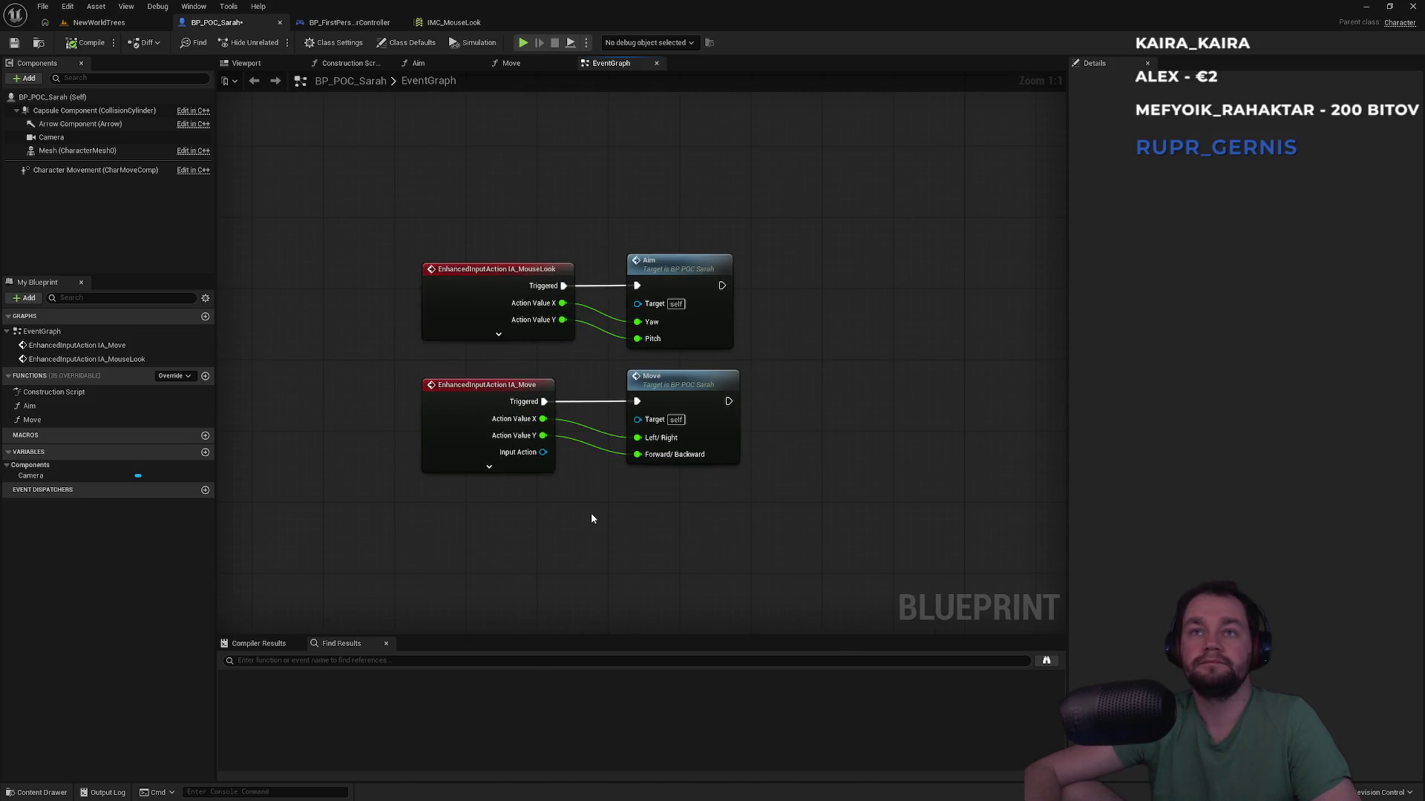
Step: Close the player controller and IMC_MouseLook tabs and return to the NewWorldTrees level
{"action": "left_click", "coordinate": [349, 22]}
{"action": "left_click", "coordinate": [408, 43]}
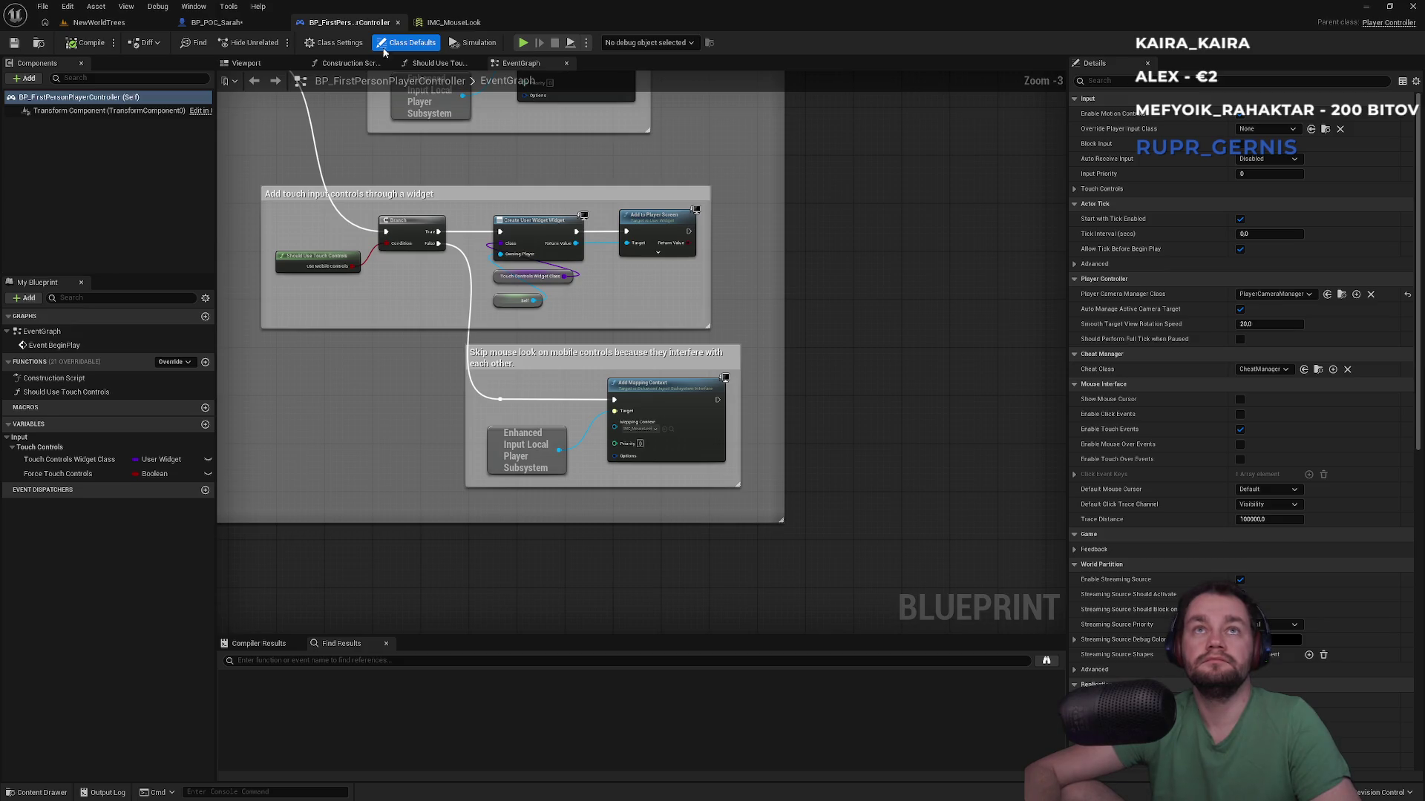
{"action": "left_click", "coordinate": [398, 22]}
{"action": "left_click", "coordinate": [378, 22]}
{"action": "left_click", "coordinate": [99, 22]}
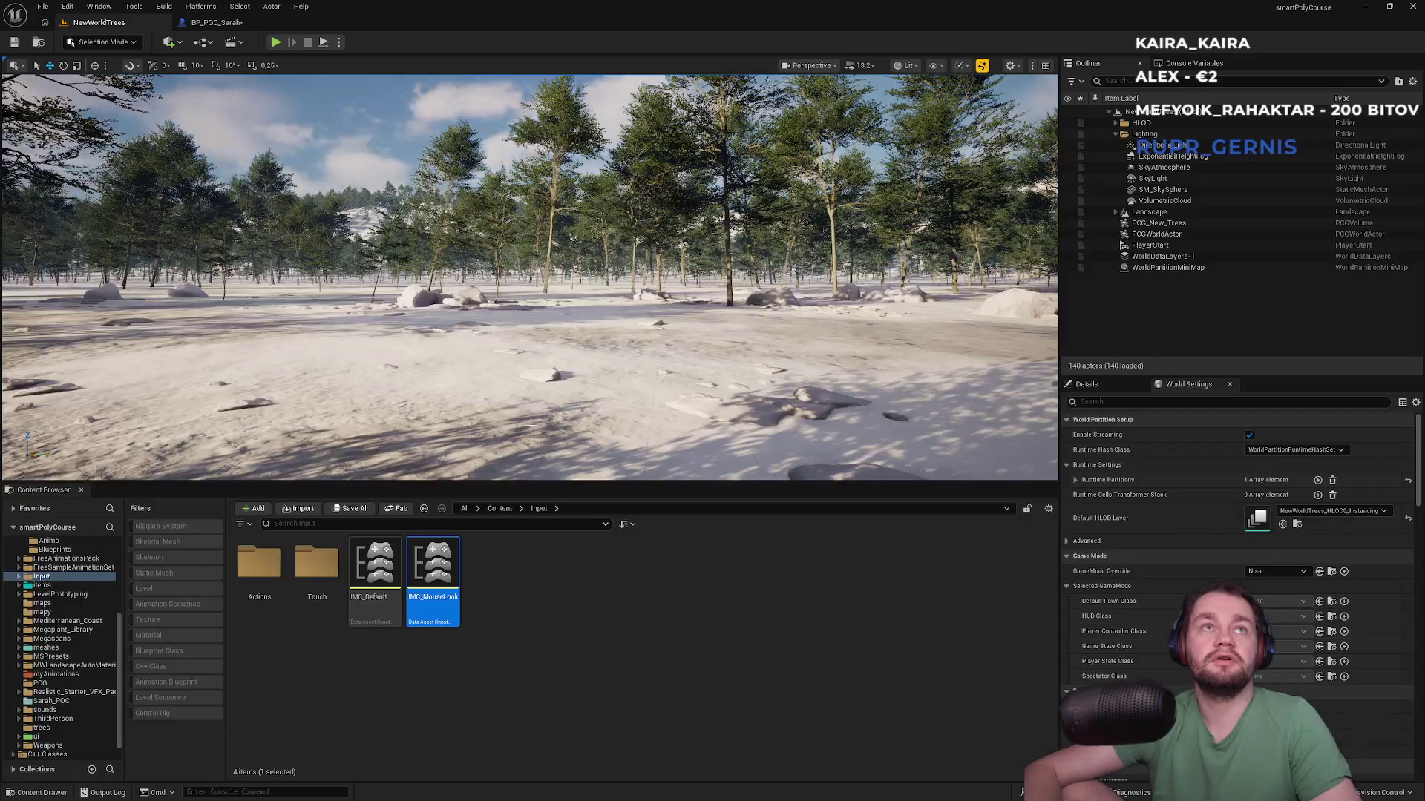
Step: Go up to the Content folder, open FirstPerson, then bring up the Start menu
{"action": "left_click", "coordinate": [501, 510]}
{"action": "scroll", "coordinate": [742, 586], "scroll_direction": "down", "scroll_amount": 2}
{"action": "scroll", "coordinate": [891, 594], "scroll_direction": "up", "scroll_amount": 2}
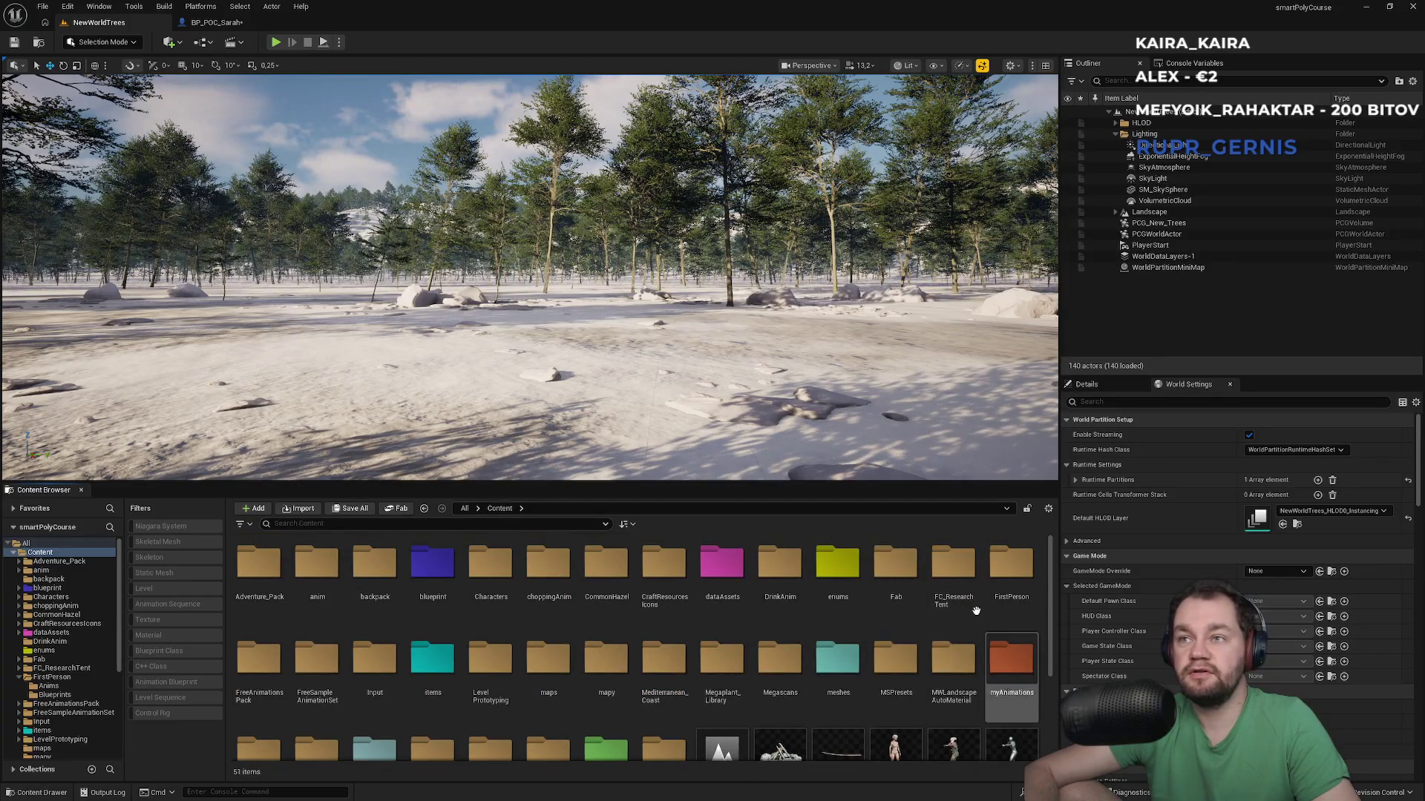
{"action": "double_click", "coordinate": [1000, 598]}
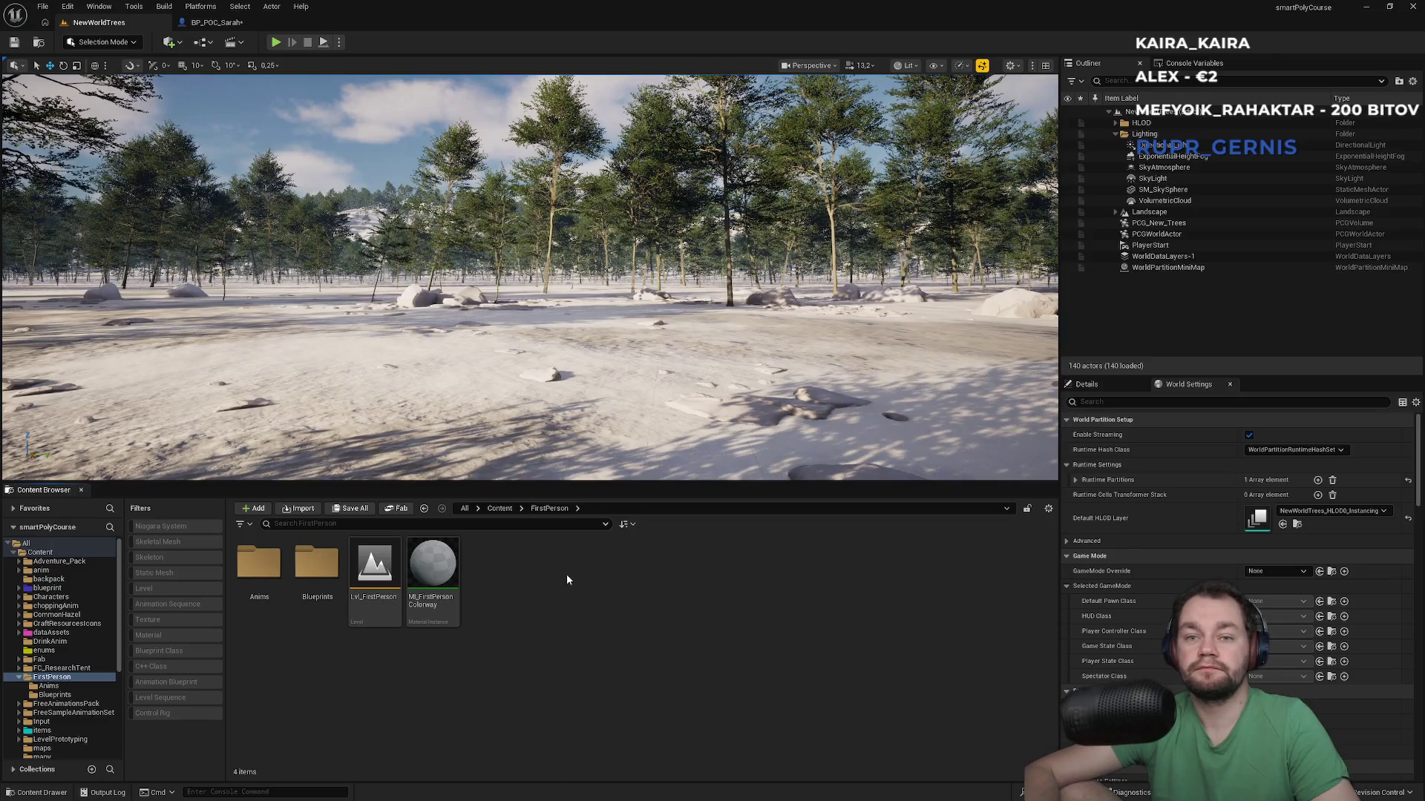
{"action": "key", "text": "super"}
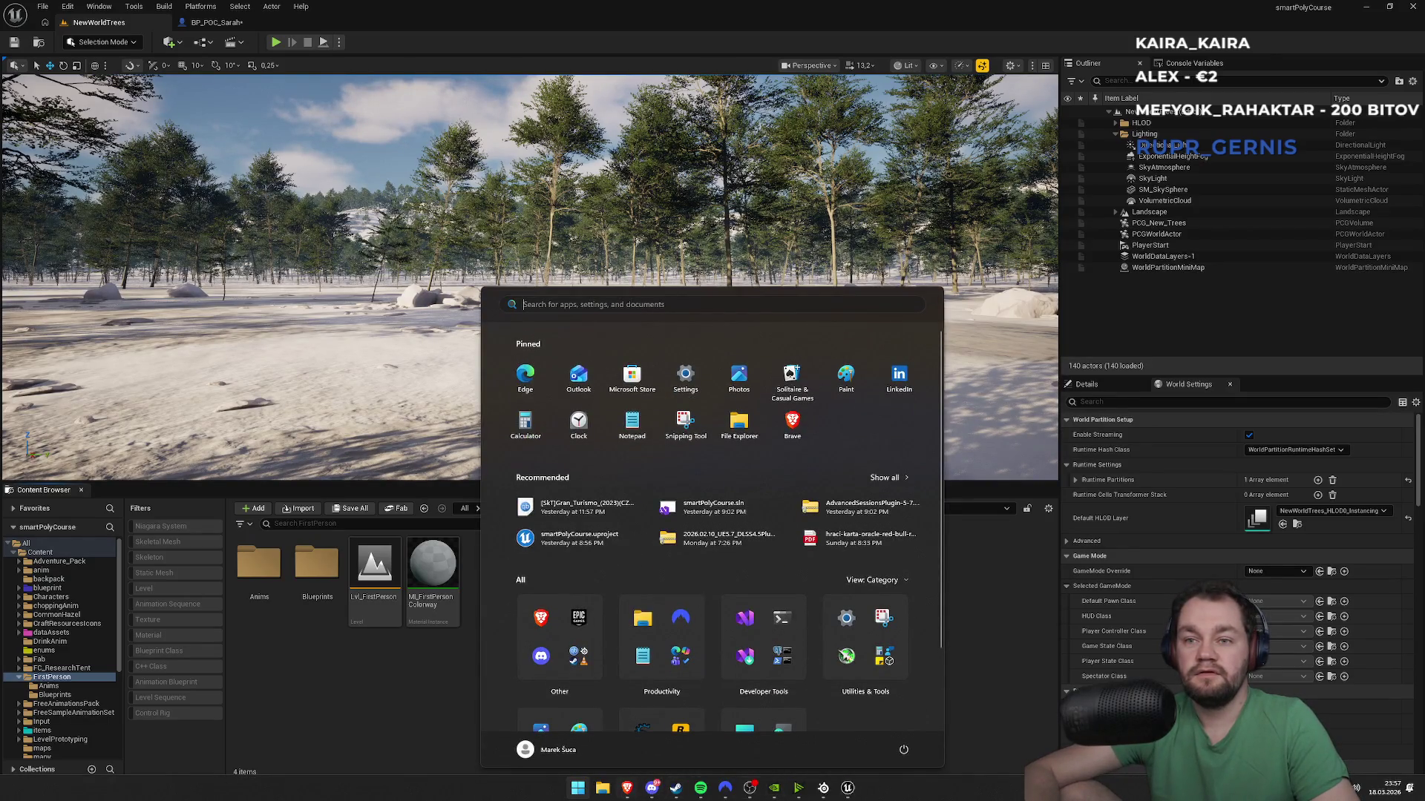
Step: Launch Epic Games Launcher from a Start search for 'epic', open Shooter, minimize the launcher
{"action": "type", "text": "epic"}
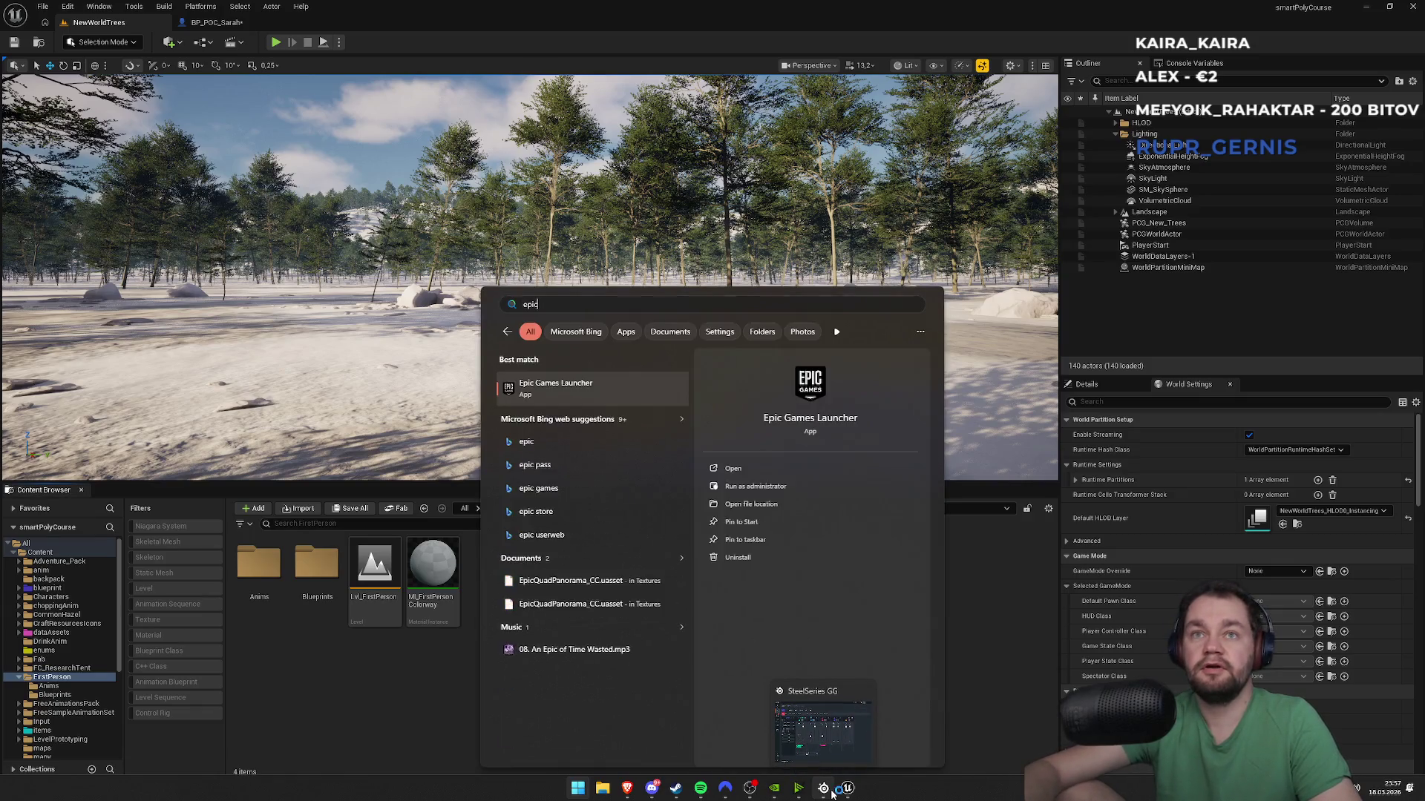
{"action": "key", "text": "Return"}
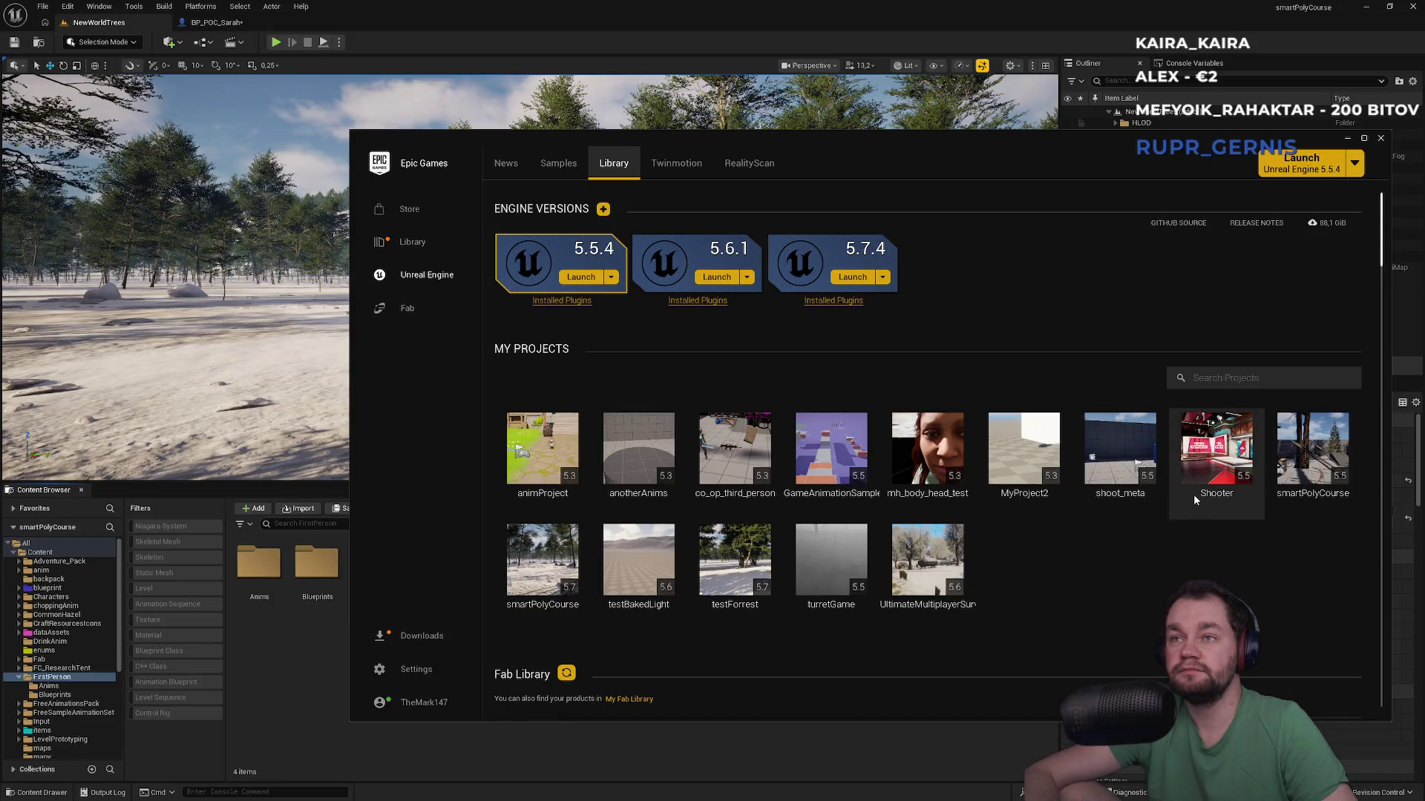
{"action": "double_click", "coordinate": [1203, 493]}
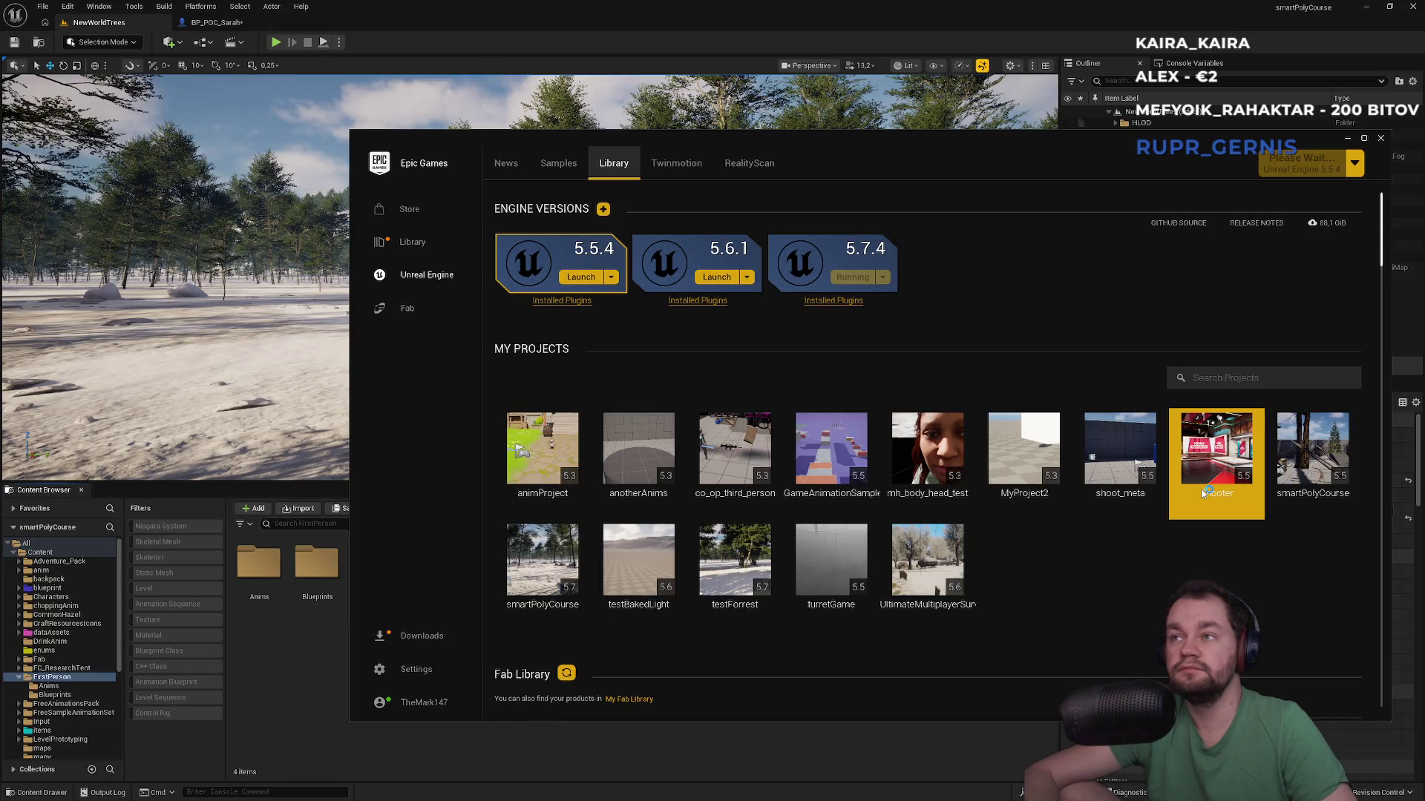
{"action": "left_click", "coordinate": [1347, 138]}
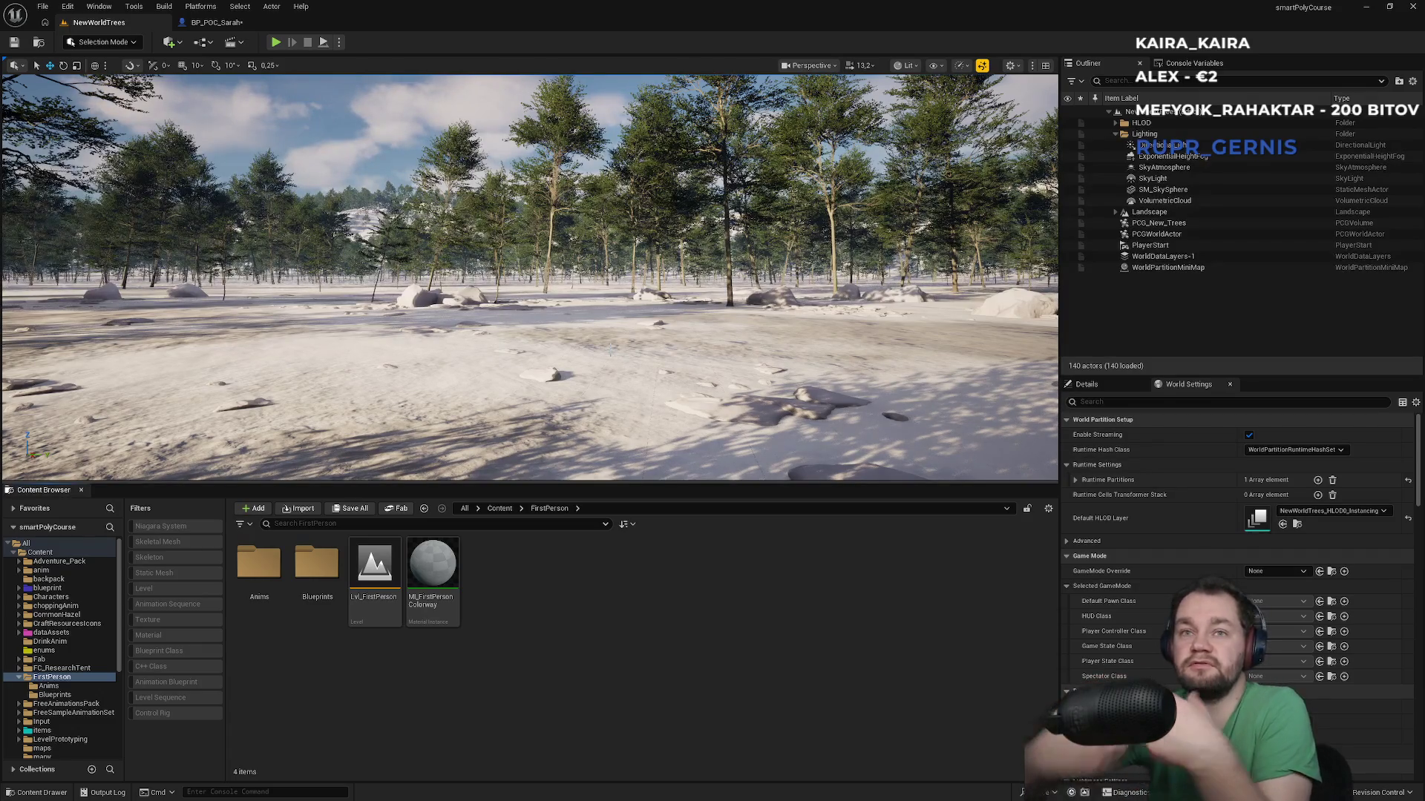
{"action": "key", "text": "super"}
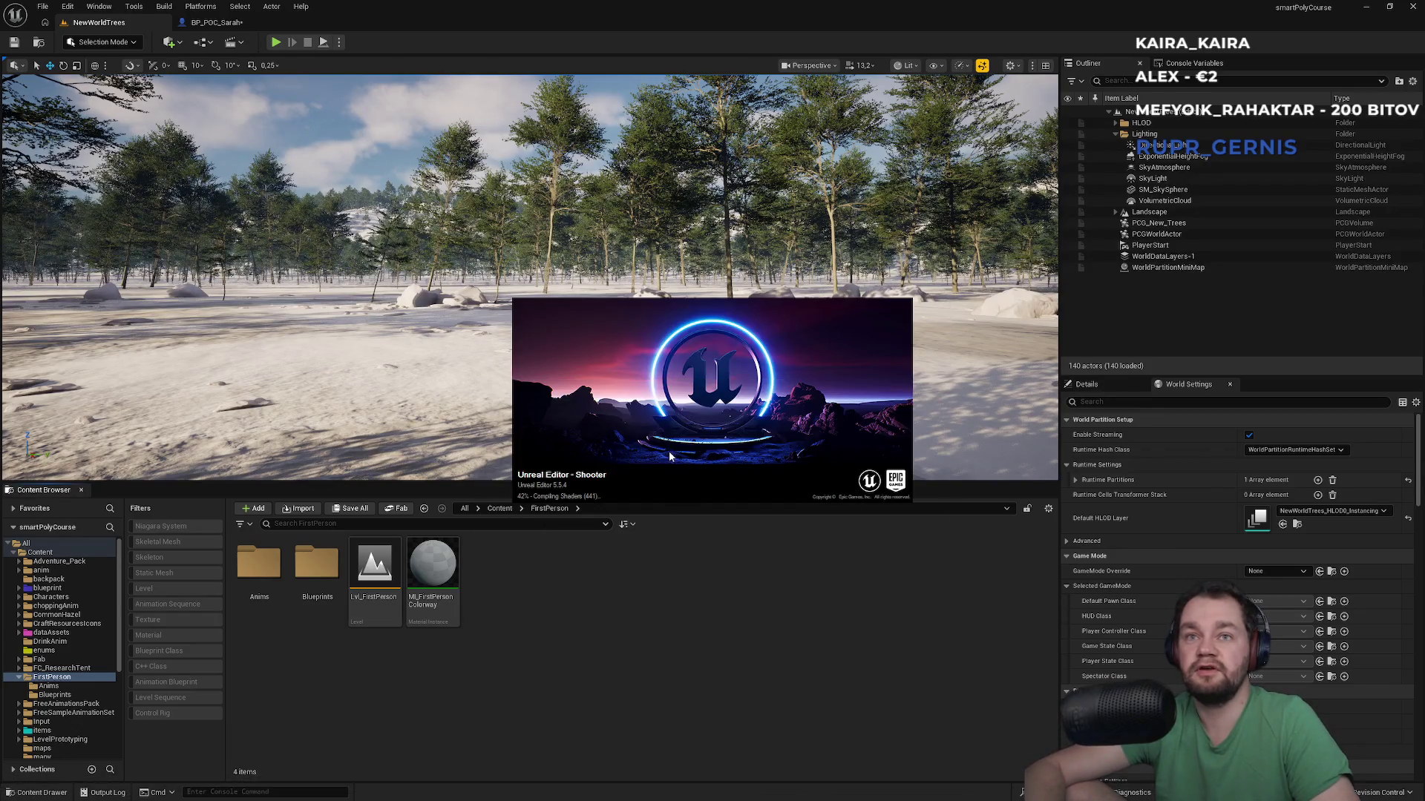
{"action": "mouse_move", "coordinate": [666, 429]}
{"action": "left_mouse_down"}
{"action": "mouse_move", "coordinate": [842, 429]}
{"action": "mouse_move", "coordinate": [1124, 520]}
{"action": "mouse_move", "coordinate": [1424, 520]}
{"action": "left_mouse_up"}
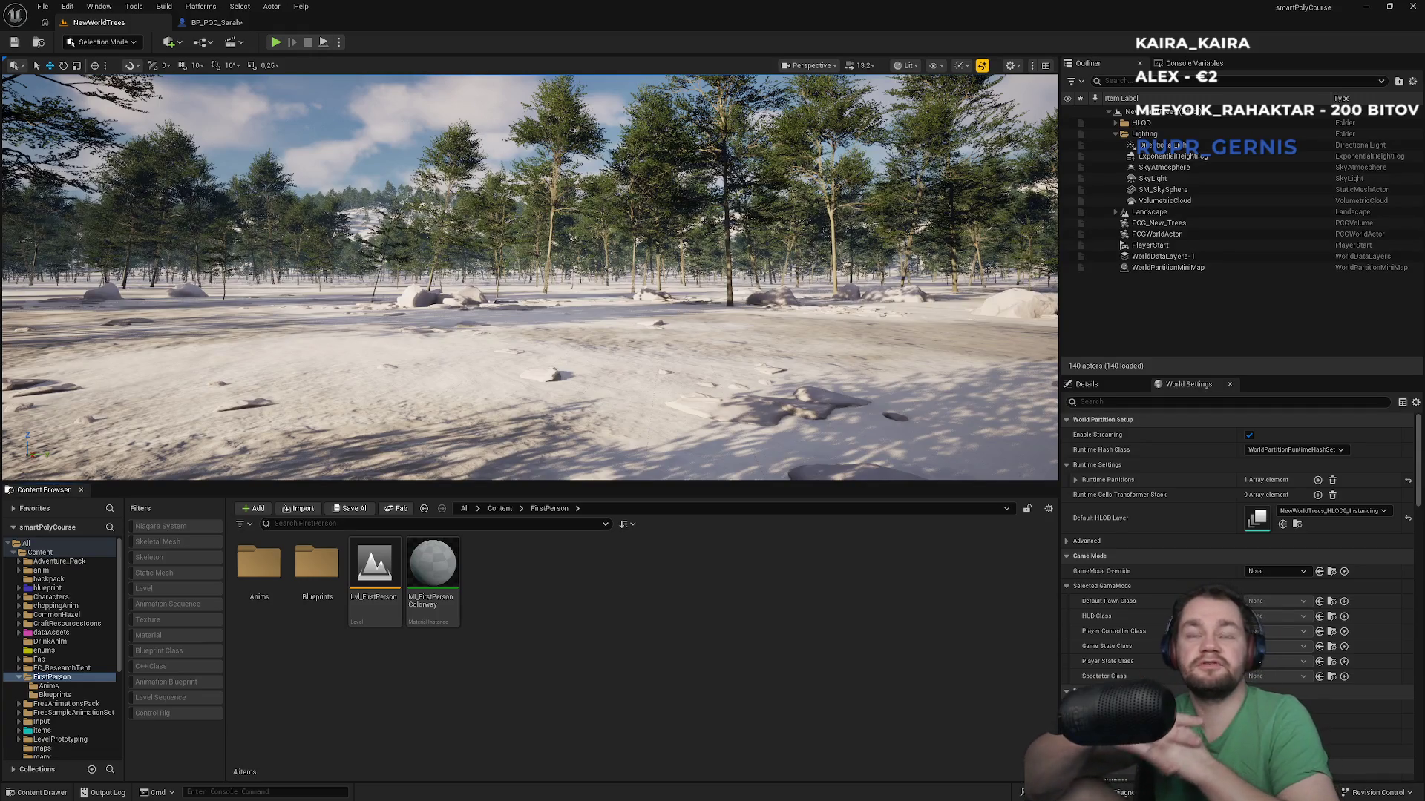
{"action": "key", "text": "super"}
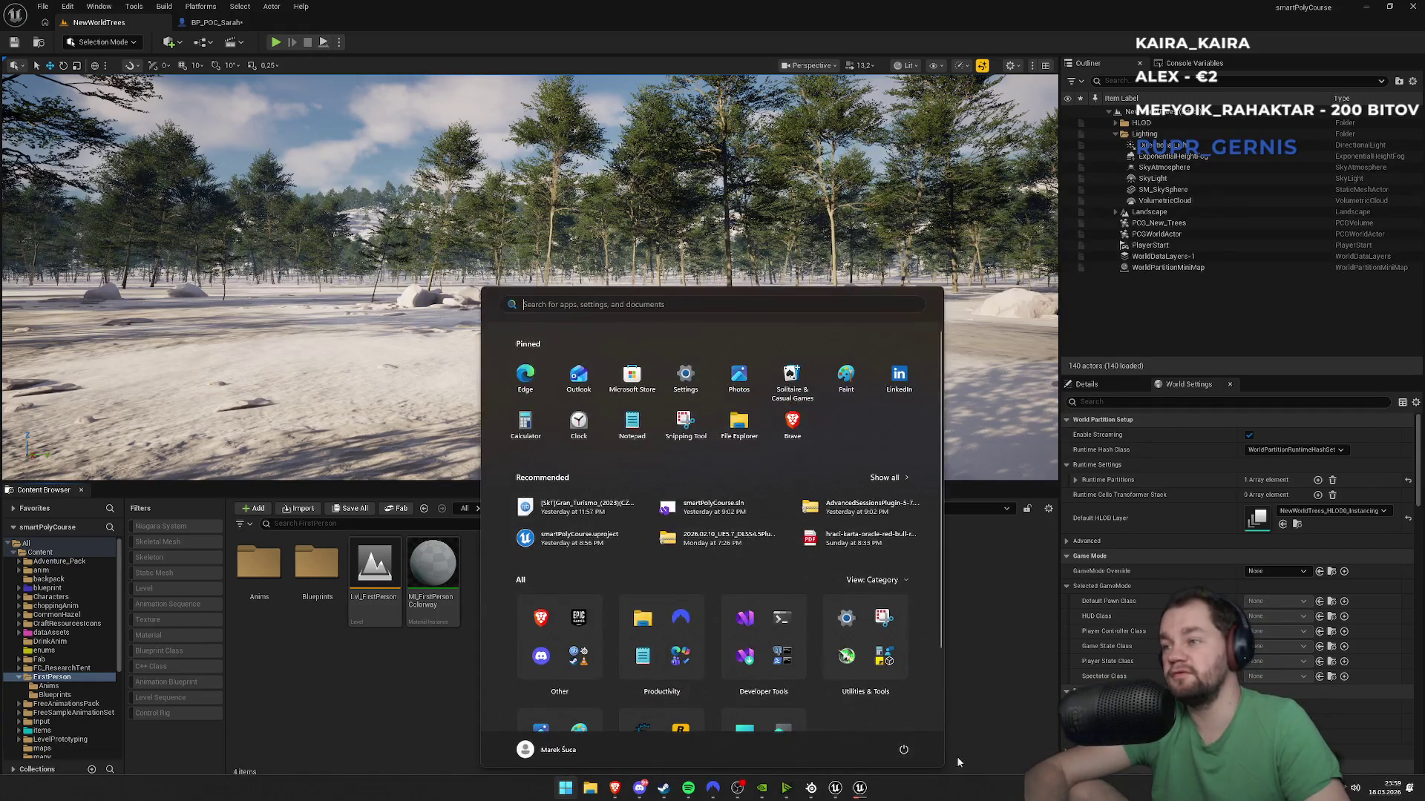
{"action": "left_click", "coordinate": [1042, 592]}
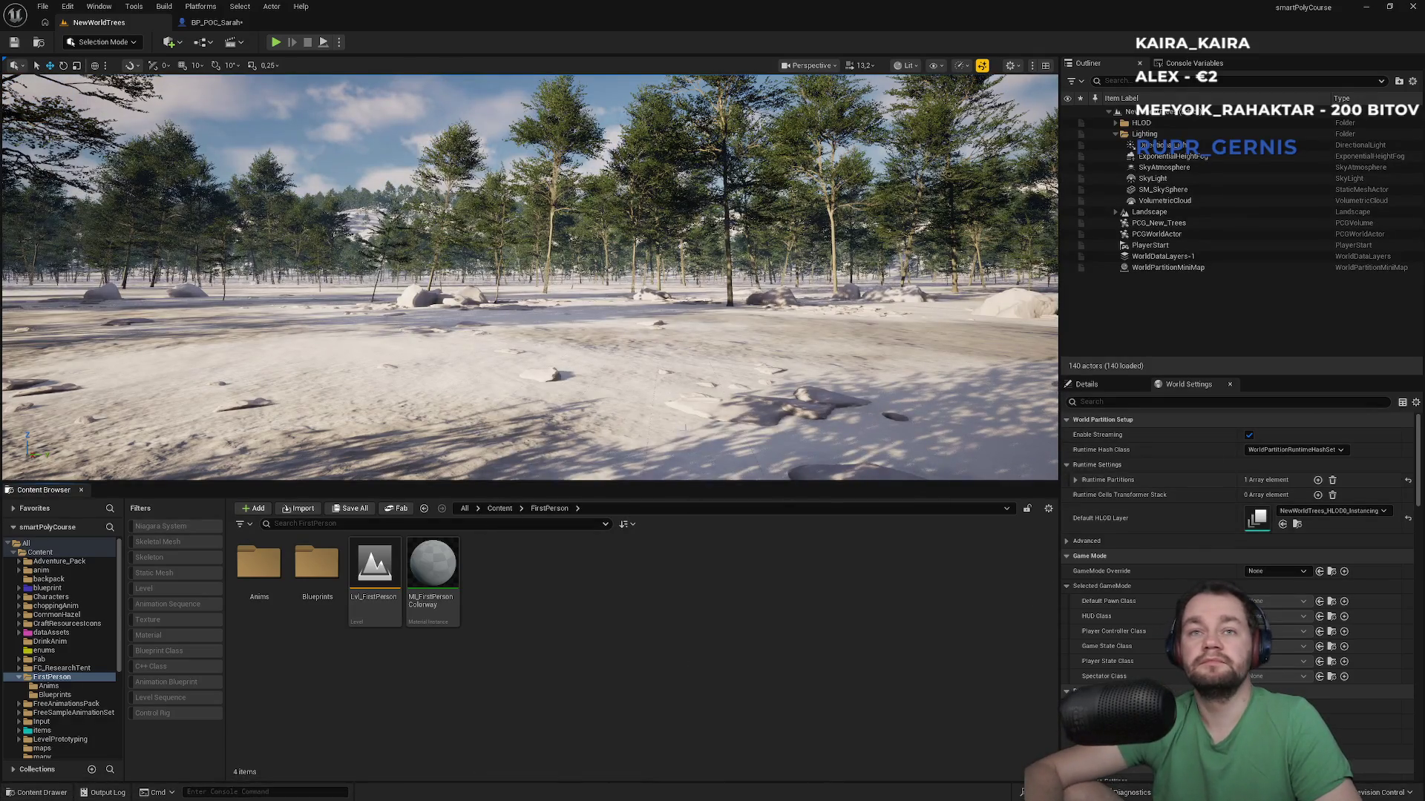
Step: Fly the camera forward over the snowy hillside and down among the forest trees
{"action": "key", "text": "w"}
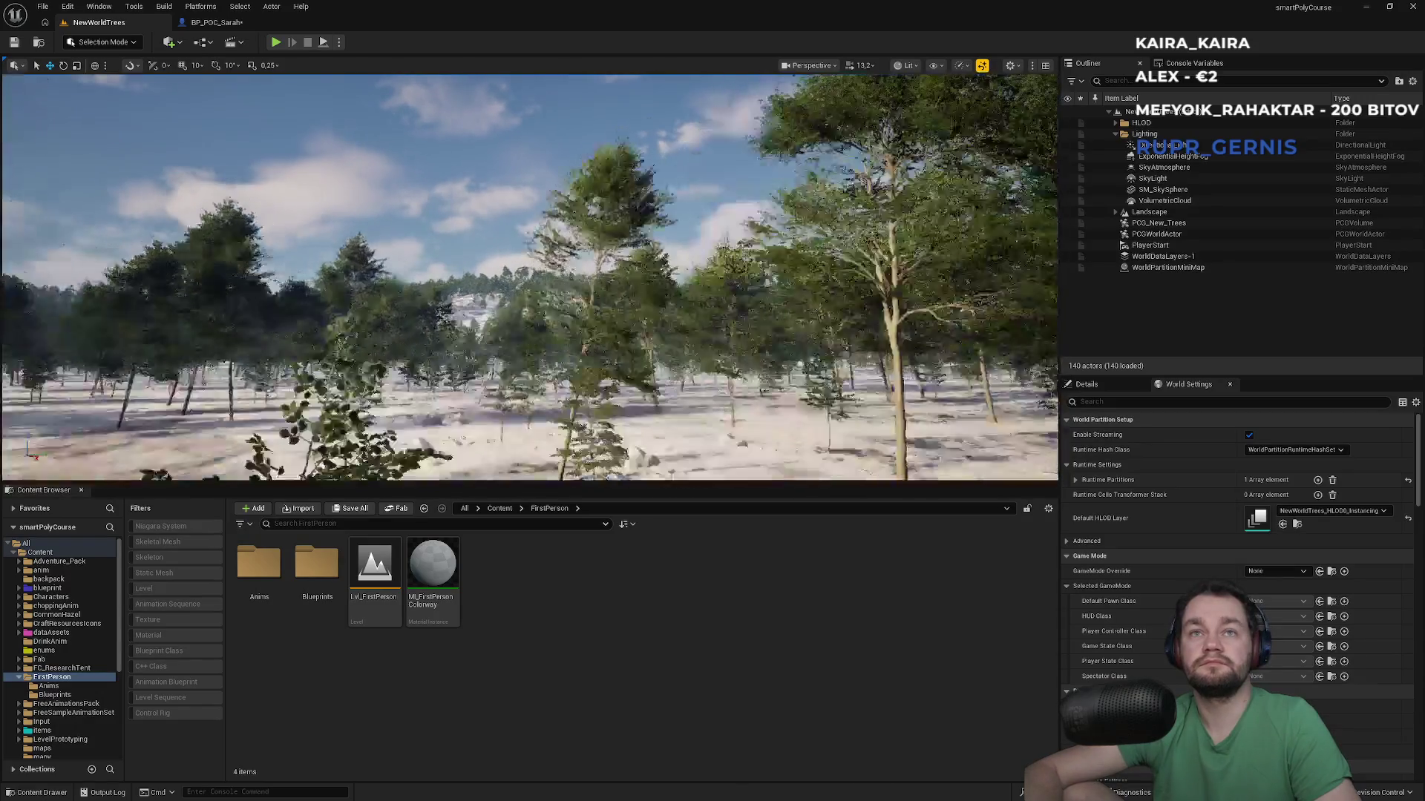
{"action": "key", "text": "w"}
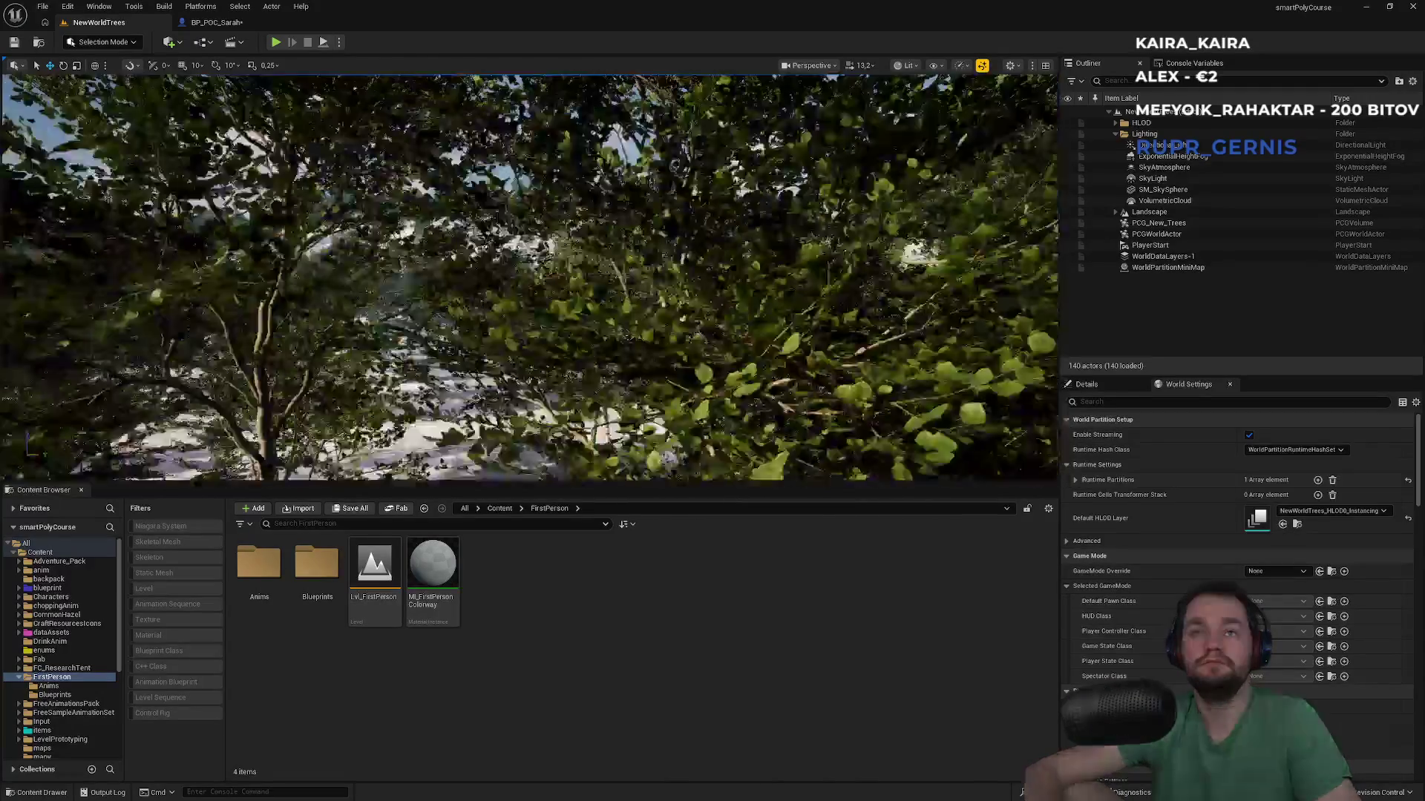
{"action": "key", "text": "w"}
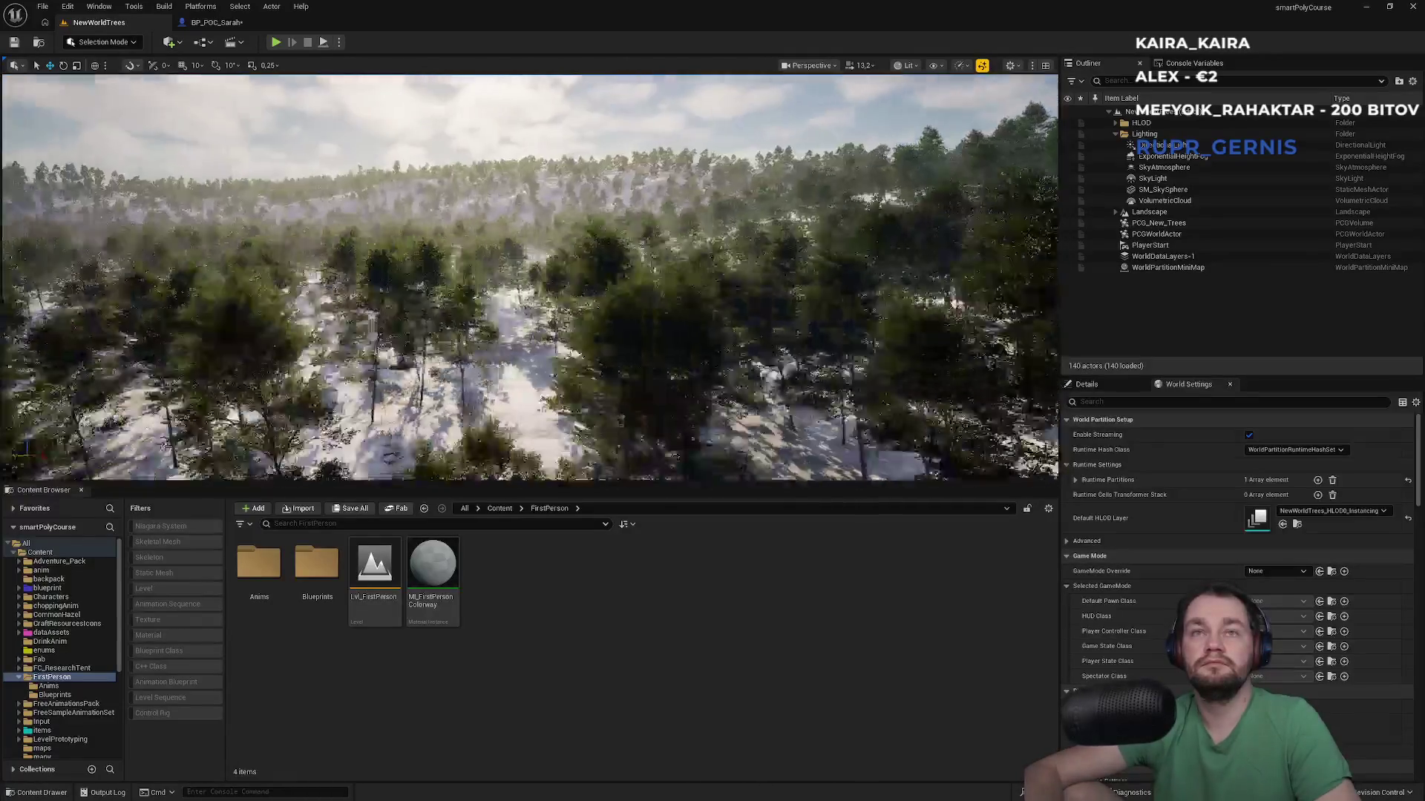
{"action": "key", "text": "w"}
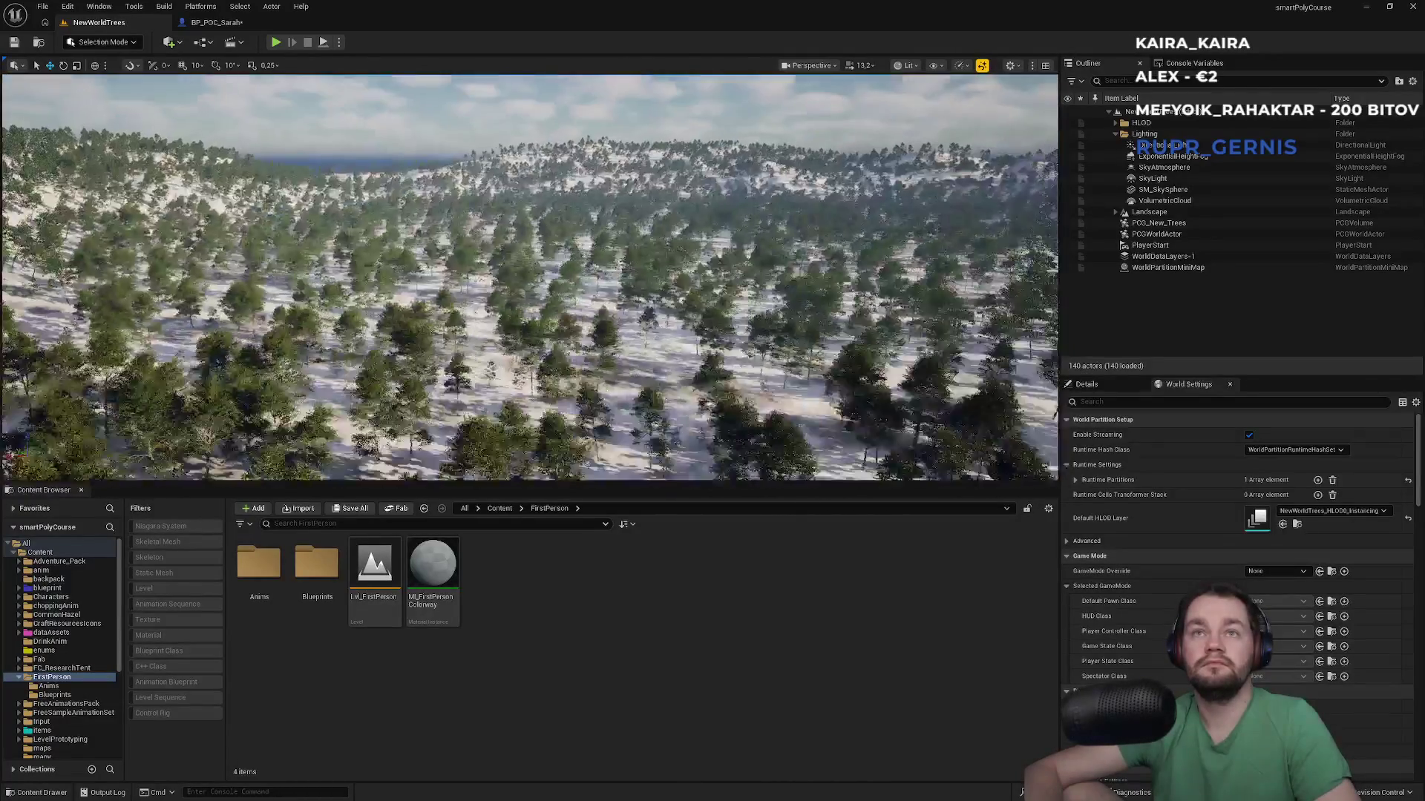
{"action": "key", "text": "w"}
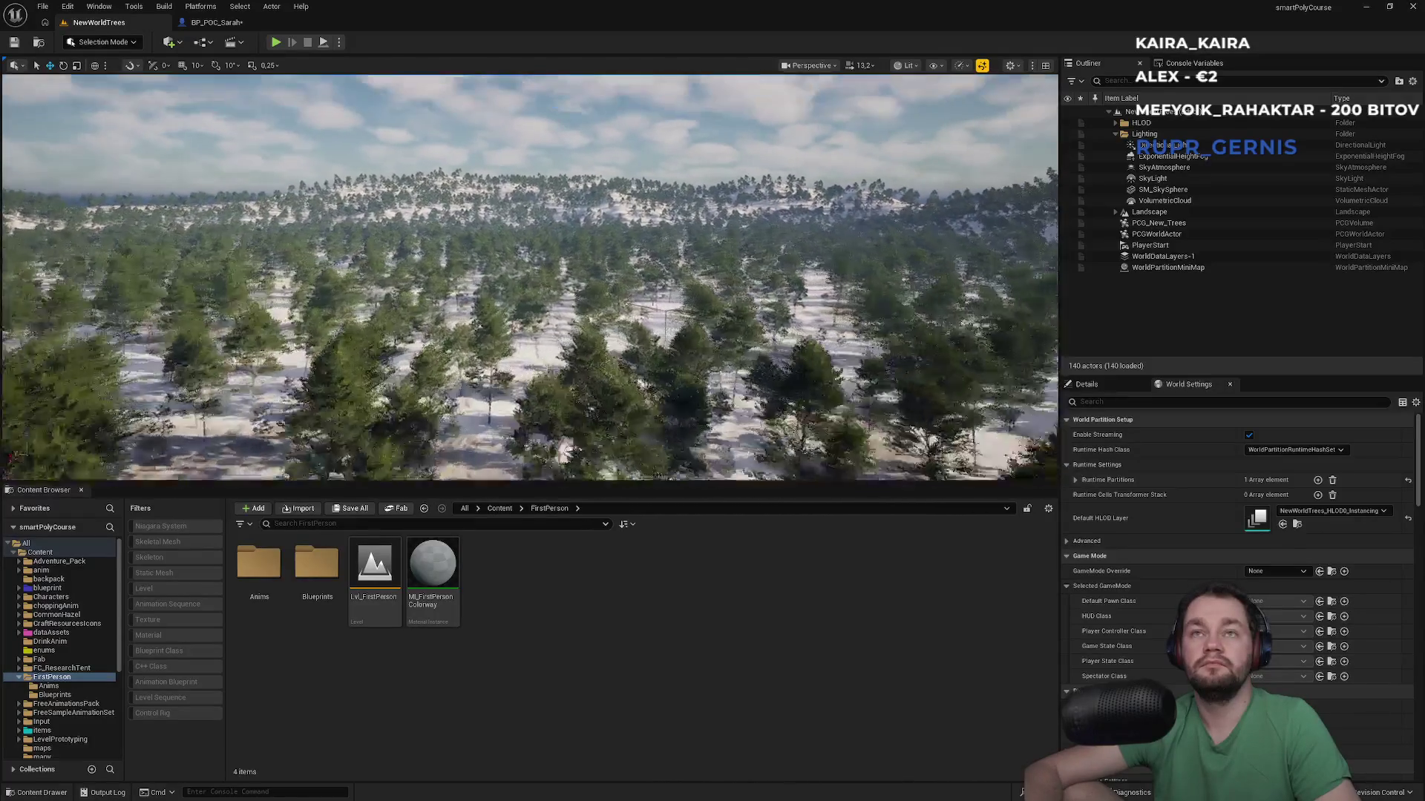
{"action": "key", "text": "w"}
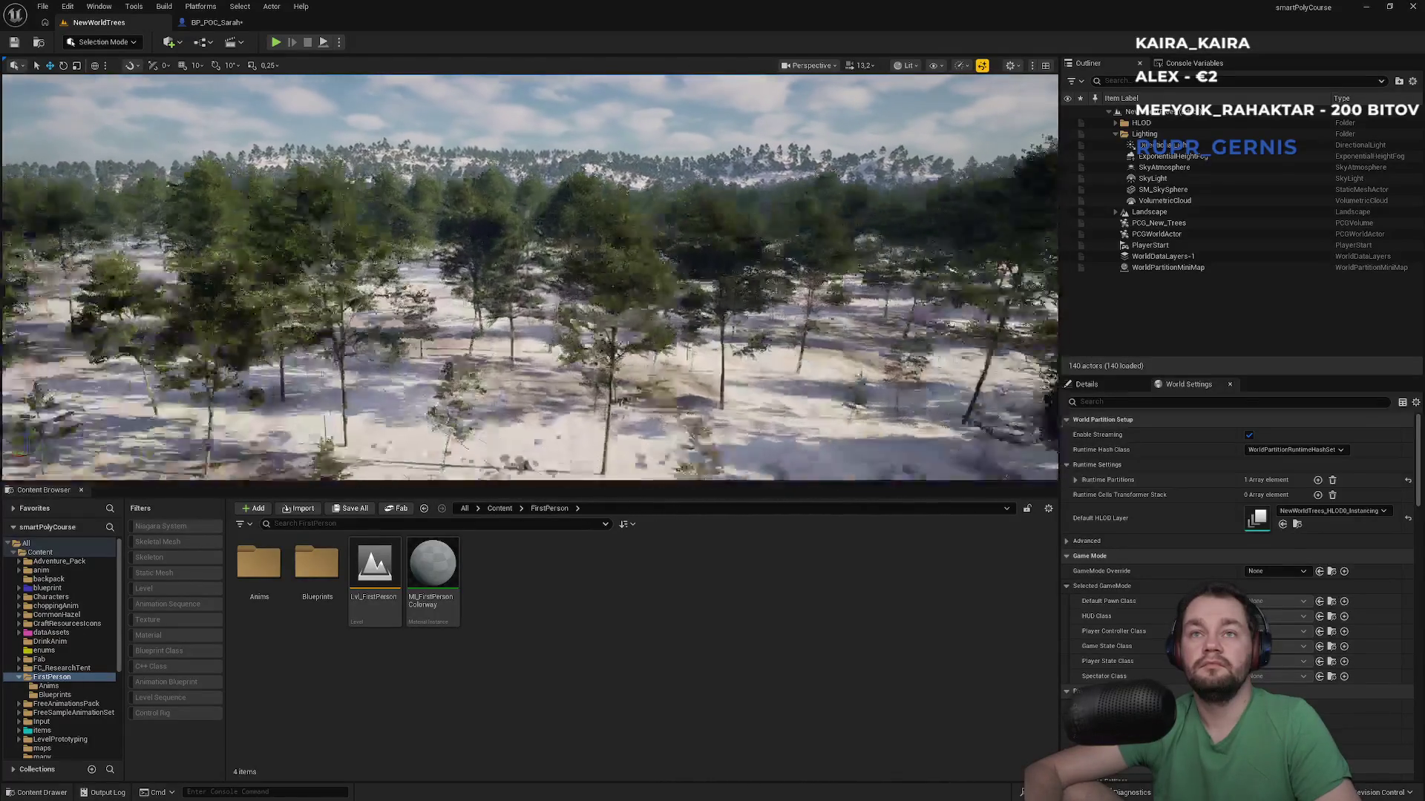
{"action": "key", "text": "w"}
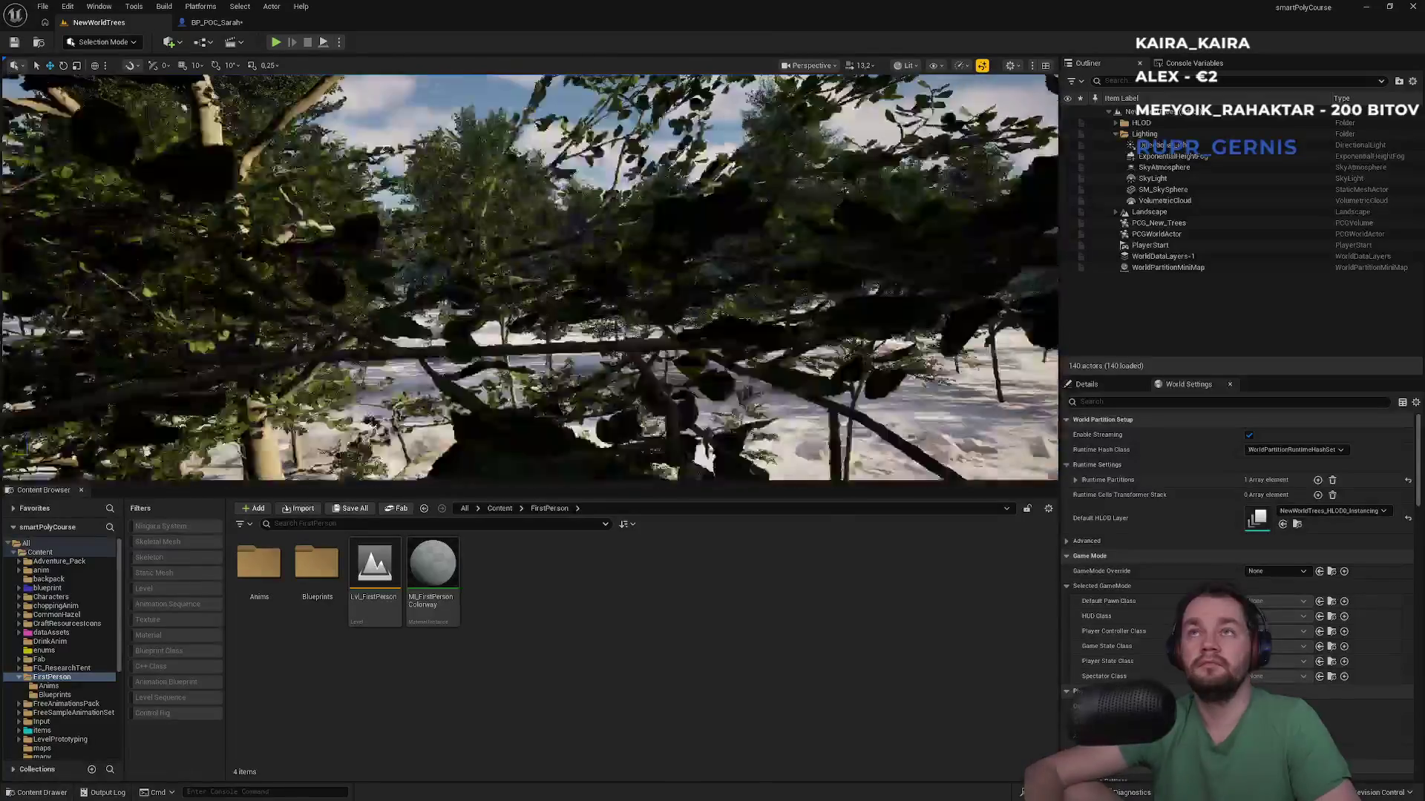
{"action": "key", "text": "w"}
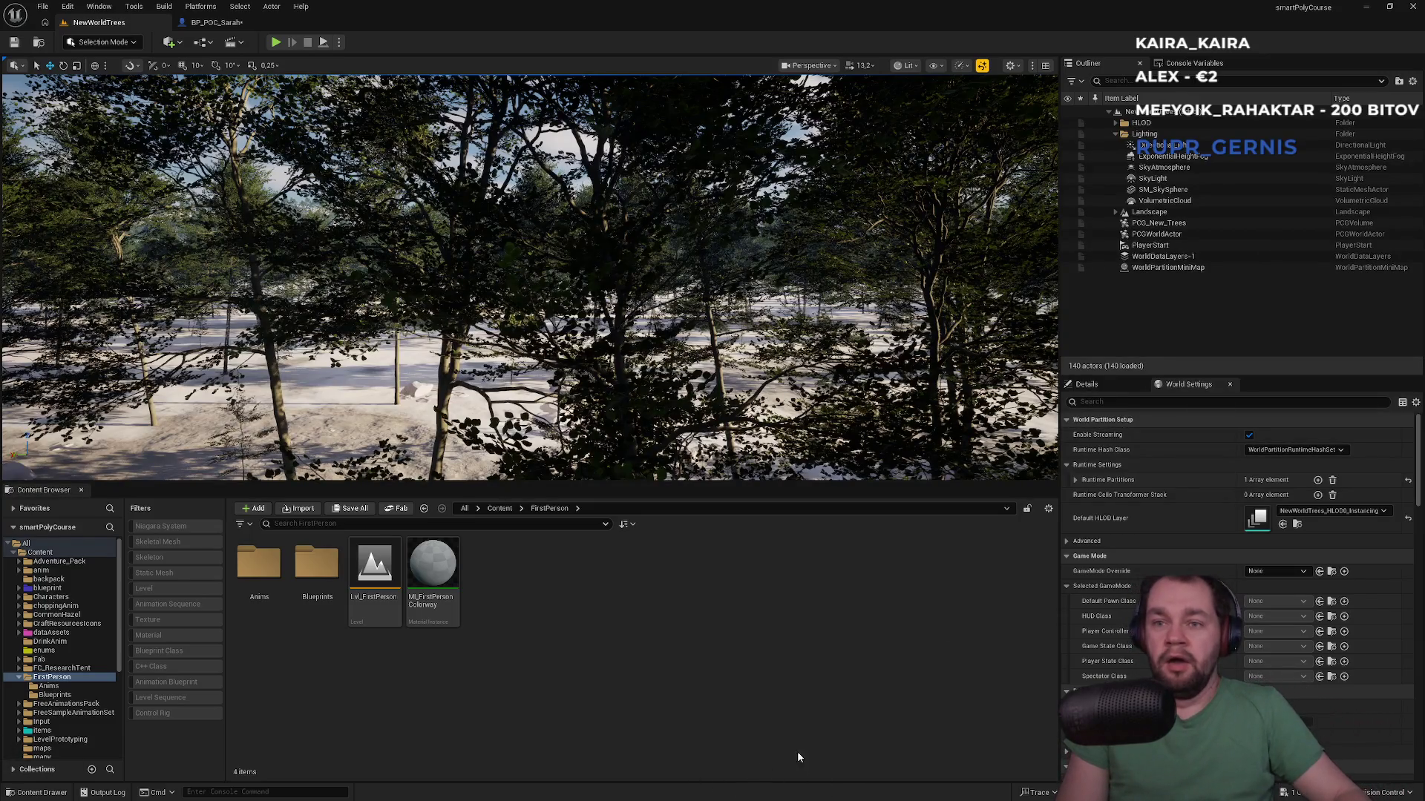
Step: Open the Windows Start menu and dismiss it again
{"action": "key", "text": "super"}
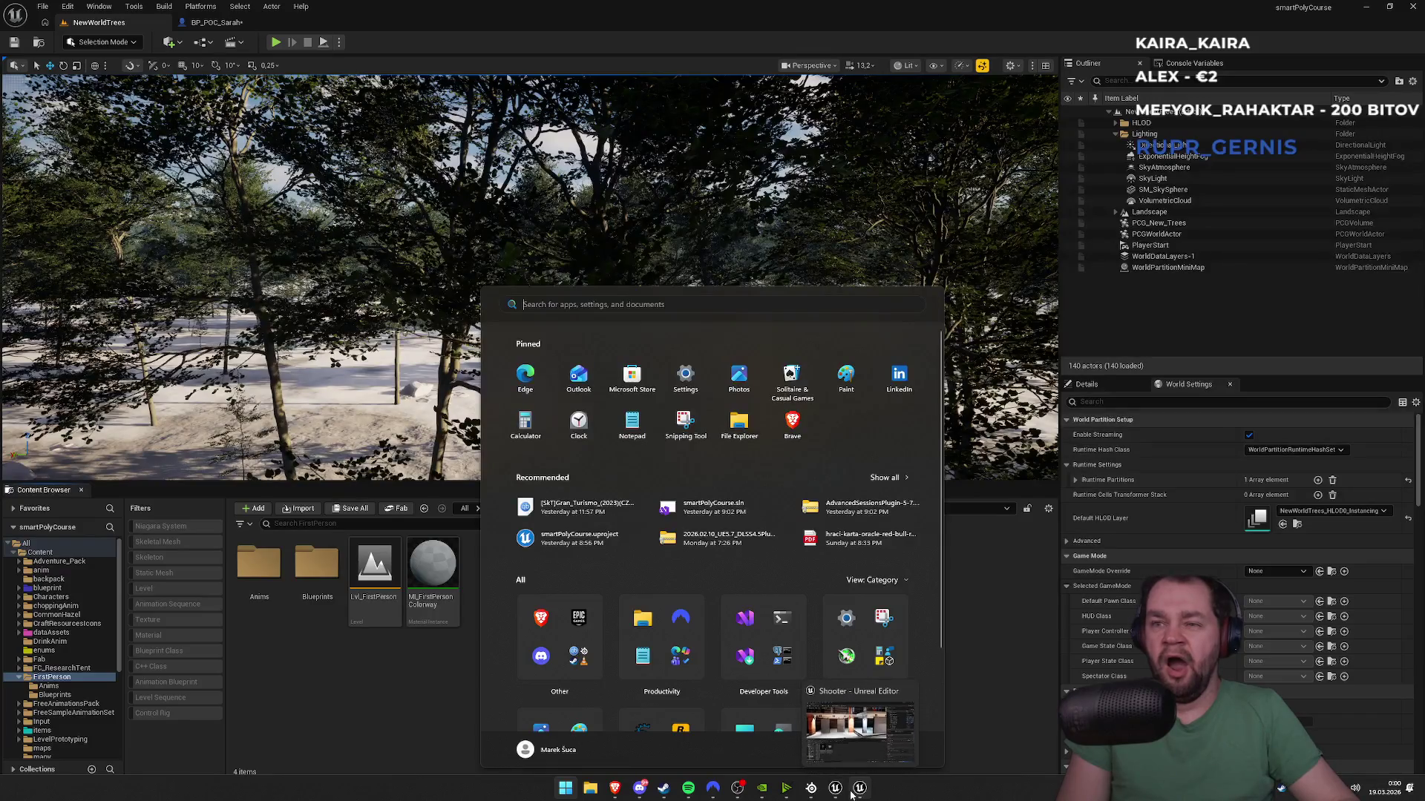
{"action": "key", "text": "super"}
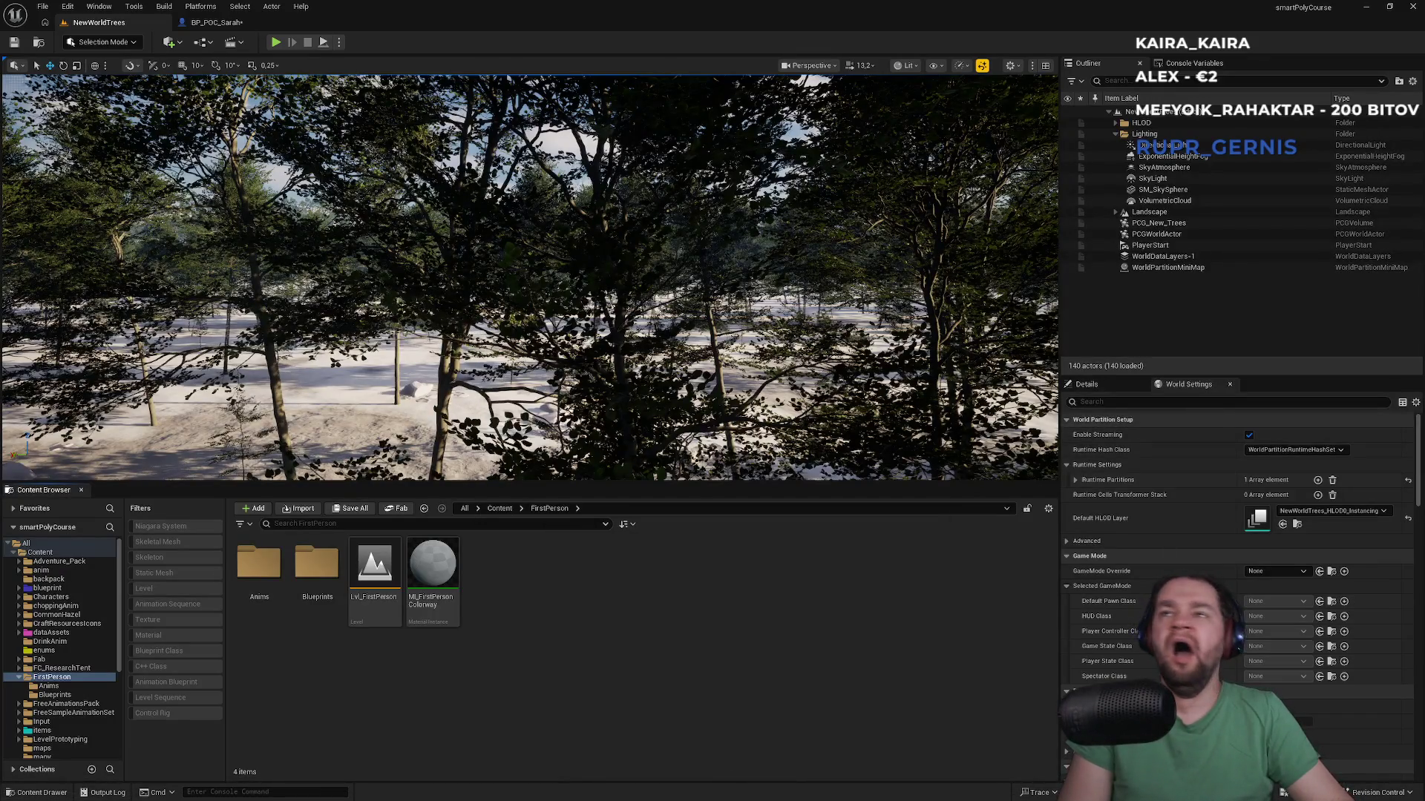
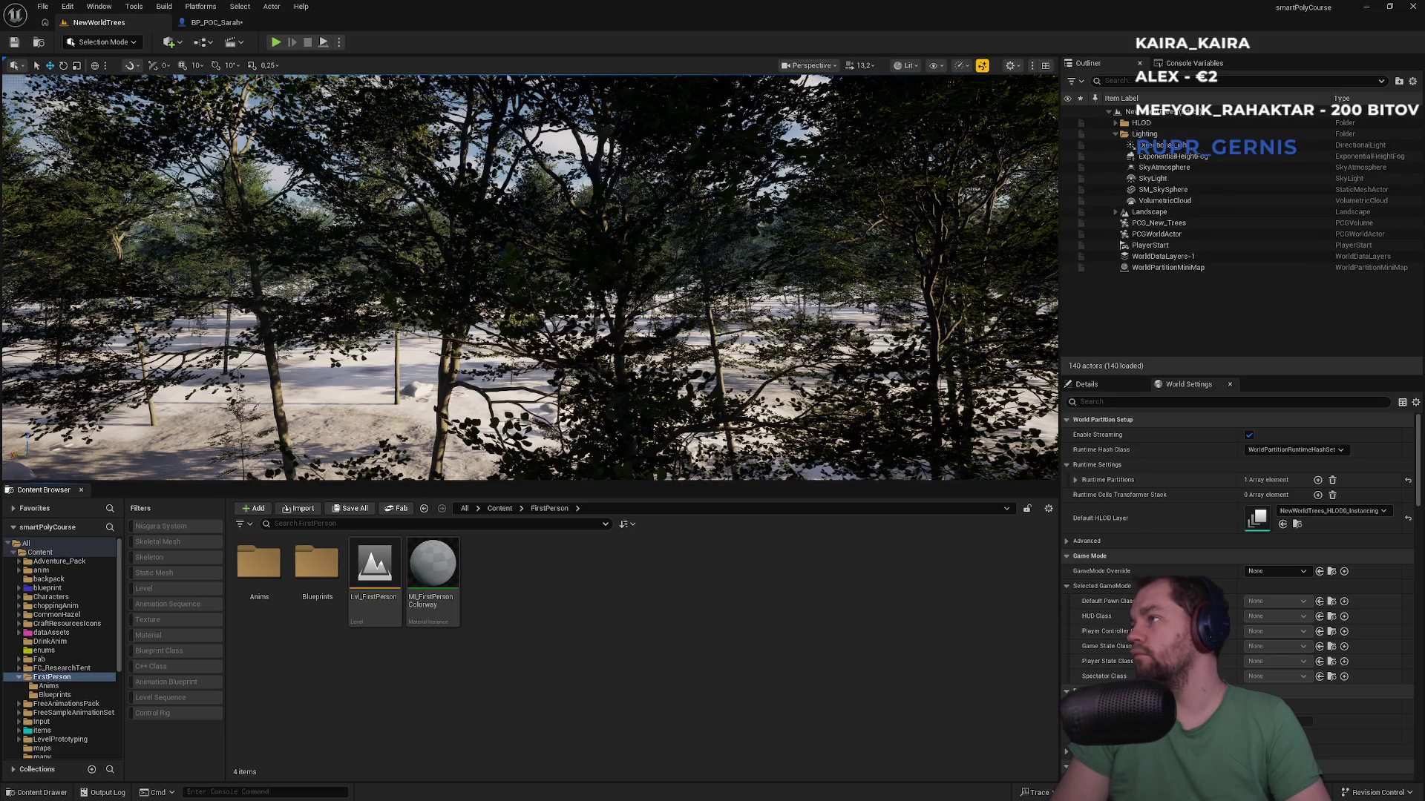
Step: Bring up the BP_POC_Sarah character blueprint editor
{"action": "left_click", "coordinate": [216, 22]}
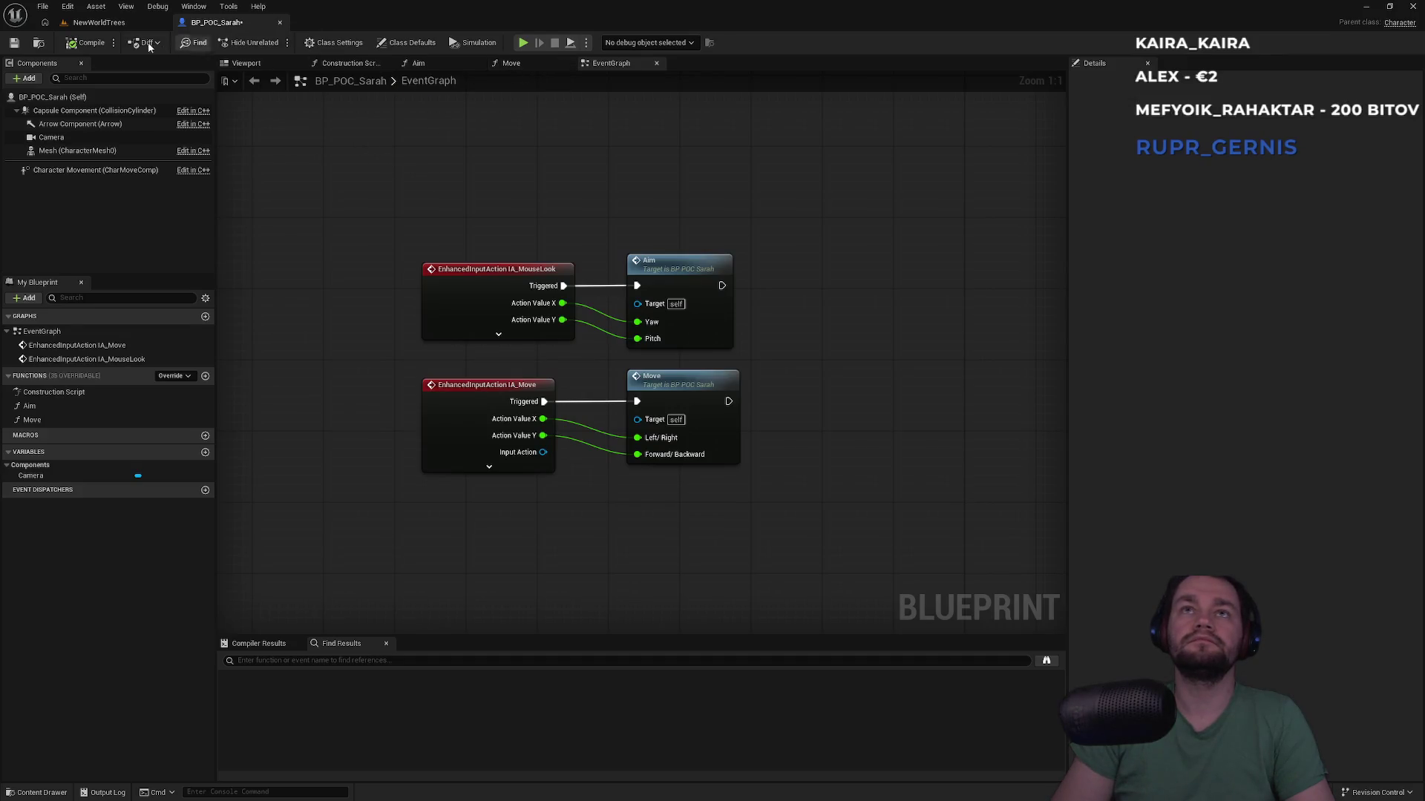
{"action": "left_click", "coordinate": [99, 22]}
{"action": "left_click", "coordinate": [215, 23]}
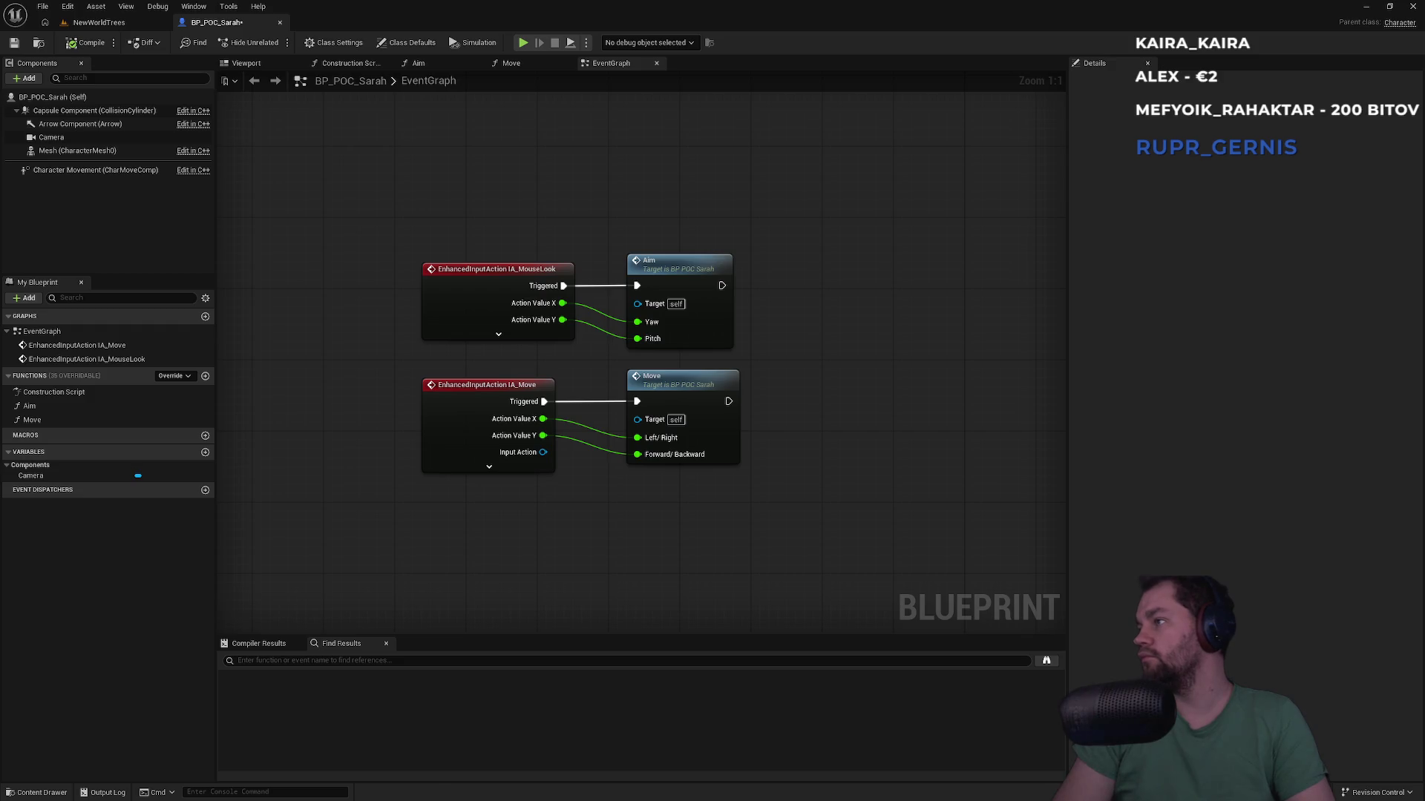
{"action": "left_click", "coordinate": [111, 23]}
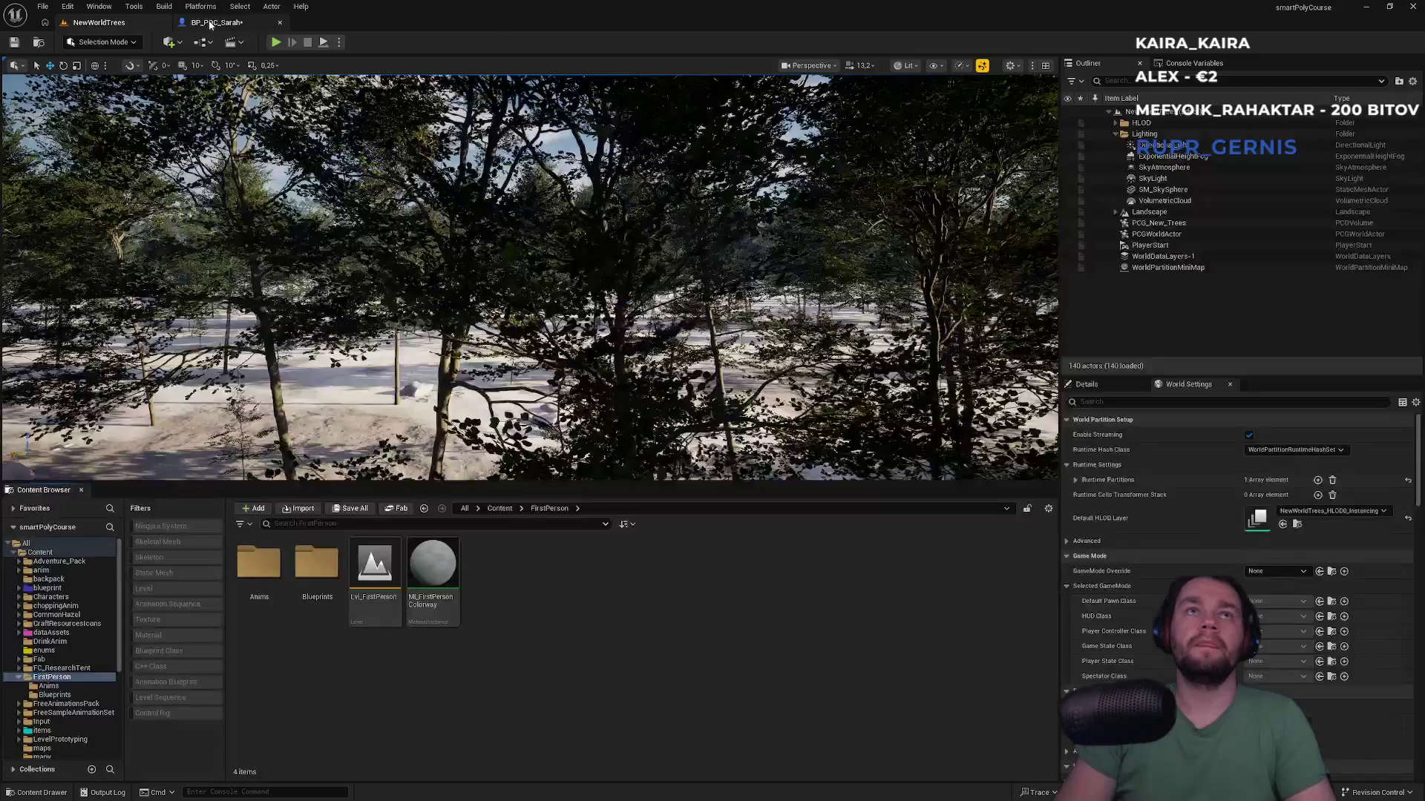
{"action": "left_click", "coordinate": [217, 22]}
Step: Select the character's mesh, locate its Anim Class asset, and open ABP_POC_Sarah
{"action": "left_click", "coordinate": [246, 63]}
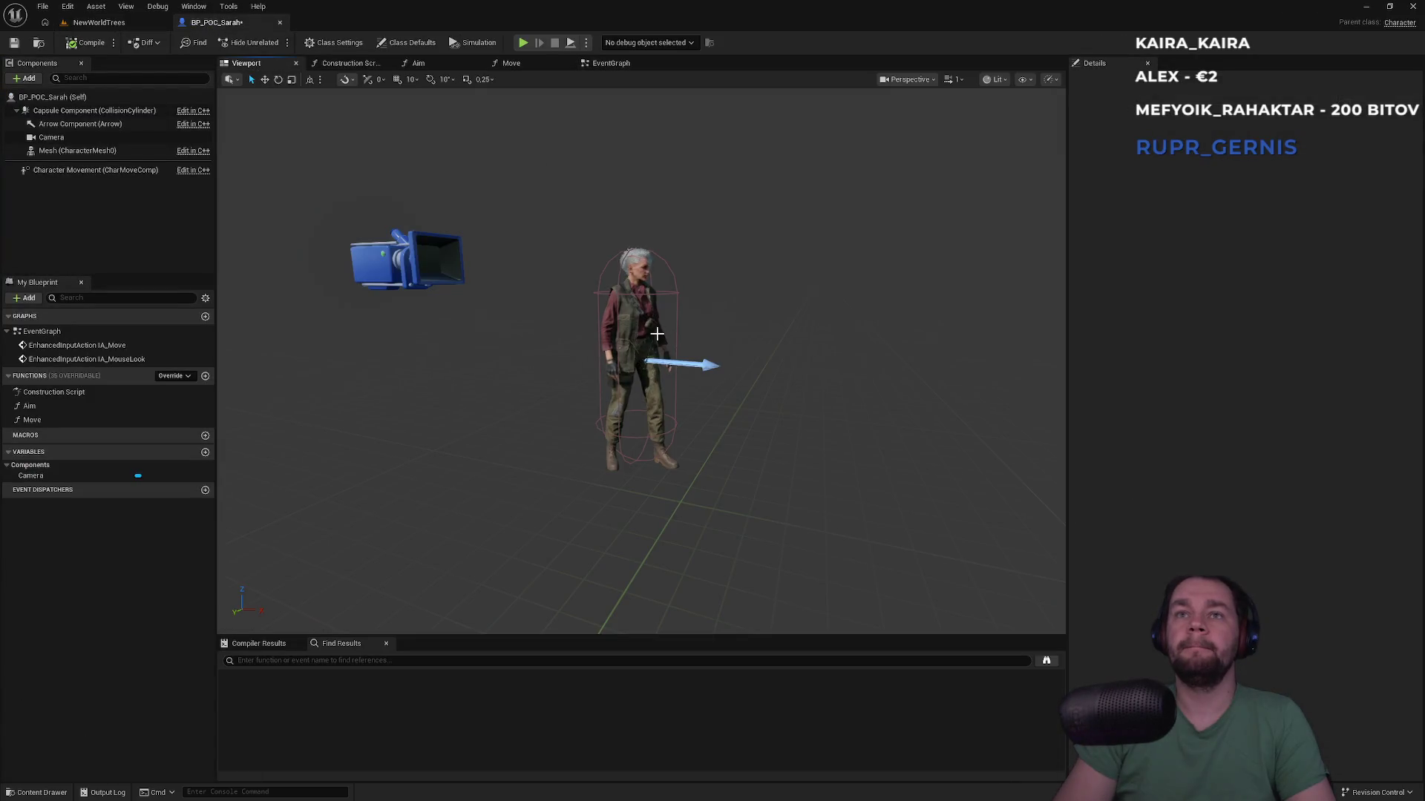
{"action": "left_click", "coordinate": [631, 340]}
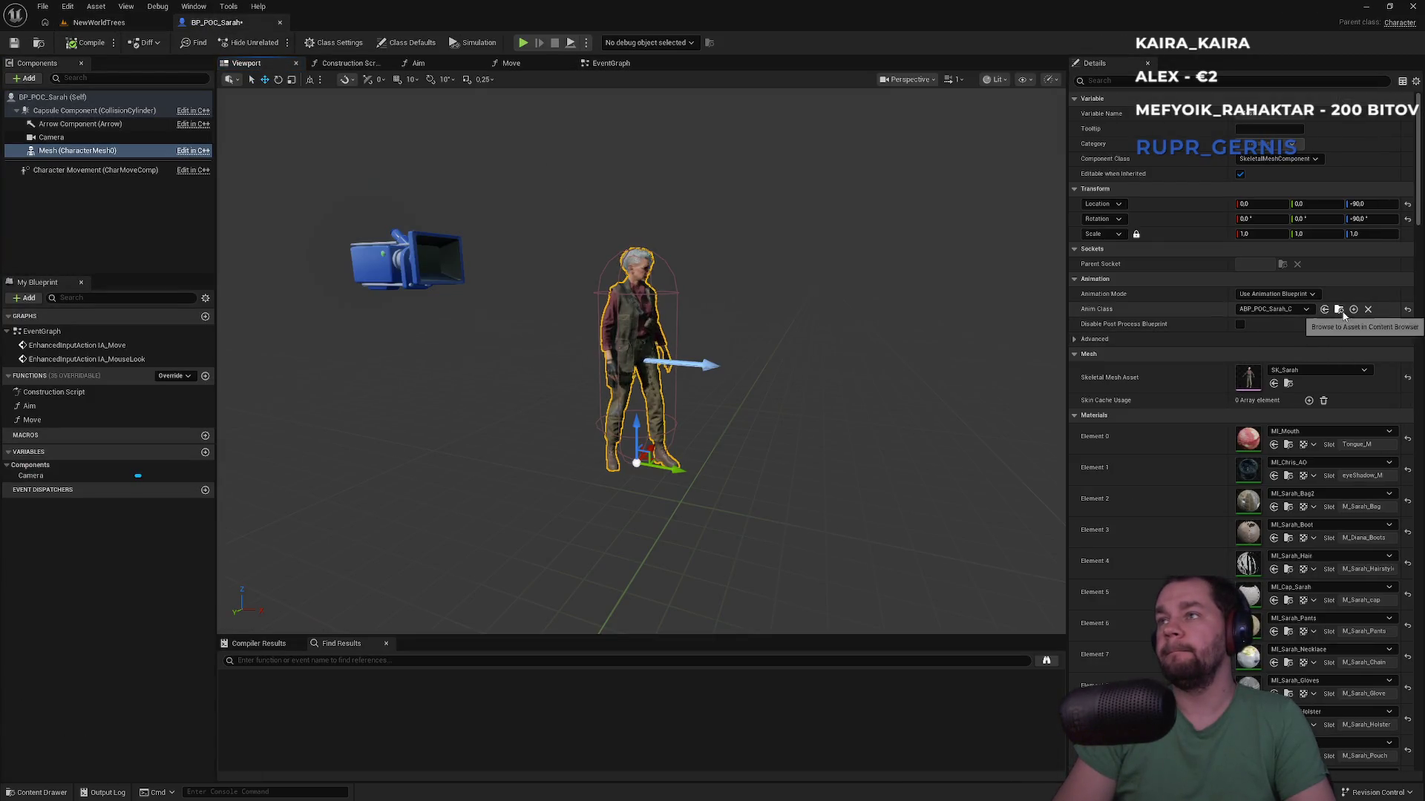
{"action": "left_click", "coordinate": [1339, 309]}
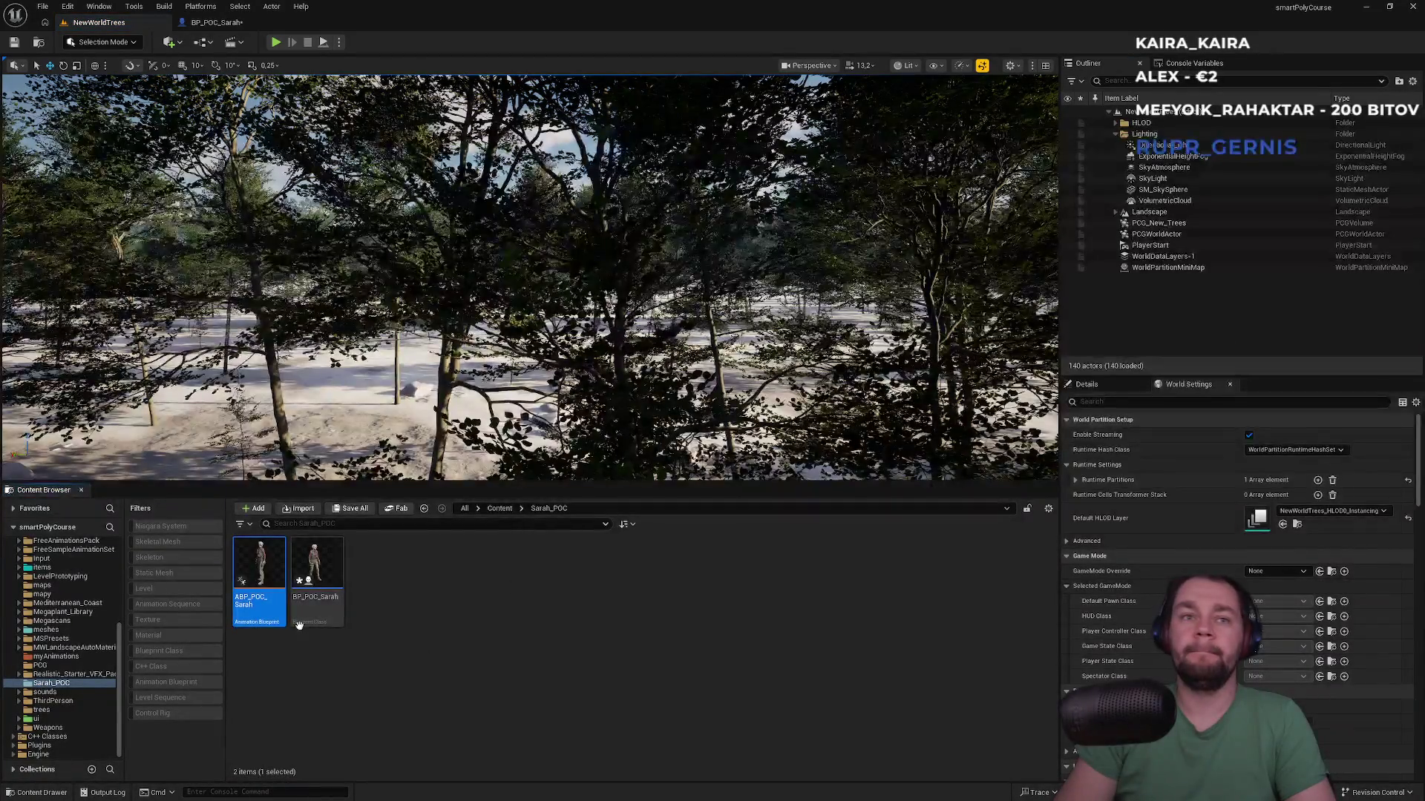
{"action": "double_click", "coordinate": [258, 586]}
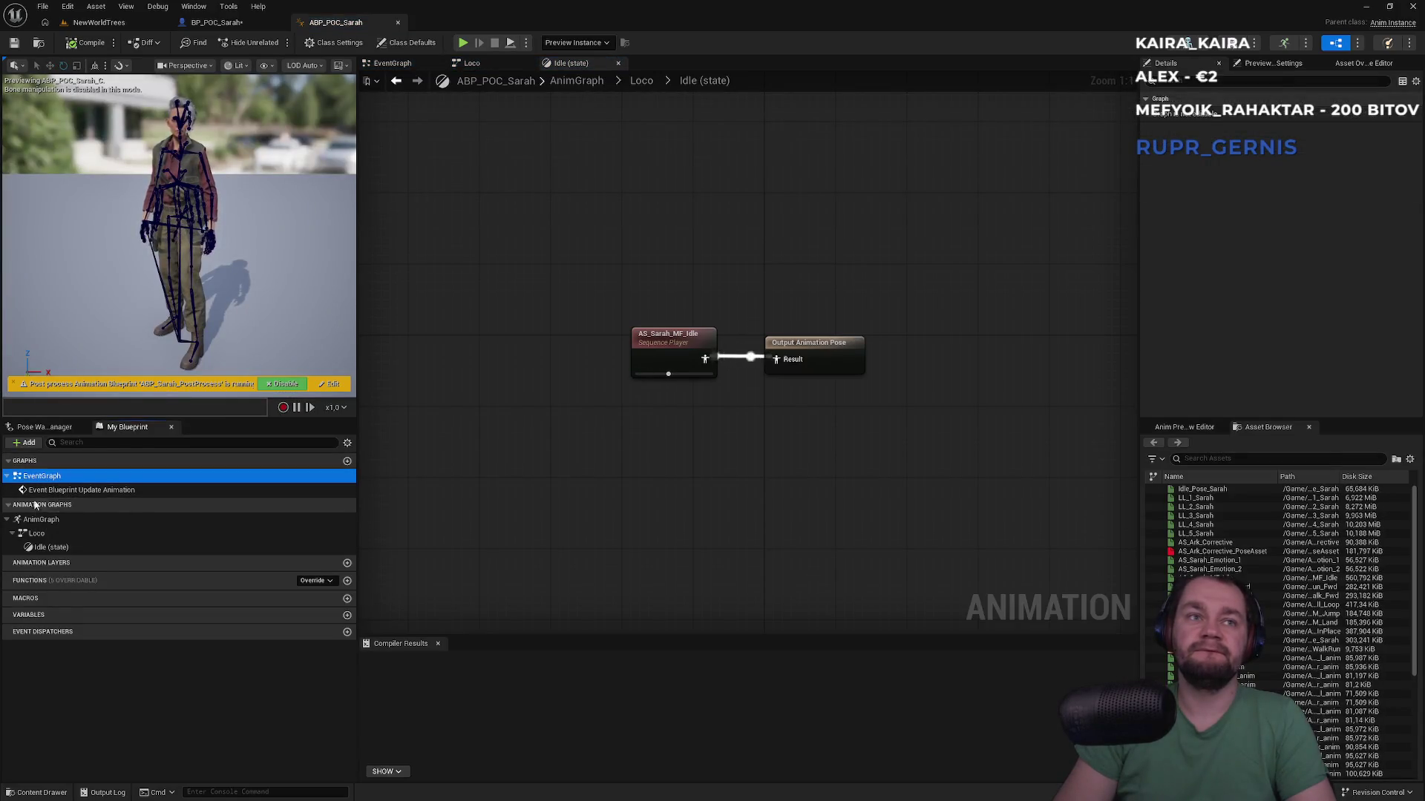
Step: Paste Try Get Pawn Owner and Get Base Aim Rotation into the event graph, deleting the disabled duplicate
{"action": "double_click", "coordinate": [41, 520]}
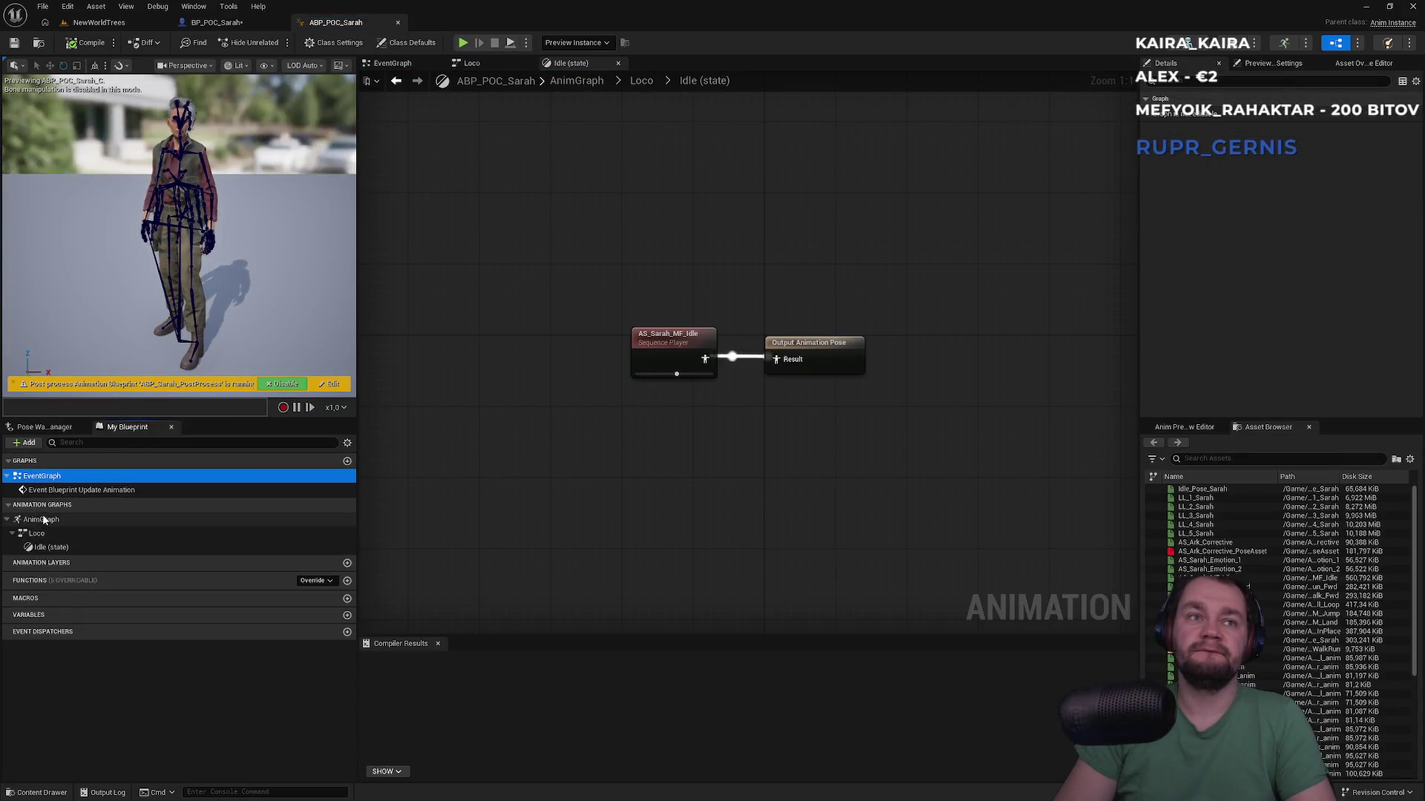
{"action": "double_click", "coordinate": [41, 476]}
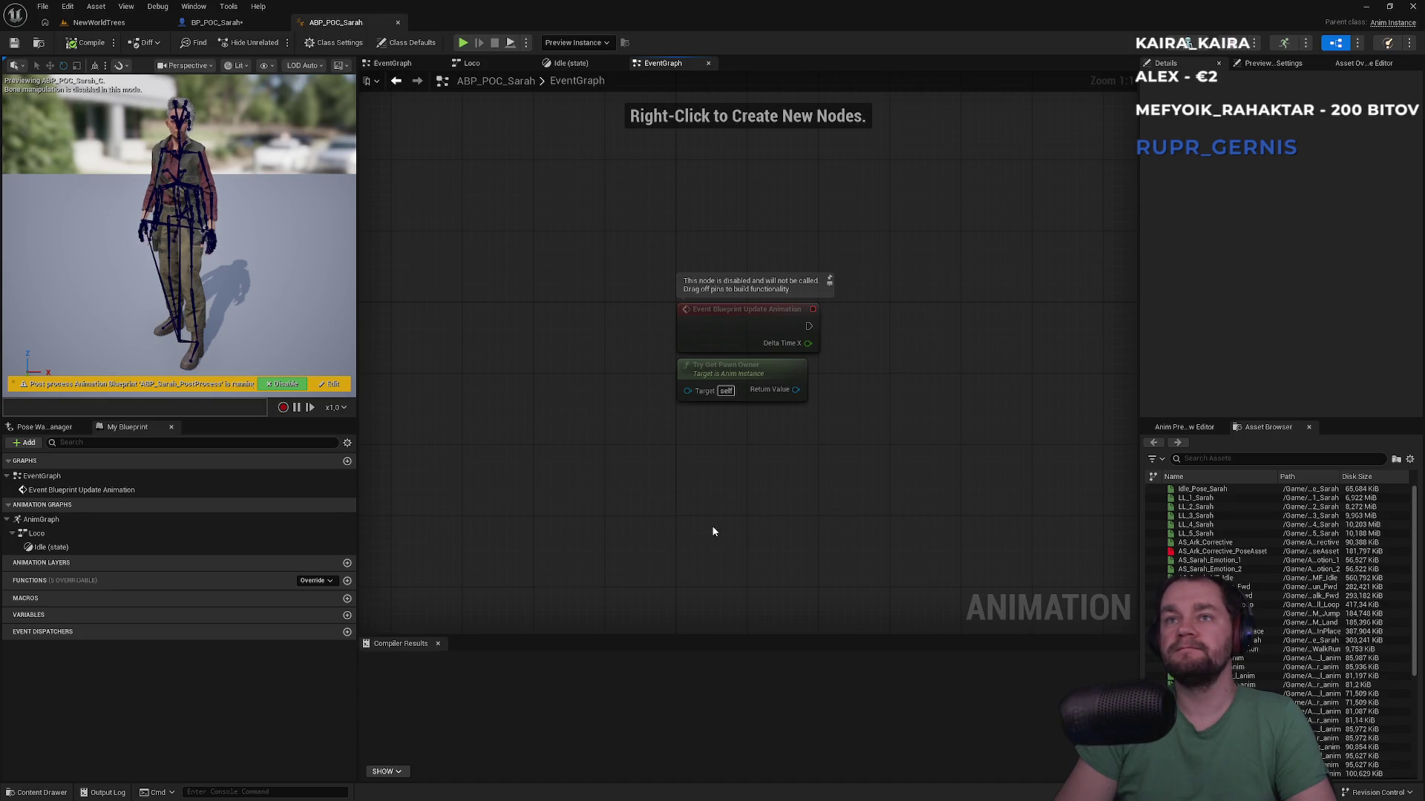
{"action": "key", "text": "ctrl+v"}
{"action": "left_click_drag", "start_coordinate": [793, 457], "coordinate": [757, 387]}
{"action": "key", "text": "Delete"}
{"action": "left_click_drag", "start_coordinate": [950, 489], "coordinate": [812, 371]}
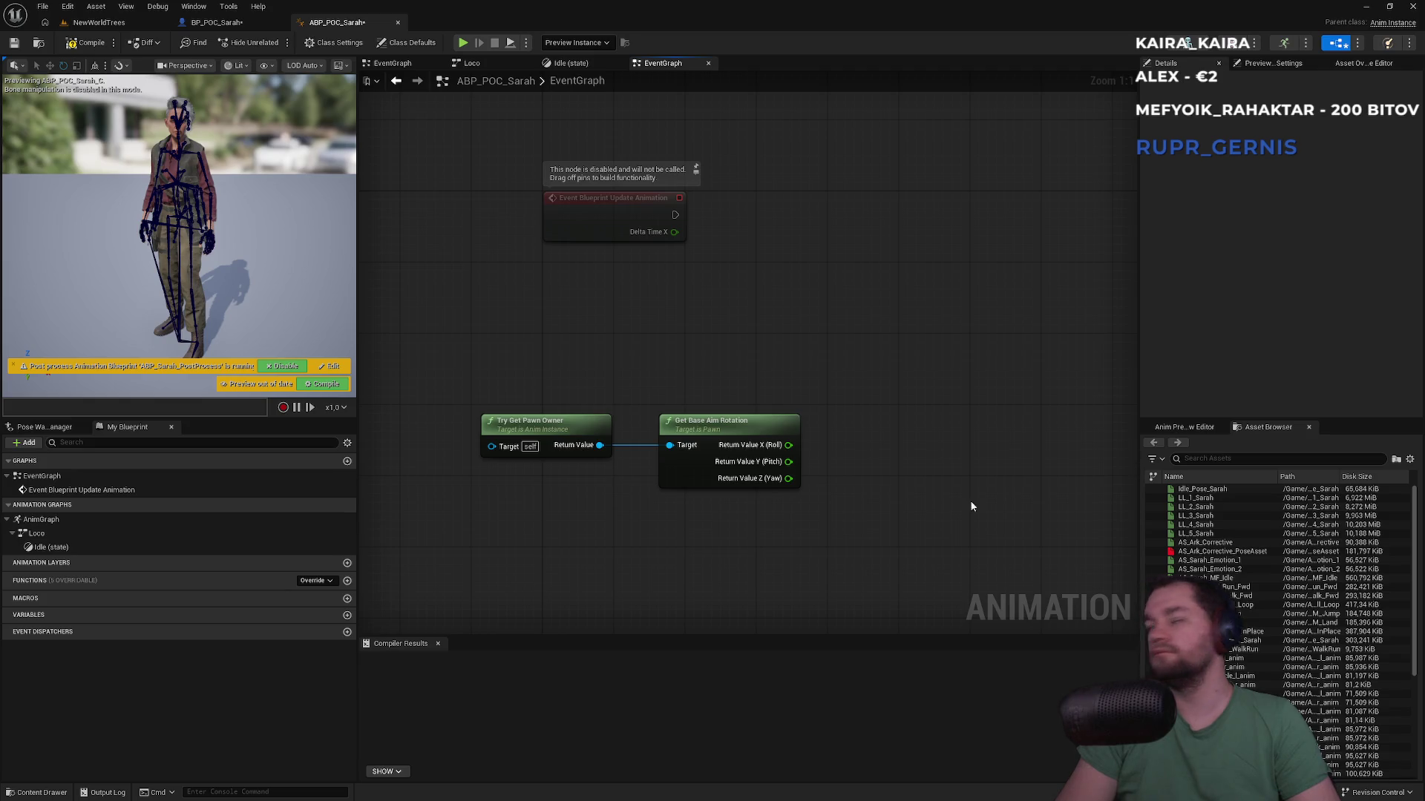
Step: Promote the aim rotation's pitch to a Pitch variable, set it on Update Animation, and compile
{"action": "left_click_drag", "start_coordinate": [788, 462], "coordinate": [968, 482]}
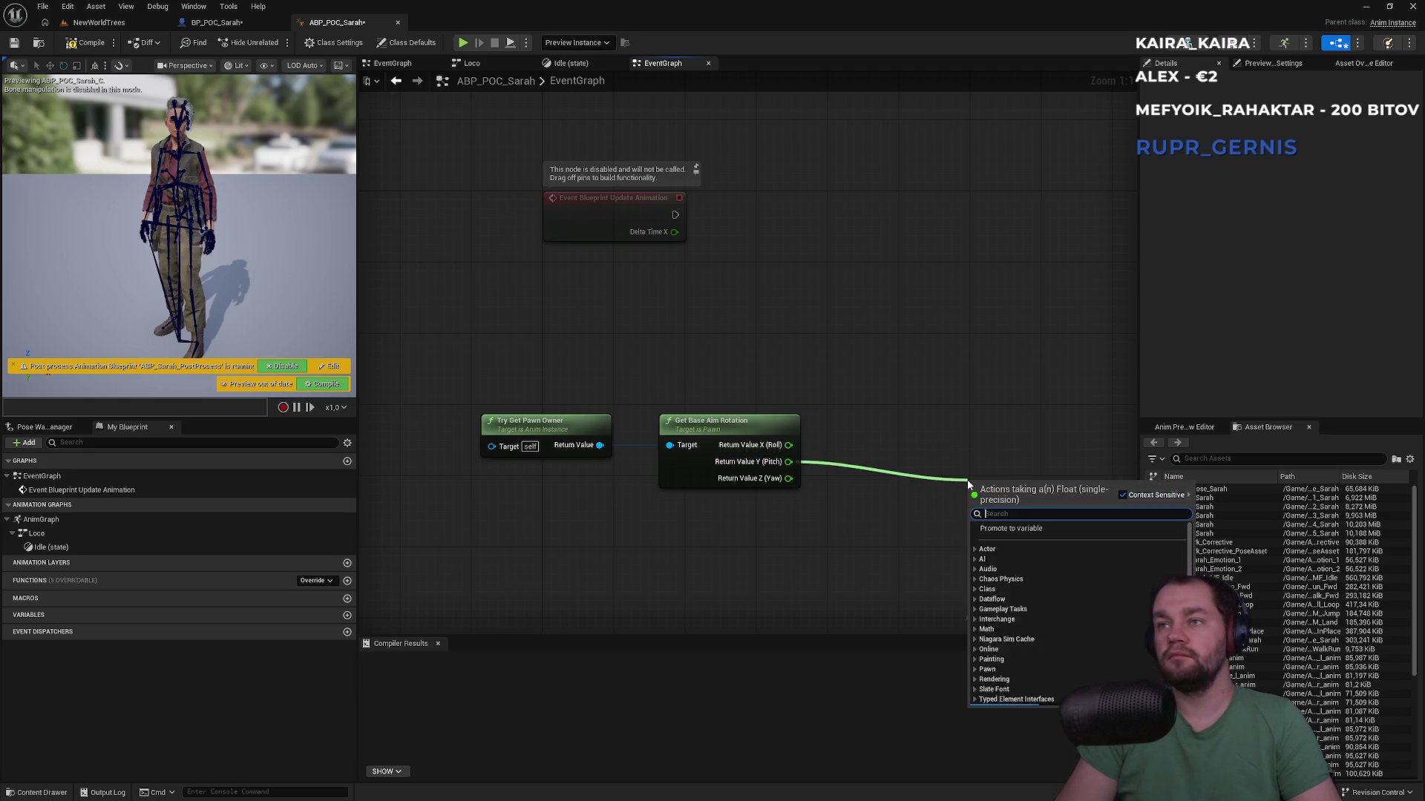
{"action": "left_click", "coordinate": [1034, 527]}
{"action": "type", "text": "Pitc"}
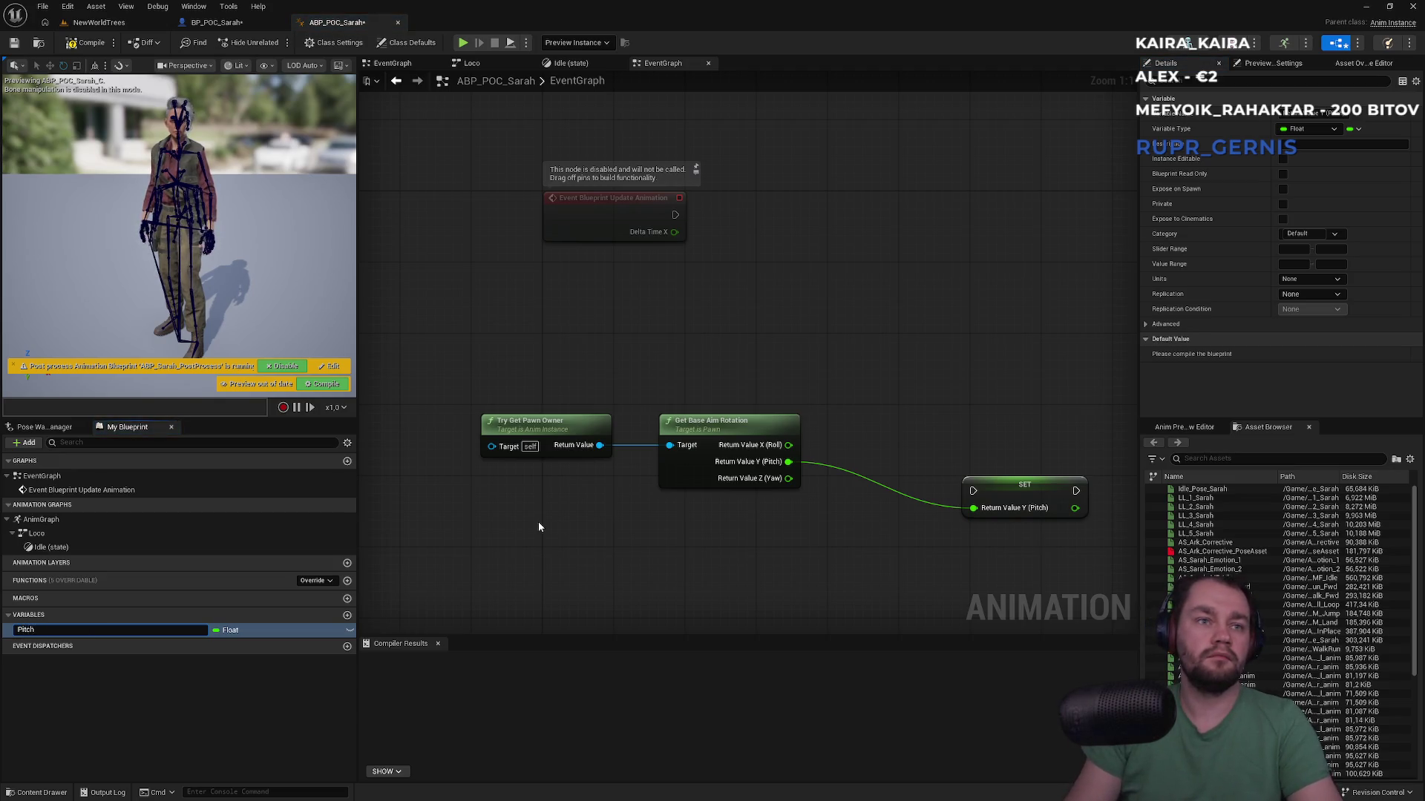
{"action": "type", "text": "h"}
{"action": "key", "text": "Return"}
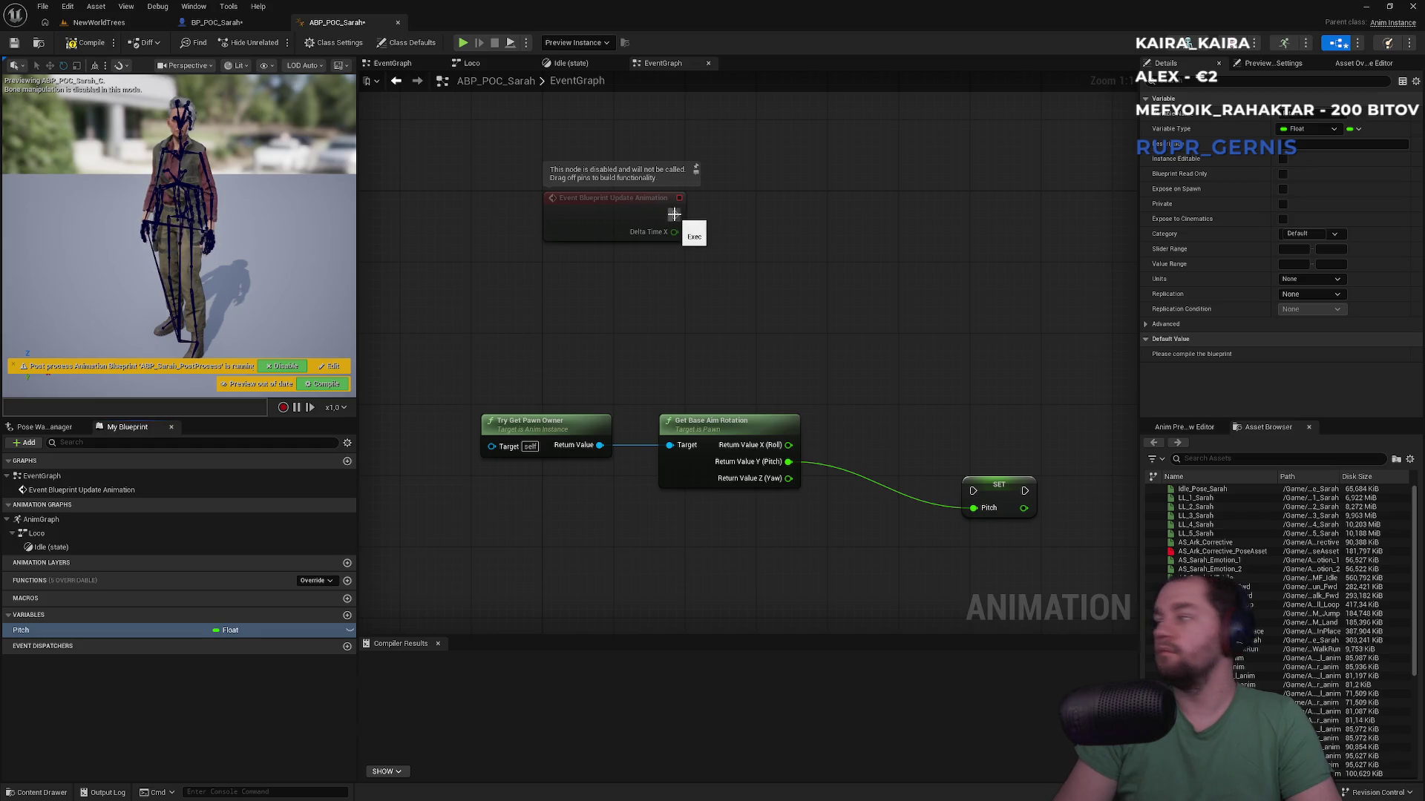
{"action": "mouse_move", "coordinate": [674, 214]}
{"action": "left_mouse_down"}
{"action": "mouse_move", "coordinate": [906, 385]}
{"action": "mouse_move", "coordinate": [972, 491]}
{"action": "left_mouse_up"}
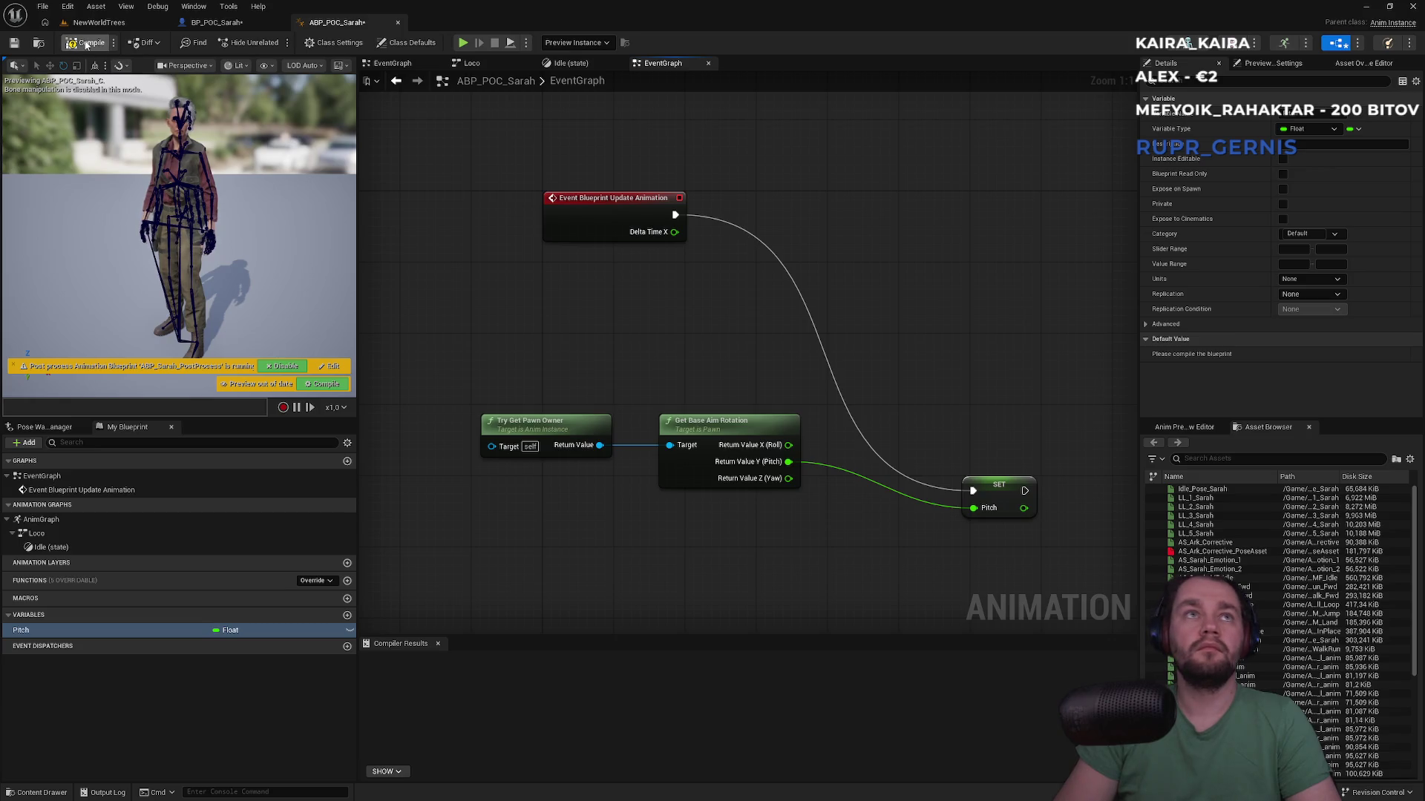
{"action": "key", "text": "F7"}
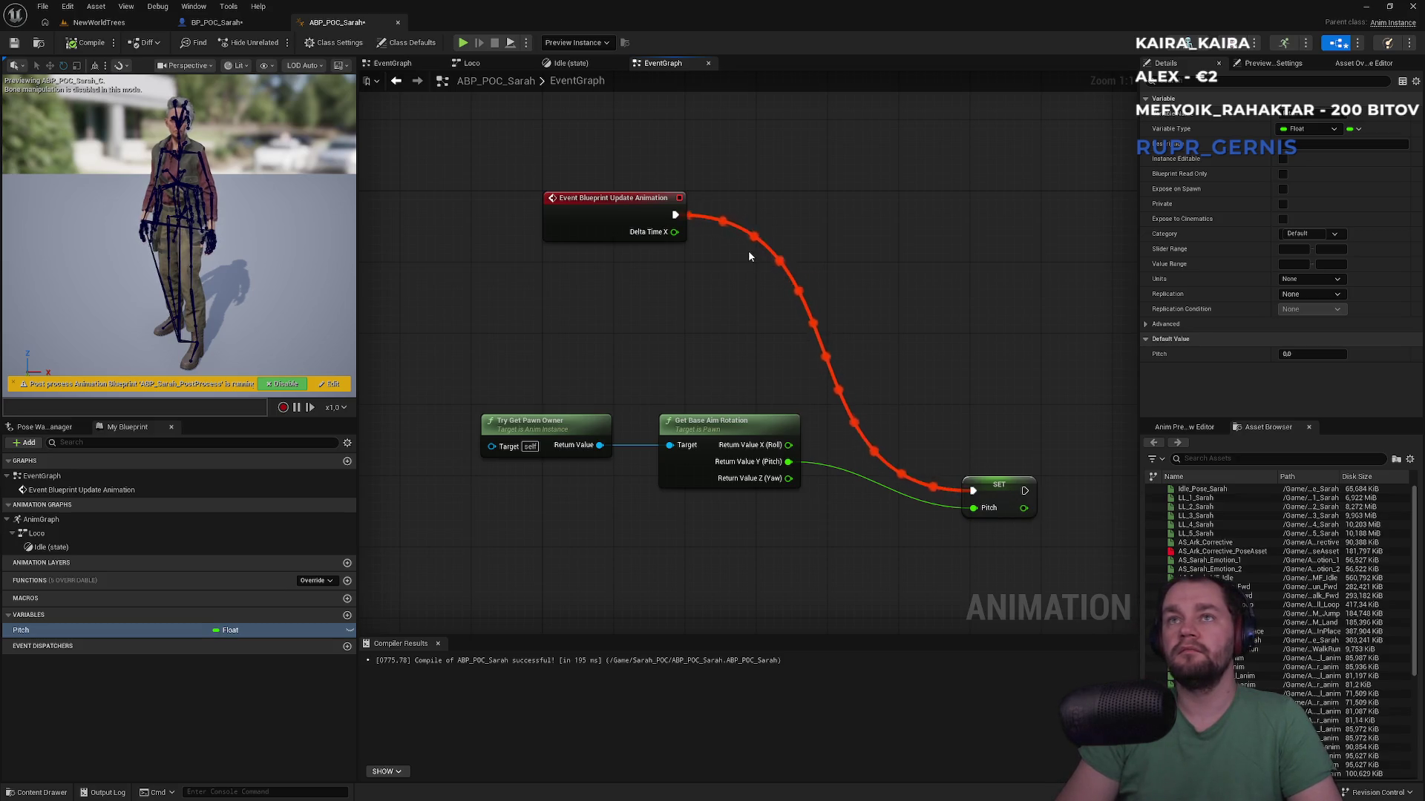
{"action": "left_click", "coordinate": [675, 214], "text": "alt"}
Step: Disconnect the update event from the Pitch SET and insert a Sequence node feeding it
{"action": "mouse_move", "coordinate": [656, 200]}
{"action": "left_mouse_down"}
{"action": "mouse_move", "coordinate": [701, 218]}
{"action": "mouse_move", "coordinate": [629, 196]}
{"action": "mouse_move", "coordinate": [708, 220]}
{"action": "left_mouse_up"}
{"action": "type", "text": "seq"}
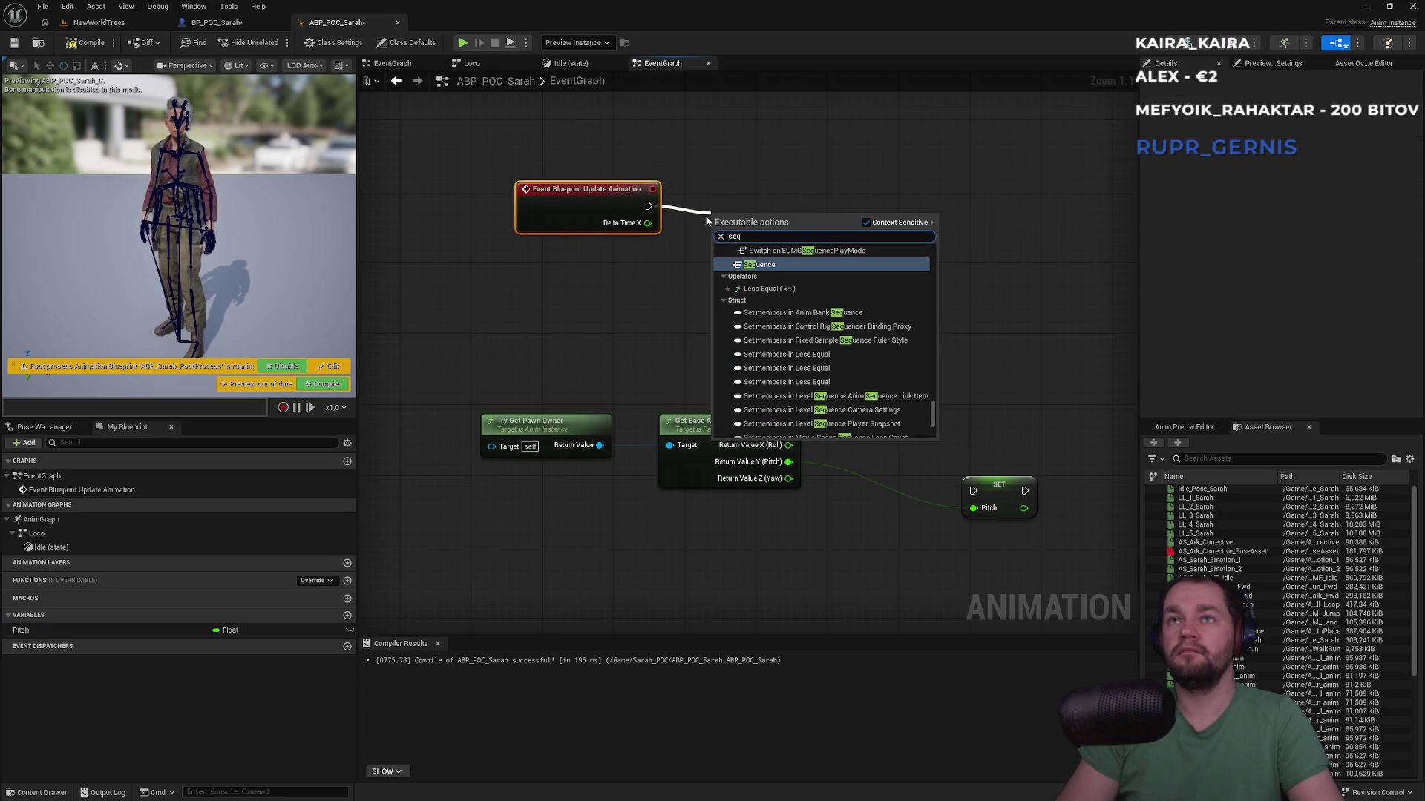
{"action": "key", "text": "Return"}
{"action": "left_click_drag", "start_coordinate": [767, 250], "coordinate": [973, 490]}
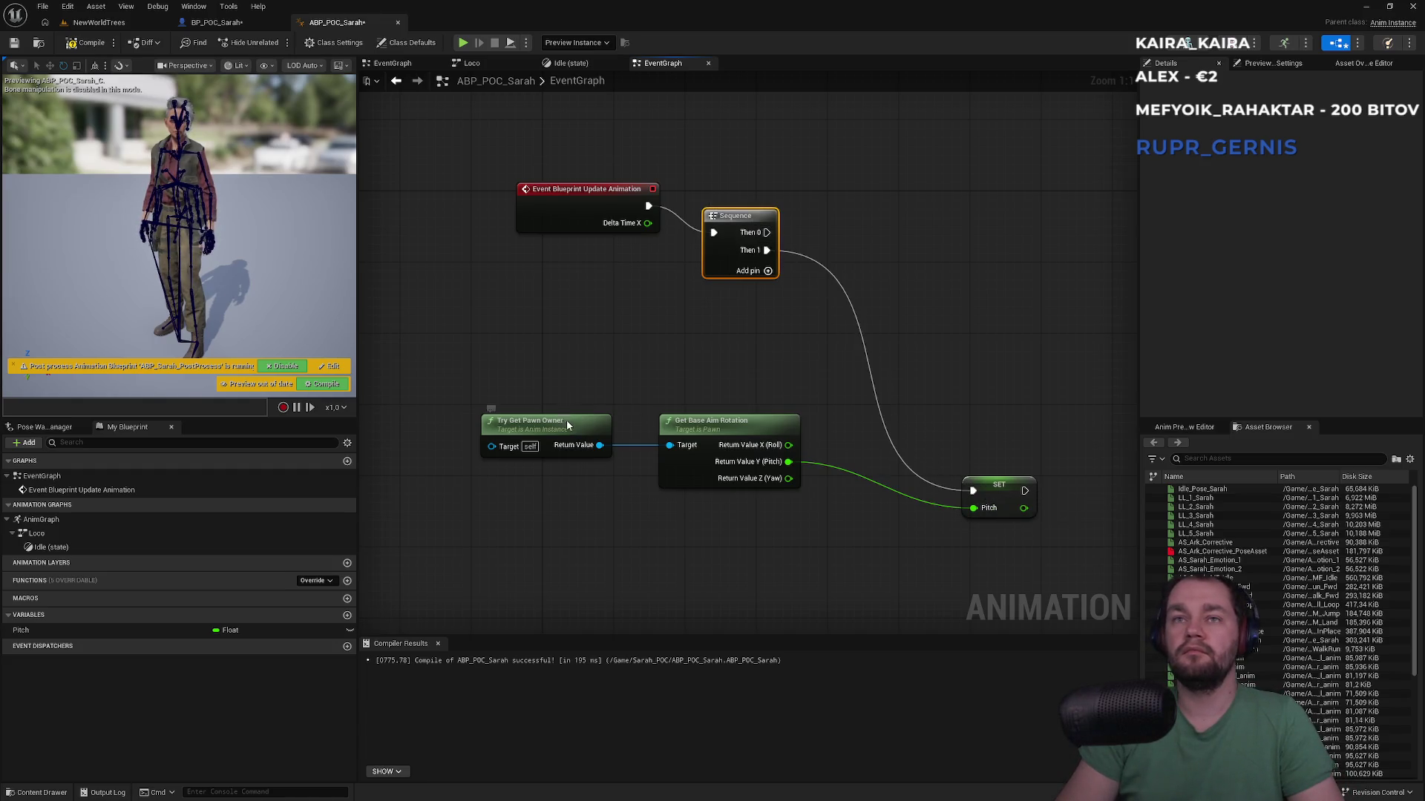
Step: Rearrange the event, Sequence and SET nodes, running SET from the Sequence's Then 0
{"action": "left_click_drag", "start_coordinate": [567, 422], "coordinate": [585, 422]}
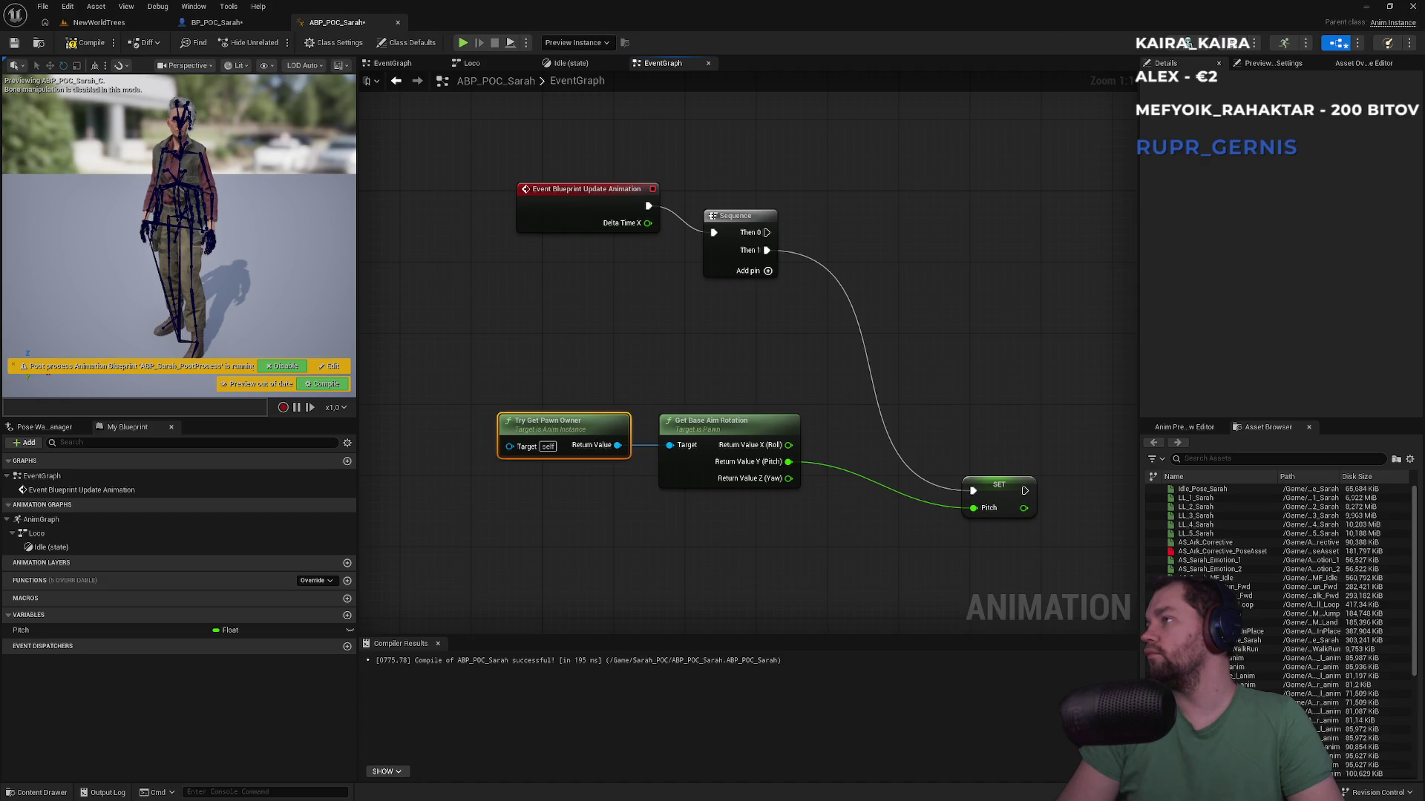
{"action": "left_click_drag", "start_coordinate": [993, 492], "coordinate": [887, 247]}
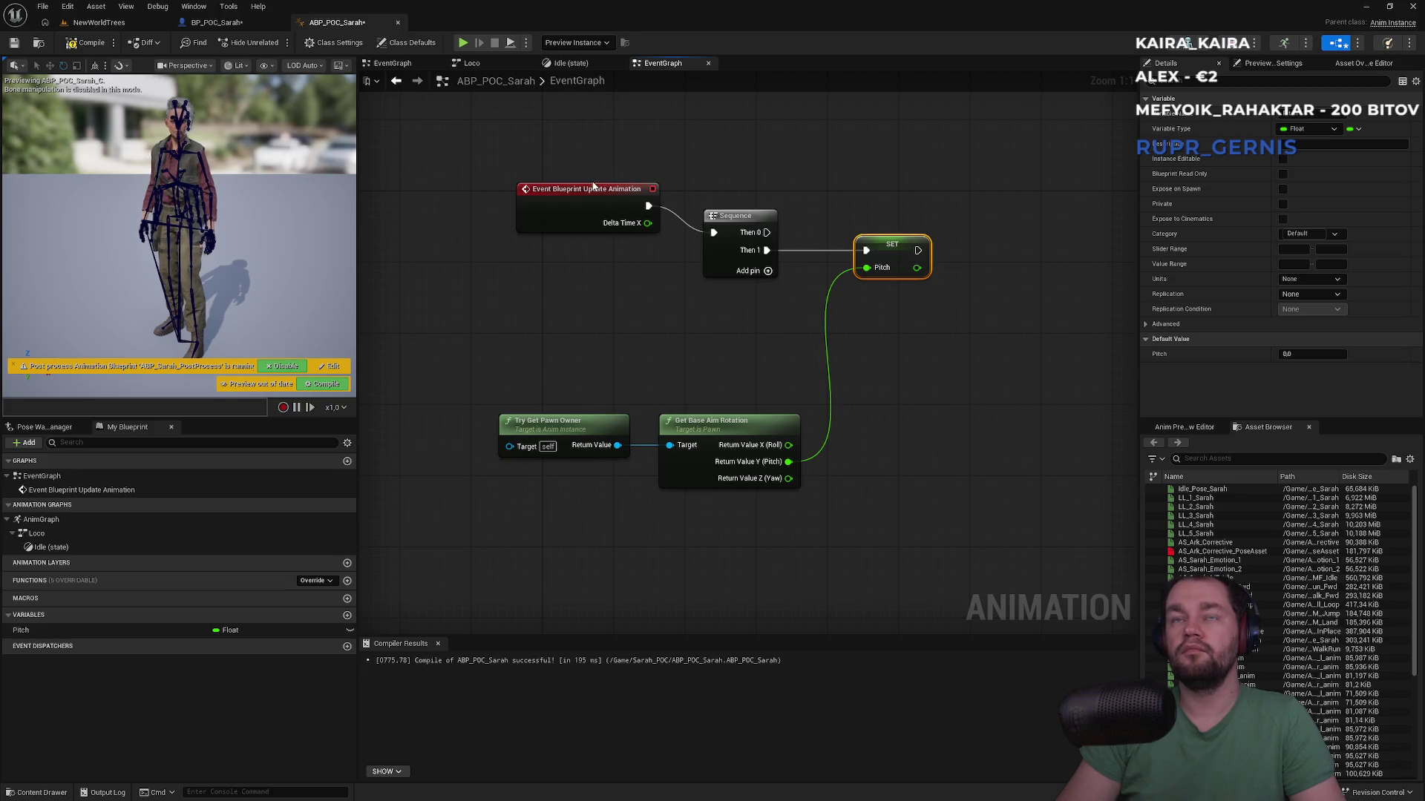
{"action": "left_click_drag", "start_coordinate": [594, 190], "coordinate": [566, 217]}
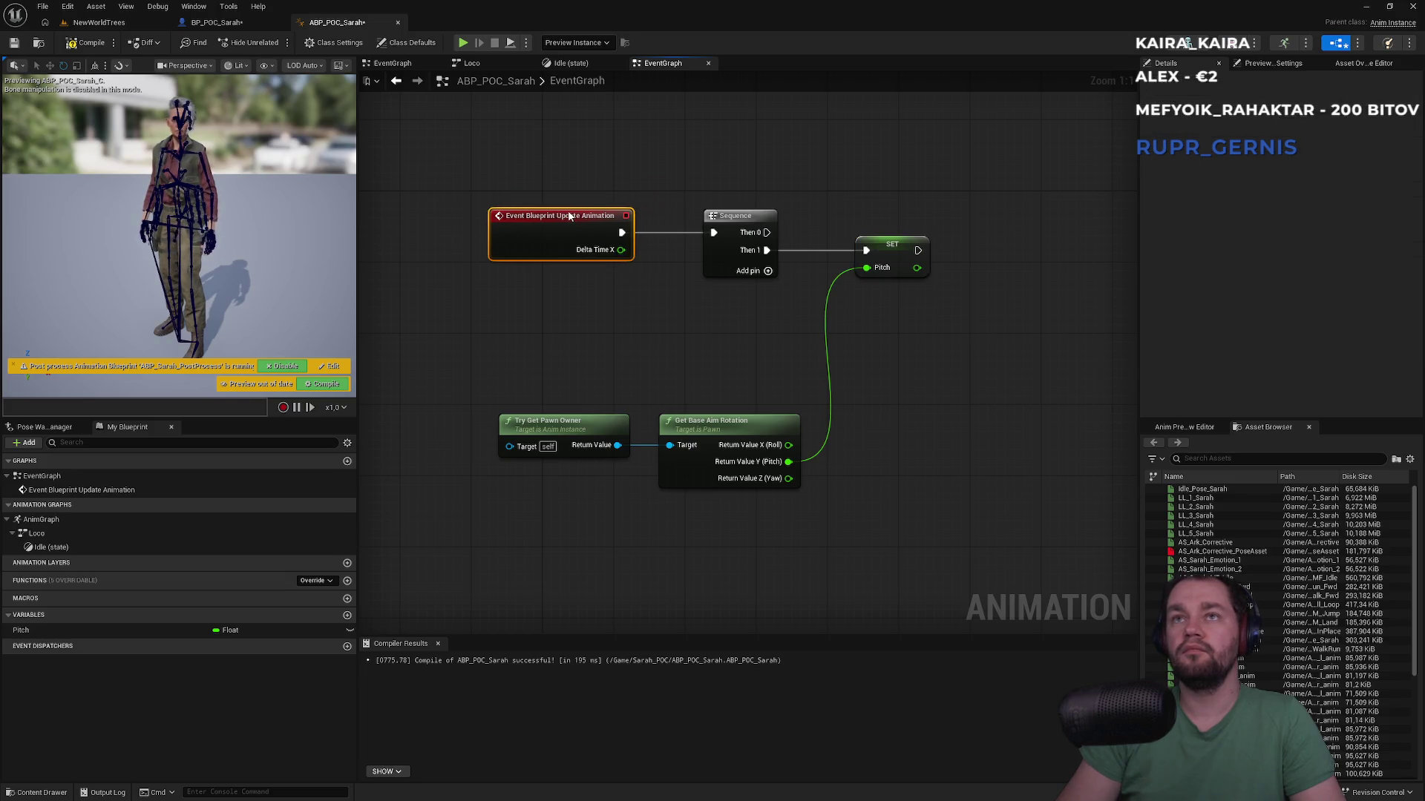
{"action": "left_click_drag", "start_coordinate": [767, 250], "coordinate": [766, 232]}
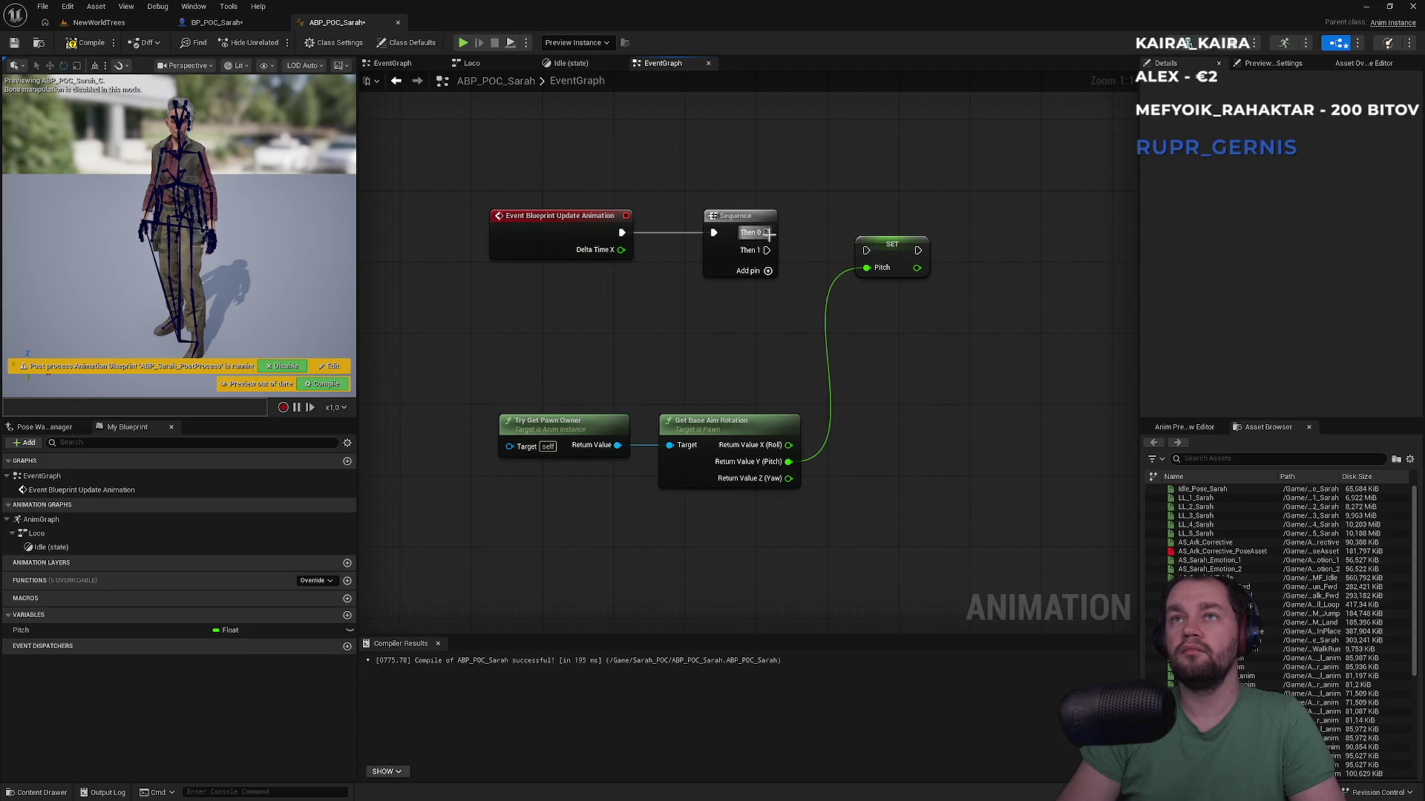
{"action": "mouse_move", "coordinate": [645, 380]}
{"action": "left_mouse_down"}
{"action": "mouse_move", "coordinate": [623, 427]}
{"action": "mouse_move", "coordinate": [712, 445]}
{"action": "left_mouse_up"}
{"action": "left_click_drag", "start_coordinate": [724, 439], "coordinate": [723, 144]}
{"action": "left_click_drag", "start_coordinate": [742, 216], "coordinate": [715, 216]}
{"action": "left_click_drag", "start_coordinate": [888, 270], "coordinate": [889, 247]}
Step: Tidy the pawn owner and aim rotation getters, recompile, and open the Idle state graph
{"action": "left_click", "coordinate": [786, 128]}
{"action": "left_click", "coordinate": [589, 136], "text": "ctrl"}
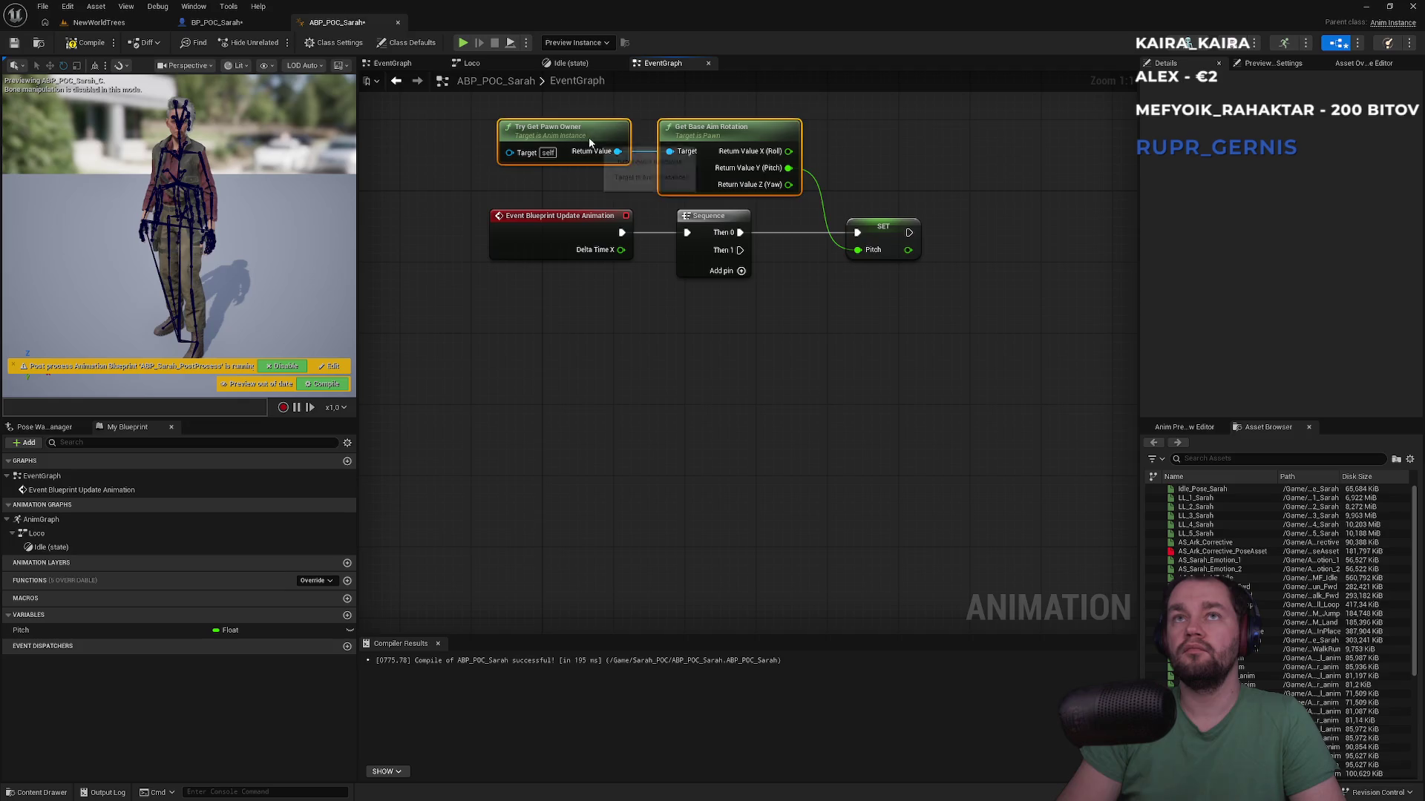
{"action": "left_click_drag", "start_coordinate": [589, 136], "coordinate": [607, 137]}
{"action": "left_click", "coordinate": [843, 166]}
{"action": "key", "text": "F7"}
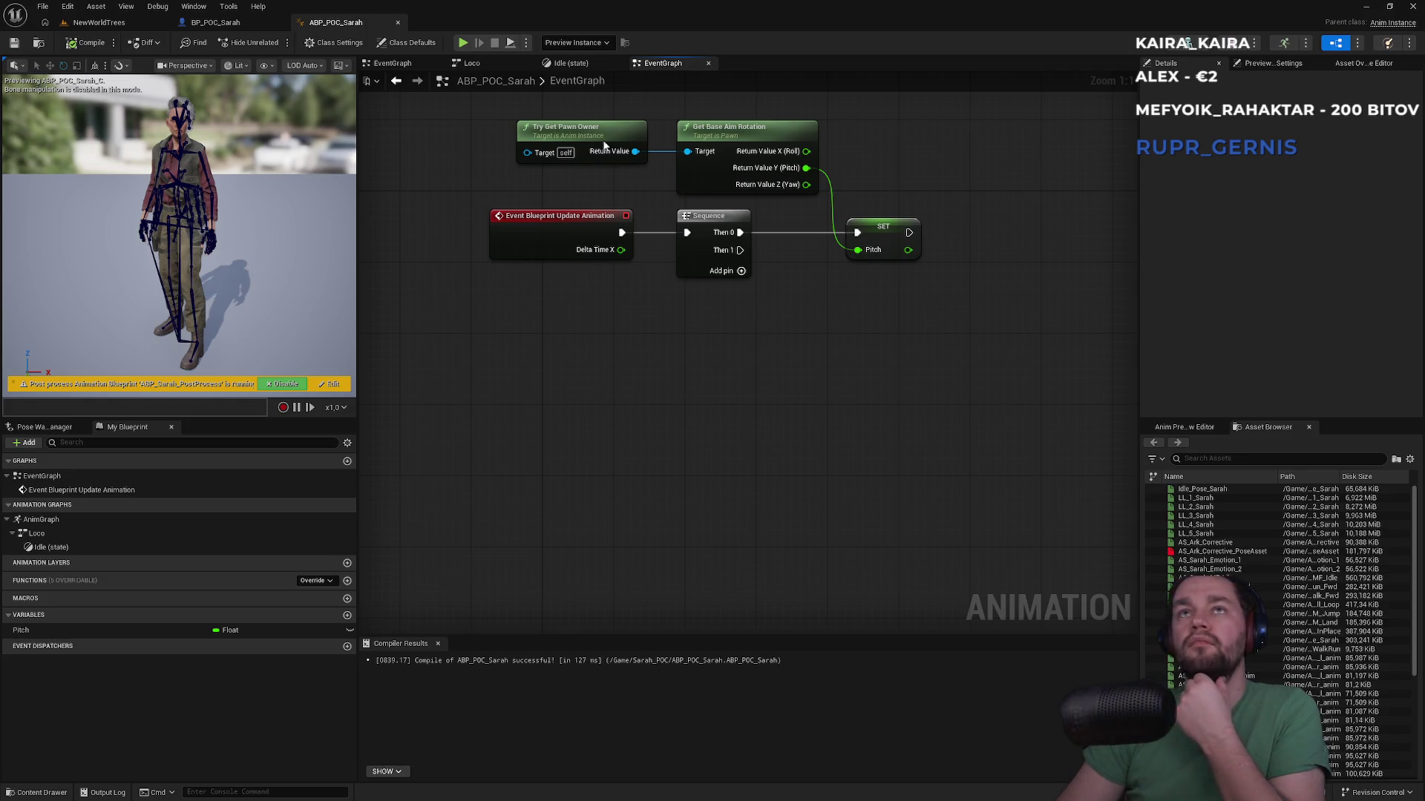
{"action": "left_click", "coordinate": [575, 63]}
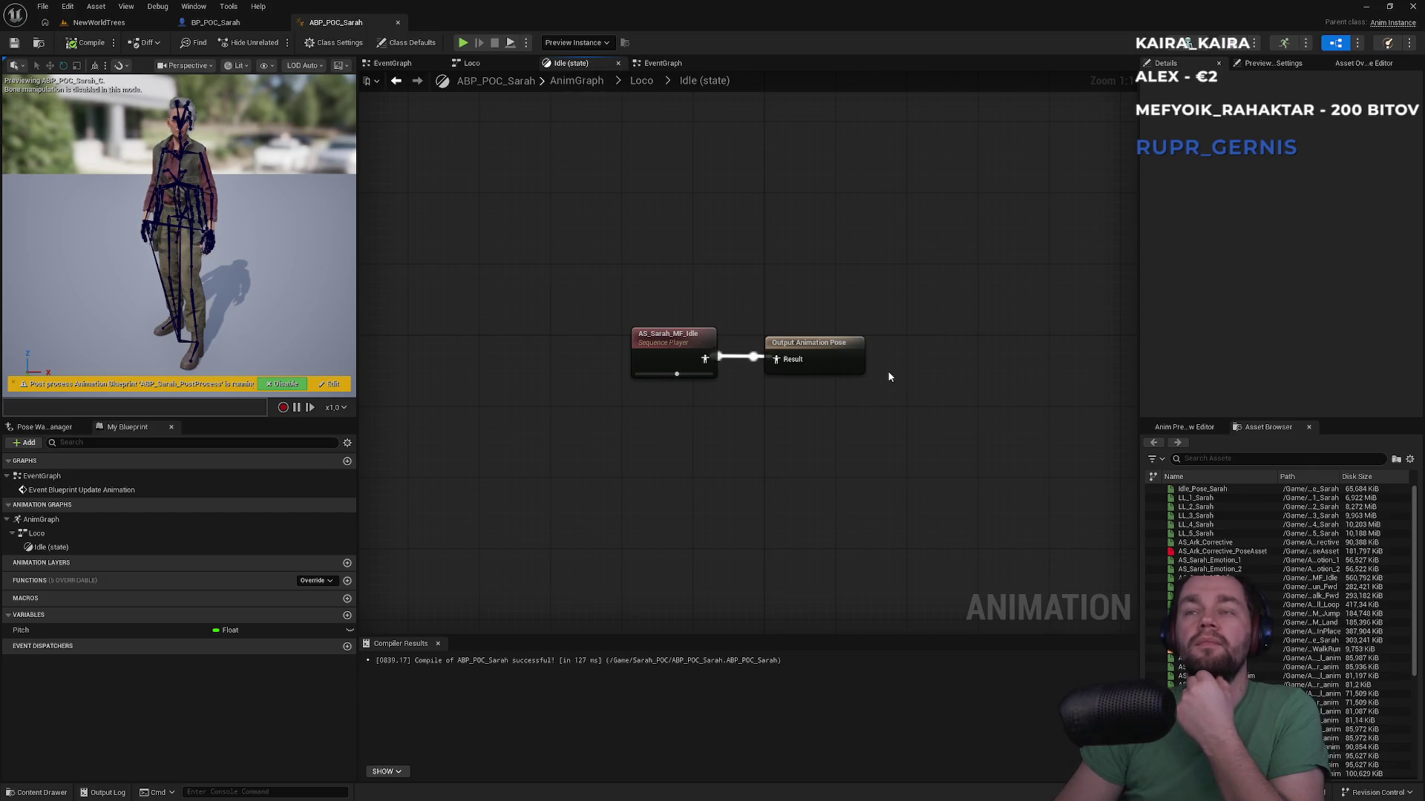
Step: Back in the AnimGraph, move Loco left and break its wire to Output Pose
{"action": "left_click", "coordinate": [566, 84]}
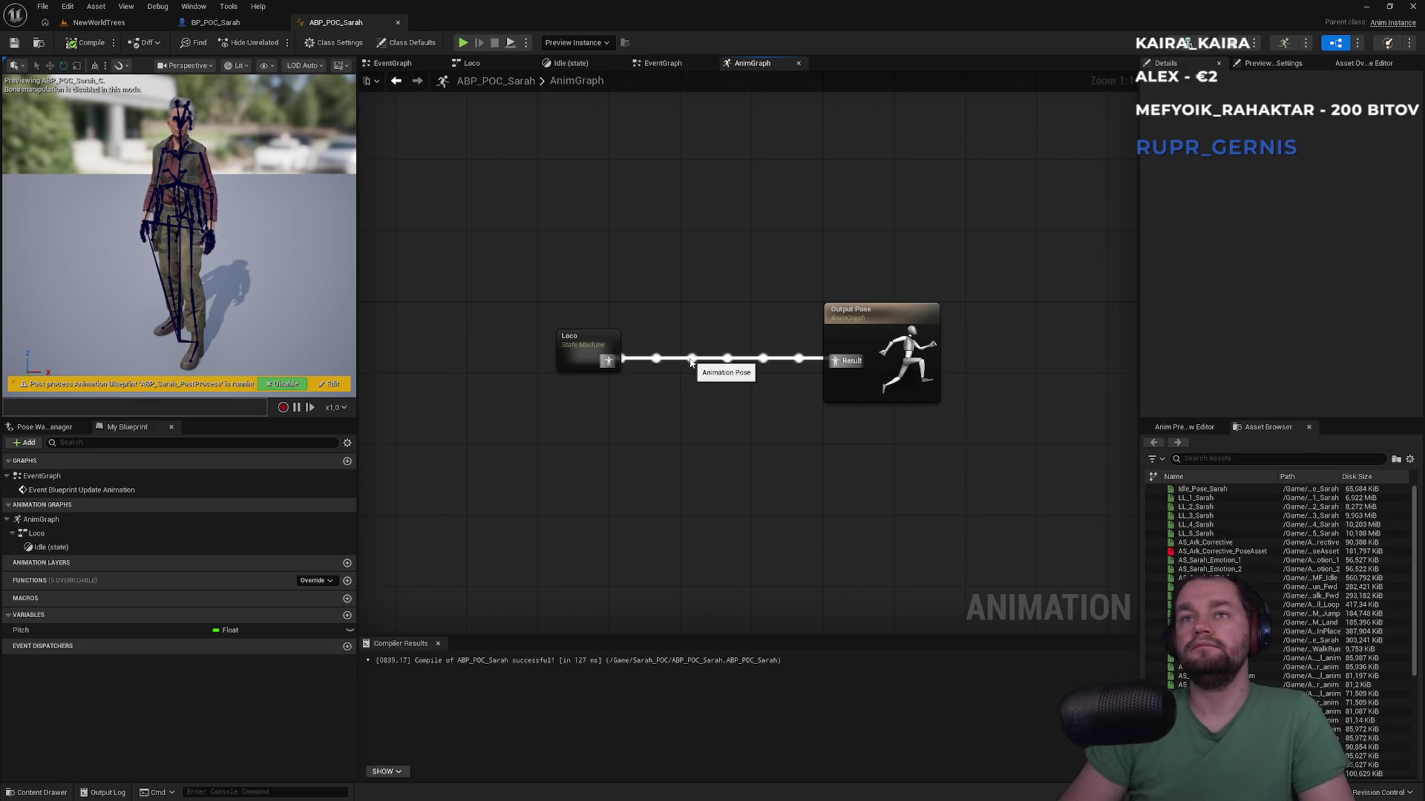
{"action": "left_click_drag", "start_coordinate": [592, 348], "coordinate": [467, 347]}
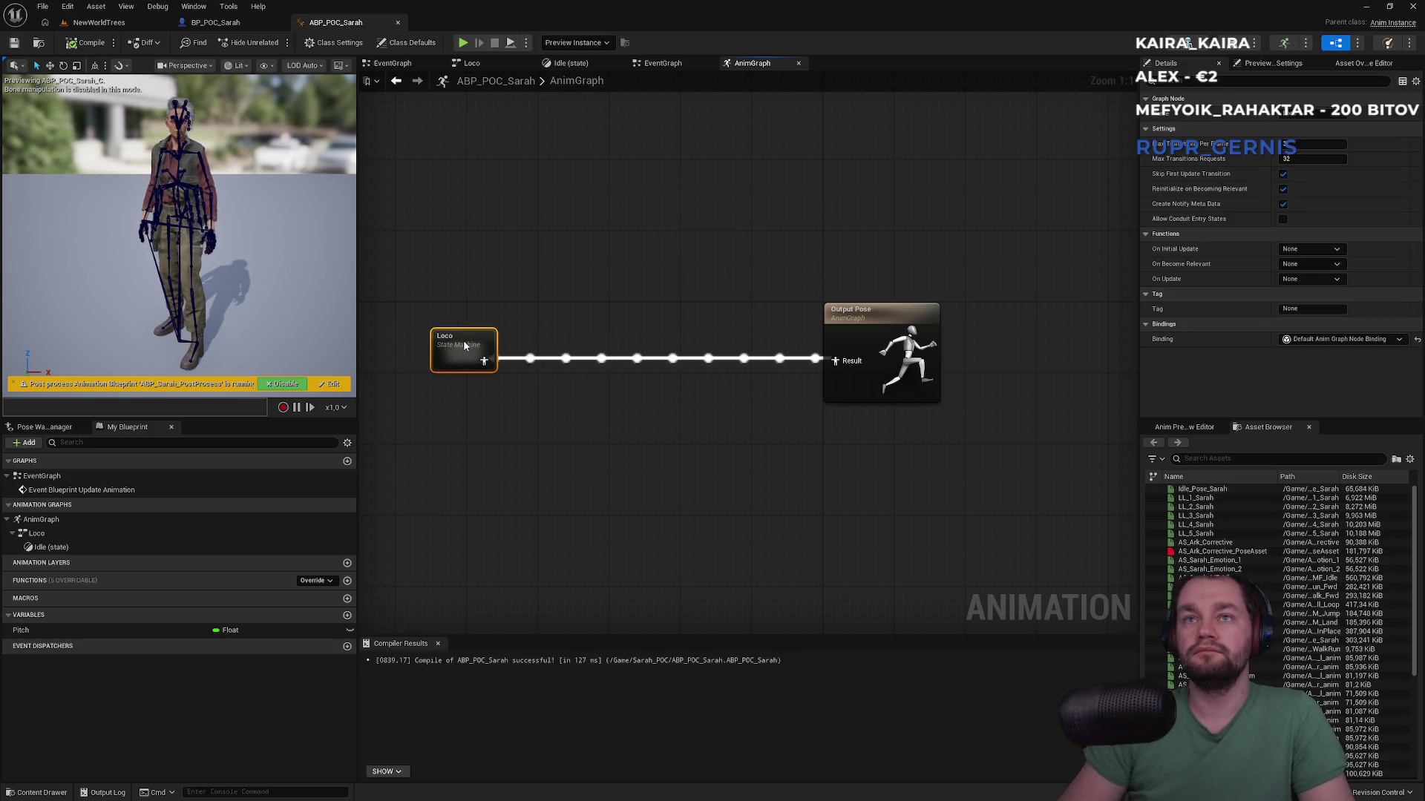
{"action": "left_click", "coordinate": [647, 363]}
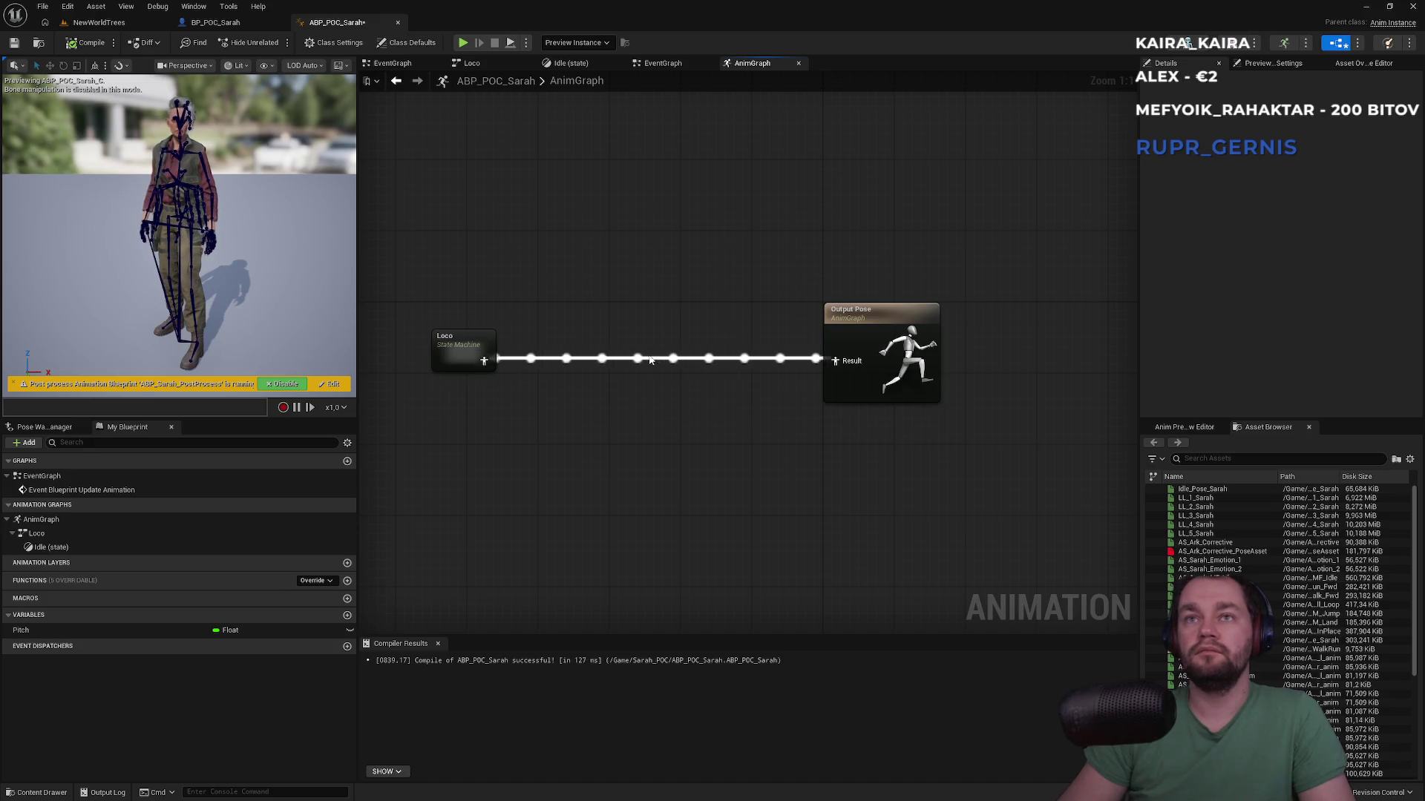
{"action": "left_click", "coordinate": [646, 361], "text": "alt"}
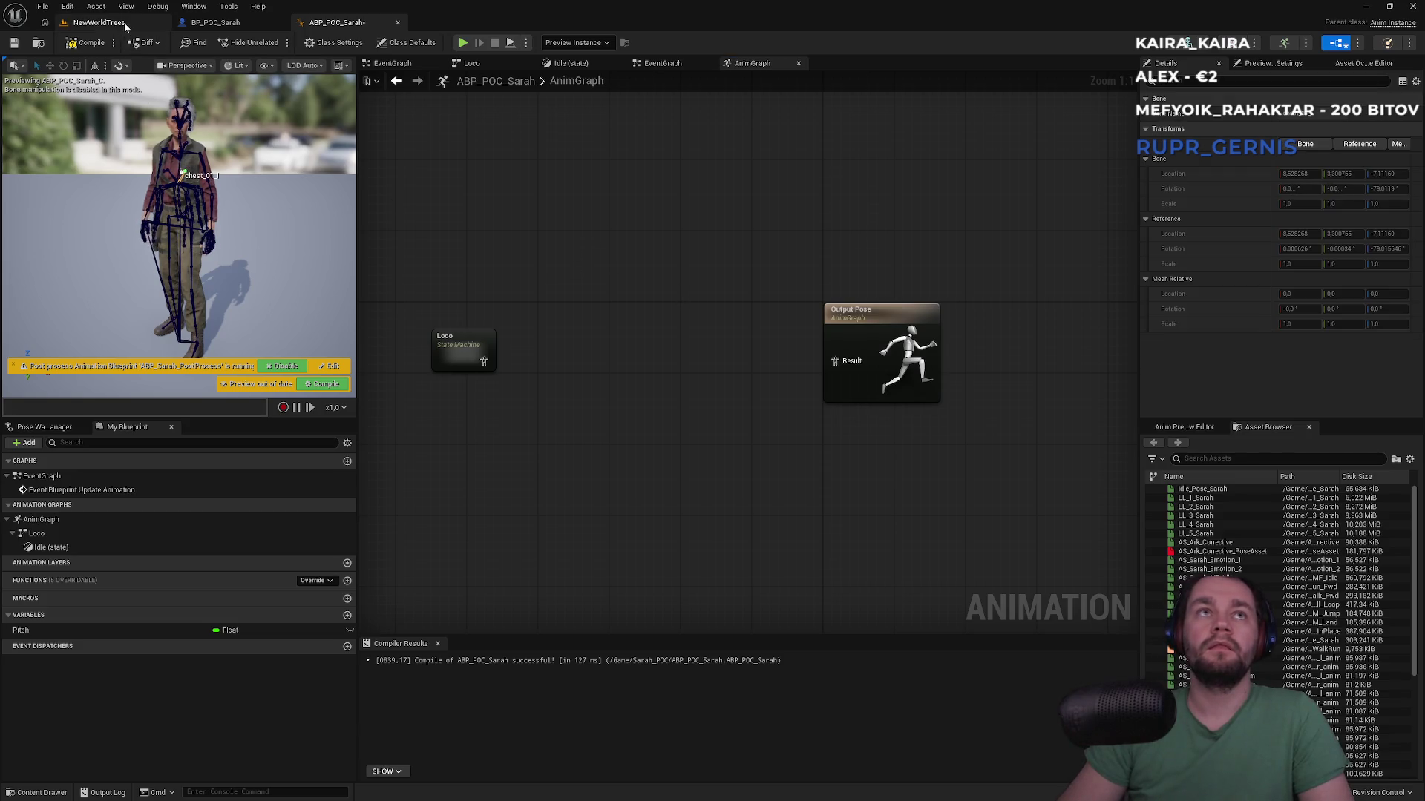
Step: Search the Content folder for 'anim' and open the AS_Sarah_hand_l_anim animation
{"action": "left_click", "coordinate": [99, 22]}
{"action": "left_click", "coordinate": [497, 509]}
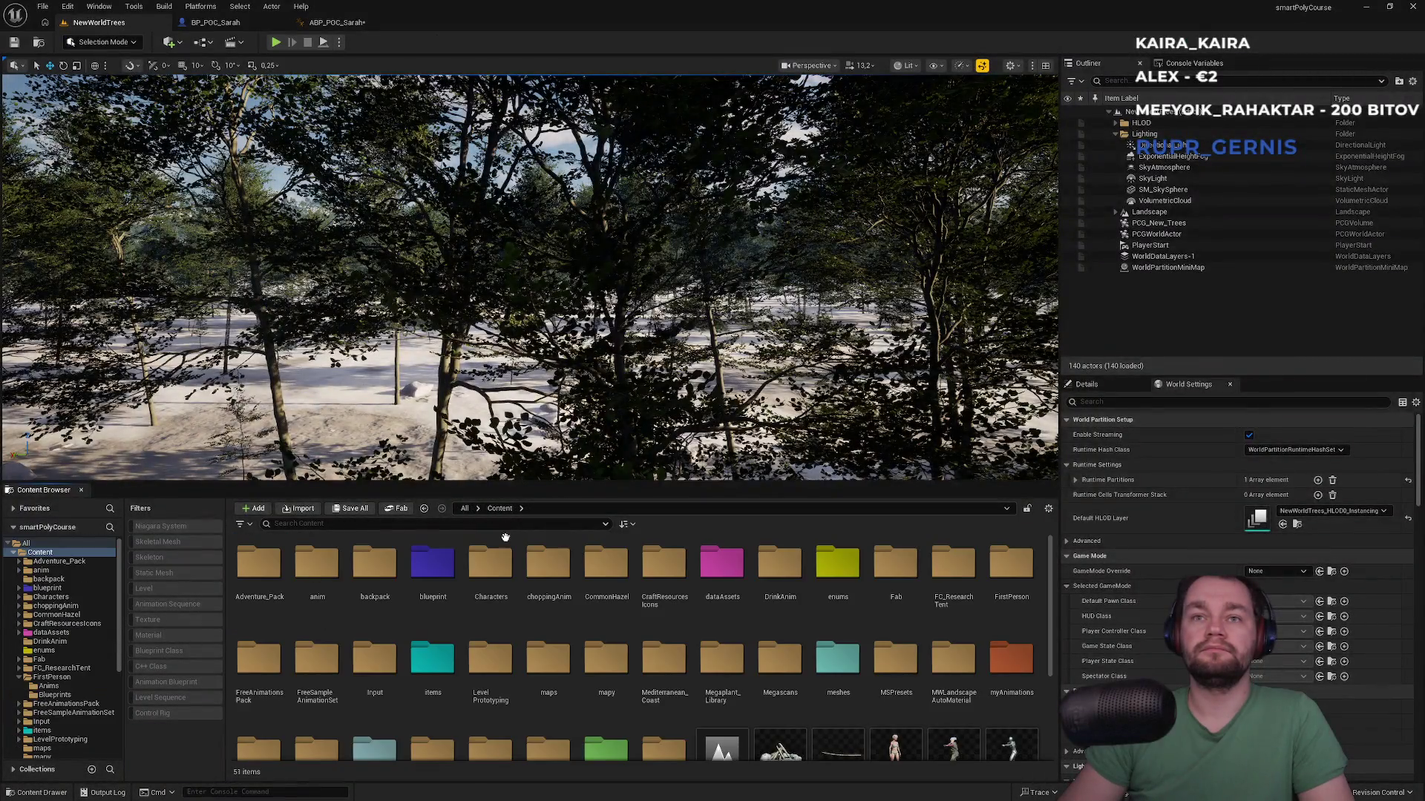
{"action": "left_click", "coordinate": [300, 524]}
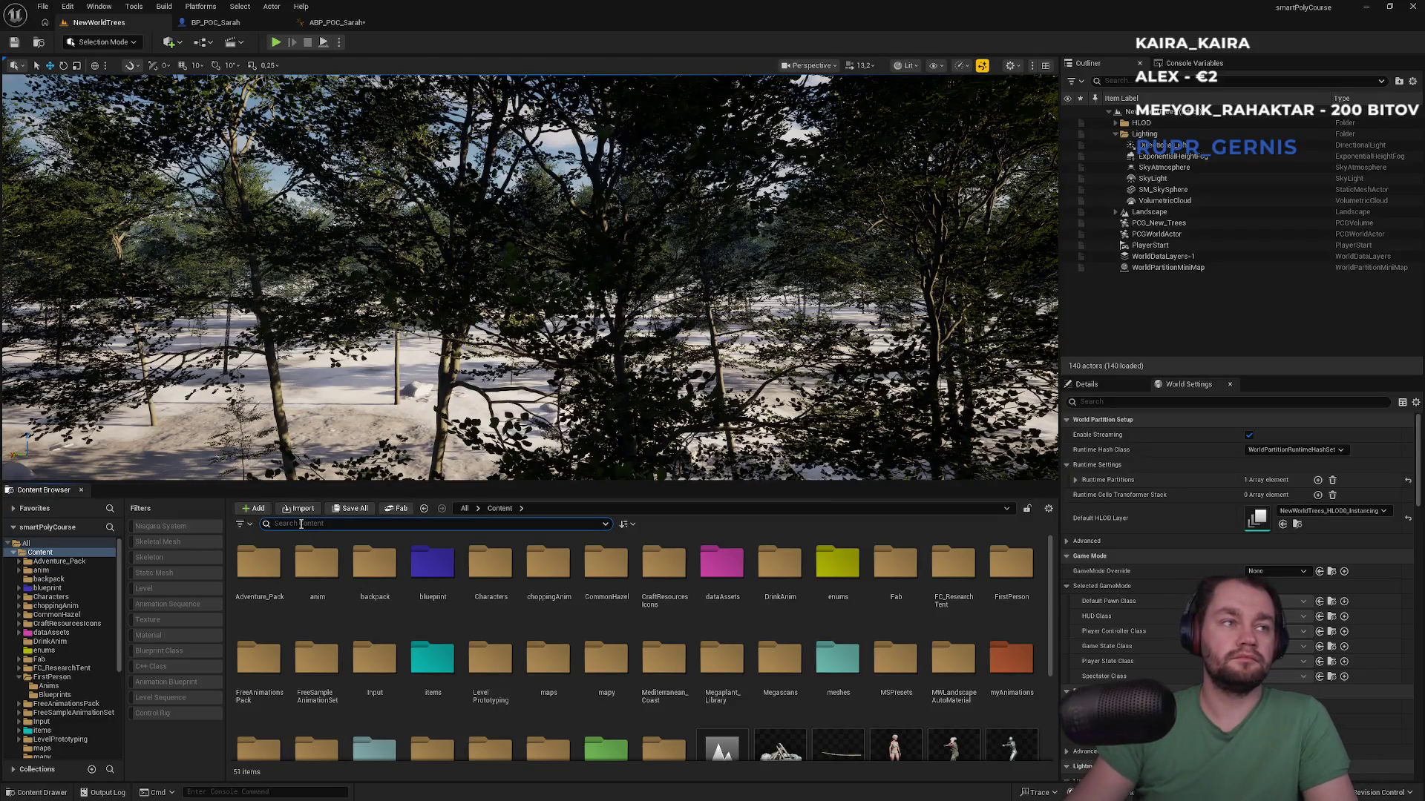
{"action": "type", "text": "anim"}
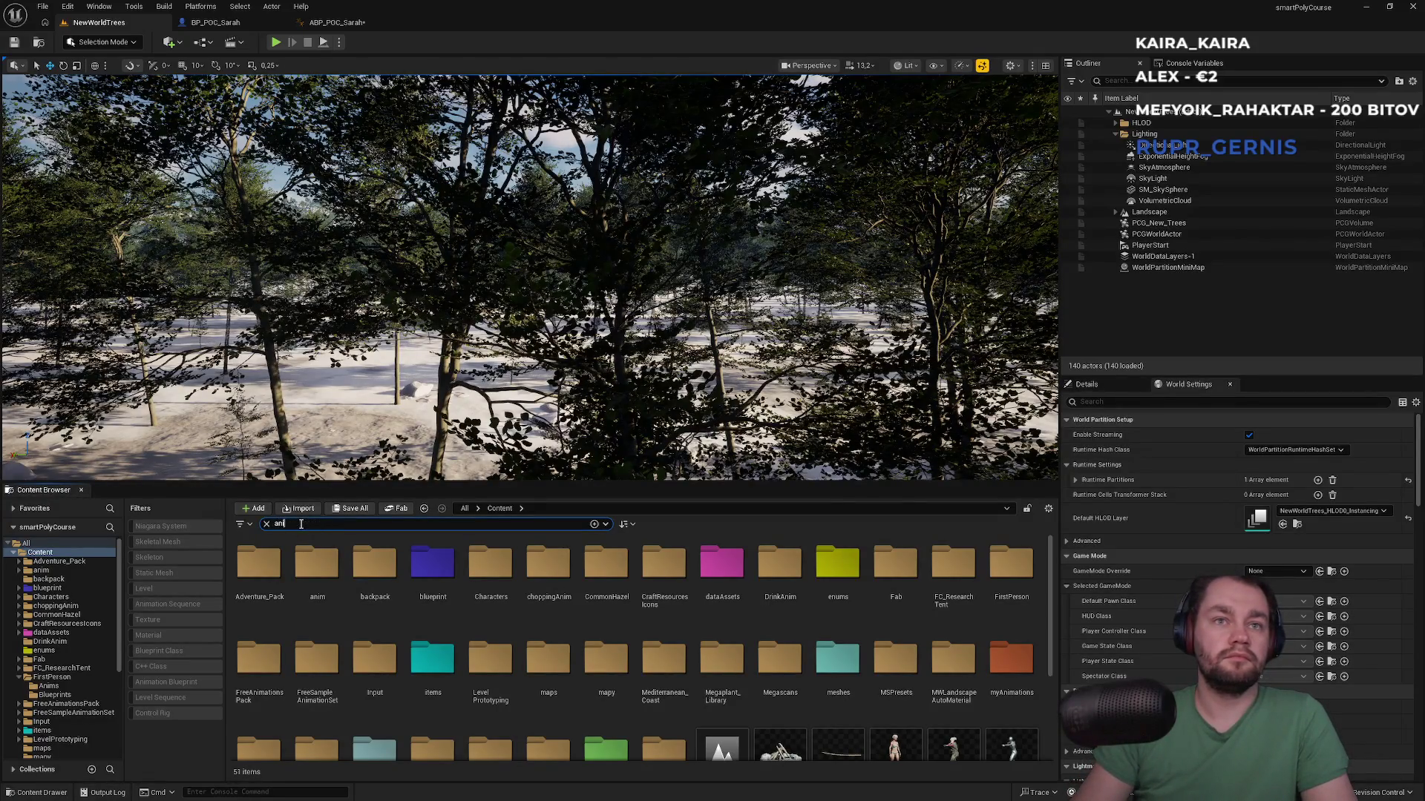
{"action": "left_click", "coordinate": [602, 492]}
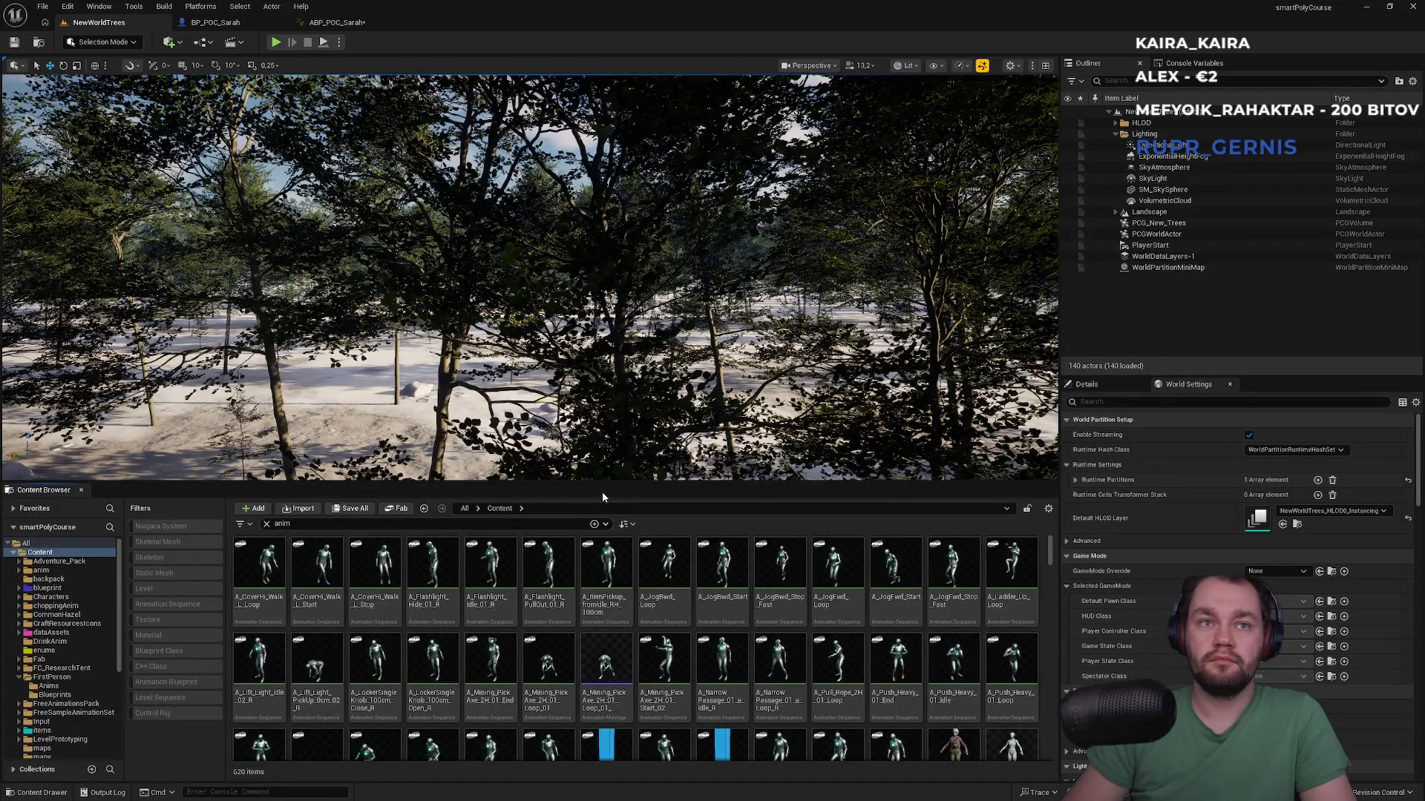
{"action": "scroll", "coordinate": [523, 603], "scroll_direction": "down", "scroll_amount": 3}
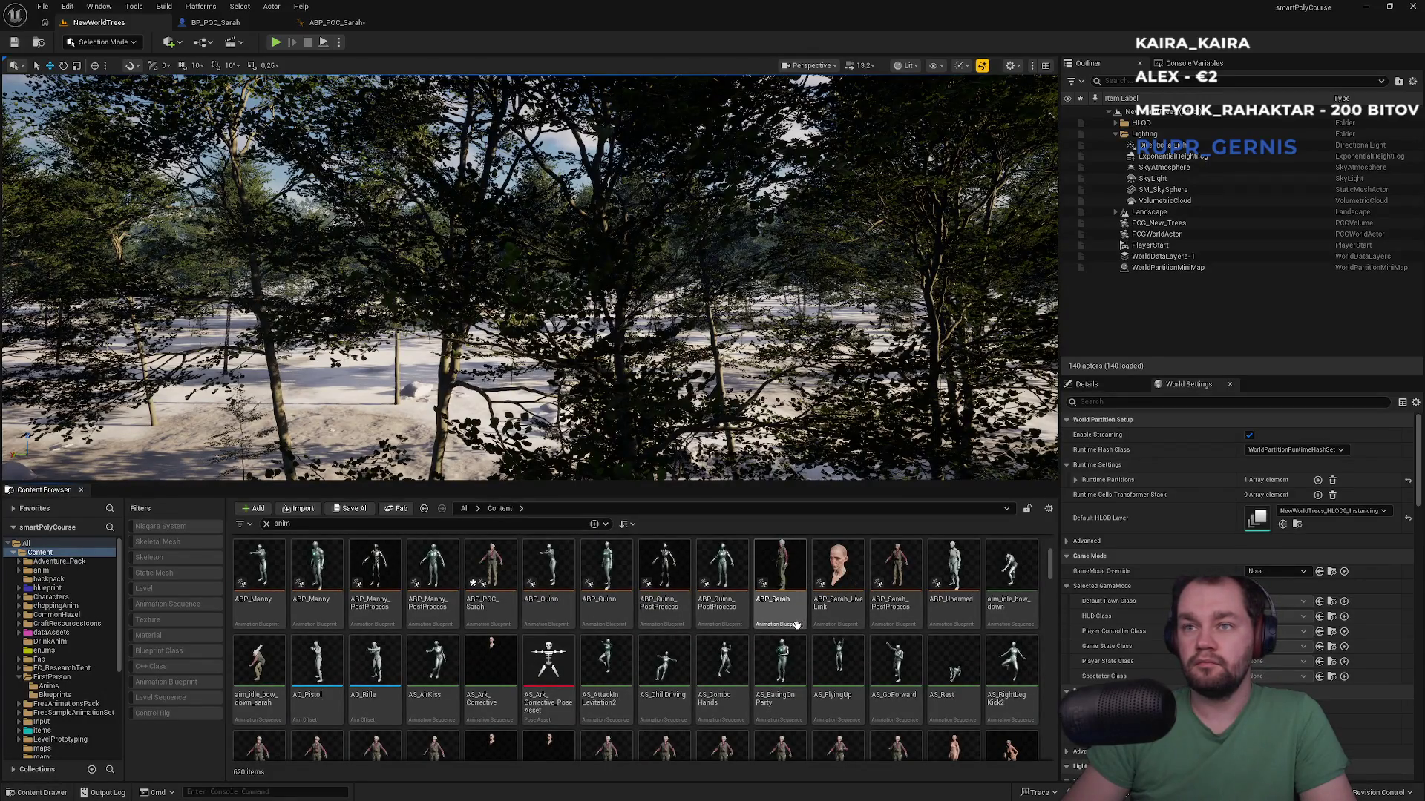
{"action": "scroll", "coordinate": [783, 618], "scroll_direction": "down", "scroll_amount": 1}
{"action": "left_click", "coordinate": [731, 687]}
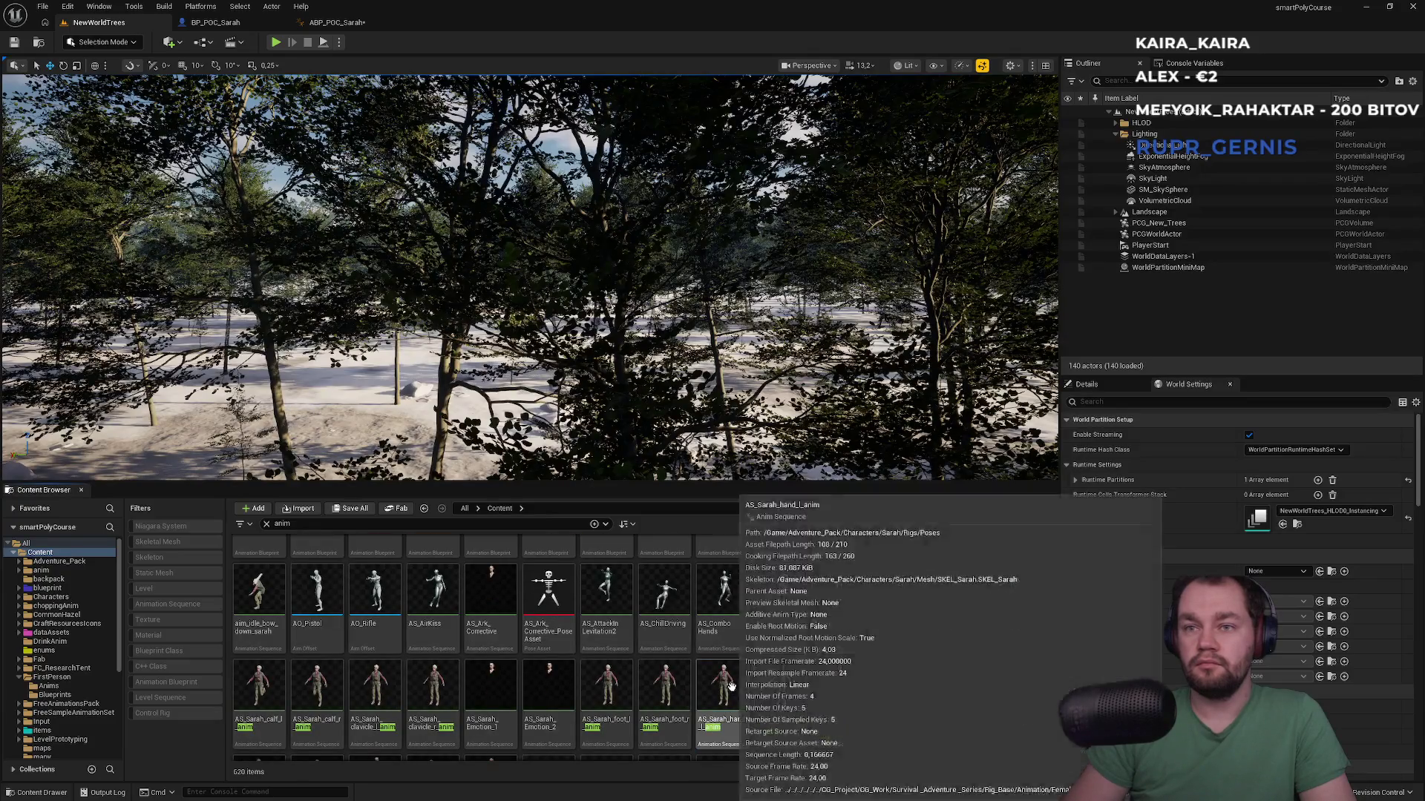
{"action": "double_click", "coordinate": [731, 687]}
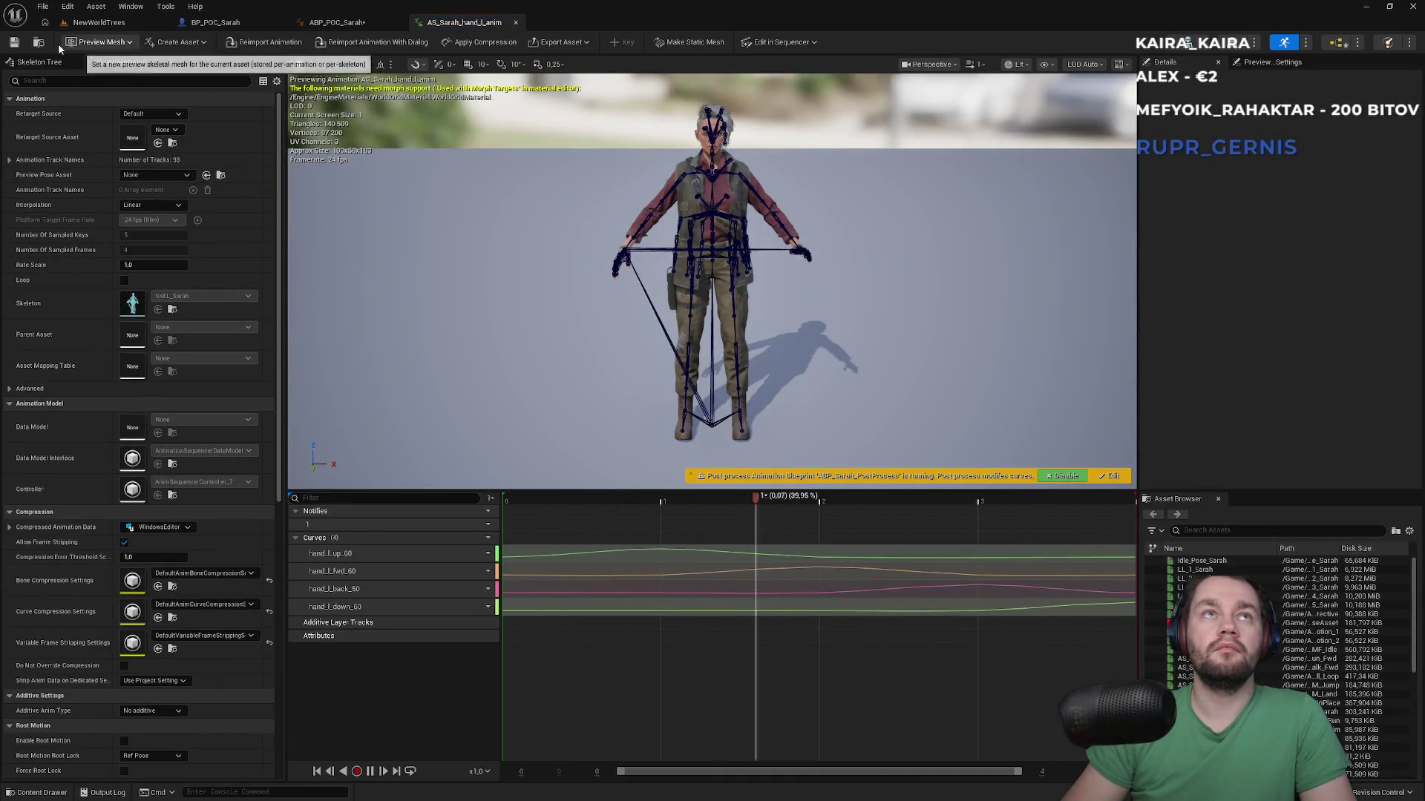
Step: Switch back through the editor tabs to the ABP_POC_Sarah animation graph
{"action": "left_click", "coordinate": [39, 45]}
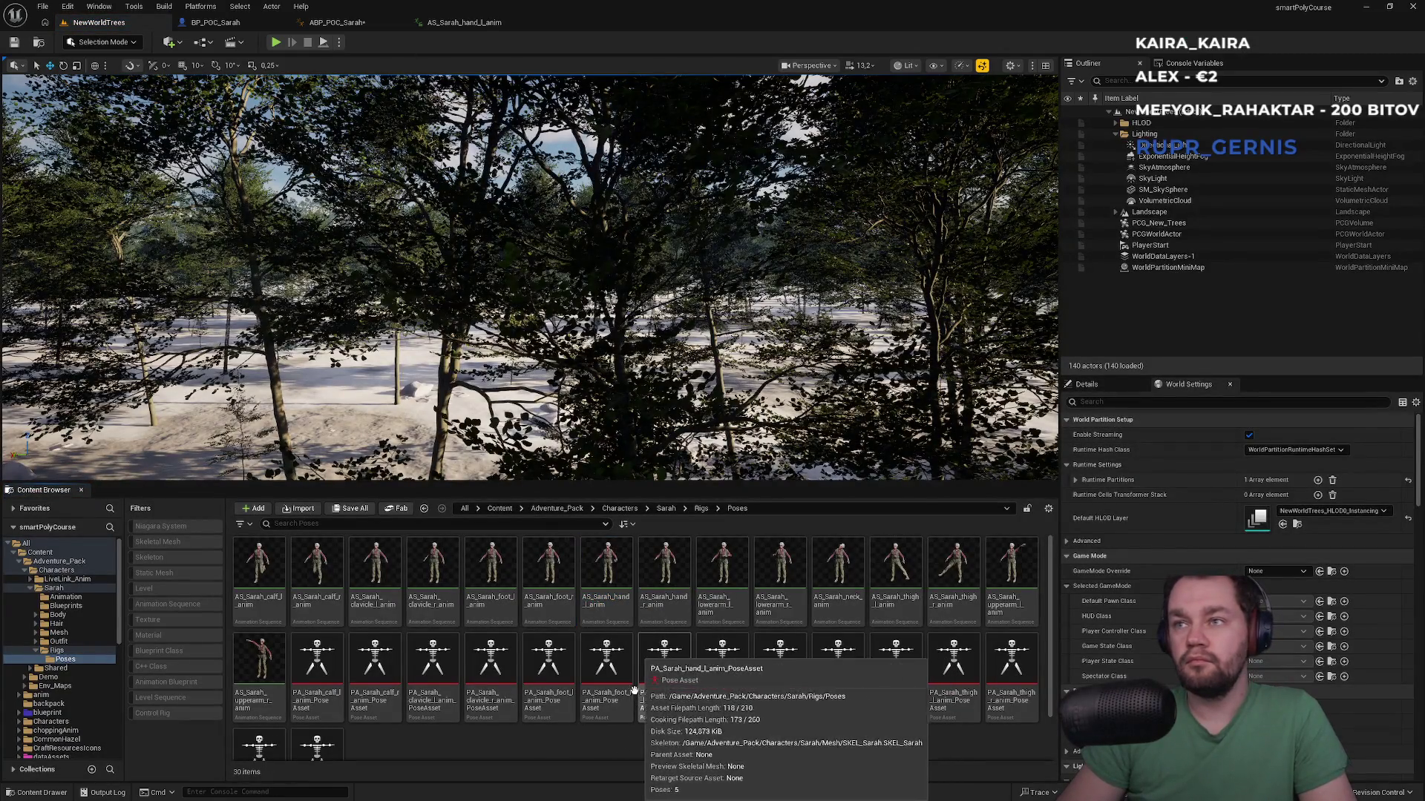
{"action": "scroll", "coordinate": [391, 658], "scroll_direction": "down", "scroll_amount": 1}
{"action": "scroll", "coordinate": [423, 681], "scroll_direction": "up", "scroll_amount": 1}
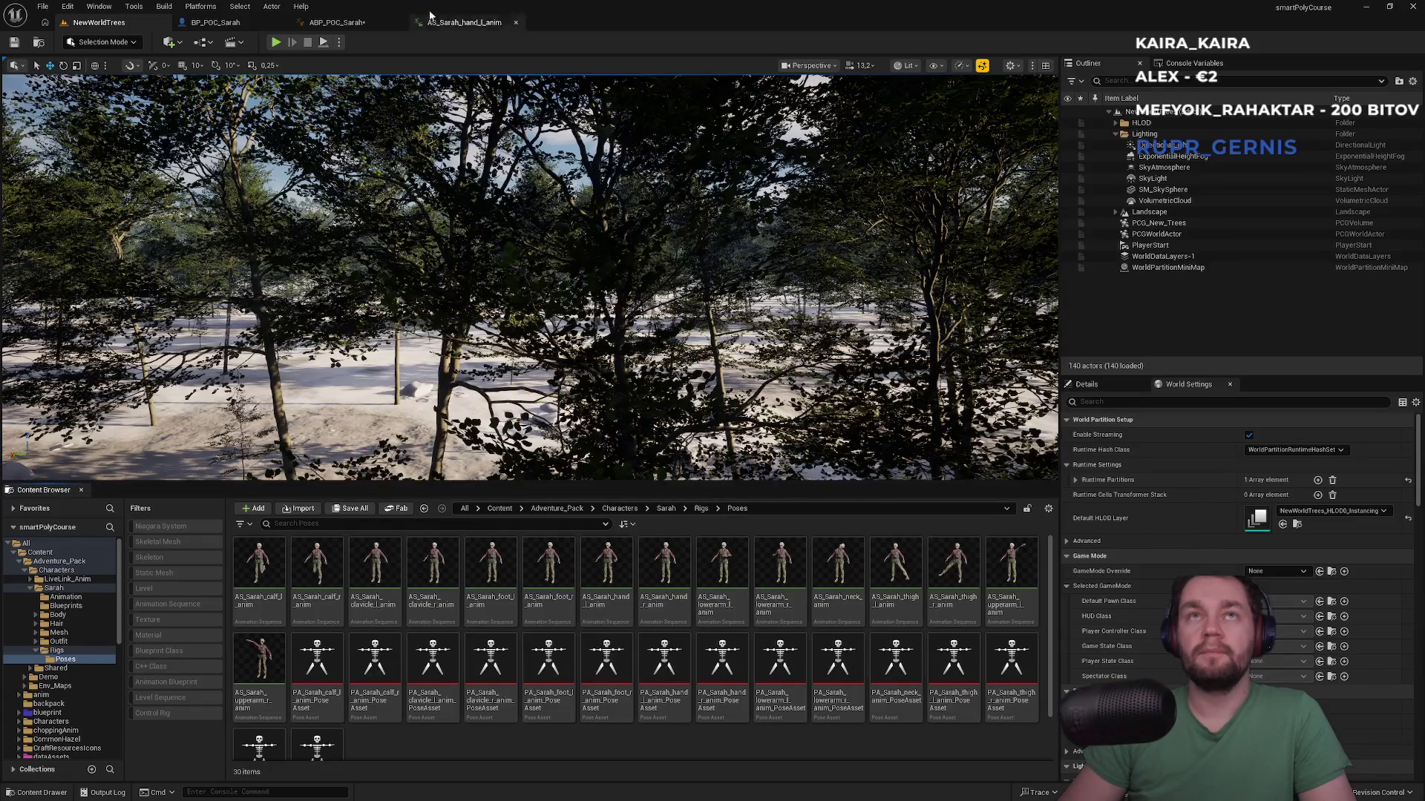
{"action": "left_click", "coordinate": [475, 27]}
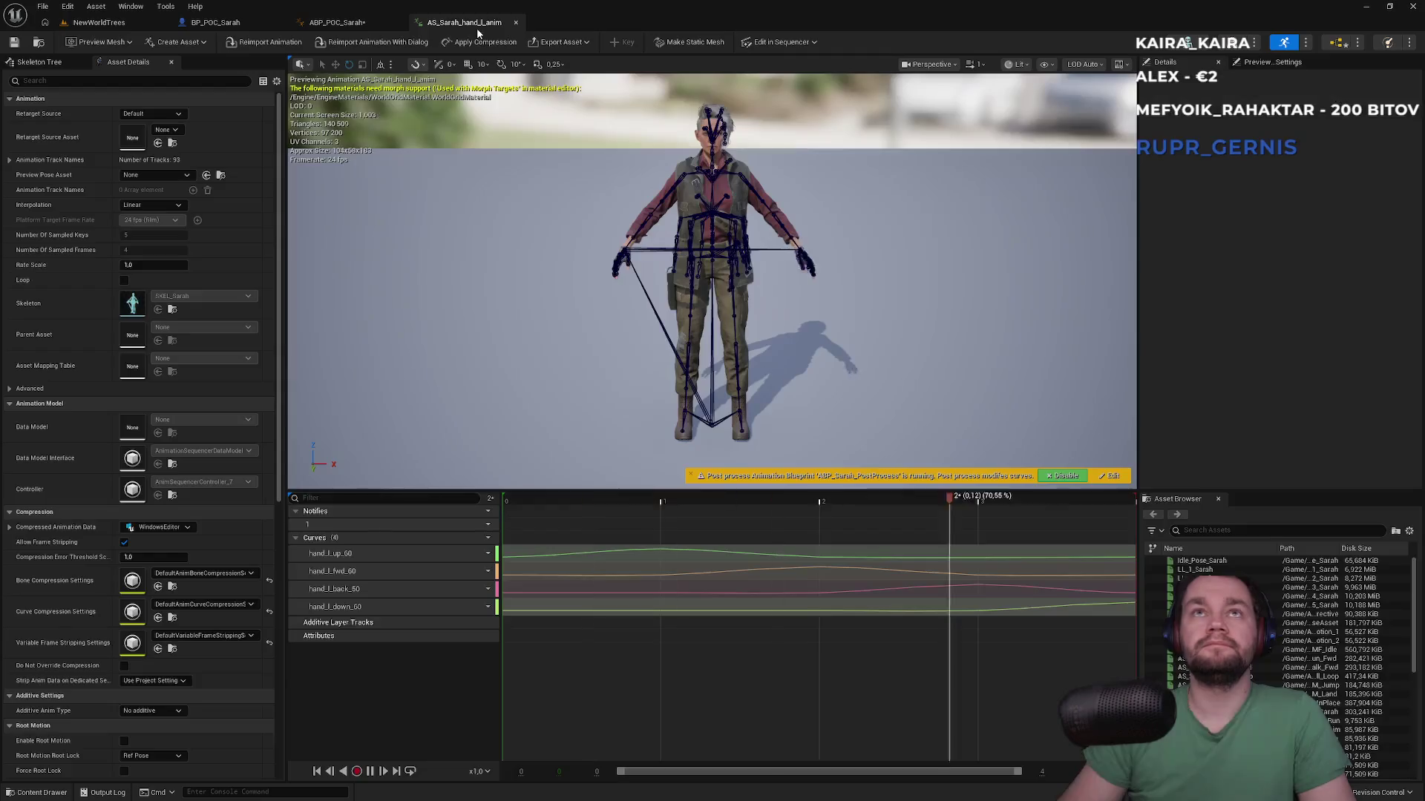
{"action": "left_click", "coordinate": [364, 27]}
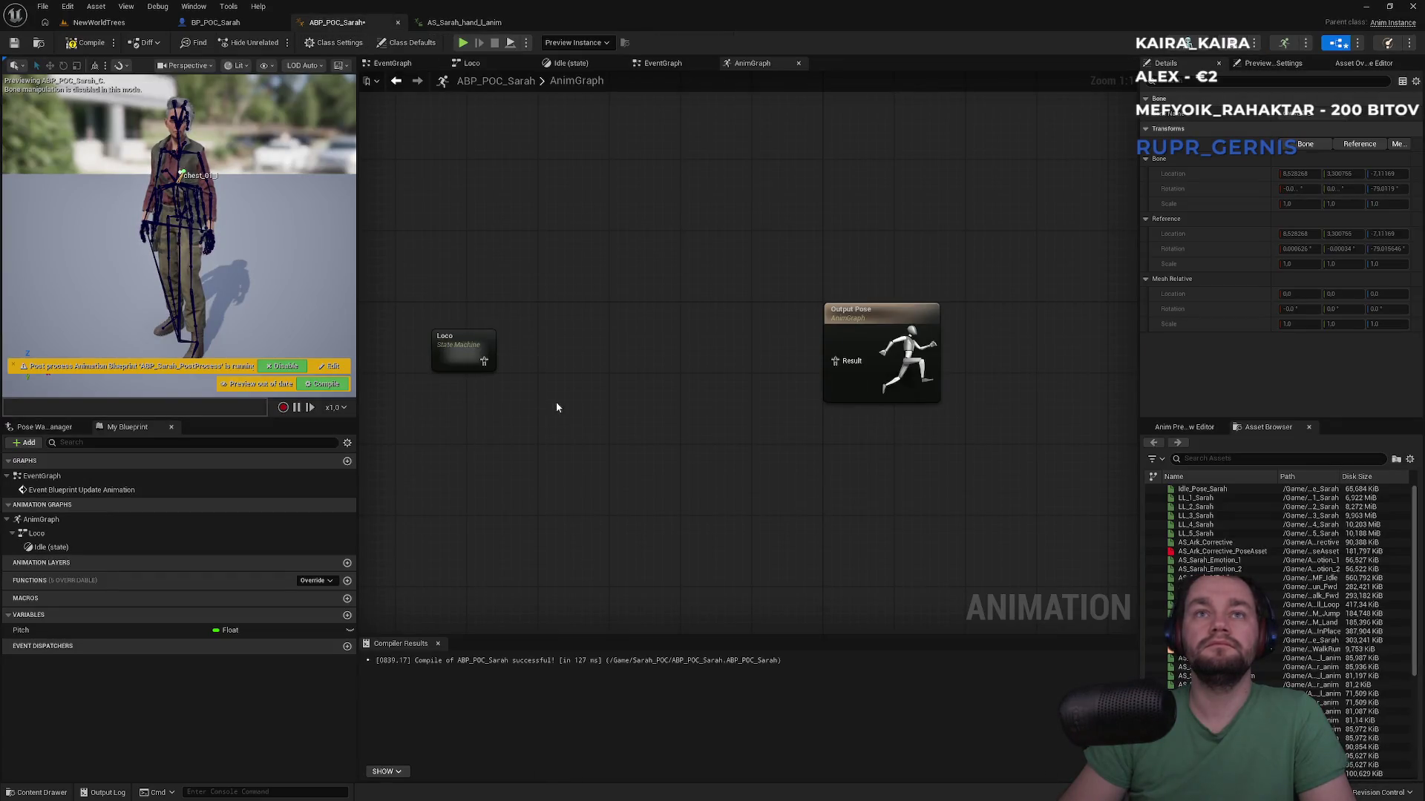
Step: Search the AnimGraph actions for 'blend by', 'by bone' and 'blend space'
{"action": "right_click", "coordinate": [581, 367]}
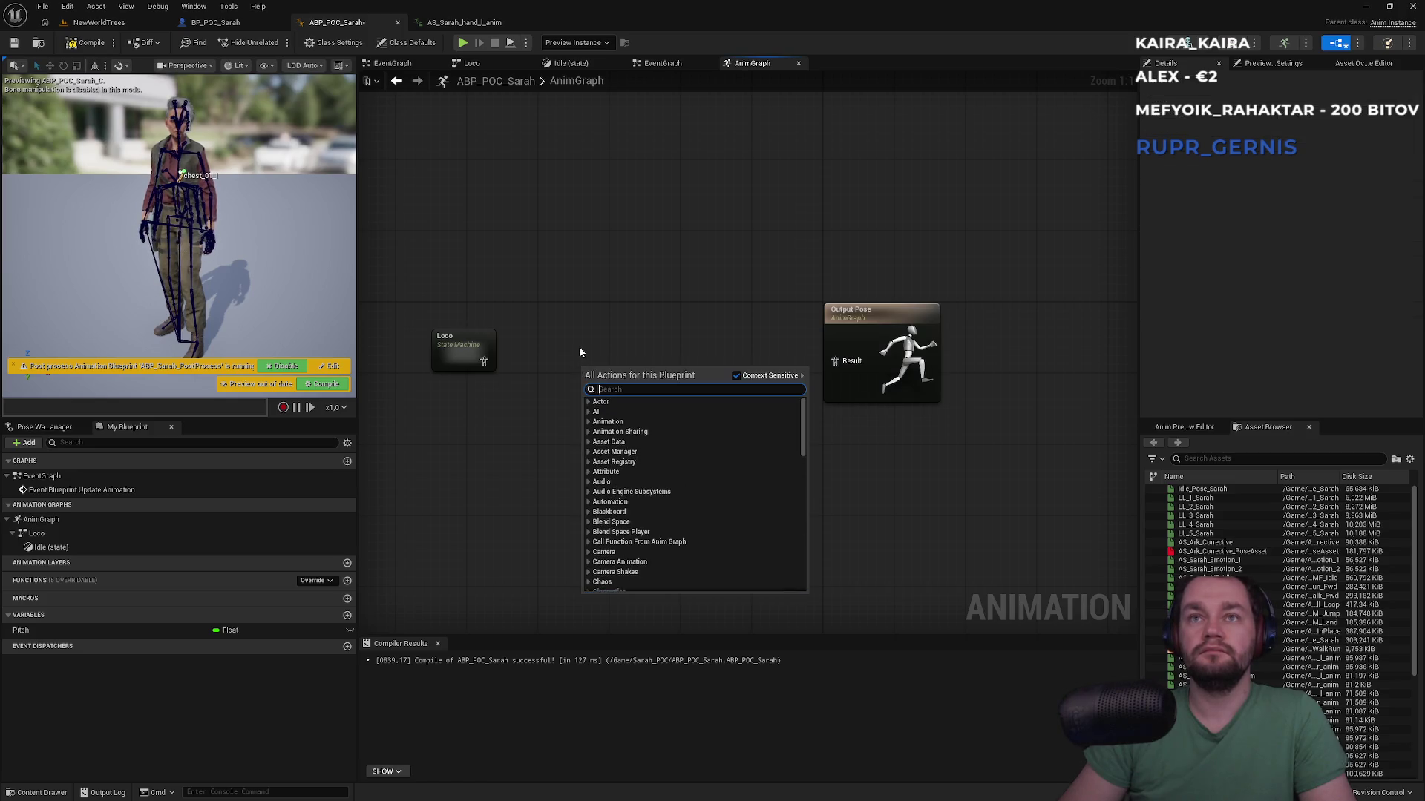
{"action": "type", "text": "ble"}
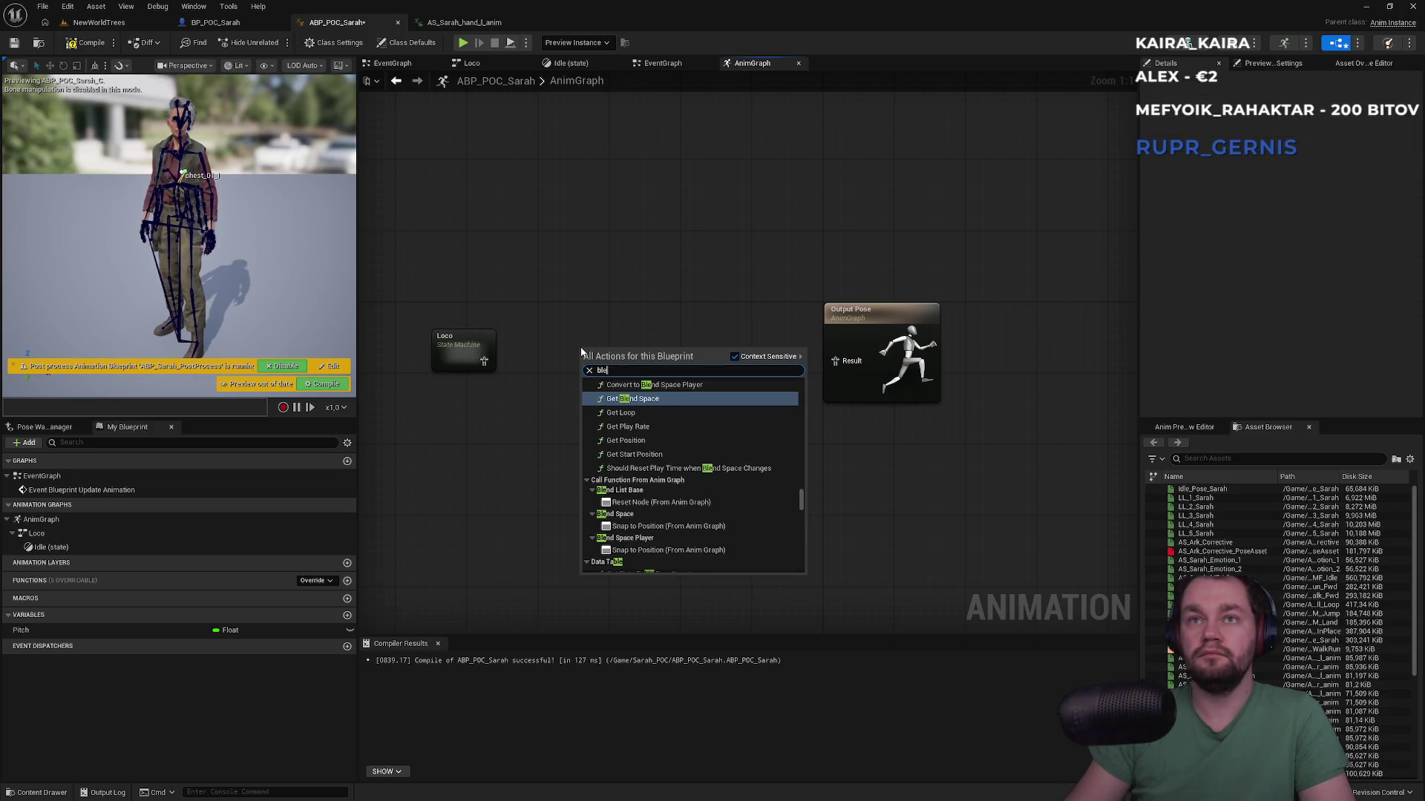
{"action": "type", "text": "nd by"}
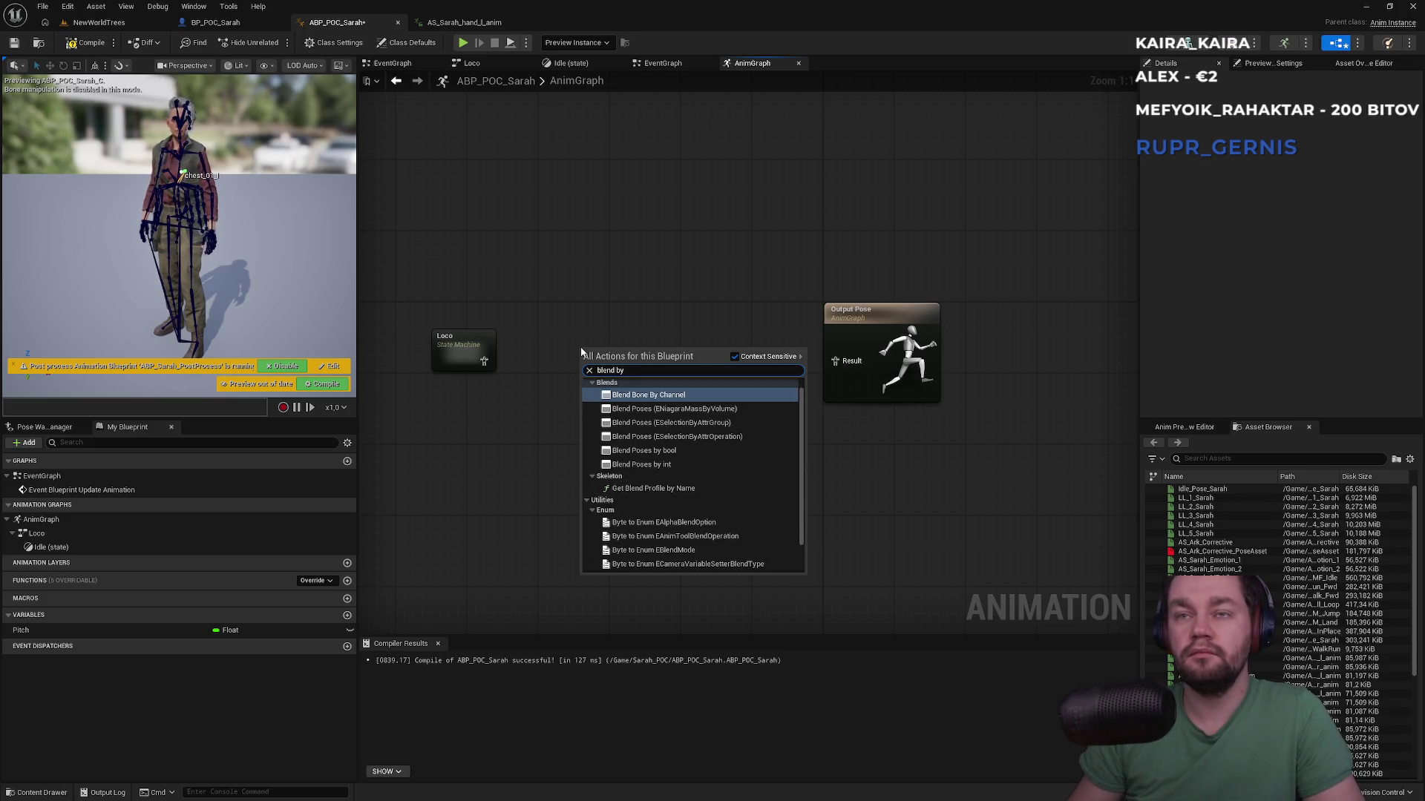
{"action": "key", "text": "Down"}
{"action": "key", "text": "Down"}
{"action": "key", "text": "Down"}
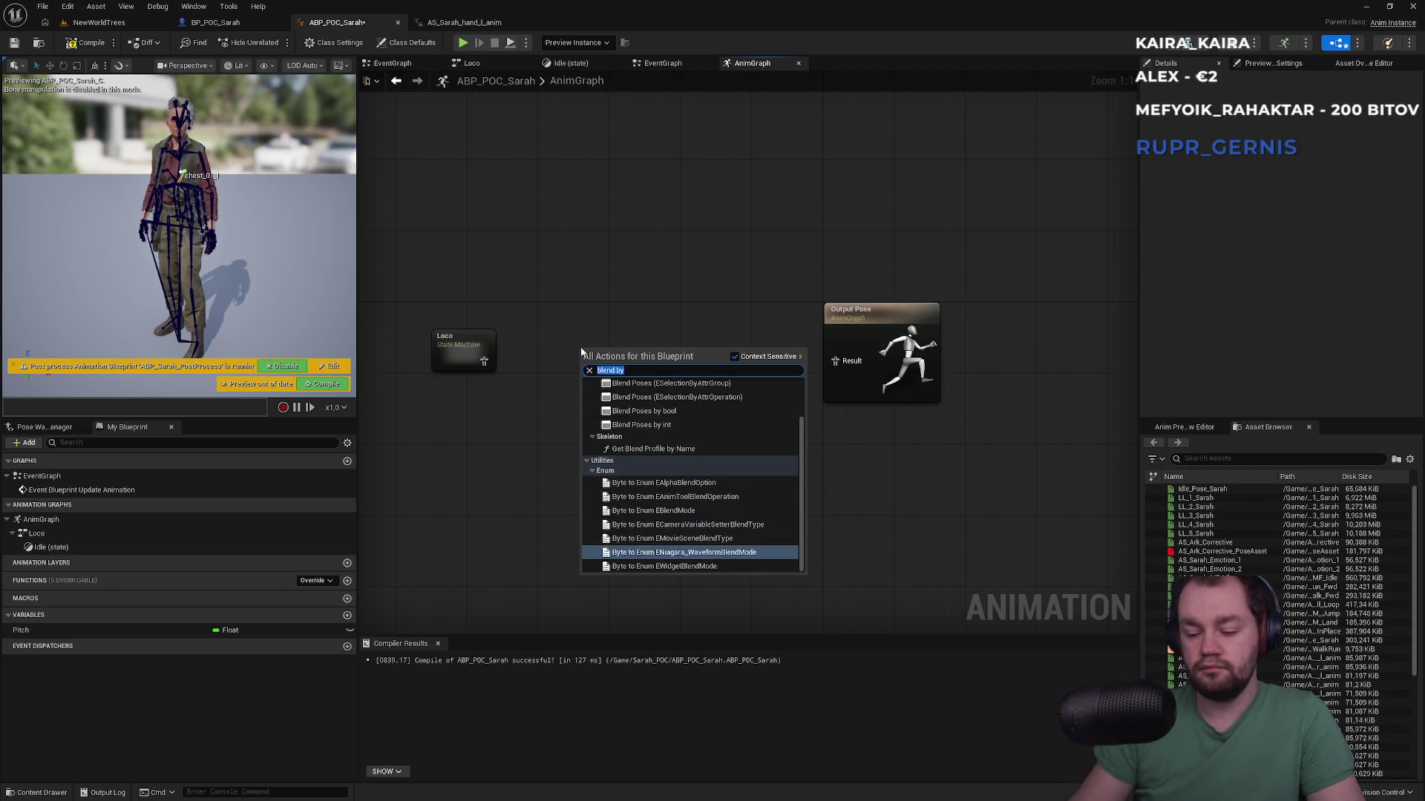
{"action": "key", "text": "ctrl+a"}
{"action": "type", "text": "by bone"}
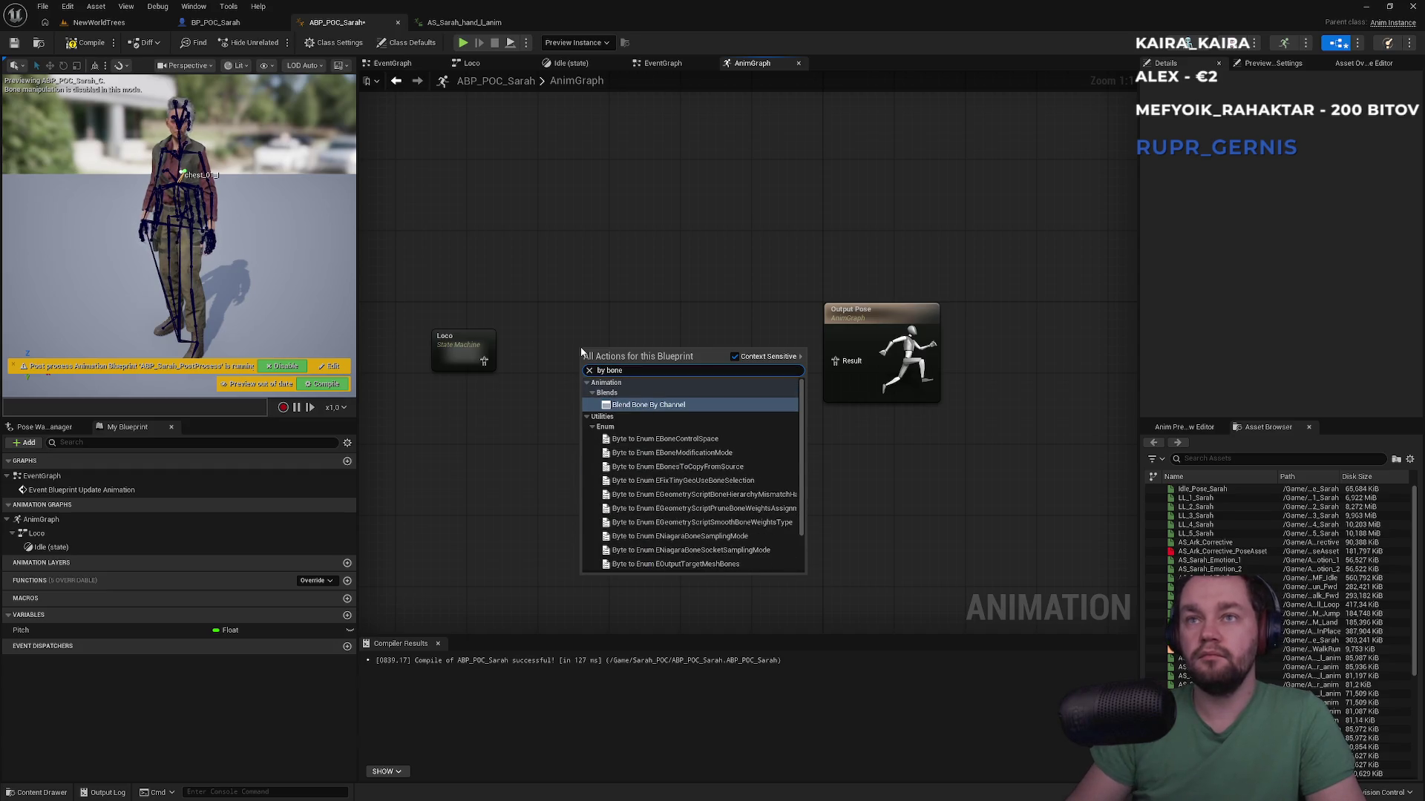
{"action": "key", "text": "ctrl+a"}
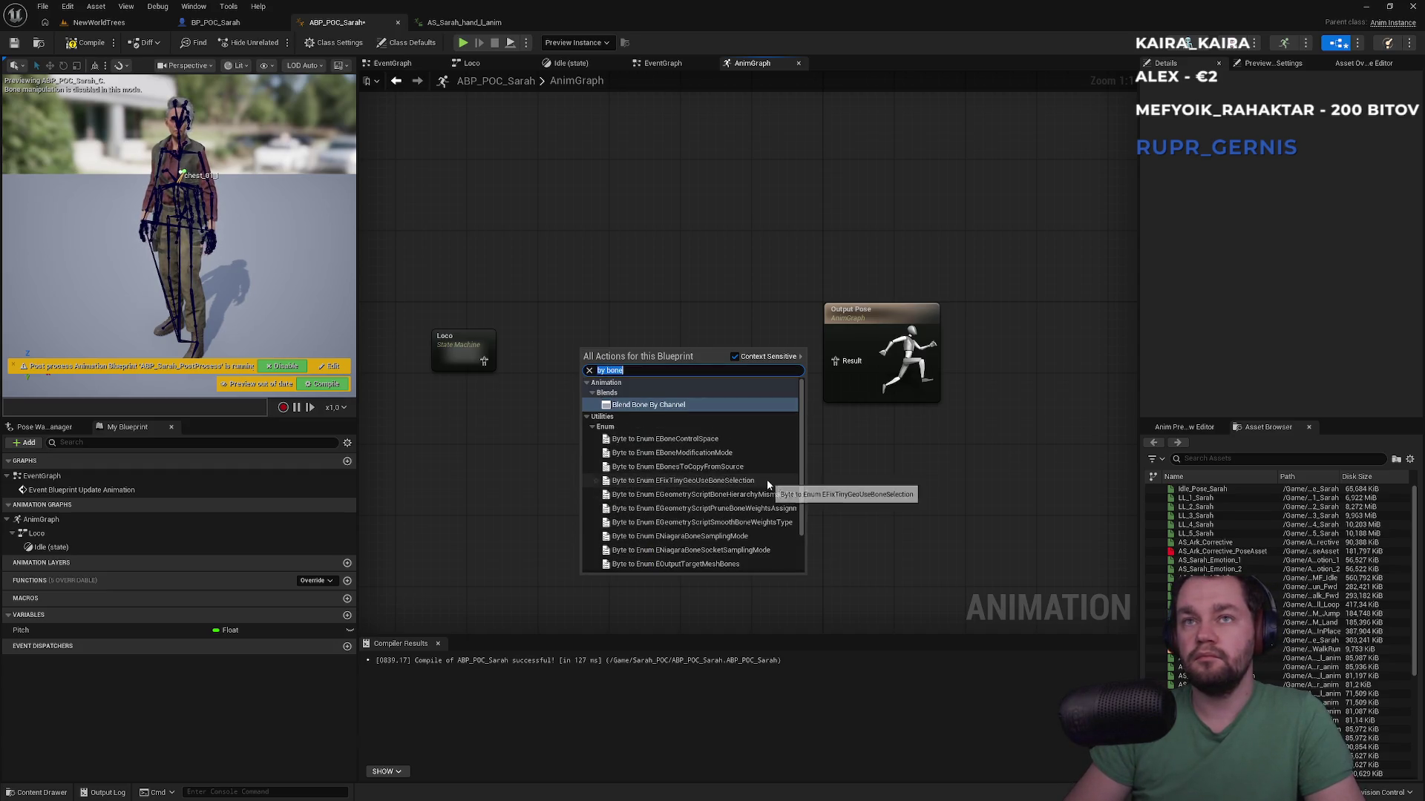
{"action": "type", "text": "blend spac"}
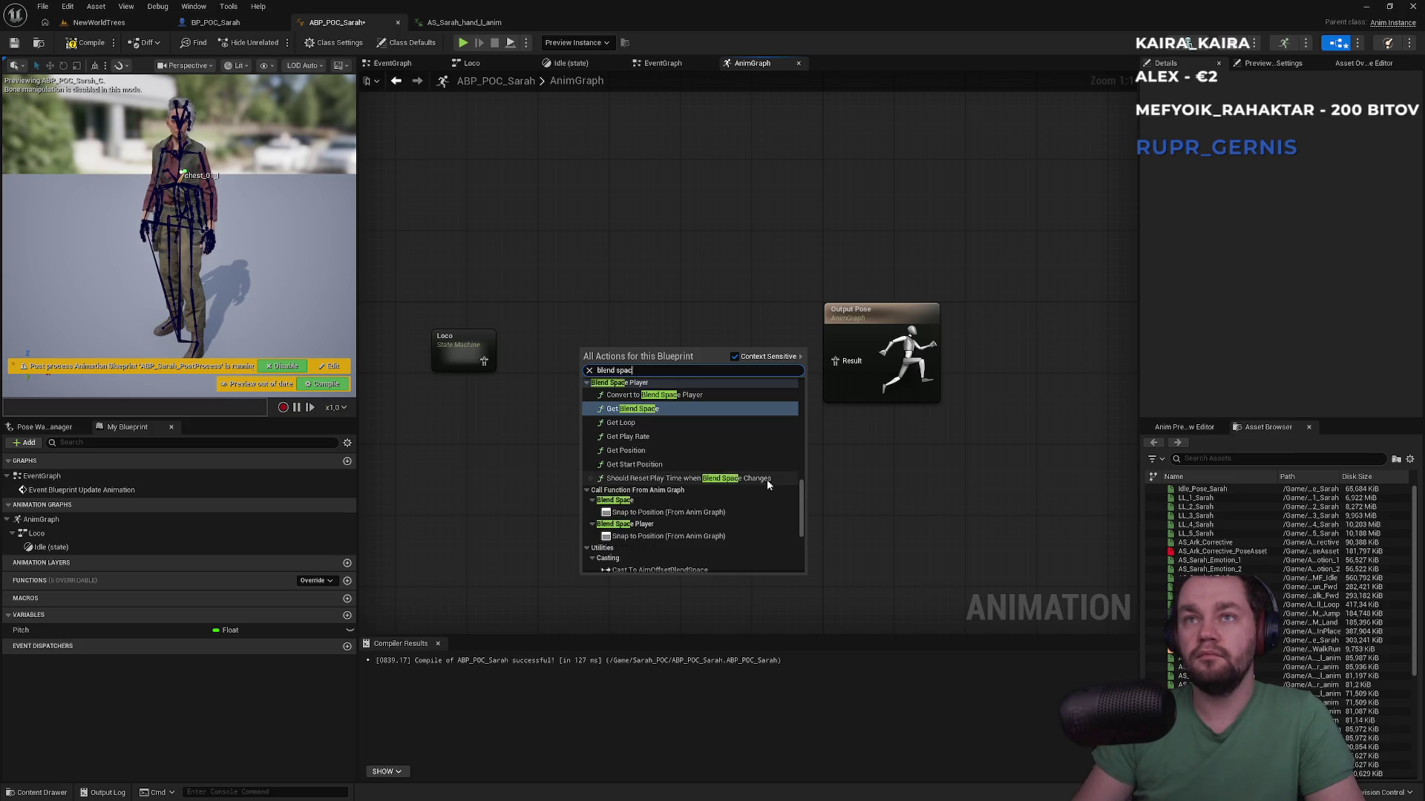
{"action": "type", "text": "e"}
{"action": "scroll", "coordinate": [769, 493], "scroll_direction": "up", "scroll_amount": 8}
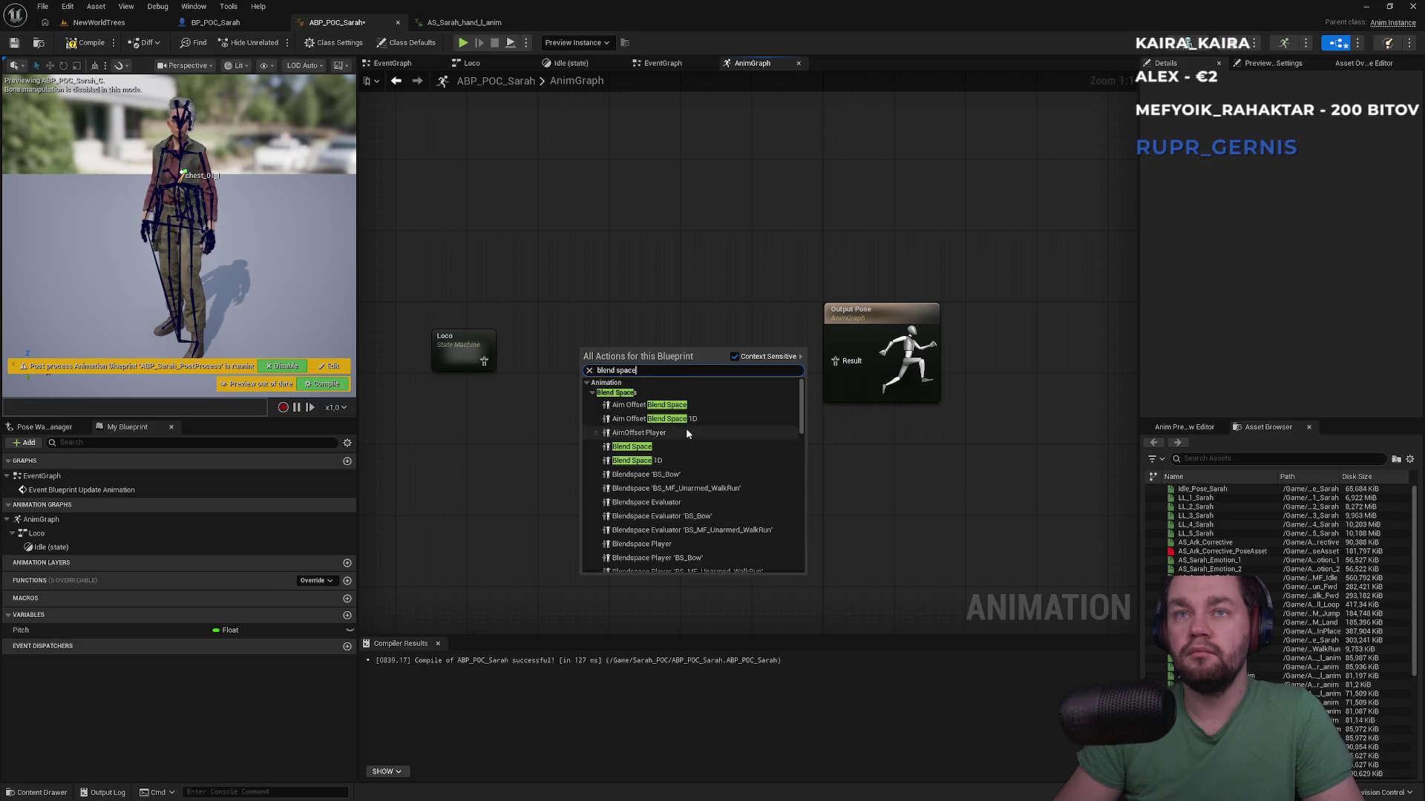
{"action": "mouse_move", "coordinate": [799, 406]}
{"action": "left_mouse_down"}
{"action": "mouse_move", "coordinate": [798, 545]}
{"action": "mouse_move", "coordinate": [804, 474]}
{"action": "left_mouse_up"}
Step: Search 'layer bone' and add a Layered blend per bone node
{"action": "left_click", "coordinate": [645, 370]}
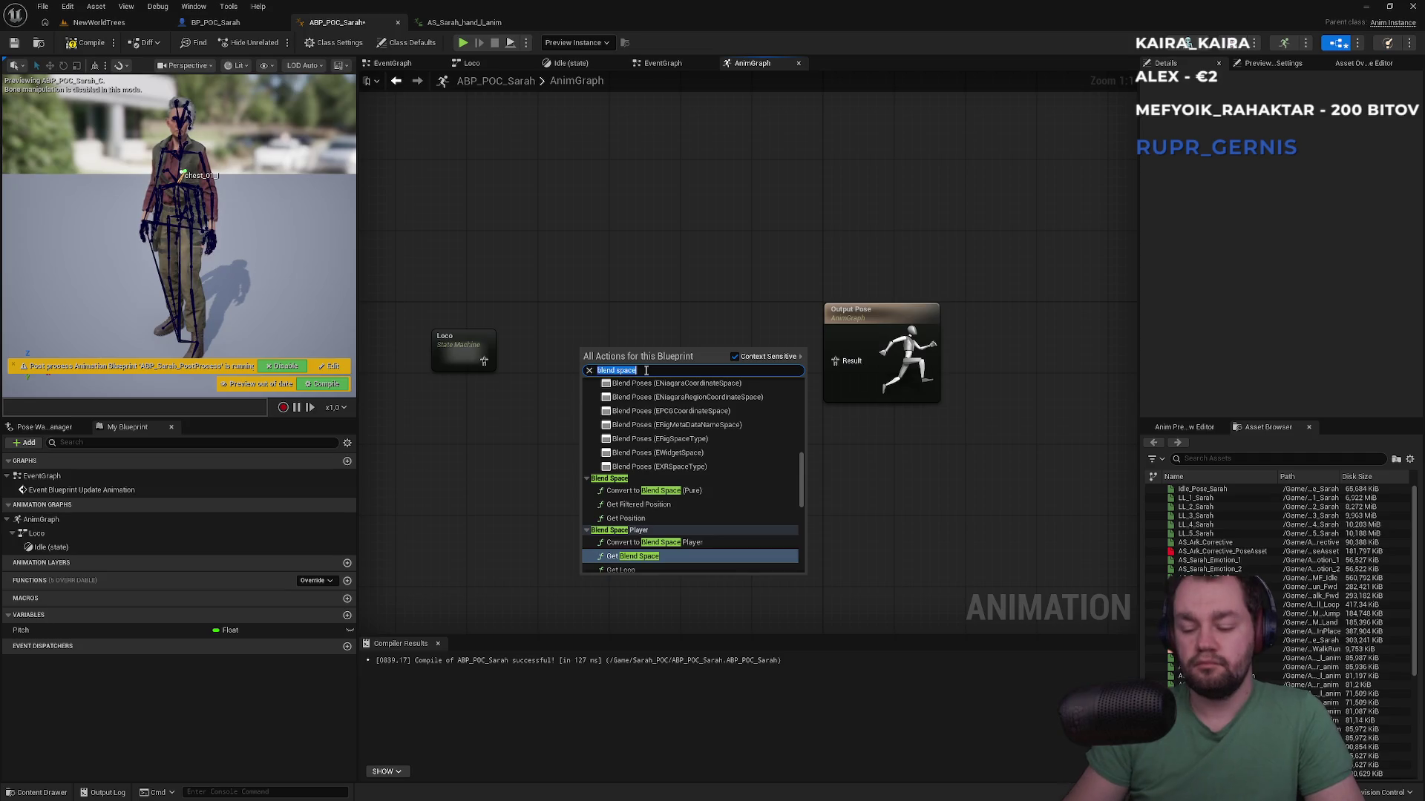
{"action": "key", "text": "BackSpace"}
{"action": "scroll", "coordinate": [754, 536], "scroll_direction": "down", "scroll_amount": 5}
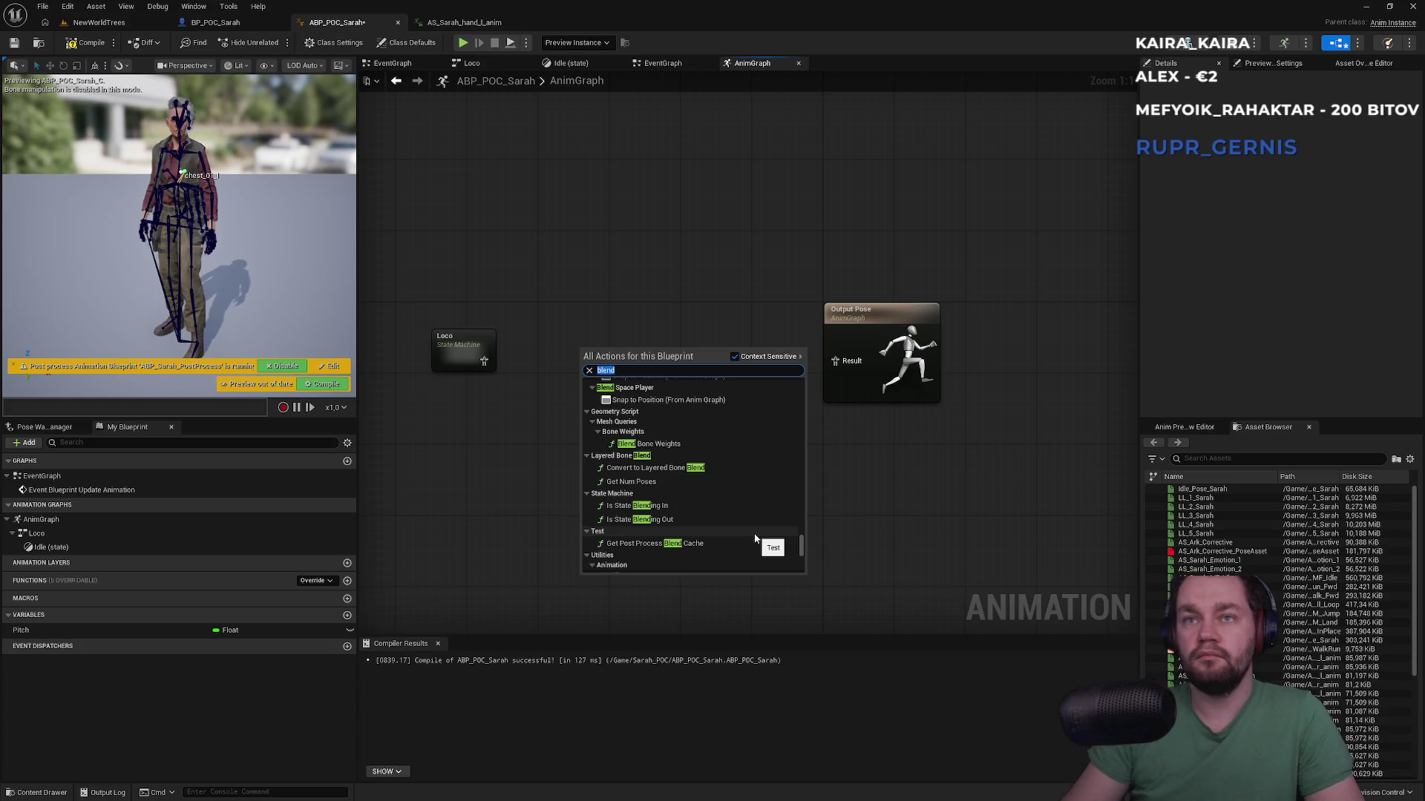
{"action": "key", "text": "ctrl+a"}
{"action": "type", "text": "layer bone"}
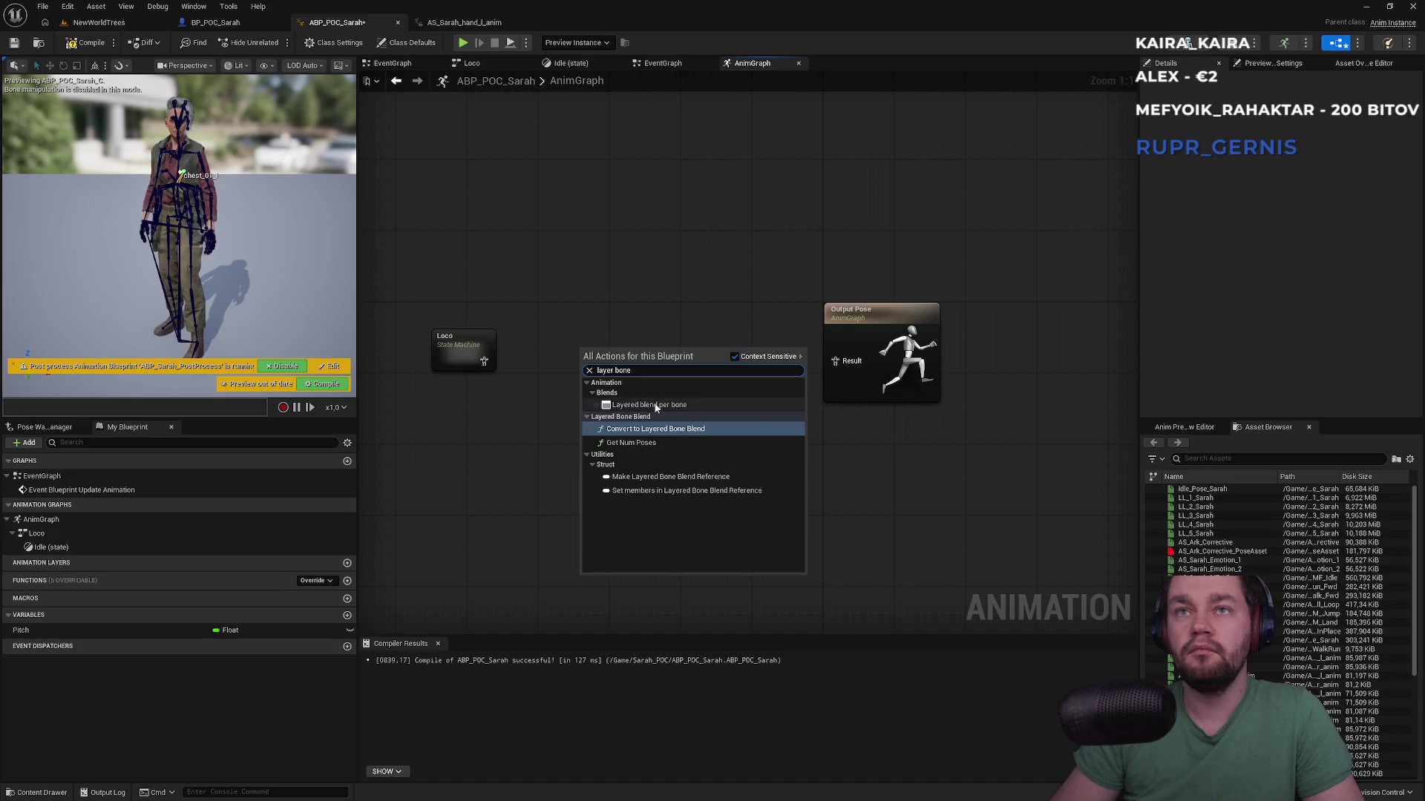
{"action": "left_click", "coordinate": [648, 405]}
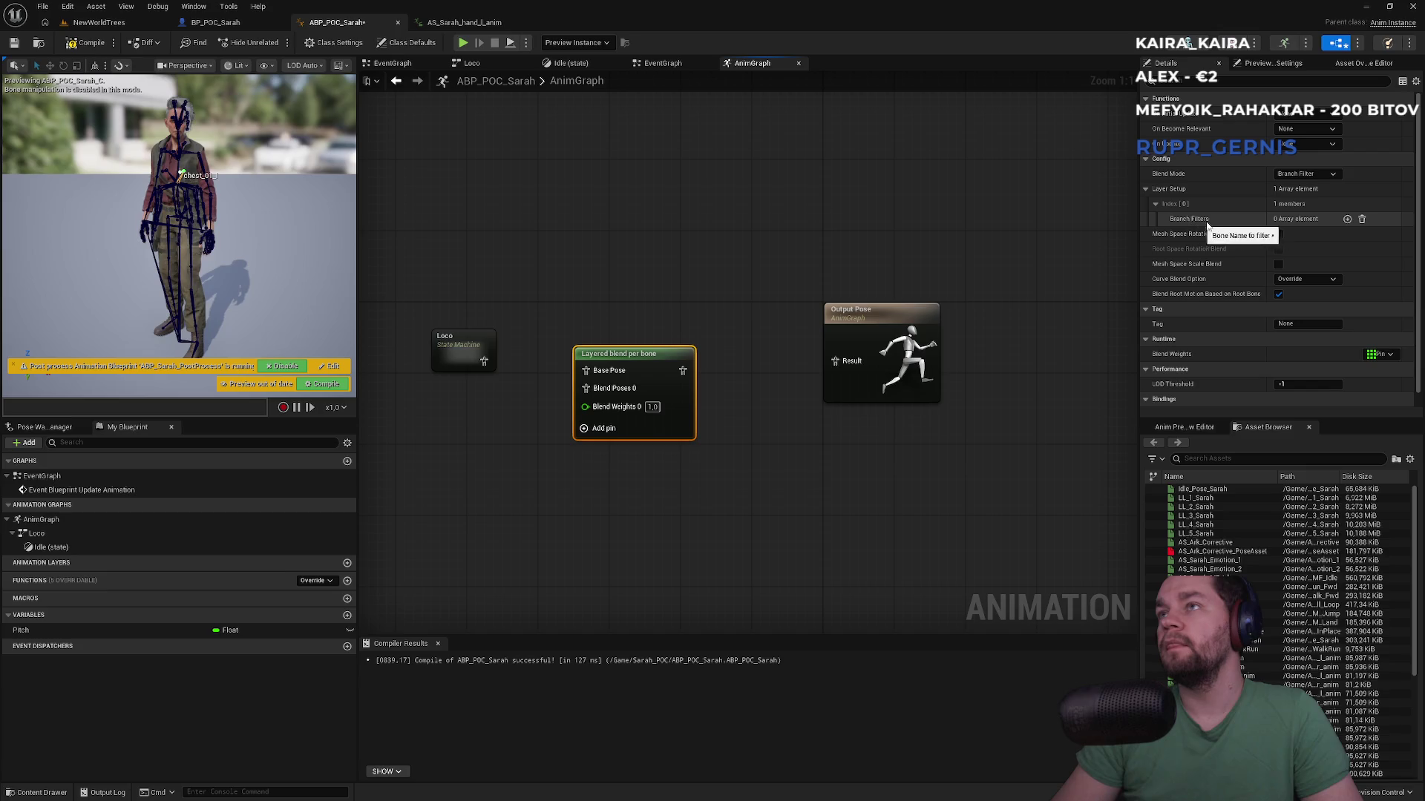
Step: Keep Blend Mode on Branch Filter and add one Branch Filters entry
{"action": "left_click", "coordinate": [1282, 175]}
{"action": "left_click", "coordinate": [1283, 184]}
{"action": "left_click", "coordinate": [1347, 218]}
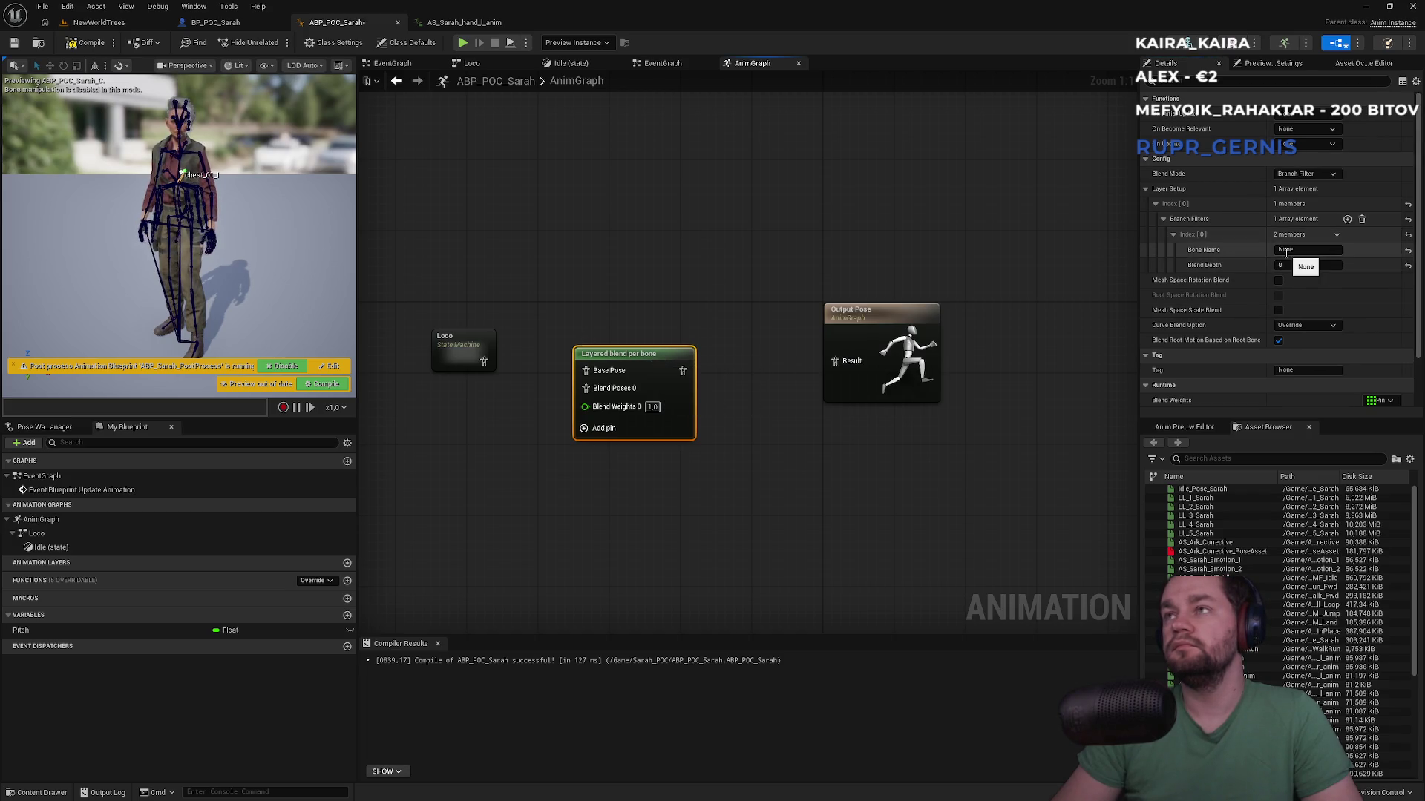
{"action": "left_click_drag", "start_coordinate": [630, 252], "coordinate": [713, 219]}
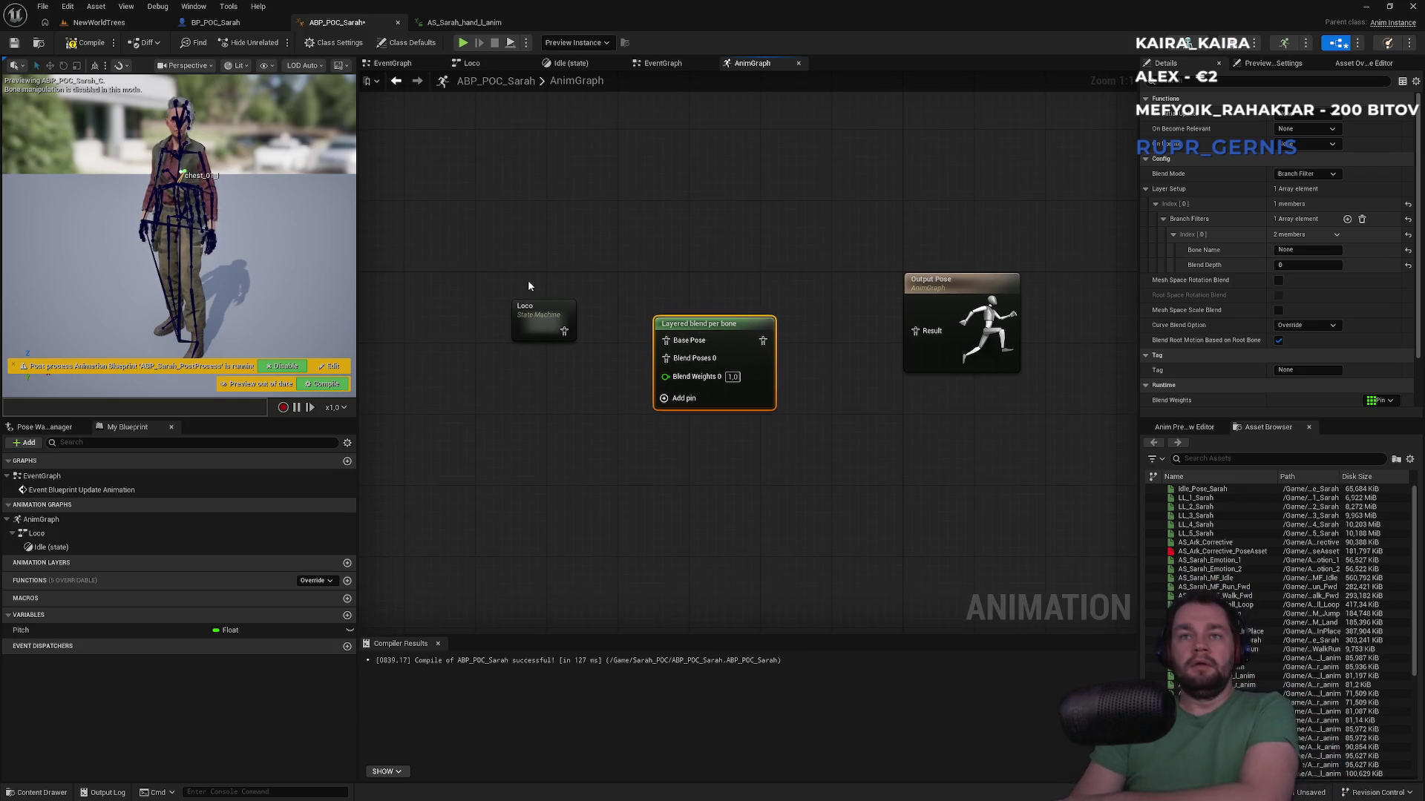
Step: Wire Pitch into Blend Weights 0 and Loco into the blend node's Base Pose
{"action": "mouse_move", "coordinate": [48, 637]}
{"action": "left_mouse_down"}
{"action": "mouse_move", "coordinate": [619, 437]}
{"action": "mouse_move", "coordinate": [668, 375]}
{"action": "left_mouse_up"}
{"action": "mouse_move", "coordinate": [566, 375]}
{"action": "left_mouse_down"}
{"action": "mouse_move", "coordinate": [537, 393]}
{"action": "mouse_move", "coordinate": [521, 383]}
{"action": "mouse_move", "coordinate": [521, 411]}
{"action": "left_mouse_up"}
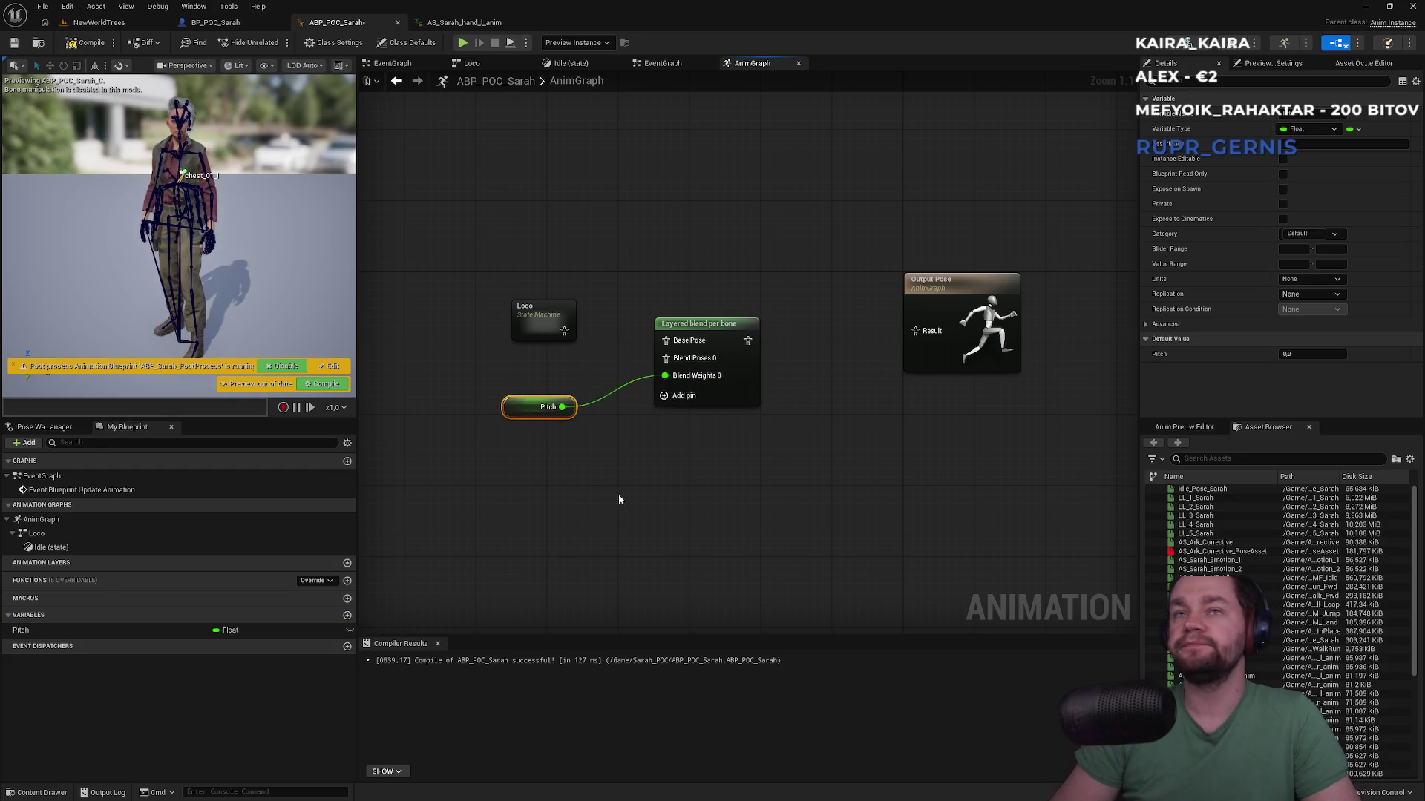
{"action": "left_click", "coordinate": [619, 498]}
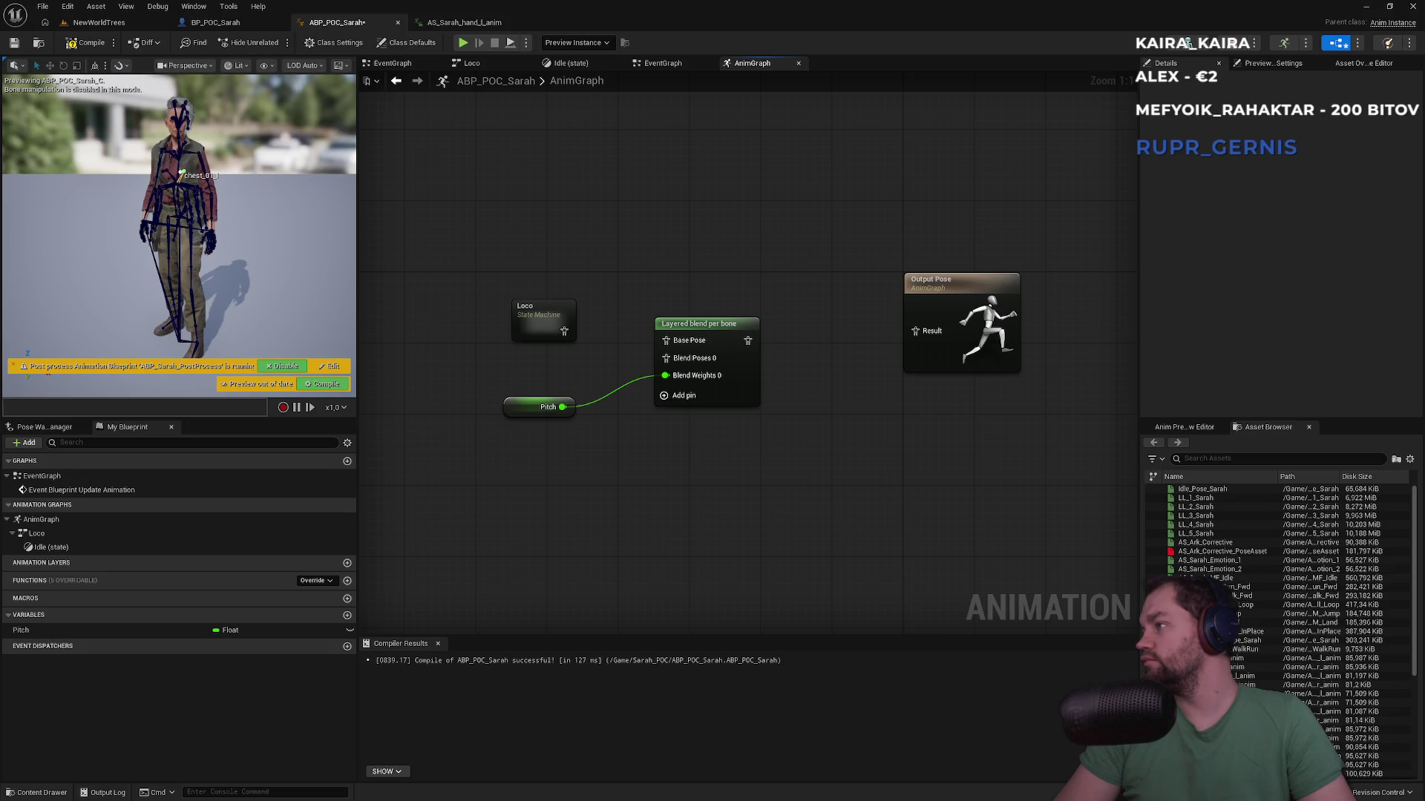
{"action": "mouse_move", "coordinate": [564, 331]}
{"action": "left_mouse_down"}
{"action": "mouse_move", "coordinate": [680, 346]}
{"action": "mouse_move", "coordinate": [927, 338]}
{"action": "left_mouse_up"}
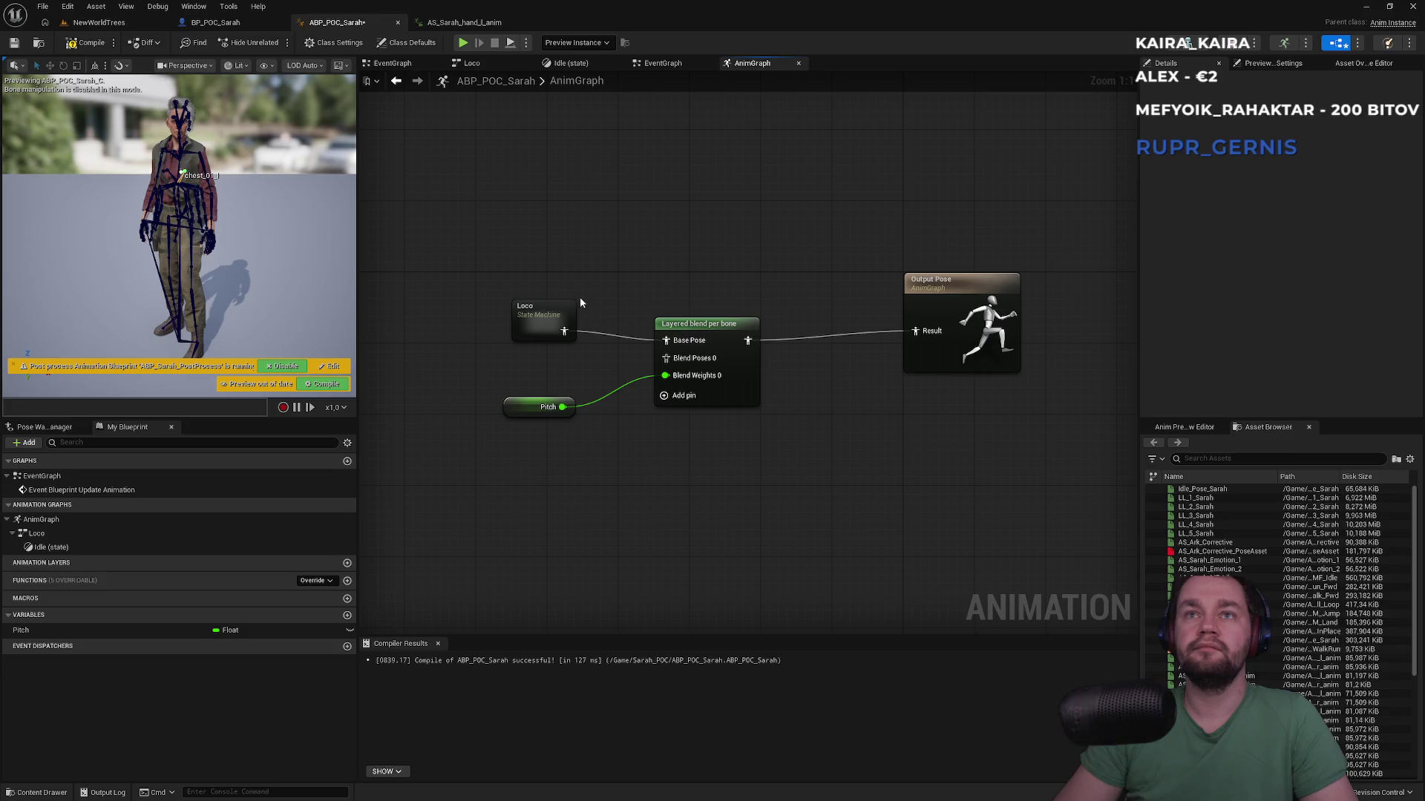
{"action": "mouse_move", "coordinate": [552, 310]}
{"action": "left_mouse_down"}
{"action": "mouse_move", "coordinate": [516, 308]}
{"action": "mouse_move", "coordinate": [532, 308]}
{"action": "left_mouse_up"}
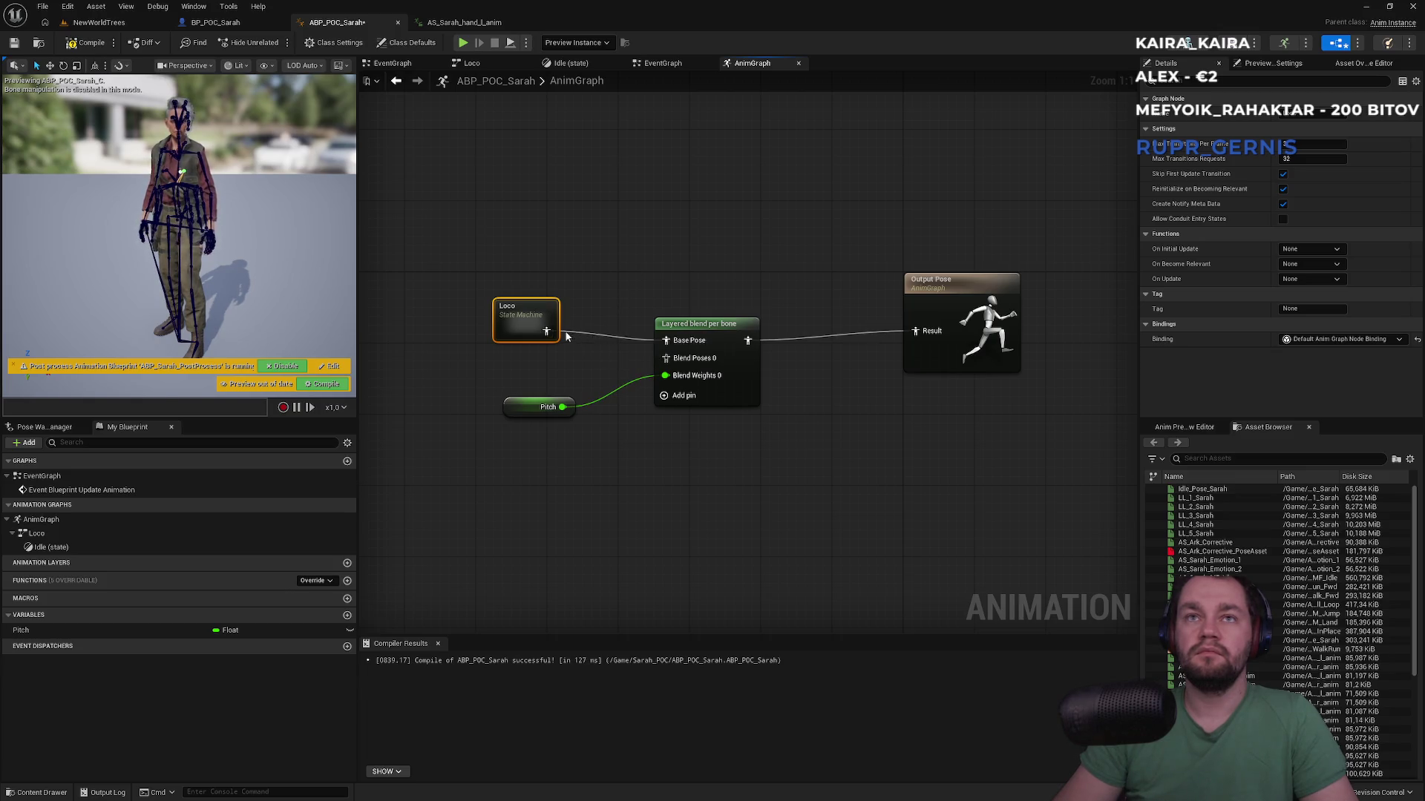
Step: Duplicate Loco as Loco_1 wired into Blend Poses 0, then move the Pitch node lower
{"action": "left_click_drag", "start_coordinate": [531, 322], "coordinate": [531, 268]}
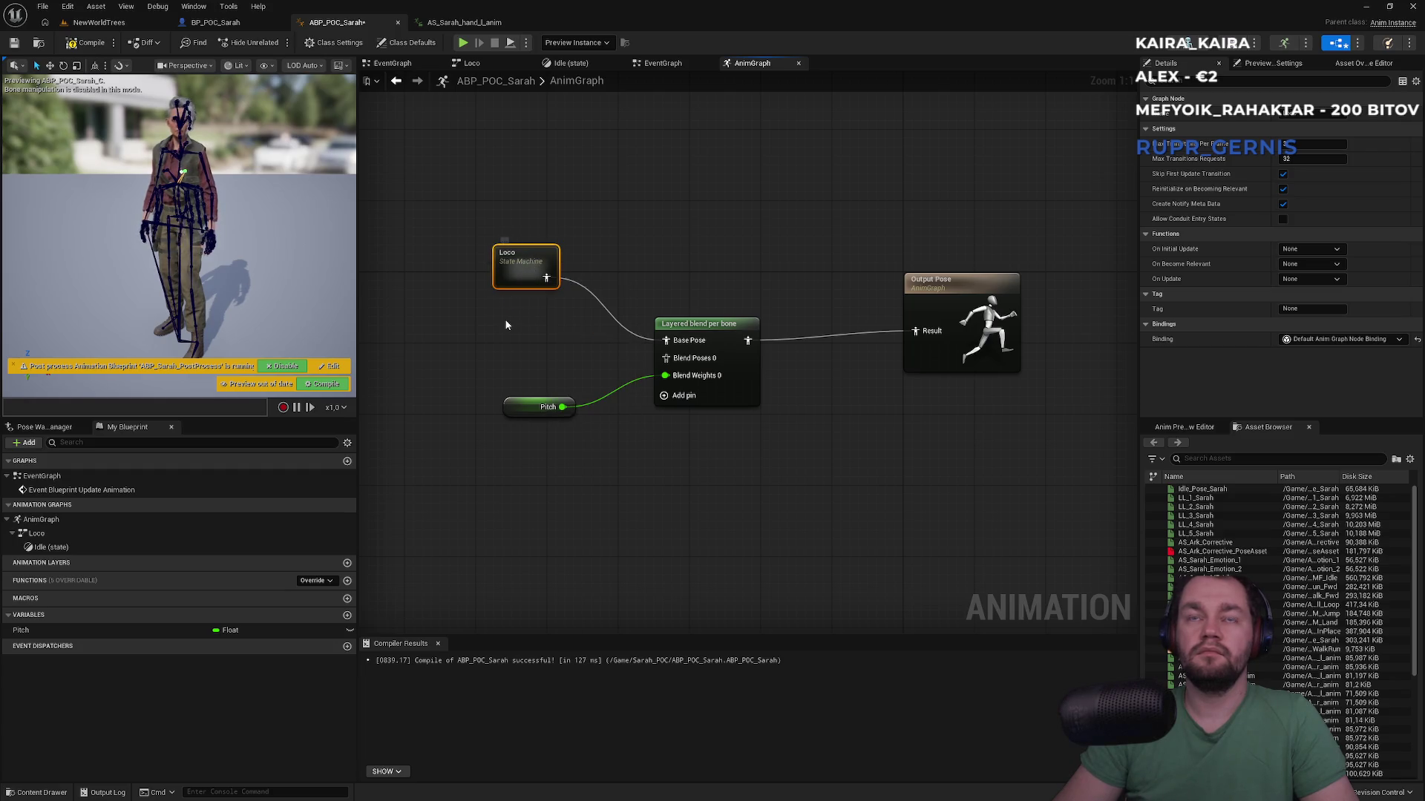
{"action": "key", "text": "ctrl+d"}
{"action": "left_click_drag", "start_coordinate": [555, 349], "coordinate": [666, 357]}
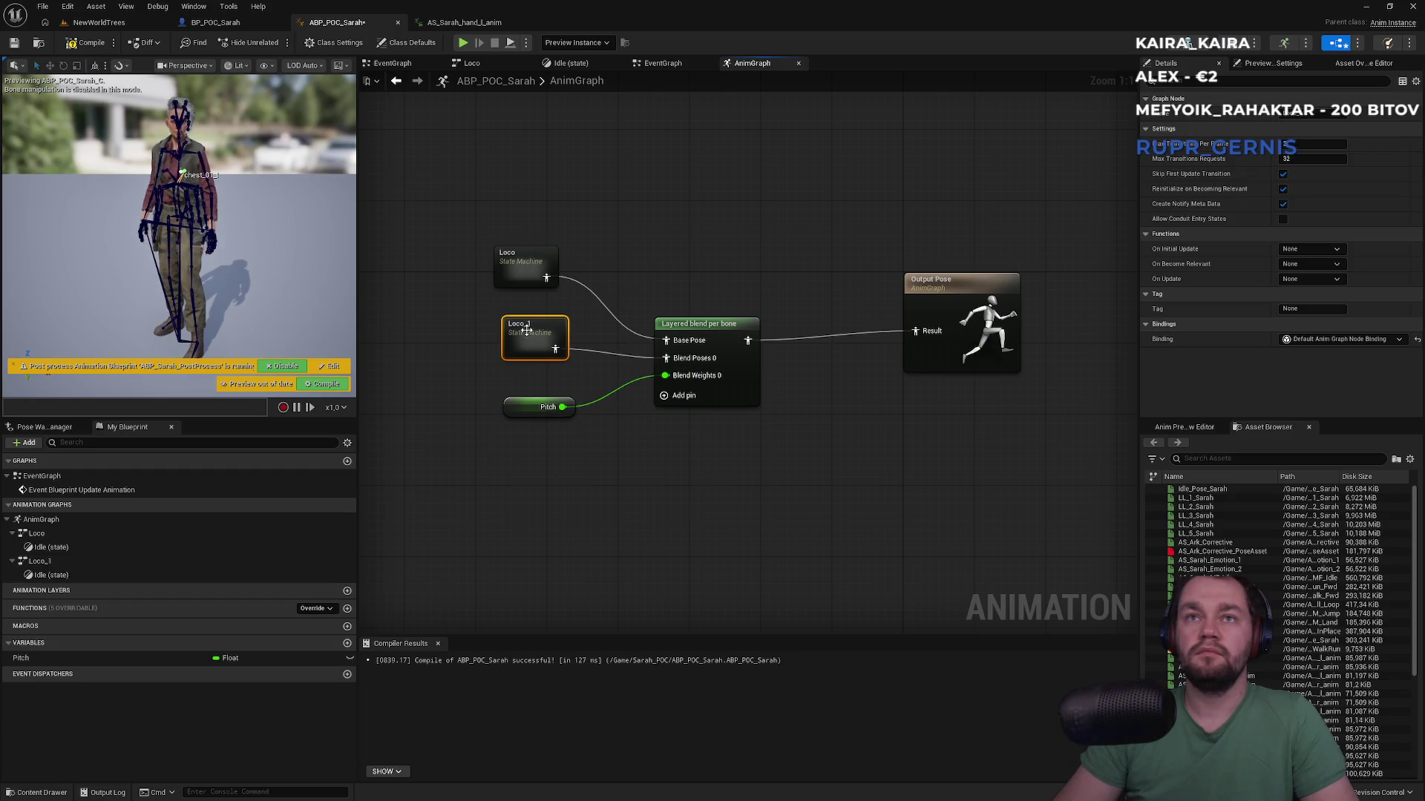
{"action": "left_click_drag", "start_coordinate": [526, 332], "coordinate": [508, 341]}
{"action": "left_click", "coordinate": [539, 294]}
{"action": "left_click_drag", "start_coordinate": [513, 274], "coordinate": [518, 288]}
{"action": "left_click", "coordinate": [576, 218]}
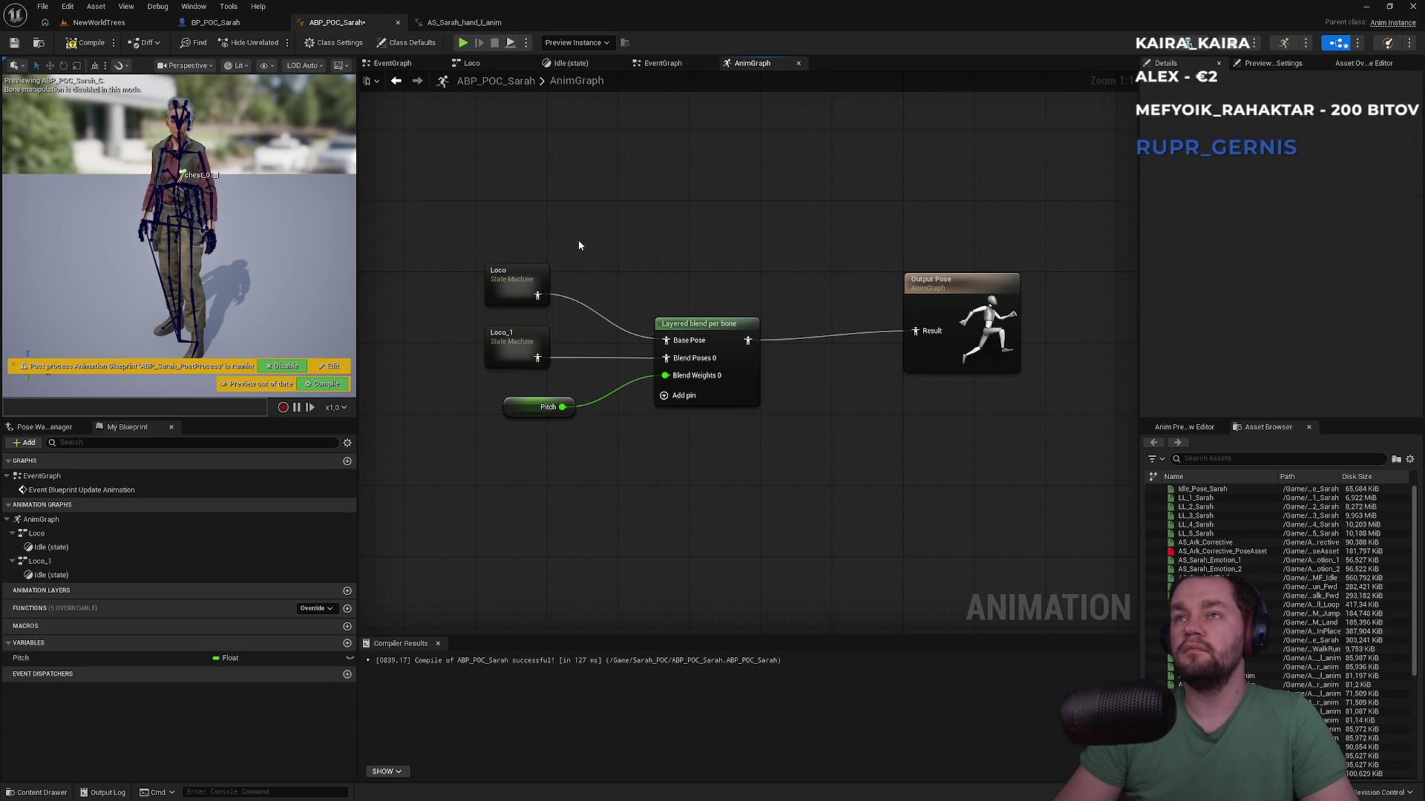
{"action": "left_click_drag", "start_coordinate": [510, 415], "coordinate": [502, 442]}
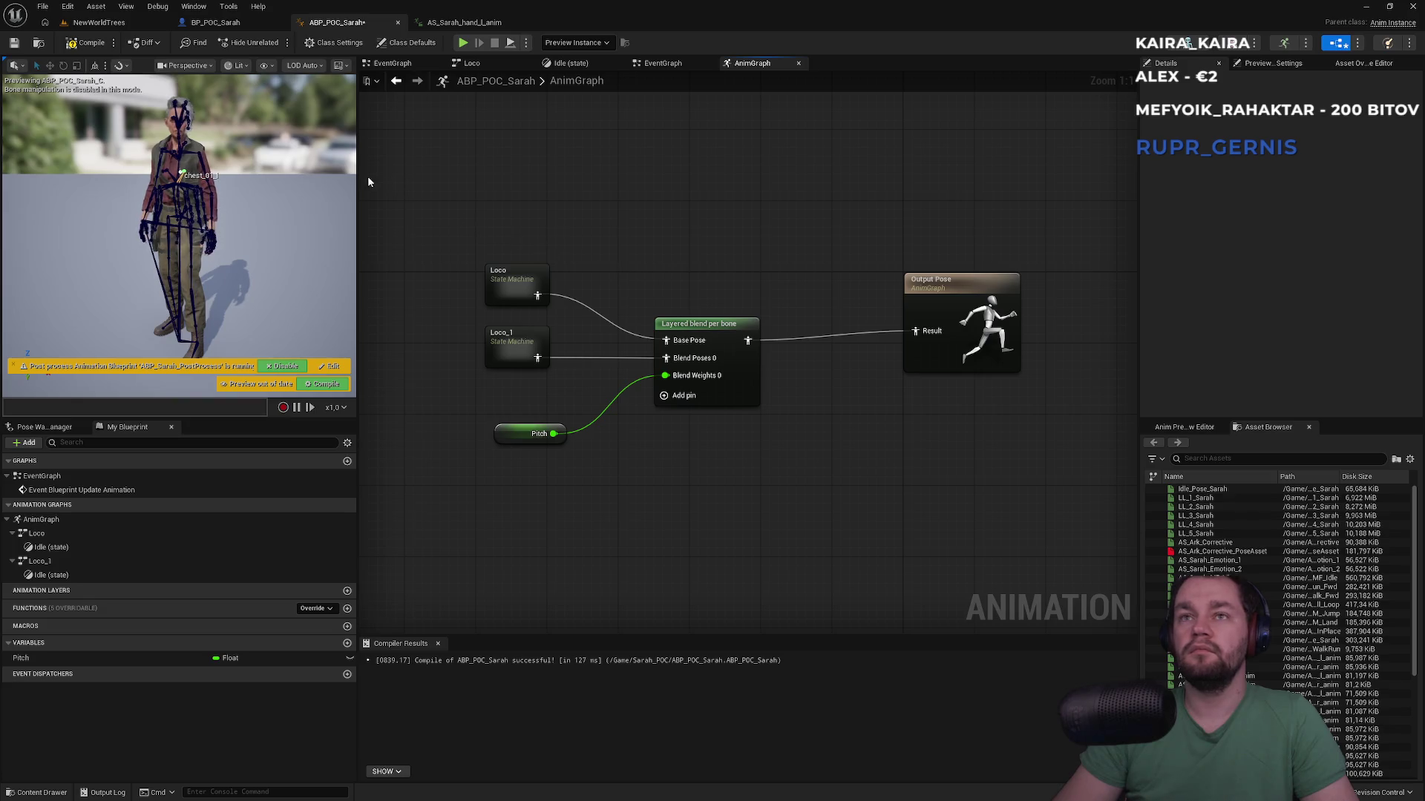
Step: Set the blend node's branch filter bone name to spine_02 from the preview skeleton
{"action": "left_click", "coordinate": [706, 334]}
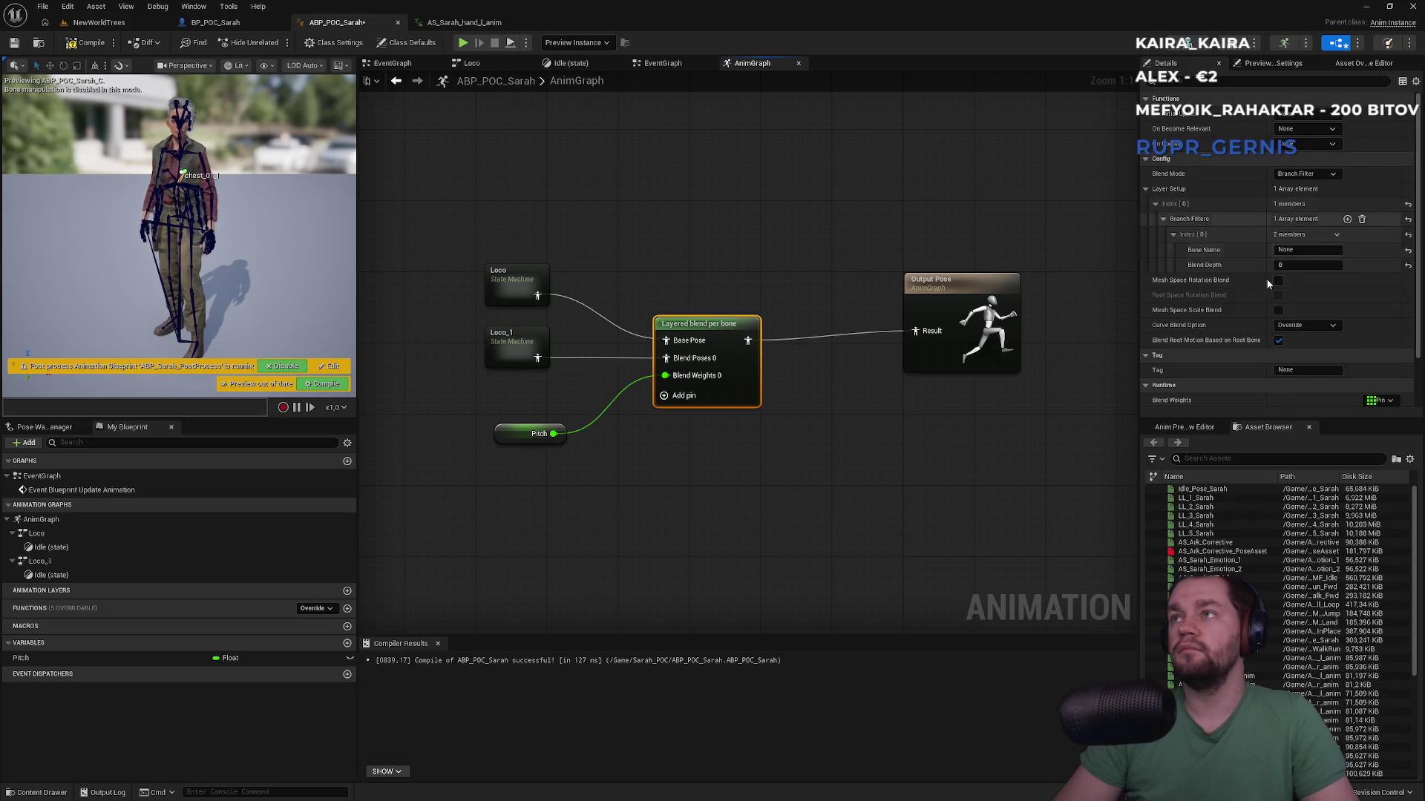
{"action": "left_click", "coordinate": [1298, 251]}
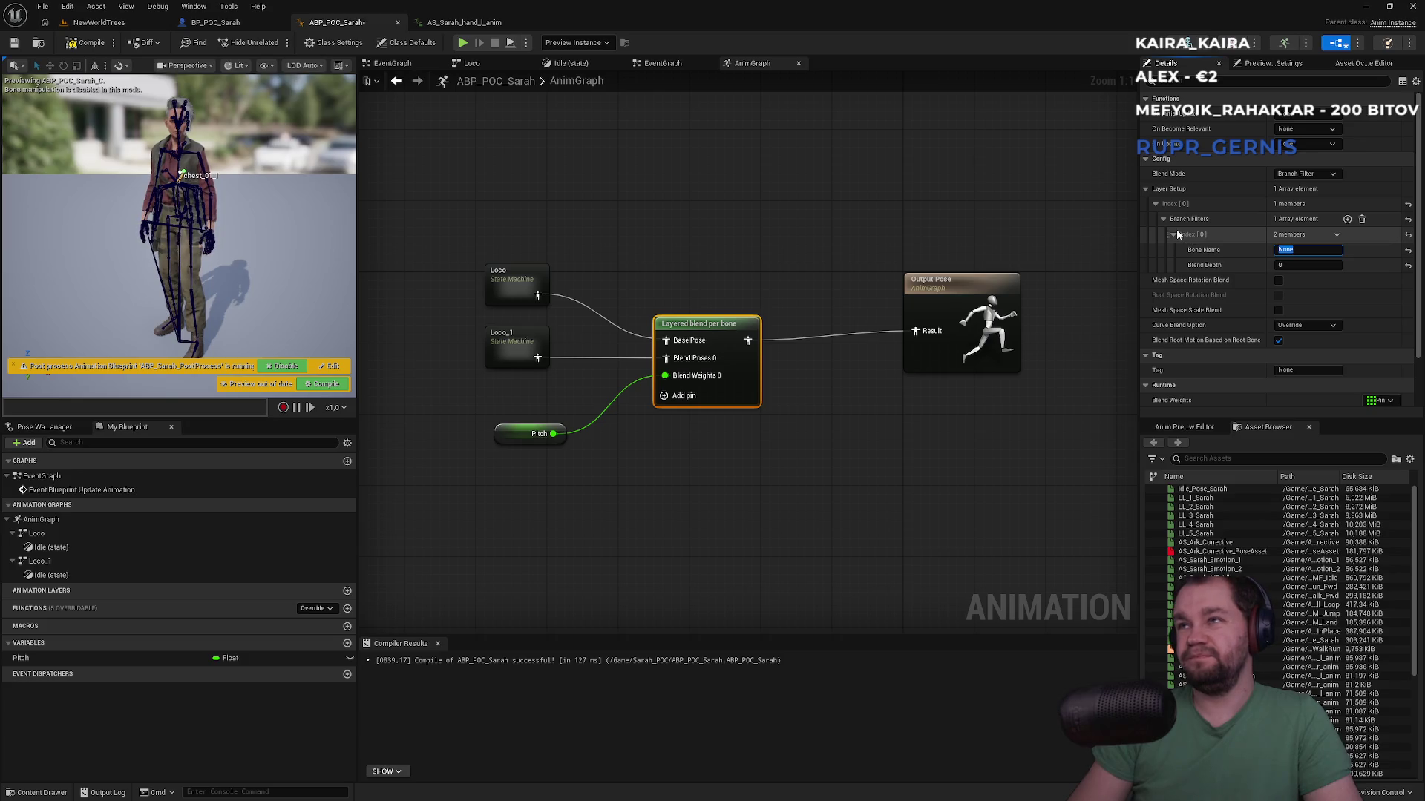
{"action": "left_click", "coordinate": [180, 230]}
{"action": "scroll", "coordinate": [179, 193], "scroll_direction": "up", "scroll_amount": 5}
{"action": "left_click", "coordinate": [180, 103]}
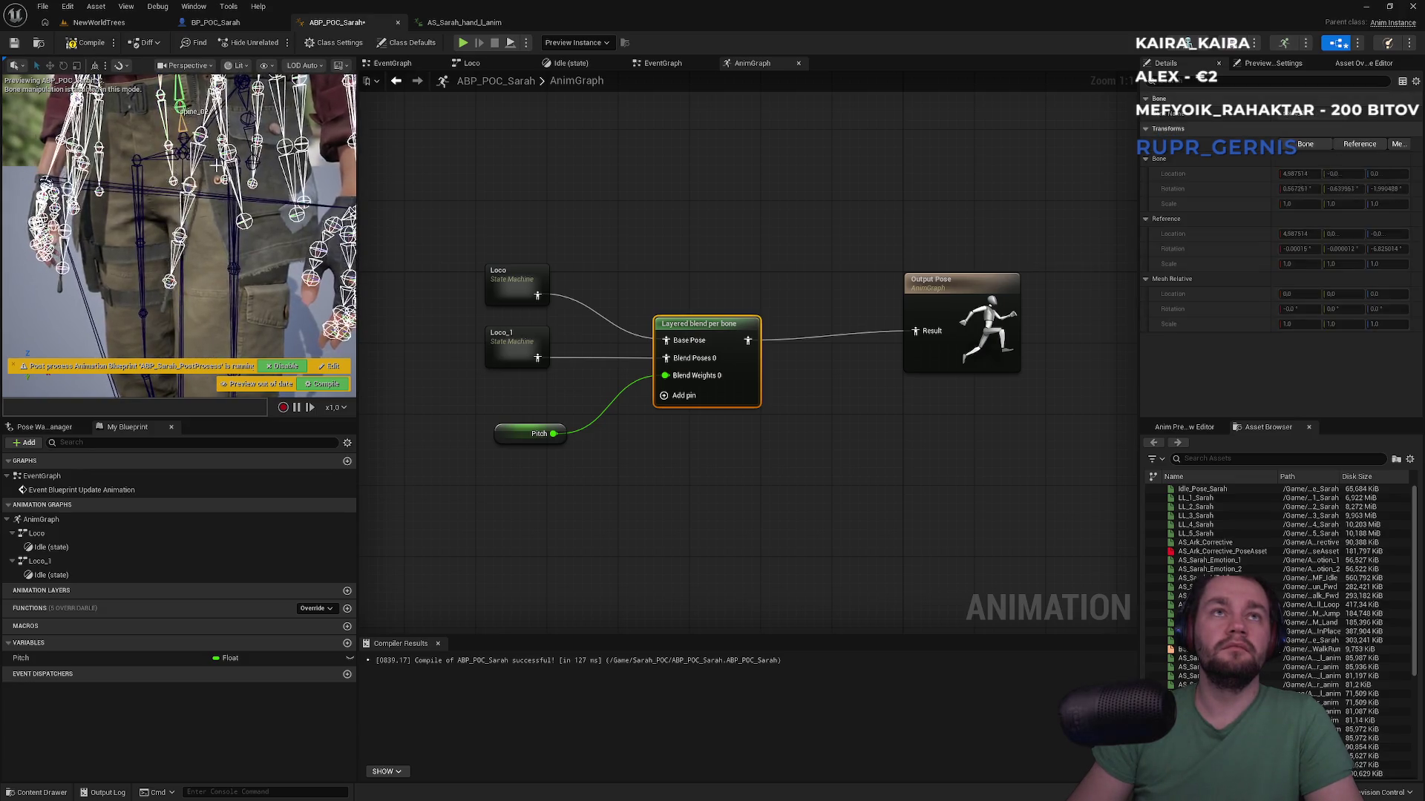
{"action": "left_click", "coordinate": [704, 338]}
{"action": "left_click", "coordinate": [1312, 250]}
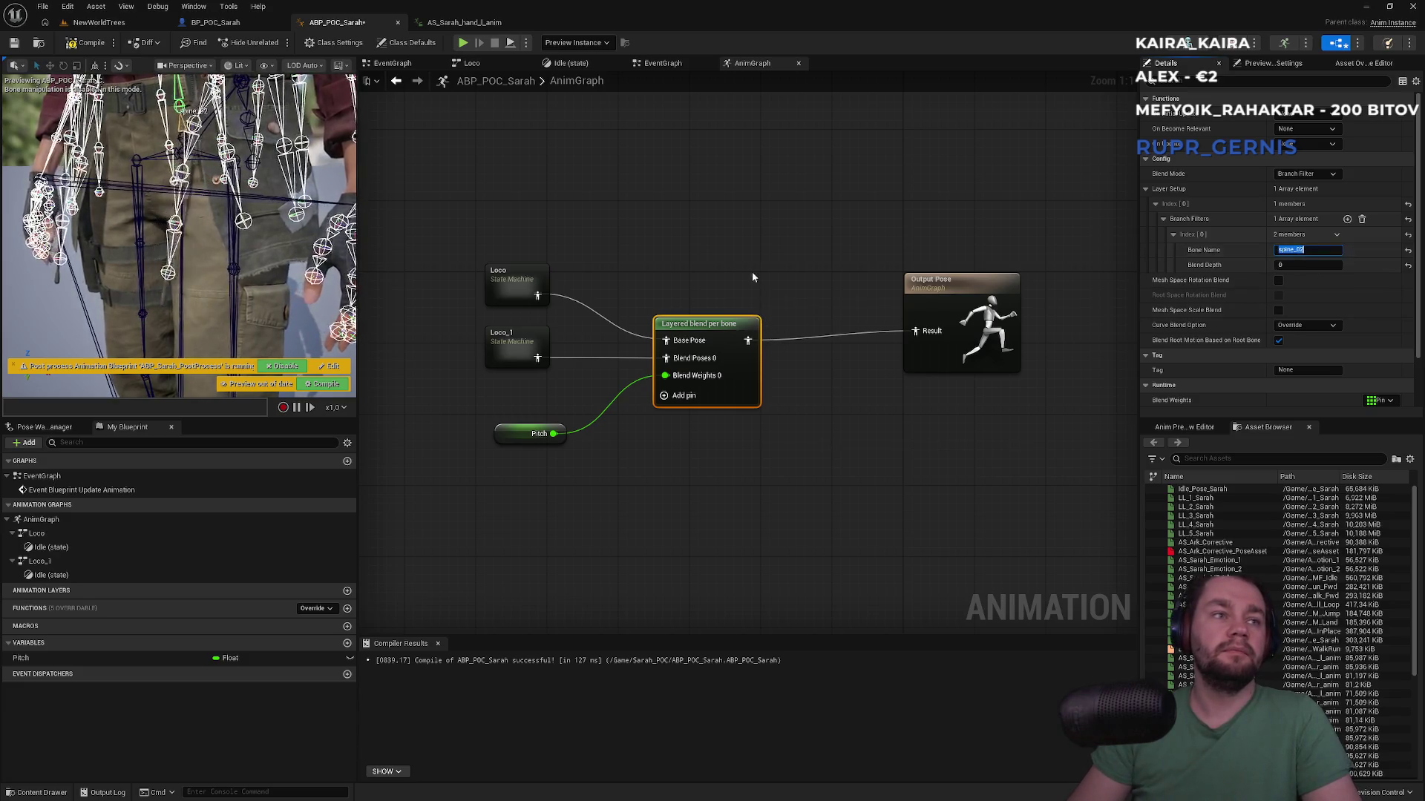
{"action": "left_click", "coordinate": [722, 232]}
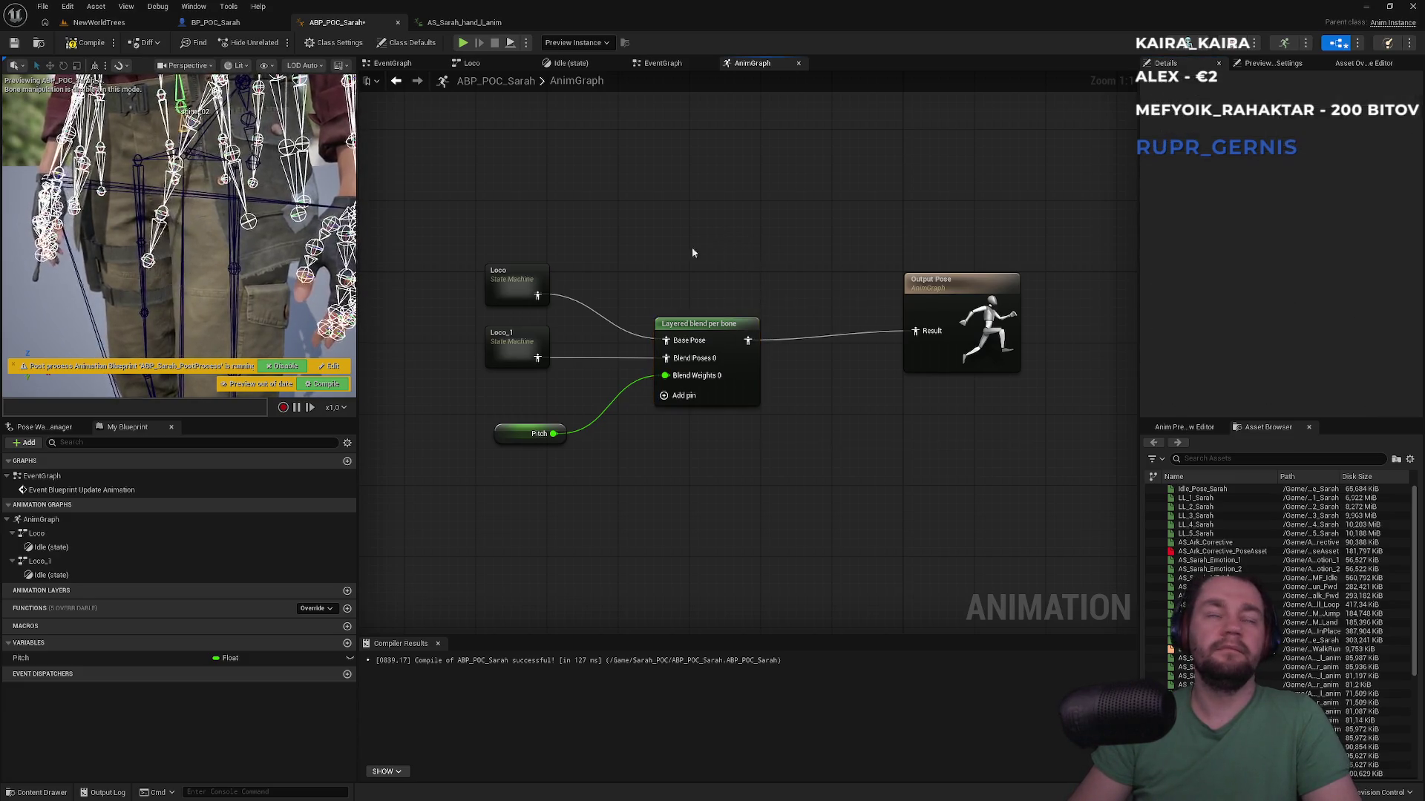
{"action": "left_click", "coordinate": [117, 25]}
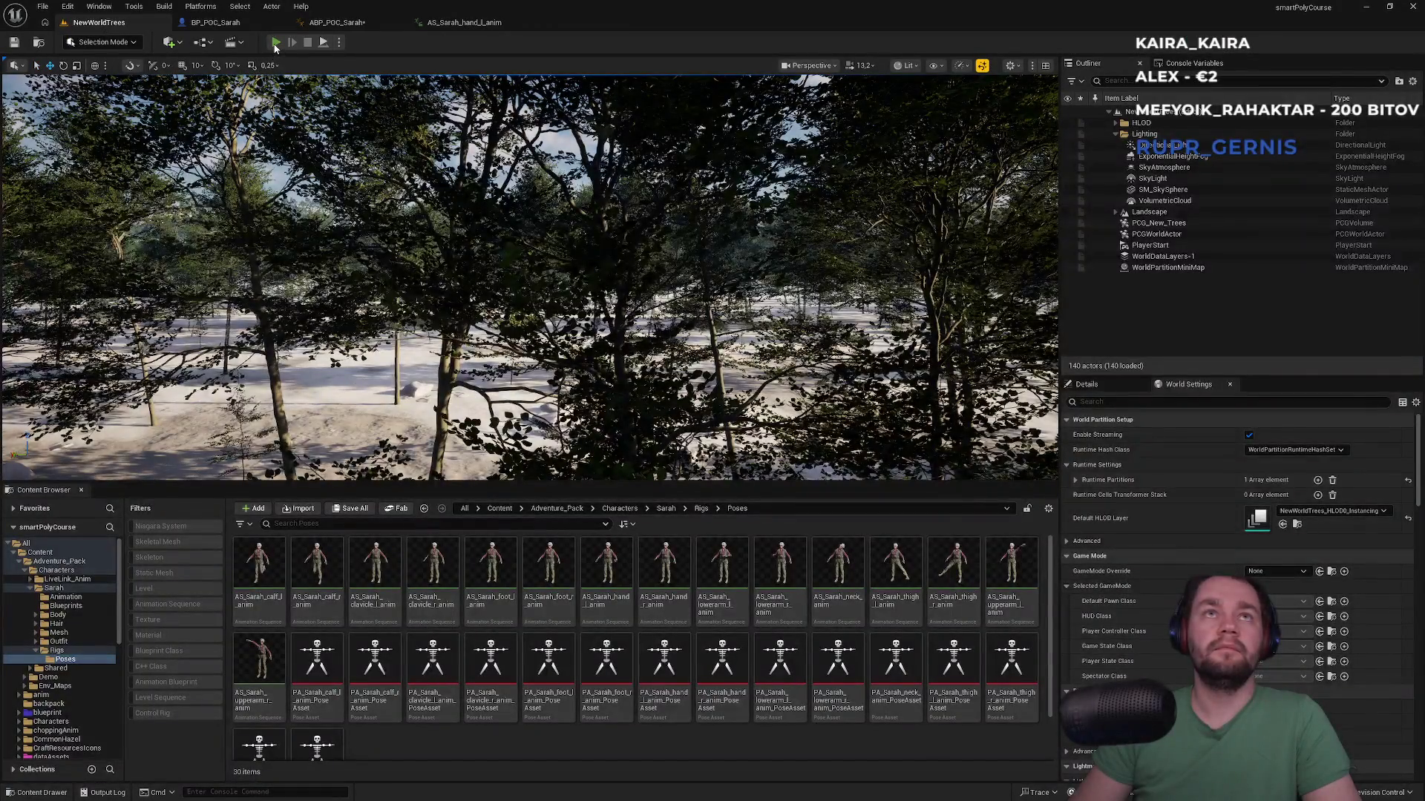
{"action": "key", "text": "alt+p"}
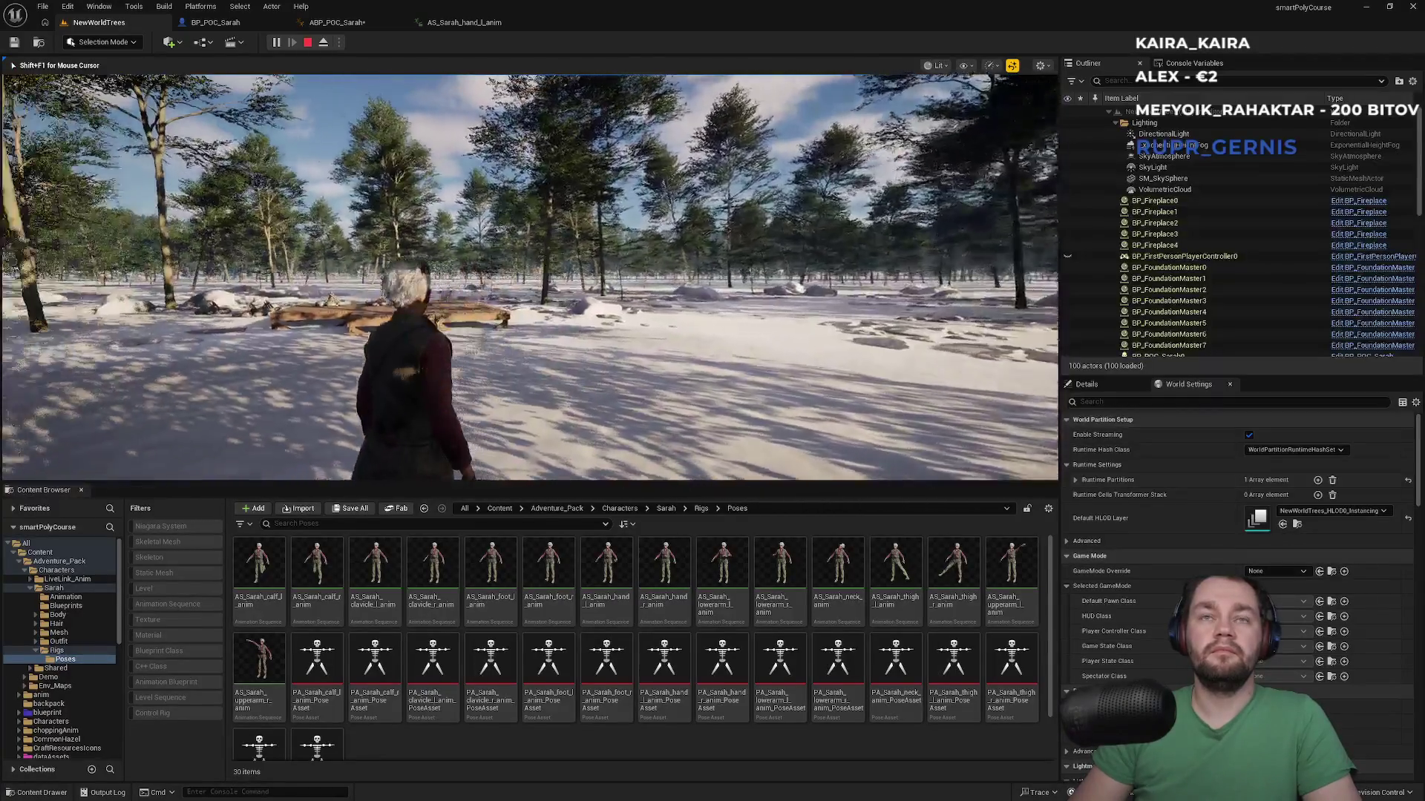
{"action": "key", "text": "shift+F1"}
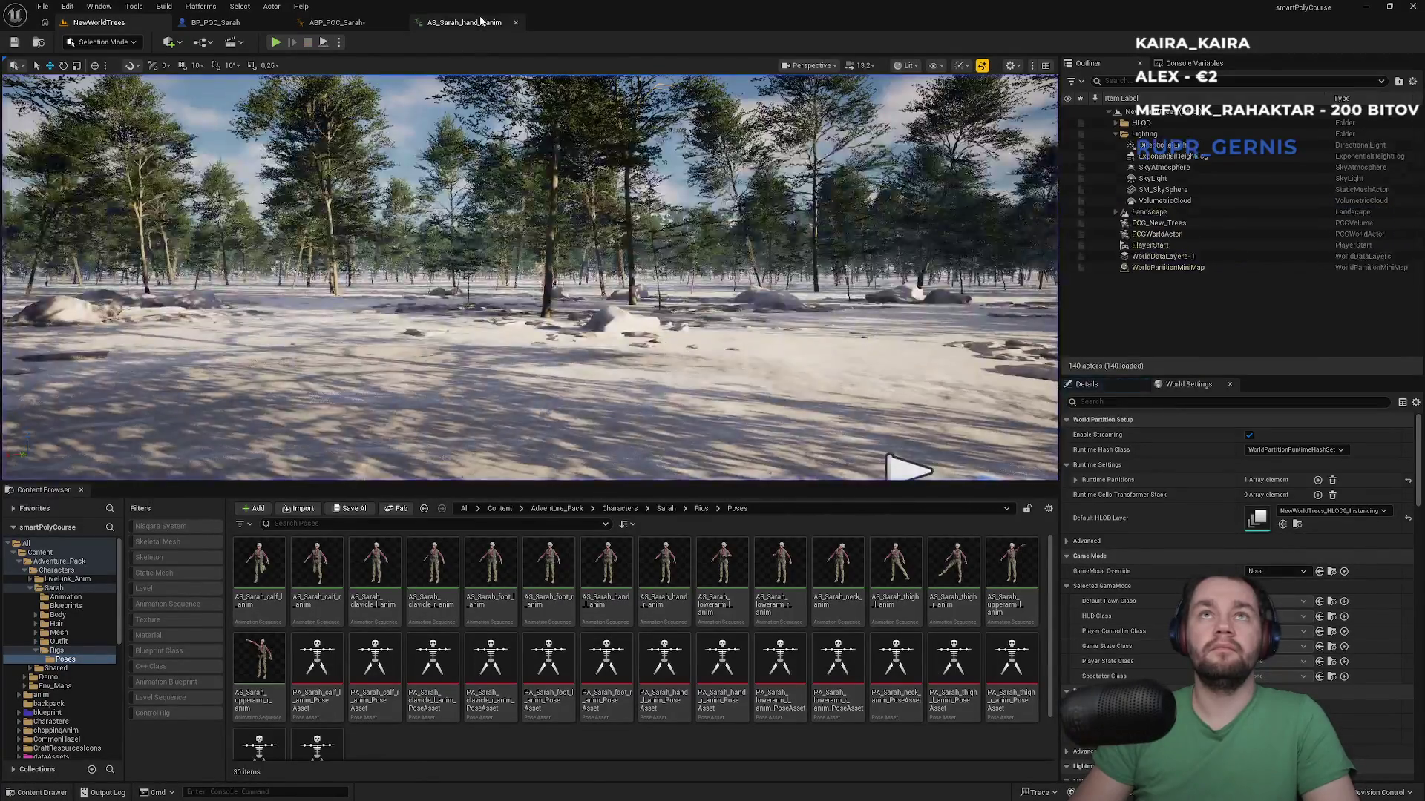
{"action": "left_click", "coordinate": [464, 23]}
{"action": "left_click", "coordinate": [337, 22]}
{"action": "scroll", "coordinate": [555, 260], "scroll_direction": "down", "scroll_amount": 2}
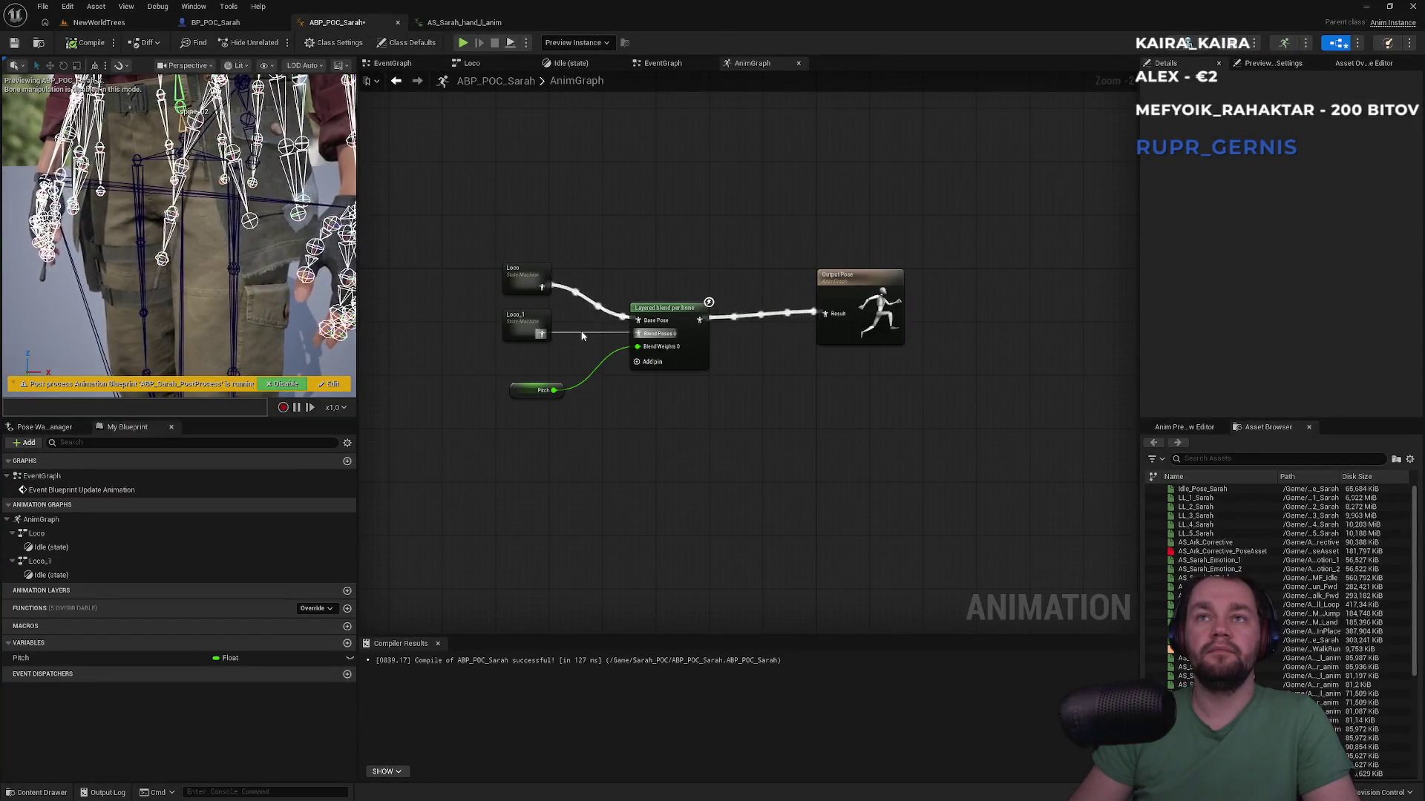
Step: Give the Layered blend per bone node a Blend Depth of 2, then view the EventGraph
{"action": "key", "text": "f"}
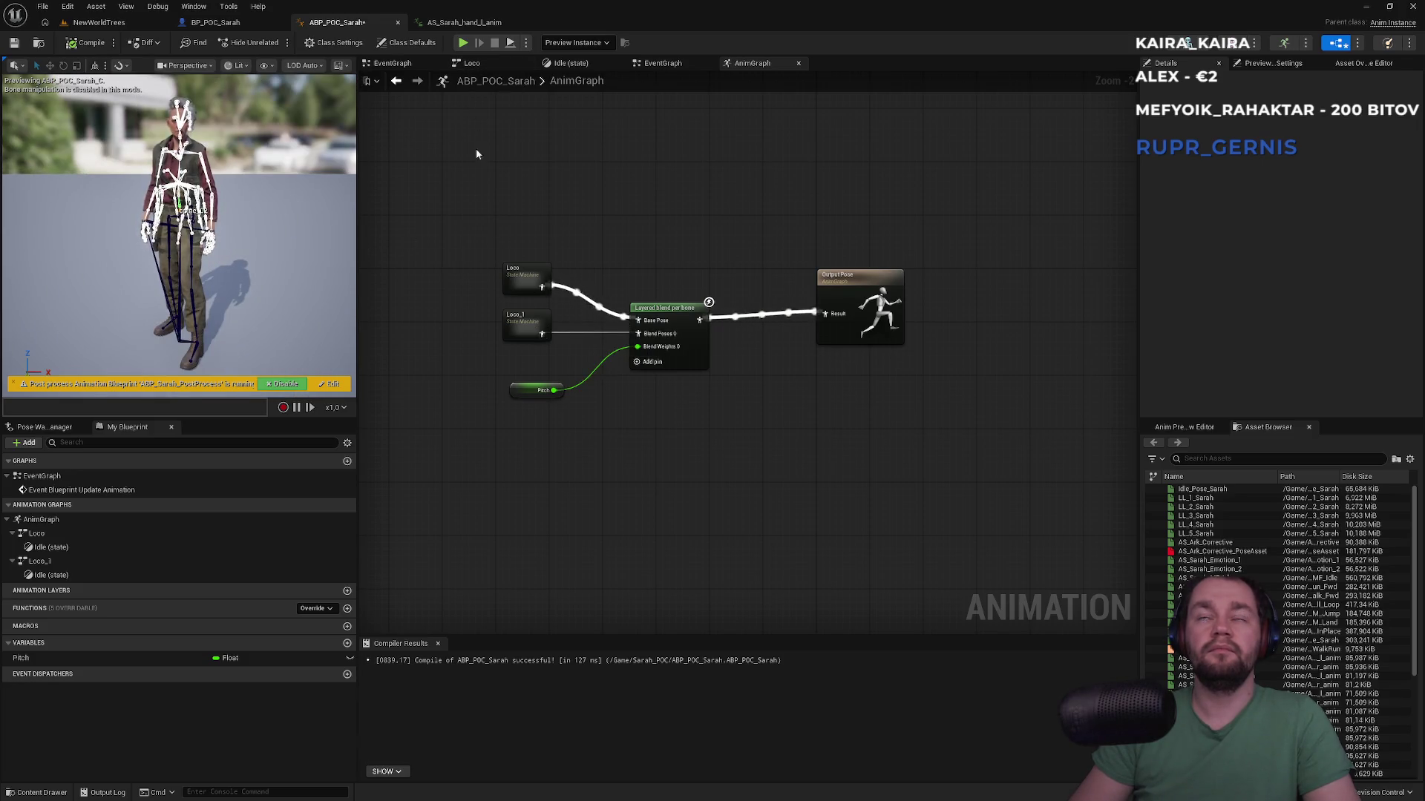
{"action": "left_click", "coordinate": [668, 334]}
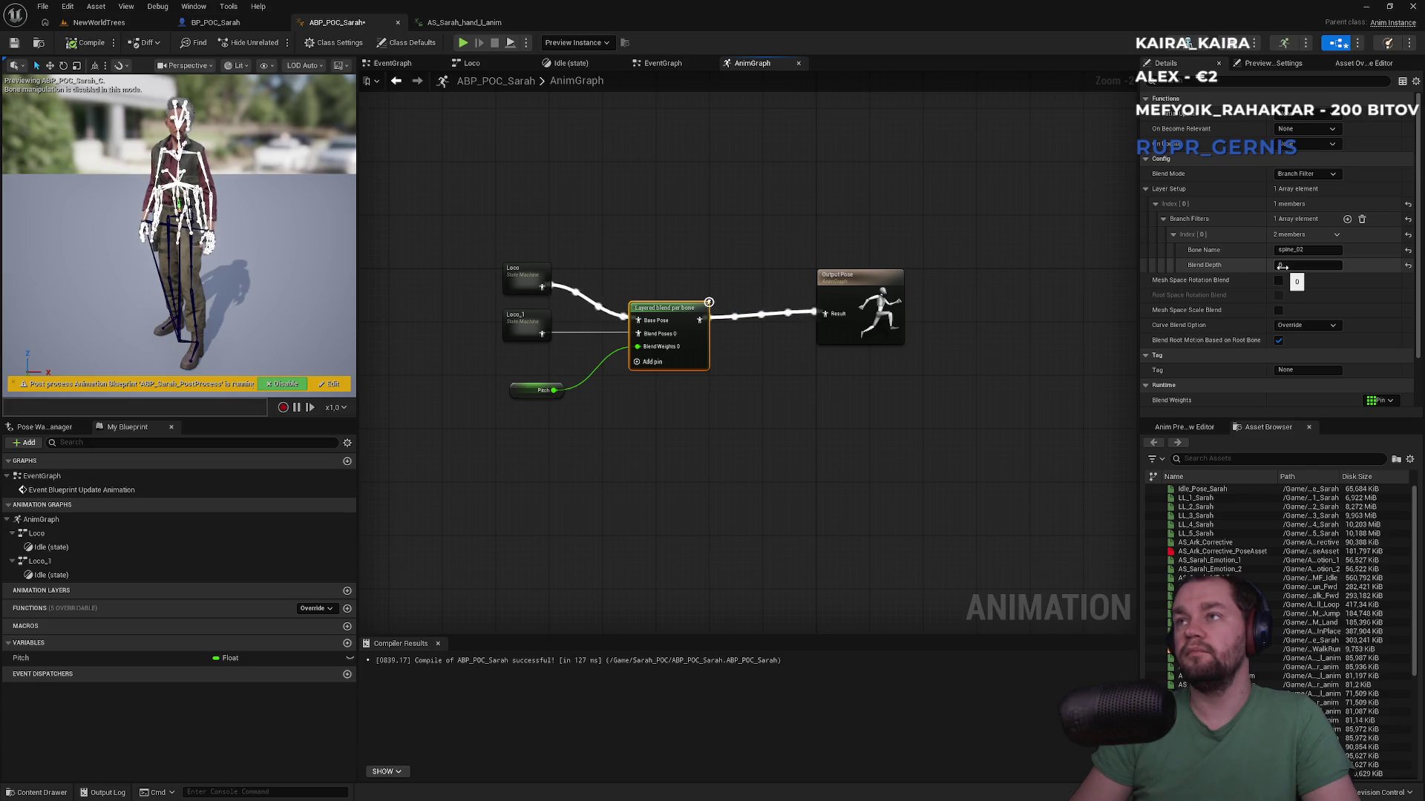
{"action": "left_click", "coordinate": [1282, 266]}
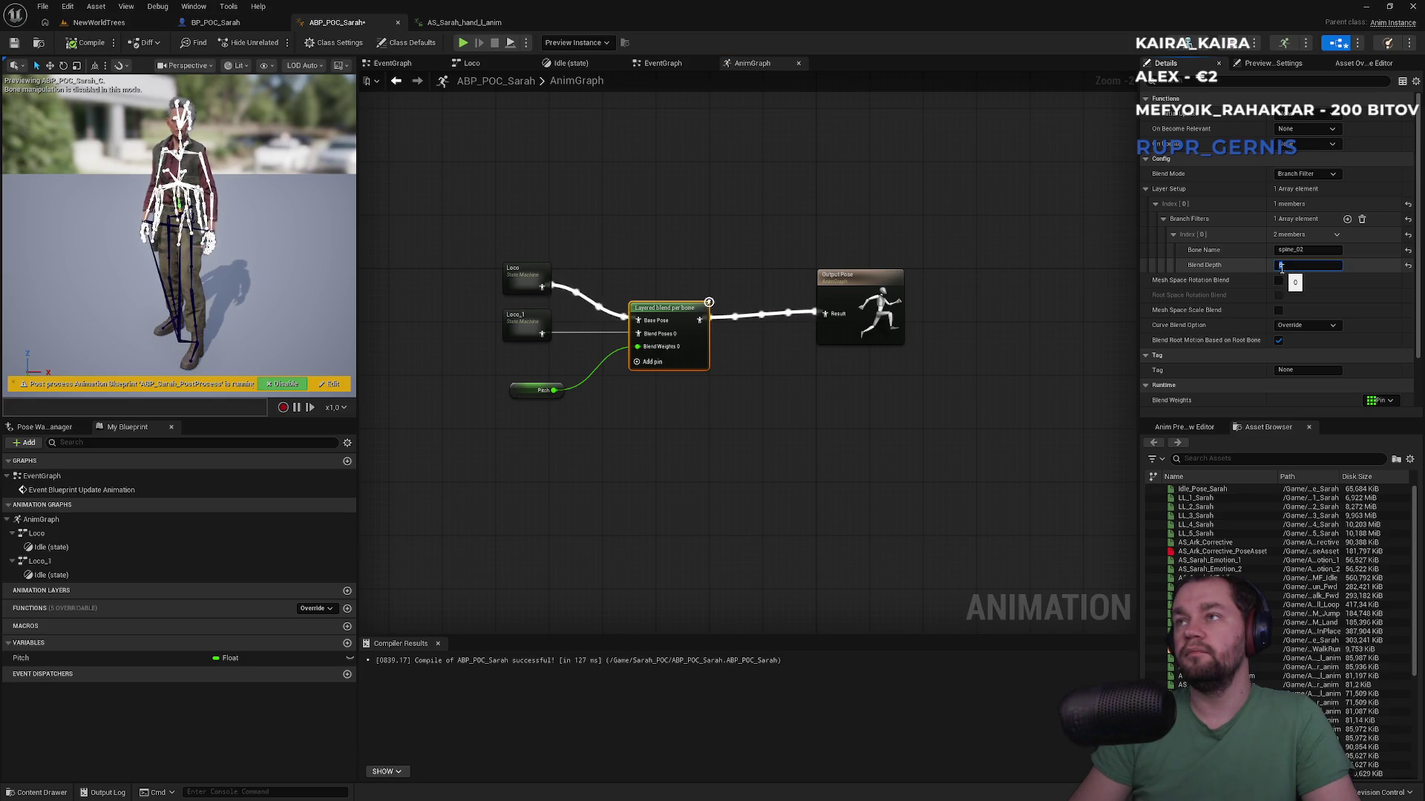
{"action": "type", "text": "2"}
{"action": "key", "text": "Return"}
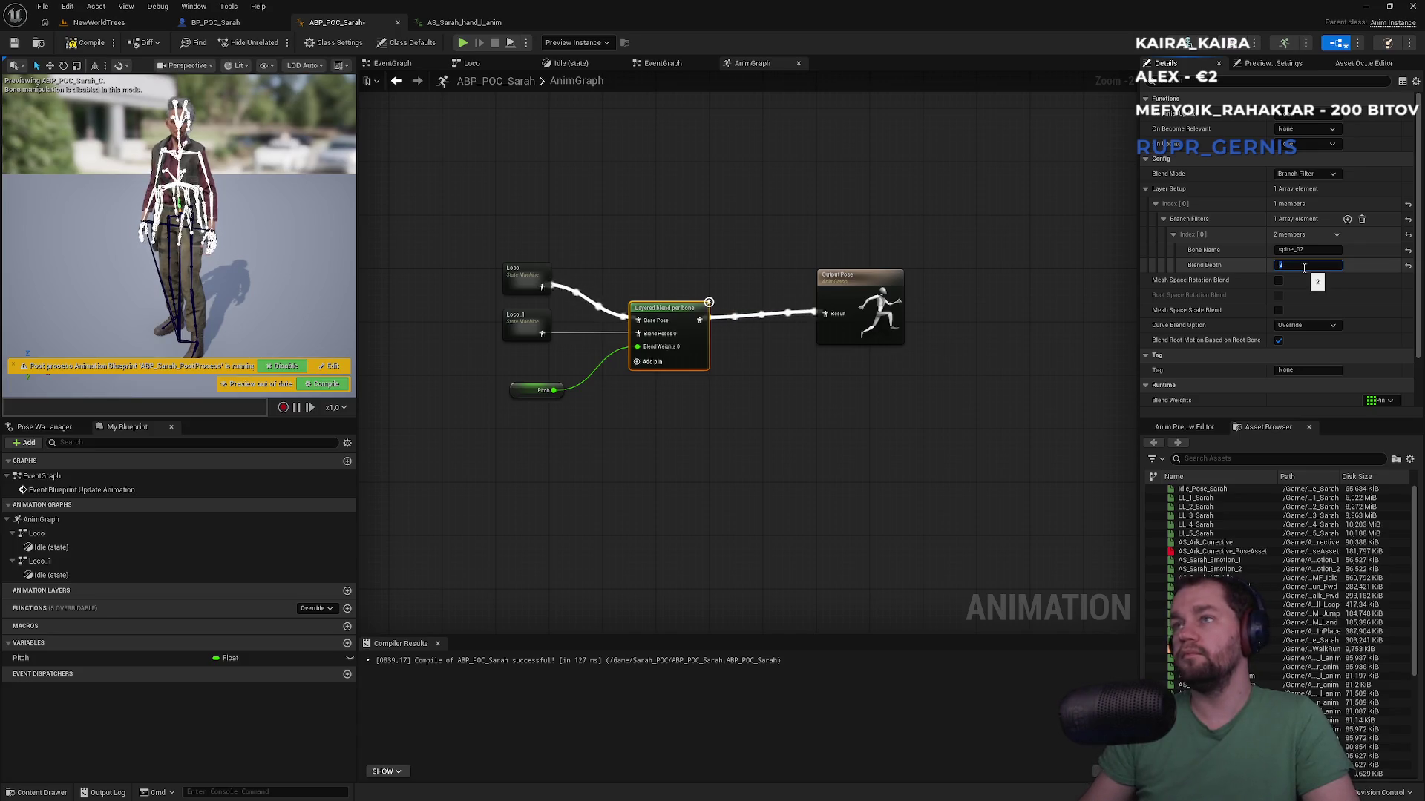
{"action": "left_click", "coordinate": [657, 67]}
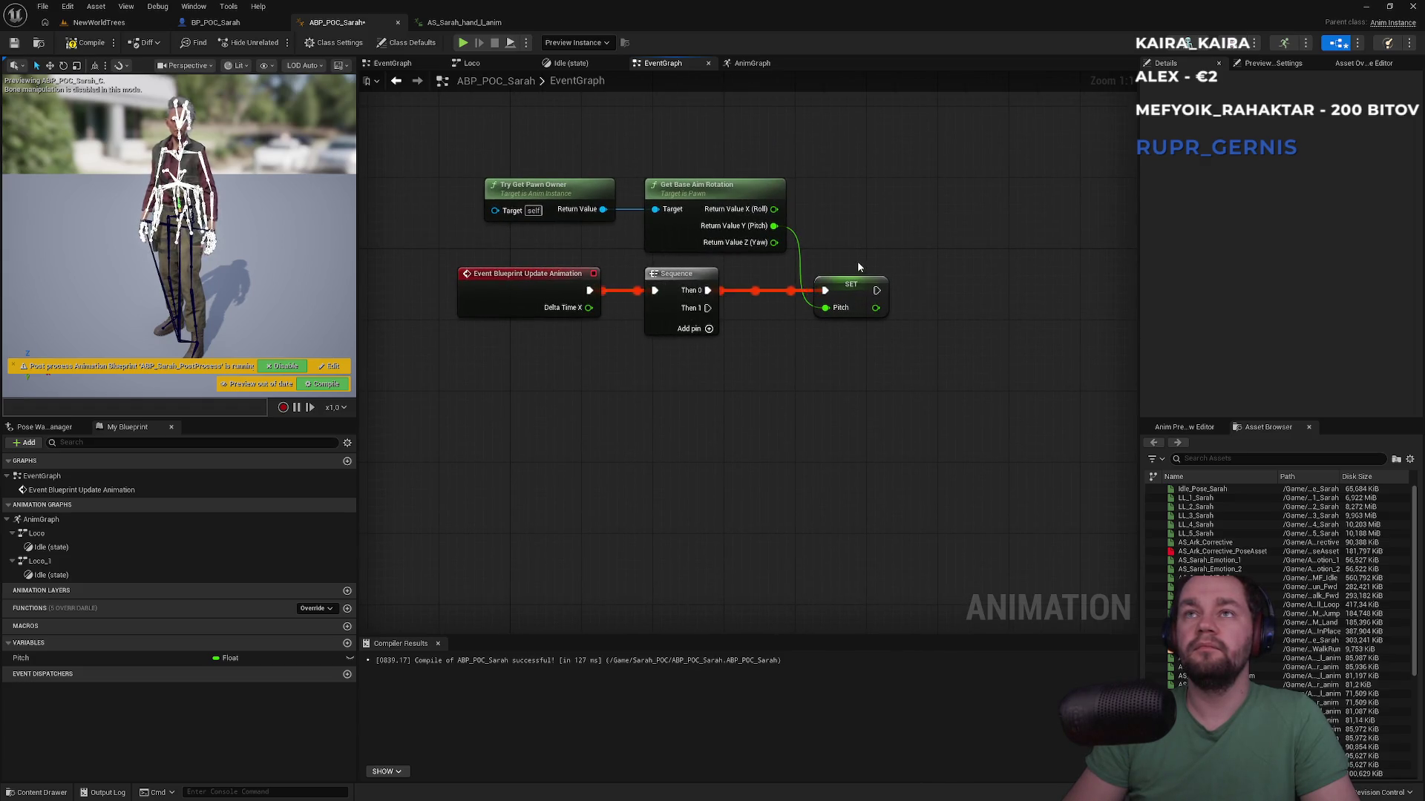
Step: Compile and save ABP_POC_Sarah, glance at BP_POC_Sarah, then return to the NewWorldTrees level
{"action": "left_click", "coordinate": [91, 657]}
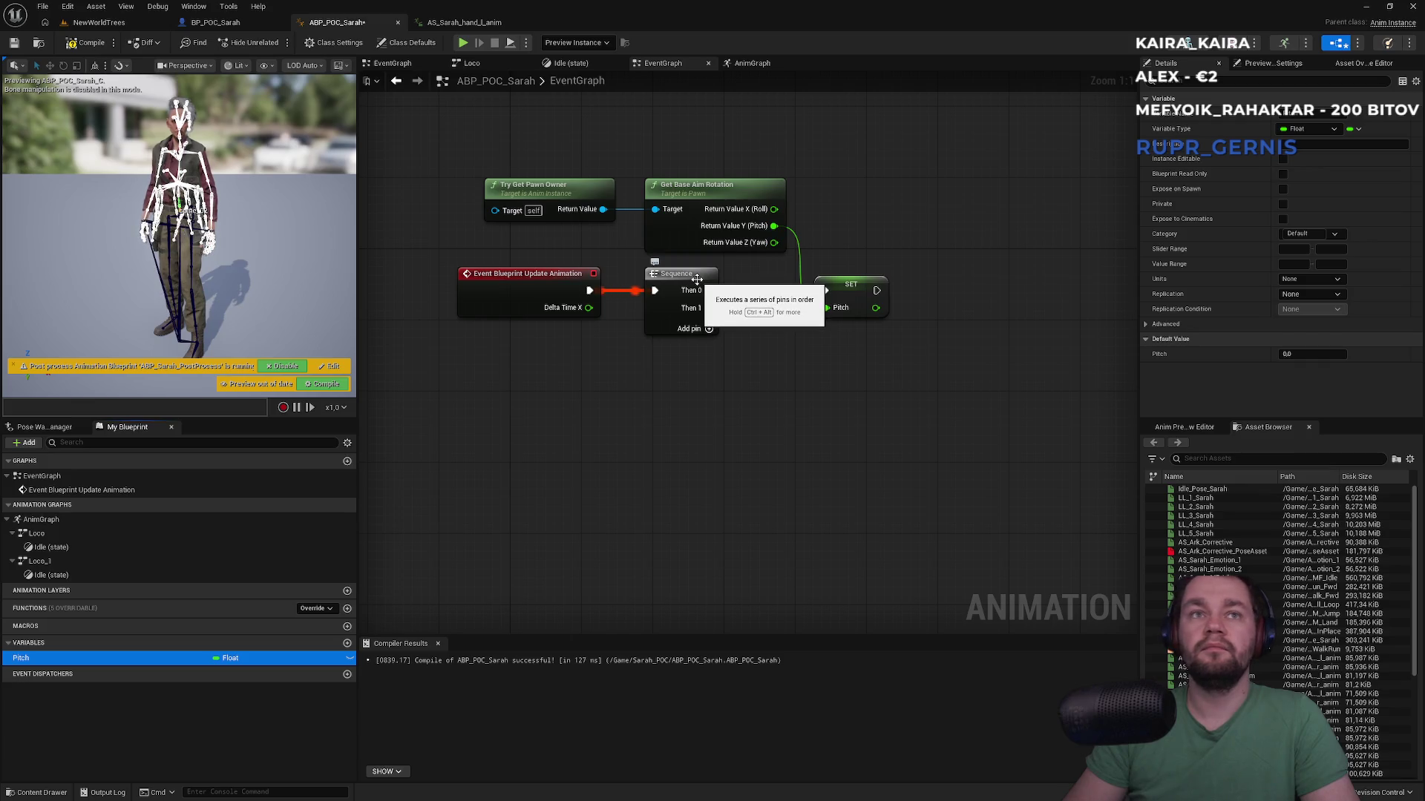
{"action": "left_click", "coordinate": [482, 341]}
{"action": "key", "text": "ctrl+s"}
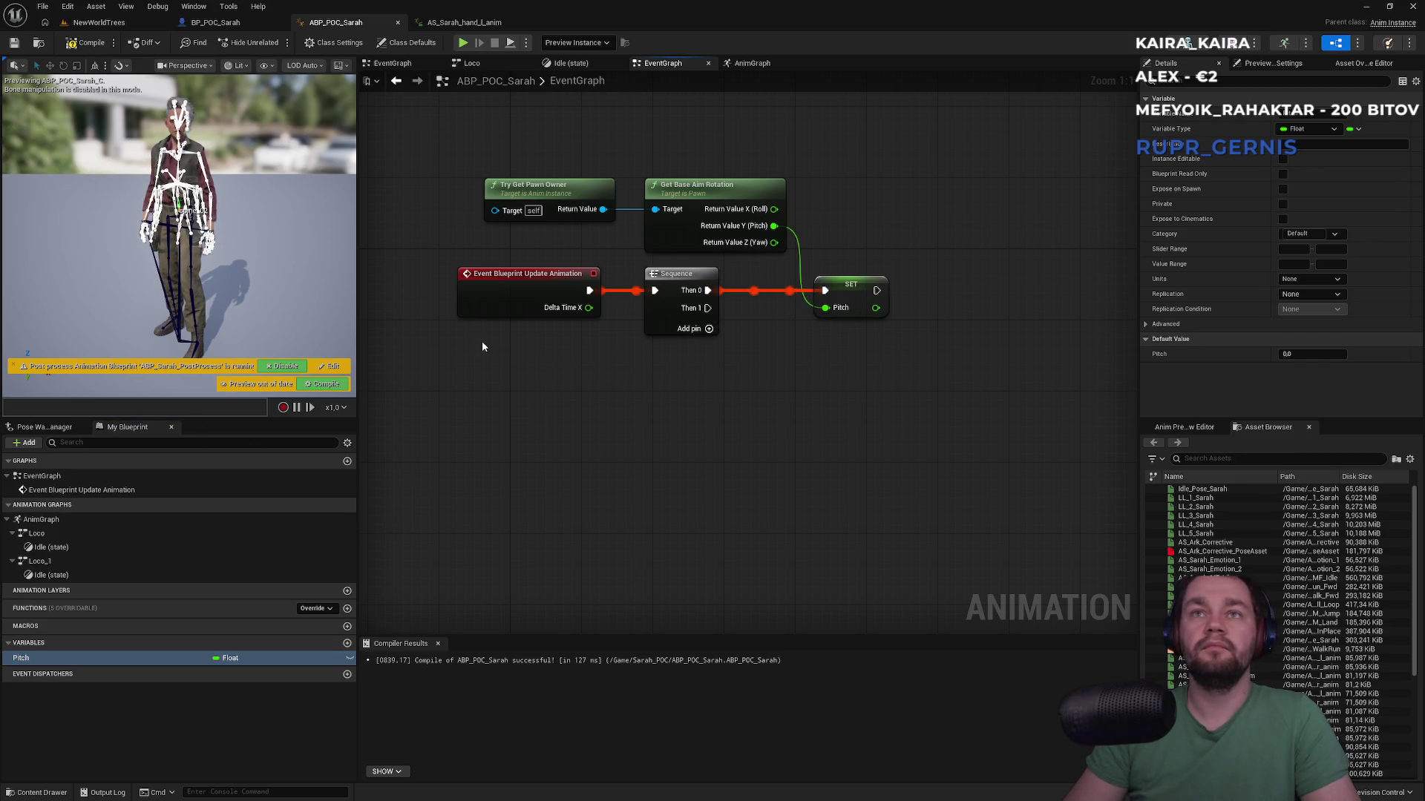
{"action": "left_click", "coordinate": [216, 22]}
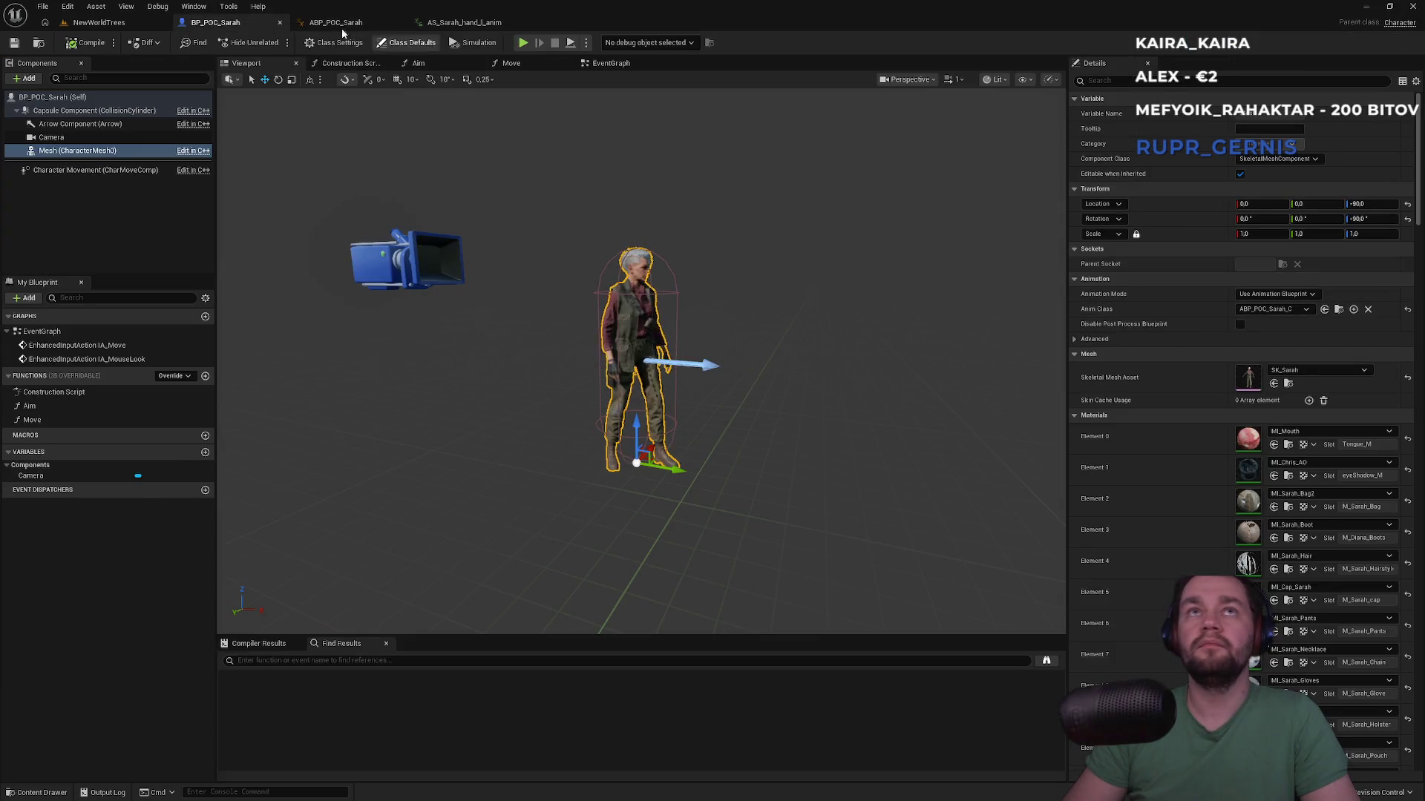
{"action": "left_click", "coordinate": [336, 23]}
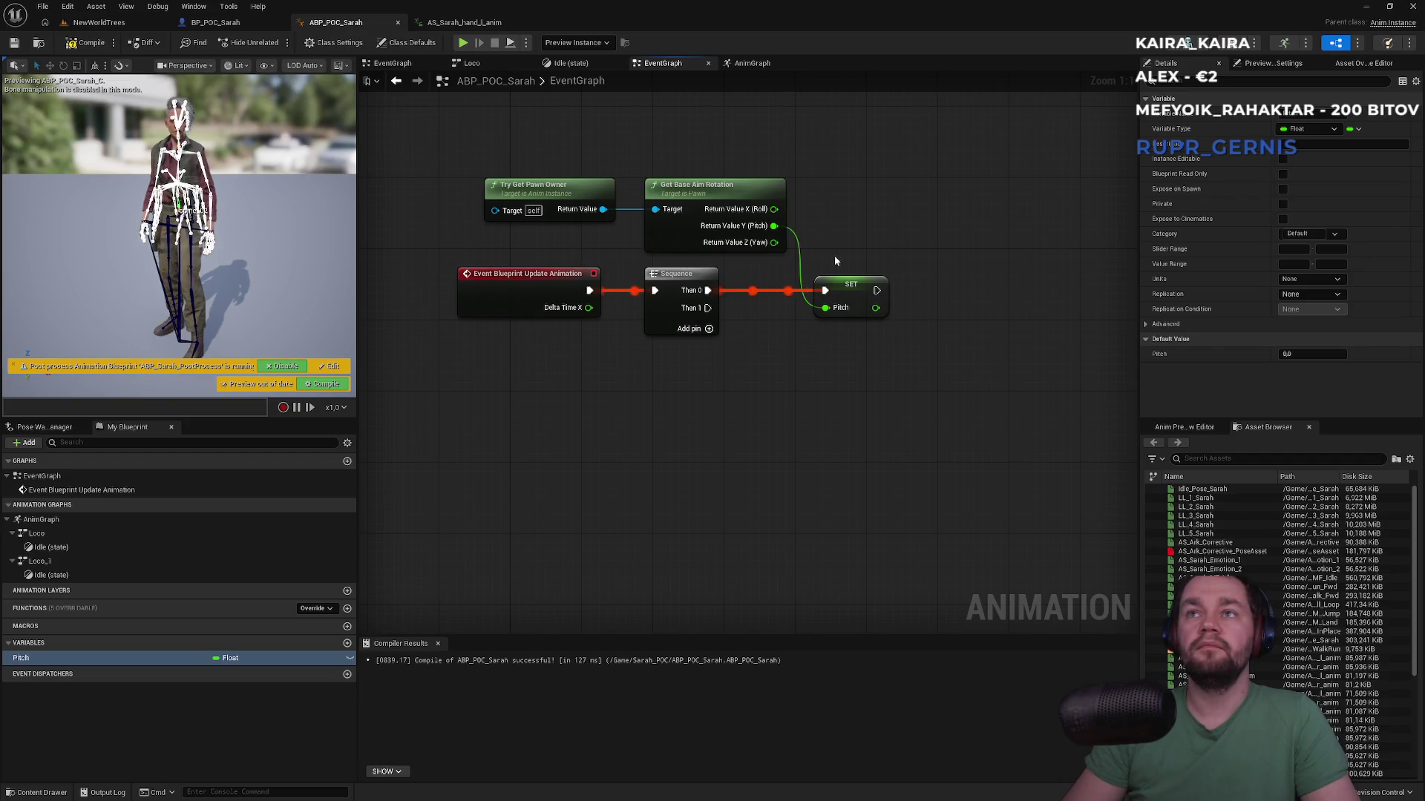
{"action": "left_click", "coordinate": [89, 22]}
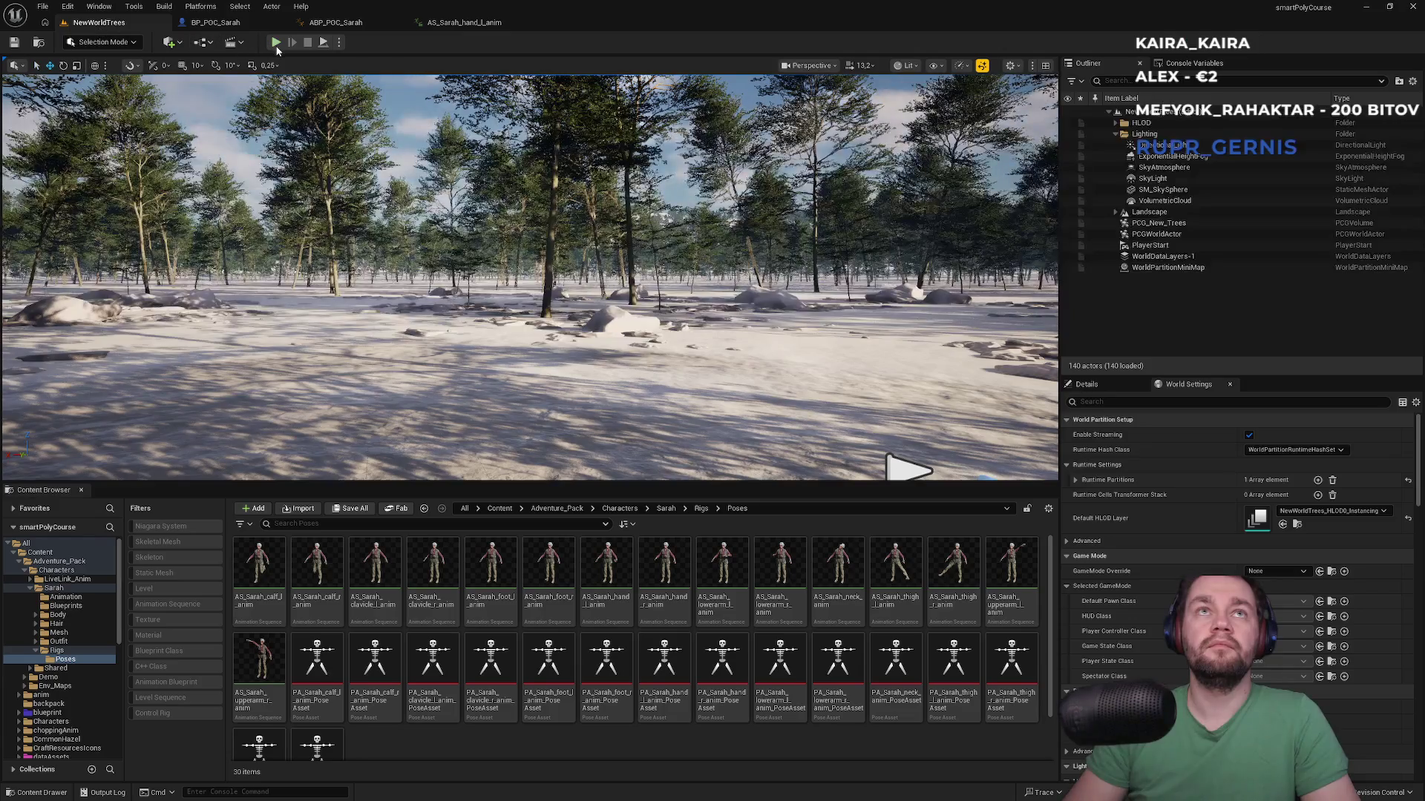
Step: Briefly play-test NewWorldTrees, check BP_POC_Sarah, and return to ABP_POC_Sarah's EventGraph
{"action": "key", "text": "alt+p"}
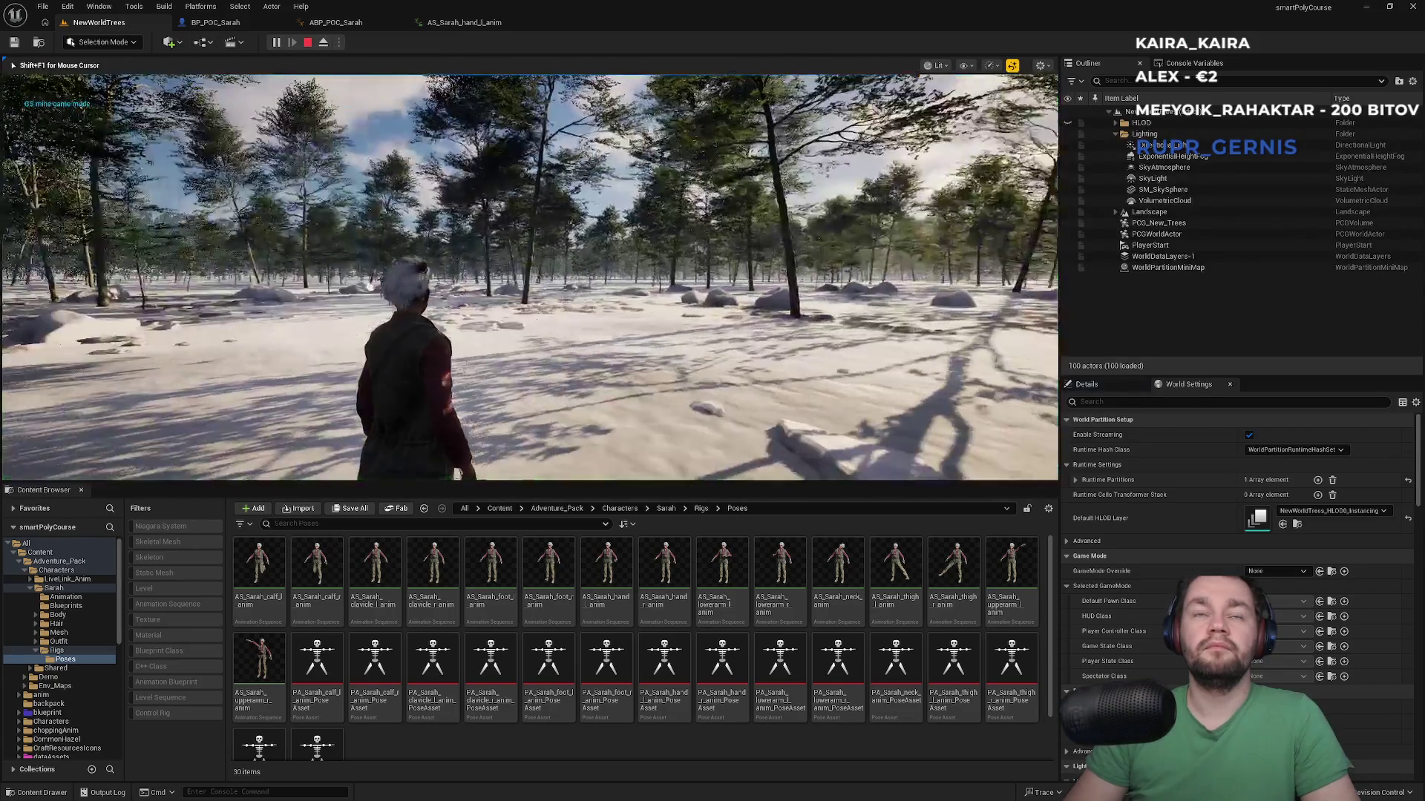
{"action": "key", "text": "Escape"}
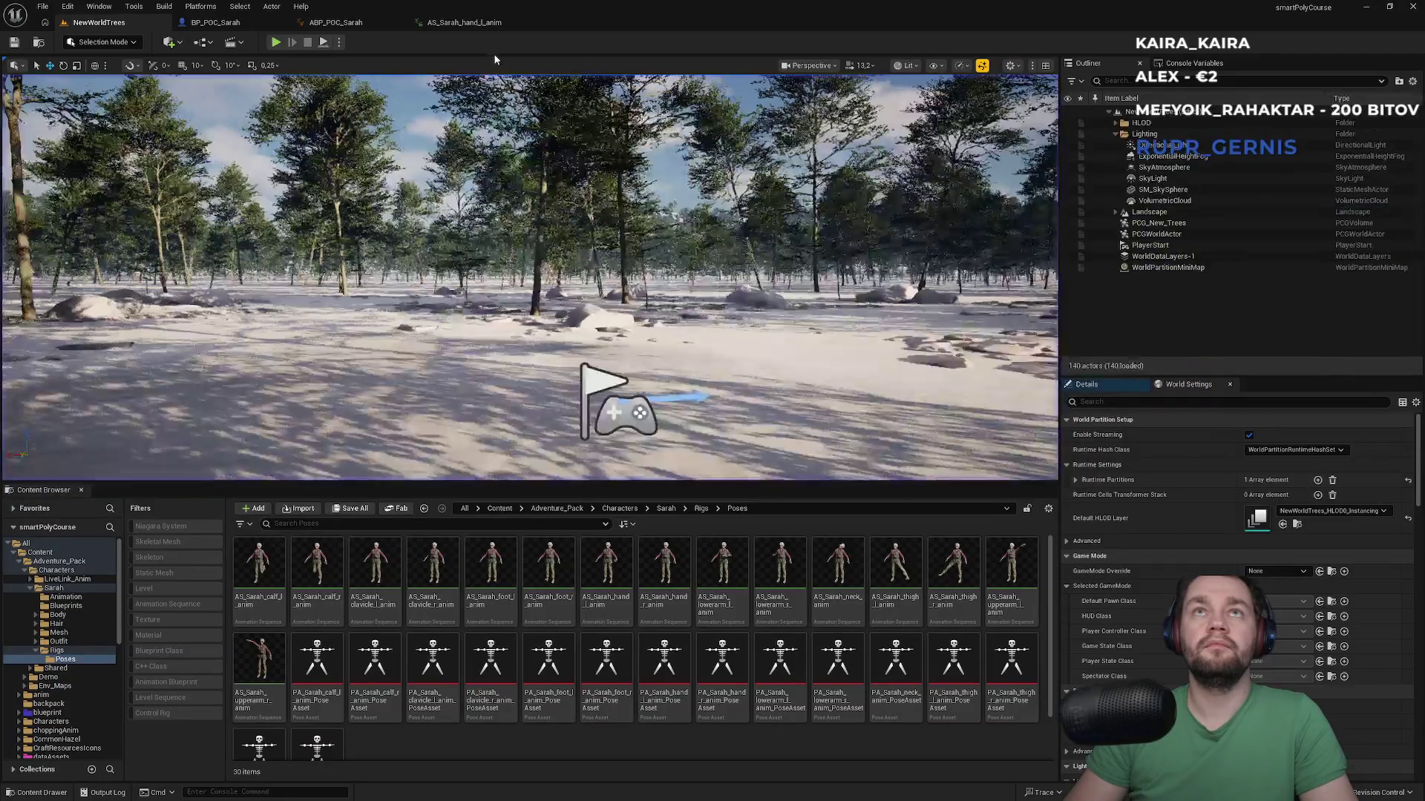
{"action": "left_click", "coordinate": [463, 23]}
{"action": "left_click", "coordinate": [338, 22]}
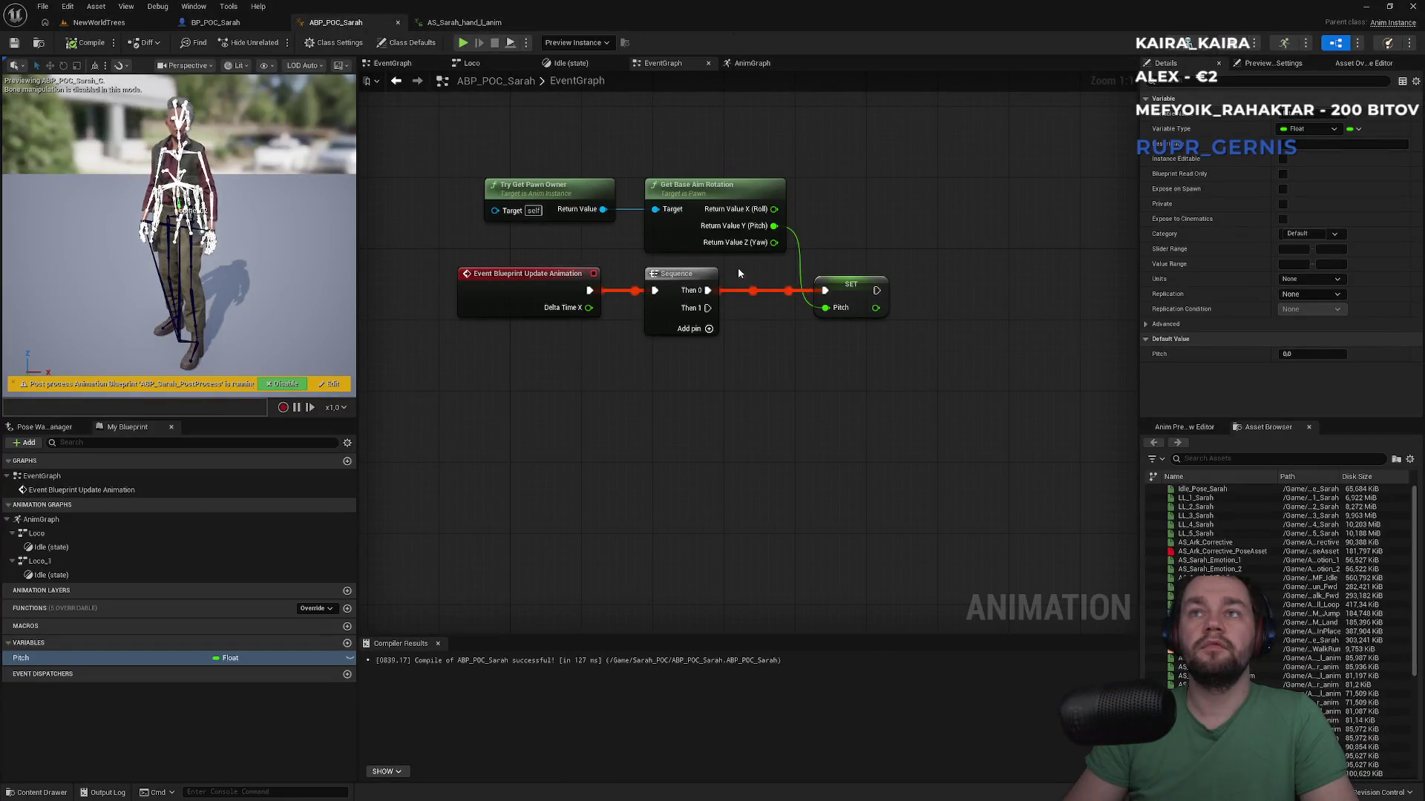
{"action": "left_click", "coordinate": [215, 22]}
{"action": "left_click", "coordinate": [336, 23]}
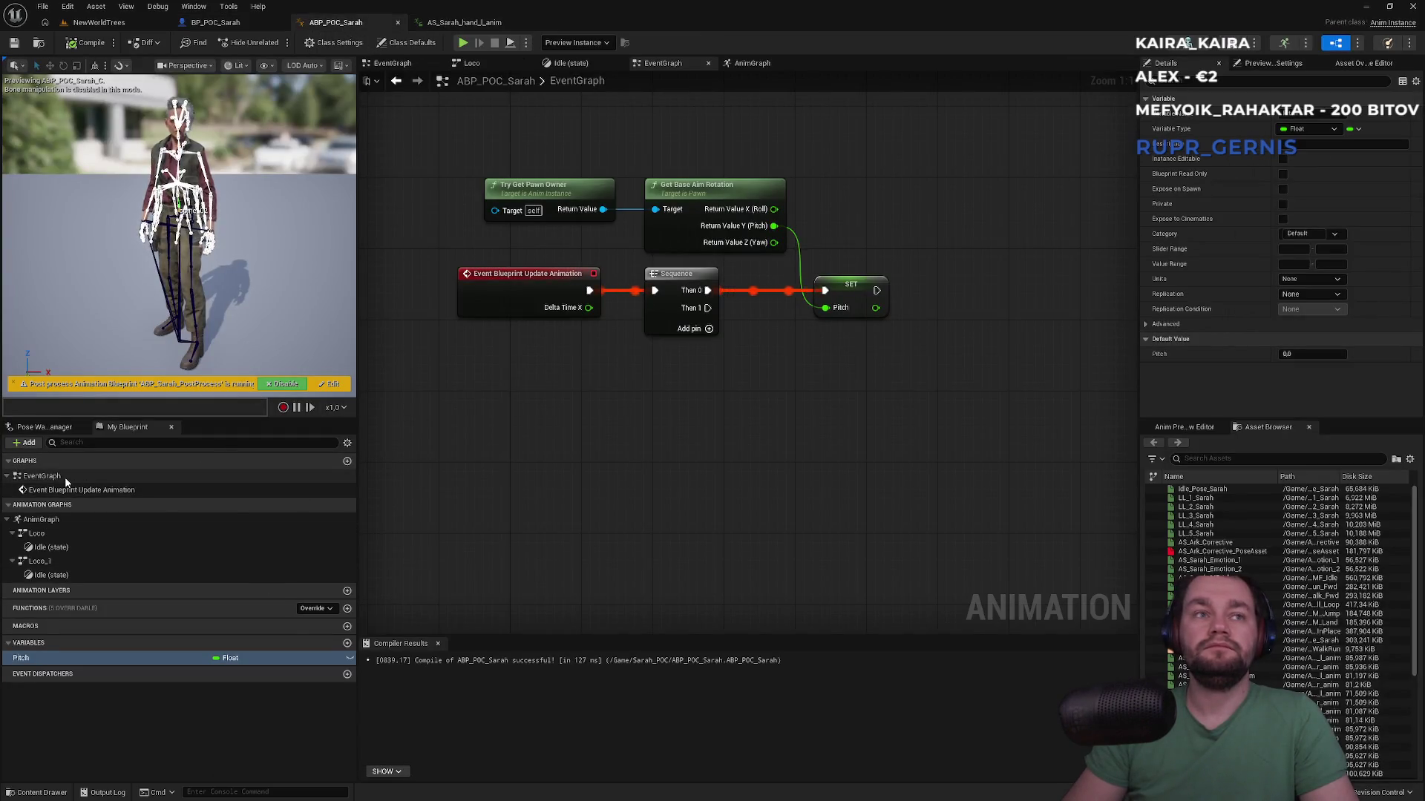
Step: In the AnimGraph, disconnect Pitch from the blend node's Blend Weights 0 pin
{"action": "left_click", "coordinate": [41, 519]}
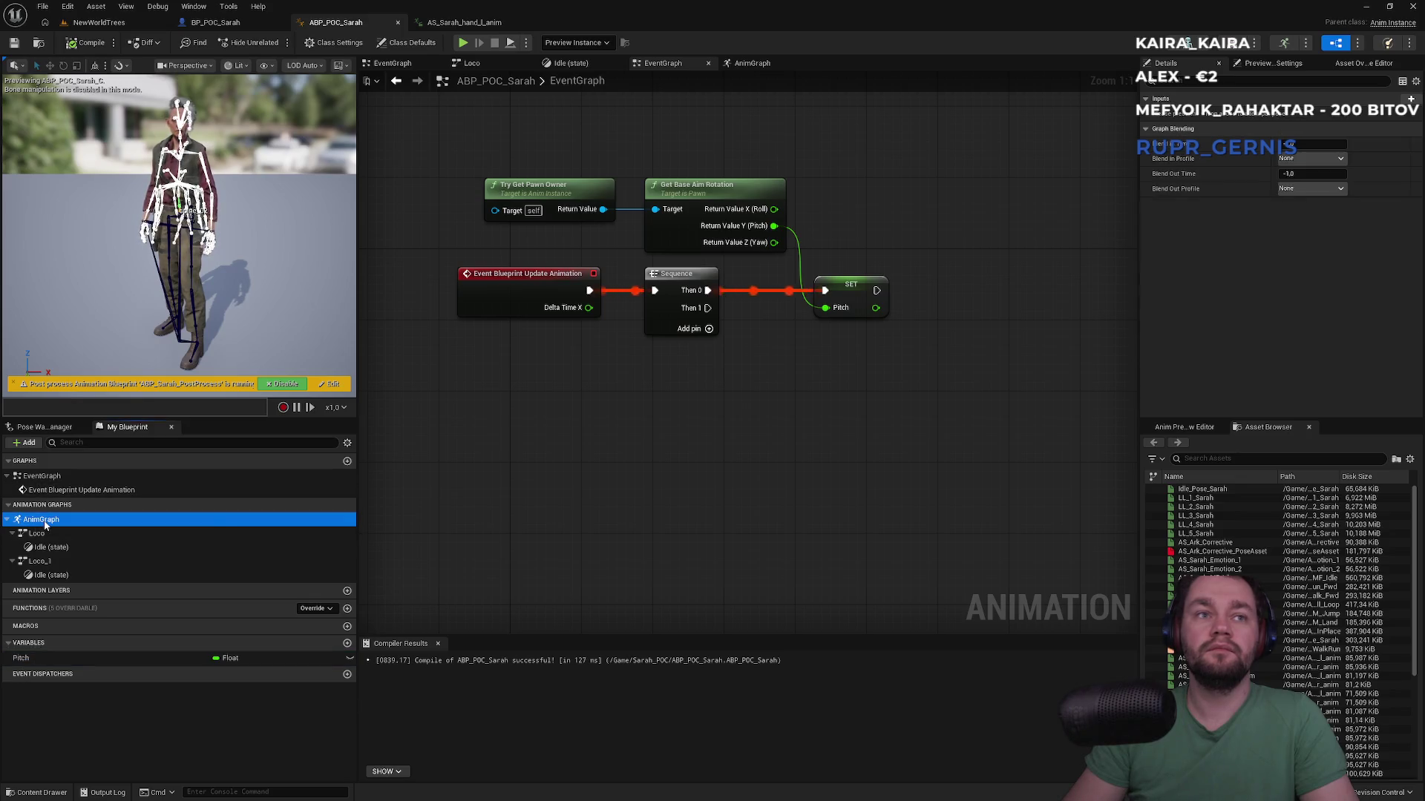
{"action": "left_click", "coordinate": [570, 86]}
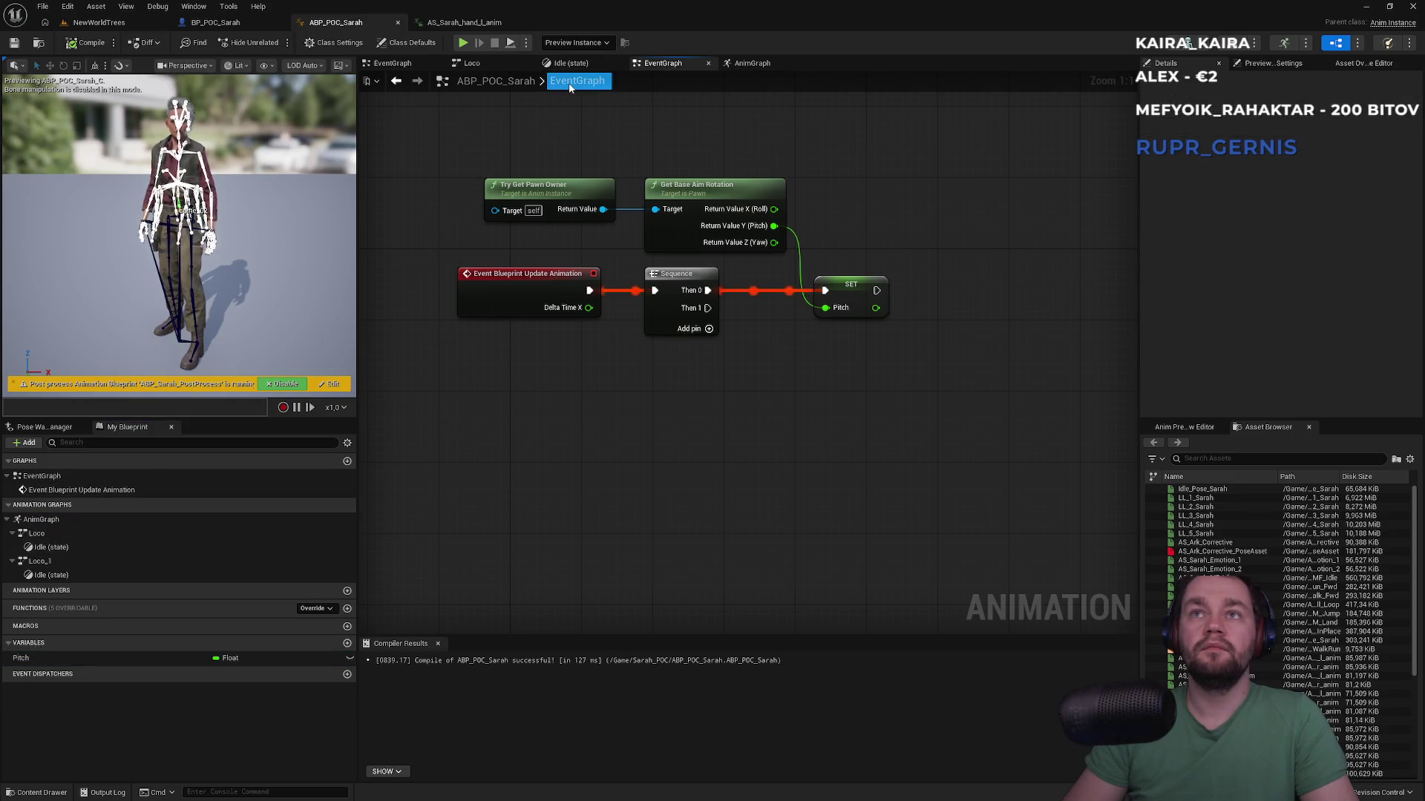
{"action": "left_click", "coordinate": [752, 63]}
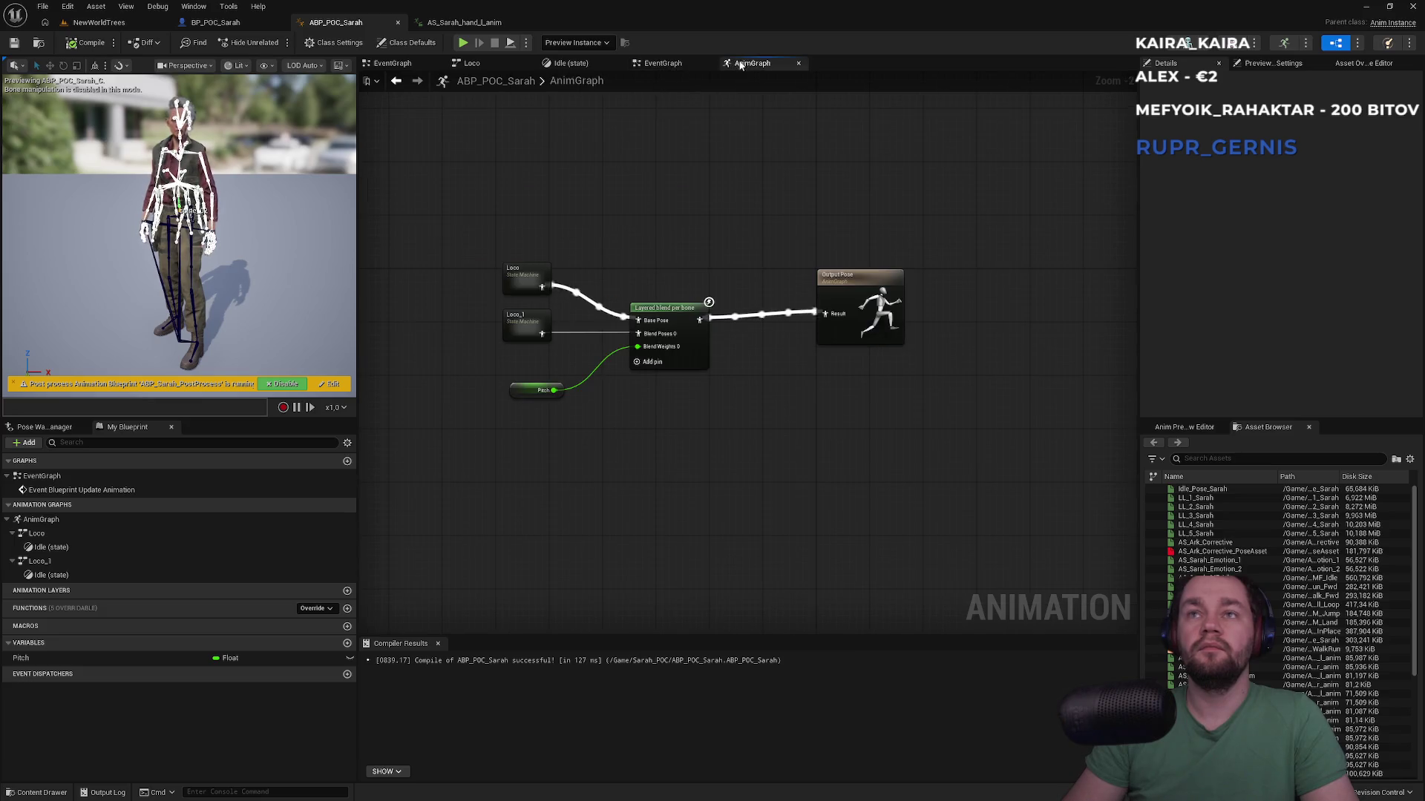
{"action": "right_click", "coordinate": [575, 382]}
{"action": "key", "text": "Escape"}
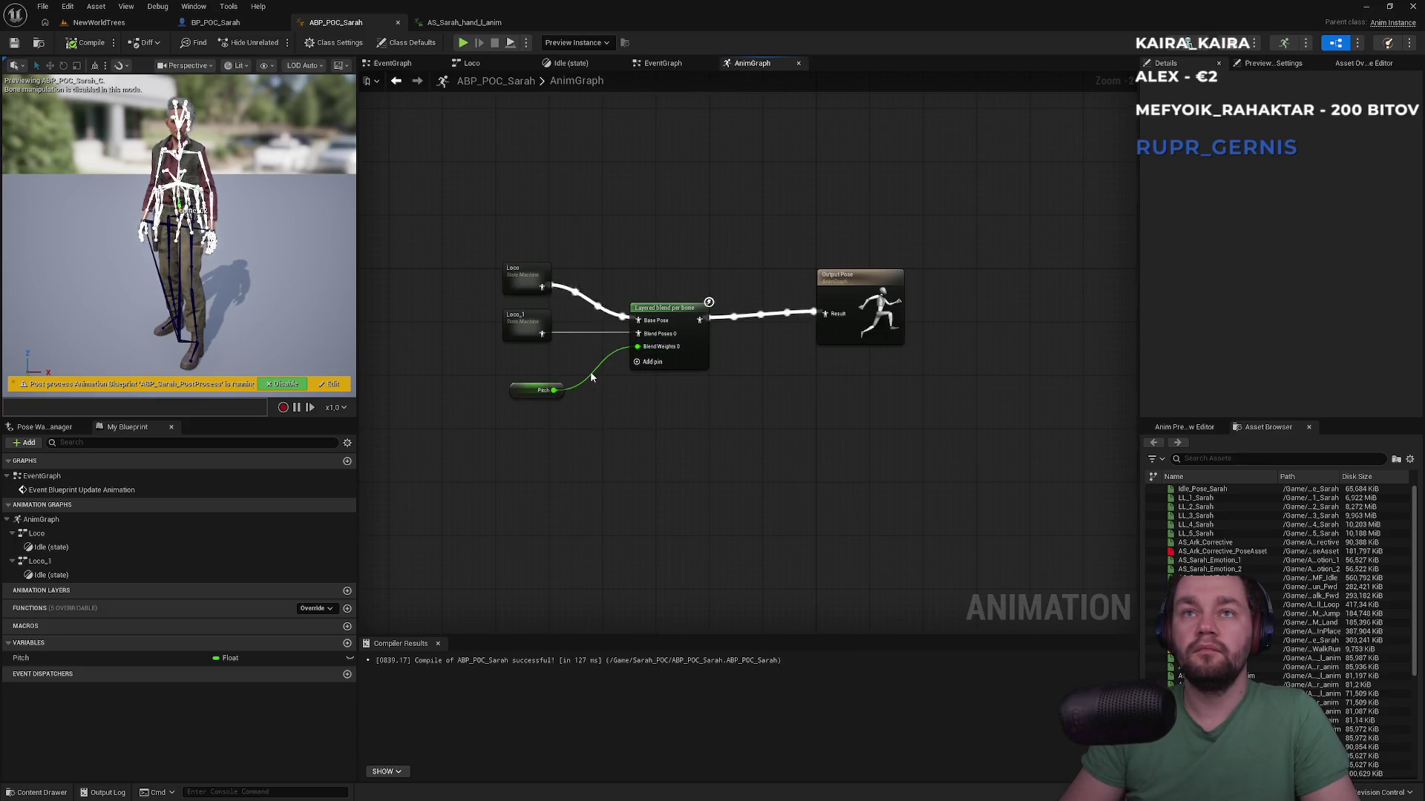
{"action": "left_click", "coordinate": [637, 347], "text": "alt"}
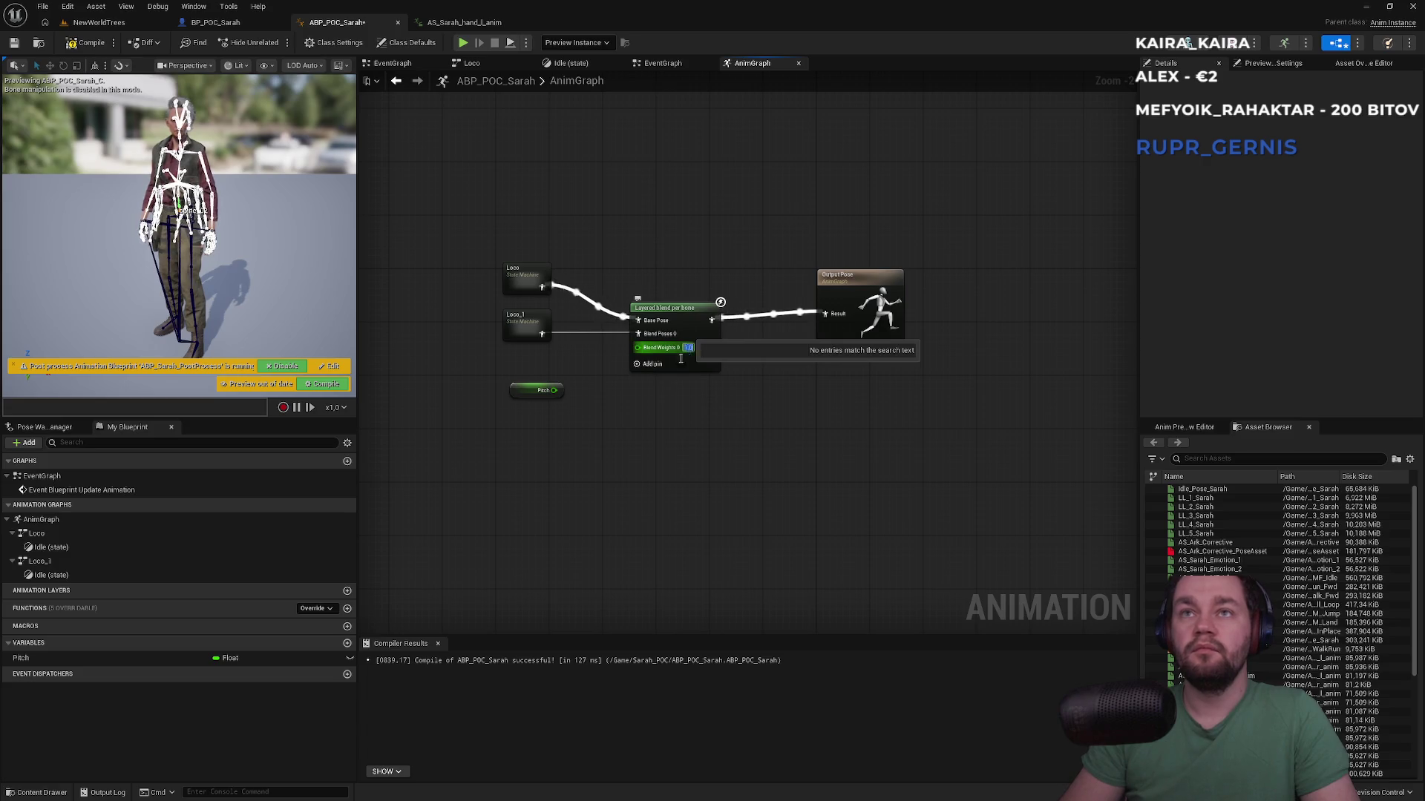
Step: Select the Layered blend per bone node and bring up the node list on empty space
{"action": "scroll", "coordinate": [638, 397], "scroll_direction": "up", "scroll_amount": 2}
{"action": "left_click", "coordinate": [691, 293]}
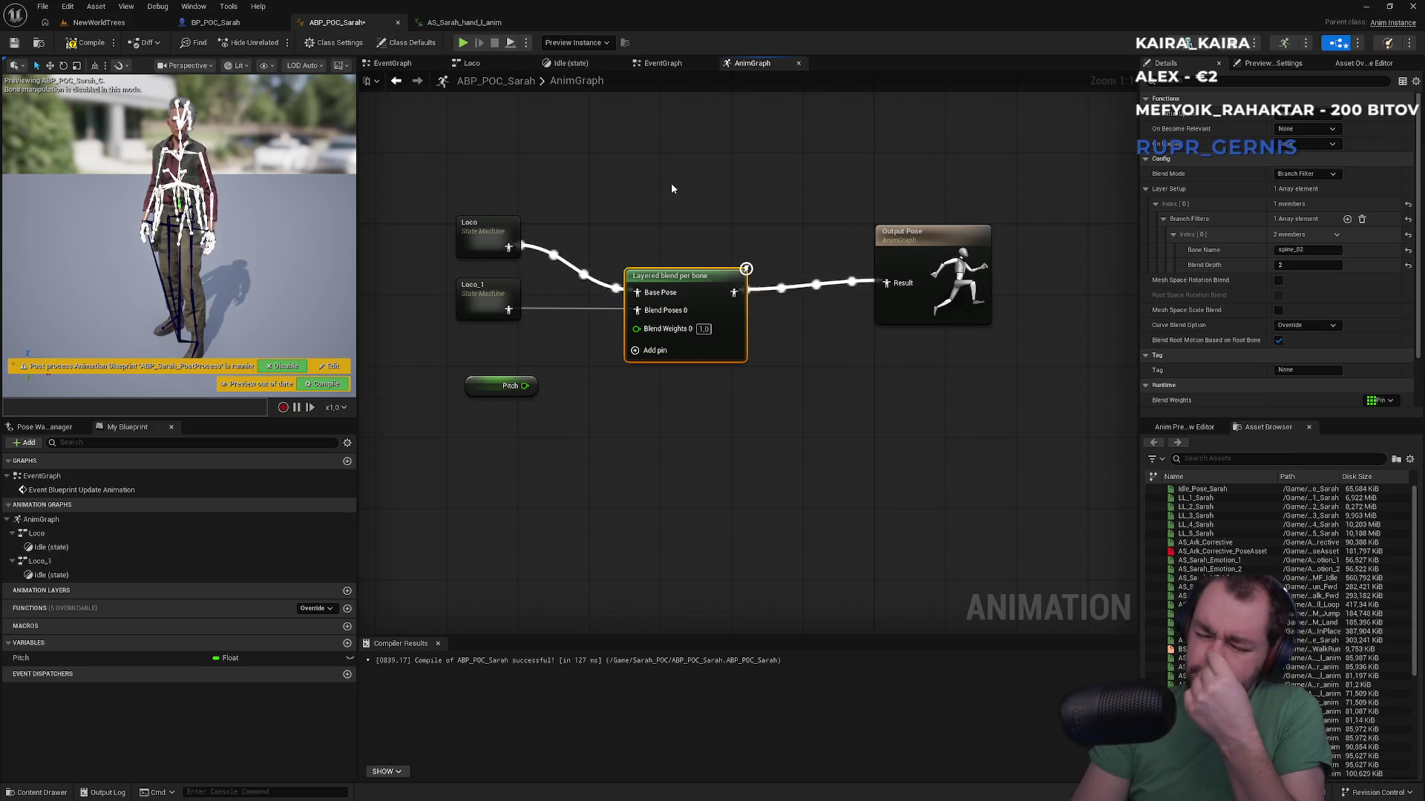
{"action": "right_click", "coordinate": [652, 474]}
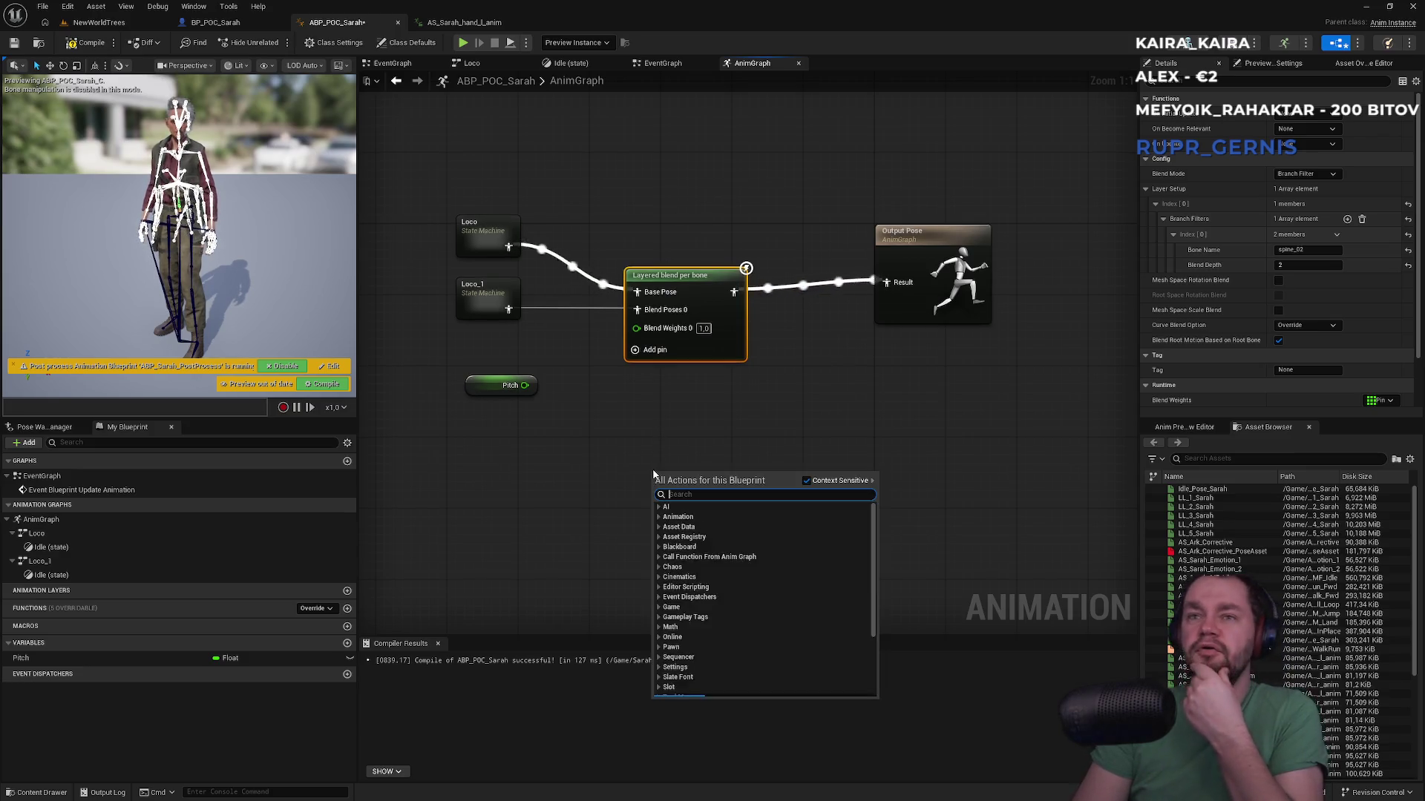
Step: Add a Transform (Modify) Bone node via a 'bone trans' search and place it below the blend
{"action": "type", "text": "bone transf"}
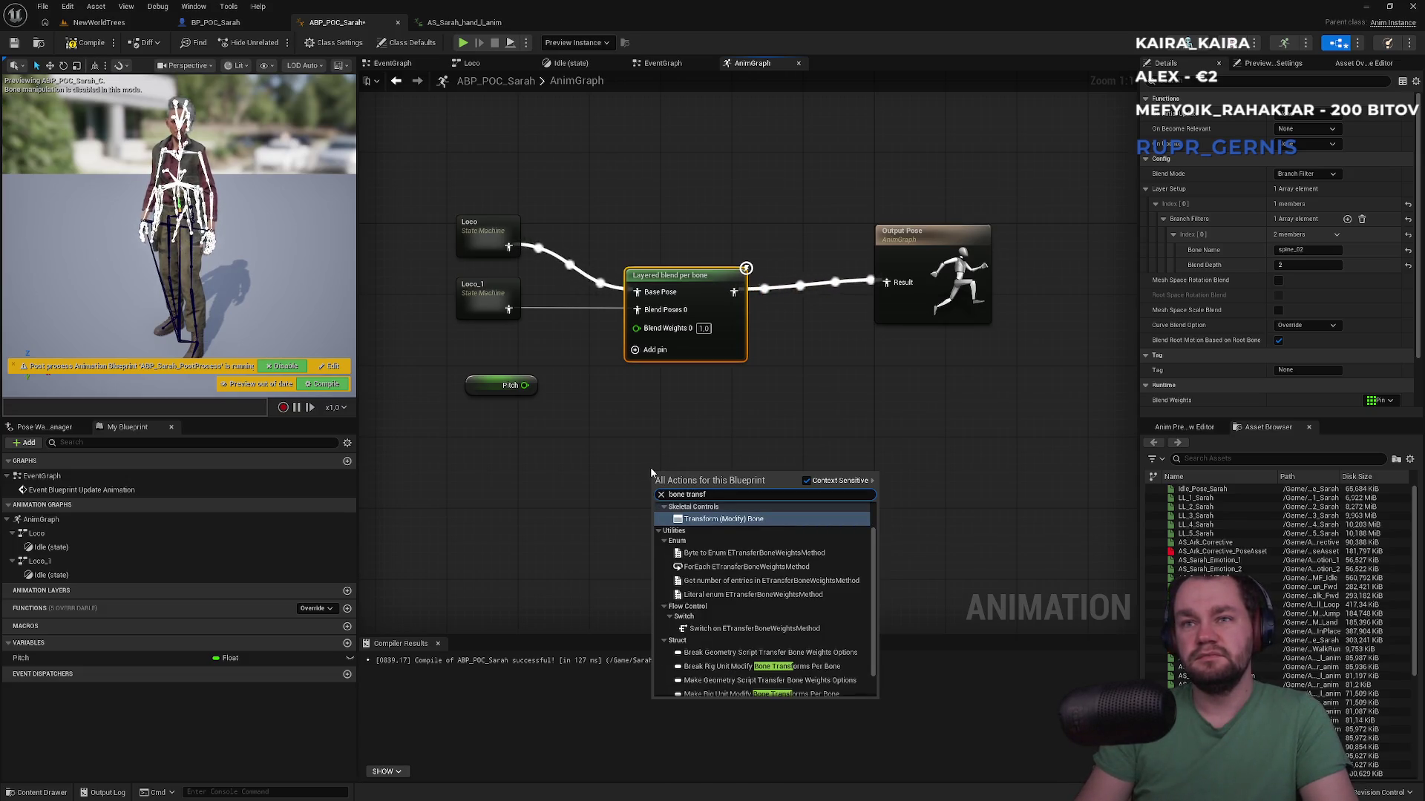
{"action": "key", "text": "Return"}
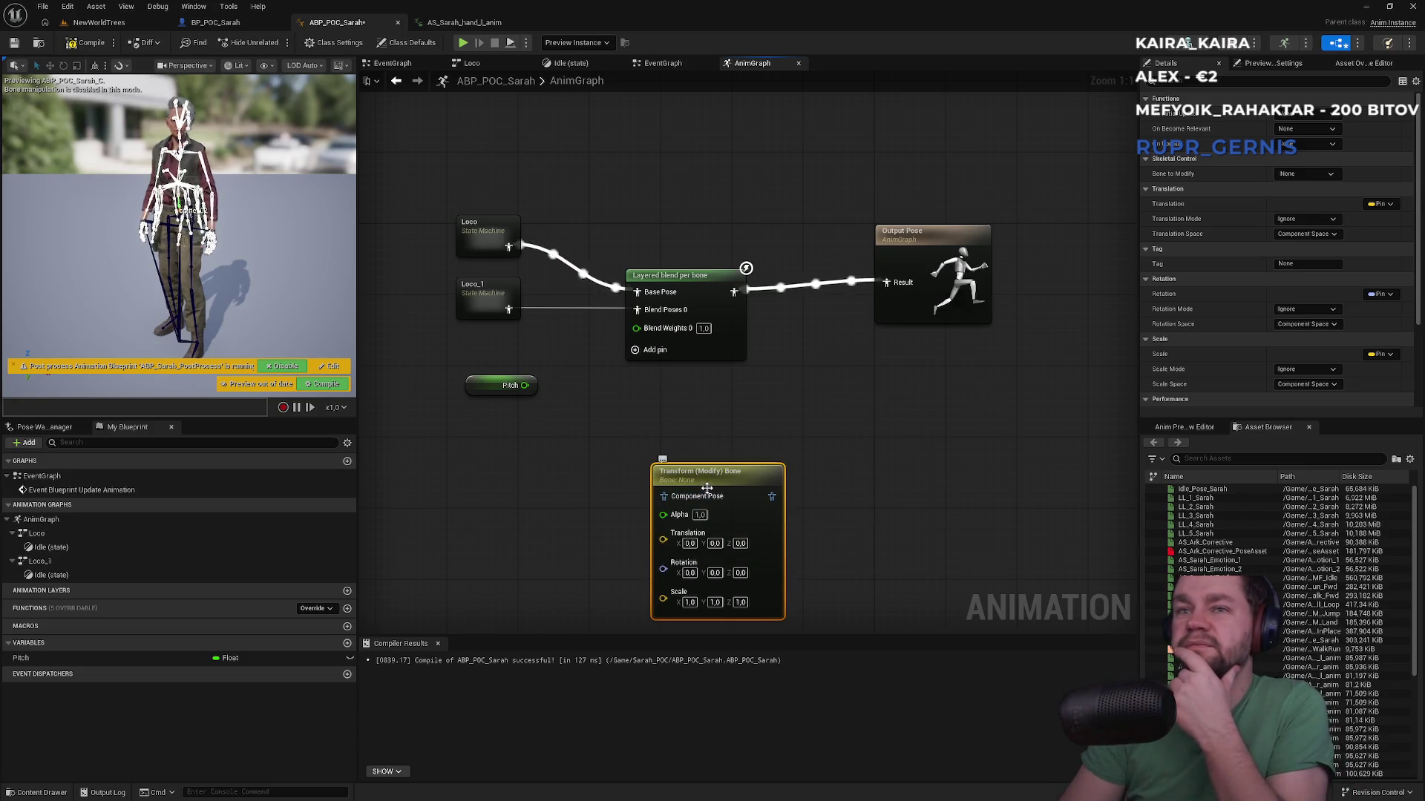
{"action": "left_click_drag", "start_coordinate": [707, 488], "coordinate": [722, 434]}
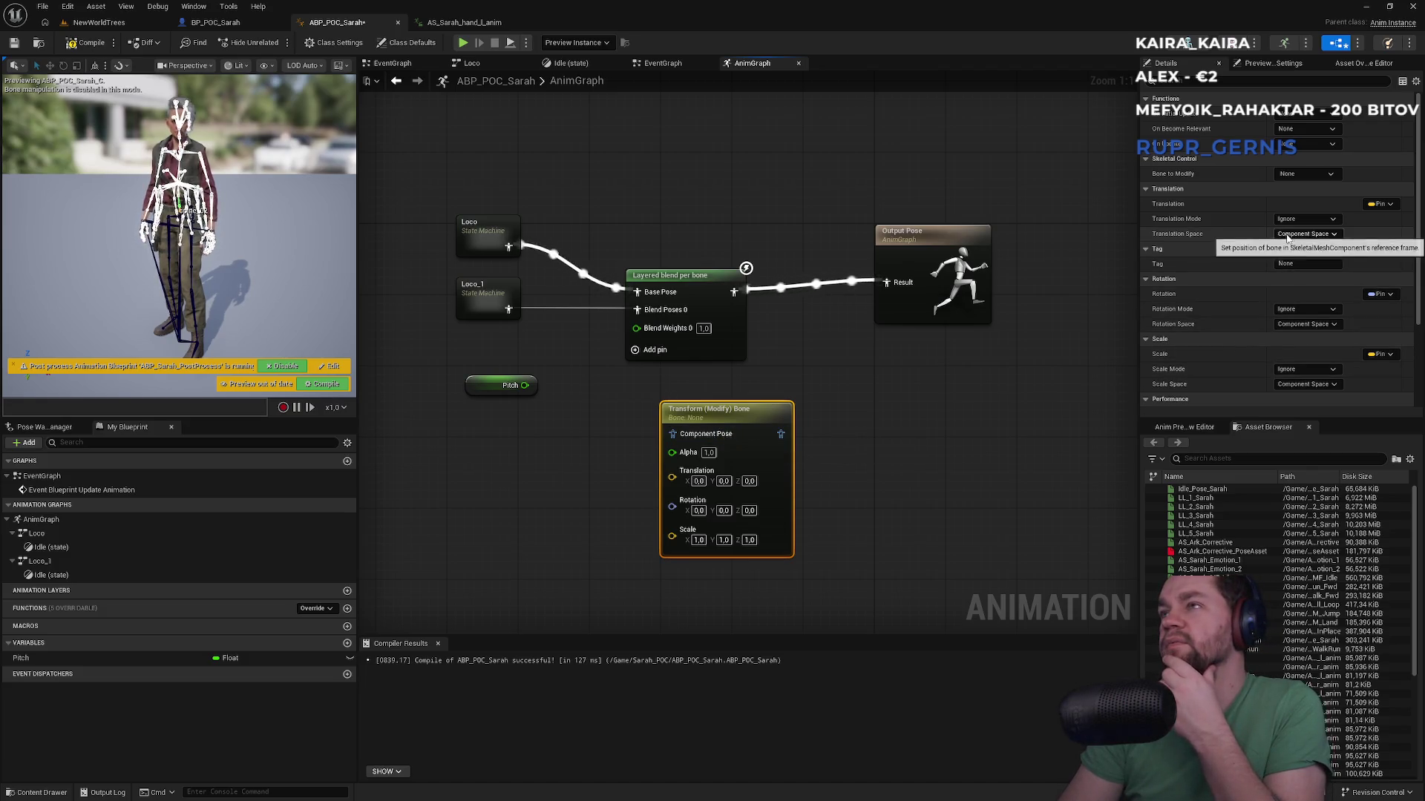
Step: Set the bone node's Rotation Mode to Add to Existing and nudge it into position
{"action": "left_click", "coordinate": [1327, 327]}
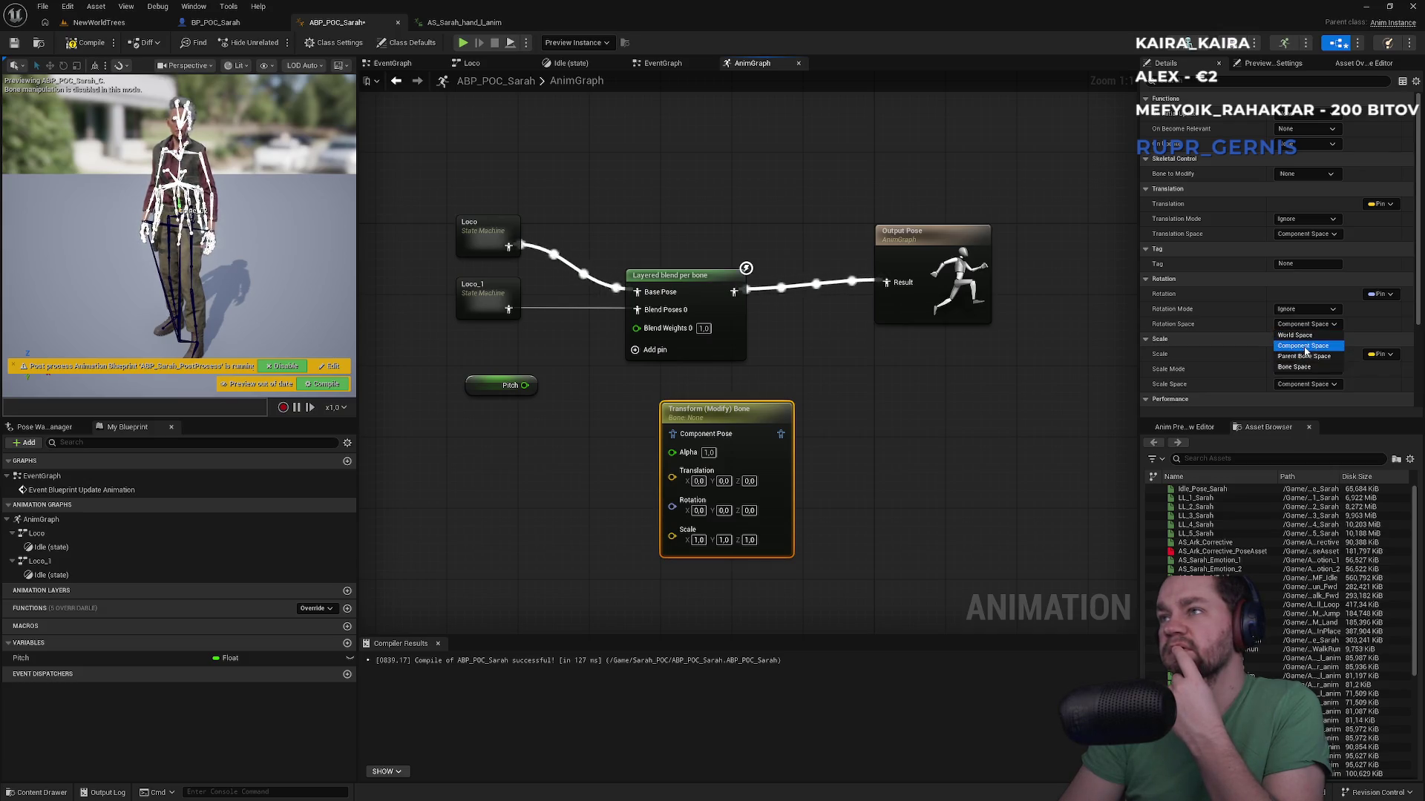
{"action": "left_click", "coordinate": [1304, 345]}
{"action": "left_click", "coordinate": [1311, 309]}
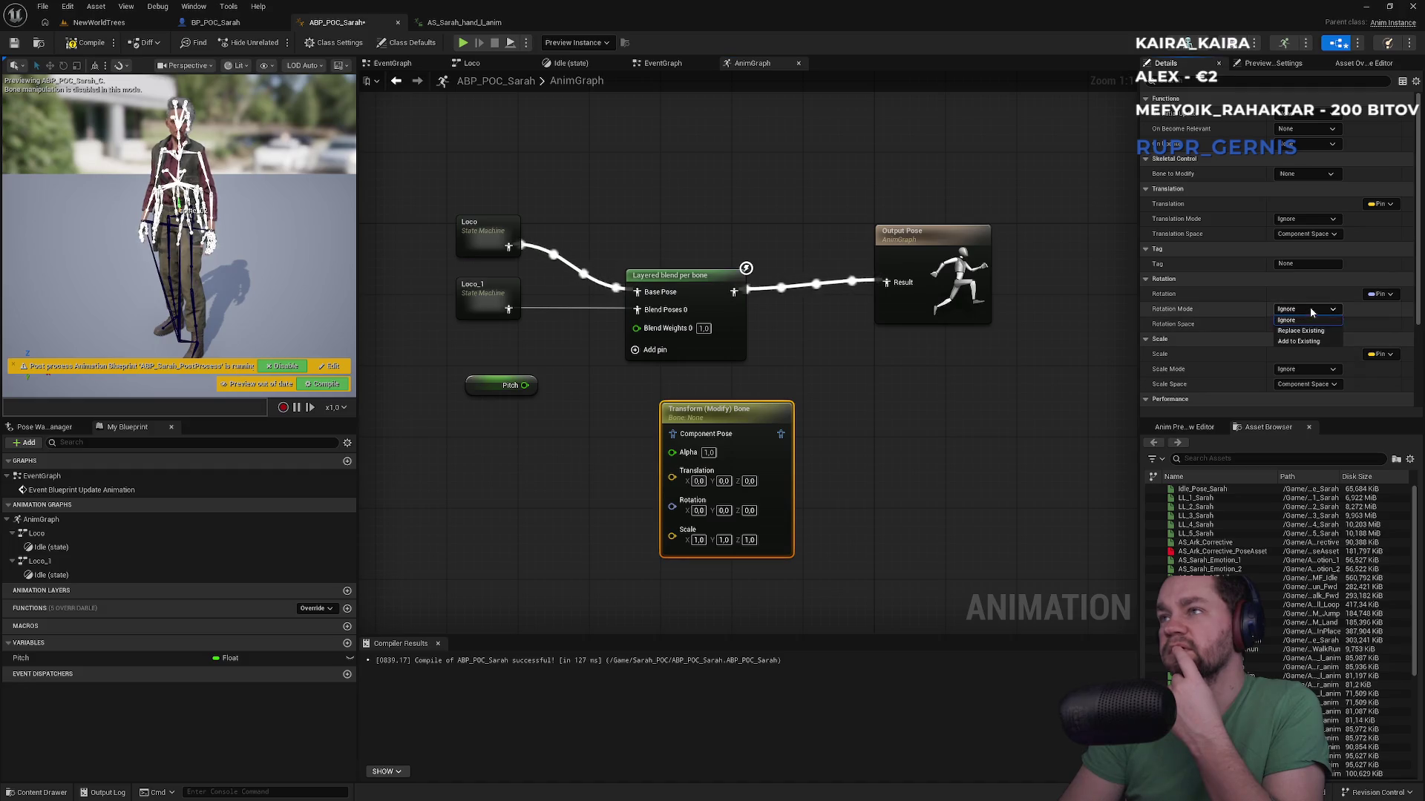
{"action": "left_click", "coordinate": [1303, 341]}
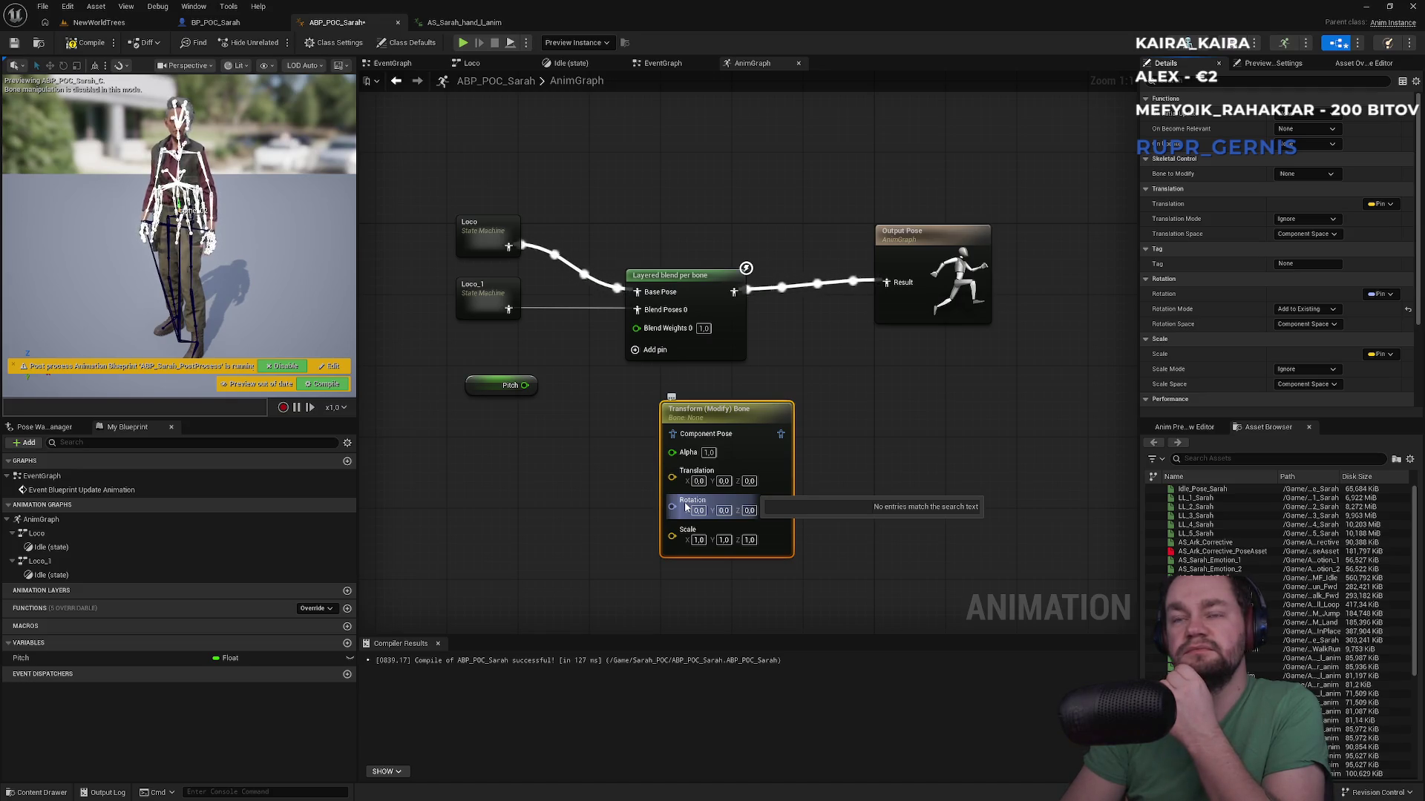
{"action": "mouse_move", "coordinate": [717, 423]}
{"action": "left_mouse_down"}
{"action": "mouse_move", "coordinate": [748, 423]}
{"action": "mouse_move", "coordinate": [734, 417]}
{"action": "left_mouse_up"}
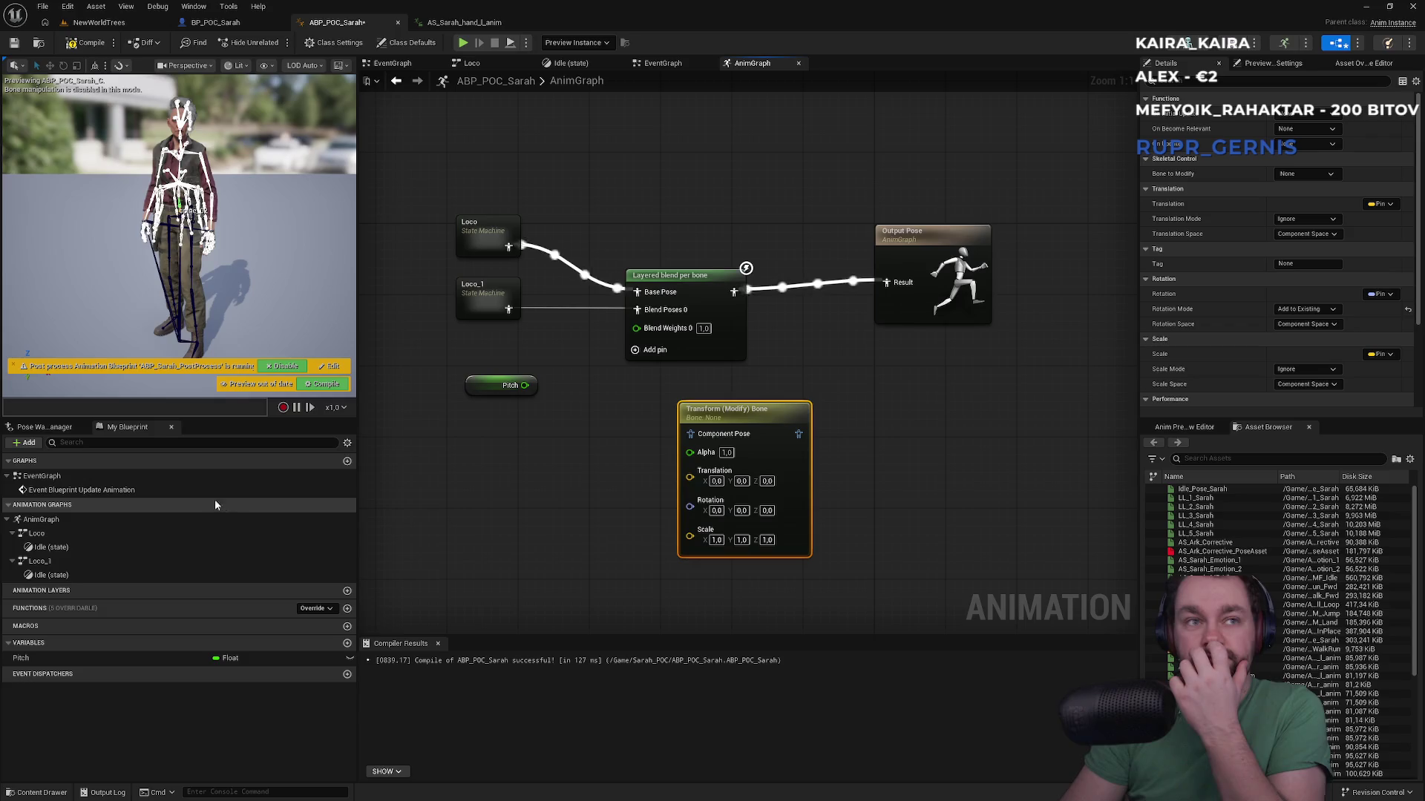
Step: Split the Rotation pin, drive Rotation Y (Pitch) from Pitch, and target the spine_02 bone
{"action": "right_click", "coordinate": [710, 506]}
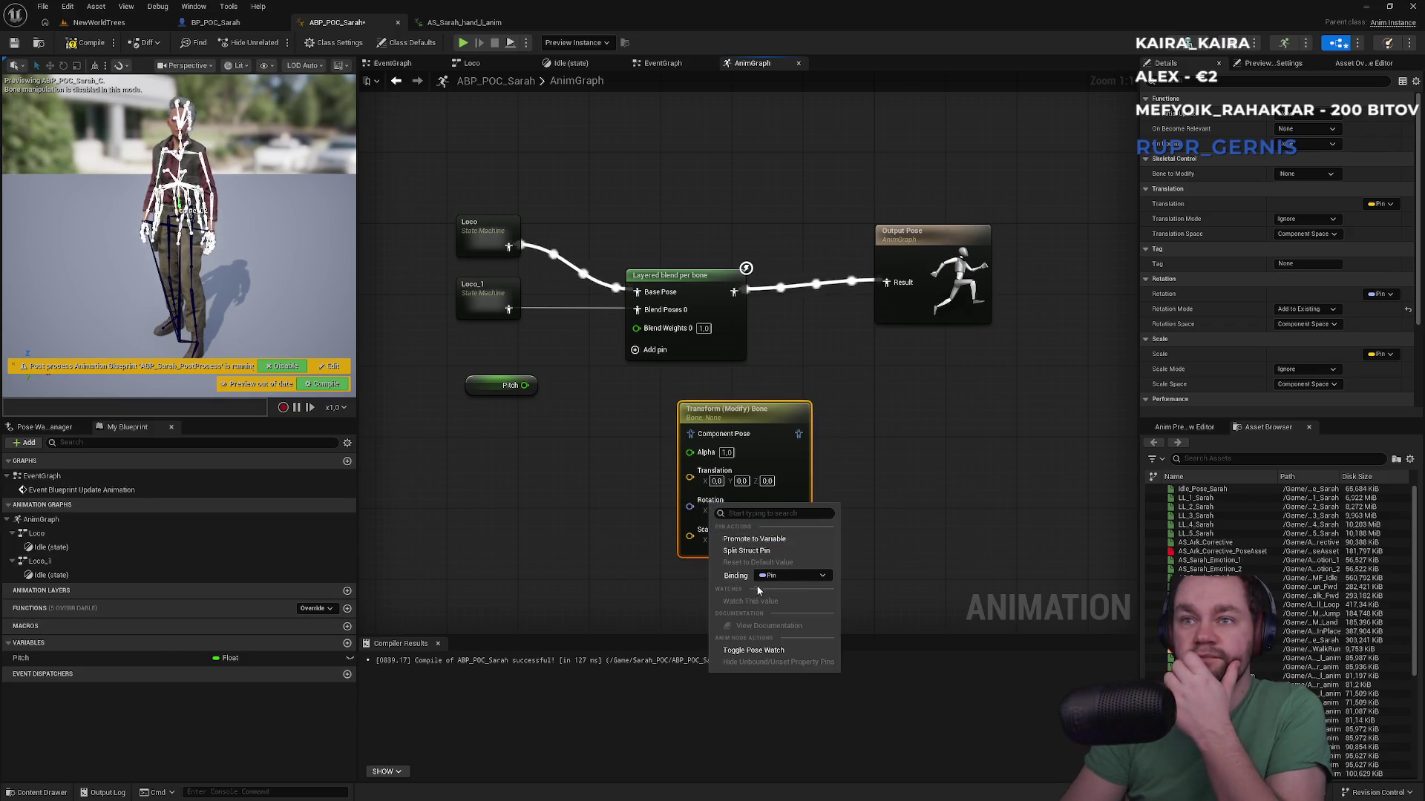
{"action": "left_click", "coordinate": [743, 551]}
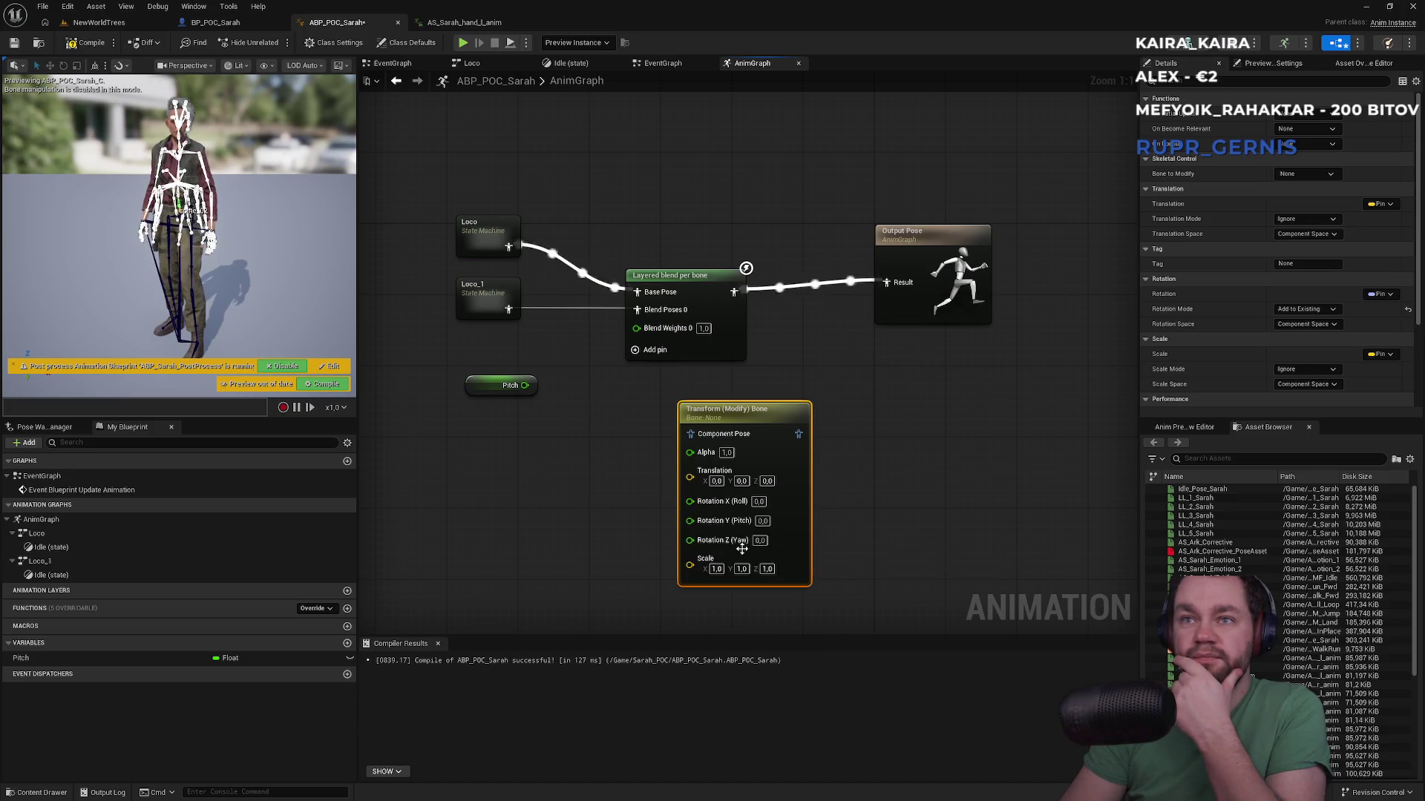
{"action": "mouse_move", "coordinate": [730, 523]}
{"action": "left_mouse_down"}
{"action": "mouse_move", "coordinate": [635, 495]}
{"action": "mouse_move", "coordinate": [524, 385]}
{"action": "left_mouse_up"}
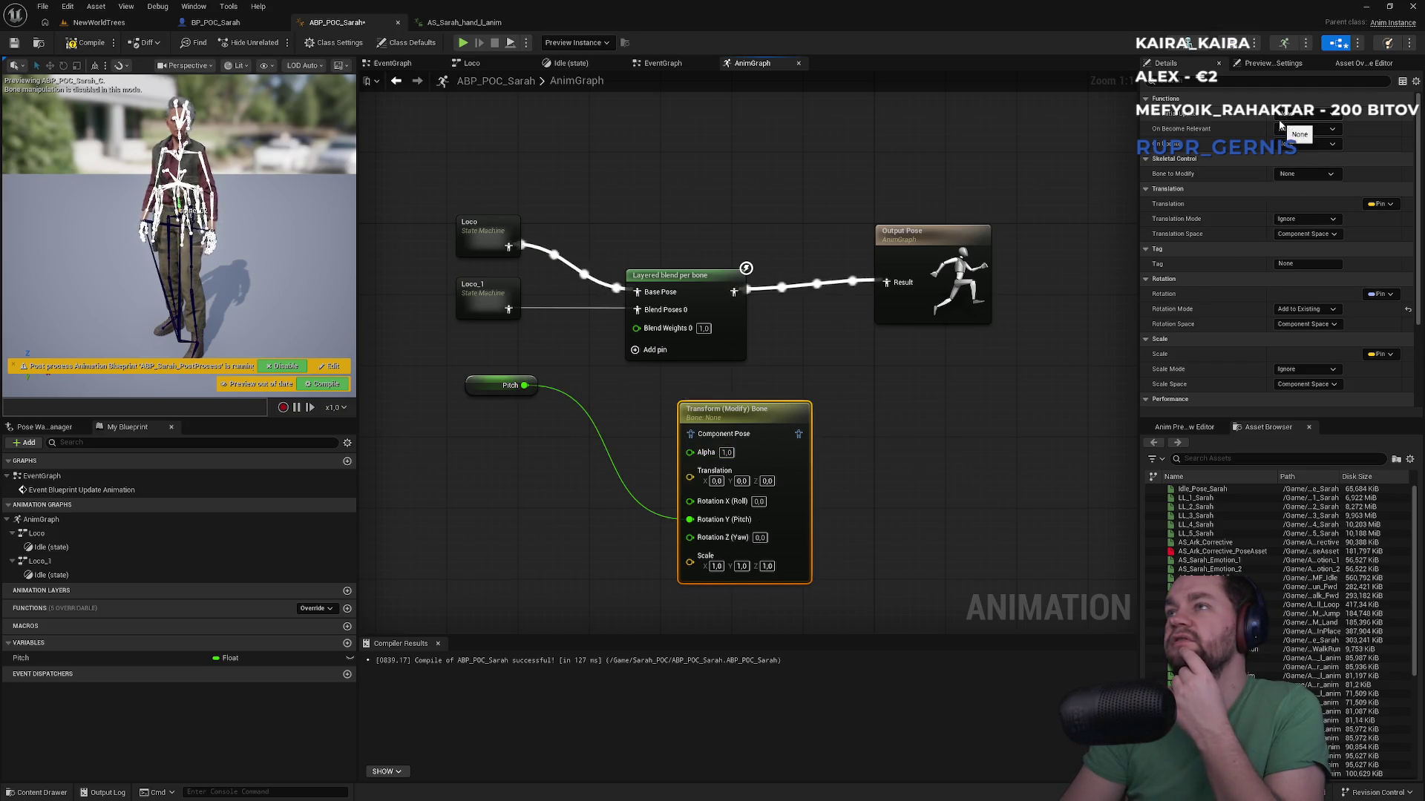
{"action": "left_click", "coordinate": [1297, 175]}
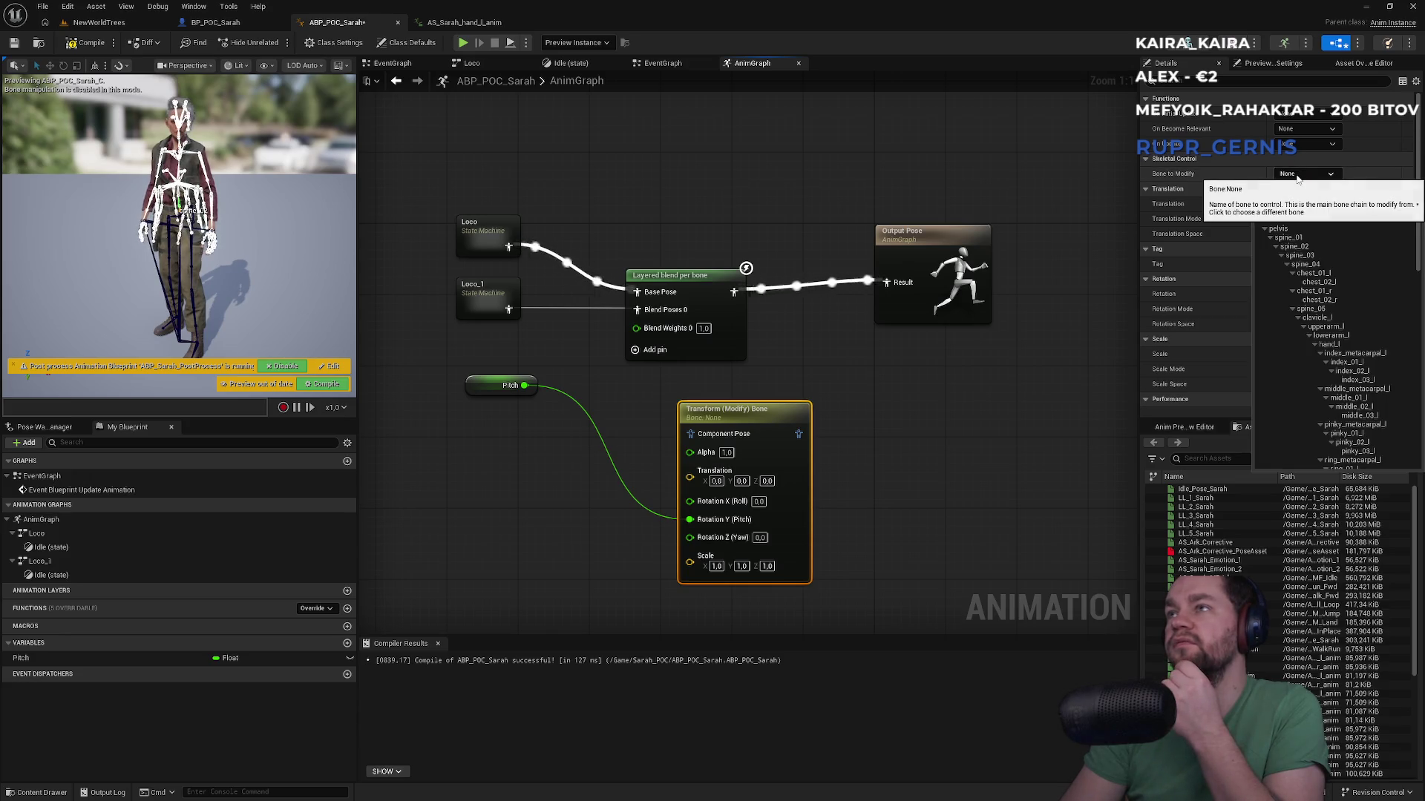
{"action": "left_click", "coordinate": [1304, 247]}
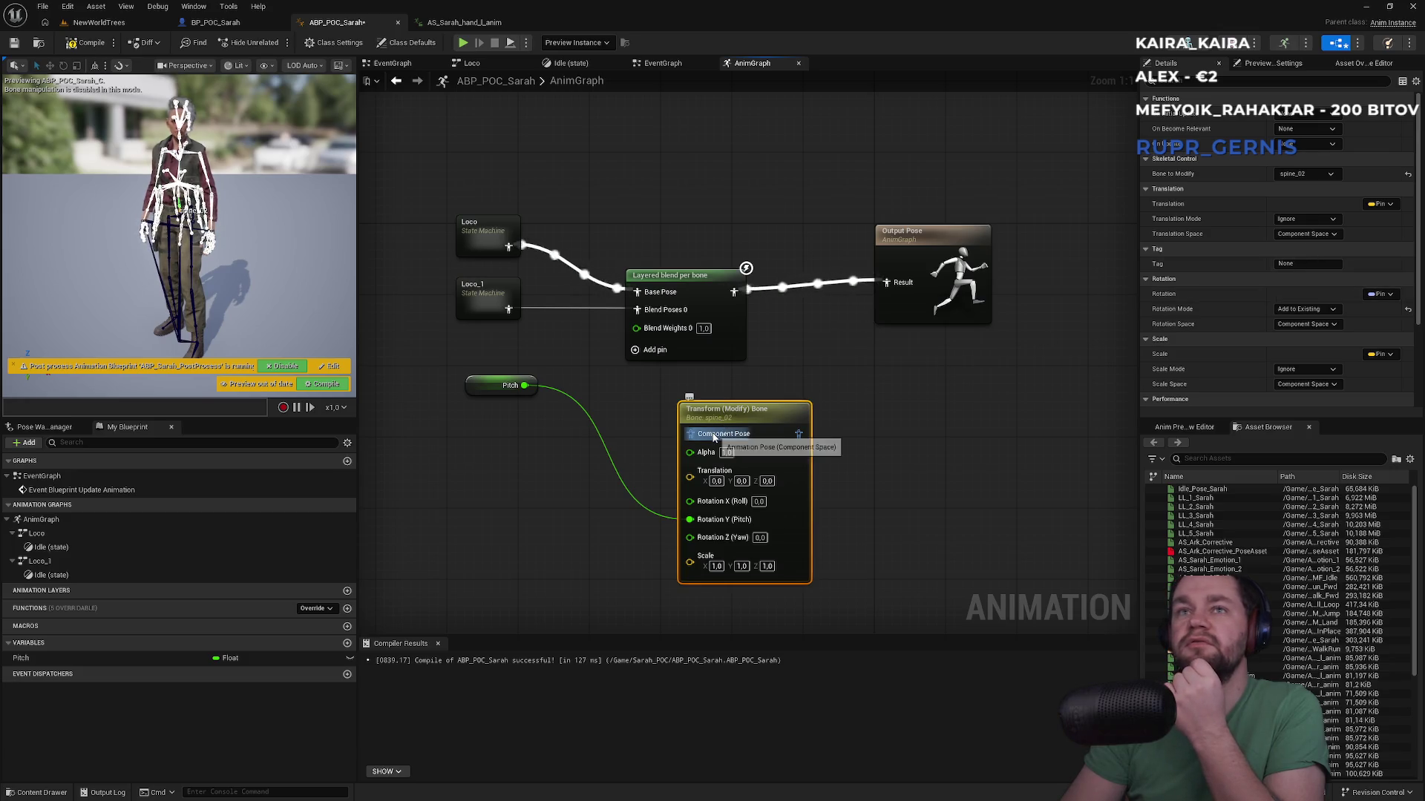
Step: Wire Loco_1 through the bone node into Output Pose and delete the blend and Loco nodes
{"action": "left_click_drag", "start_coordinate": [509, 310], "coordinate": [691, 434]}
{"action": "mouse_move", "coordinate": [801, 440]}
{"action": "left_mouse_down"}
{"action": "mouse_move", "coordinate": [853, 371]}
{"action": "mouse_move", "coordinate": [889, 284]}
{"action": "left_mouse_up"}
{"action": "left_click_drag", "start_coordinate": [743, 193], "coordinate": [694, 335]}
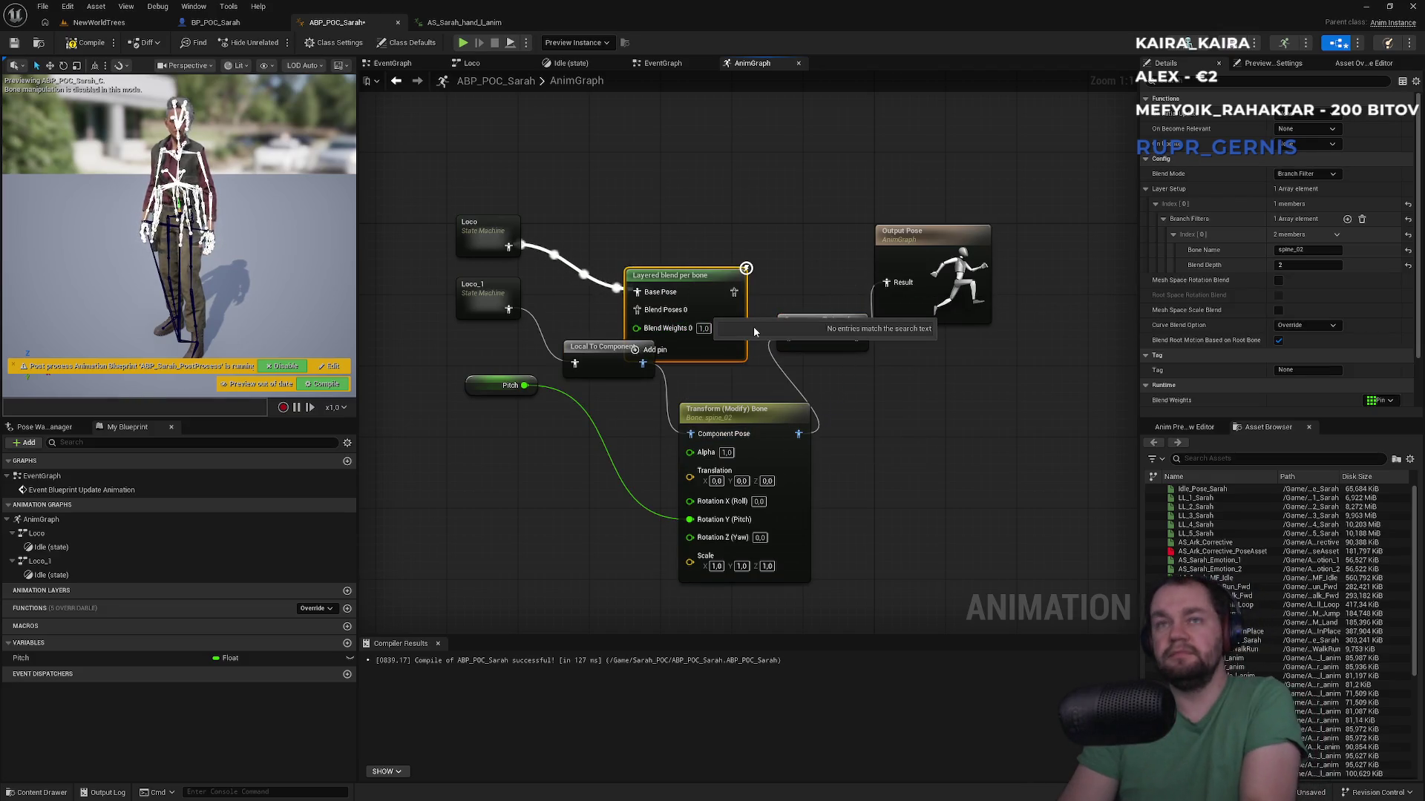
{"action": "key", "text": "Delete"}
{"action": "left_click_drag", "start_coordinate": [458, 257], "coordinate": [459, 256]}
{"action": "key", "text": "Delete"}
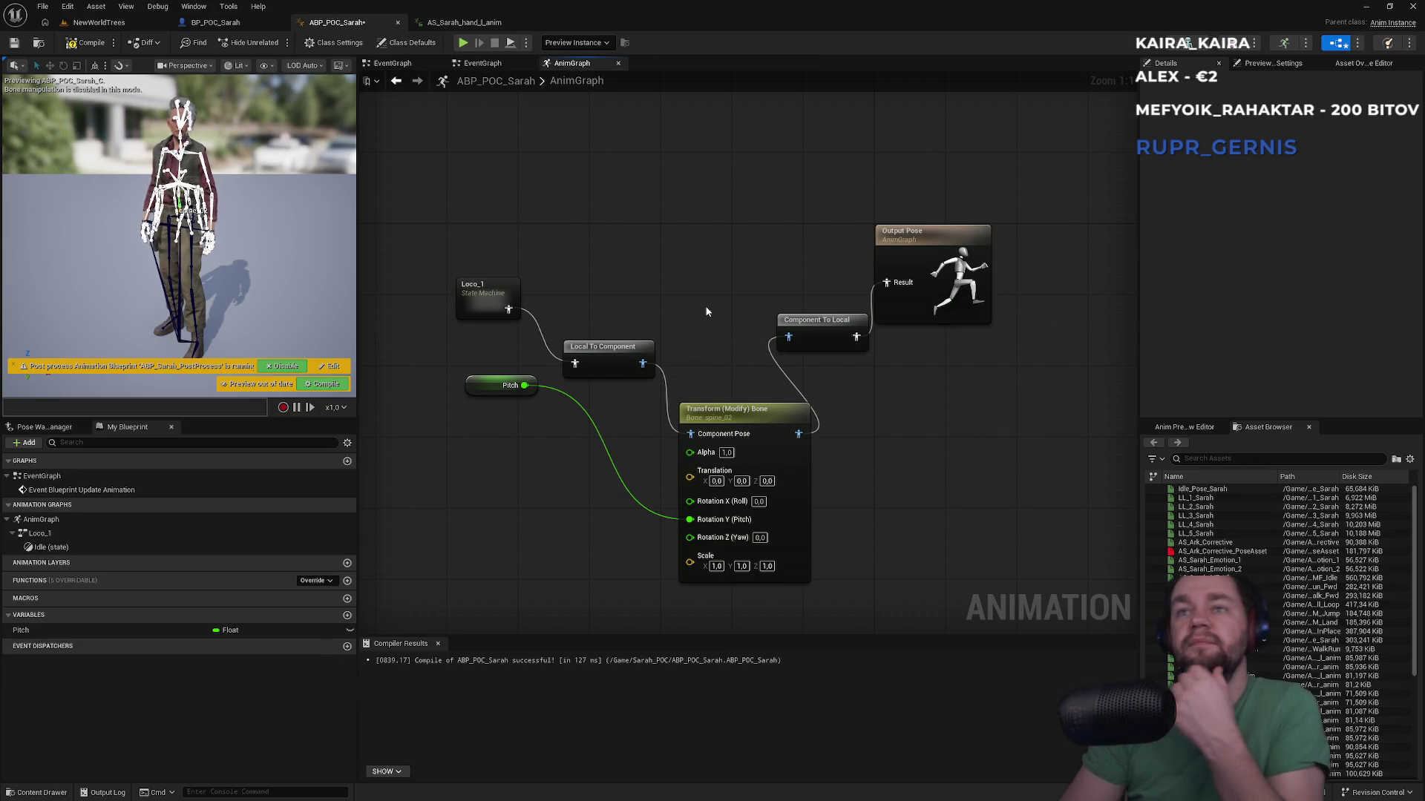
{"action": "left_click", "coordinate": [99, 23]}
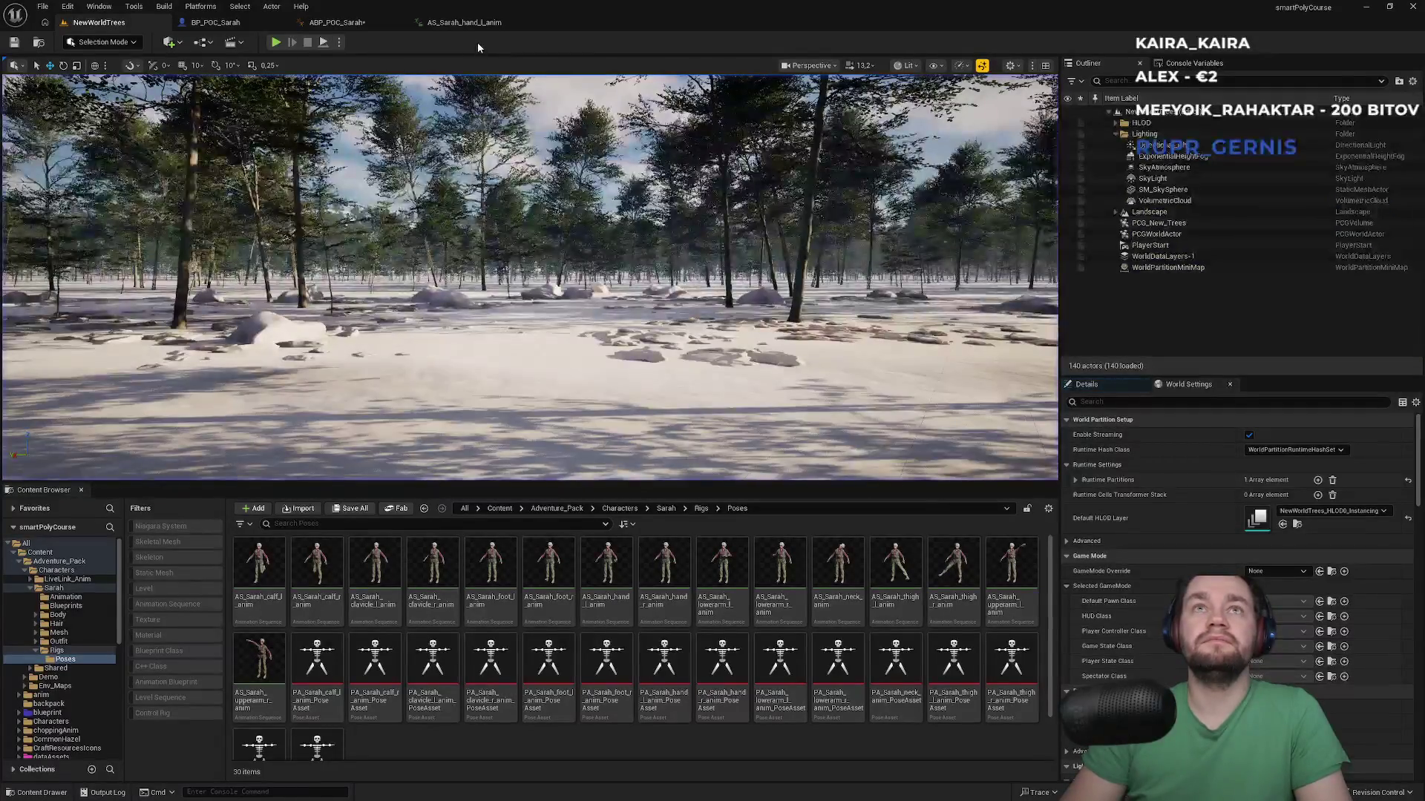
Step: Unhook Pitch from Rotation Y (Pitch), play-test NewWorldTrees, and return to the AnimGraph
{"action": "left_click", "coordinate": [464, 22]}
{"action": "left_click", "coordinate": [341, 23]}
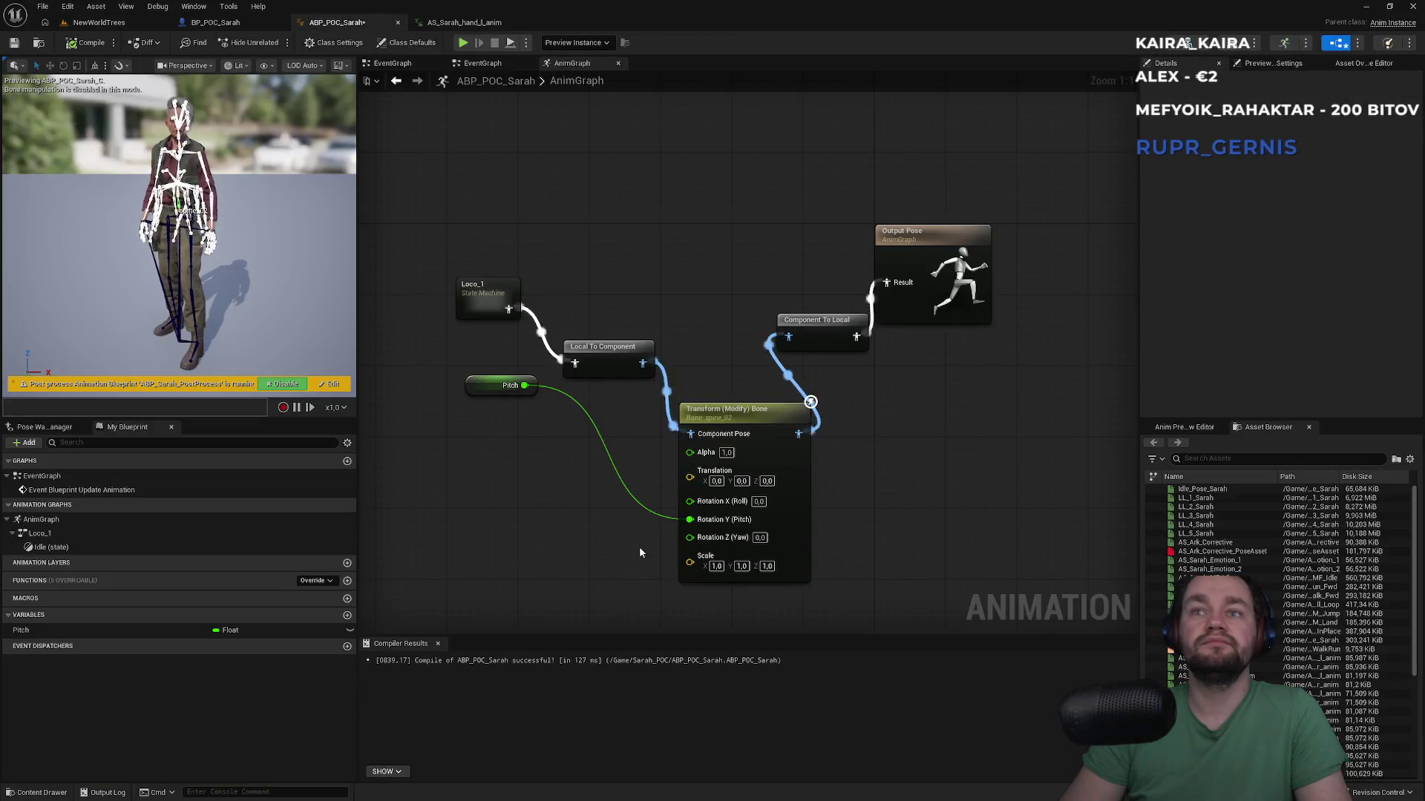
{"action": "left_click", "coordinate": [643, 507], "text": "alt"}
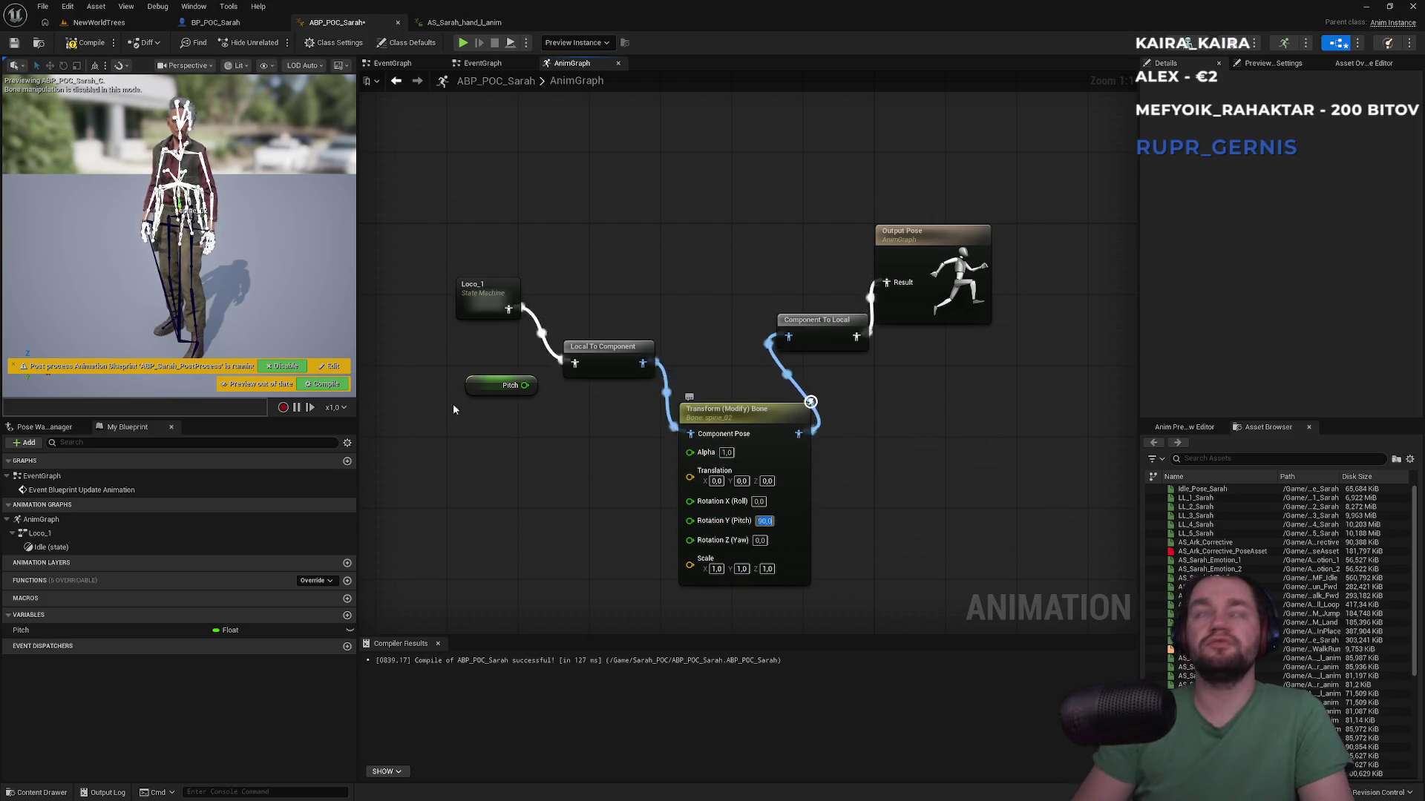
{"action": "left_click", "coordinate": [99, 22]}
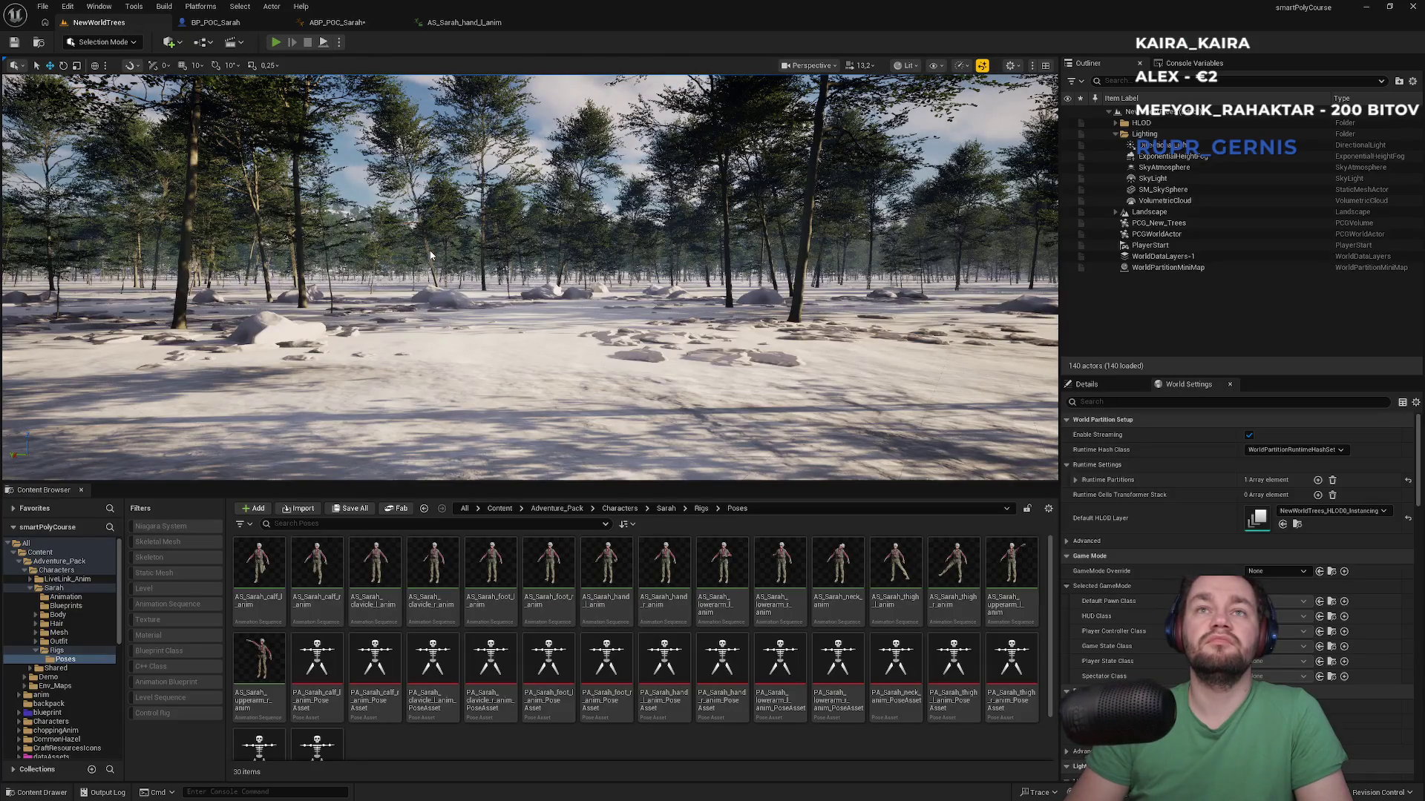
{"action": "key", "text": "alt+p"}
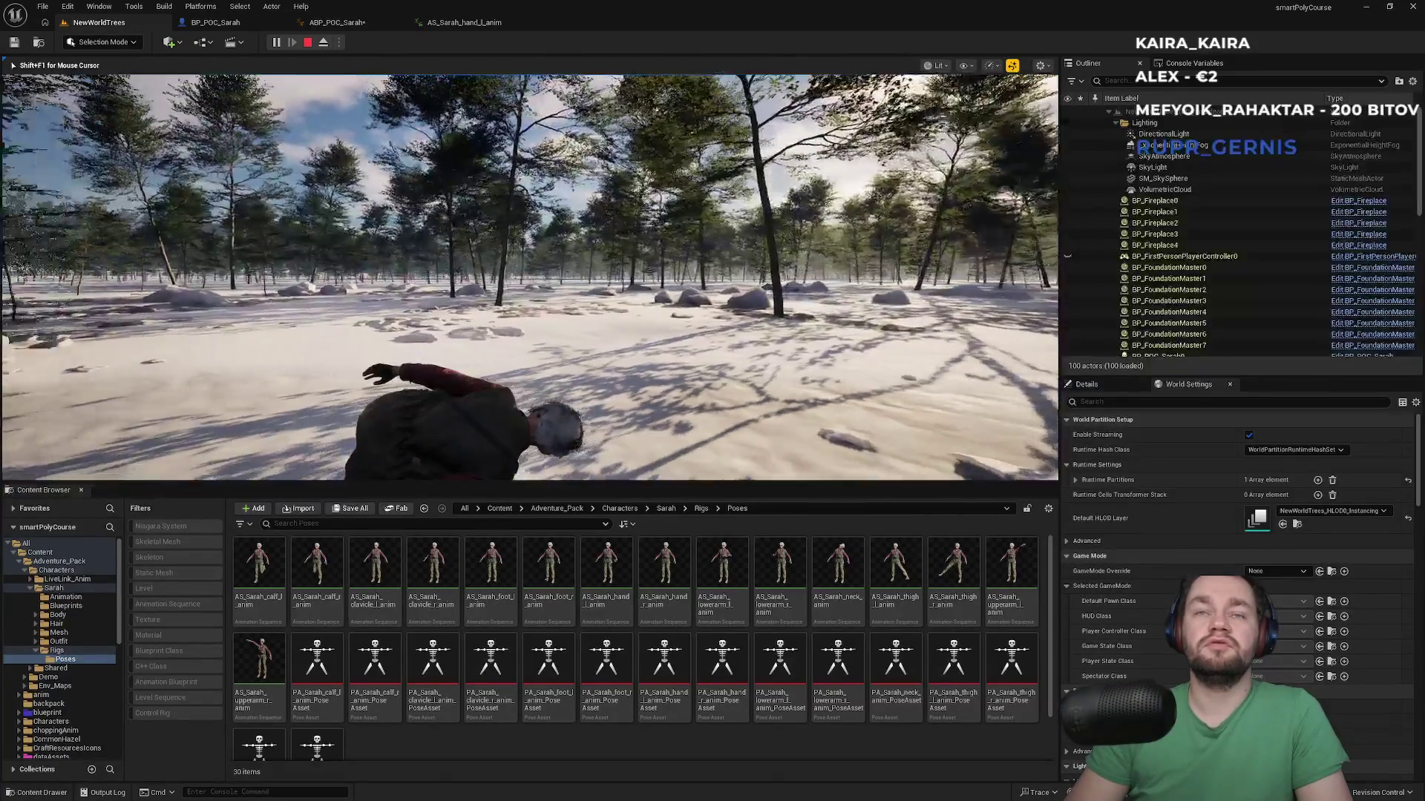
{"action": "key", "text": "Escape"}
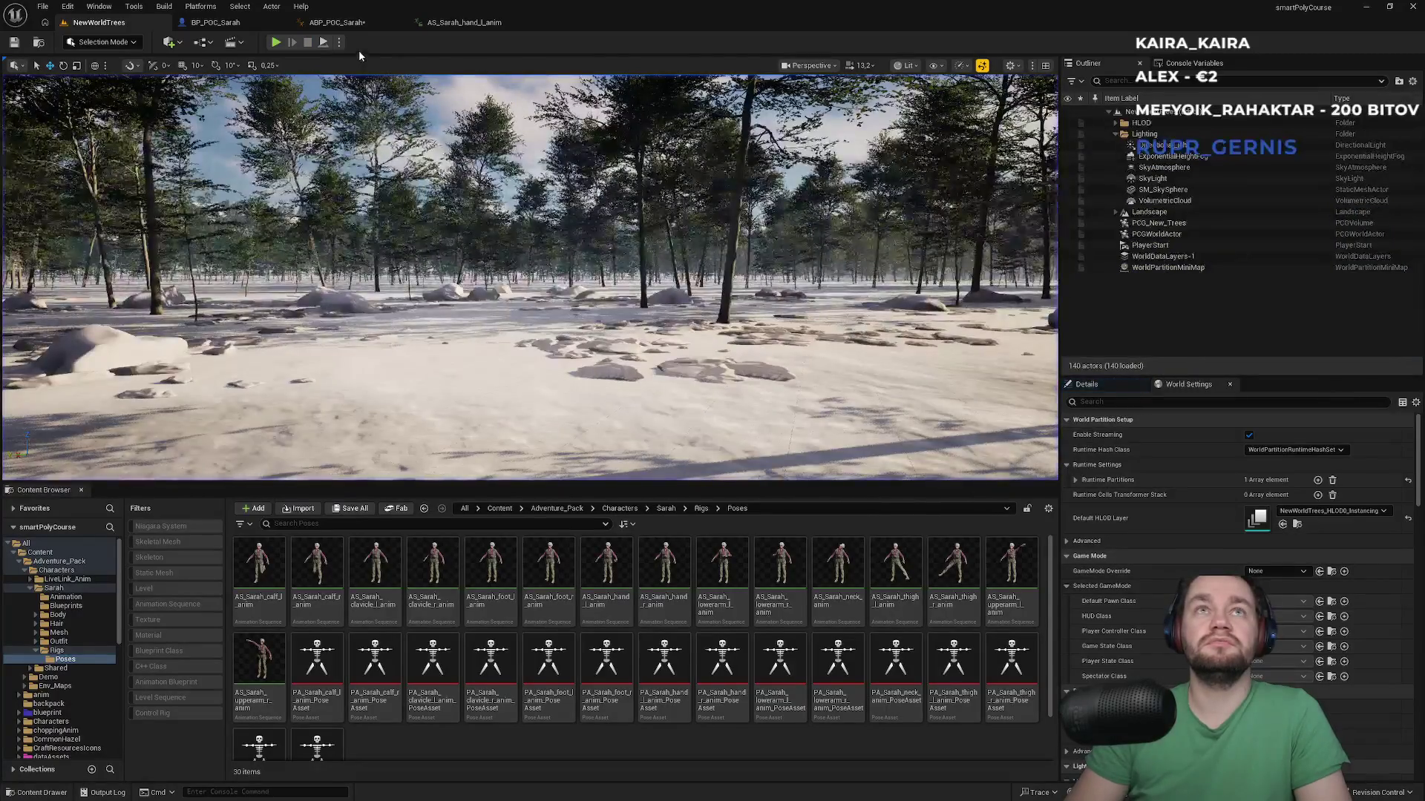
{"action": "left_click", "coordinate": [362, 22]}
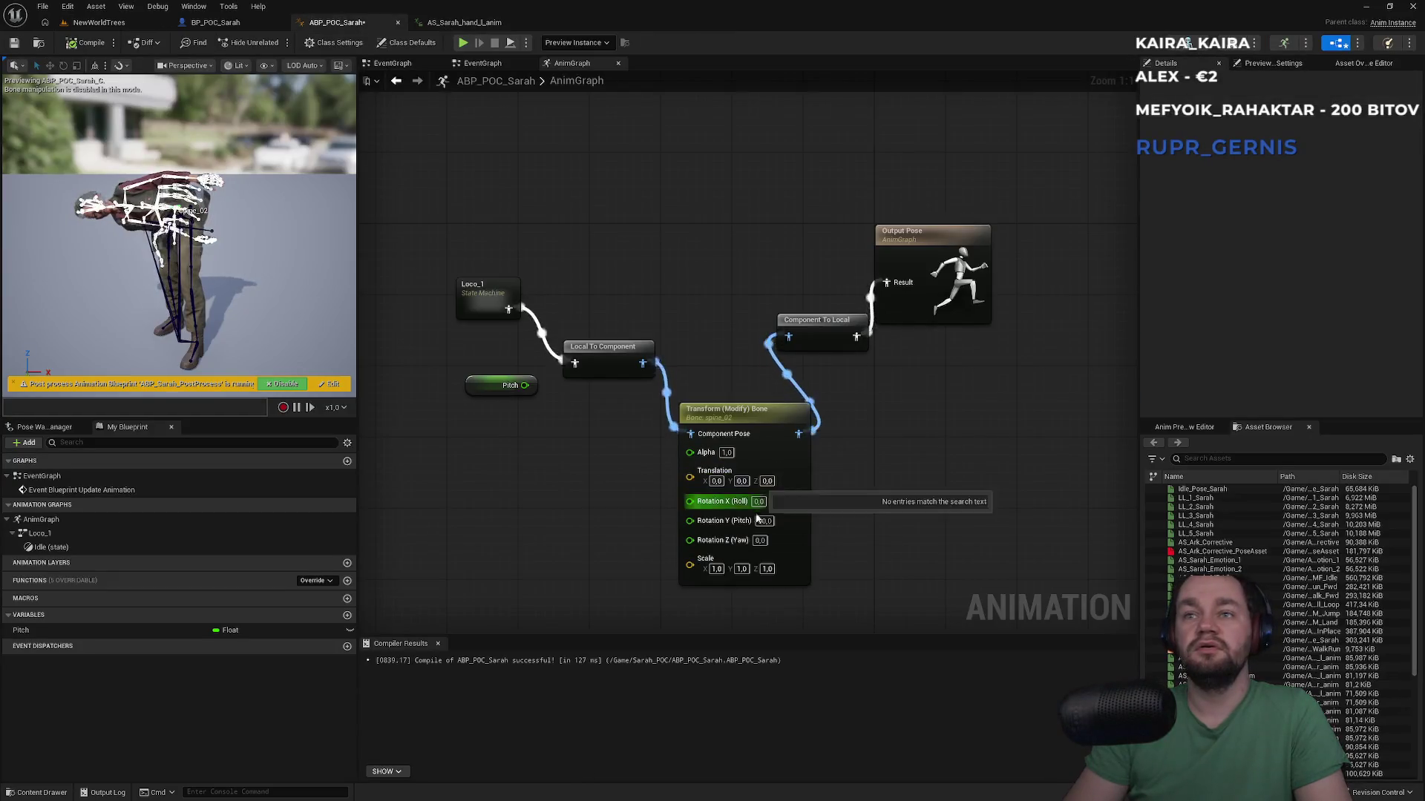
Step: Set spine_02 Rotation Y (Pitch) to 0 and Rotation X (Roll) to 90, then compile
{"action": "type", "text": "0"}
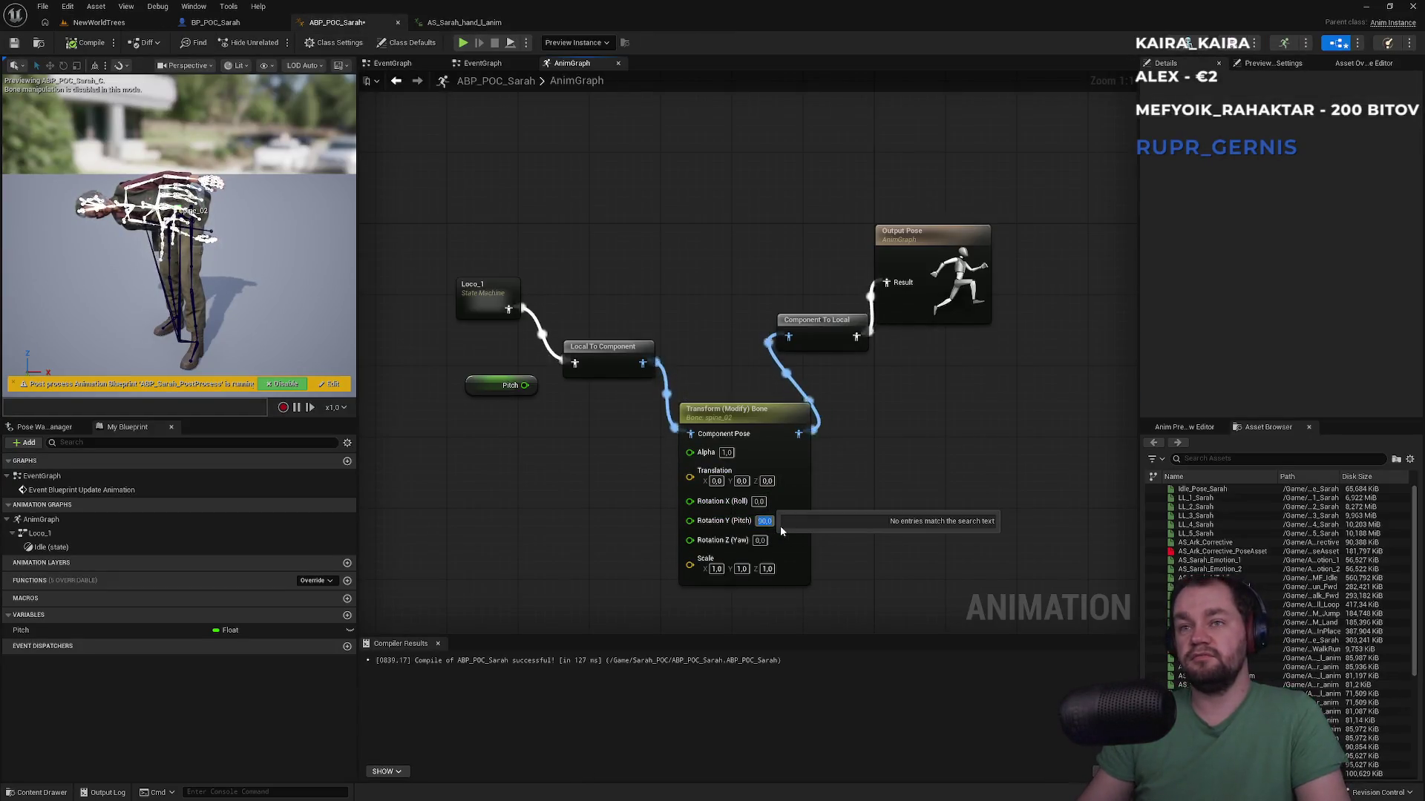
{"action": "key", "text": "Return"}
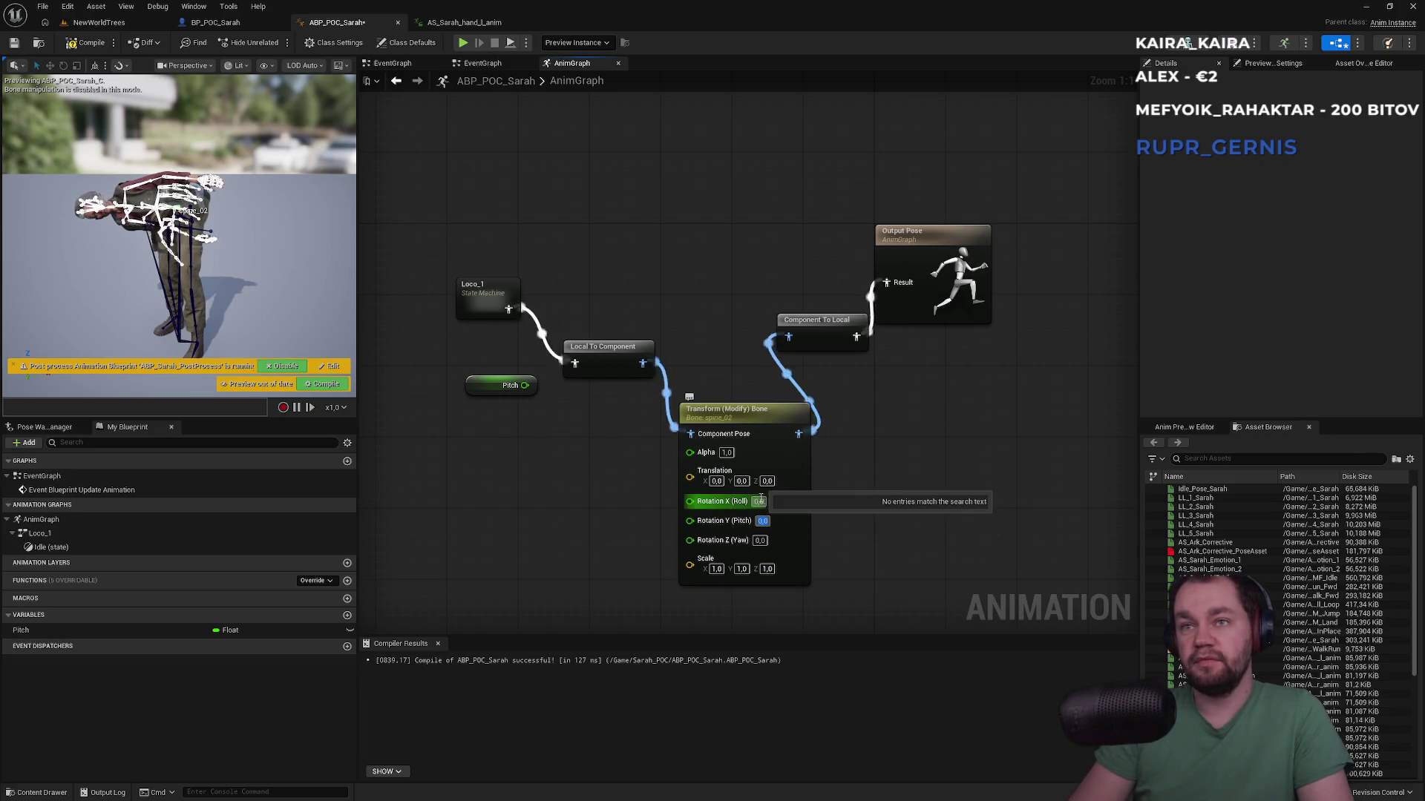
{"action": "type", "text": "90"}
{"action": "key", "text": "Return"}
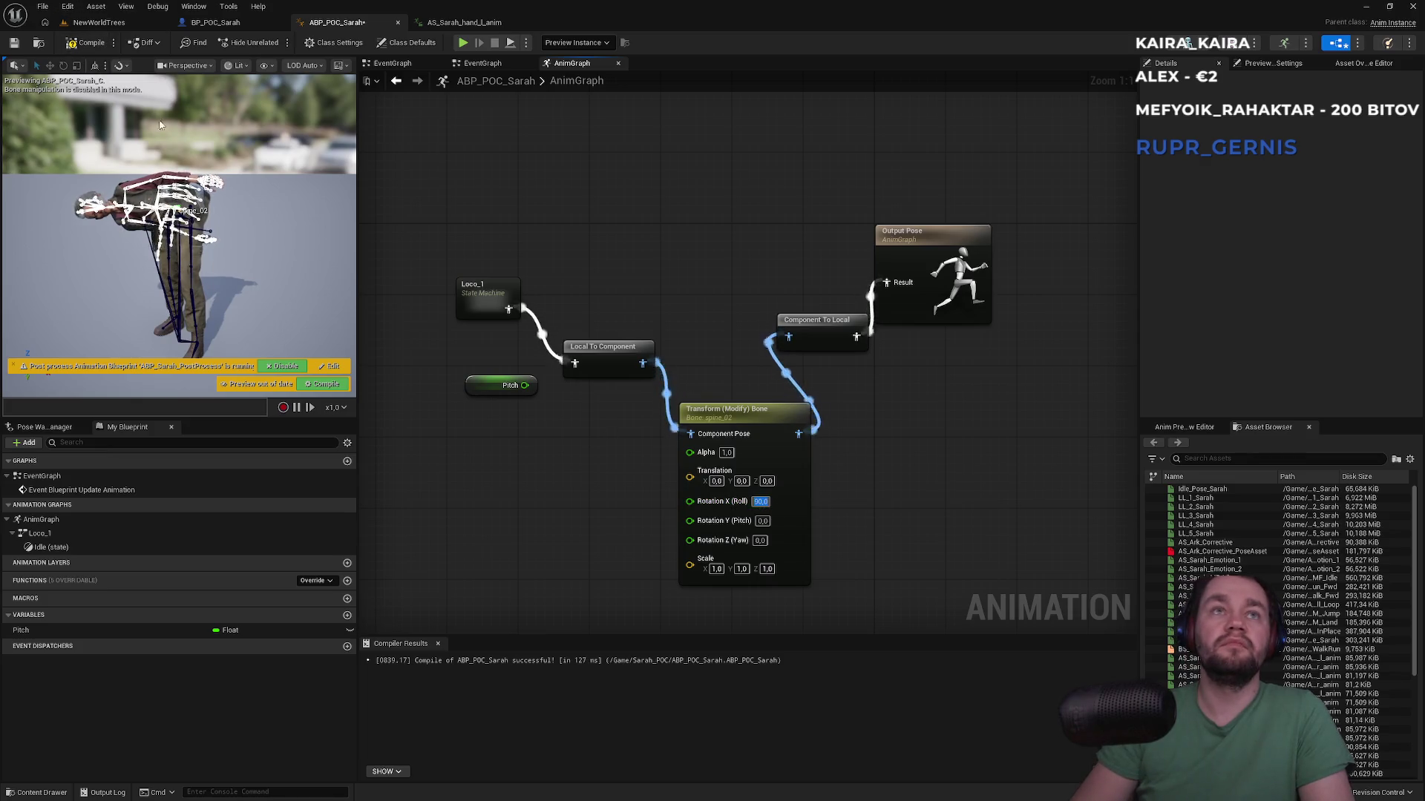
{"action": "left_click", "coordinate": [322, 384]}
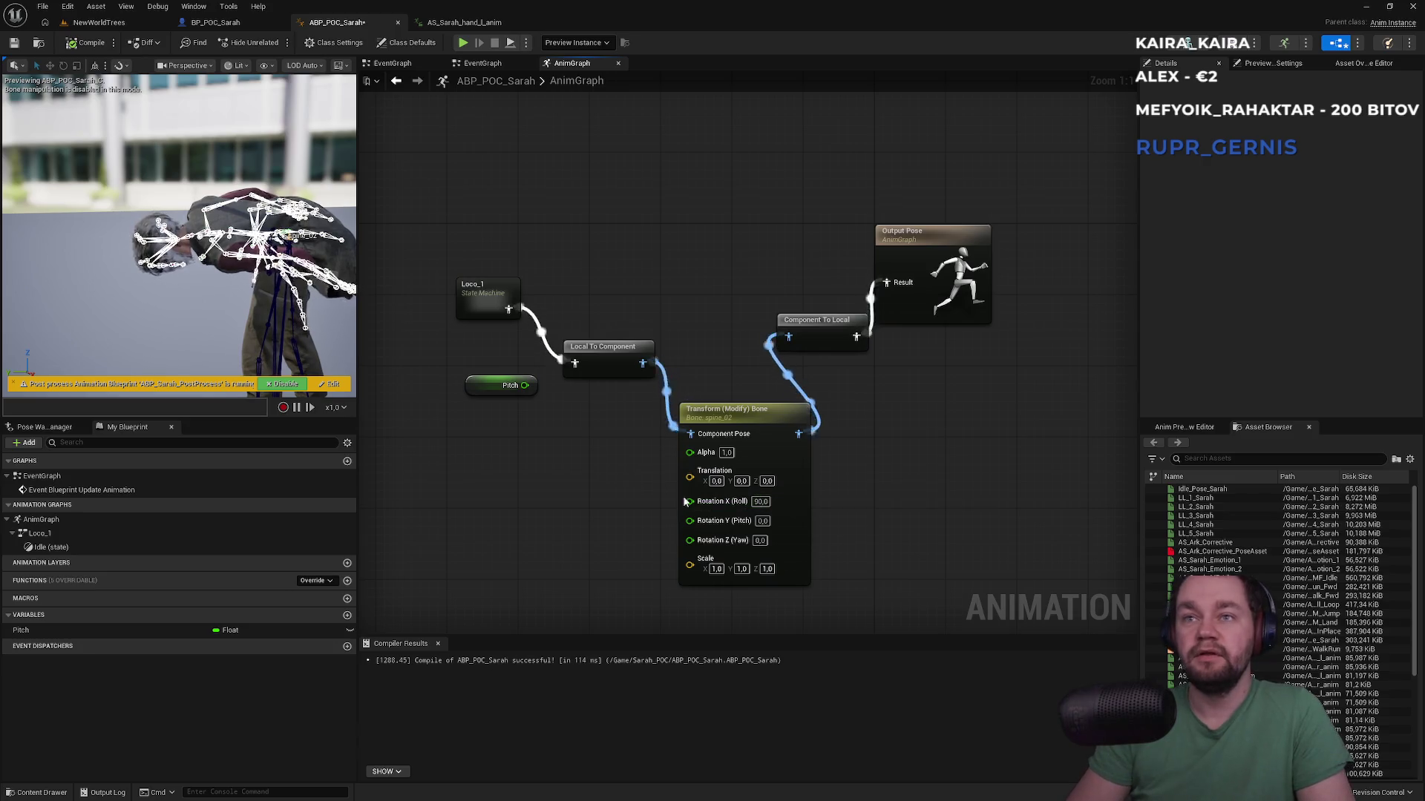
Step: Open the animation blueprint's EventGraph, then switch to the BP_POC_Sarah character blueprint
{"action": "double_click", "coordinate": [56, 478]}
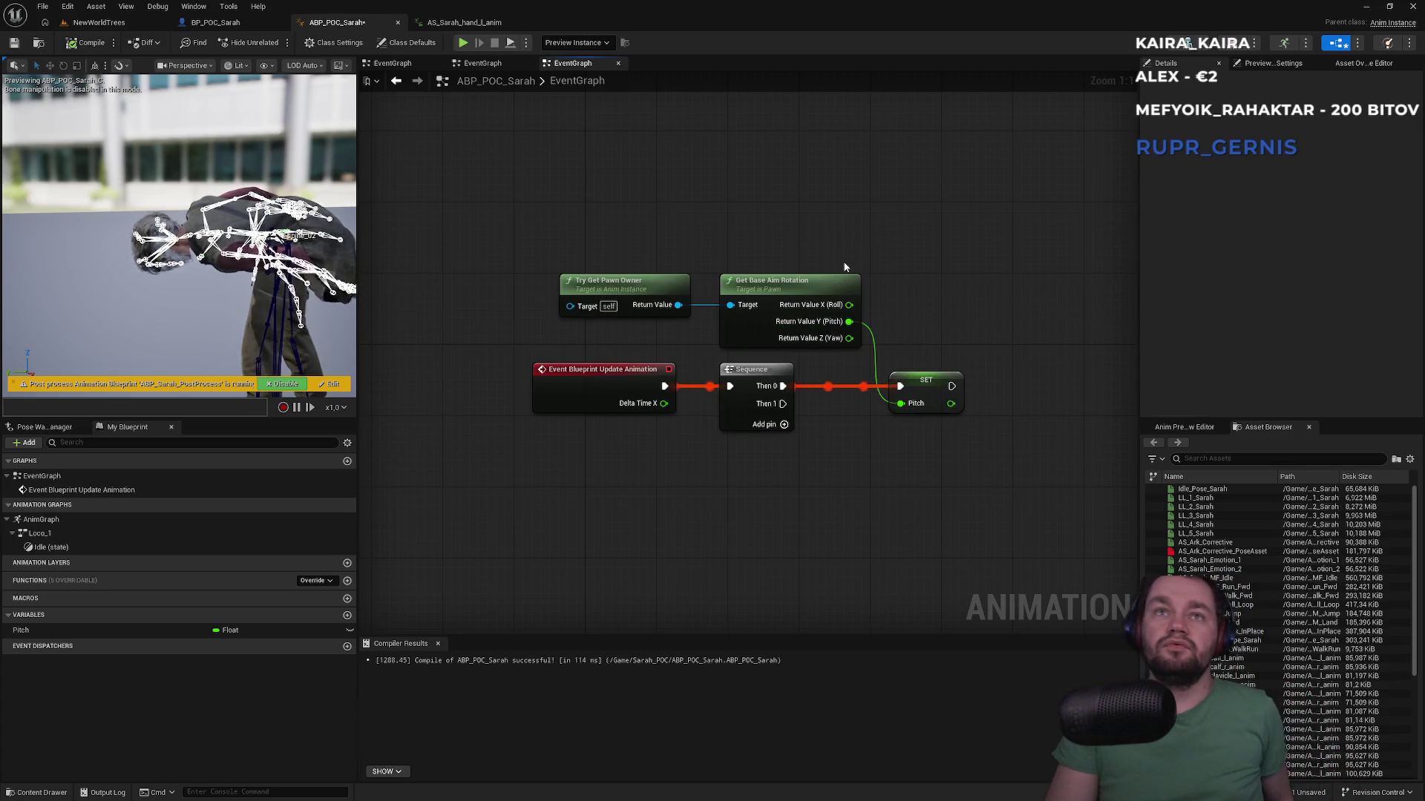
{"action": "mouse_move", "coordinate": [824, 321]}
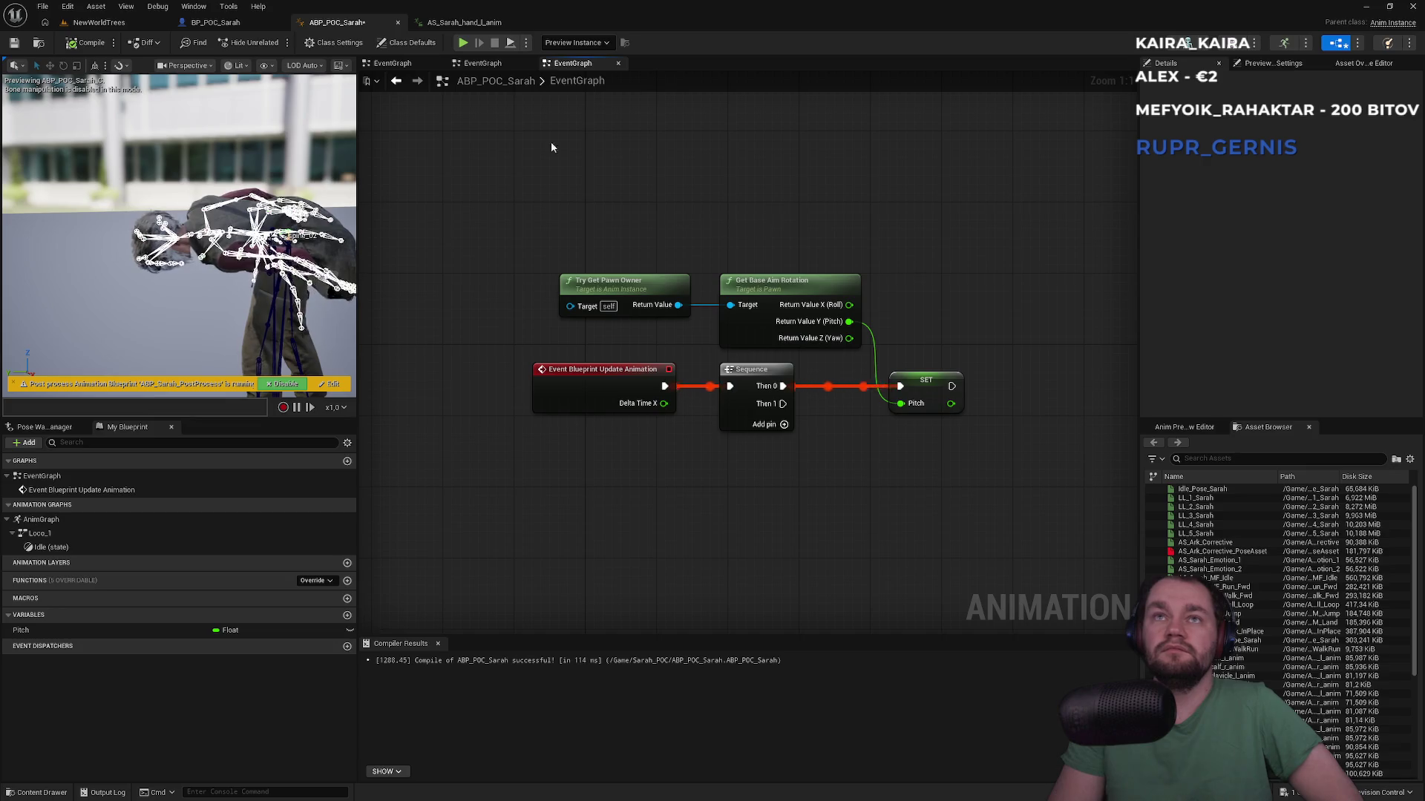
{"action": "left_click", "coordinate": [396, 64]}
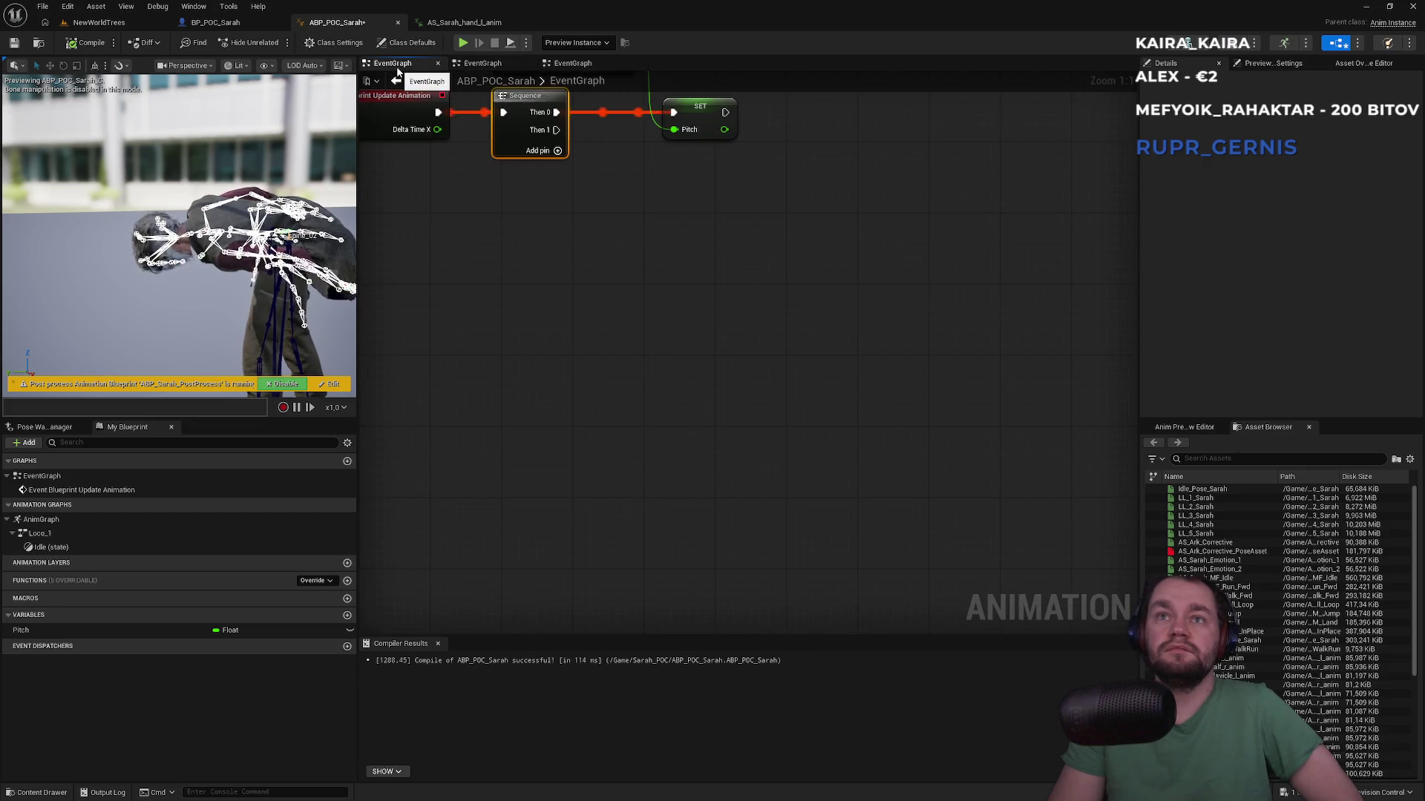
{"action": "left_click", "coordinate": [215, 22]}
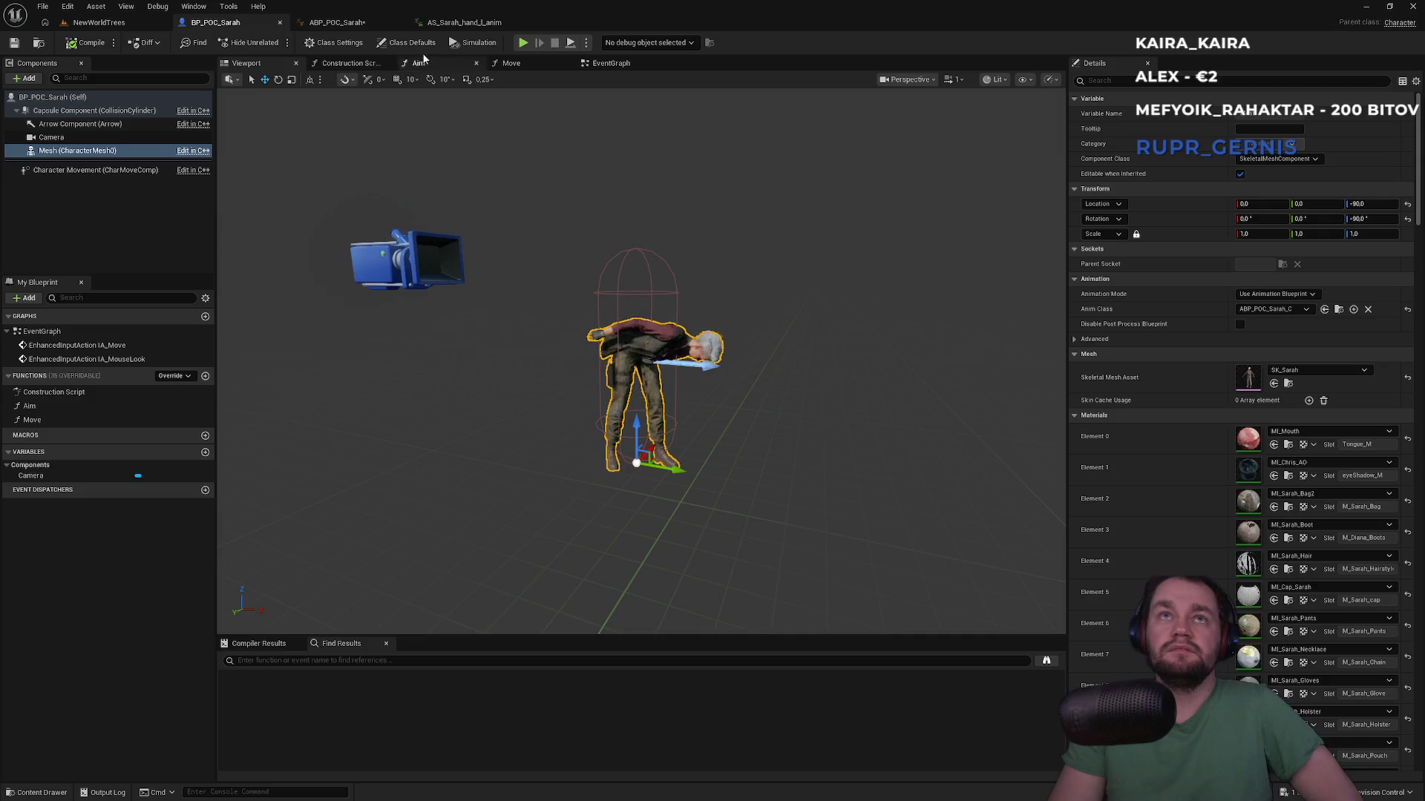
Step: Move the Aim call right and inspect the Aim function's Add Controller Yaw and Pitch Input nodes
{"action": "left_click", "coordinate": [601, 65]}
{"action": "left_click_drag", "start_coordinate": [679, 266], "coordinate": [818, 272]}
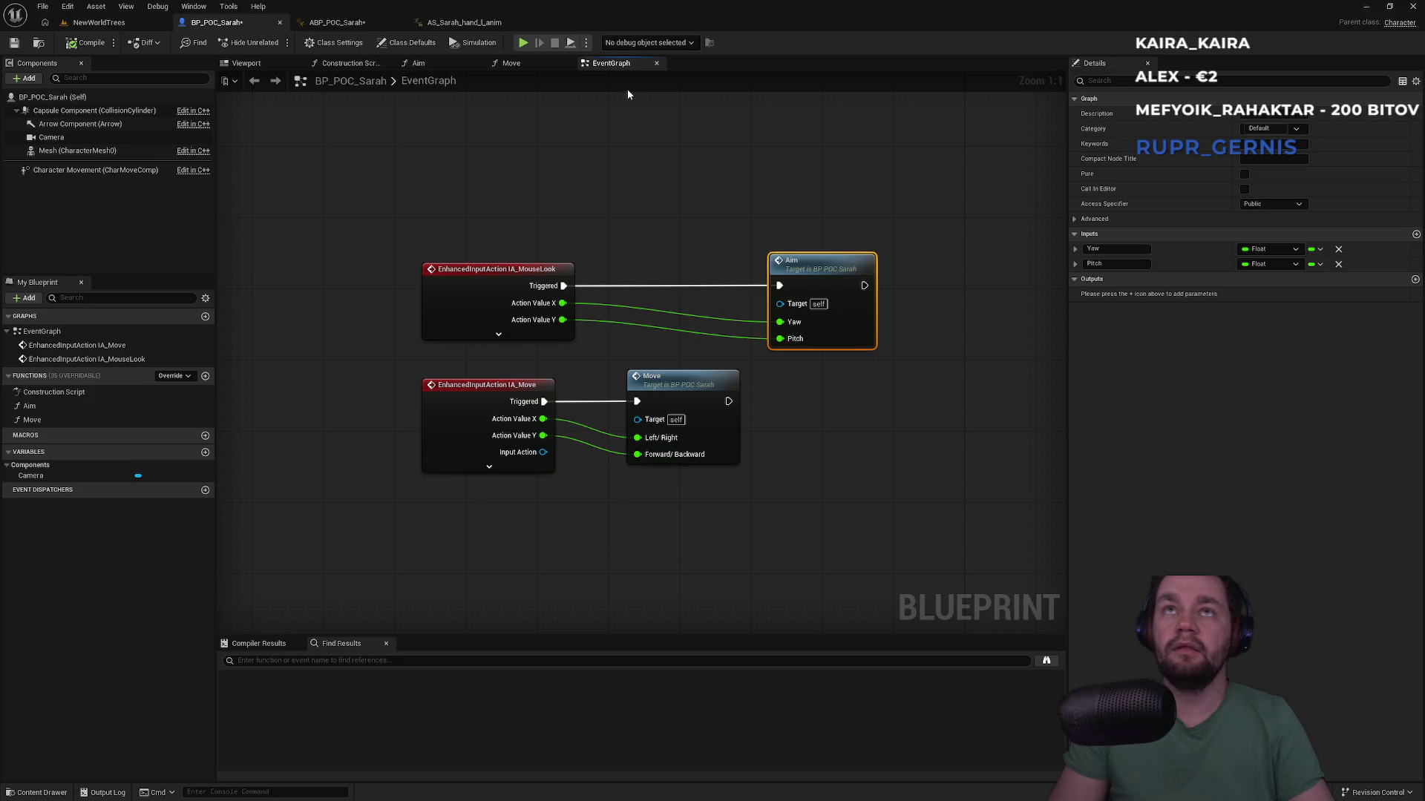
{"action": "double_click", "coordinate": [777, 255]}
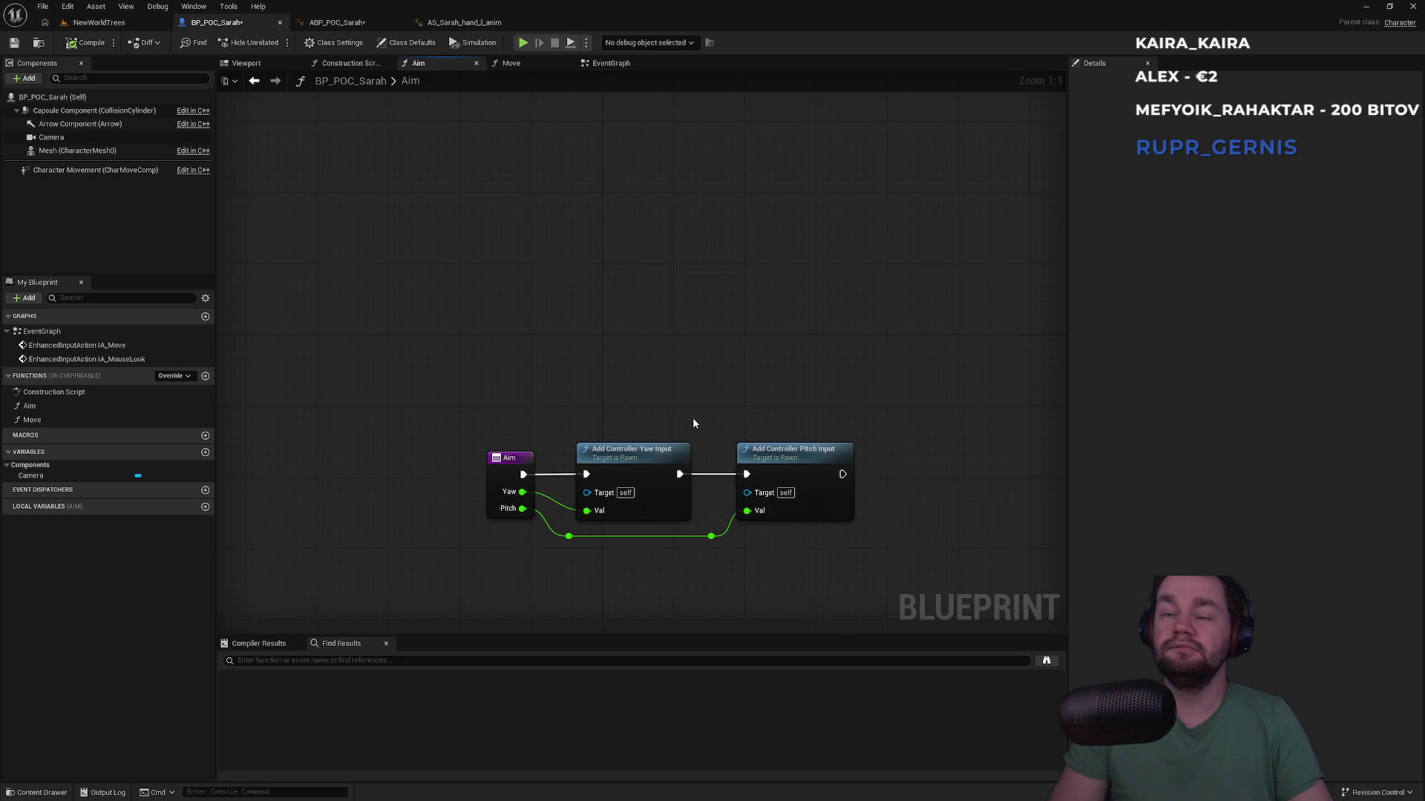
{"action": "left_click", "coordinate": [644, 465]}
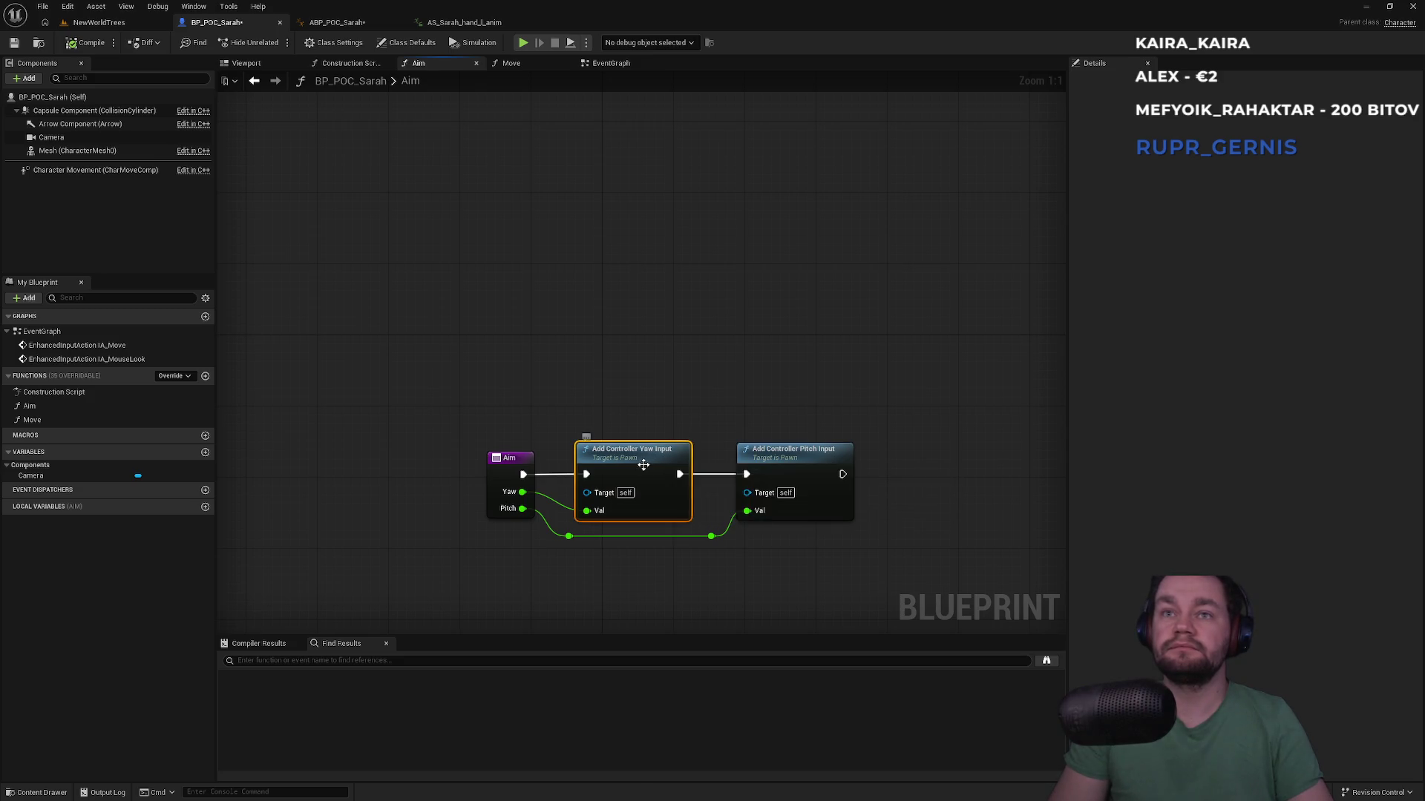
{"action": "left_click", "coordinate": [774, 471]}
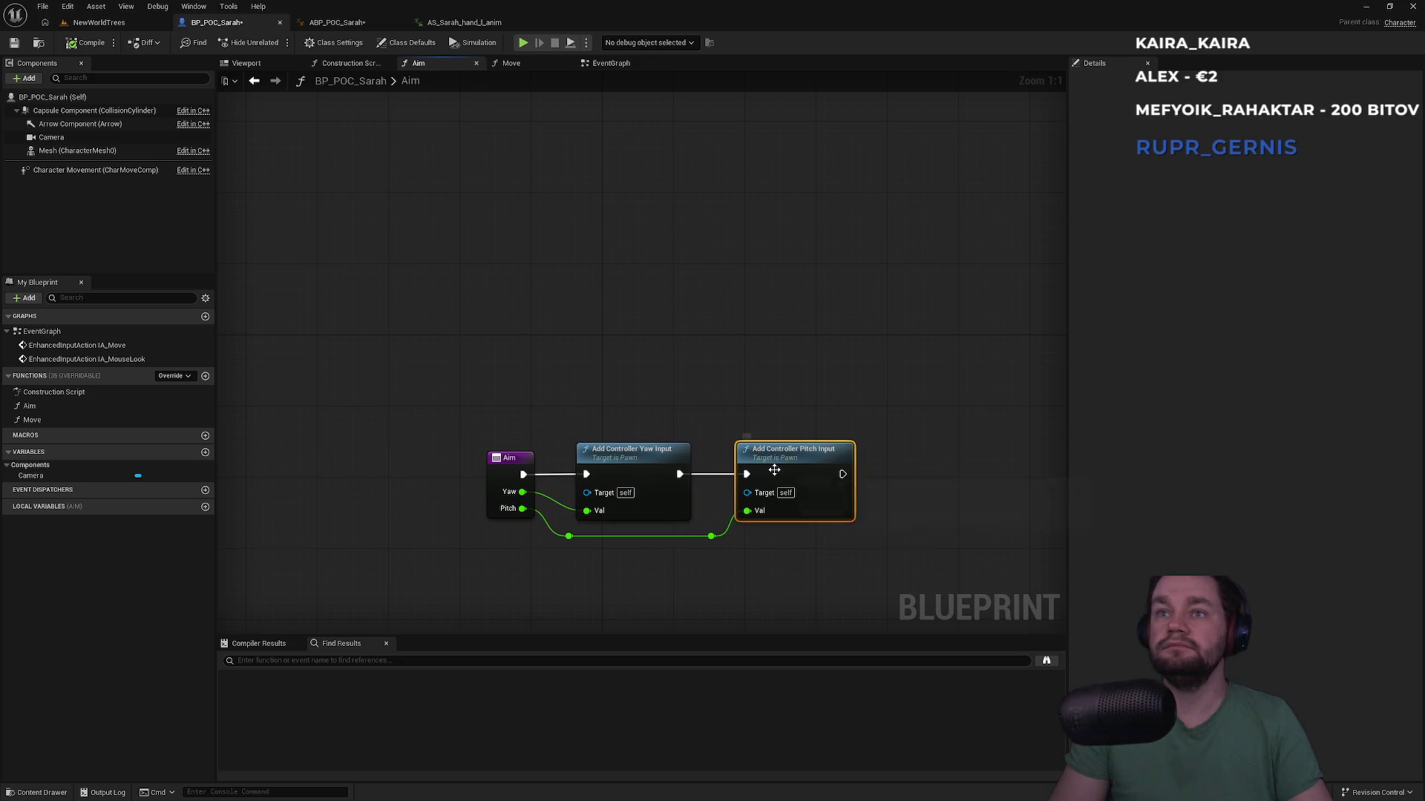
Step: Review BP_POC_Sarah's Class Settings and Class Defaults, then return to the NewWorldTrees level
{"action": "left_click", "coordinate": [334, 42]}
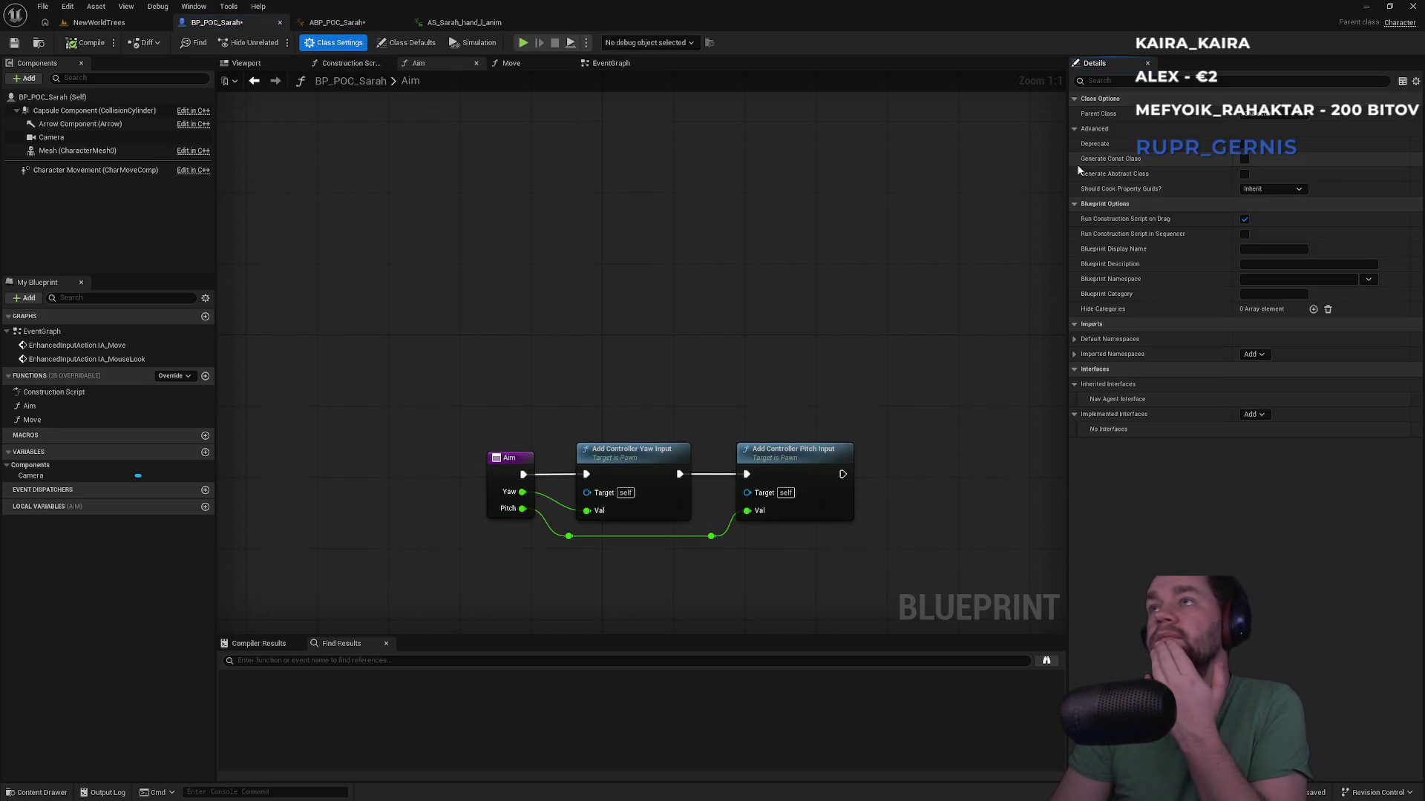
{"action": "left_click", "coordinate": [408, 43]}
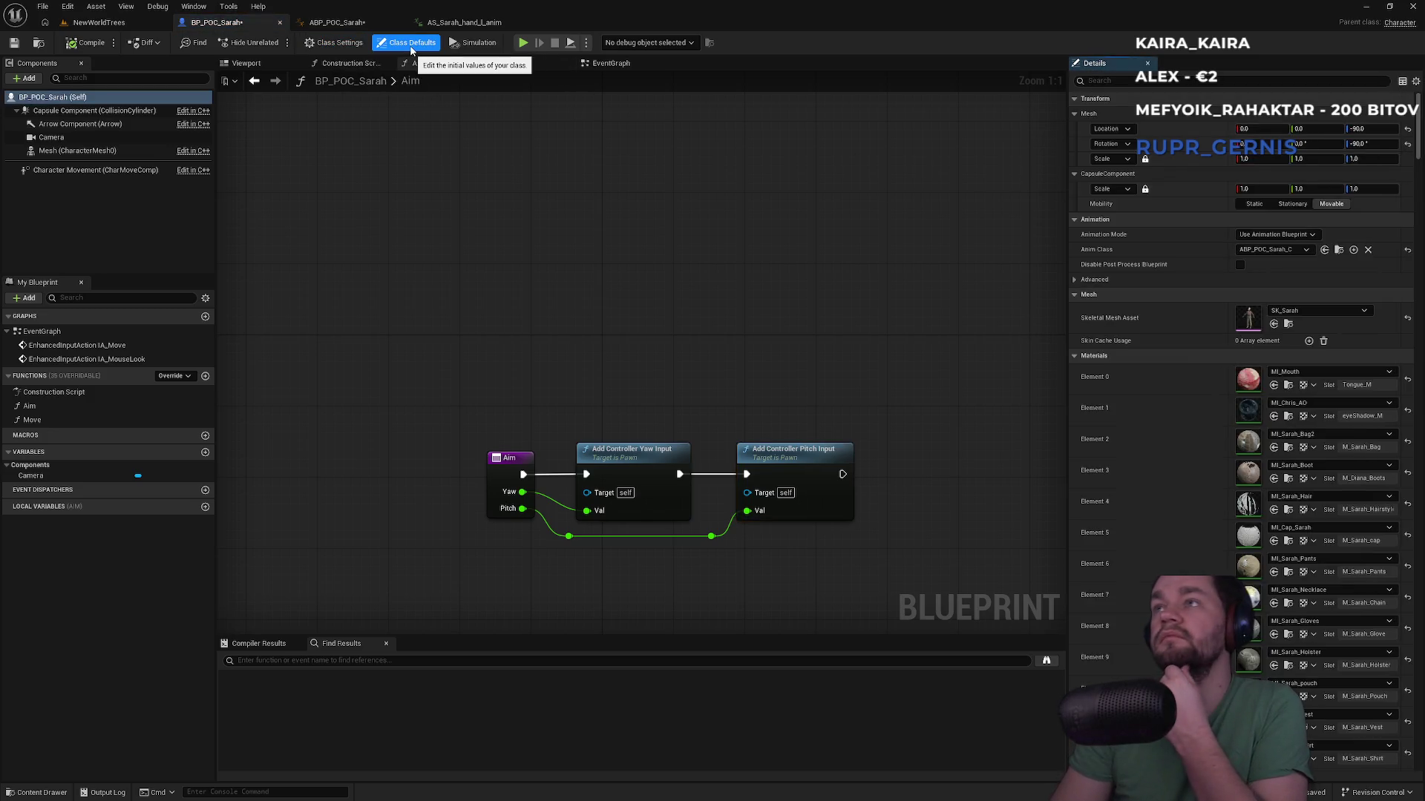
{"action": "left_click", "coordinate": [333, 42]}
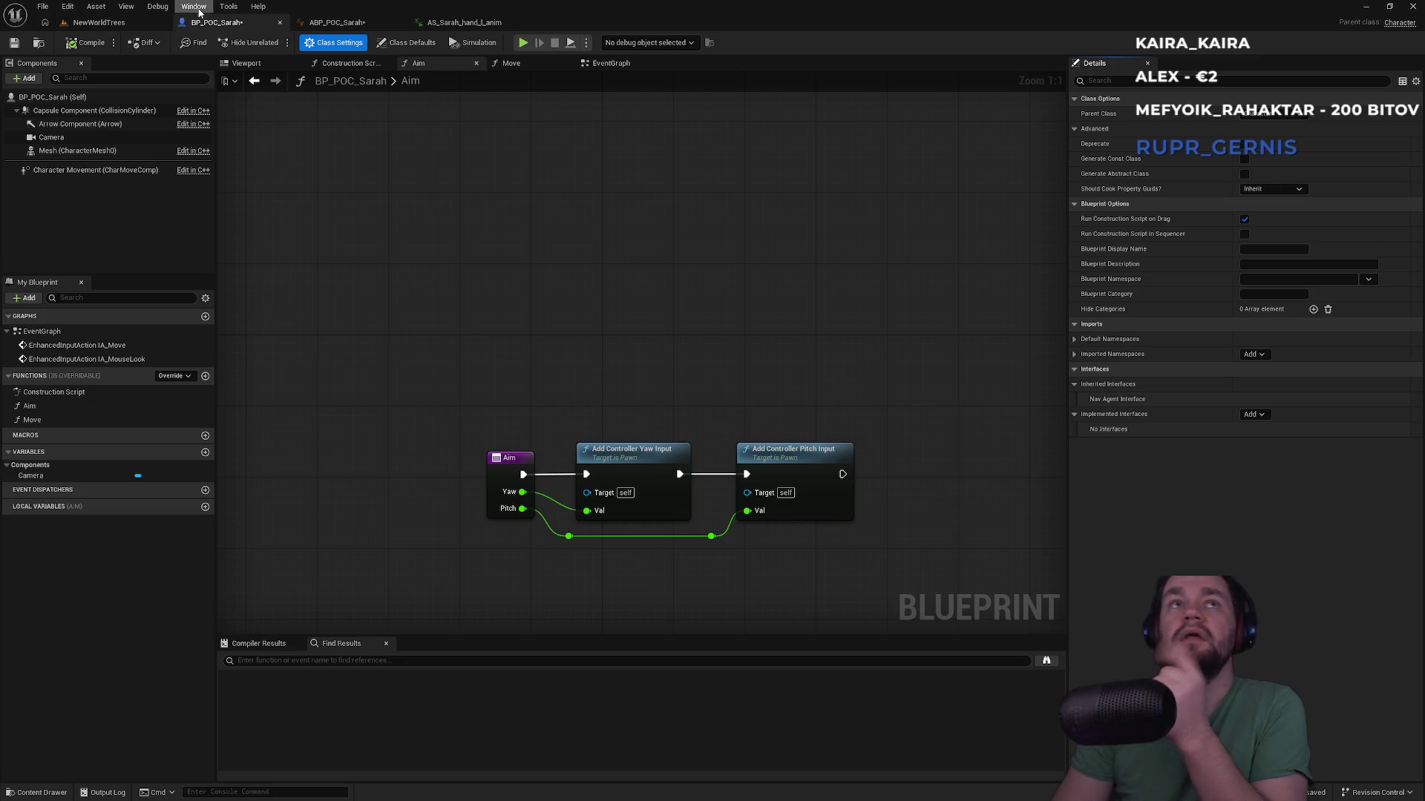
{"action": "left_click", "coordinate": [133, 28]}
{"action": "left_click", "coordinate": [219, 23]}
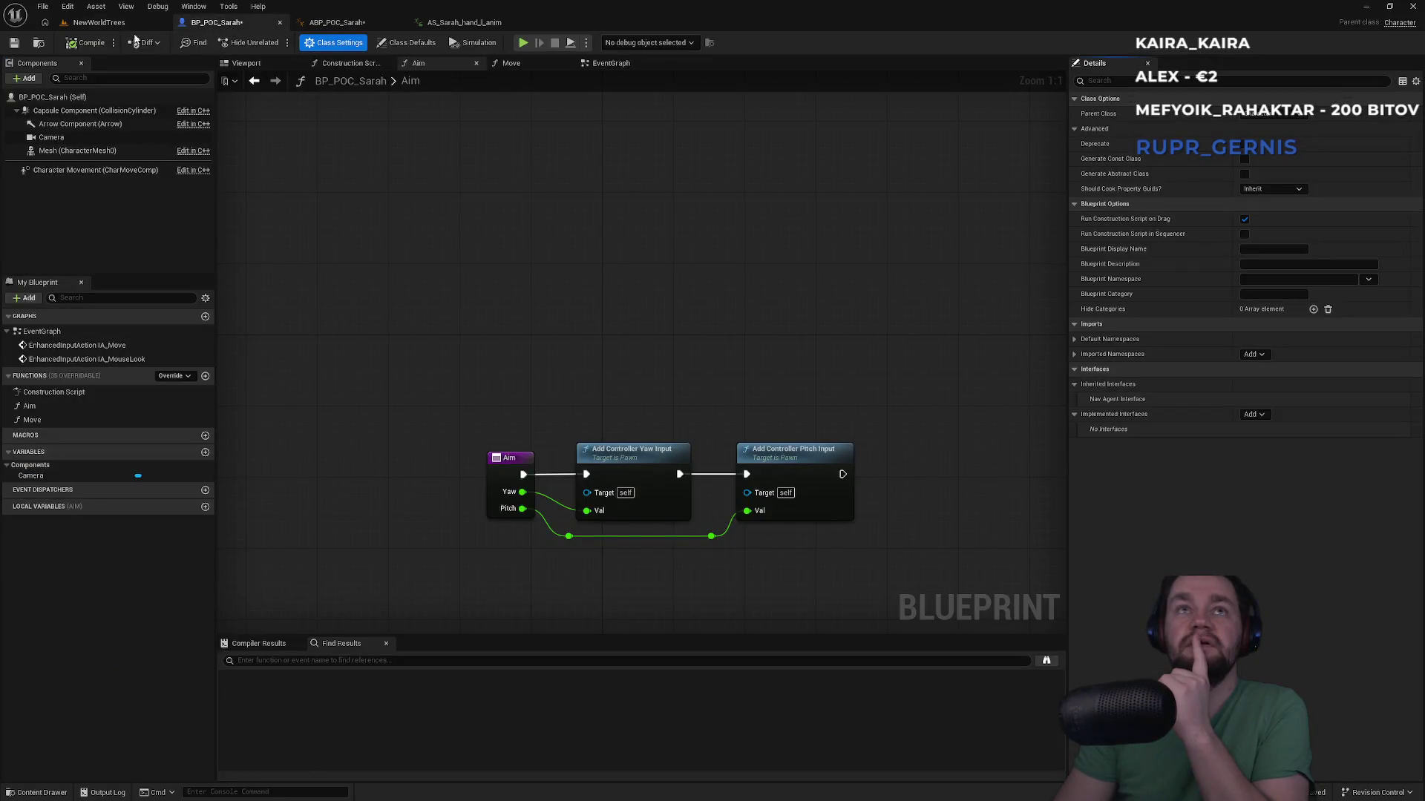
{"action": "left_click", "coordinate": [131, 23]}
{"action": "left_click", "coordinate": [216, 25]}
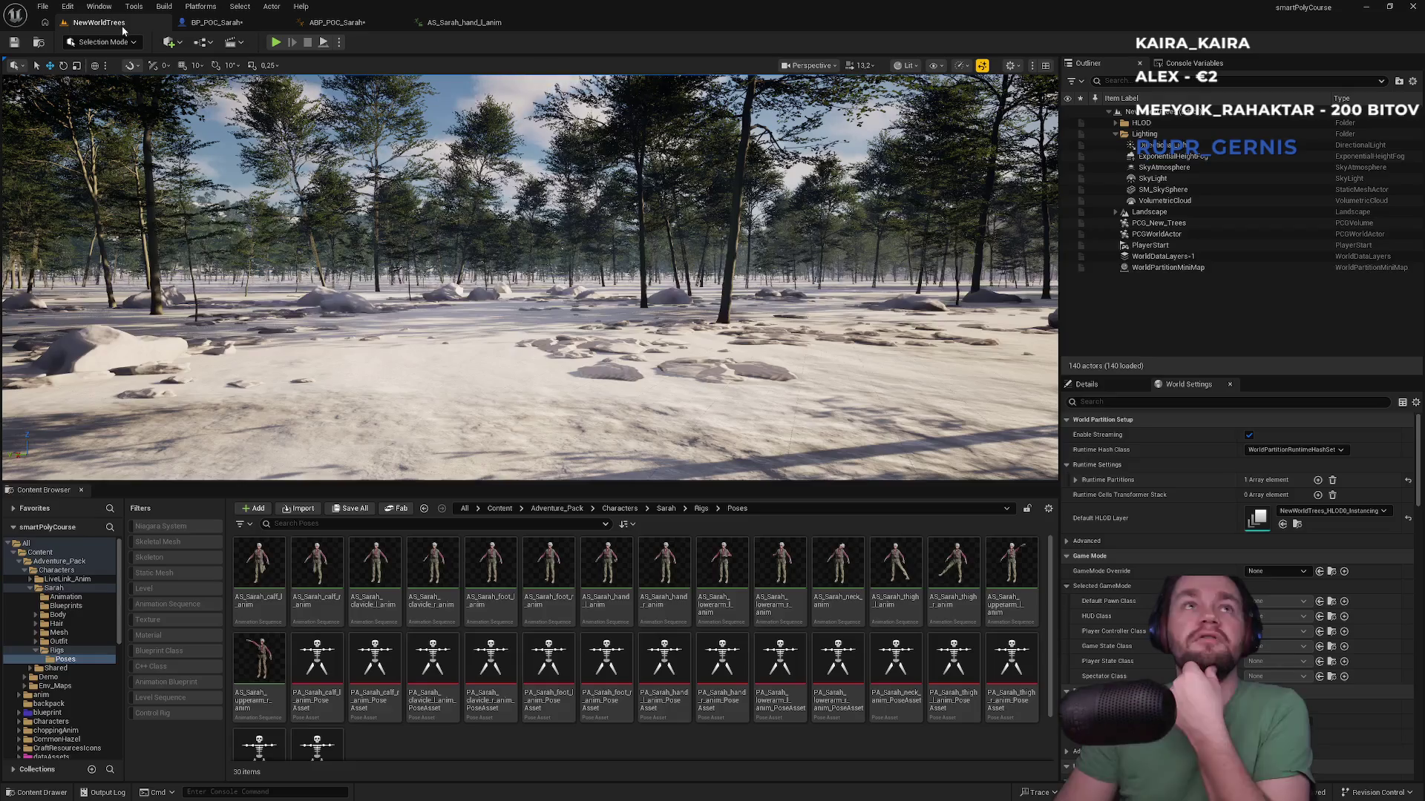
{"action": "left_click", "coordinate": [104, 23]}
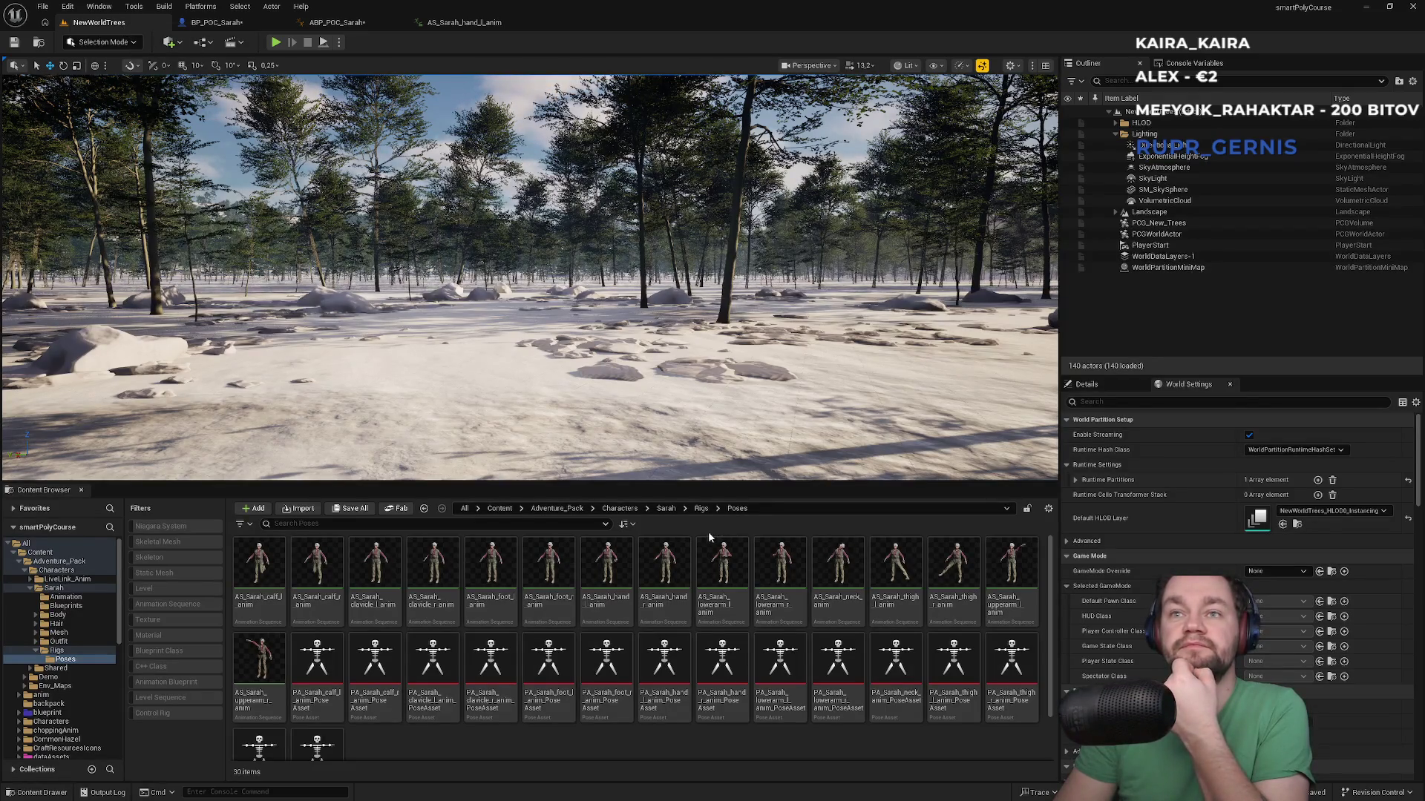
Step: Move the Content Browser up to Adventure_Pack and review BP_POC_Sarah's Construction Script, viewport and event graph
{"action": "left_click", "coordinate": [613, 509]}
{"action": "left_click", "coordinate": [569, 511]}
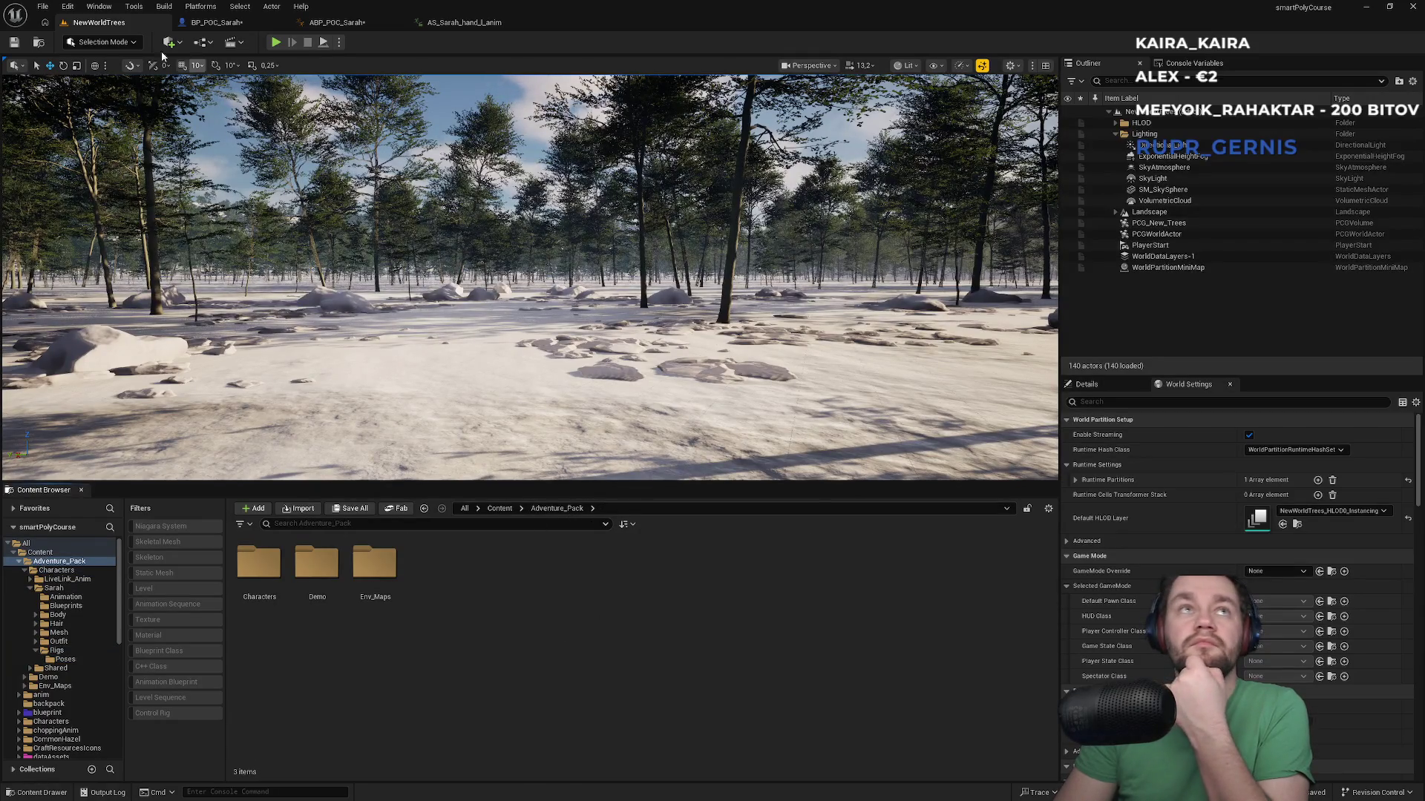
{"action": "left_click", "coordinate": [95, 7]}
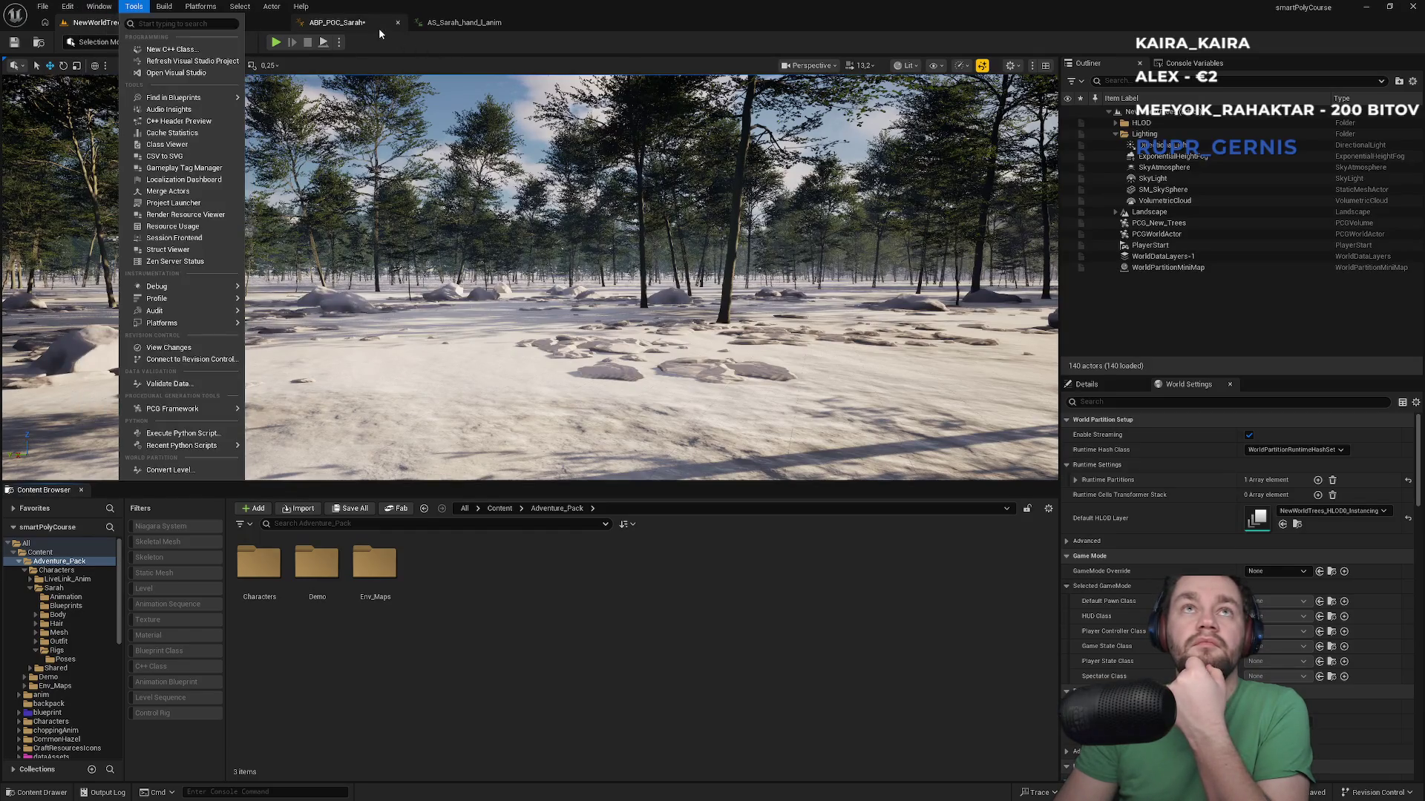
{"action": "left_click", "coordinate": [369, 24]}
{"action": "left_click", "coordinate": [215, 22]}
{"action": "scroll", "coordinate": [541, 328], "scroll_direction": "down", "scroll_amount": 3}
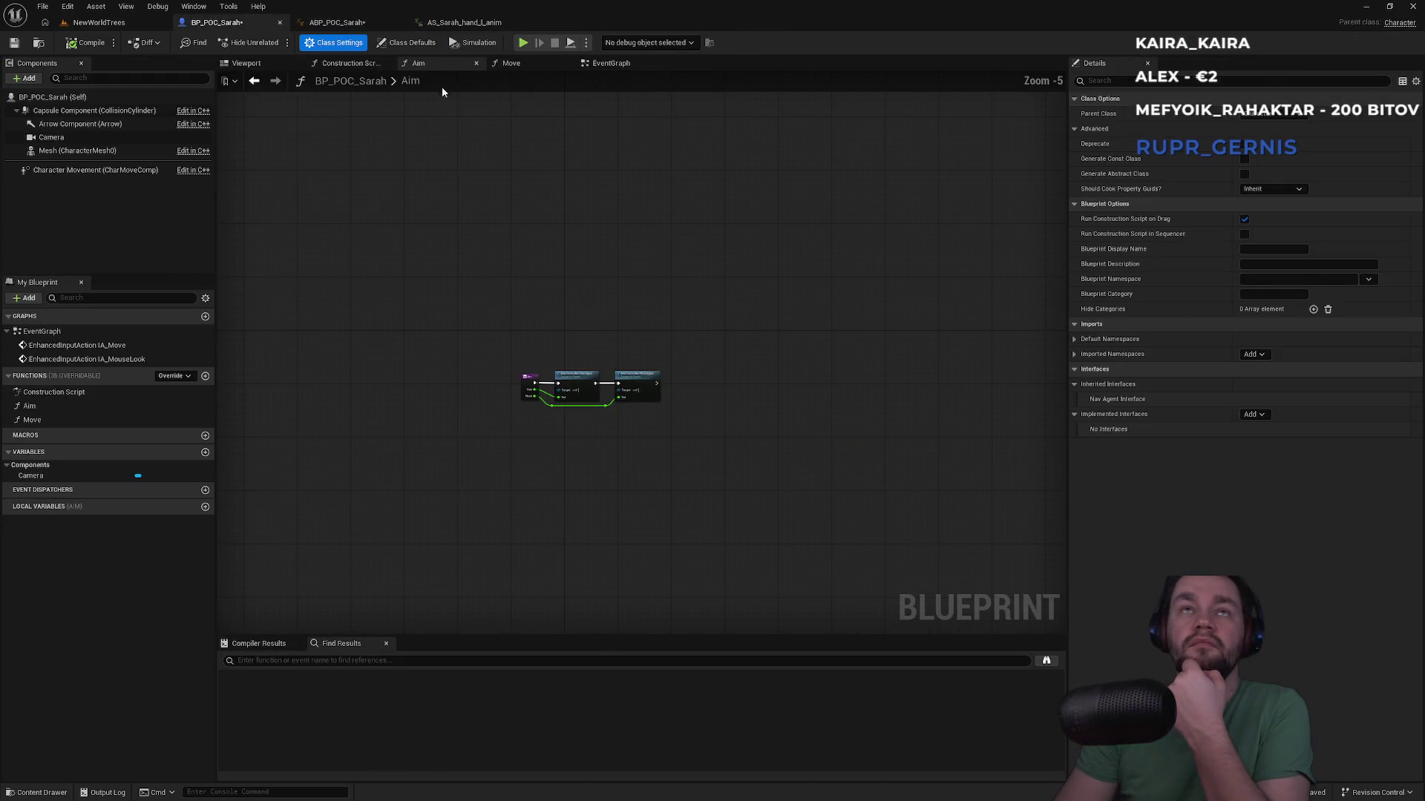
{"action": "left_click", "coordinate": [355, 66]}
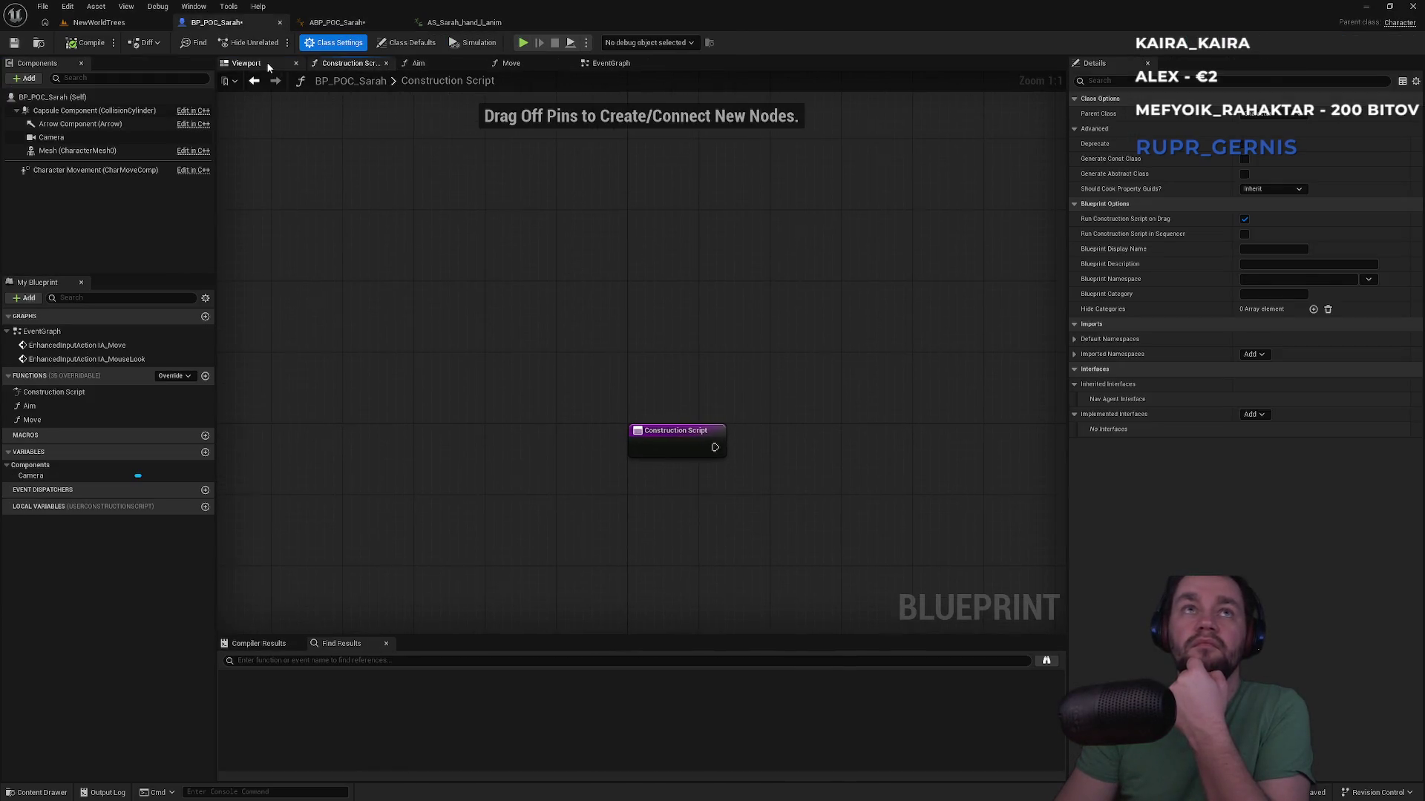
{"action": "left_click", "coordinate": [268, 66]}
{"action": "left_click", "coordinate": [616, 64]}
{"action": "scroll", "coordinate": [645, 253], "scroll_direction": "down", "scroll_amount": 4}
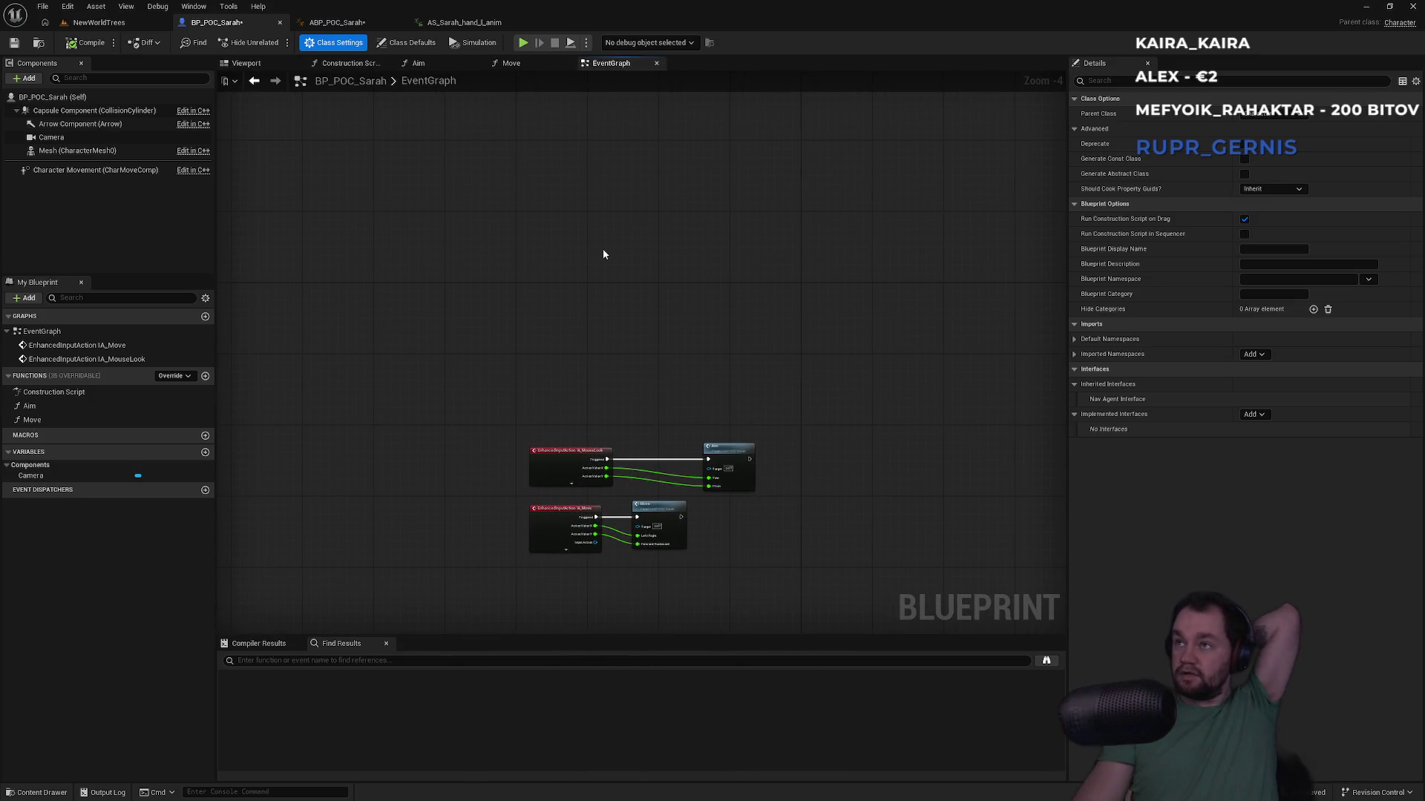
Step: Back in NewWorldTrees, open Project Settings filtered by 'mode' to show Maps & Modes
{"action": "left_click", "coordinate": [117, 29]}
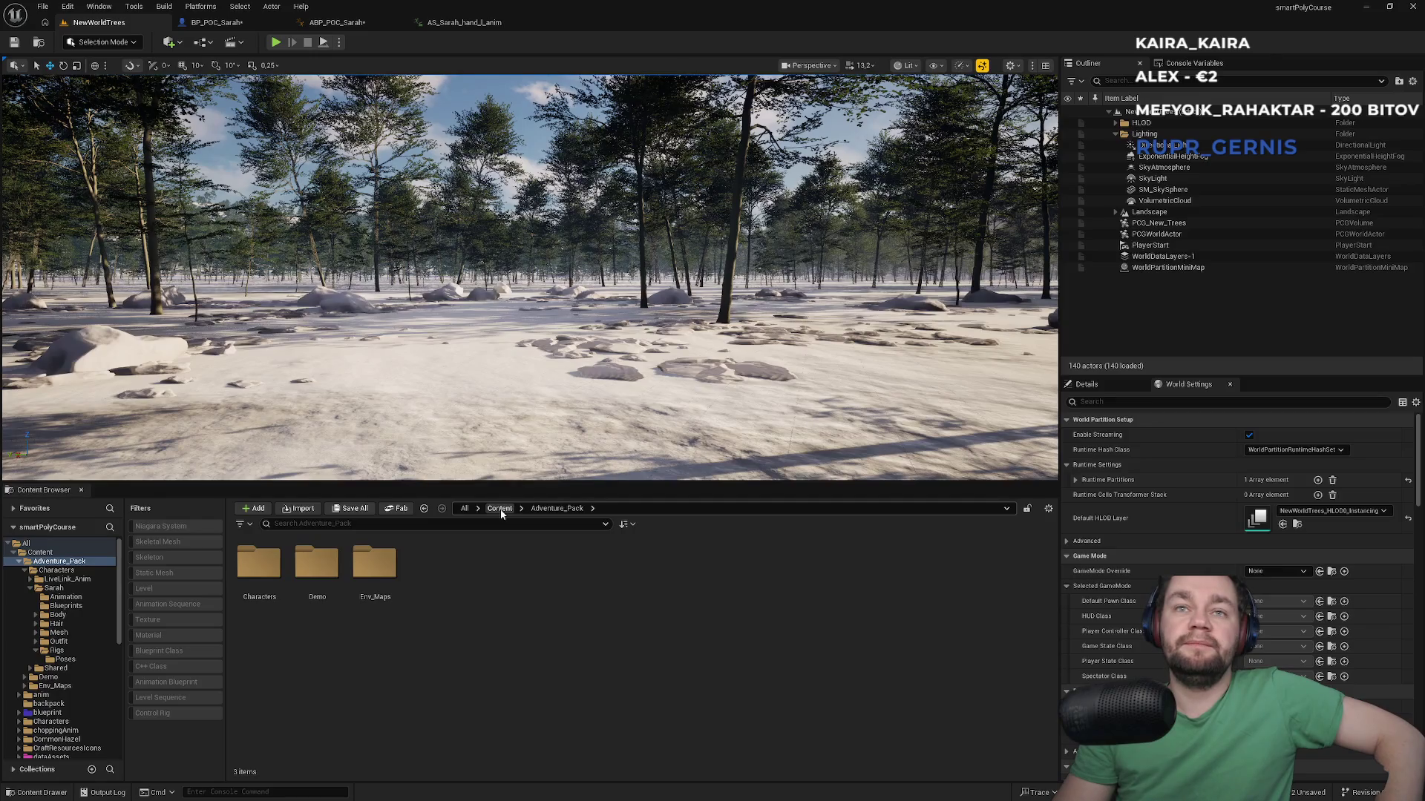
{"action": "left_click", "coordinate": [65, 9]}
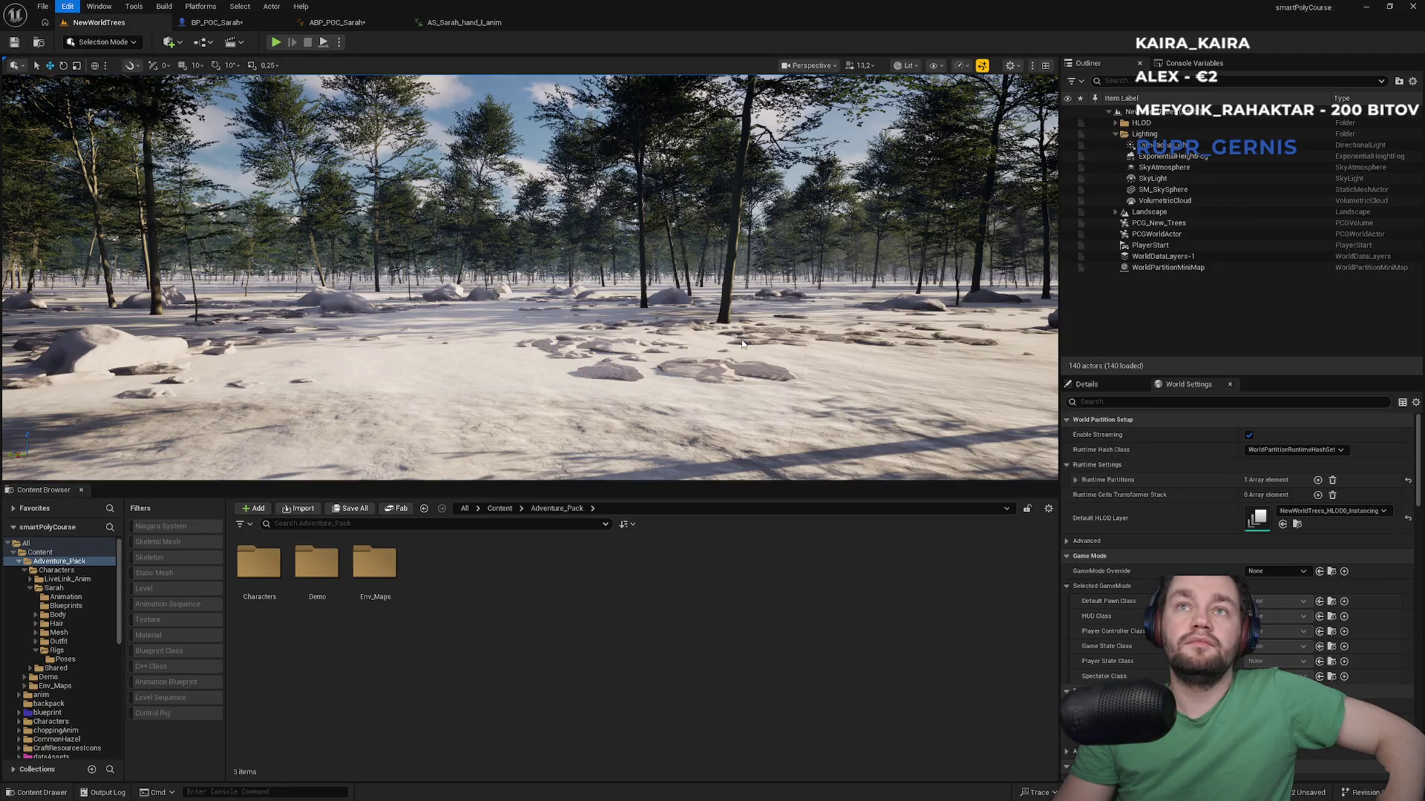
{"action": "type", "text": "mode"}
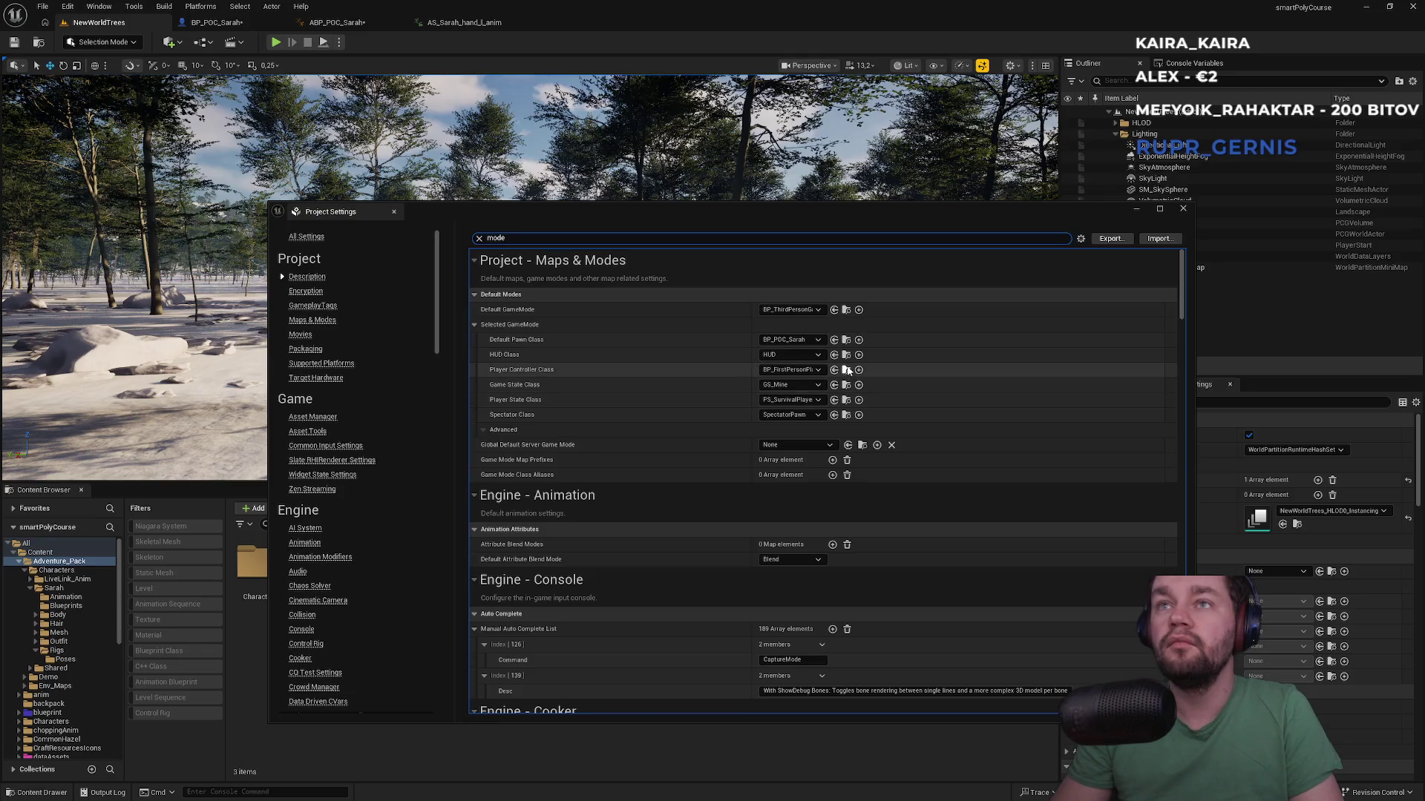
Step: Open BP_FirstPersonPlayerController from the Player Controller Class setting and select all its BeginPlay nodes
{"action": "left_click", "coordinate": [845, 371]}
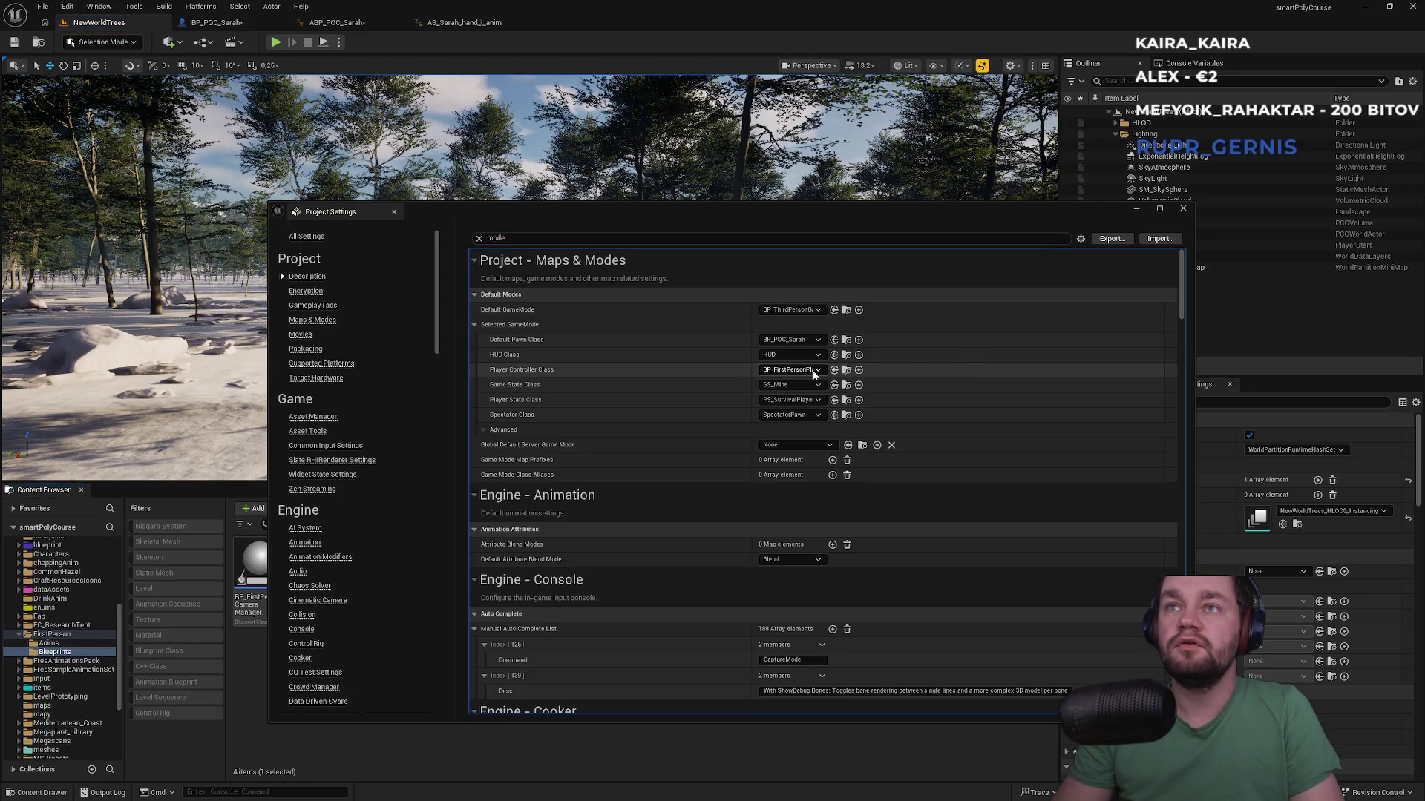
{"action": "left_click", "coordinate": [813, 369]}
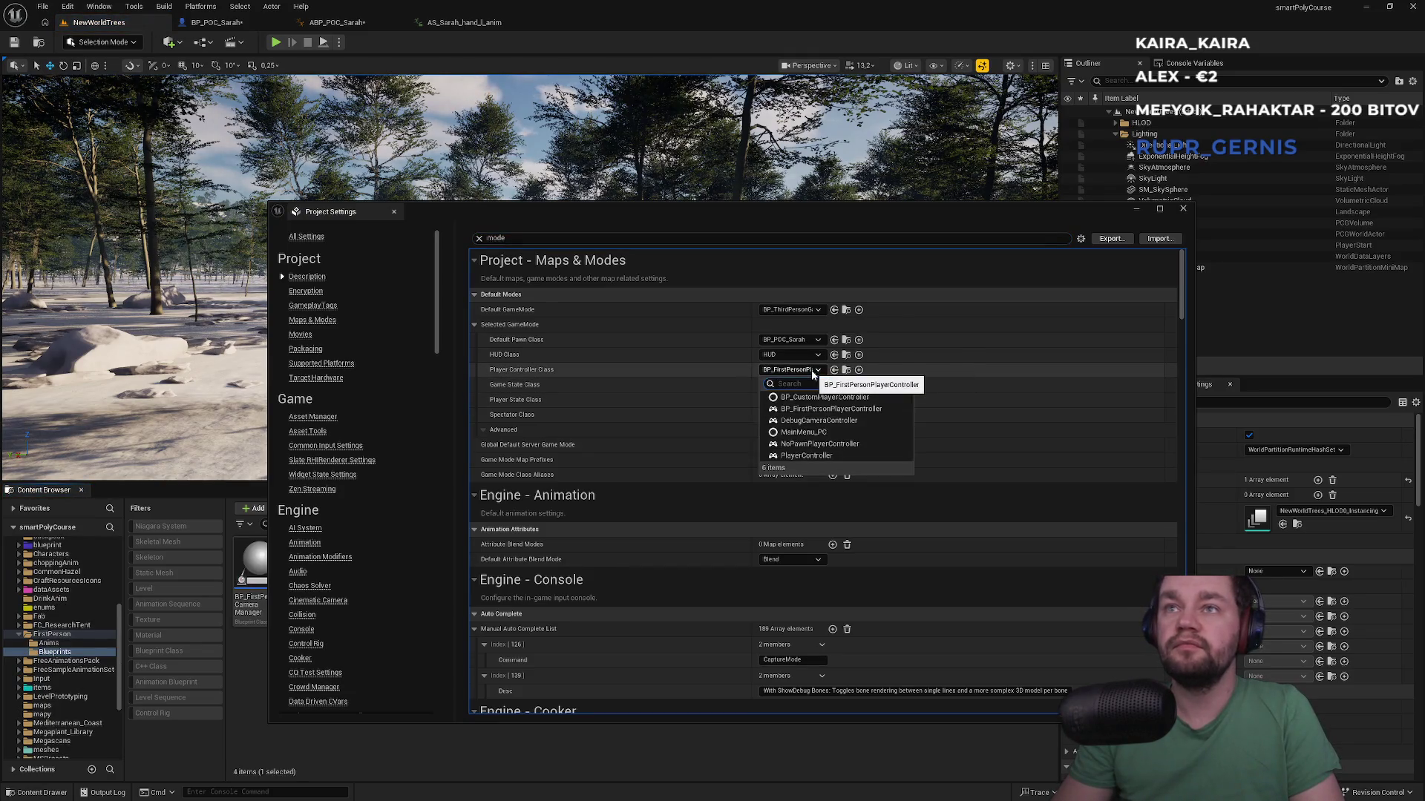
{"action": "left_click", "coordinate": [799, 443]}
{"action": "left_click", "coordinate": [1183, 209]}
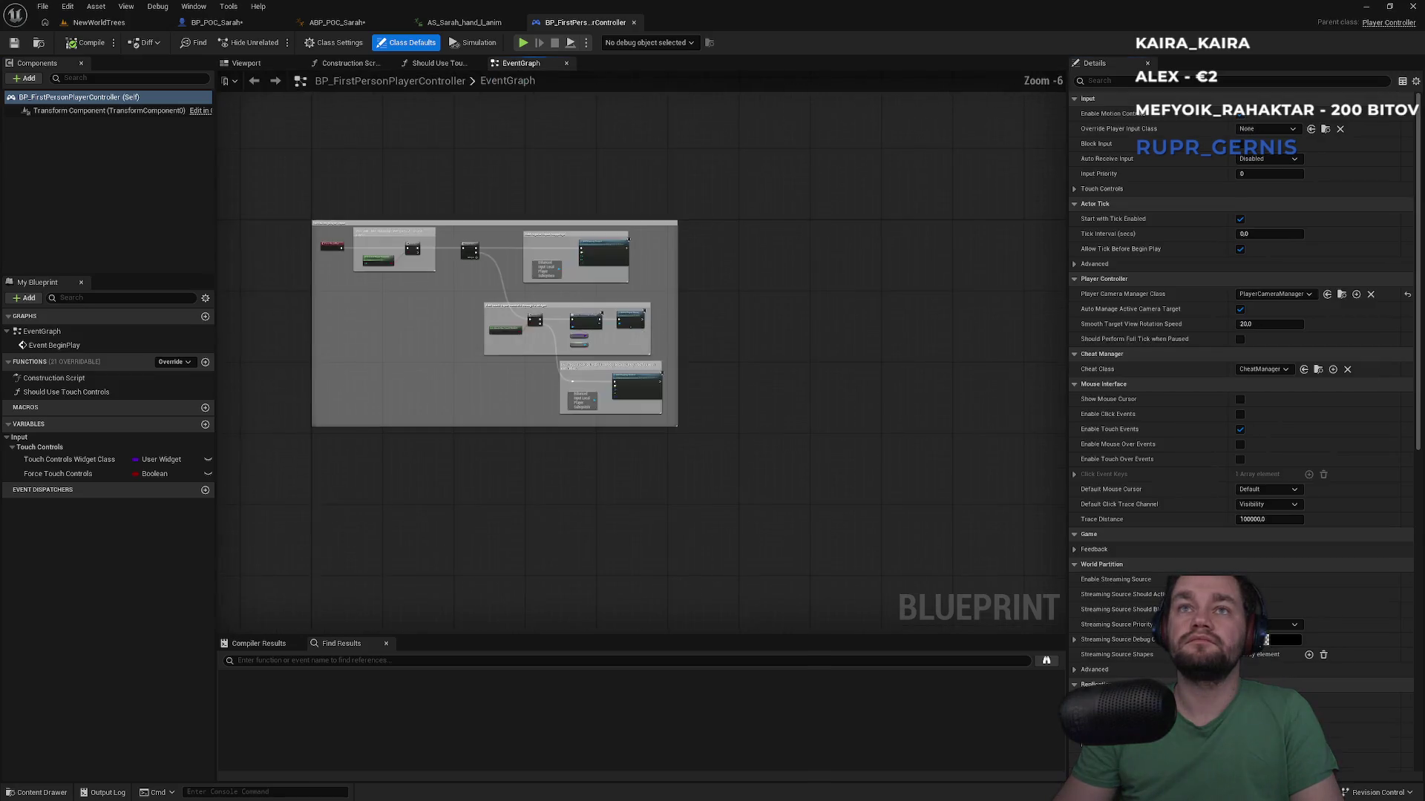
{"action": "scroll", "coordinate": [396, 339], "scroll_direction": "up", "scroll_amount": 2}
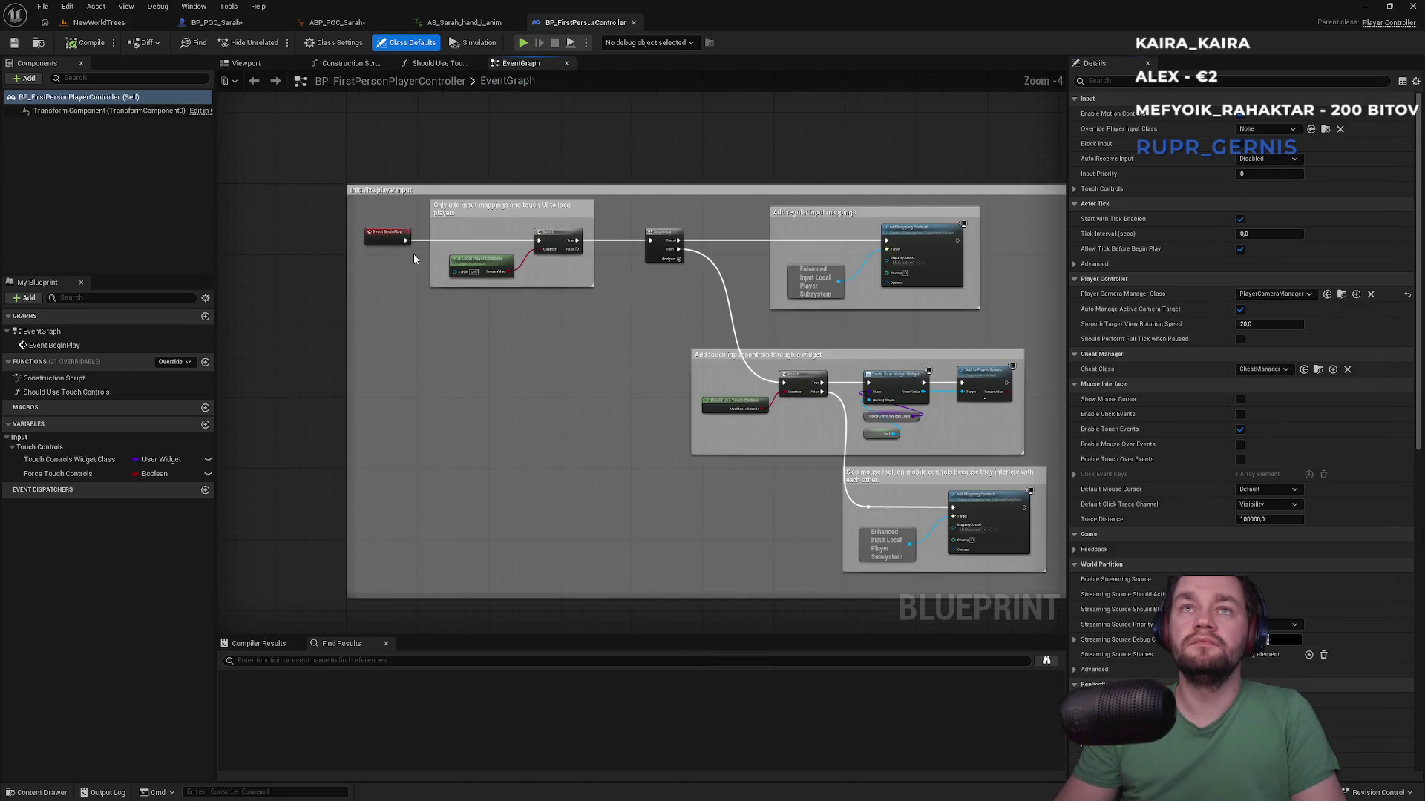
{"action": "mouse_move", "coordinate": [375, 220]}
{"action": "left_mouse_down"}
{"action": "mouse_move", "coordinate": [965, 319]}
{"action": "mouse_move", "coordinate": [1025, 564]}
{"action": "mouse_move", "coordinate": [1005, 538]}
{"action": "left_mouse_up"}
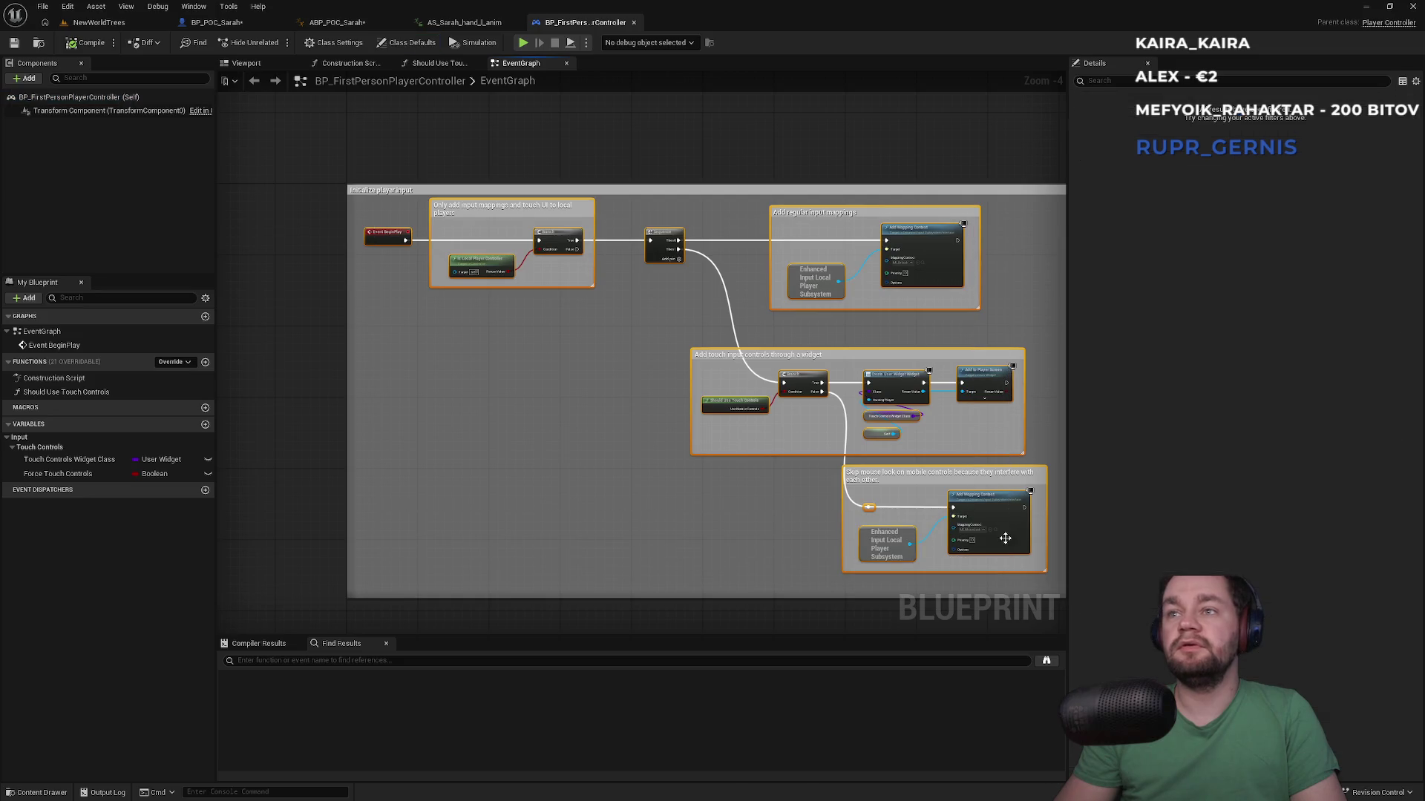
{"action": "left_click", "coordinate": [222, 22]}
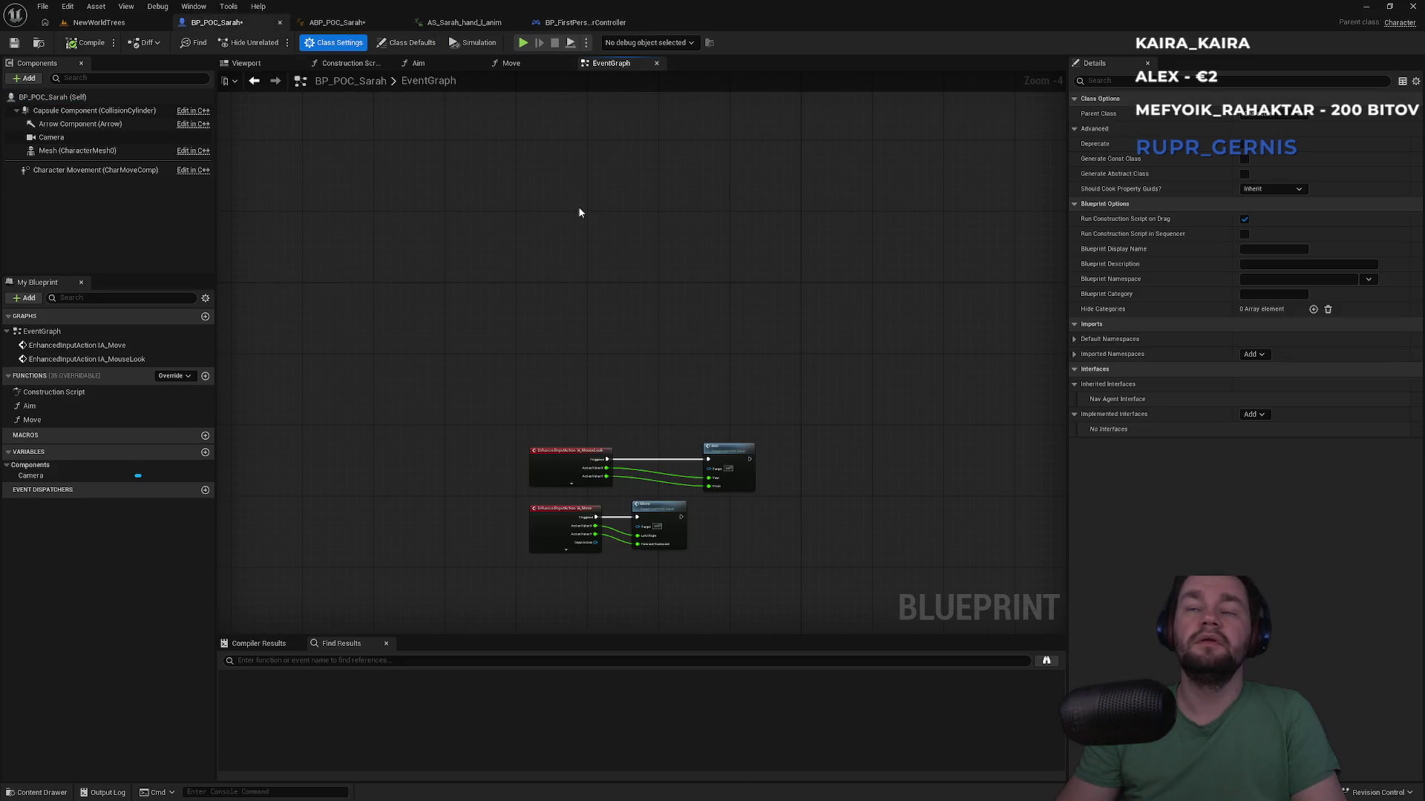
Step: Paste the copied input-setup nodes into BP_POC_Sarah's graph without fixing function references
{"action": "key", "text": "ctrl+v"}
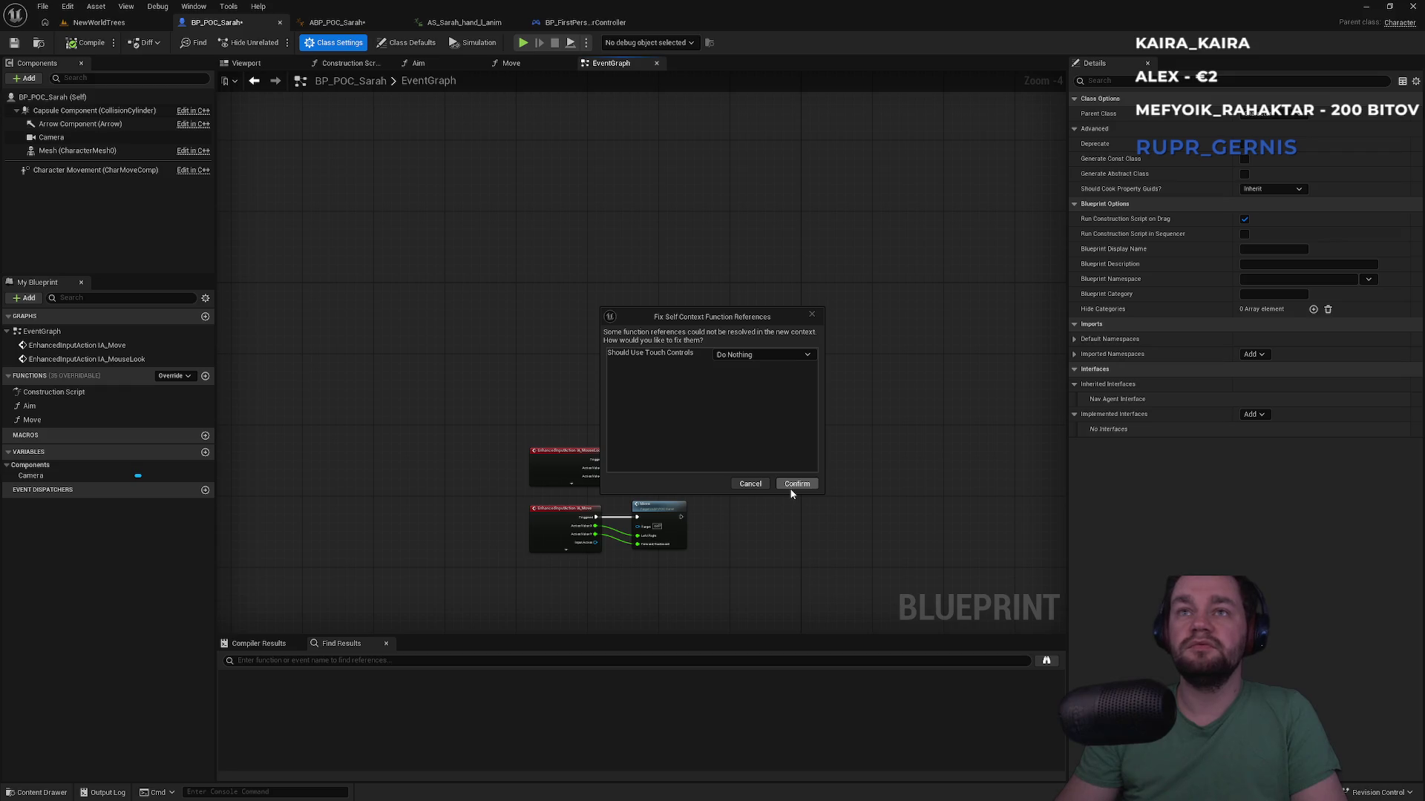
{"action": "left_click", "coordinate": [797, 484]}
{"action": "left_click_drag", "start_coordinate": [502, 176], "coordinate": [515, 292]}
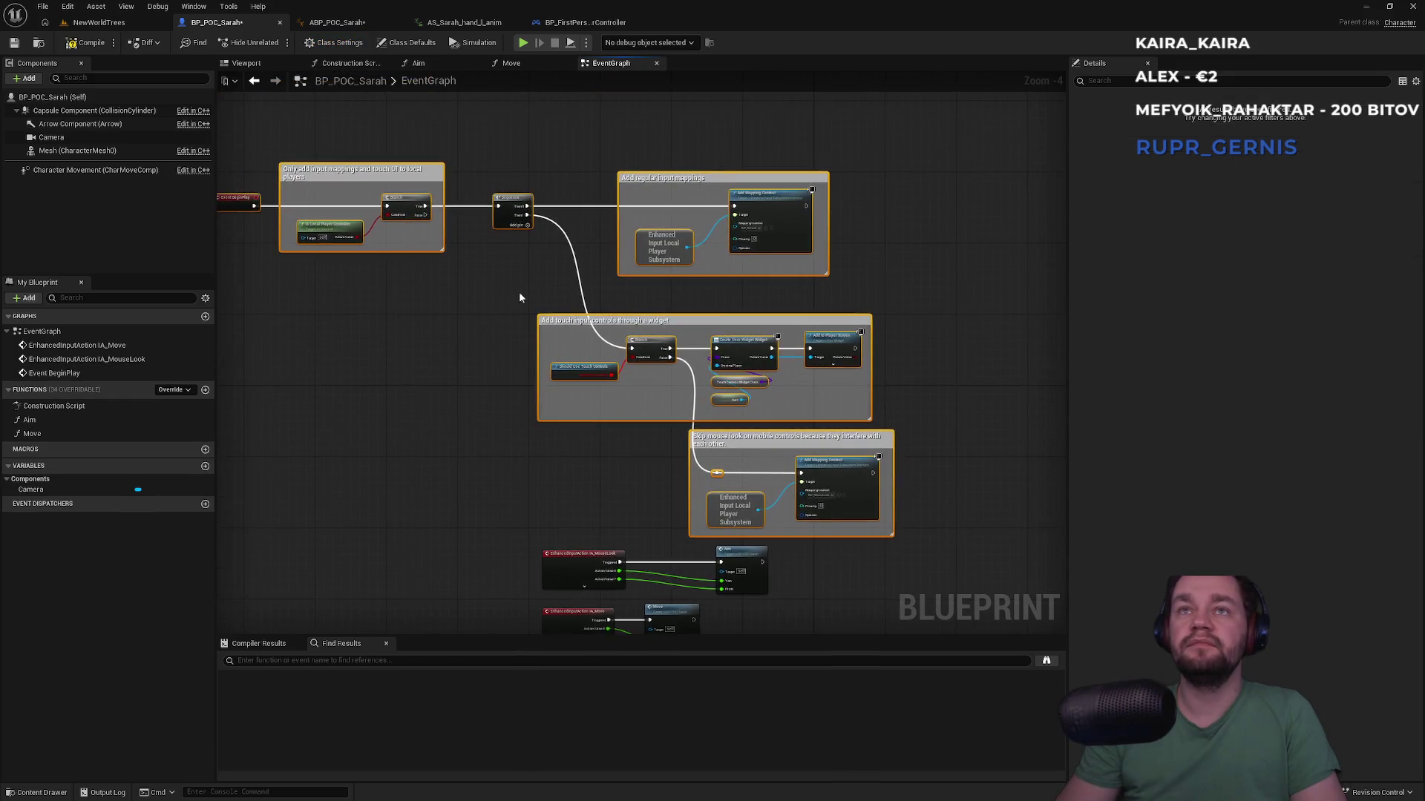
{"action": "left_click", "coordinate": [633, 407]}
{"action": "scroll", "coordinate": [638, 403], "scroll_direction": "up", "scroll_amount": 3}
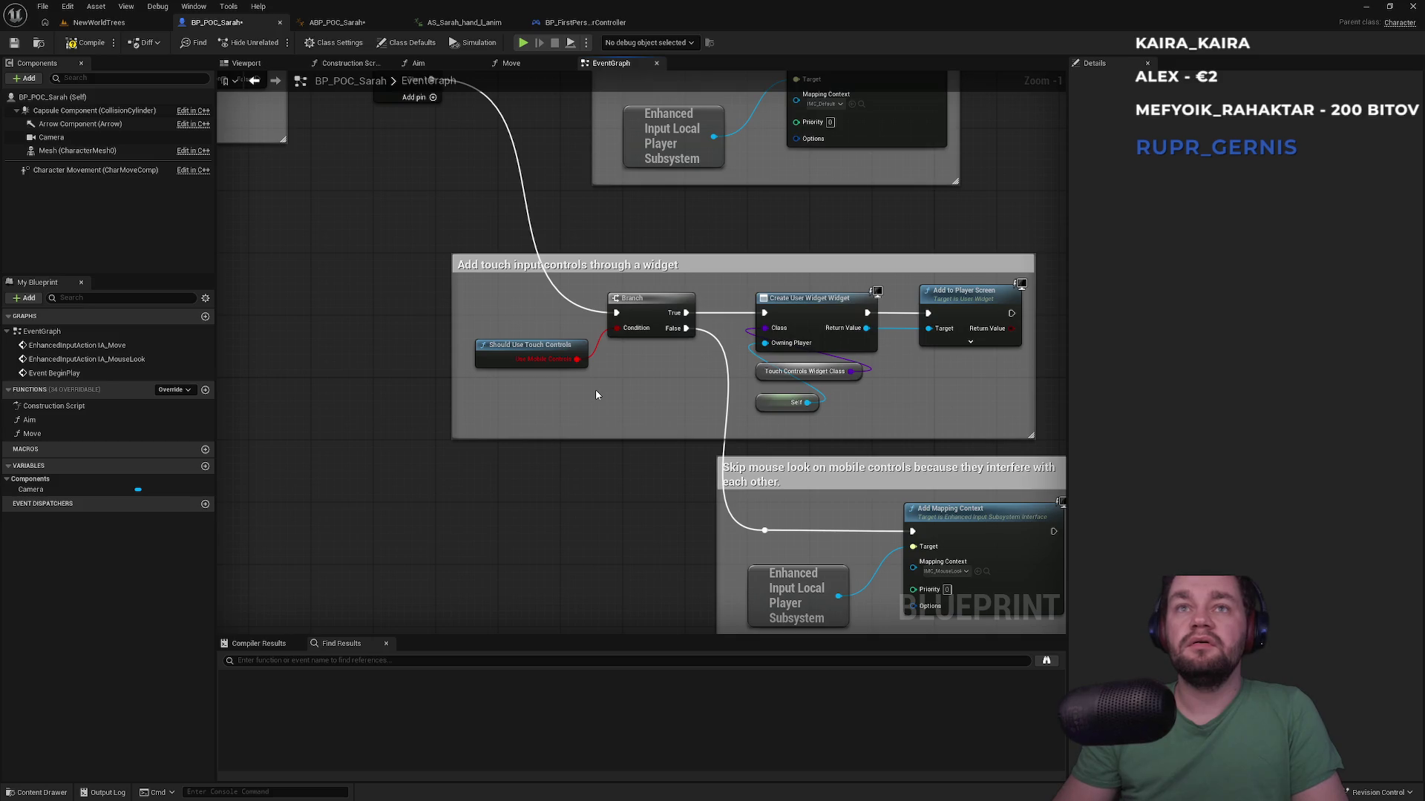
Step: Delete Should Use Touch Controls and the touch-widget nodes, wiring Sequence to the lower mapping context
{"action": "left_click", "coordinate": [538, 360]}
{"action": "key", "text": "Delete"}
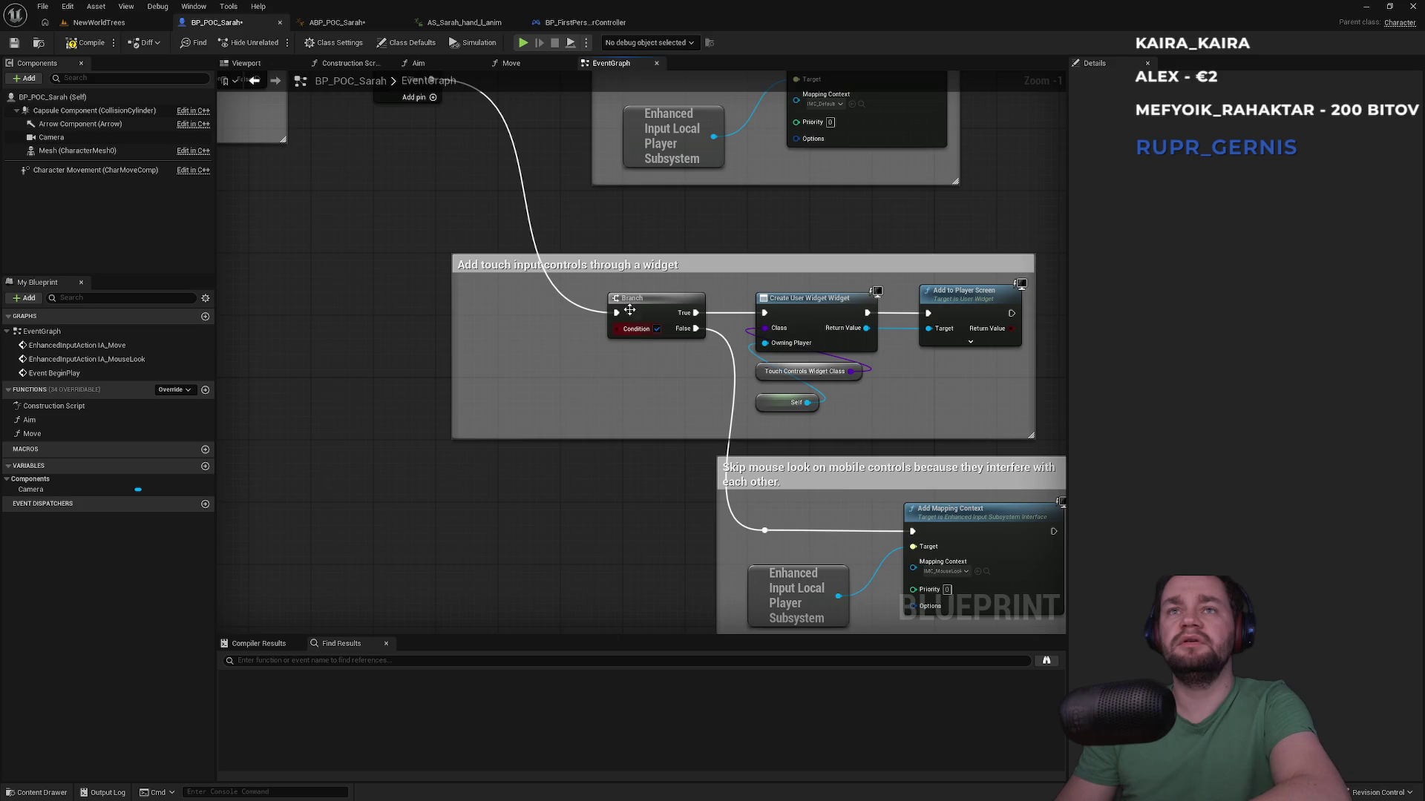
{"action": "mouse_move", "coordinate": [633, 281]}
{"action": "left_mouse_down"}
{"action": "mouse_move", "coordinate": [708, 341]}
{"action": "mouse_move", "coordinate": [898, 319]}
{"action": "mouse_move", "coordinate": [981, 406]}
{"action": "left_mouse_up"}
{"action": "key", "text": "Delete"}
{"action": "scroll", "coordinate": [862, 405], "scroll_direction": "down", "scroll_amount": 2}
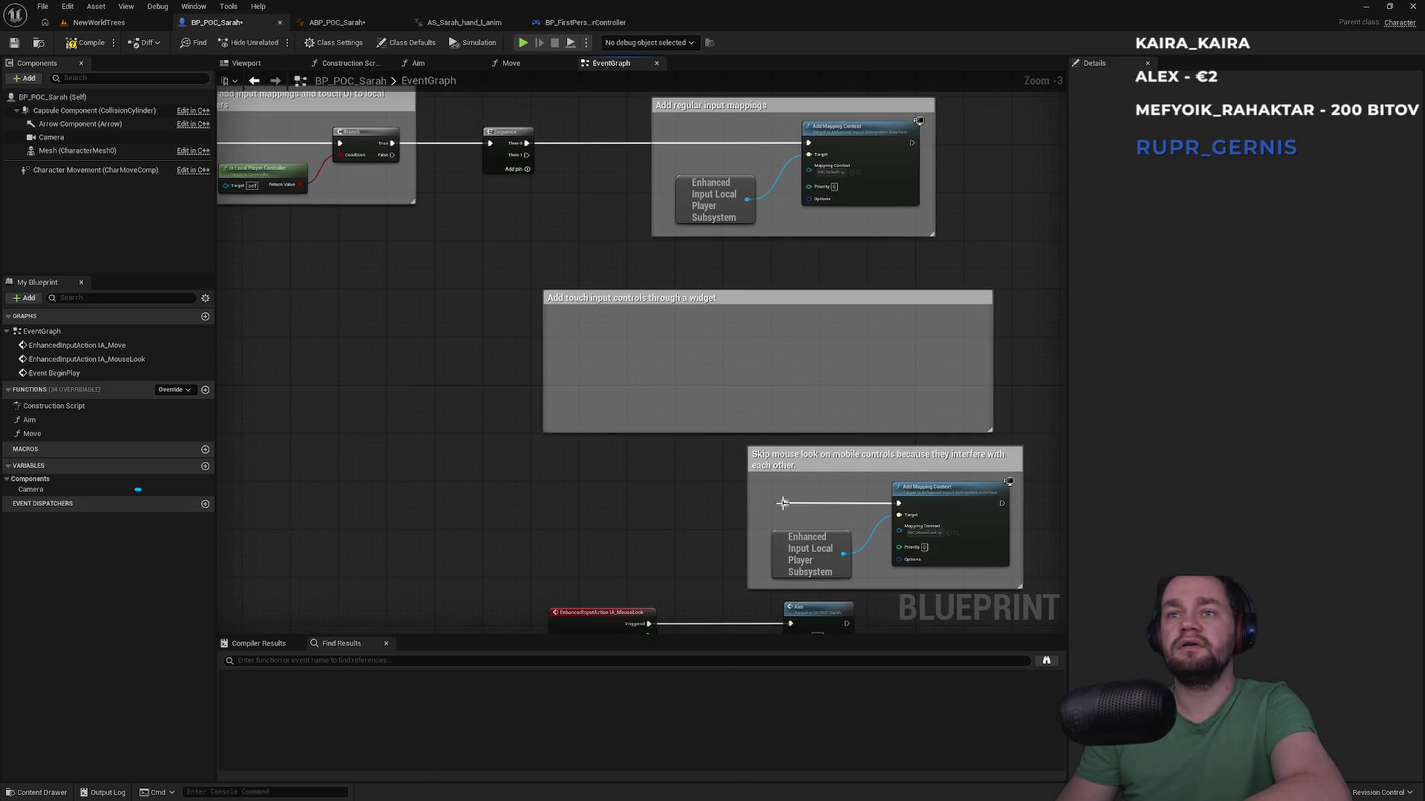
{"action": "left_click_drag", "start_coordinate": [785, 504], "coordinate": [527, 155]}
Step: Remove the Branch and local-player check and connect Event BeginPlay directly to Sequence
{"action": "left_click_drag", "start_coordinate": [509, 221], "coordinate": [591, 302]}
{"action": "mouse_move", "coordinate": [441, 302]}
{"action": "left_mouse_down"}
{"action": "mouse_move", "coordinate": [656, 330]}
{"action": "mouse_move", "coordinate": [591, 242]}
{"action": "left_mouse_up"}
{"action": "scroll", "coordinate": [578, 297], "scroll_direction": "up", "scroll_amount": 3}
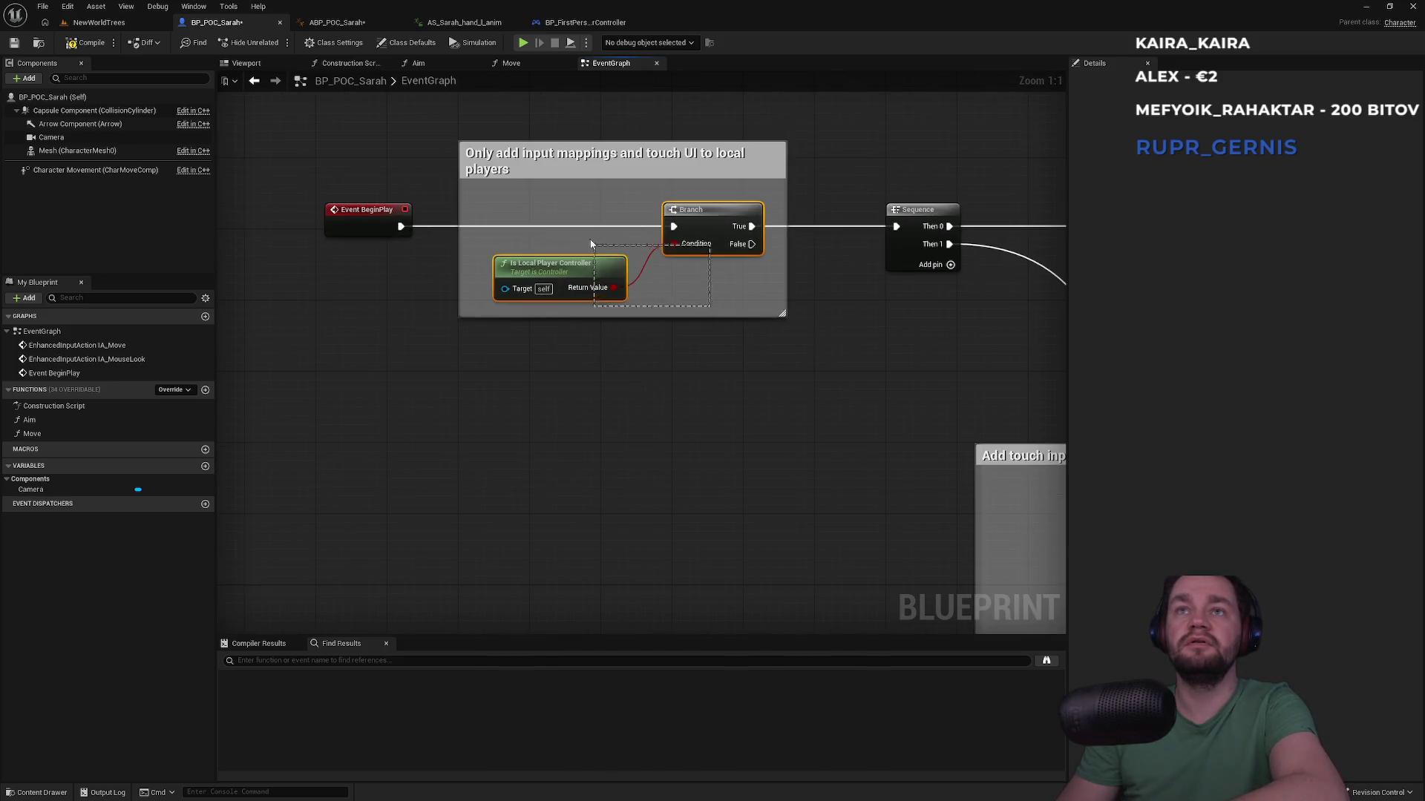
{"action": "key", "text": "Delete"}
{"action": "left_click_drag", "start_coordinate": [896, 228], "coordinate": [402, 226]}
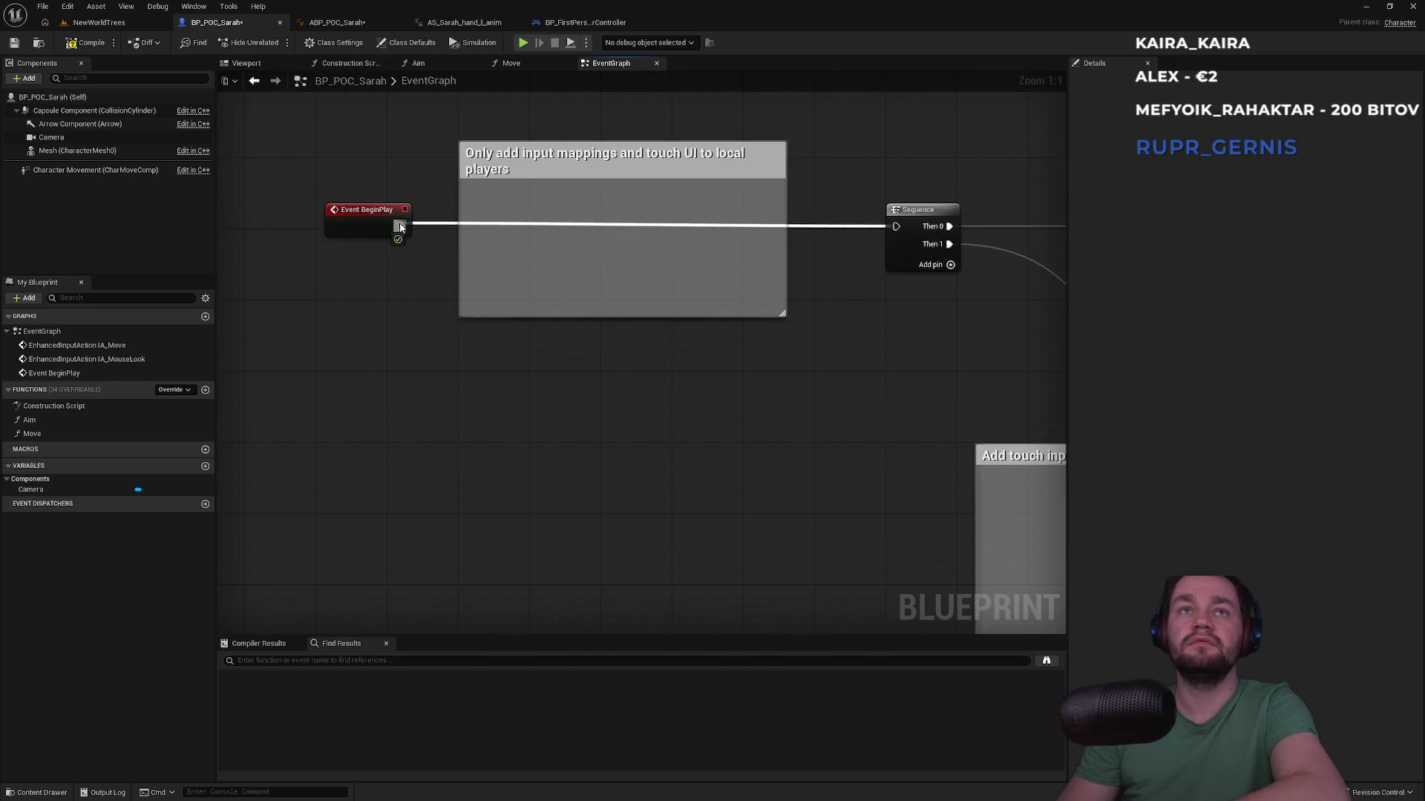
Step: Delete the empty local-players and touch-input comment boxes
{"action": "left_click", "coordinate": [622, 159]}
{"action": "key", "text": "Delete"}
{"action": "scroll", "coordinate": [795, 491], "scroll_direction": "down", "scroll_amount": 3}
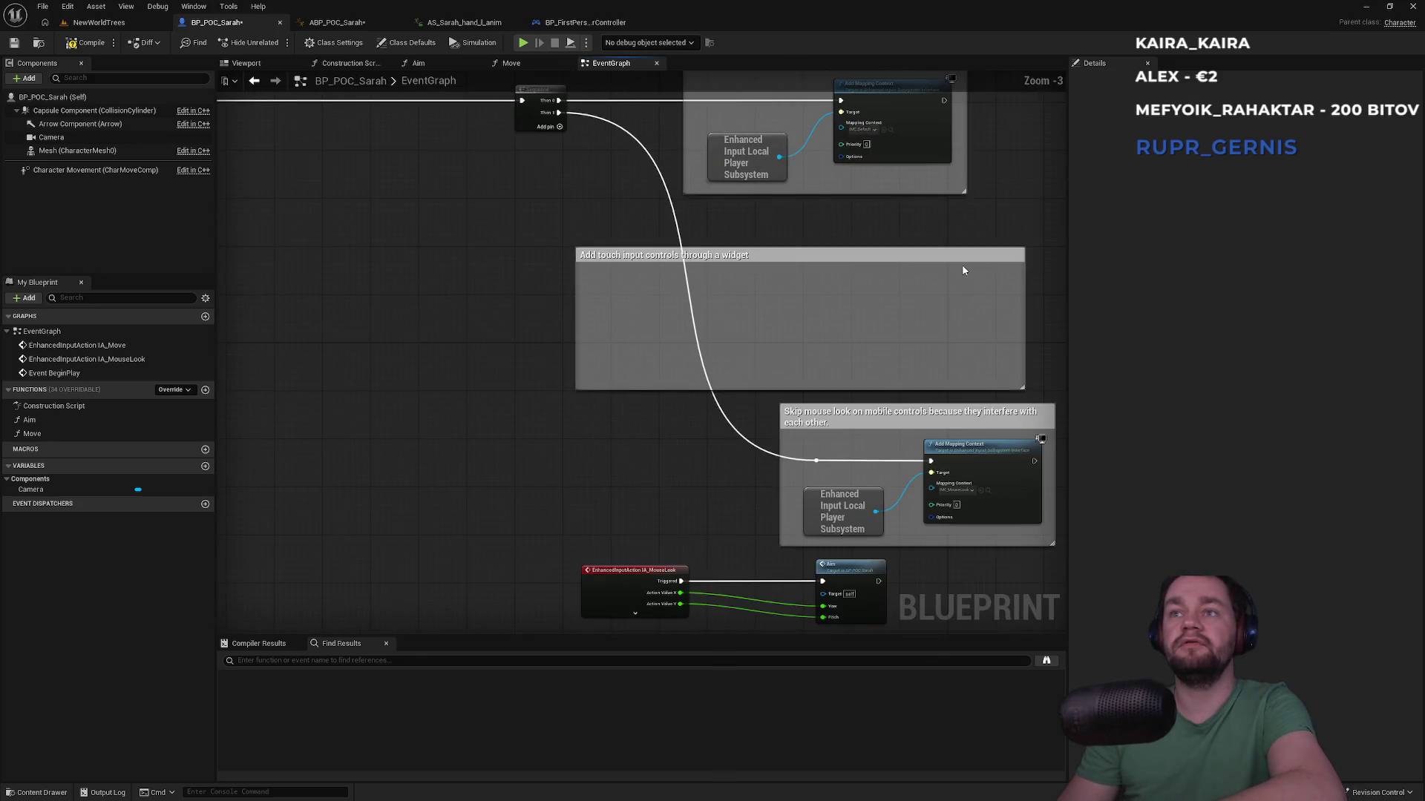
{"action": "left_click_drag", "start_coordinate": [963, 267], "coordinate": [726, 267]}
{"action": "key", "text": "Delete"}
{"action": "left_click_drag", "start_coordinate": [837, 348], "coordinate": [861, 419]}
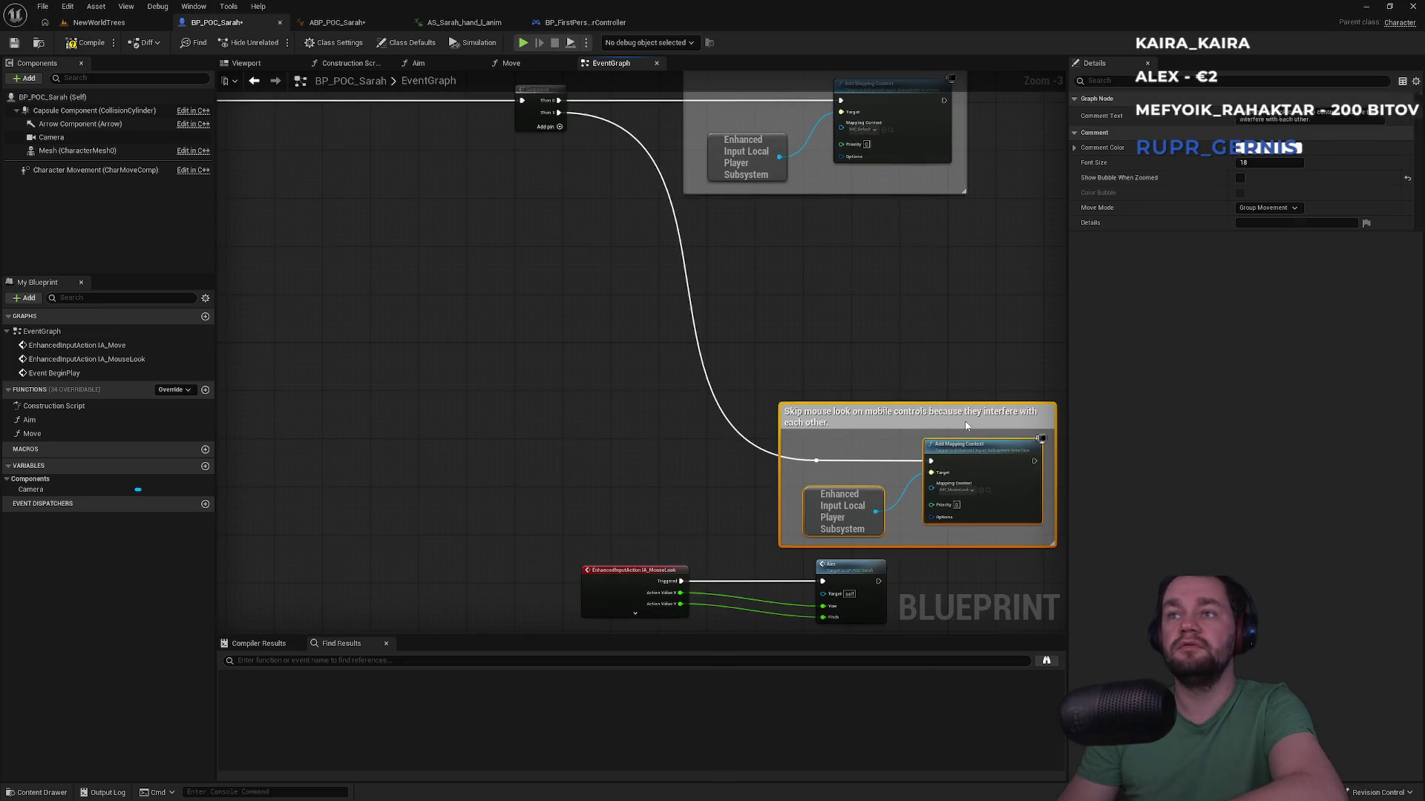
{"action": "left_click", "coordinate": [99, 22]}
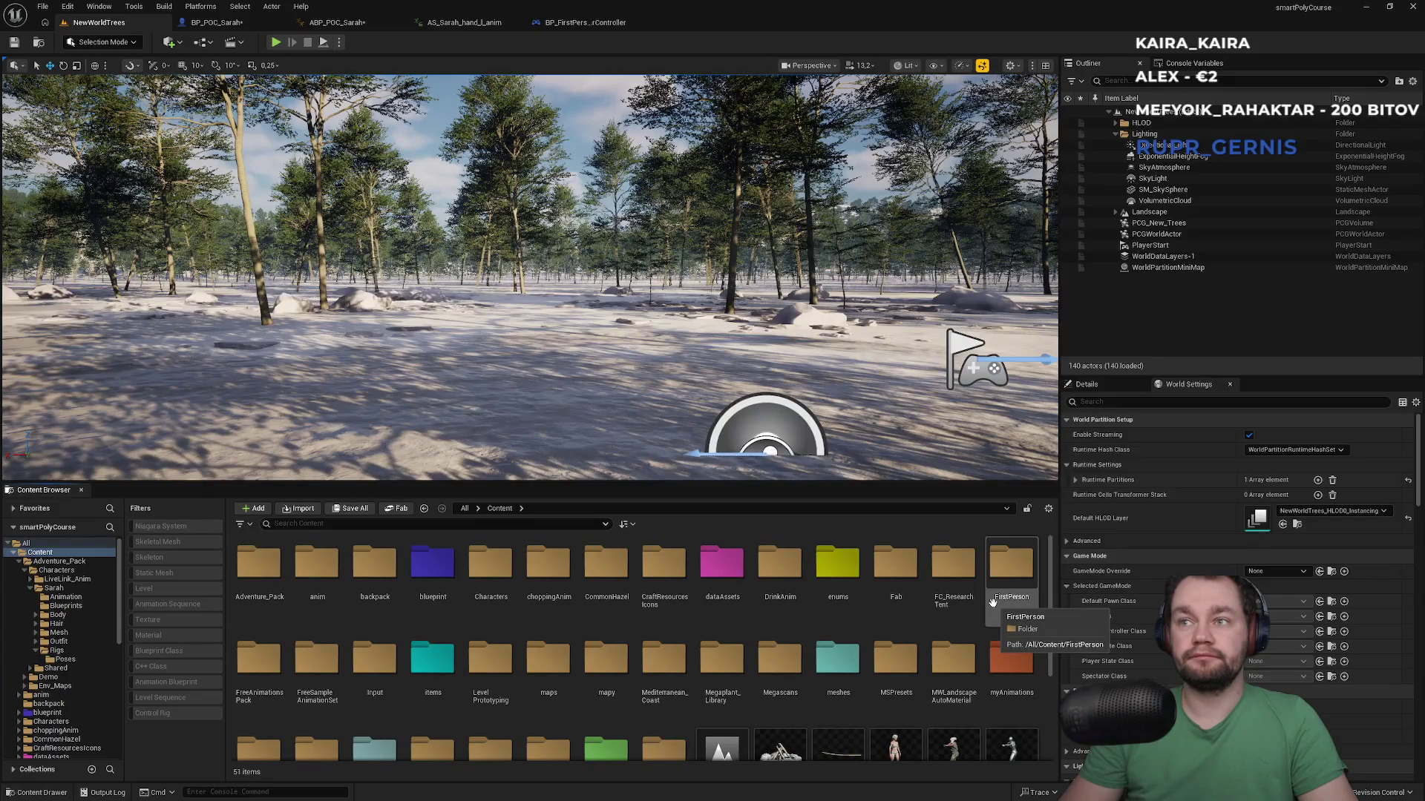
Step: Look through the Edit menu without opening Project Settings, then show BP_FirstPersonPlayerController's EventGraph
{"action": "left_click", "coordinate": [217, 24]}
{"action": "left_click", "coordinate": [68, 7]}
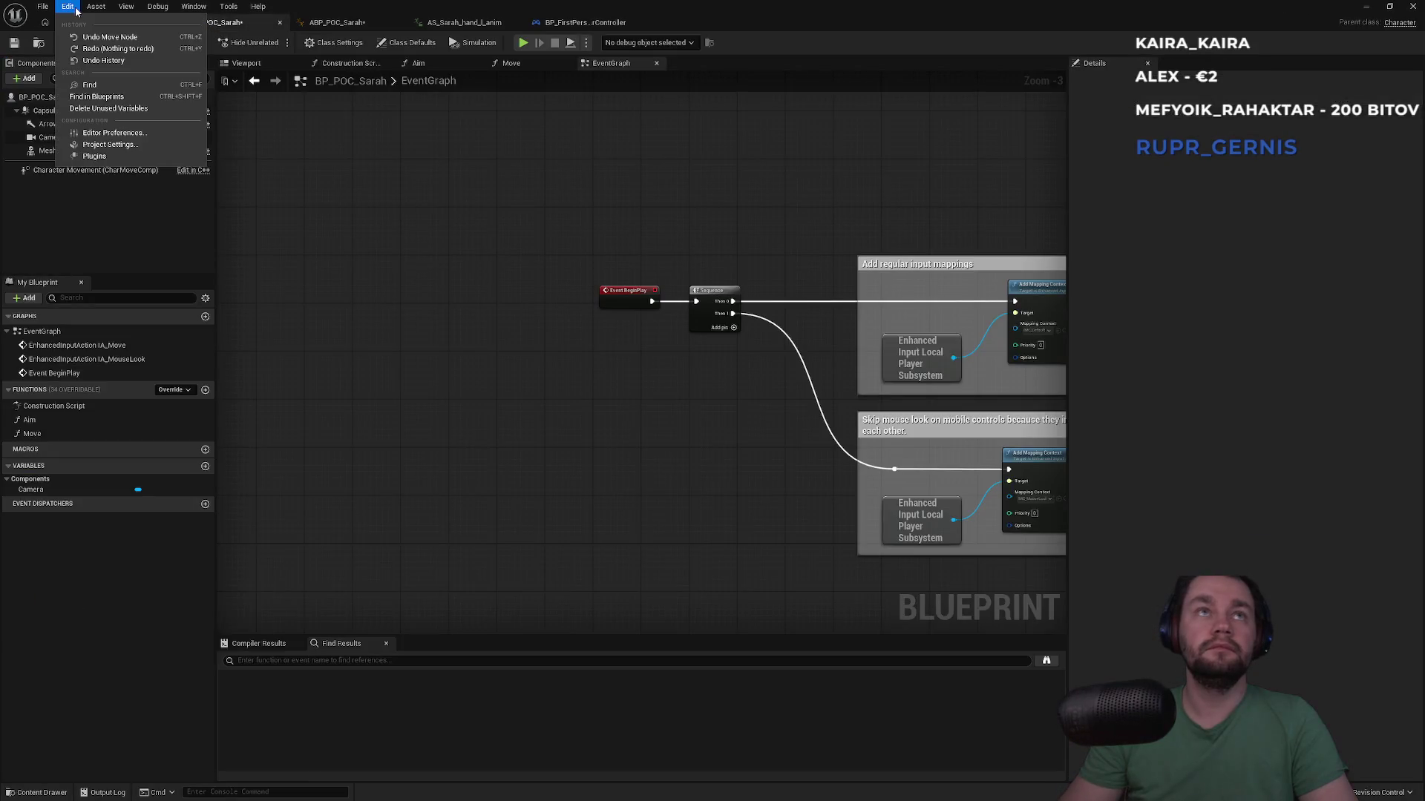
{"action": "left_click", "coordinate": [359, 121]}
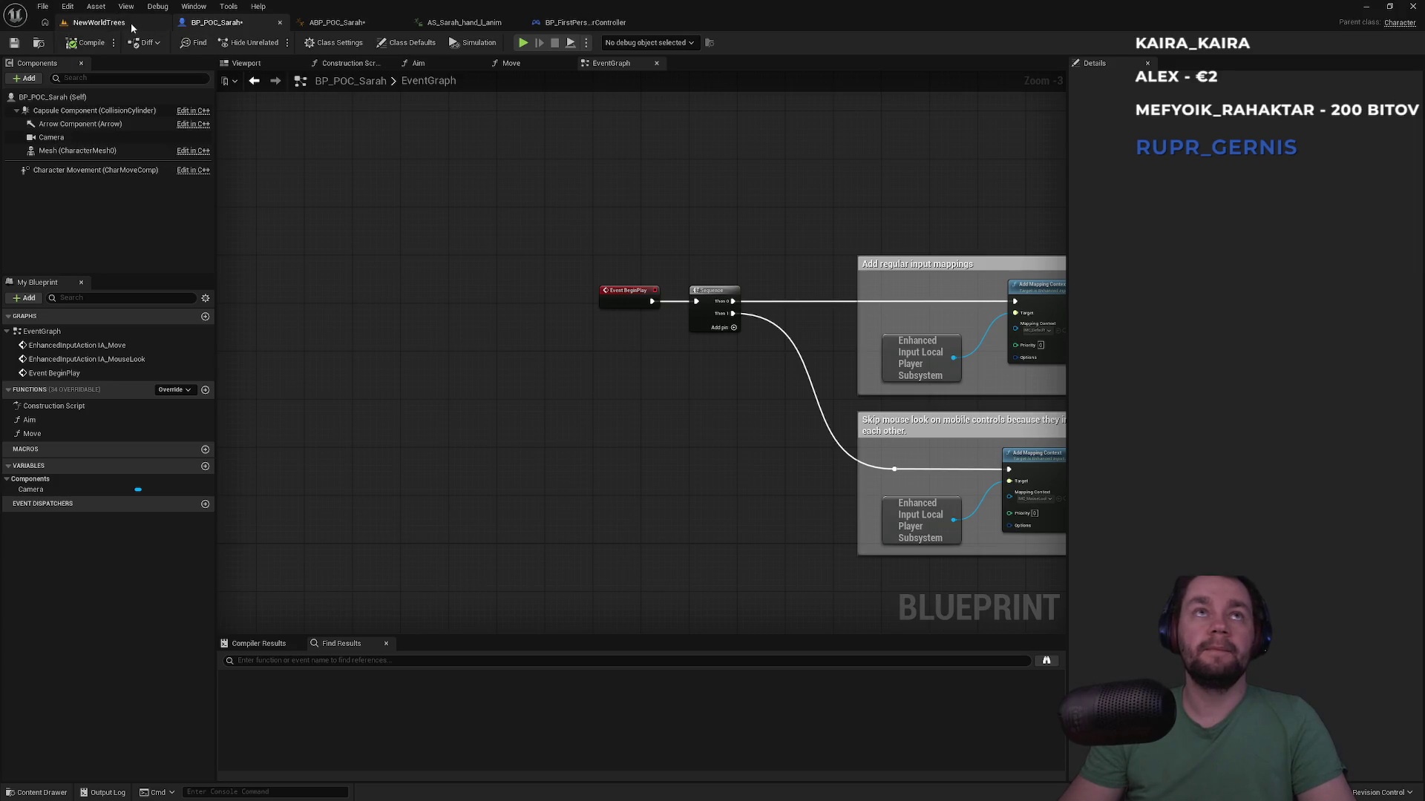
{"action": "left_click", "coordinate": [101, 25]}
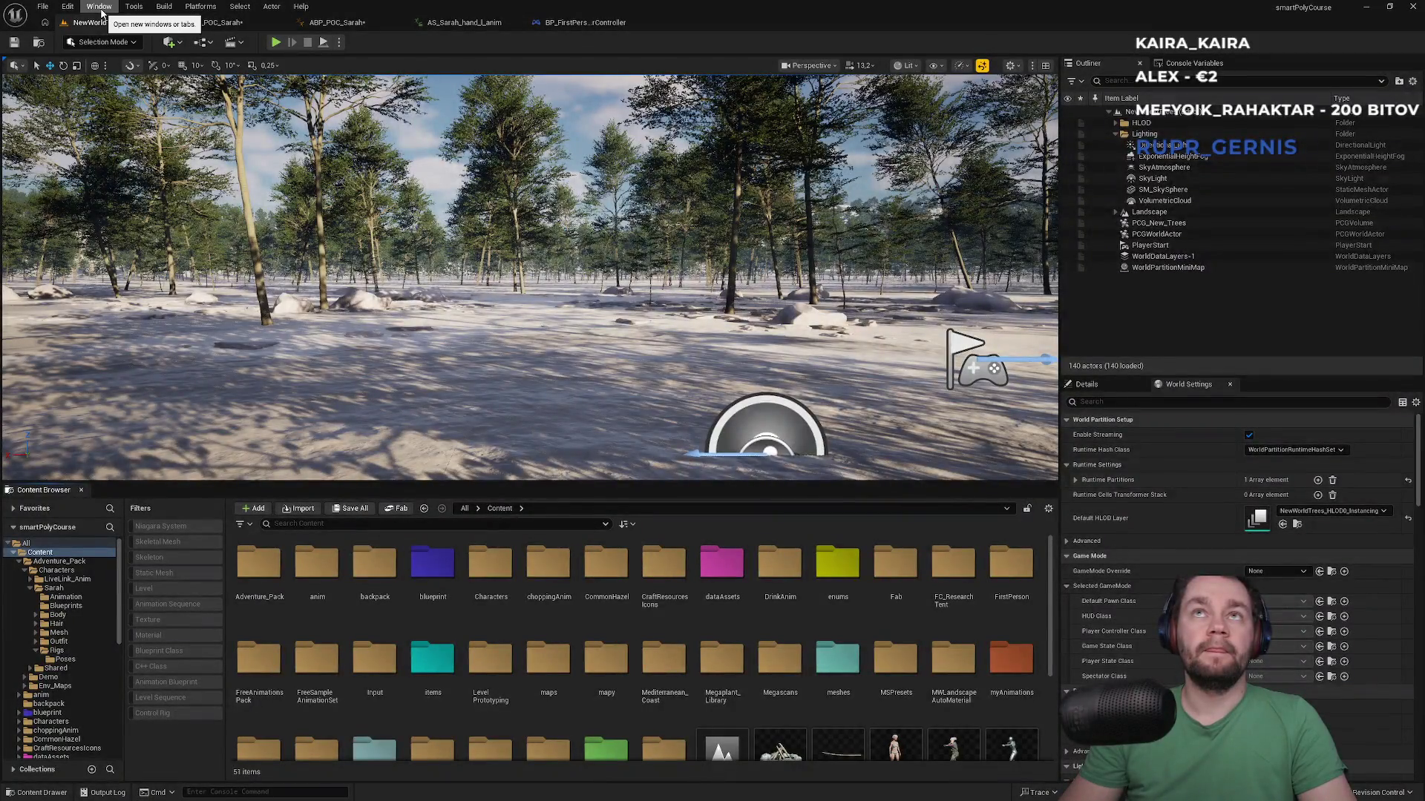
{"action": "left_click", "coordinate": [101, 7]}
{"action": "mouse_move", "coordinate": [68, 7]}
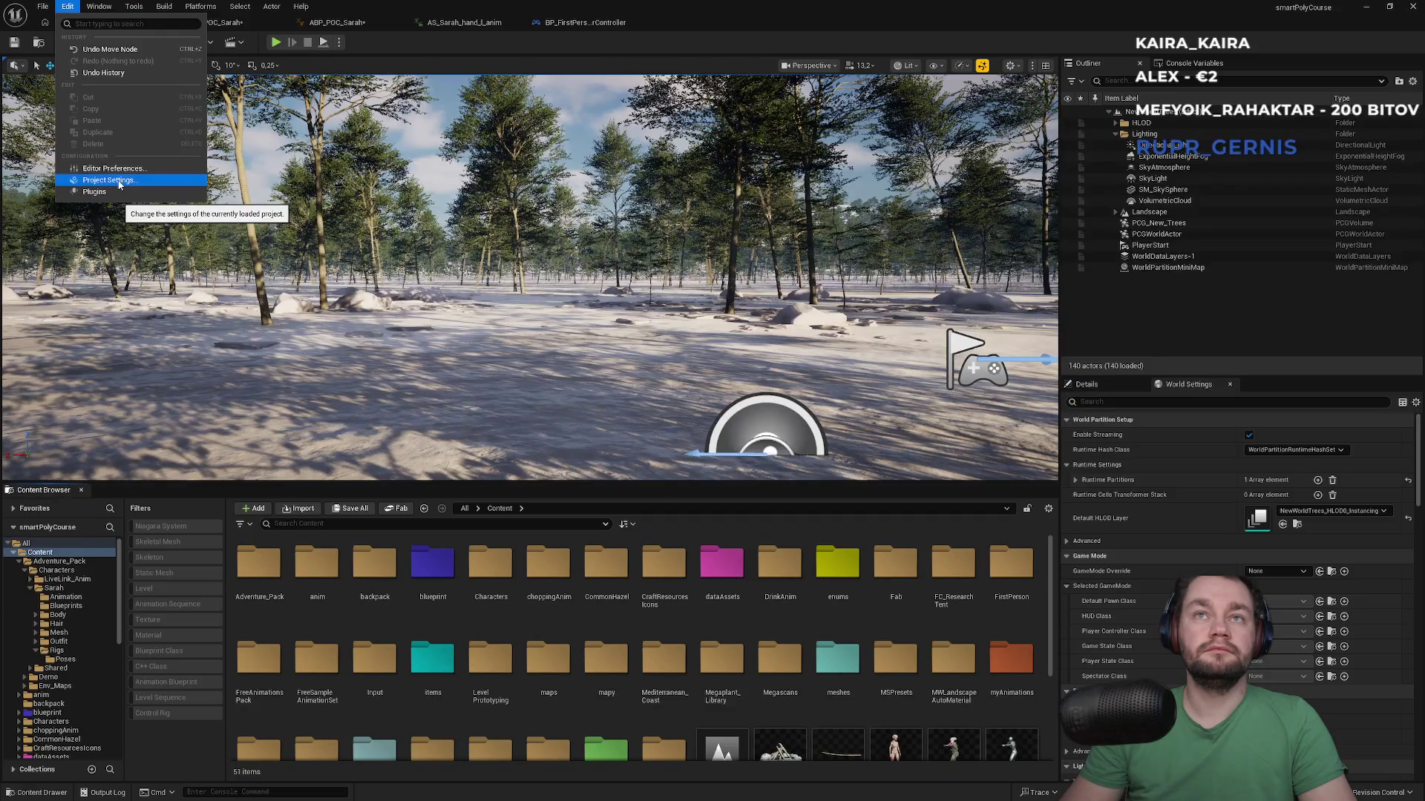
{"action": "left_click", "coordinate": [118, 182]}
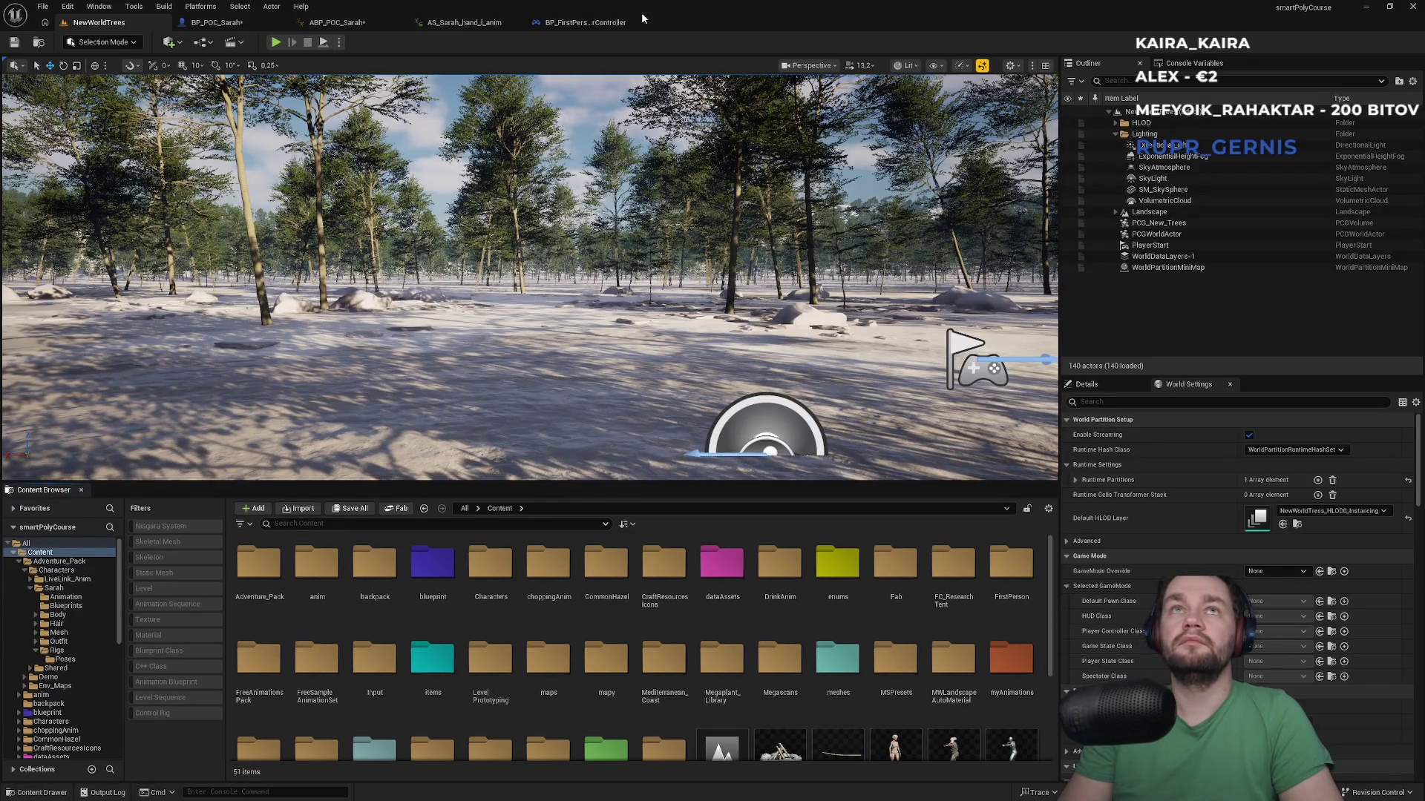
{"action": "left_click", "coordinate": [552, 25]}
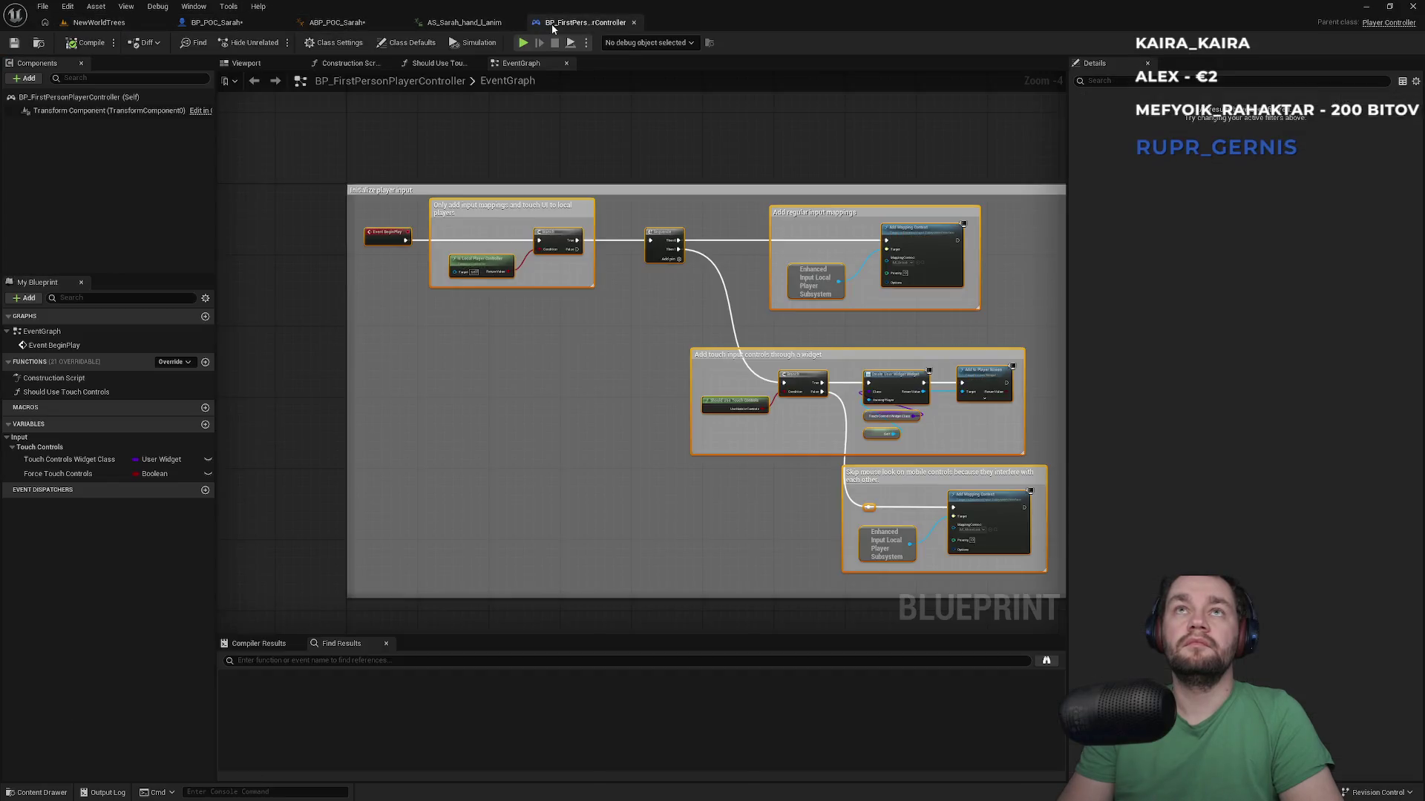
Step: Browse the player controller's Class Settings and Class Defaults
{"action": "left_click", "coordinate": [338, 44]}
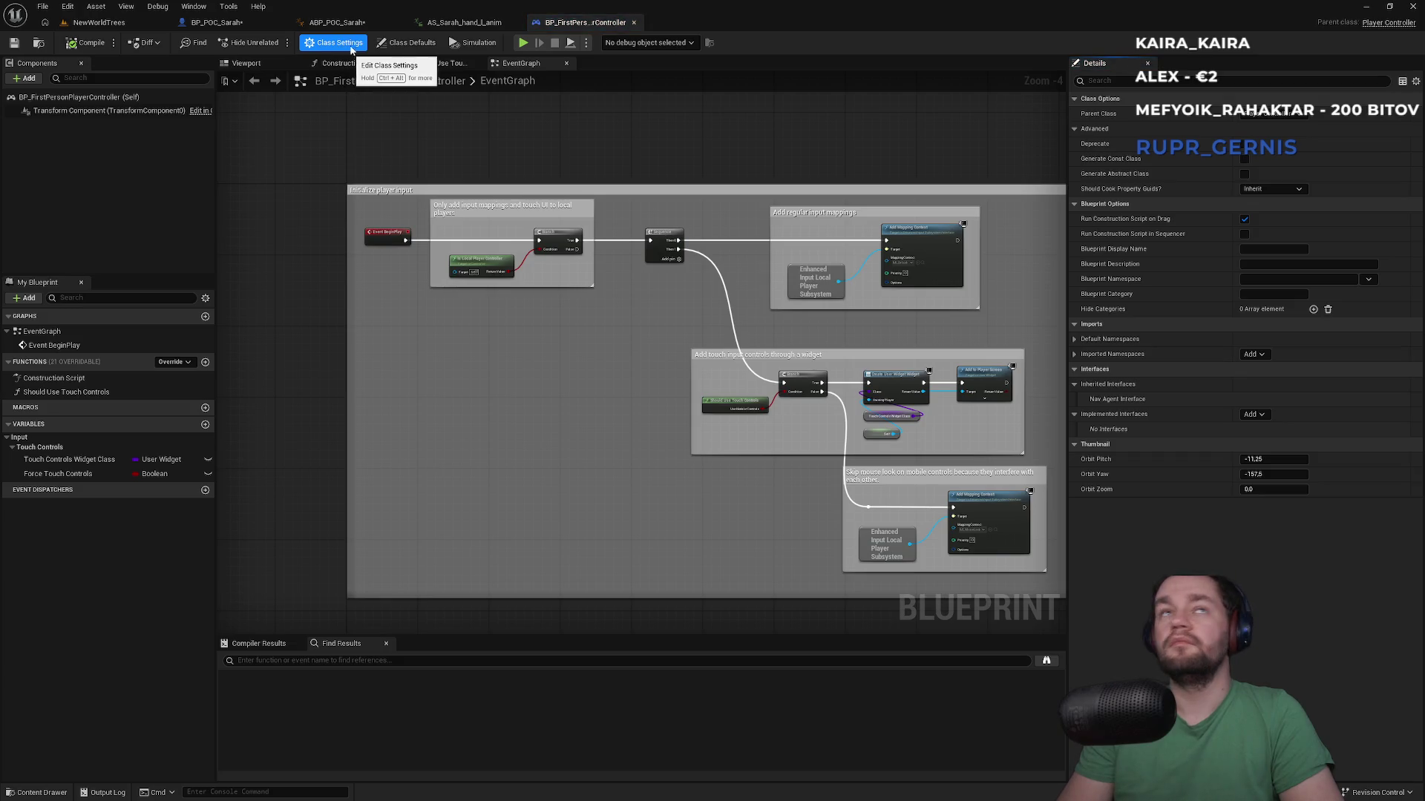
{"action": "left_click", "coordinate": [406, 42]}
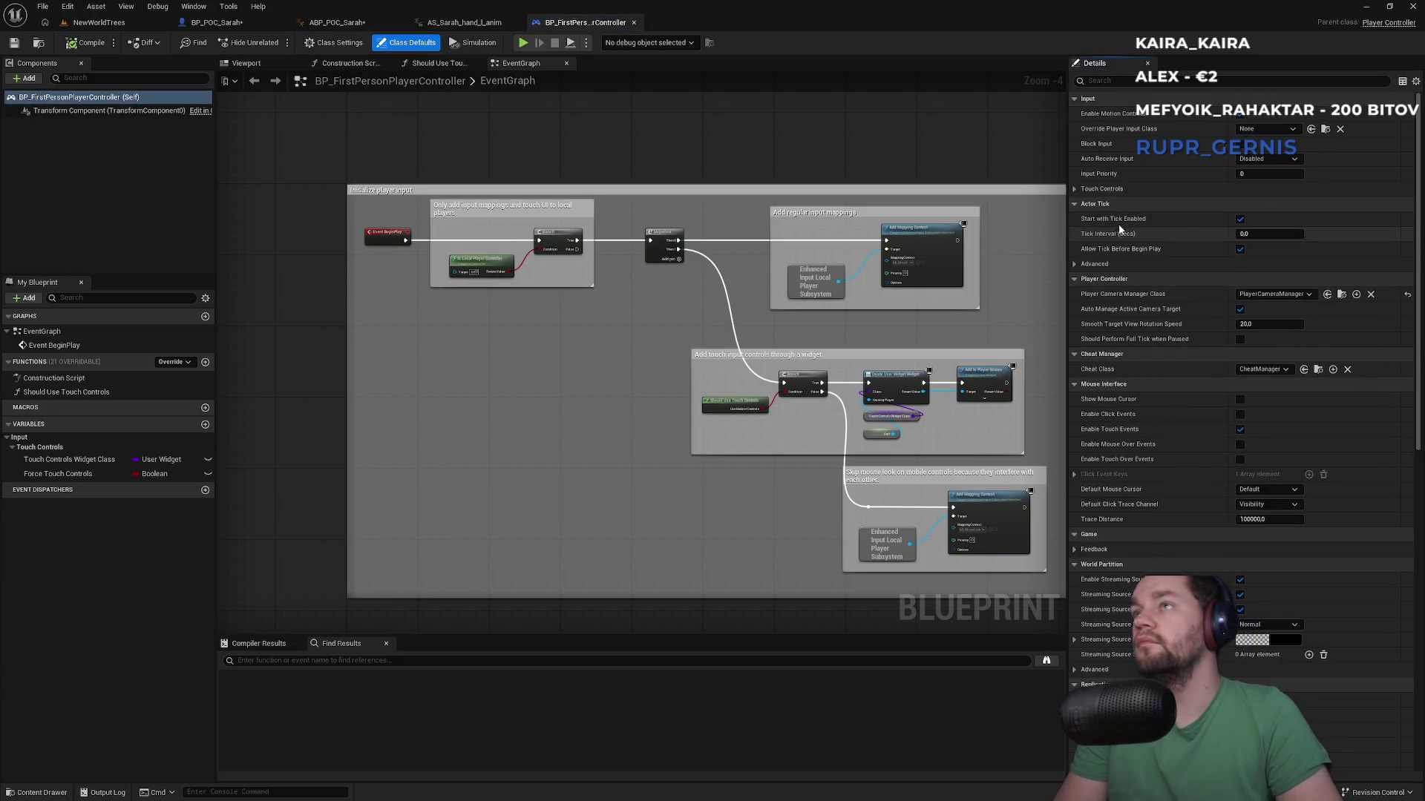
{"action": "scroll", "coordinate": [1210, 405], "scroll_direction": "down", "scroll_amount": 3}
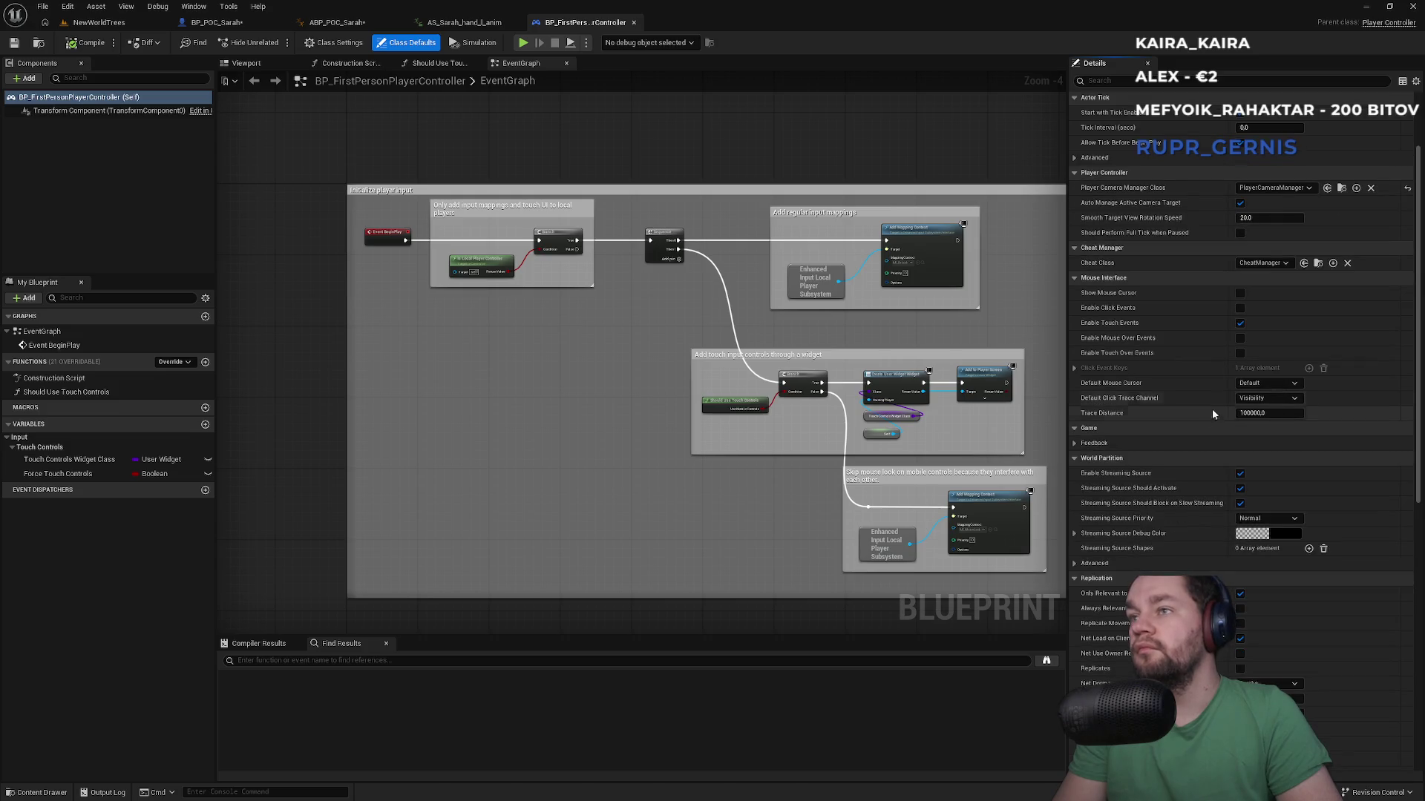
{"action": "scroll", "coordinate": [1201, 442], "scroll_direction": "down", "scroll_amount": 7}
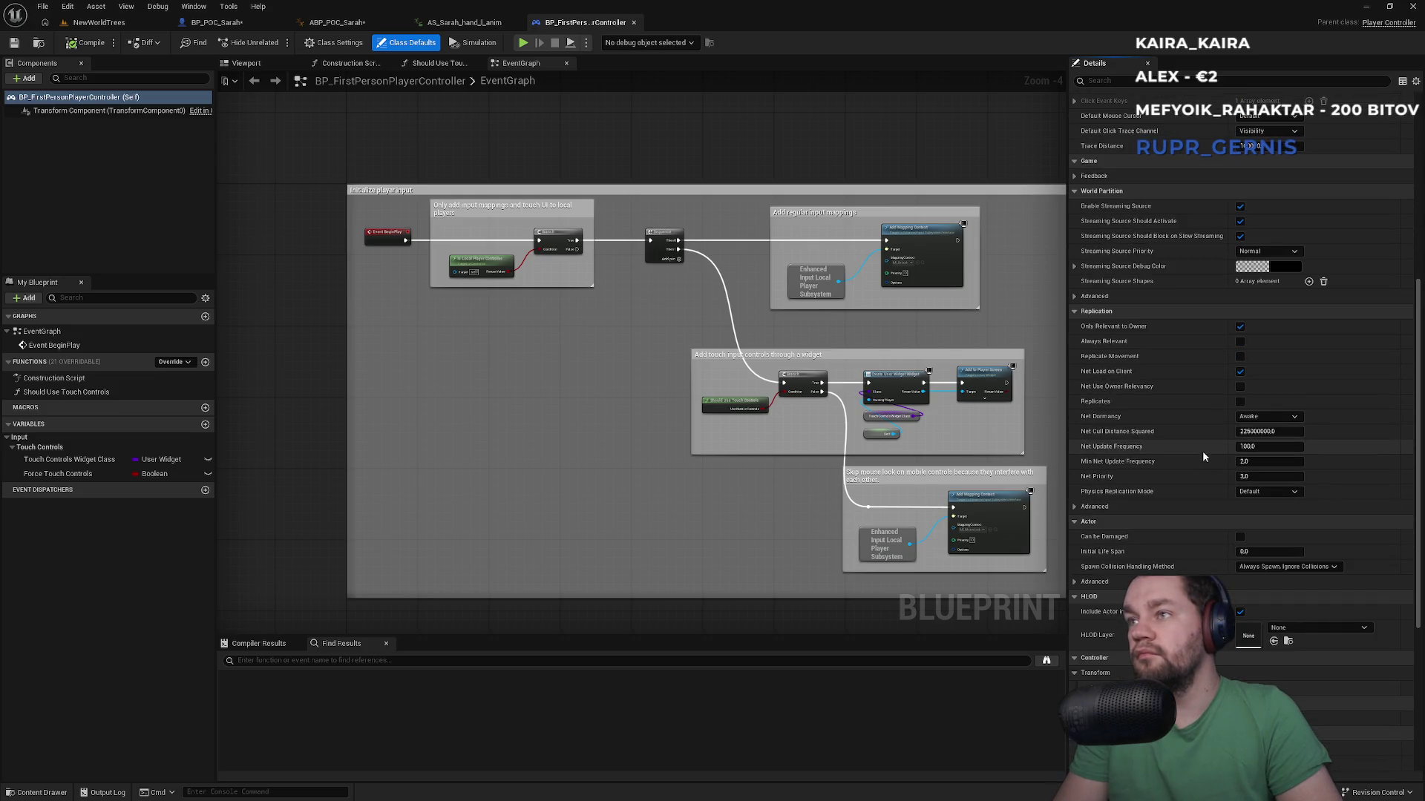
{"action": "scroll", "coordinate": [1202, 451], "scroll_direction": "up", "scroll_amount": 2}
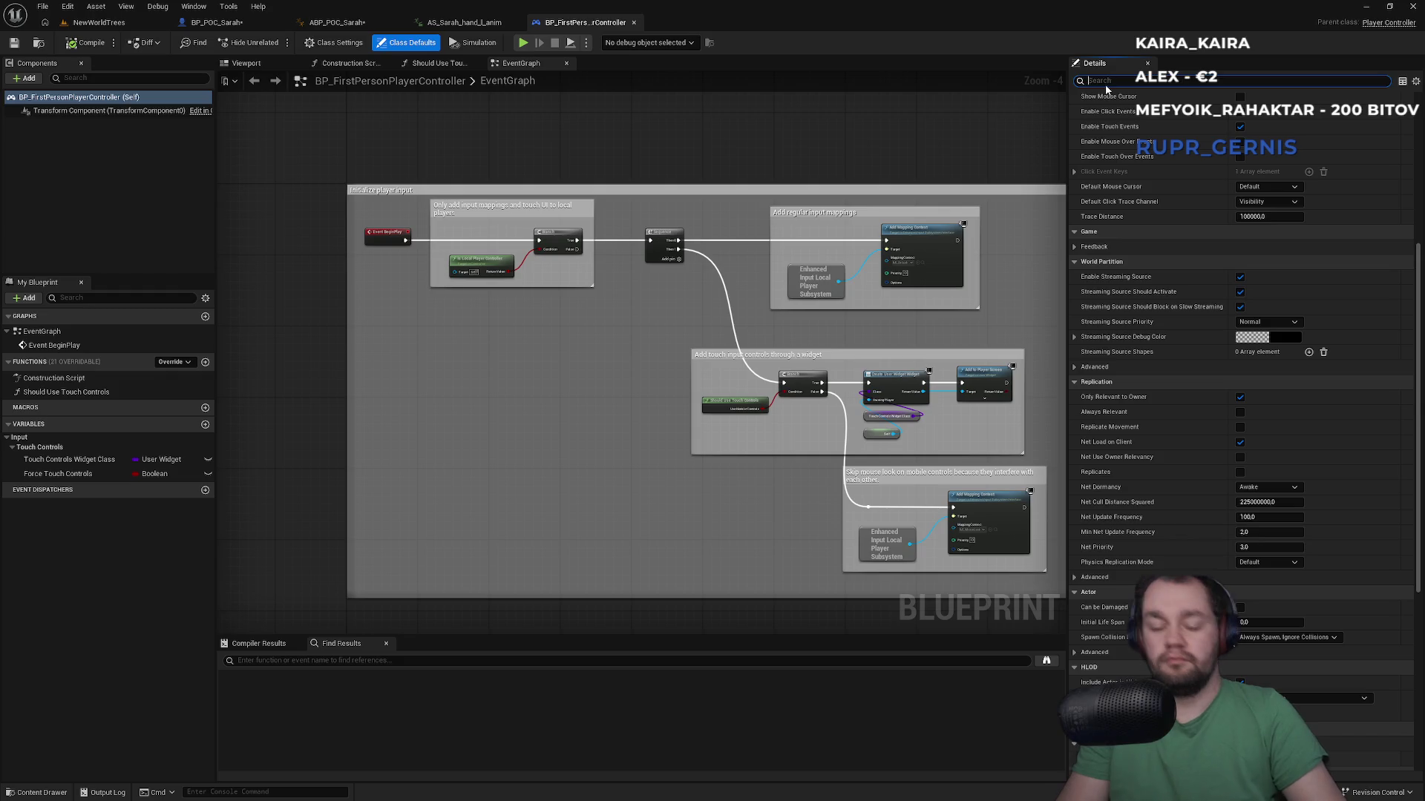
Step: Search the controller's properties for a pitch setting, then clear the search filter
{"action": "type", "text": "ya"}
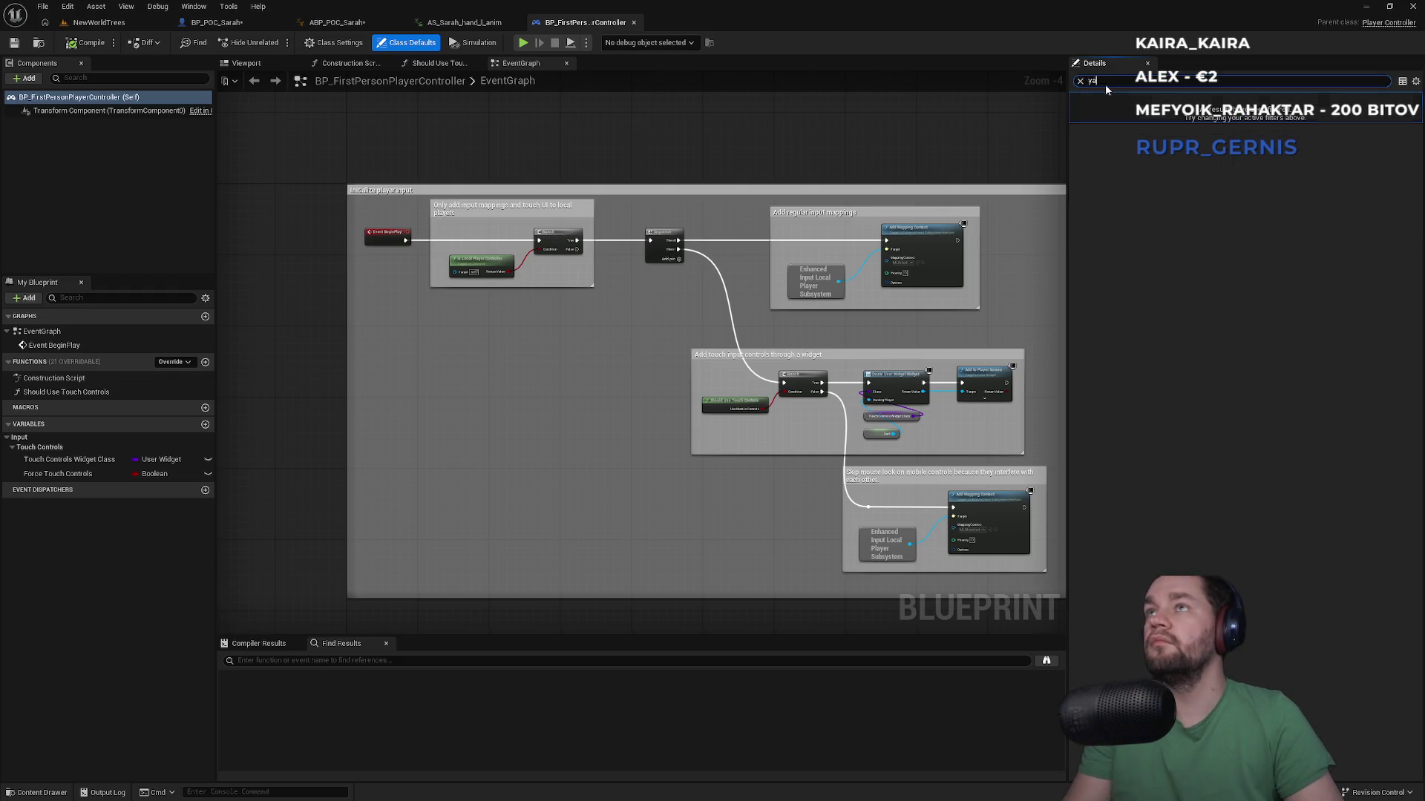
{"action": "key", "text": "BackSpace"}
{"action": "key", "text": "BackSpace"}
{"action": "type", "text": "pit"}
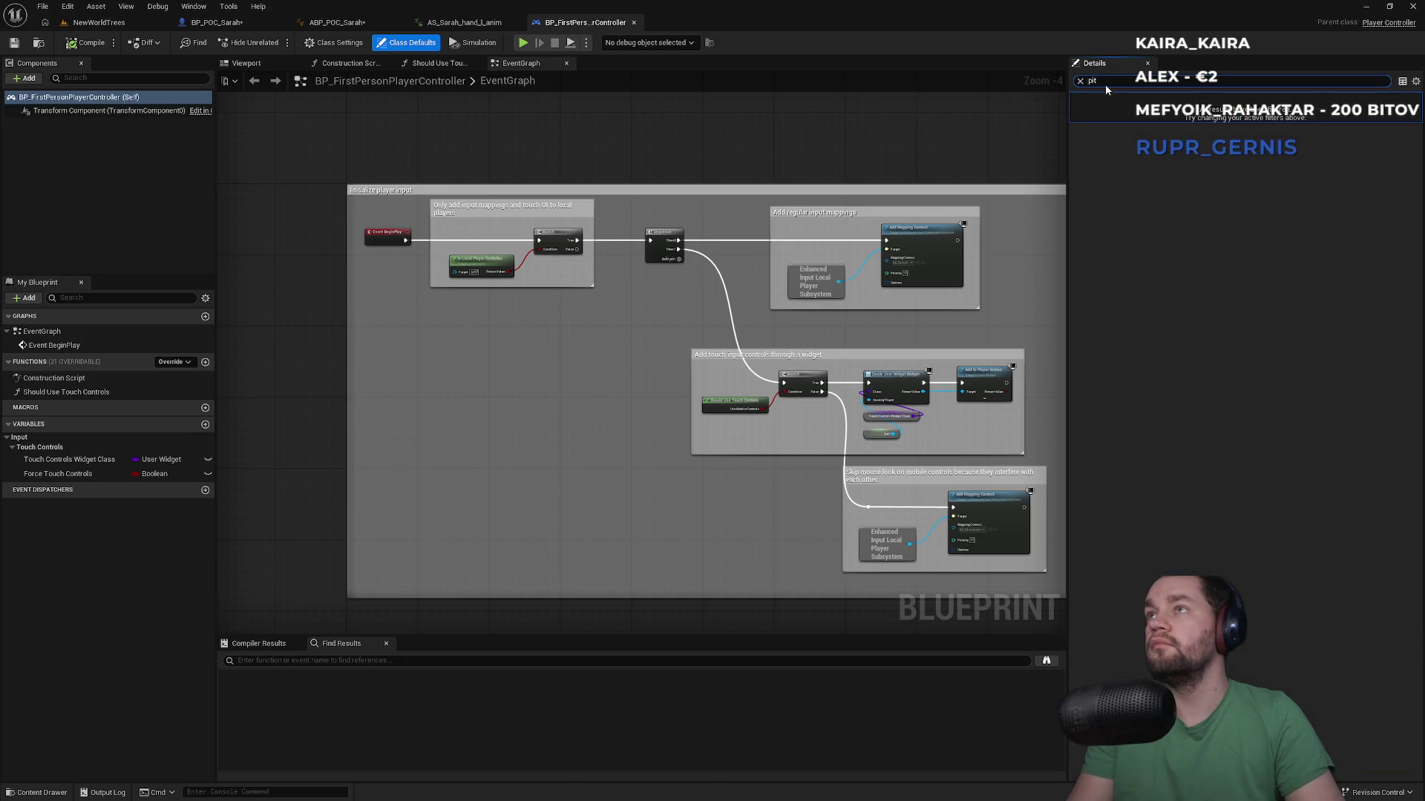
{"action": "type", "text": "it"}
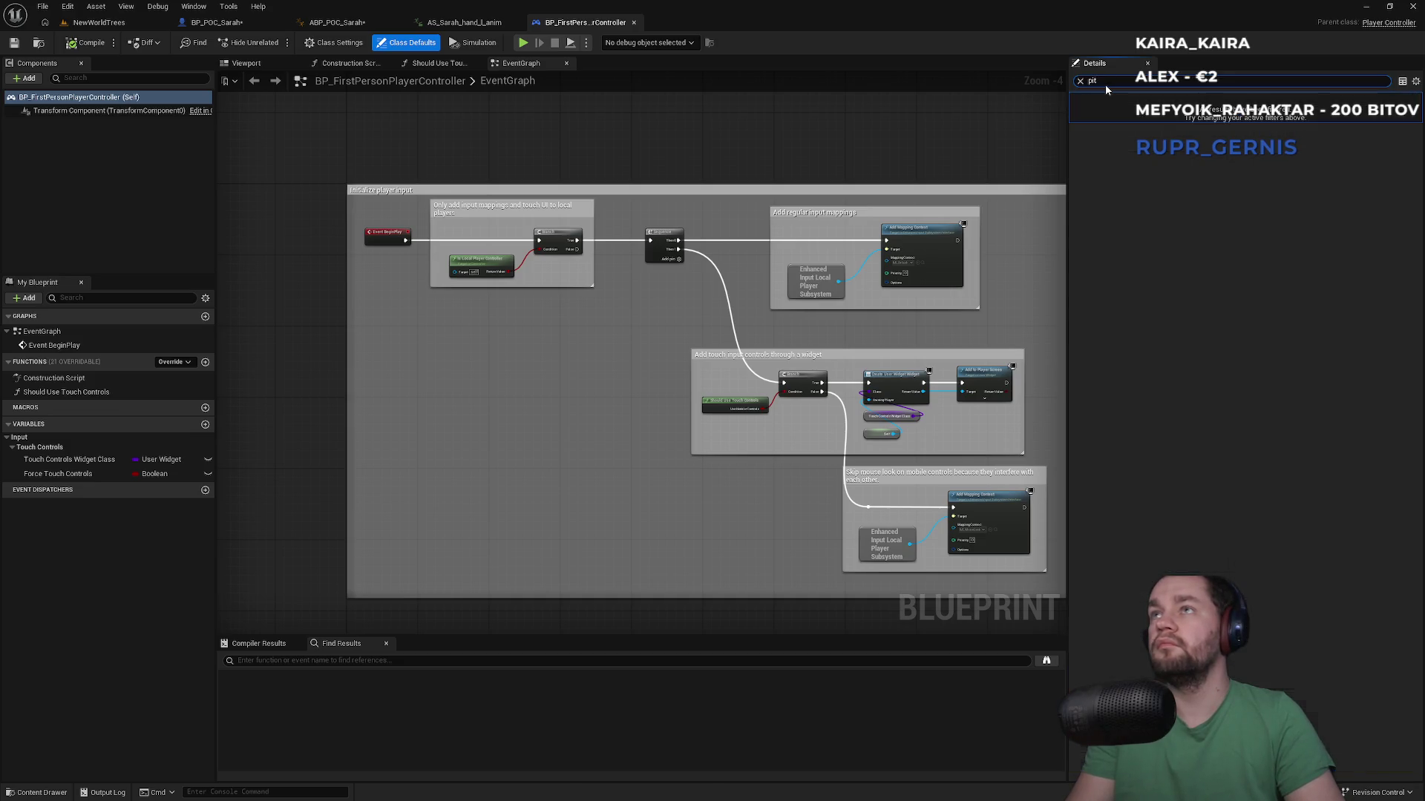
{"action": "left_click", "coordinate": [333, 45]}
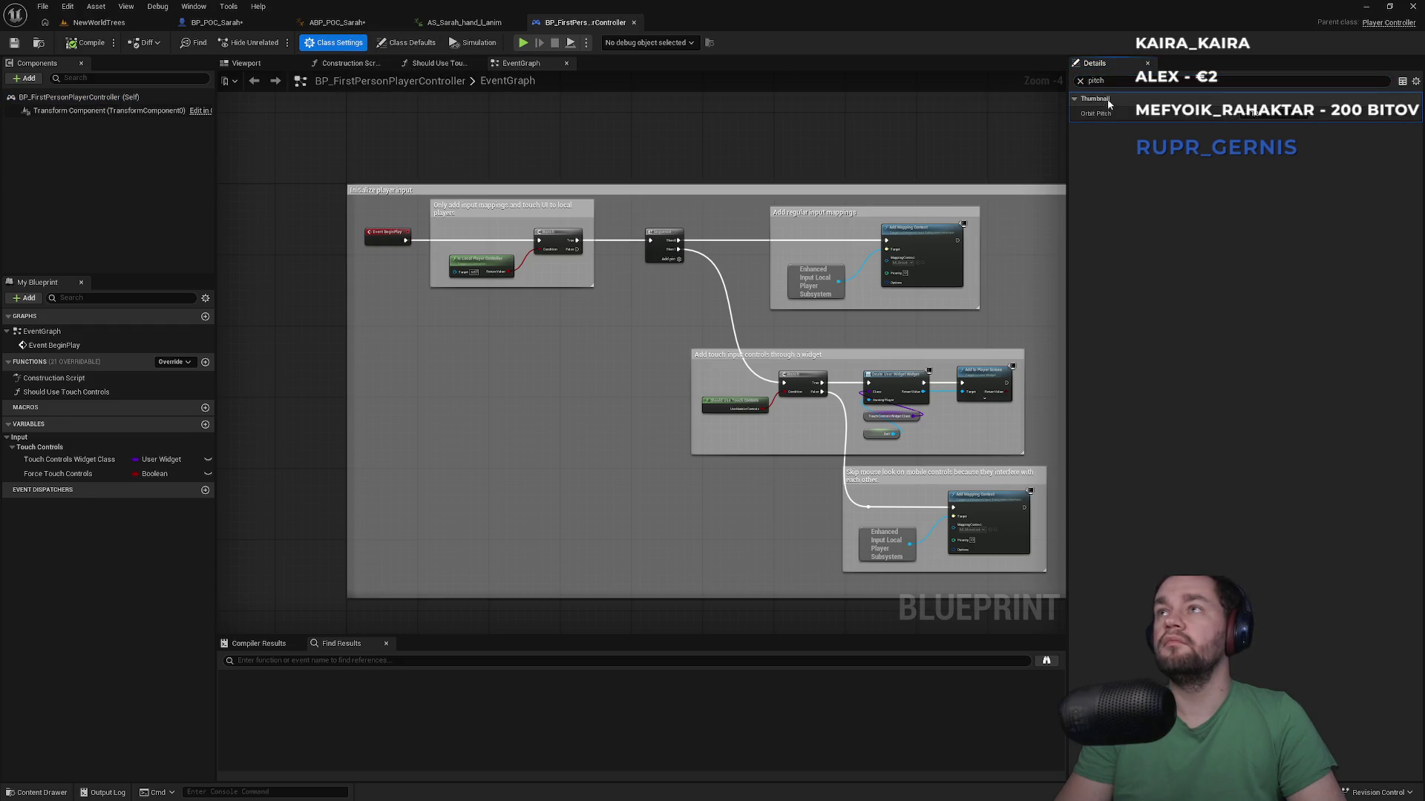
{"action": "left_click", "coordinate": [1080, 82]}
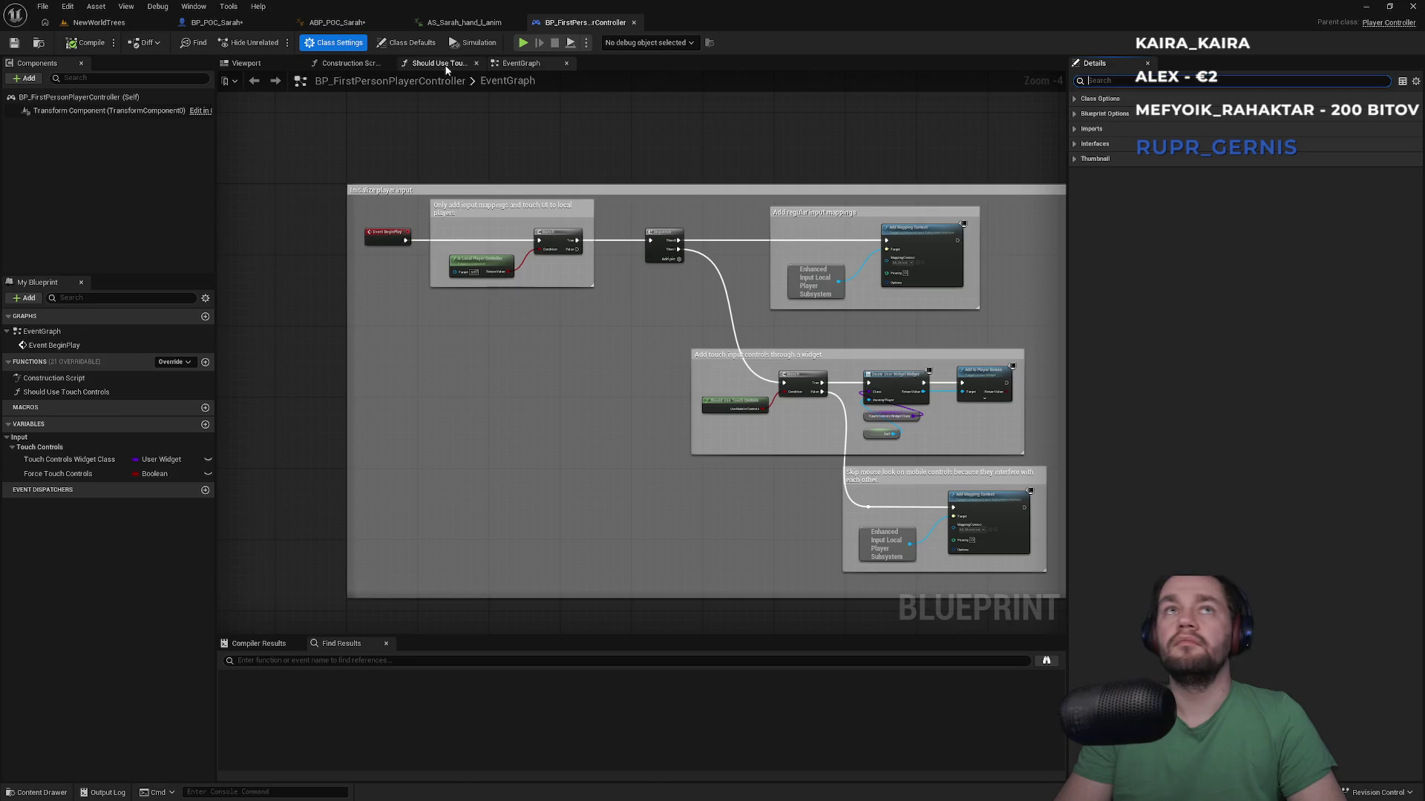
Step: Scroll through the controller's default values, then return to BP_POC_Sarah's EventGraph
{"action": "left_click", "coordinate": [409, 45]}
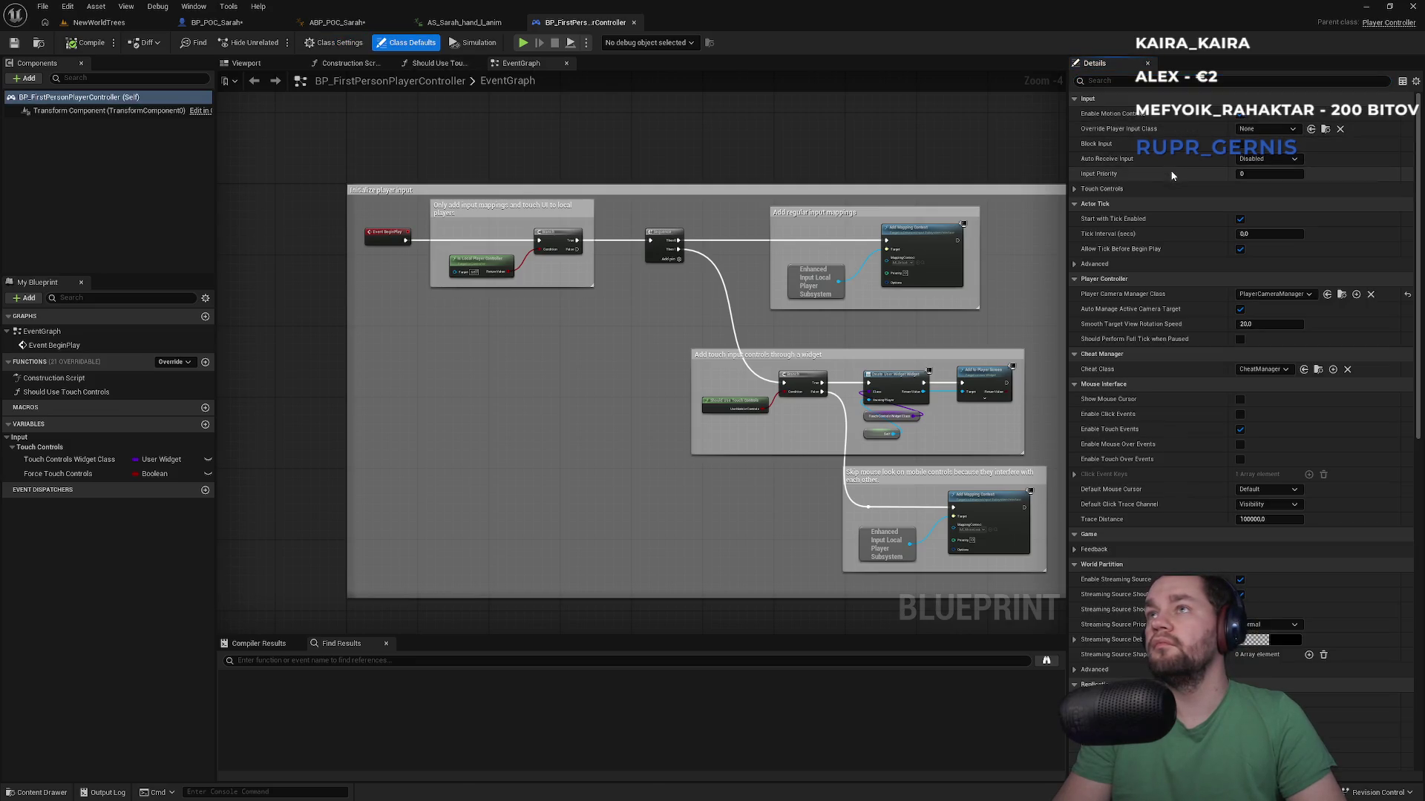
{"action": "scroll", "coordinate": [1147, 261], "scroll_direction": "down", "scroll_amount": 2}
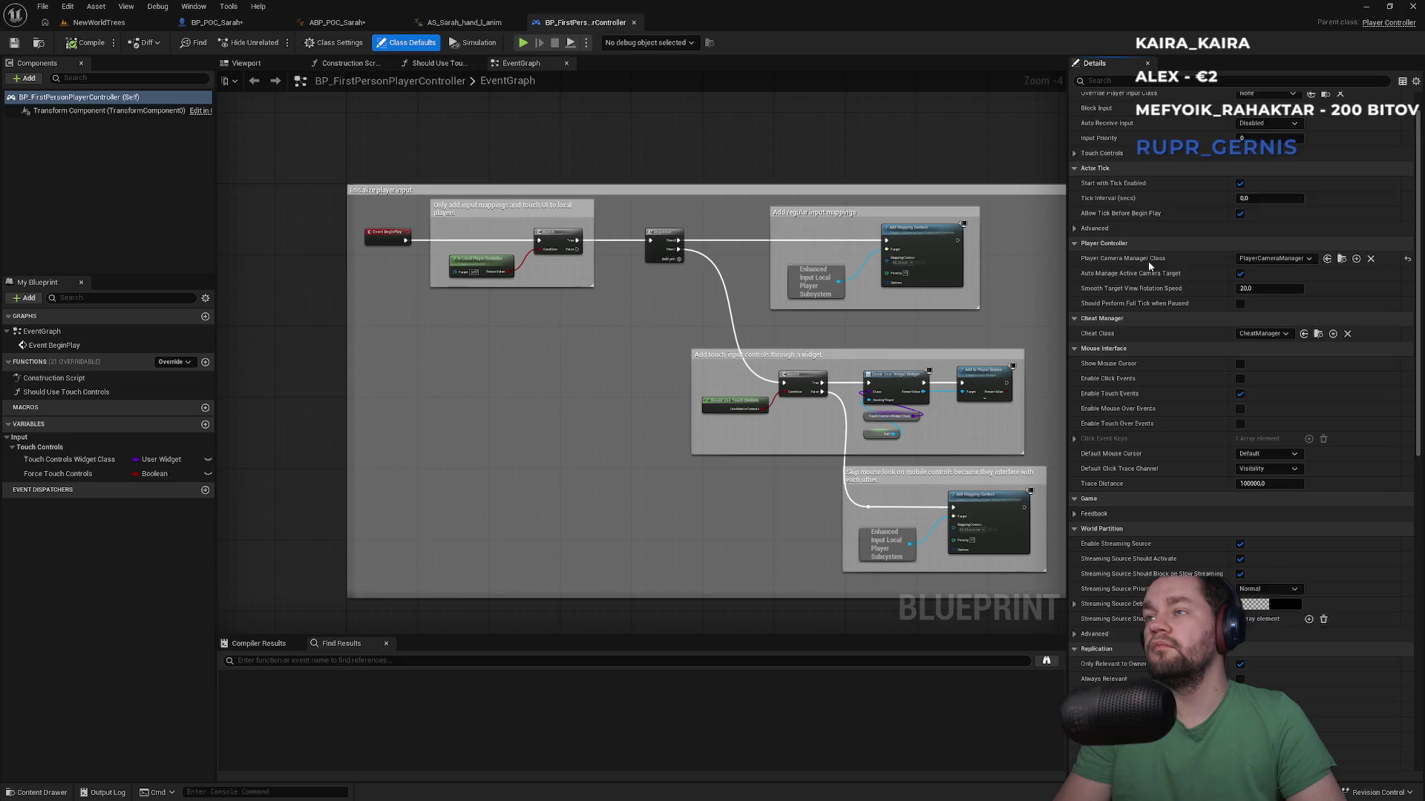
{"action": "scroll", "coordinate": [1147, 267], "scroll_direction": "down", "scroll_amount": 3}
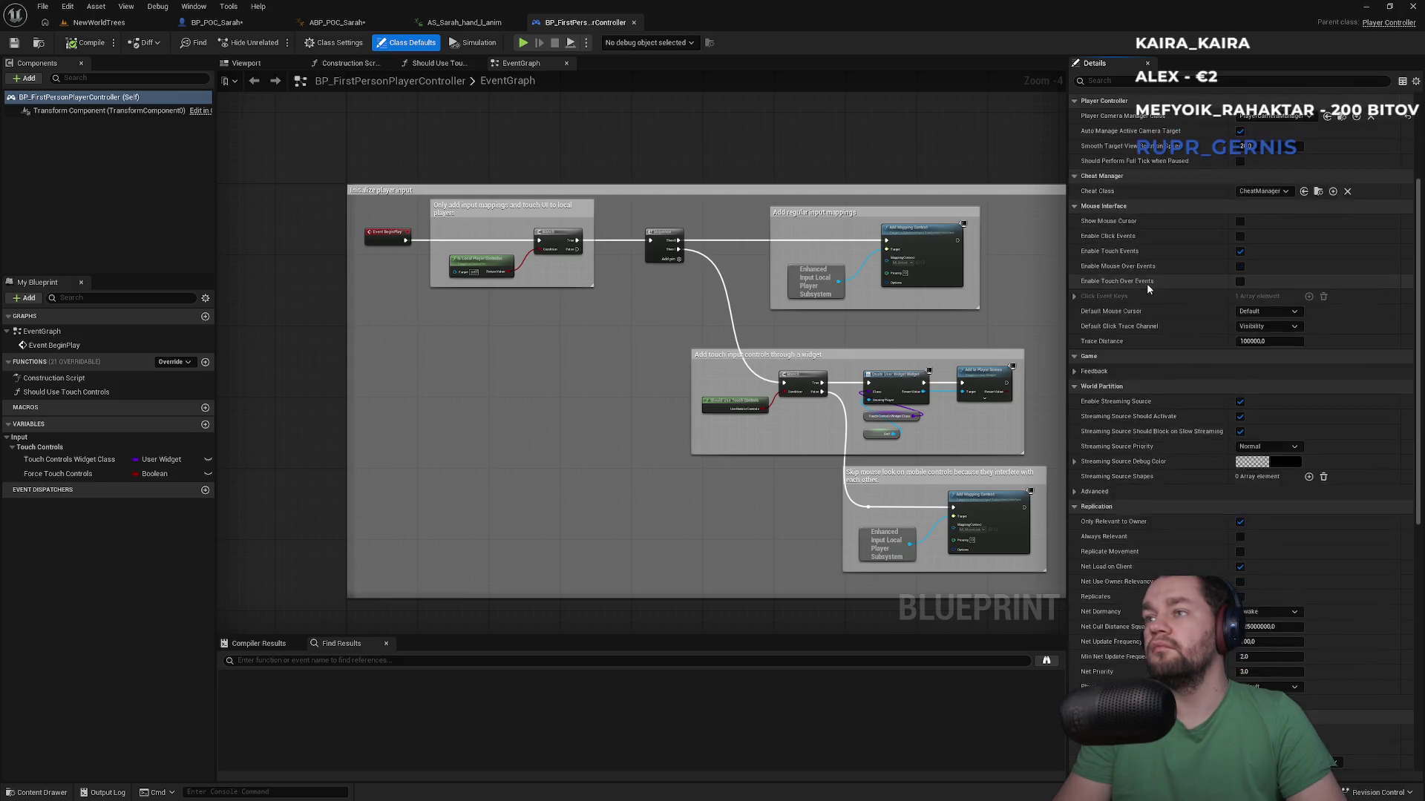
{"action": "scroll", "coordinate": [1154, 301], "scroll_direction": "down", "scroll_amount": 13}
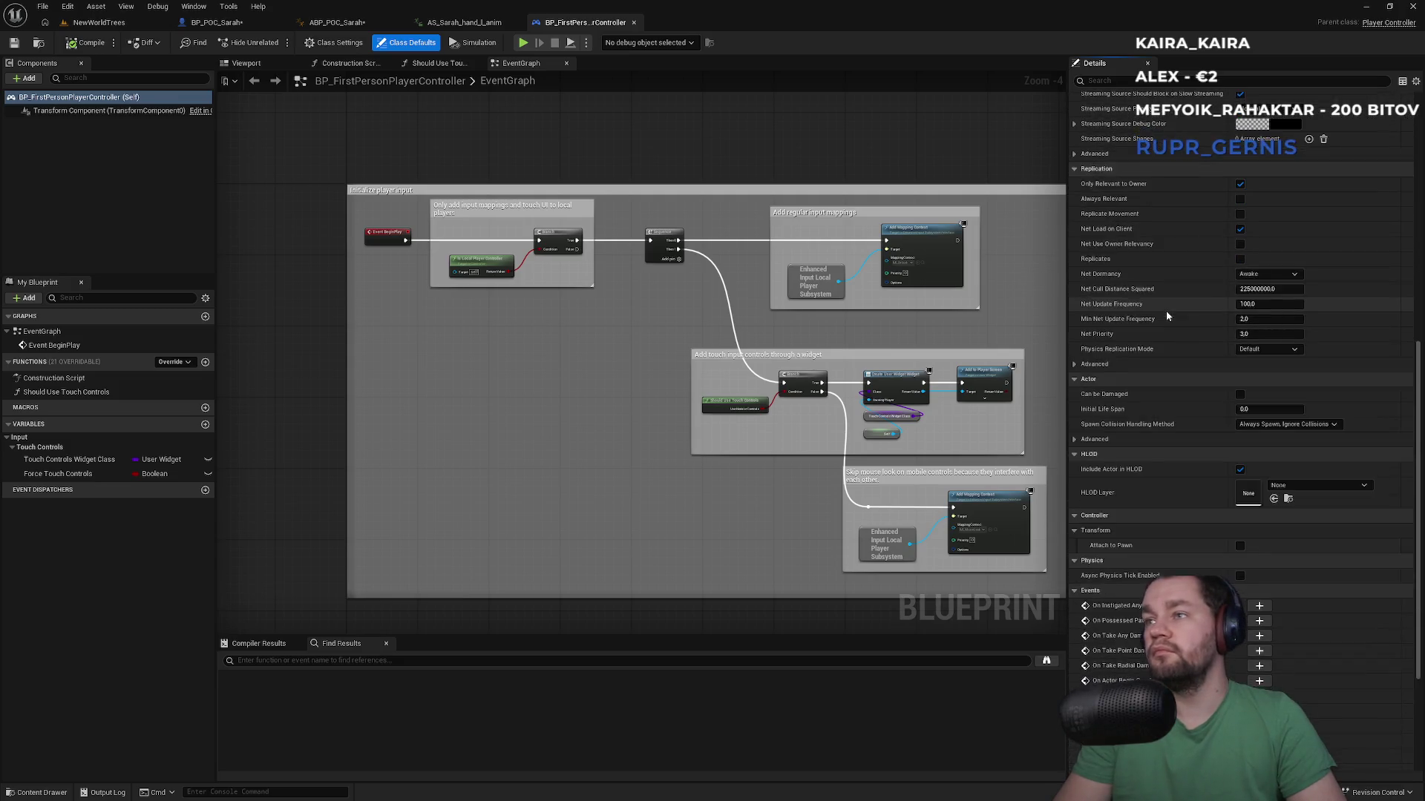
{"action": "scroll", "coordinate": [1167, 319], "scroll_direction": "down", "scroll_amount": 1}
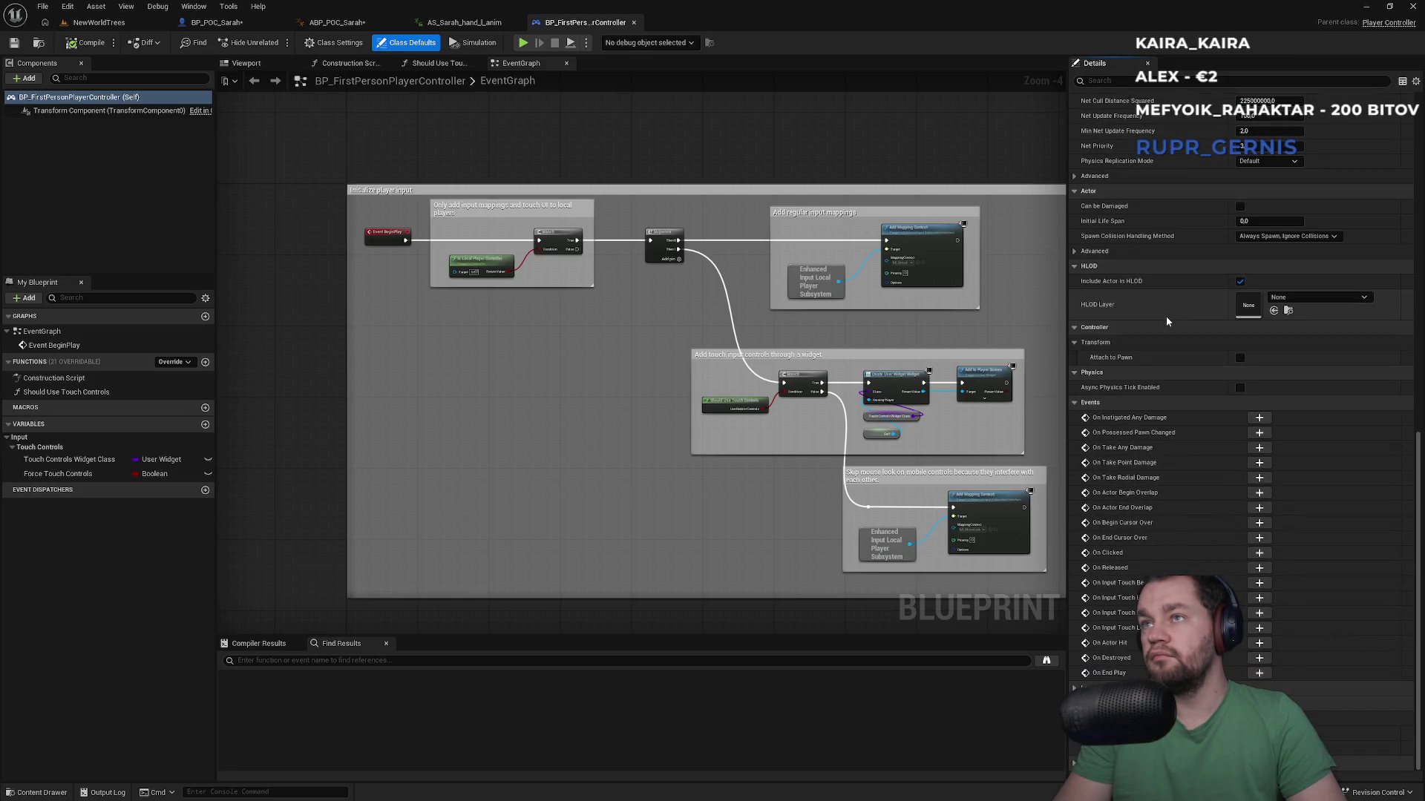
{"action": "scroll", "coordinate": [1167, 320], "scroll_direction": "up", "scroll_amount": 5}
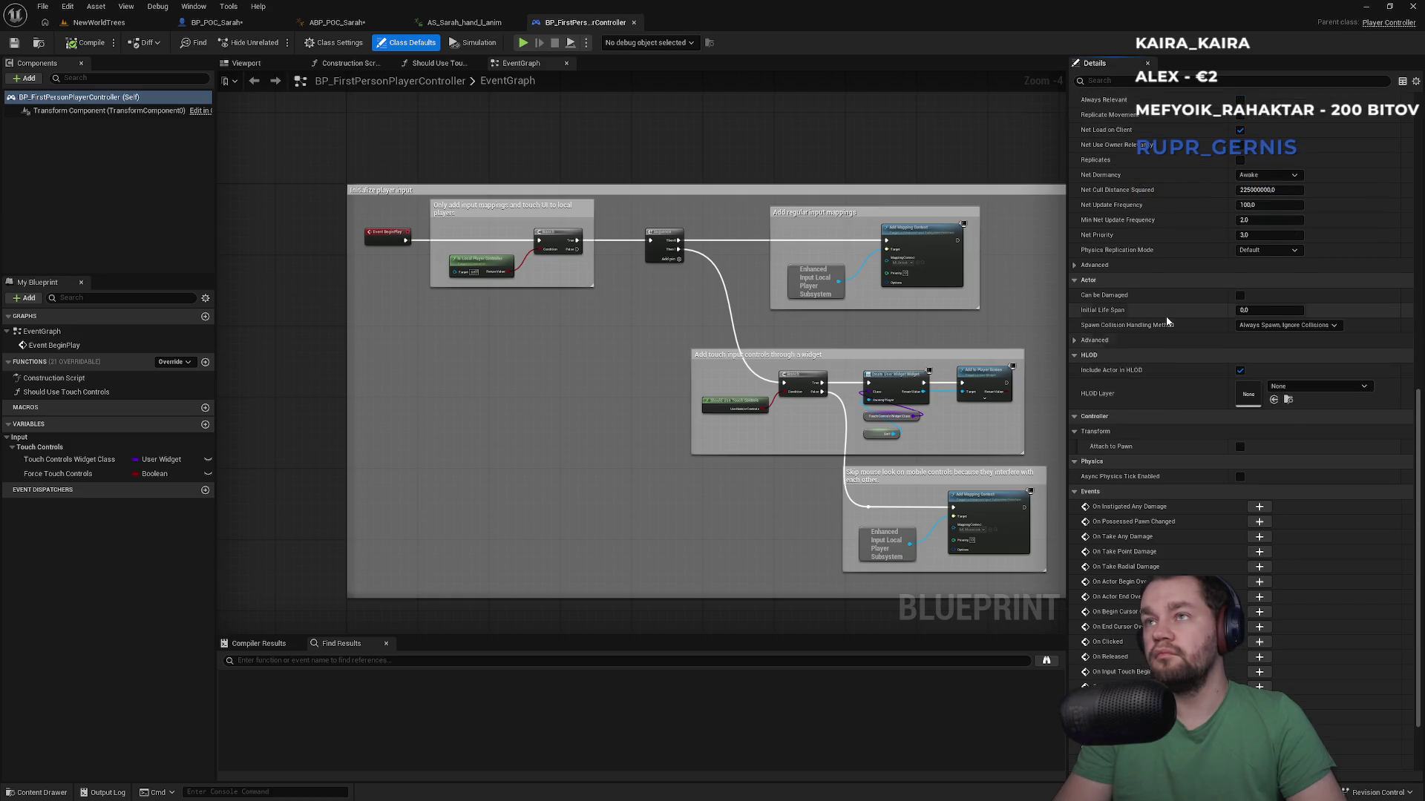
{"action": "scroll", "coordinate": [1165, 316], "scroll_direction": "down", "scroll_amount": 3}
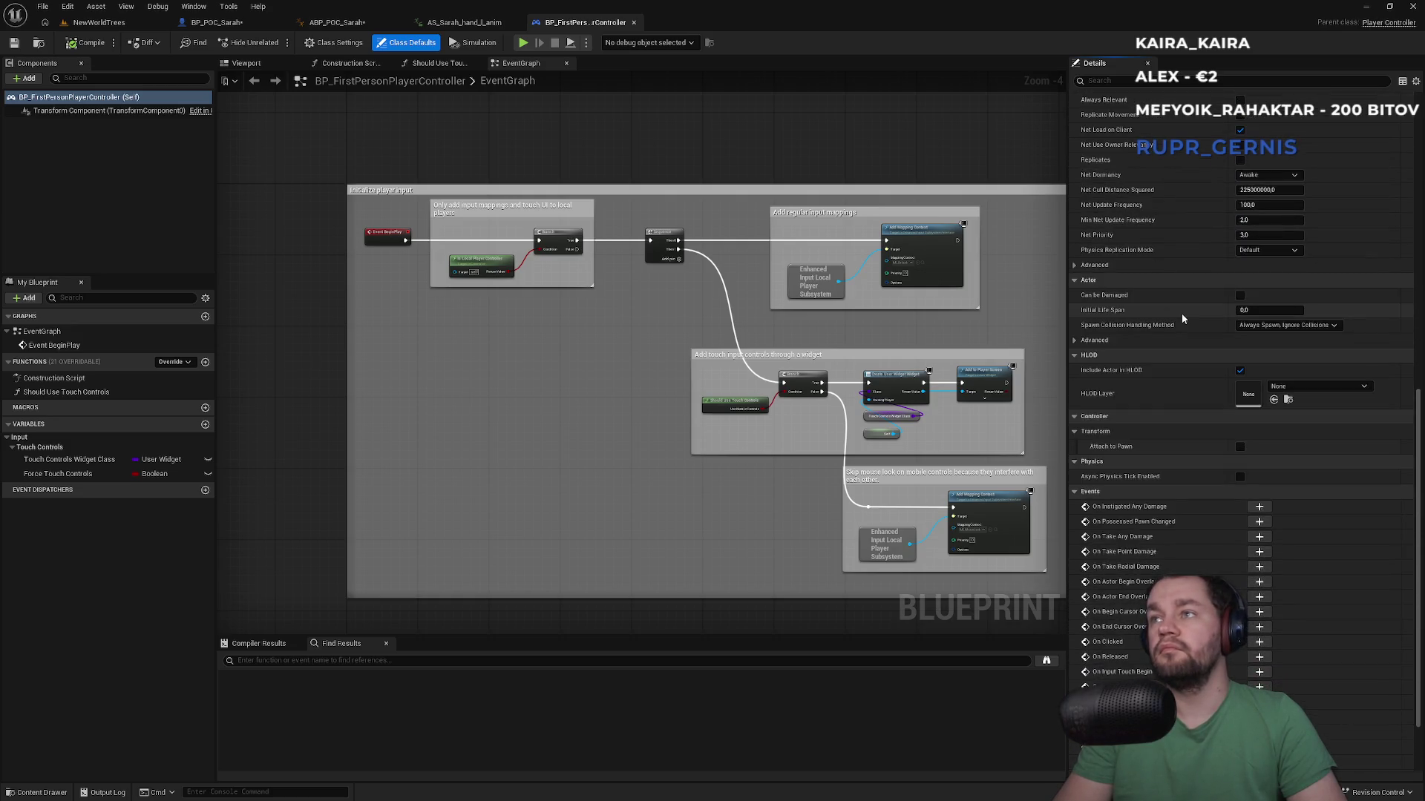
{"action": "scroll", "coordinate": [1175, 312], "scroll_direction": "up", "scroll_amount": 4}
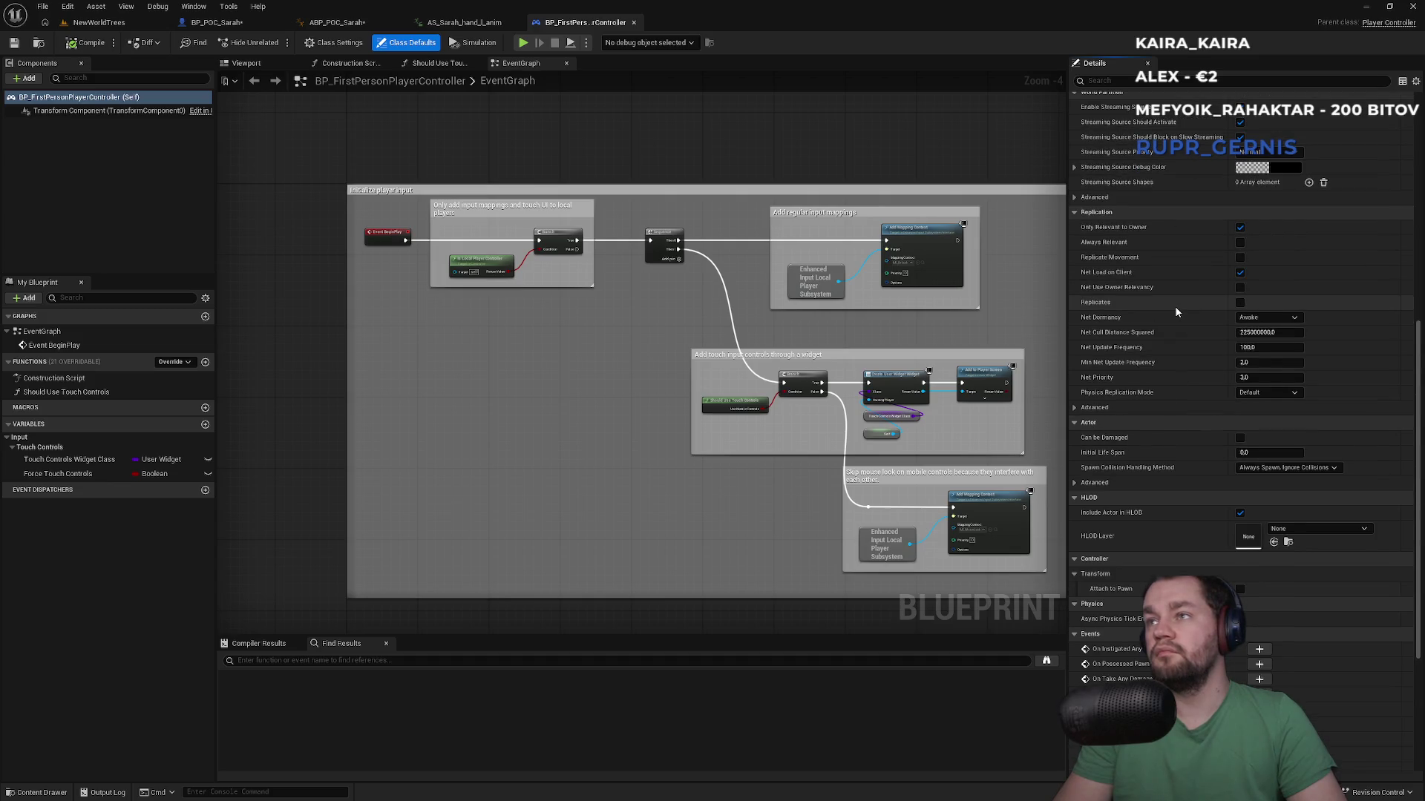
{"action": "scroll", "coordinate": [1176, 312], "scroll_direction": "up", "scroll_amount": 10}
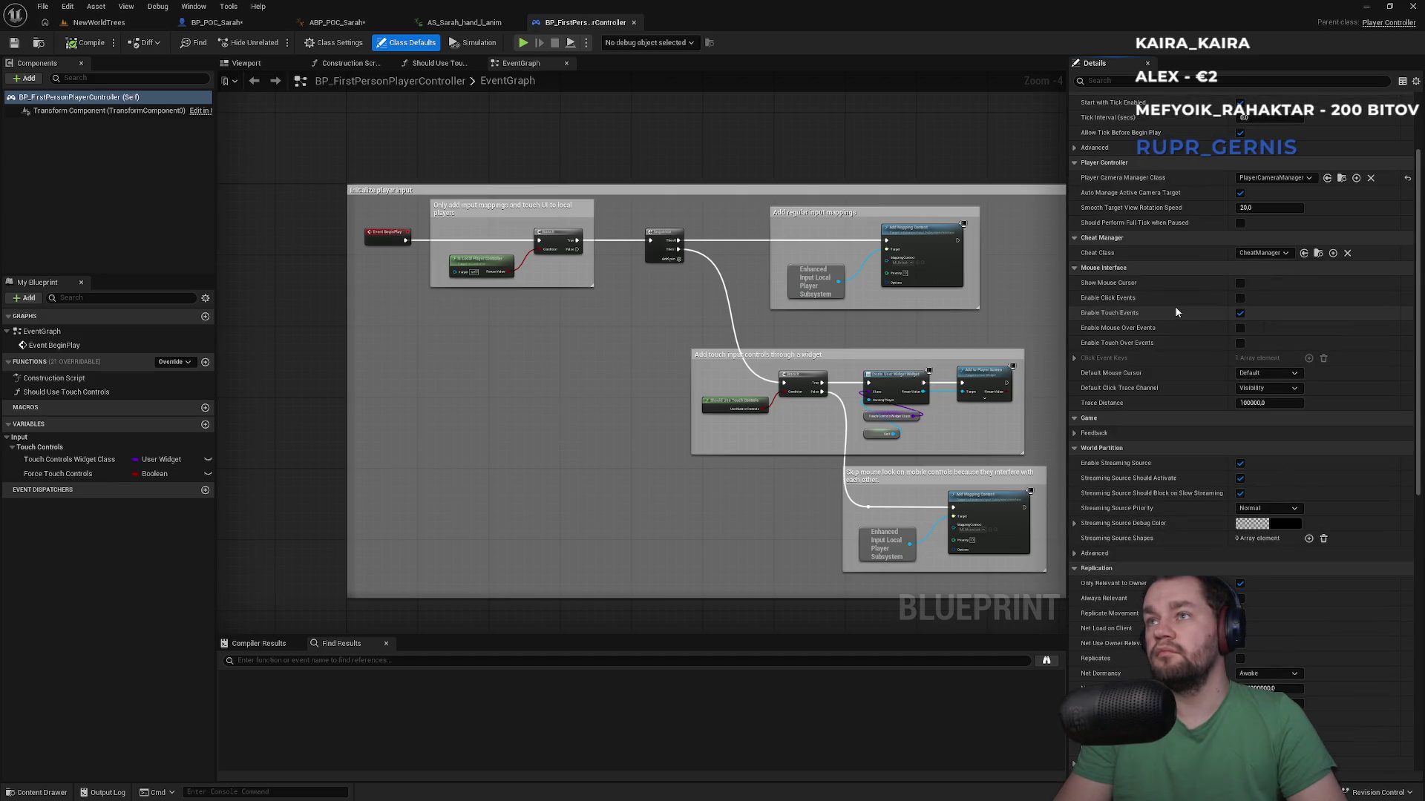
{"action": "scroll", "coordinate": [1121, 334], "scroll_direction": "up", "scroll_amount": 3}
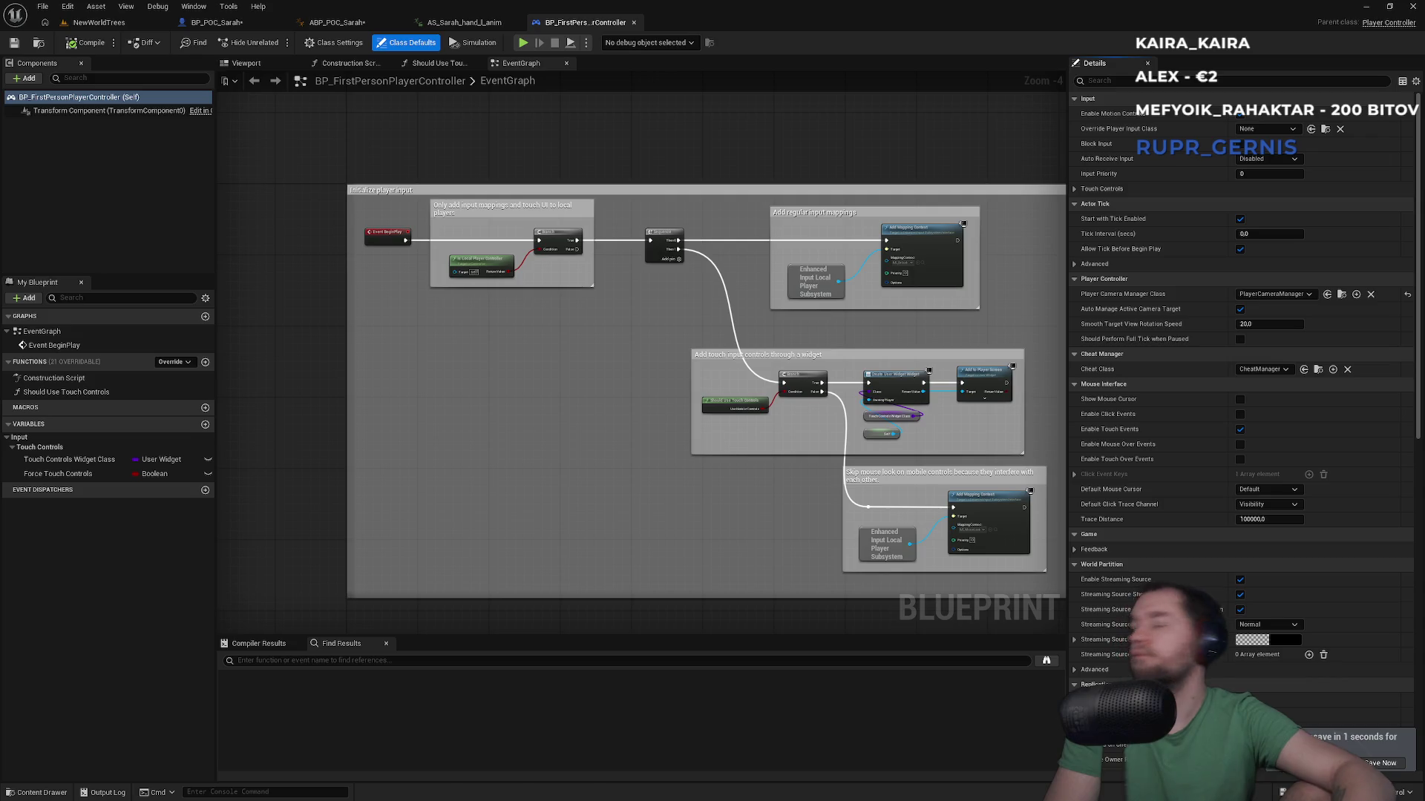
{"action": "left_click", "coordinate": [248, 23]}
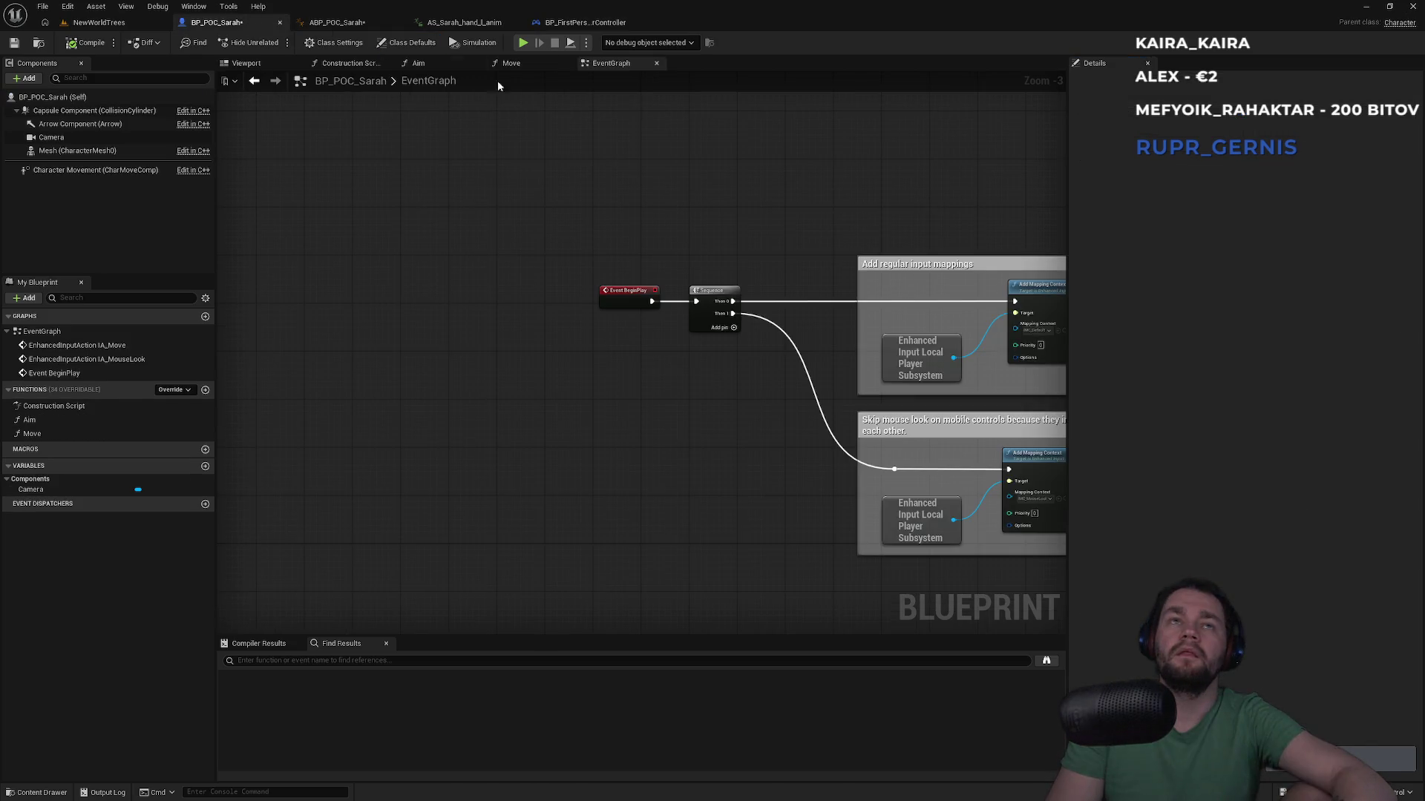
Step: Turn off Use Controller Rotation Yaw in BP_POC_Sarah's Class Defaults
{"action": "left_click", "coordinate": [51, 97]}
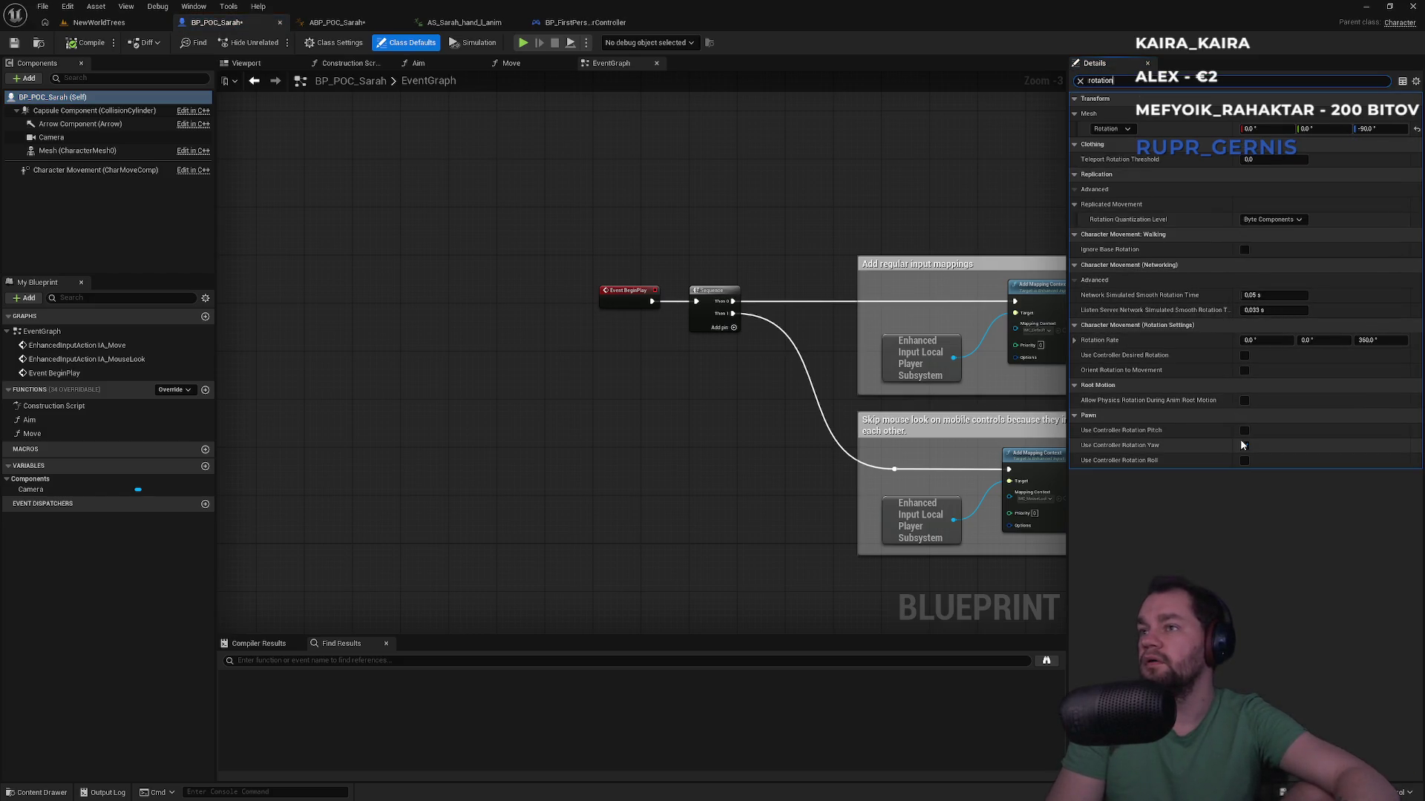
{"action": "left_click", "coordinate": [1244, 446]}
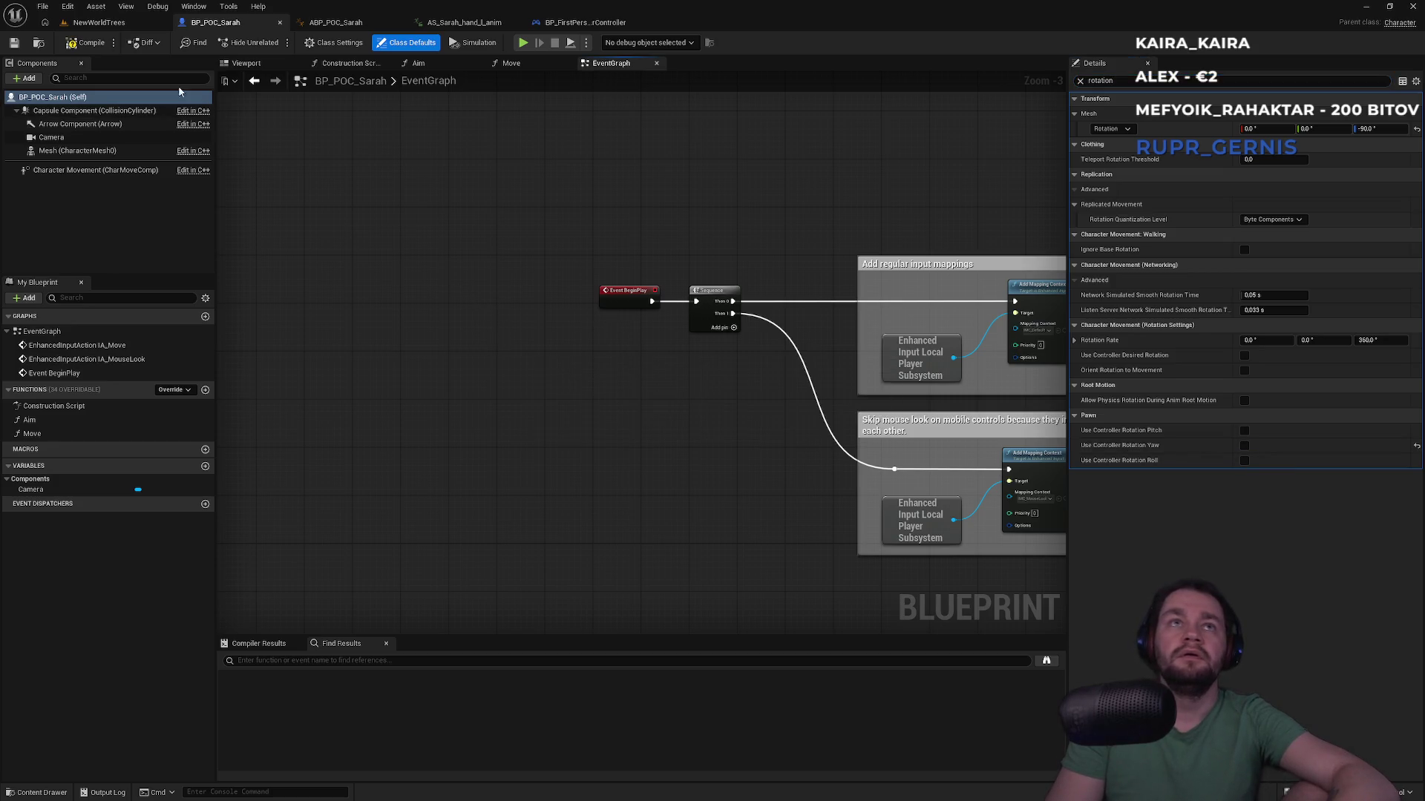
{"action": "left_click", "coordinate": [98, 22]}
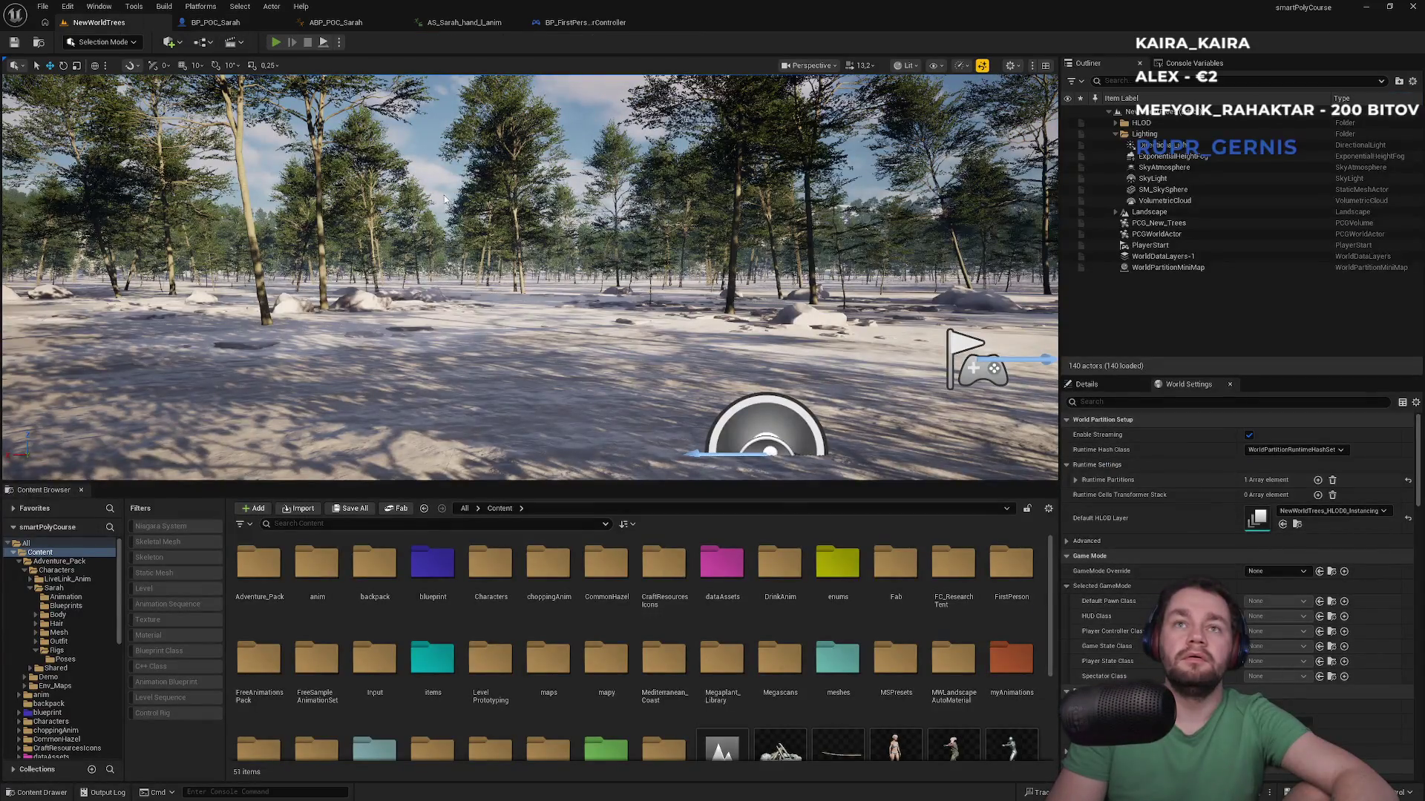
{"action": "key", "text": "alt+p"}
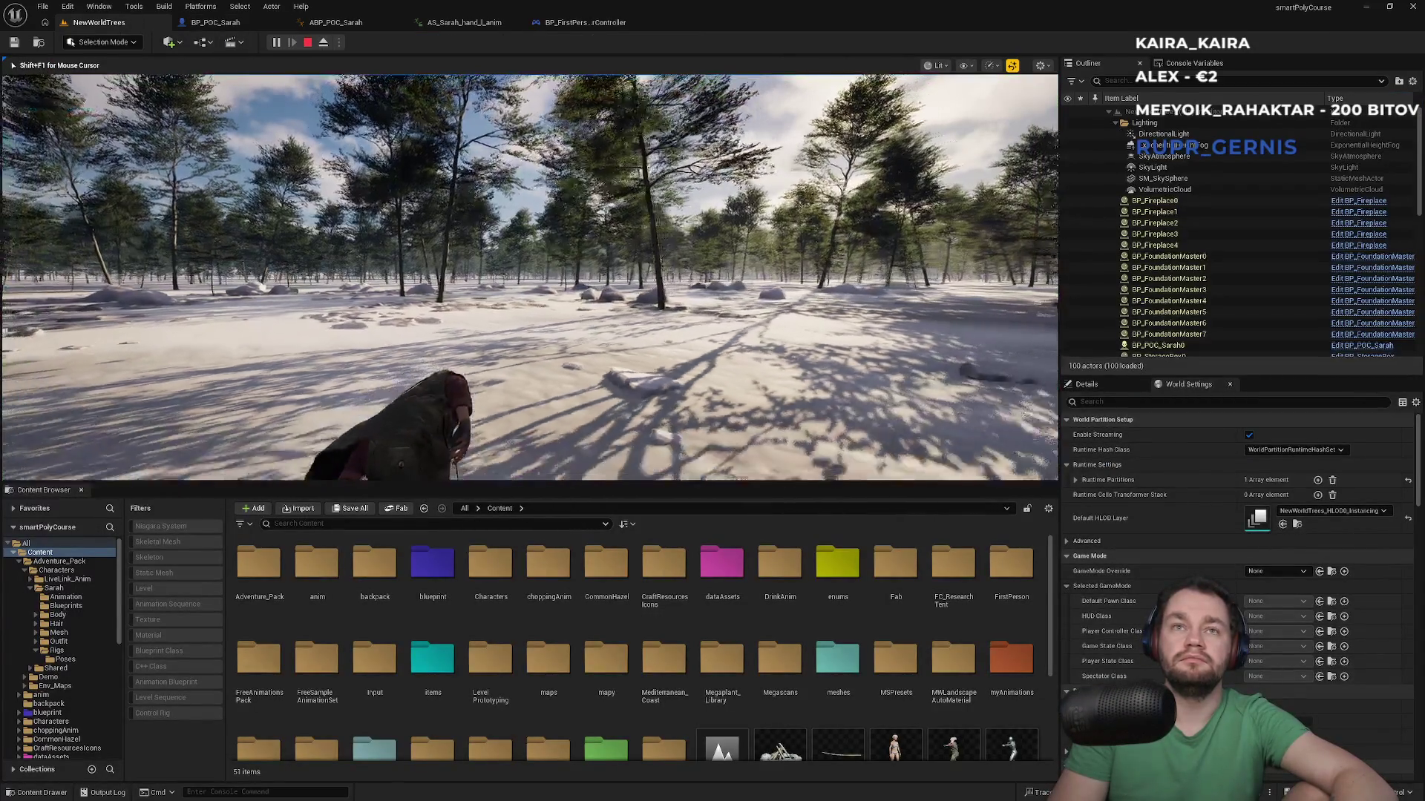
{"action": "key", "text": "super"}
{"action": "key", "text": "super"}
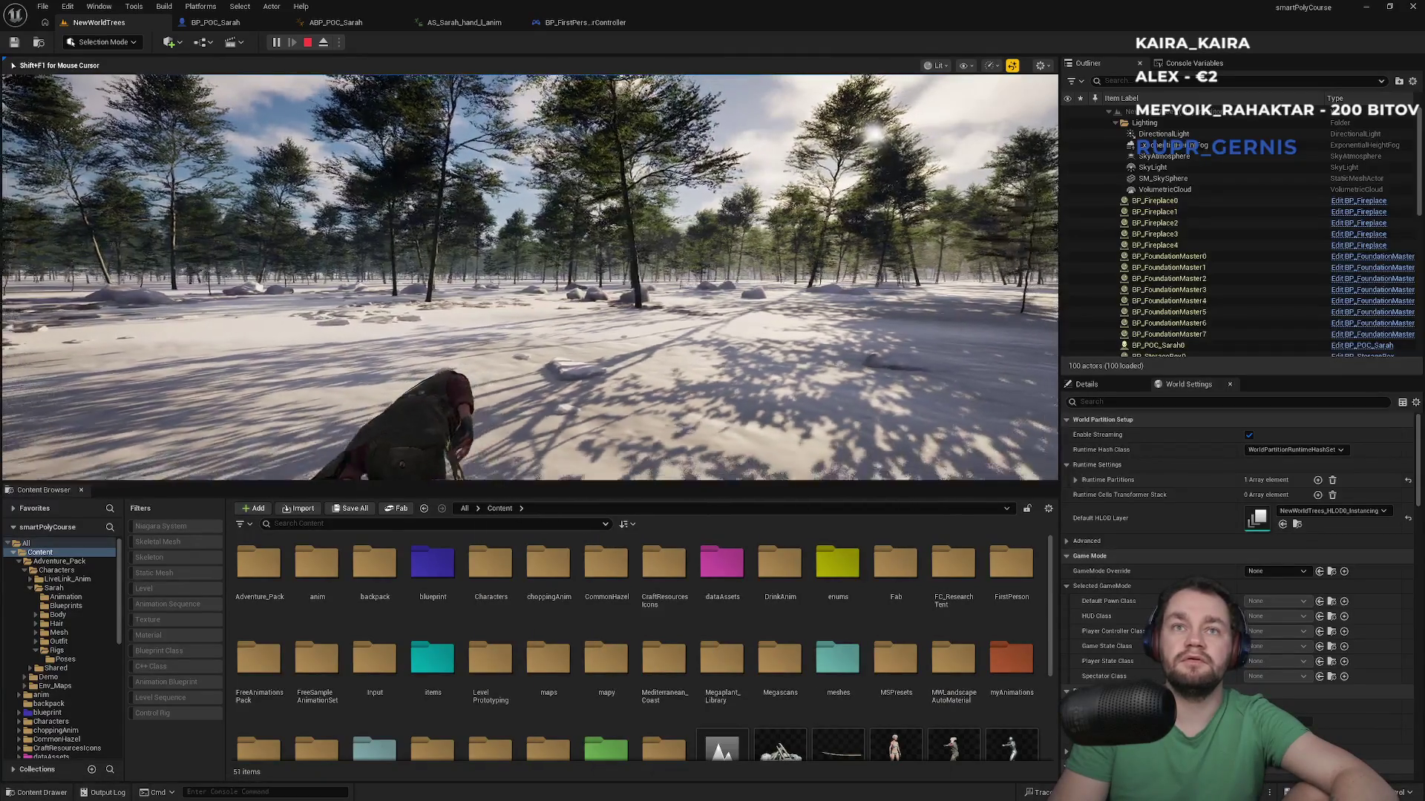
{"action": "key", "text": "w"}
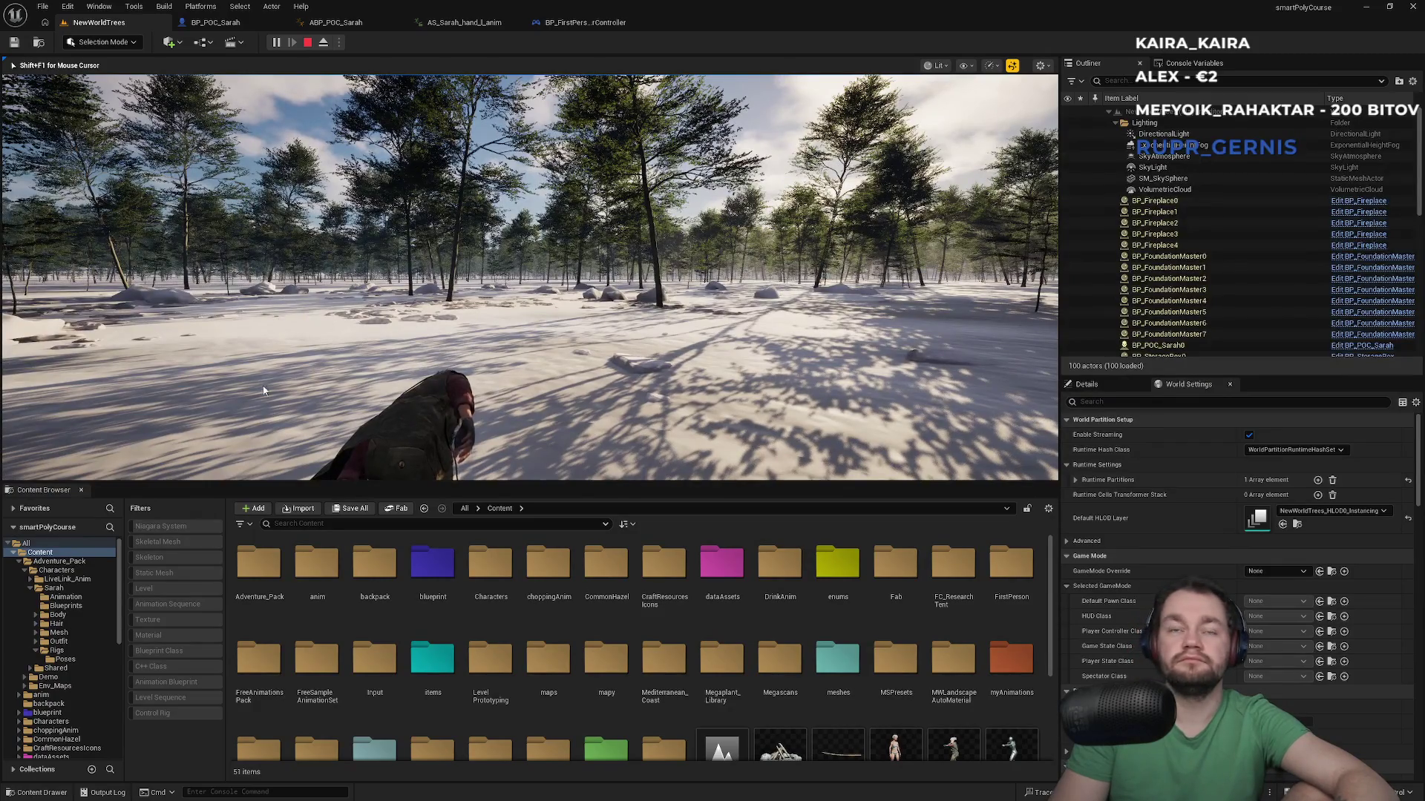
{"action": "key", "text": "Escape"}
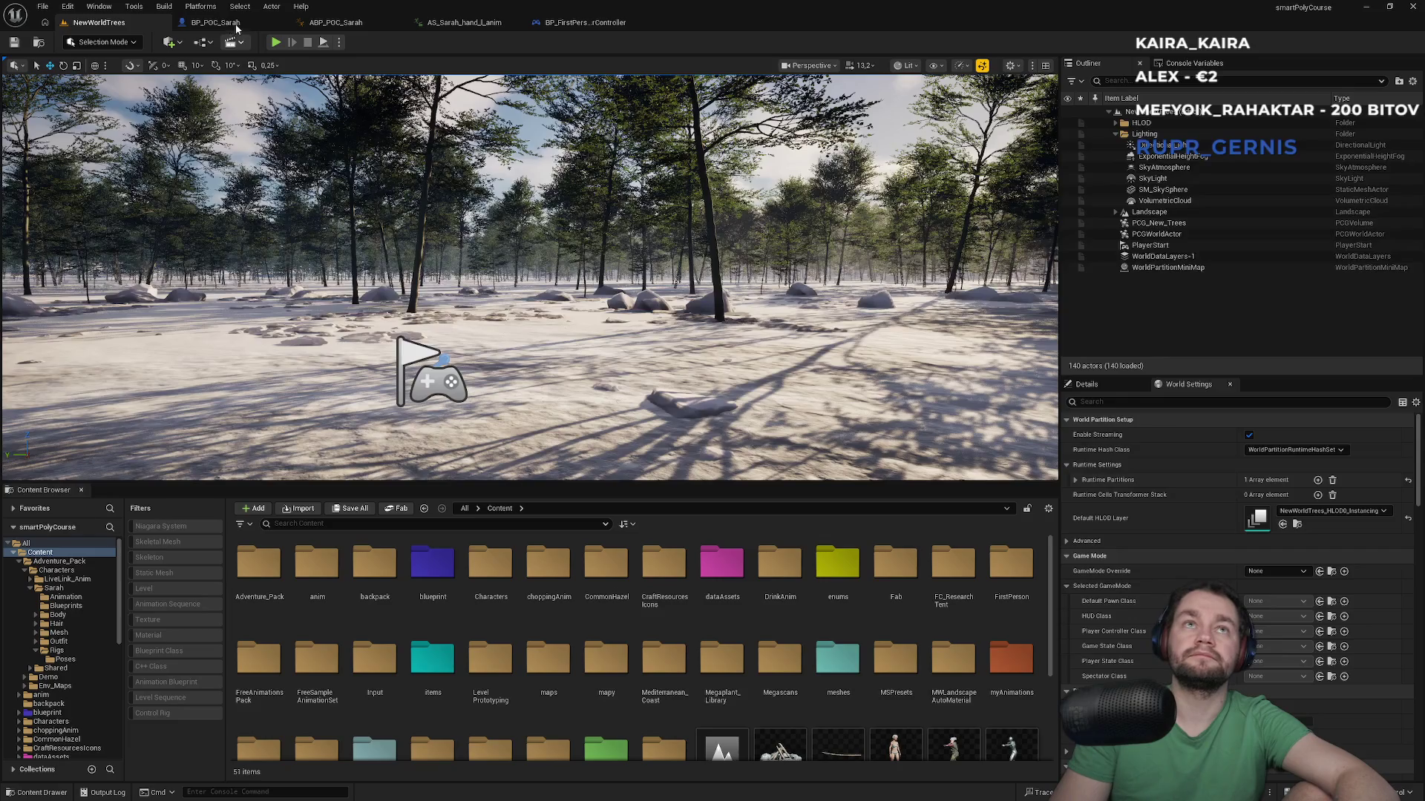
{"action": "left_click", "coordinate": [214, 22]}
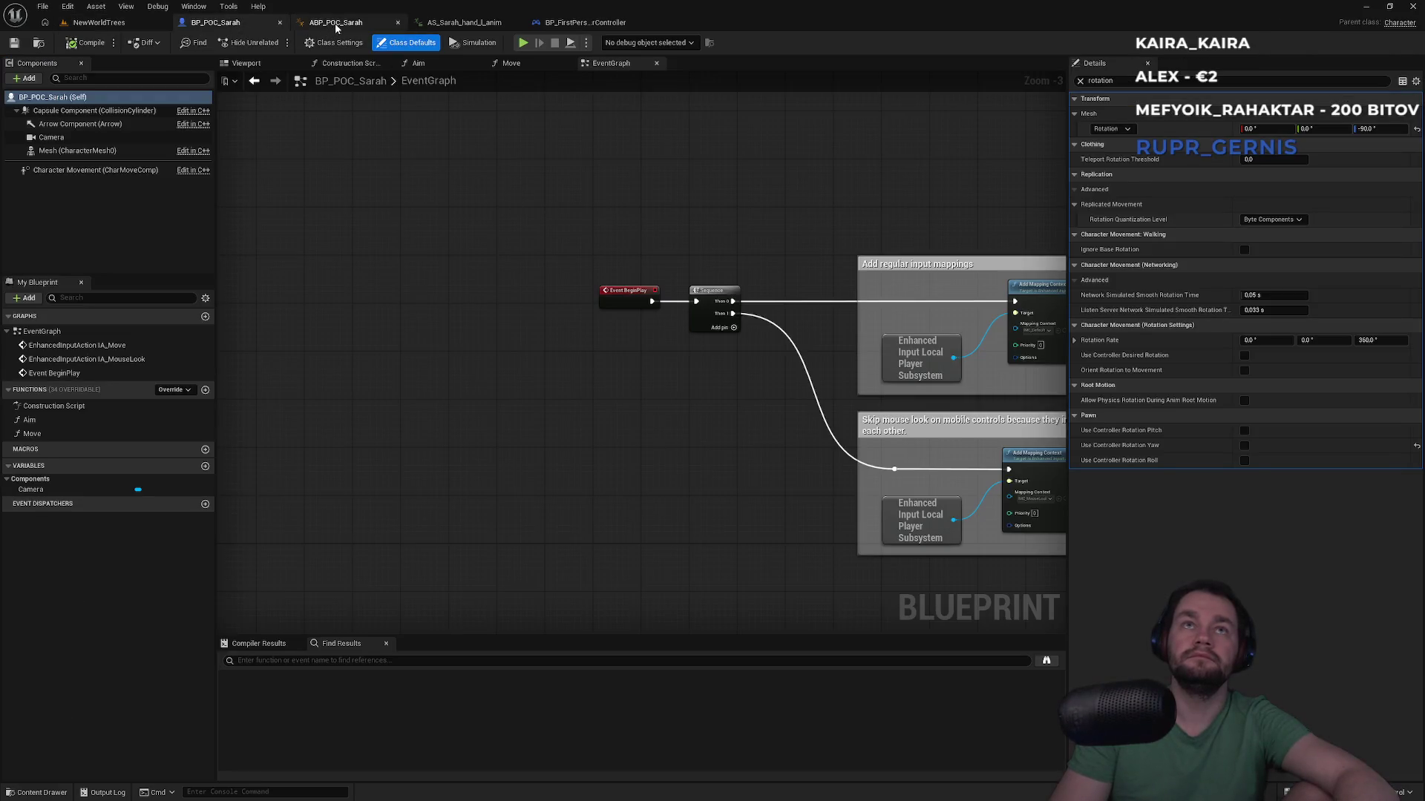
Step: Close the AS_Sarah_hand_l_anim tab and view BP_POC_Sarah's preview with camera and character
{"action": "left_click", "coordinate": [336, 24]}
{"action": "left_click", "coordinate": [593, 23]}
{"action": "left_click", "coordinate": [458, 26]}
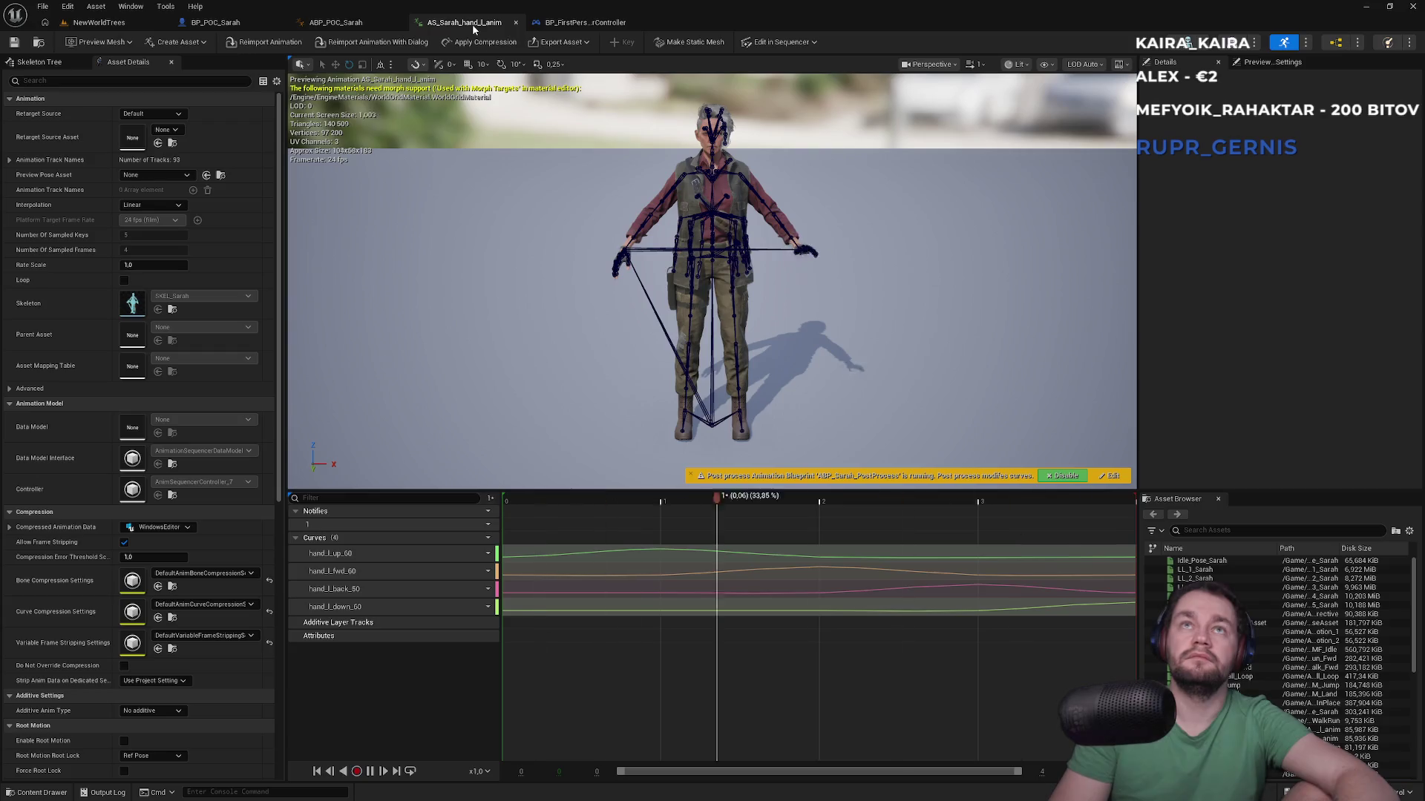
{"action": "middle_click", "coordinate": [441, 27]}
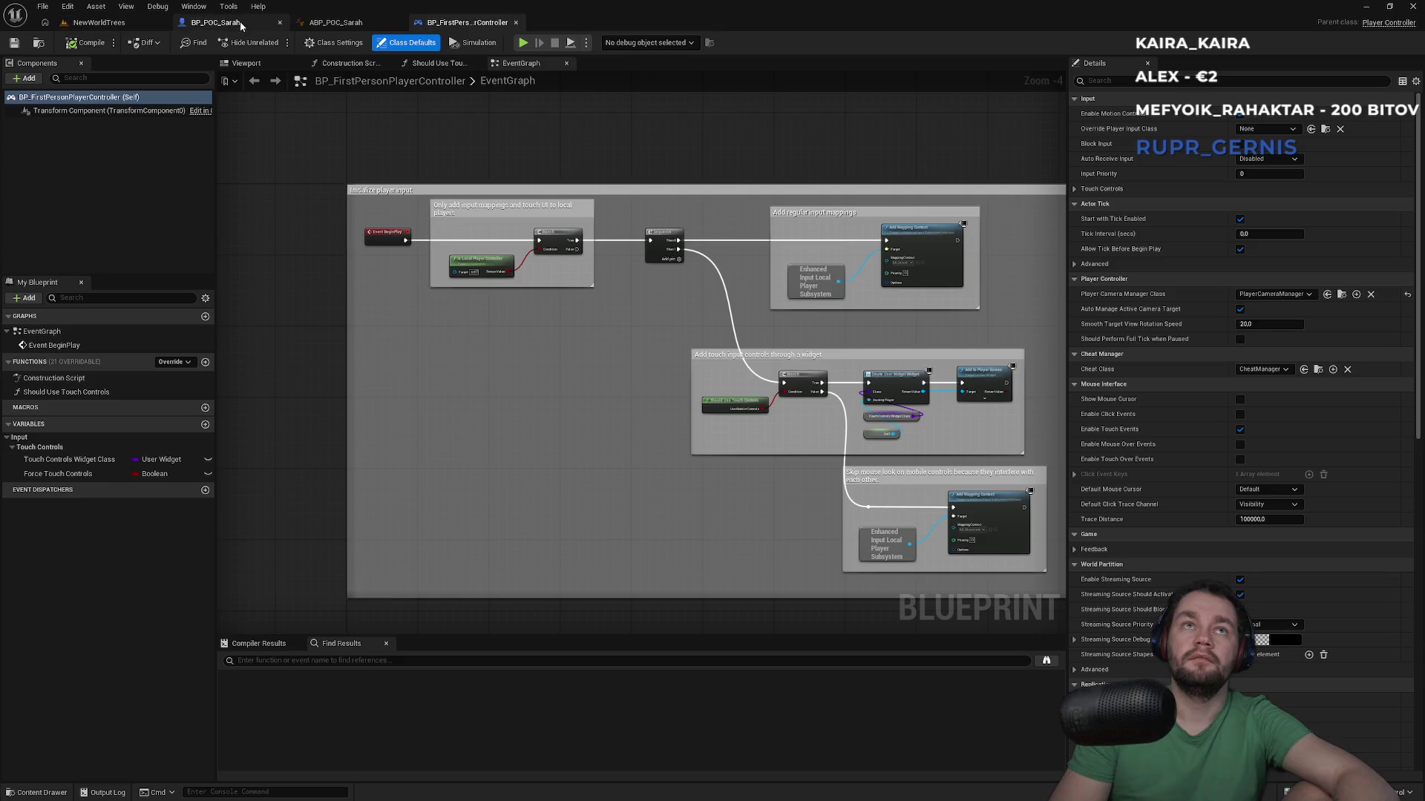
{"action": "left_click", "coordinate": [215, 22]}
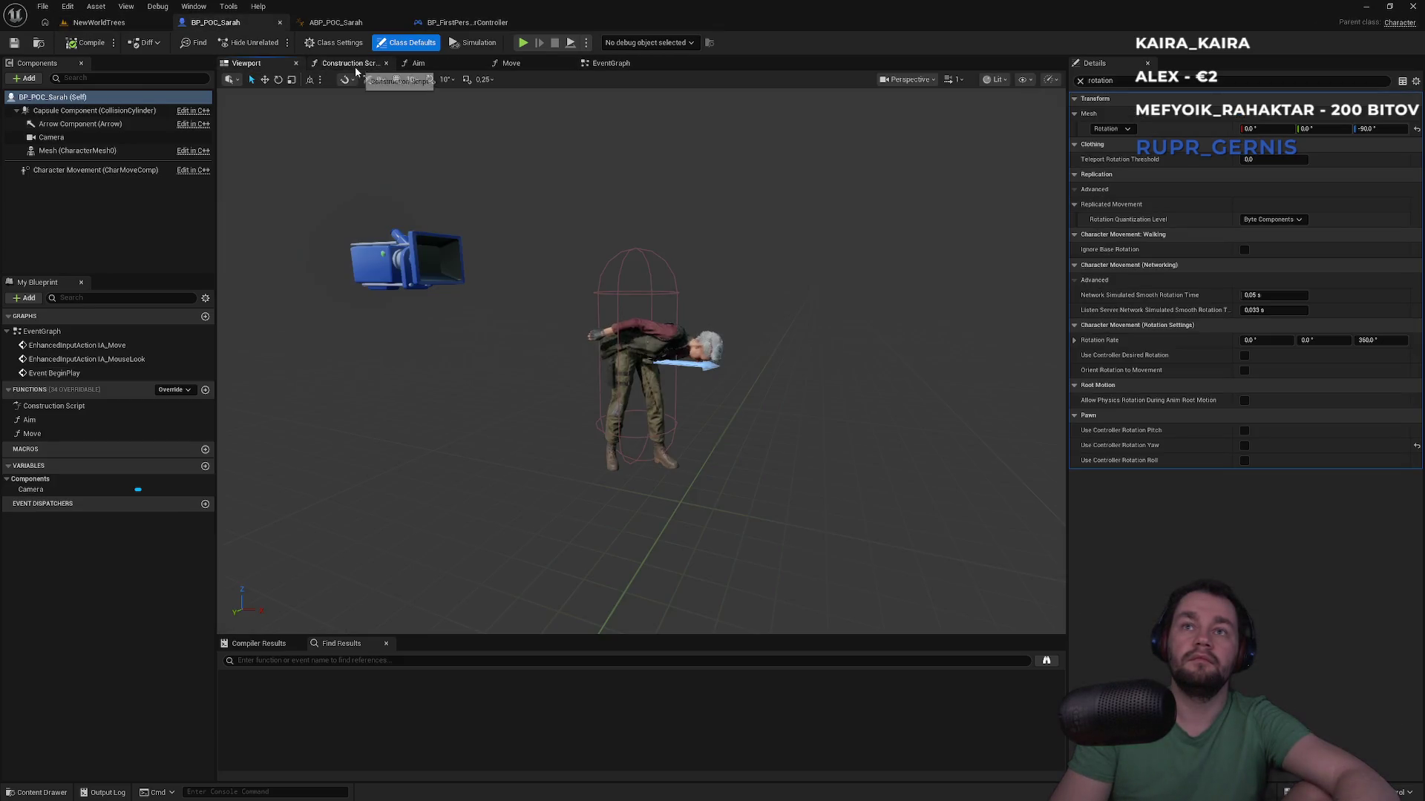
{"action": "mouse_move", "coordinate": [616, 296]}
{"action": "left_mouse_down"}
{"action": "mouse_move", "coordinate": [513, 299]}
{"action": "mouse_move", "coordinate": [600, 297]}
{"action": "left_mouse_up"}
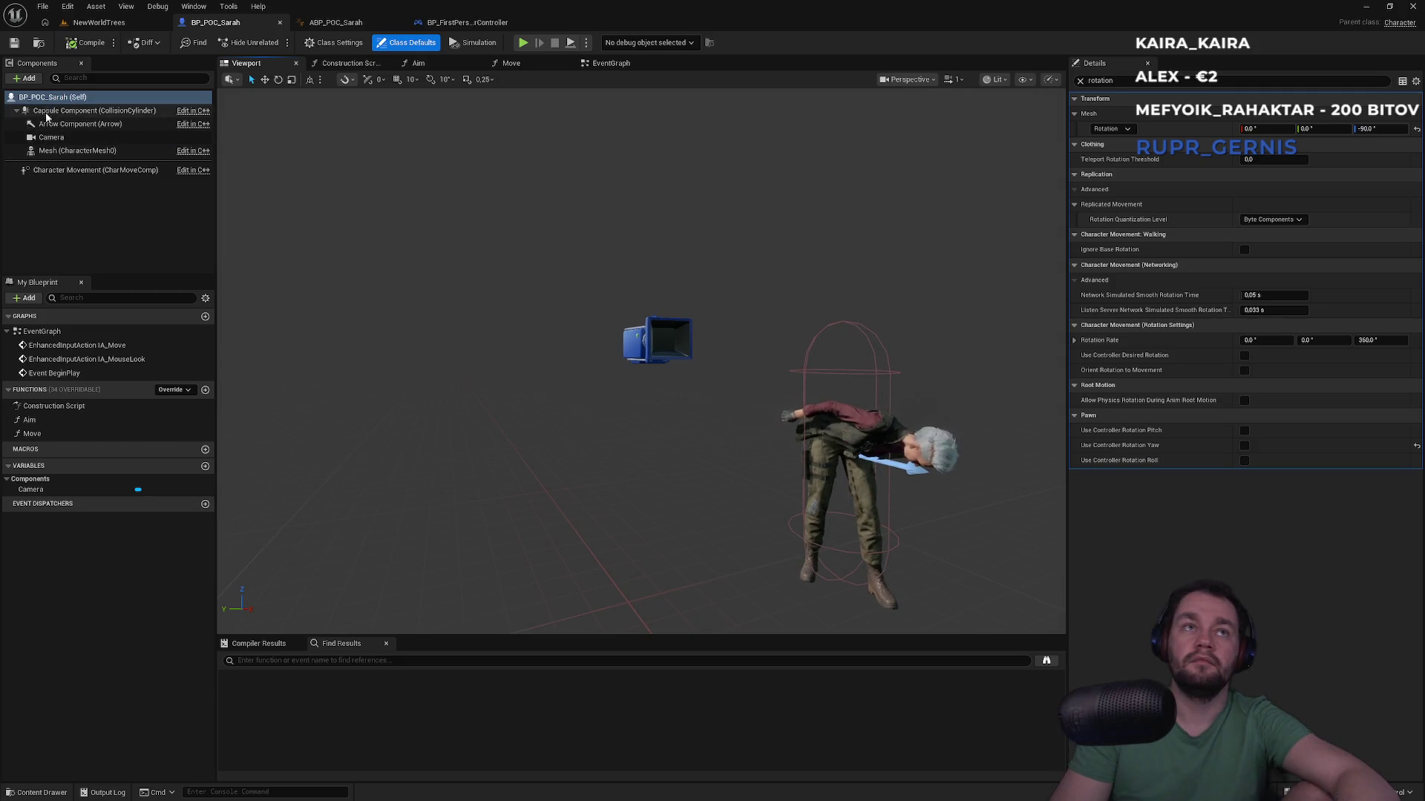
Step: Add a SpringArm component to Sarah, parent the Camera under it, and compile
{"action": "left_click", "coordinate": [27, 79]}
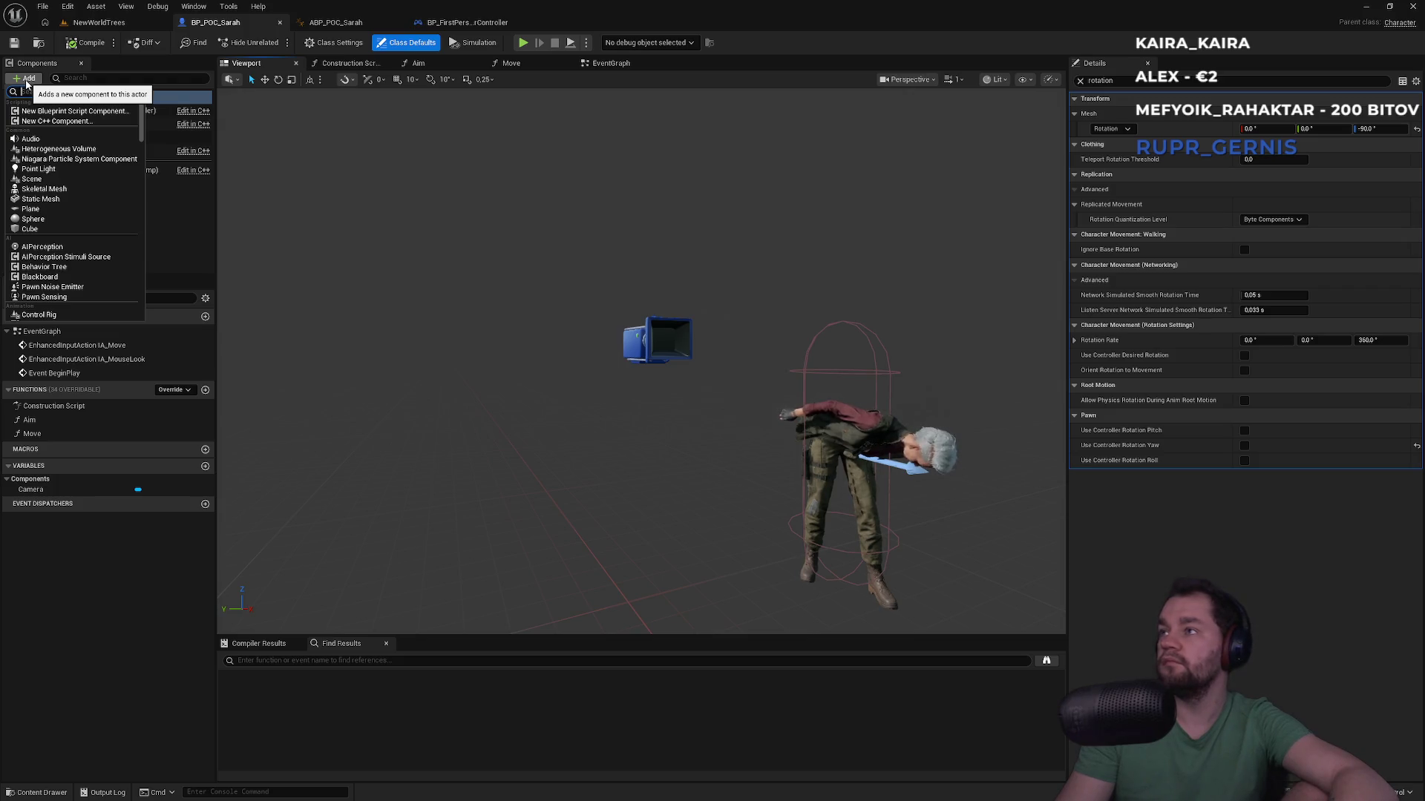
{"action": "type", "text": "camera"}
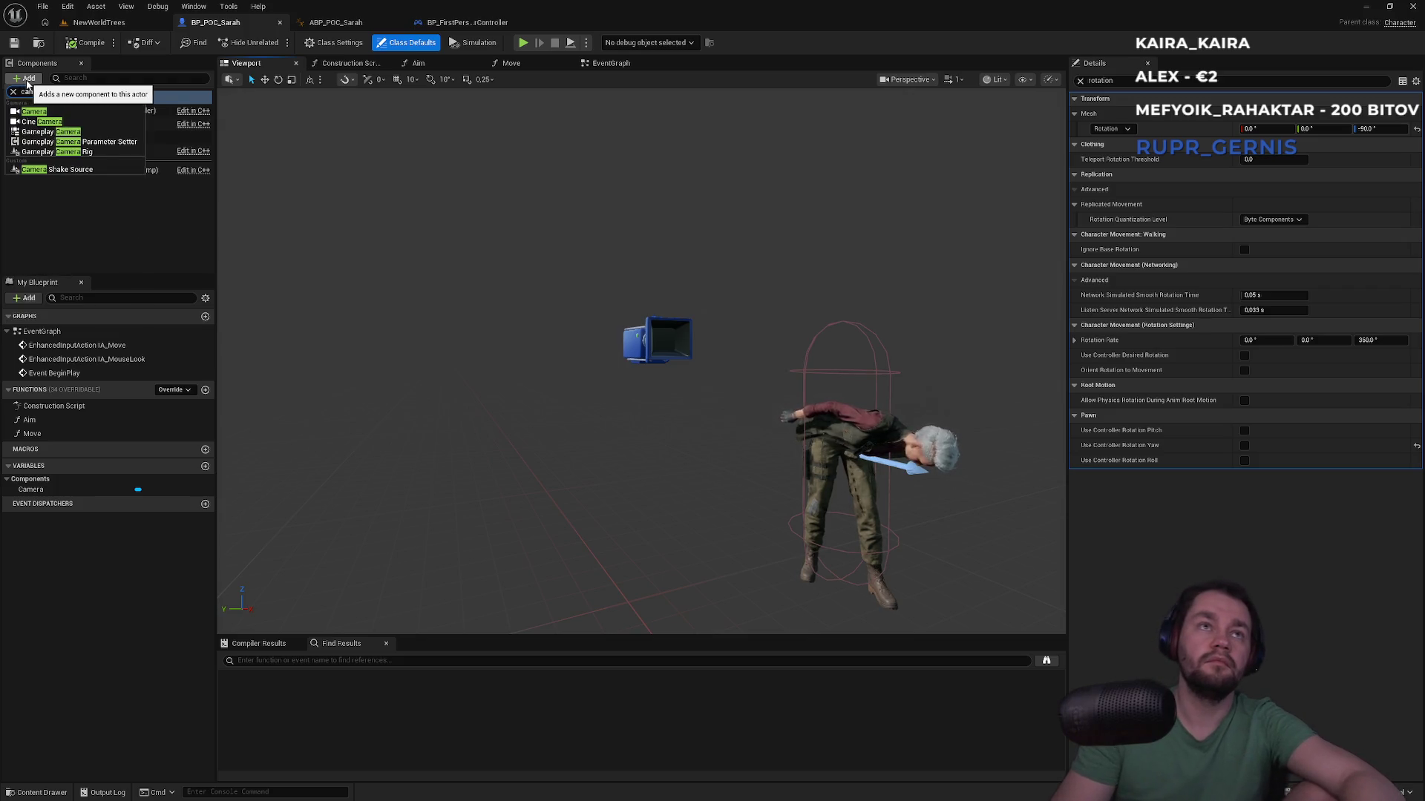
{"action": "key", "text": "BackSpace"}
{"action": "key", "text": "BackSpace"}
{"action": "key", "text": "BackSpace"}
{"action": "type", "text": "blo"}
{"action": "key", "text": "BackSpace"}
{"action": "key", "text": "BackSpace"}
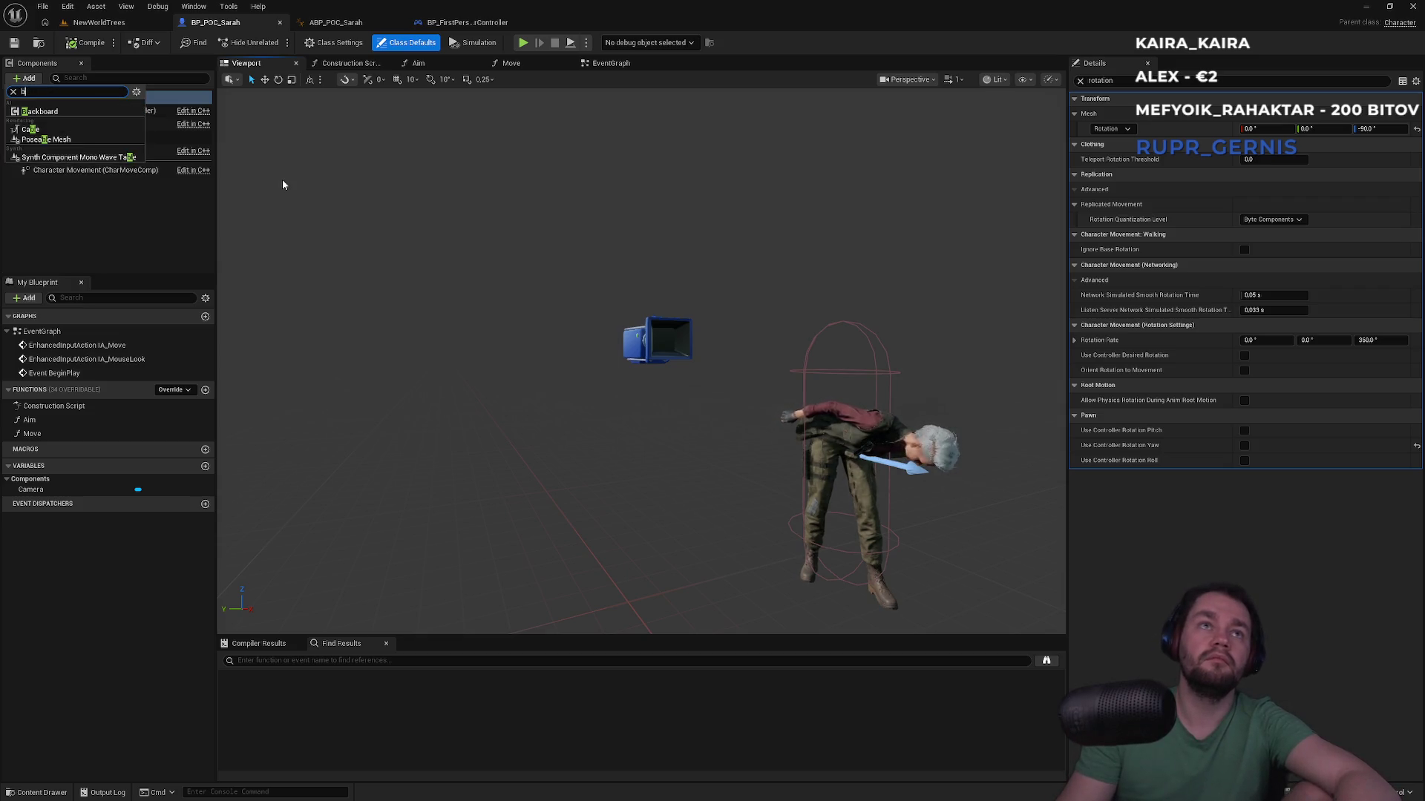
{"action": "type", "text": "o"}
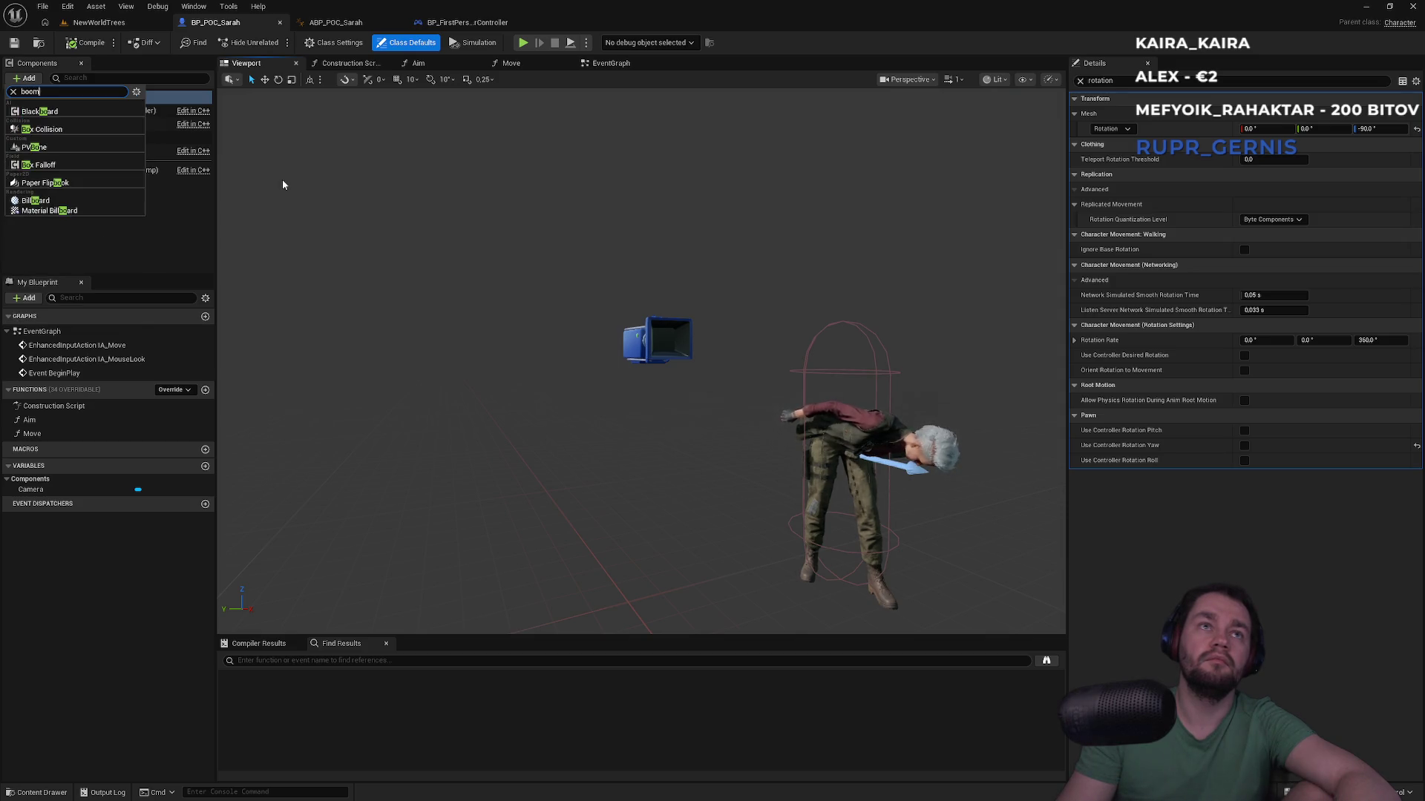
{"action": "type", "text": "om"}
{"action": "key", "text": "BackSpace"}
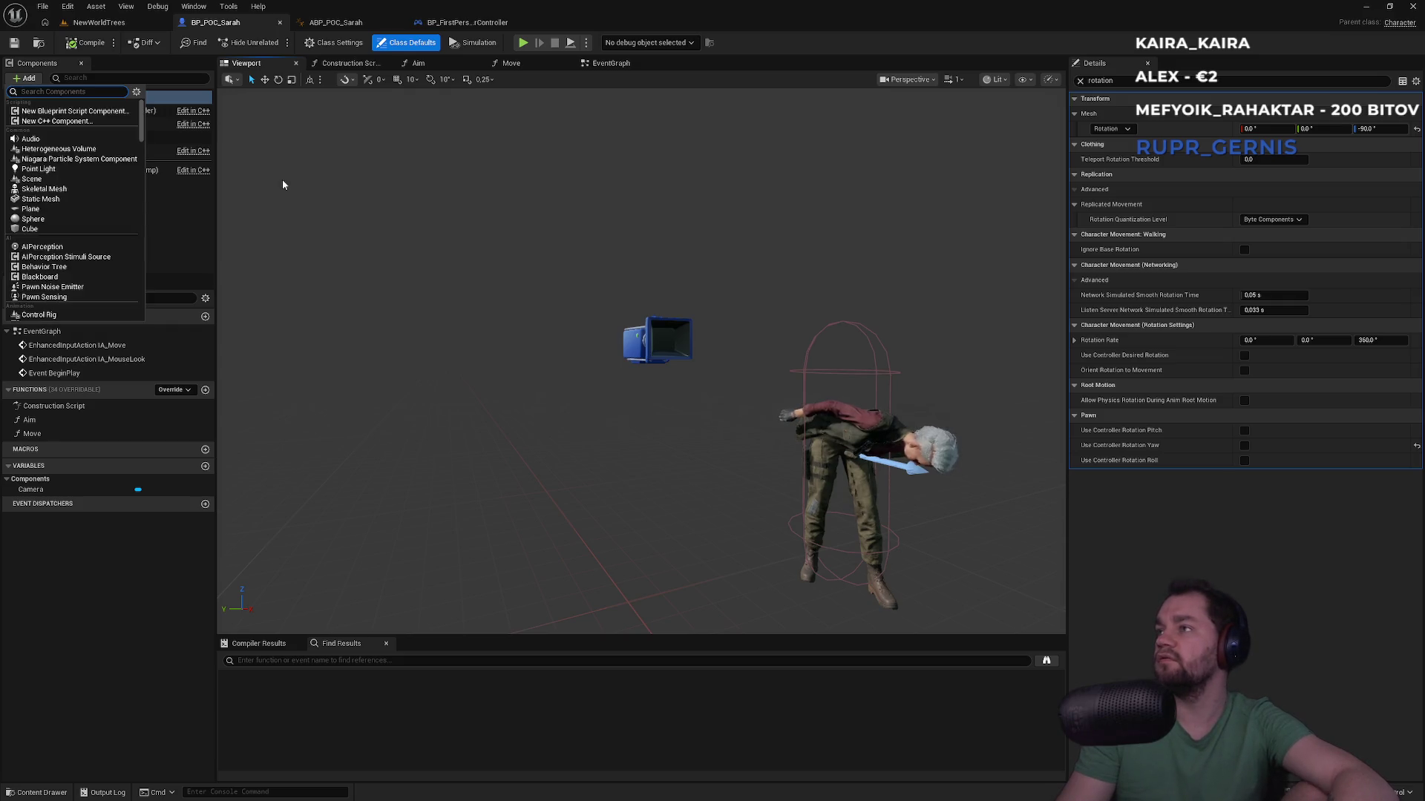
{"action": "type", "text": "b"}
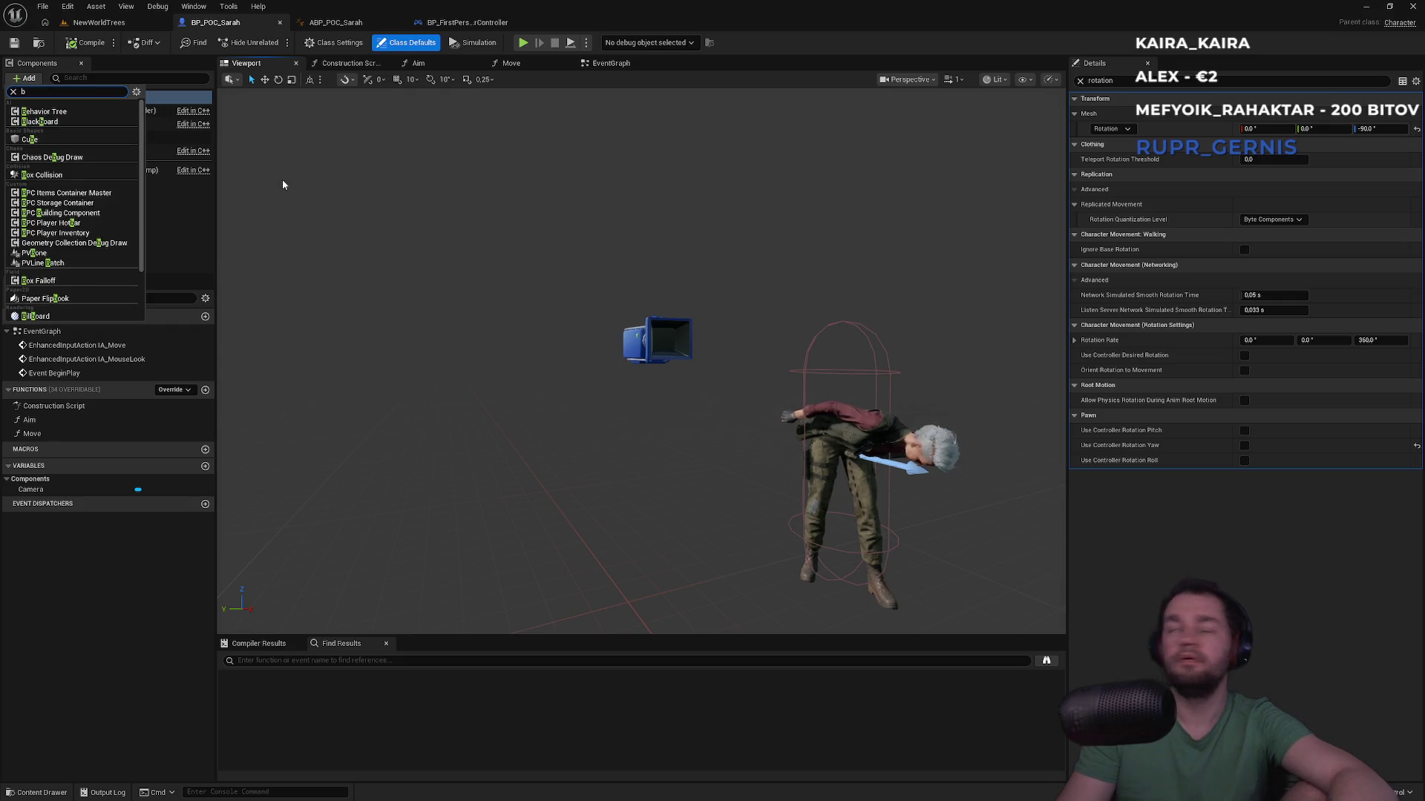
{"action": "key", "text": "BackSpace"}
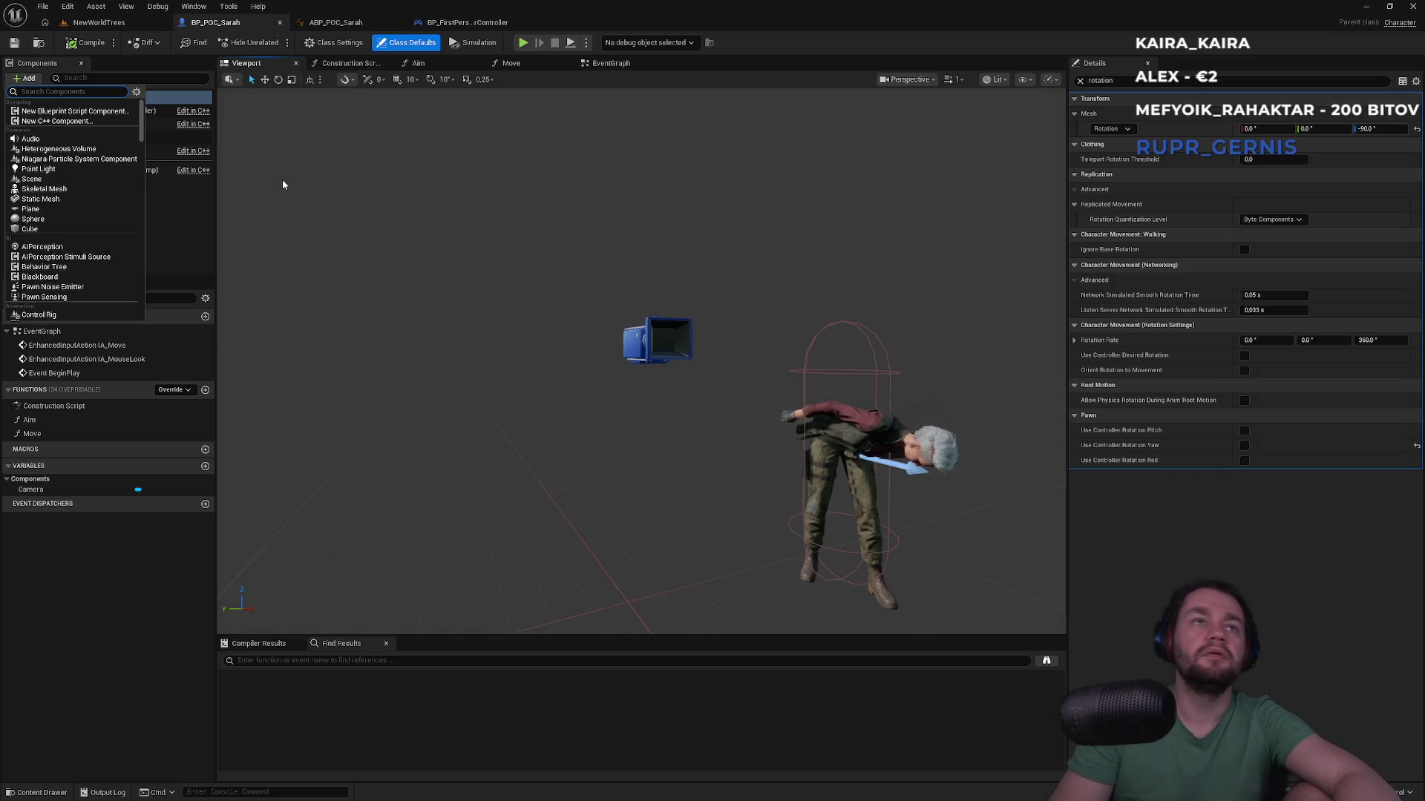
{"action": "type", "text": "spr"}
{"action": "key", "text": "Return"}
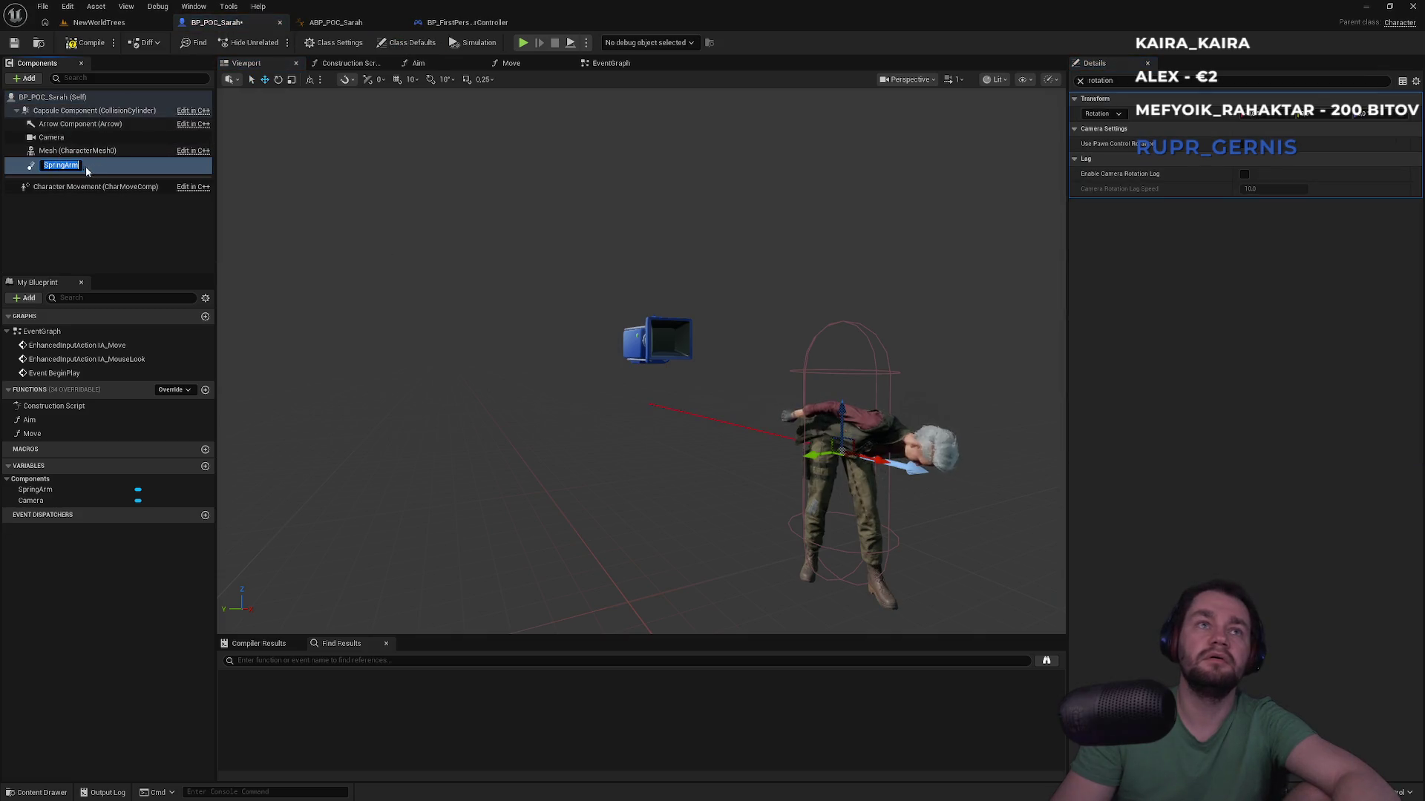
{"action": "key", "text": "Return"}
{"action": "left_click_drag", "start_coordinate": [46, 141], "coordinate": [55, 164]}
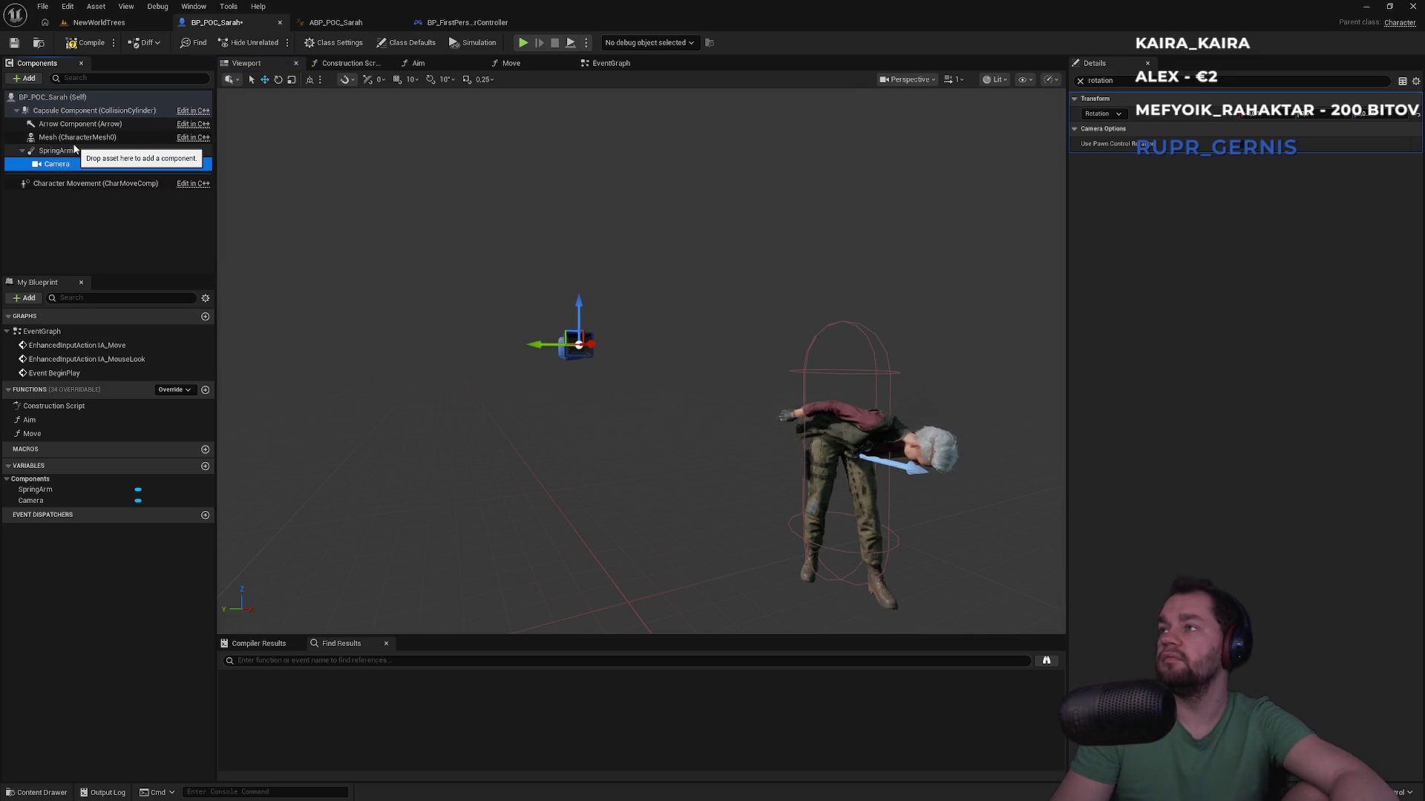
{"action": "left_click", "coordinate": [89, 45]}
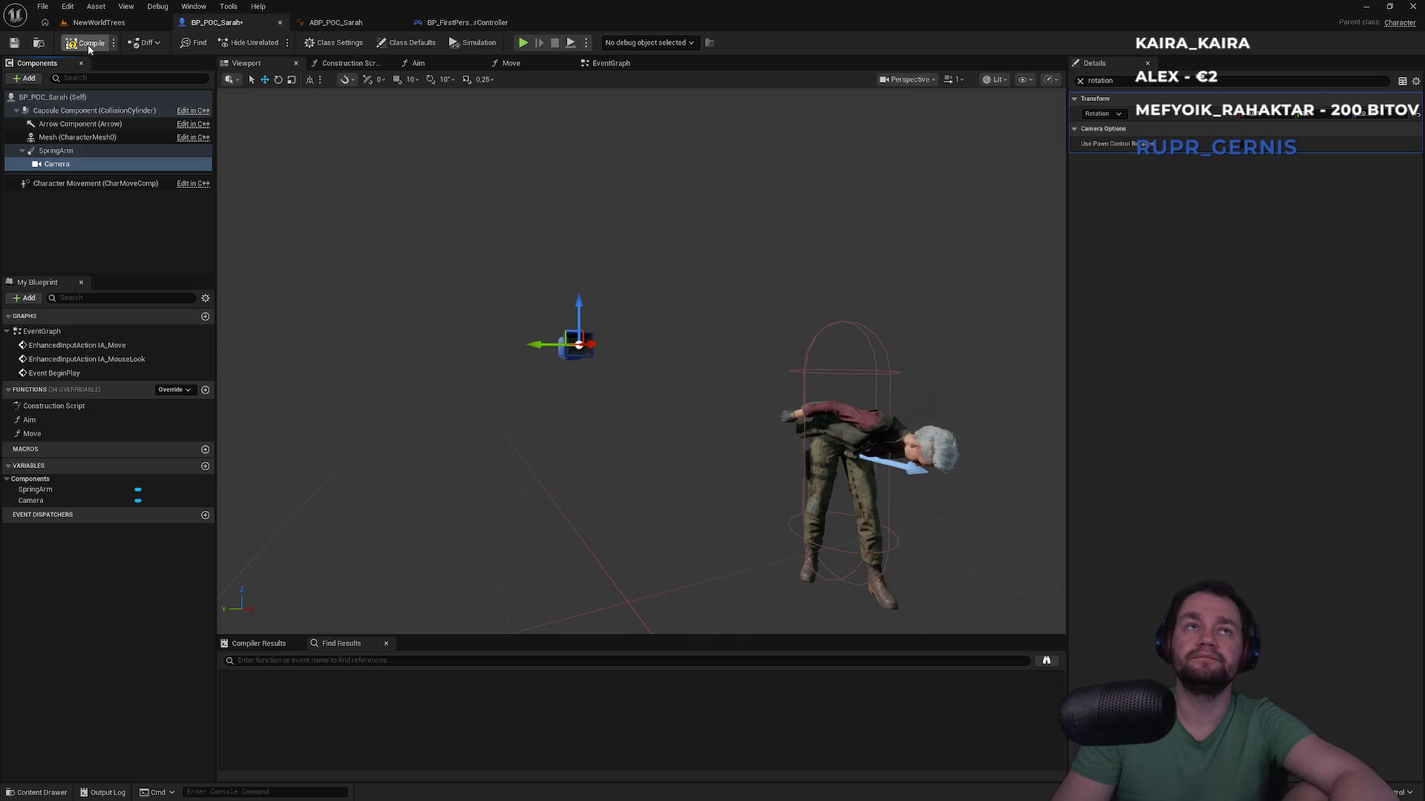
{"action": "left_click", "coordinate": [96, 22]}
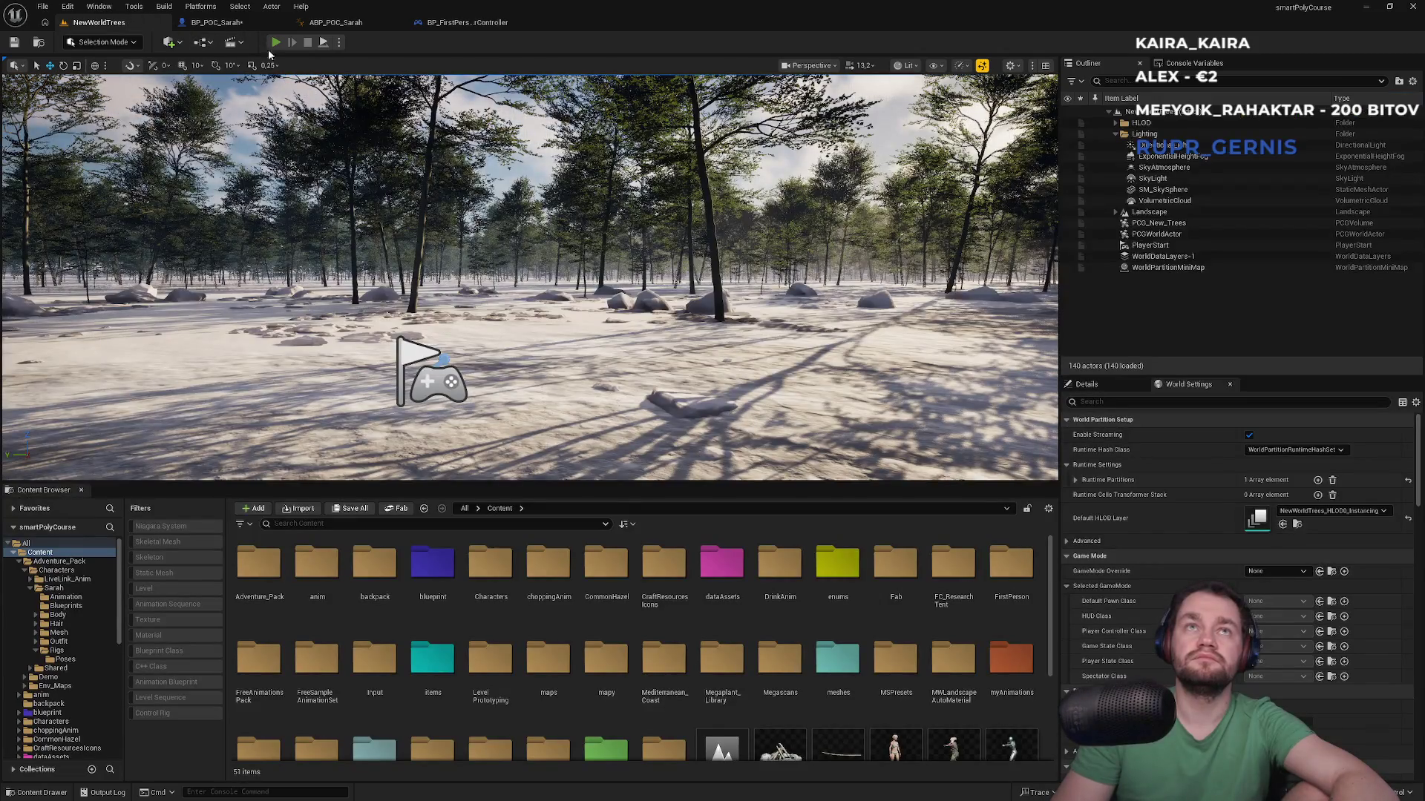
{"action": "key", "text": "alt+p"}
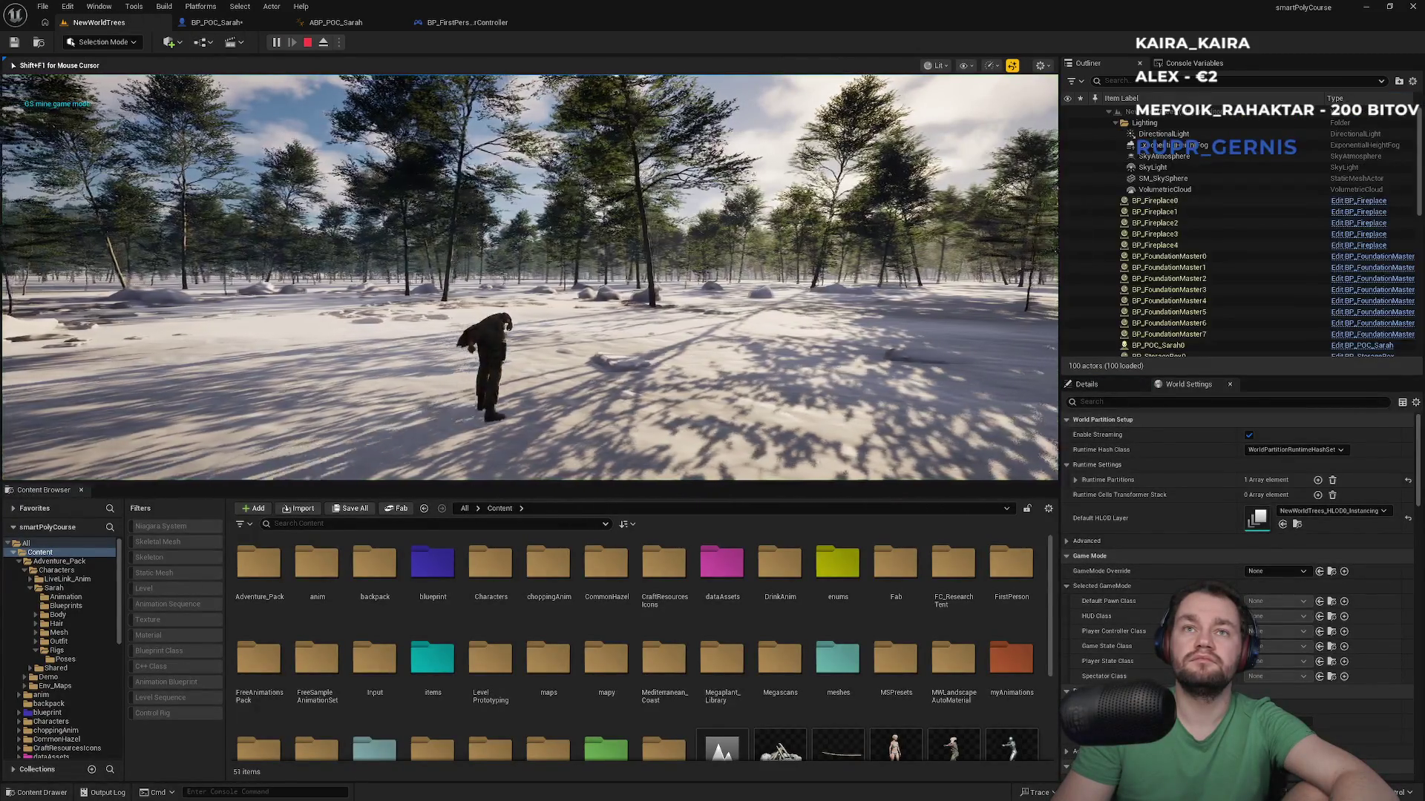
{"action": "key", "text": "super"}
{"action": "key", "text": "super"}
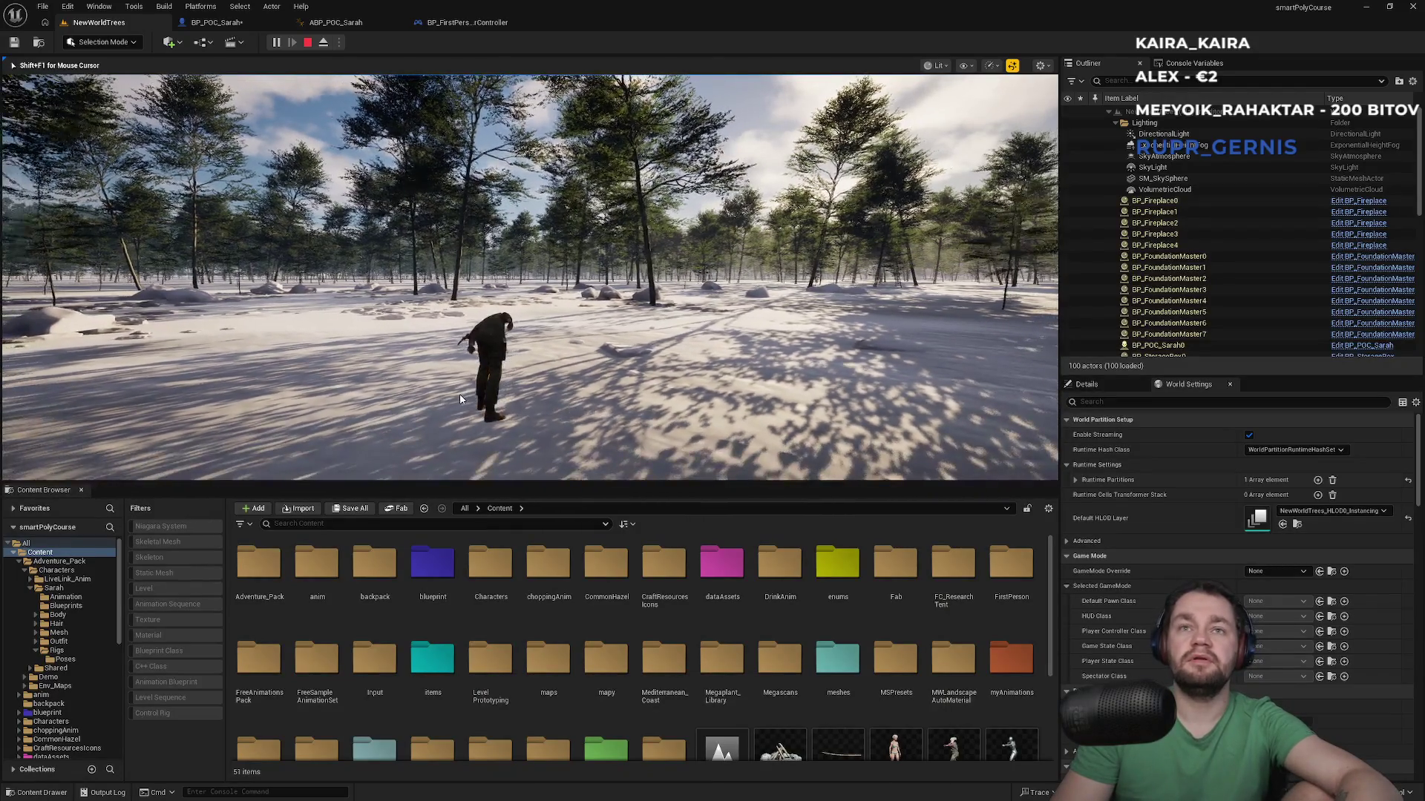
{"action": "key", "text": "Escape"}
{"action": "left_click", "coordinate": [228, 25]}
{"action": "left_click", "coordinate": [75, 167]}
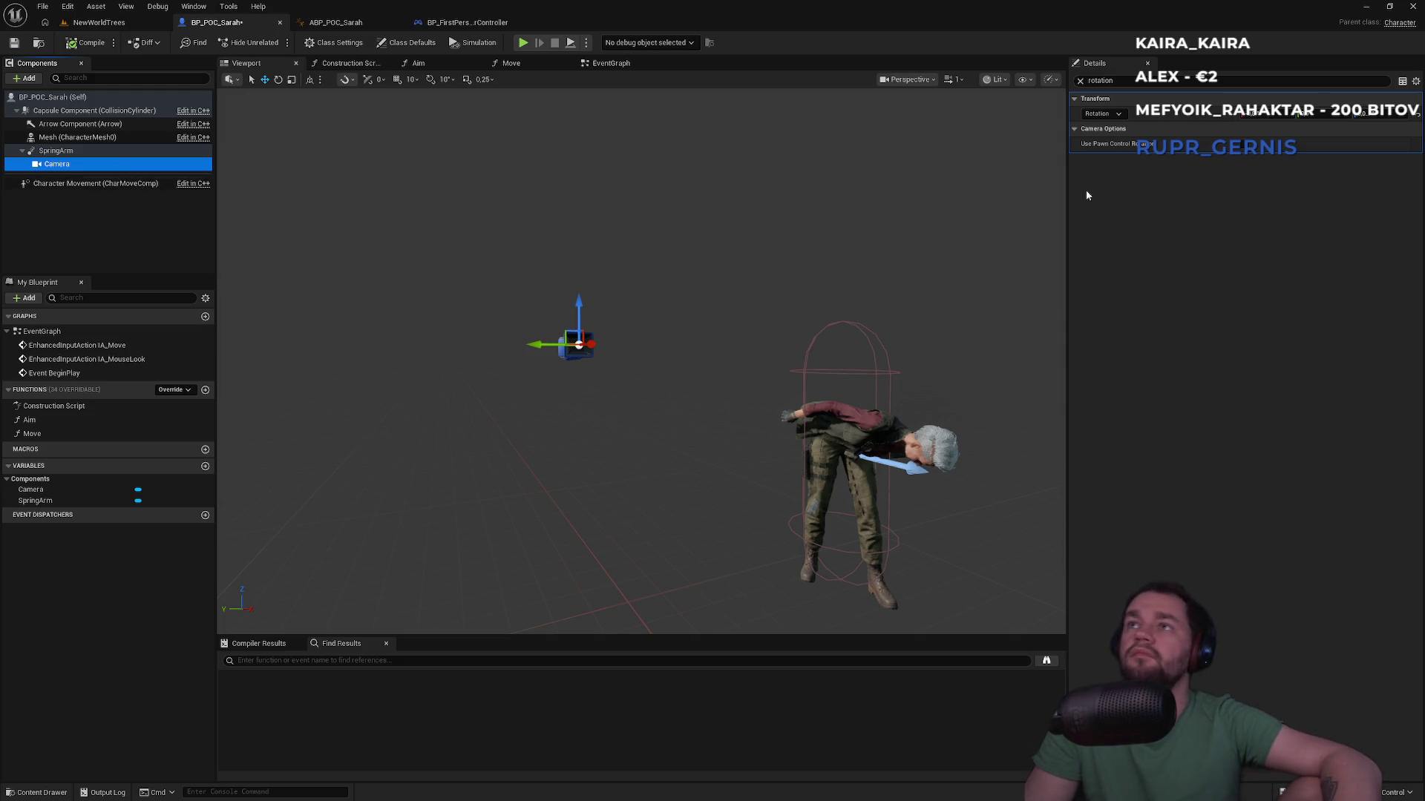
Step: Clear the property filter and look through all of the Camera's properties
{"action": "left_click", "coordinate": [1080, 82]}
{"action": "left_click", "coordinate": [60, 164]}
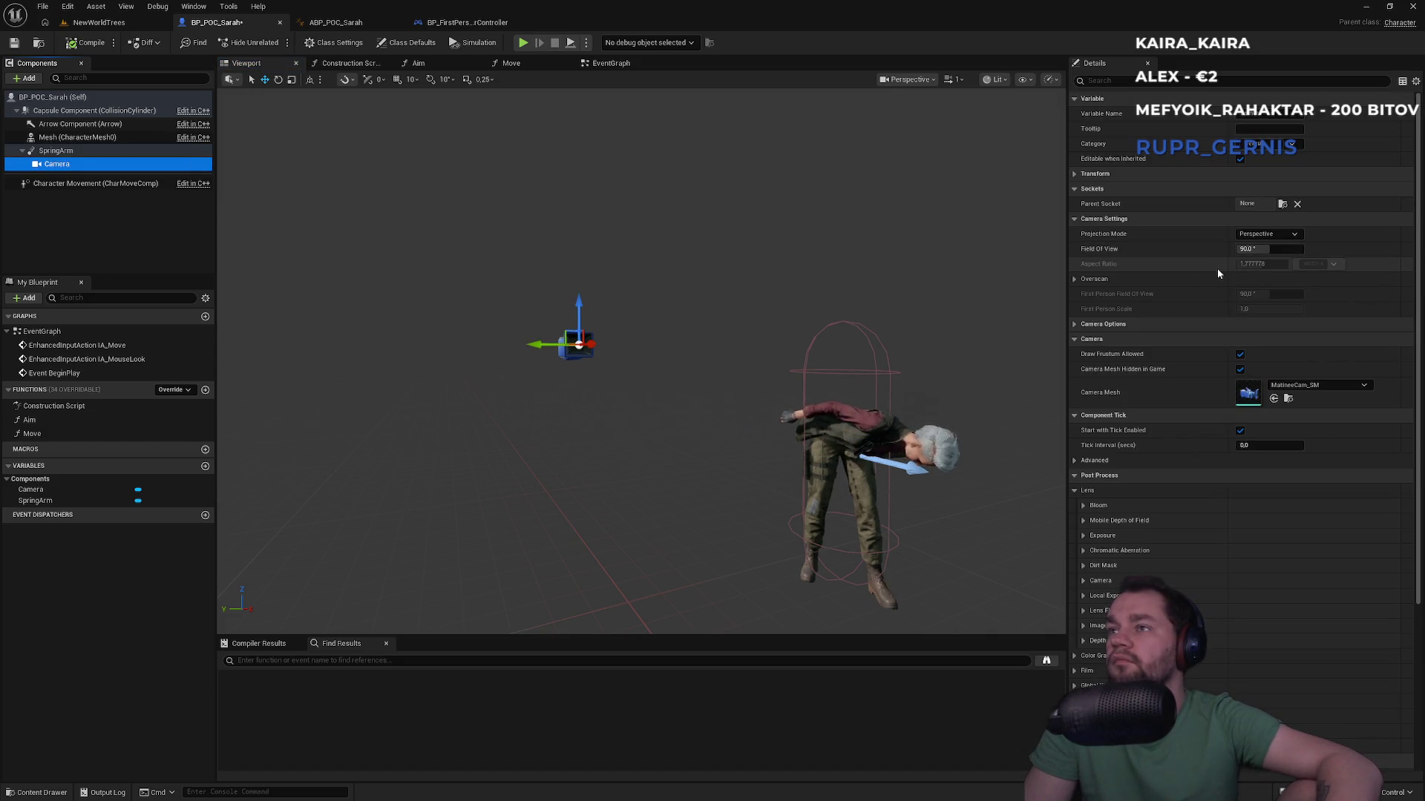
{"action": "scroll", "coordinate": [1217, 270], "scroll_direction": "down", "scroll_amount": 5}
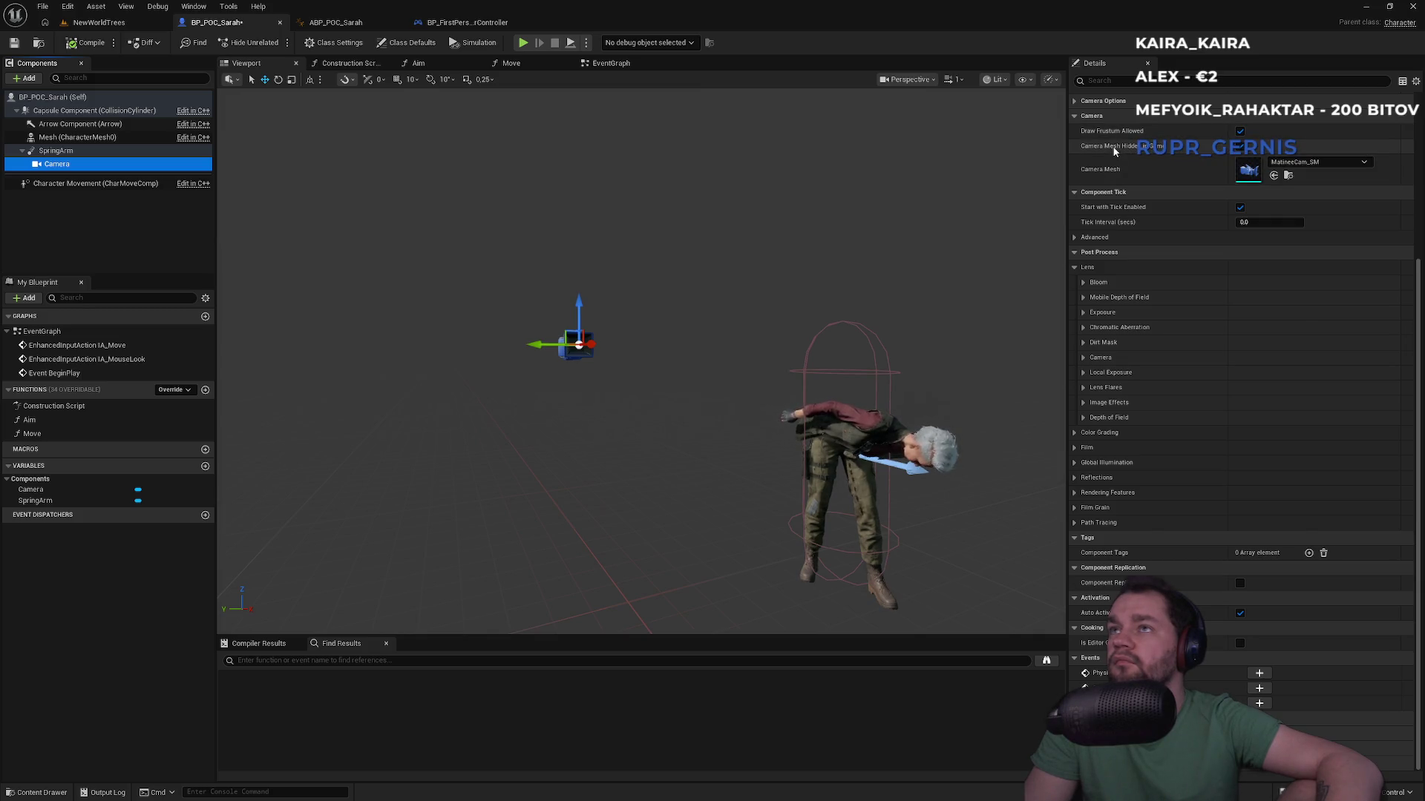
{"action": "left_click", "coordinate": [1073, 238]}
{"action": "left_click", "coordinate": [1074, 239]}
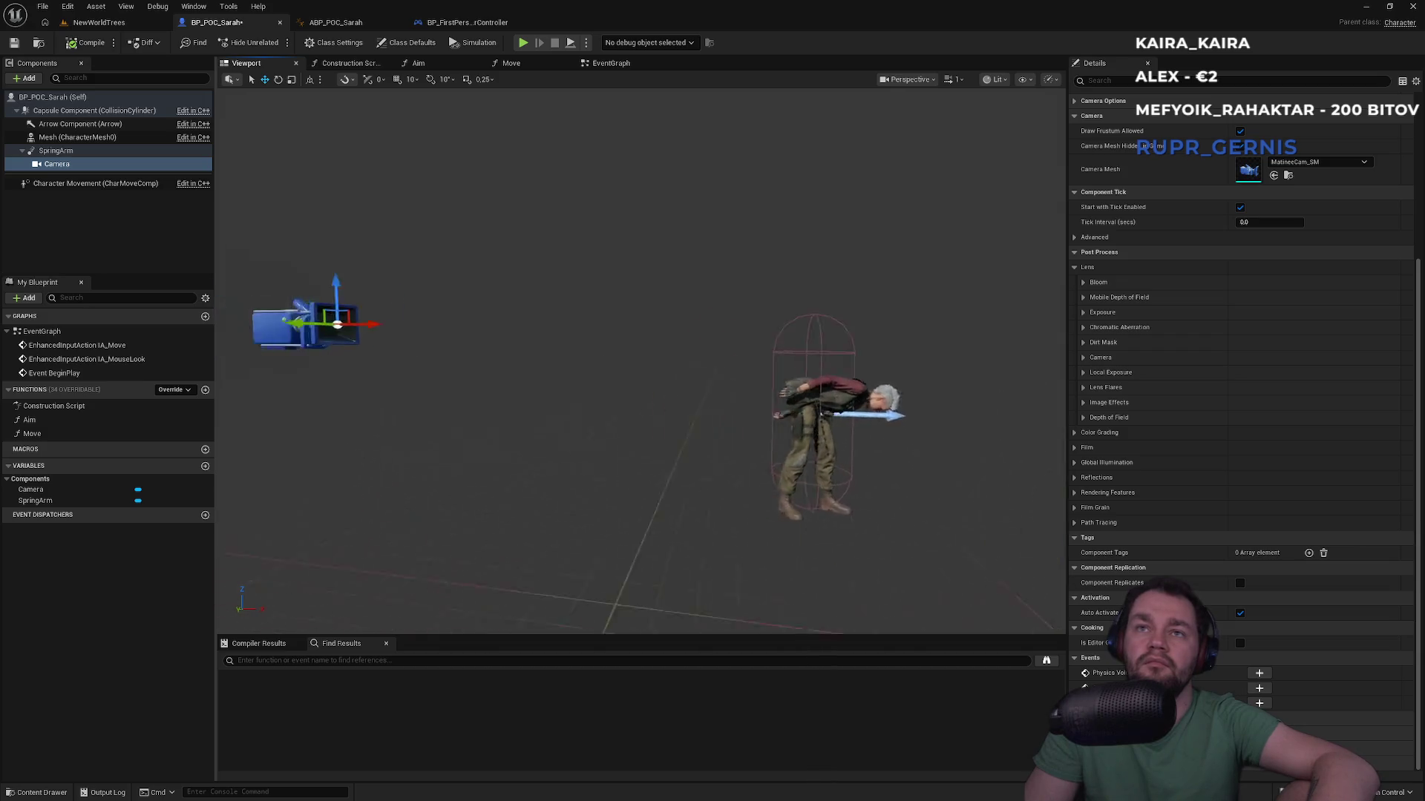
{"action": "scroll", "coordinate": [1217, 233], "scroll_direction": "up", "scroll_amount": 5}
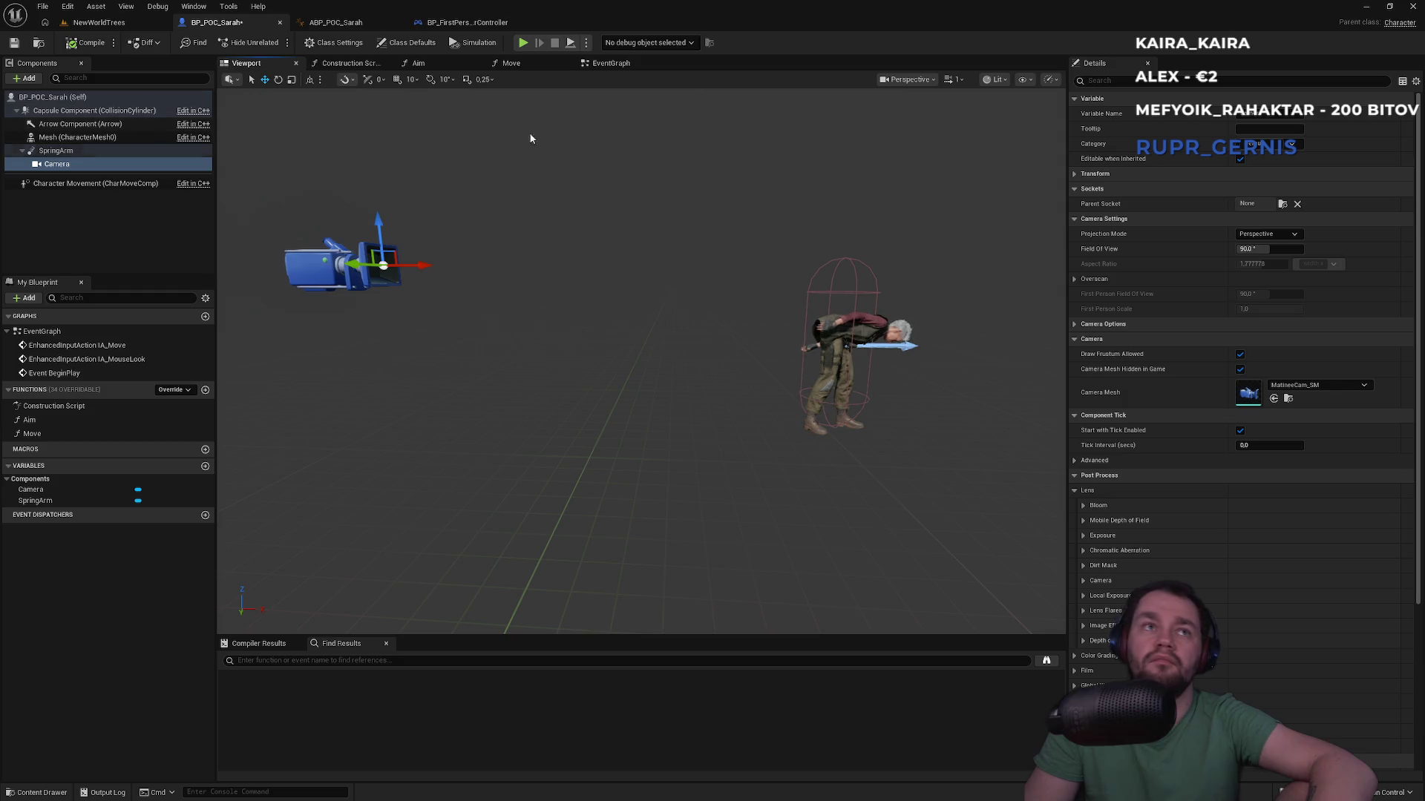
{"action": "scroll", "coordinate": [1226, 230], "scroll_direction": "down", "scroll_amount": 1}
{"action": "scroll", "coordinate": [1226, 230], "scroll_direction": "up", "scroll_amount": 1}
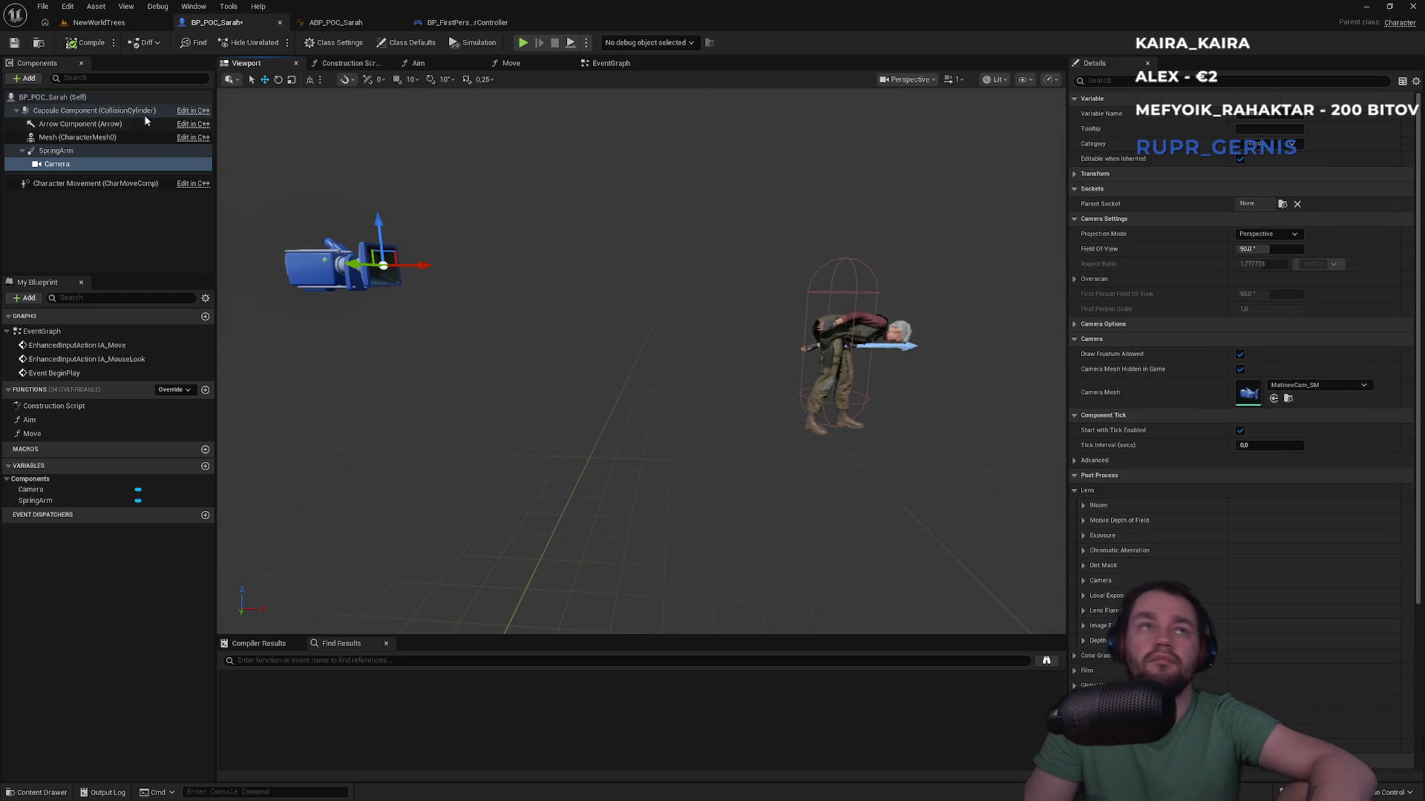
Step: Reset the Camera's location to 0,0,0 and start a play test in NewWorldTrees
{"action": "left_click", "coordinate": [55, 151]}
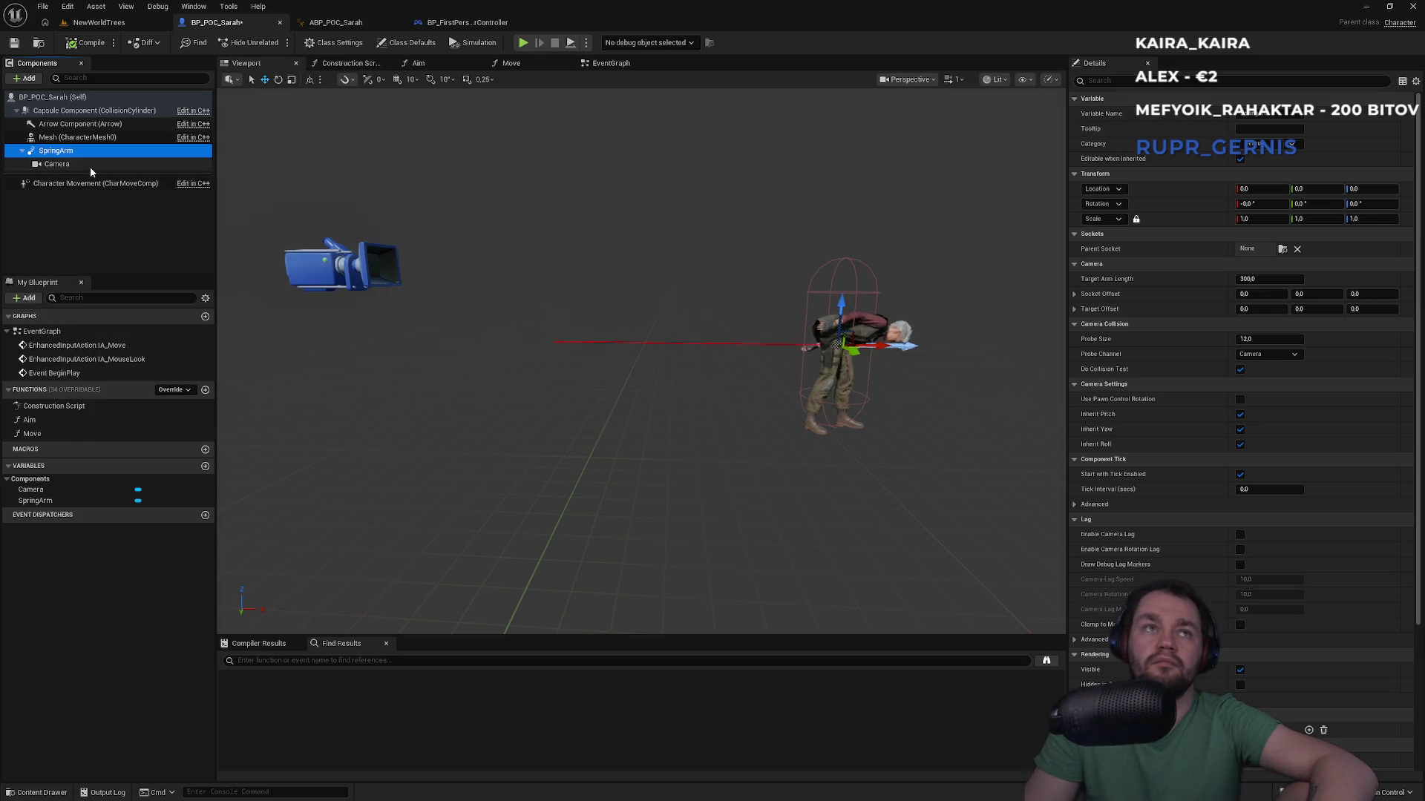
{"action": "left_click", "coordinate": [89, 166]}
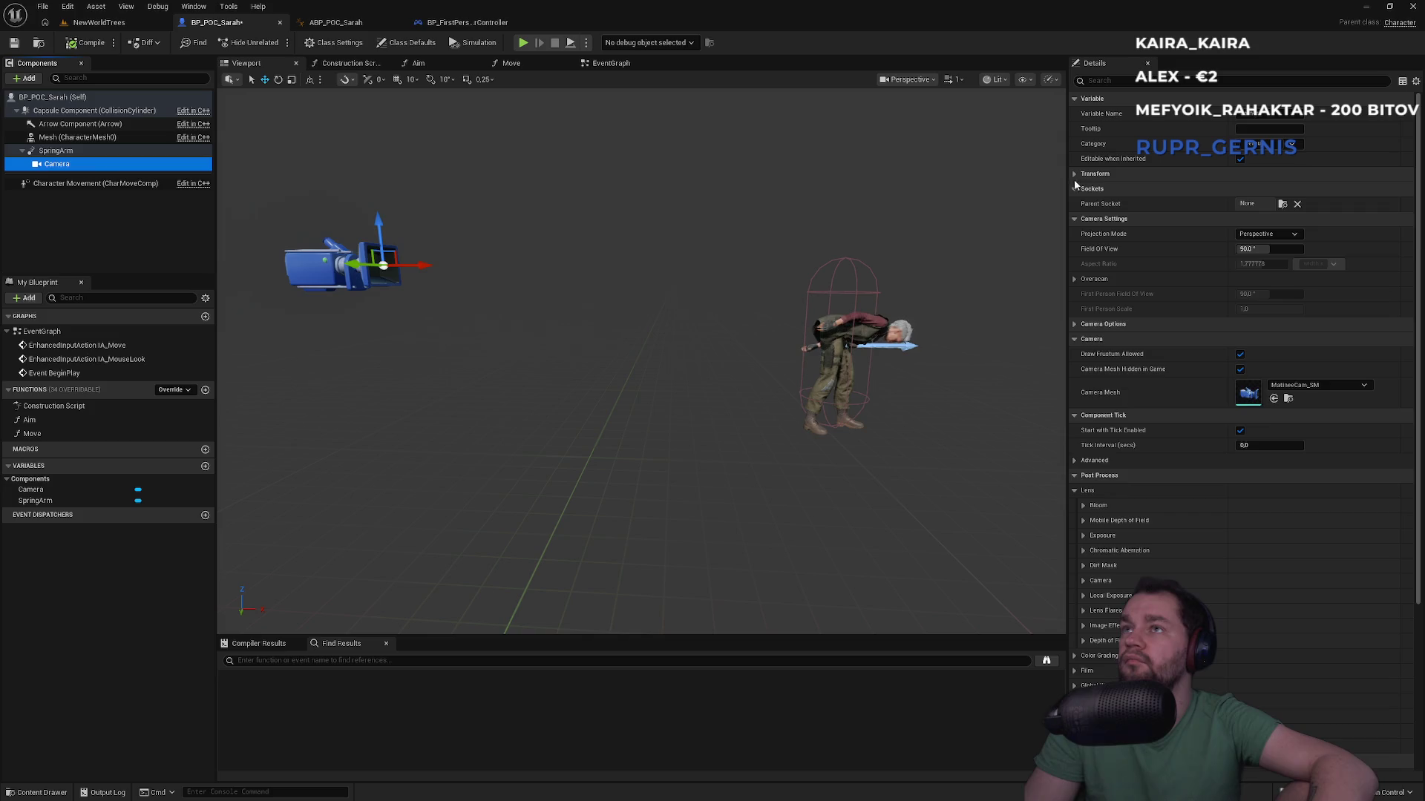
{"action": "left_click", "coordinate": [1075, 175]}
{"action": "left_click", "coordinate": [1408, 191]}
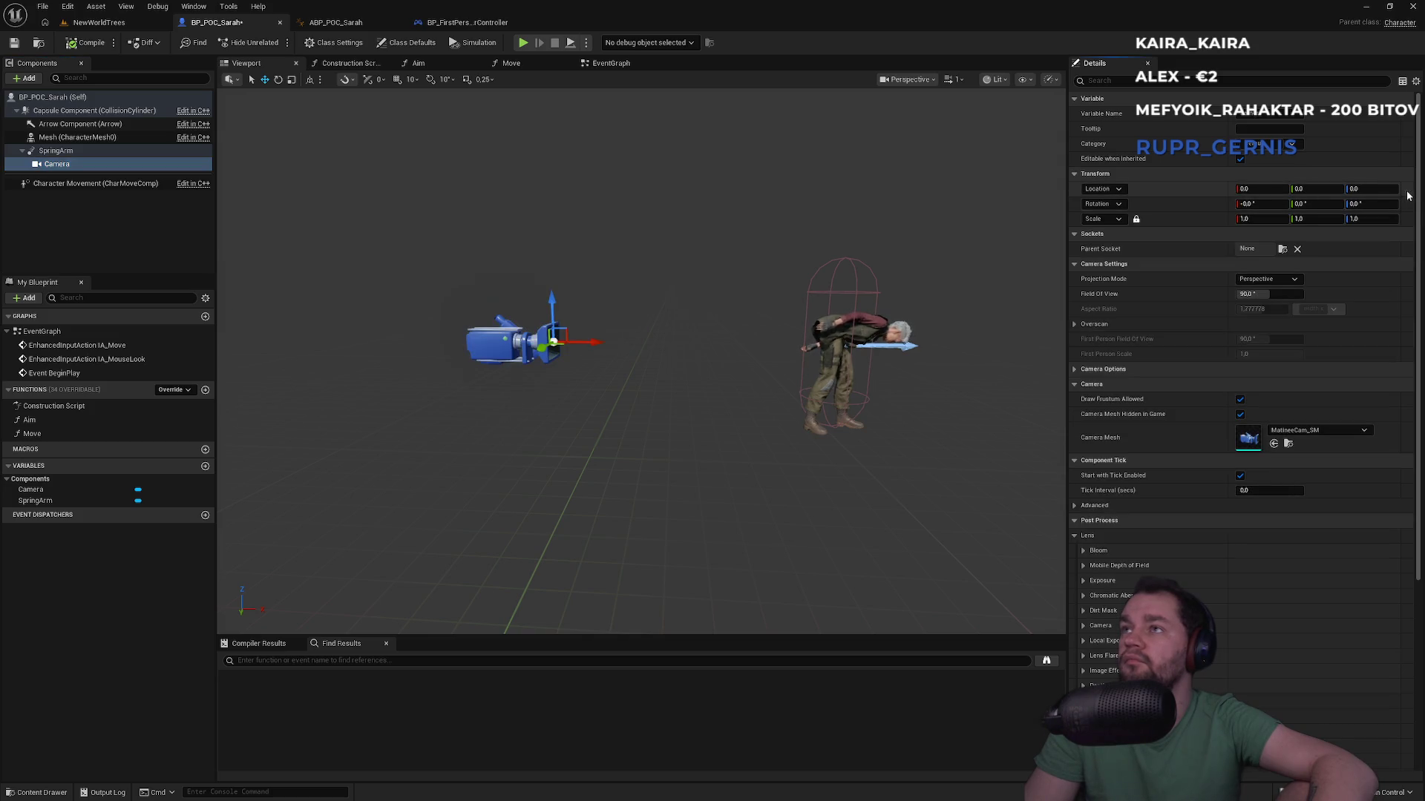
{"action": "left_click", "coordinate": [117, 24]}
{"action": "key", "text": "alt+p"}
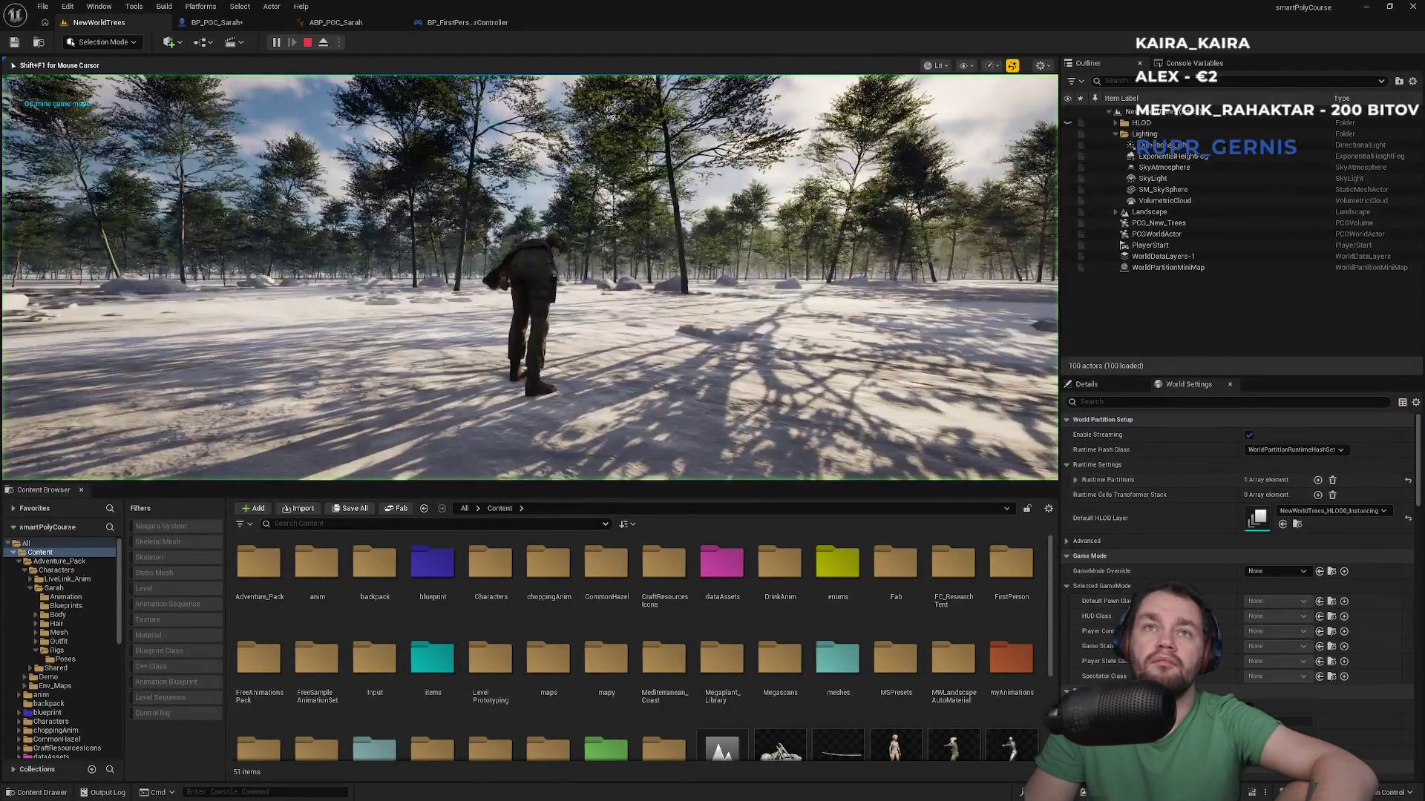
Step: Stop the play test and bring up BP_FirstPersonPlayerController's EventGraph
{"action": "mouse_move", "coordinate": [530, 277]}
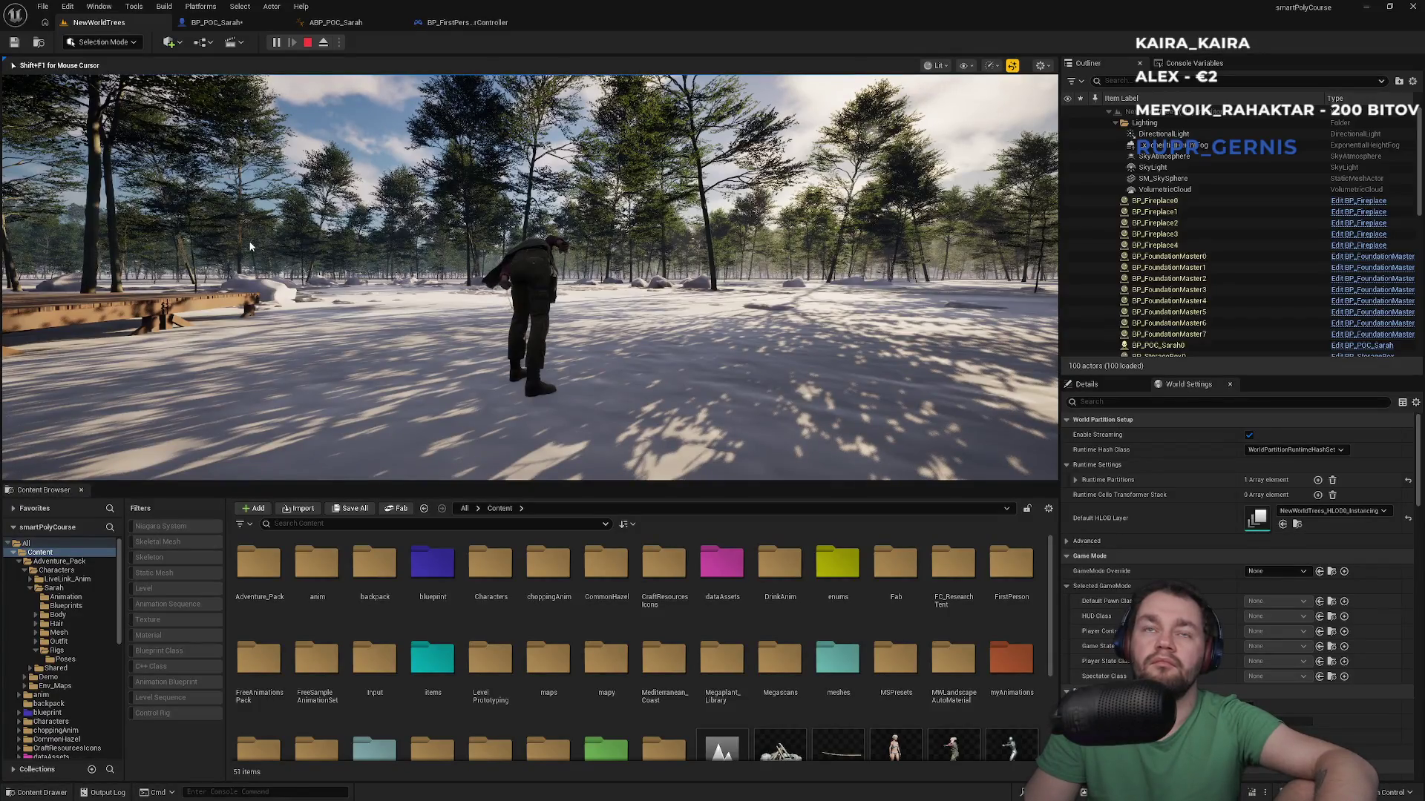
{"action": "key", "text": "Escape"}
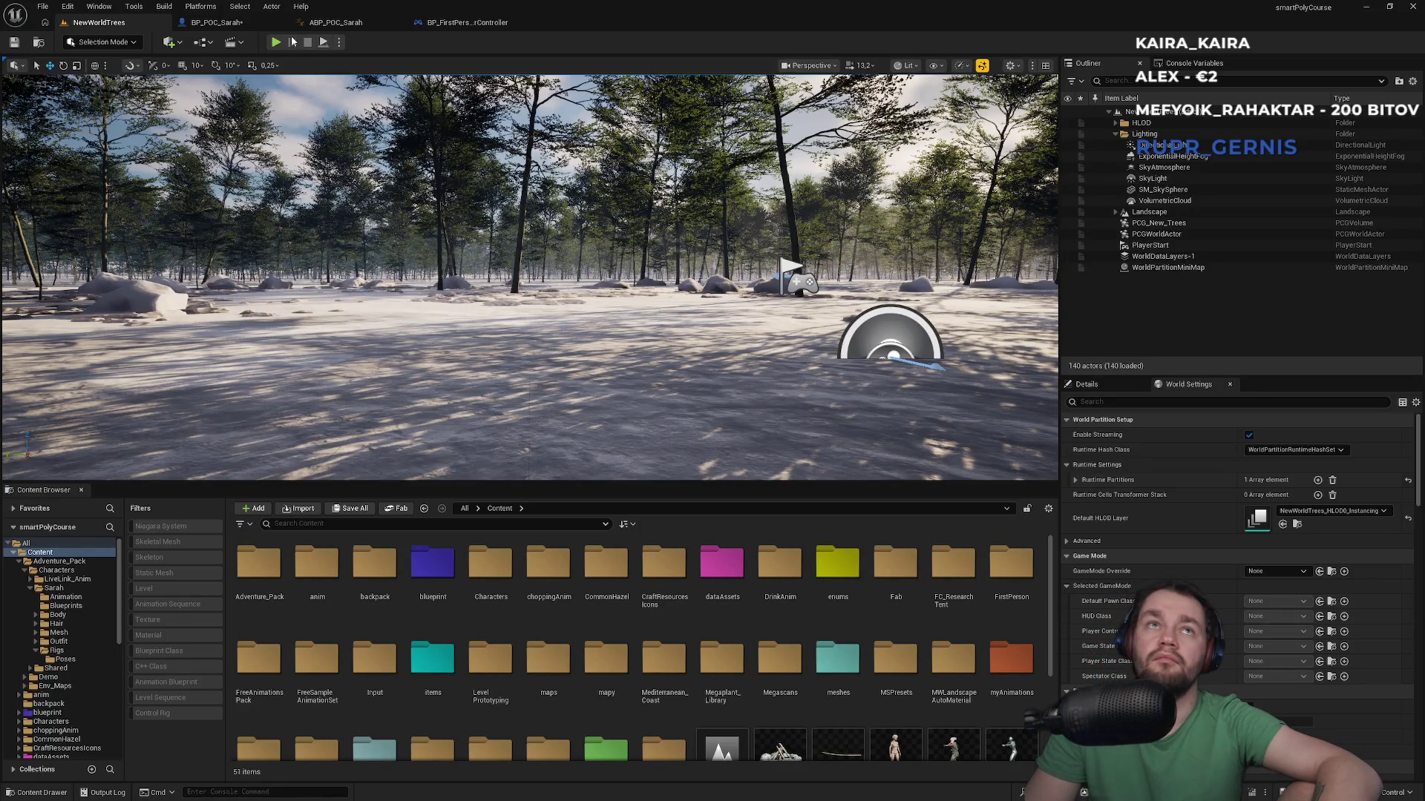
{"action": "left_click", "coordinate": [465, 29]}
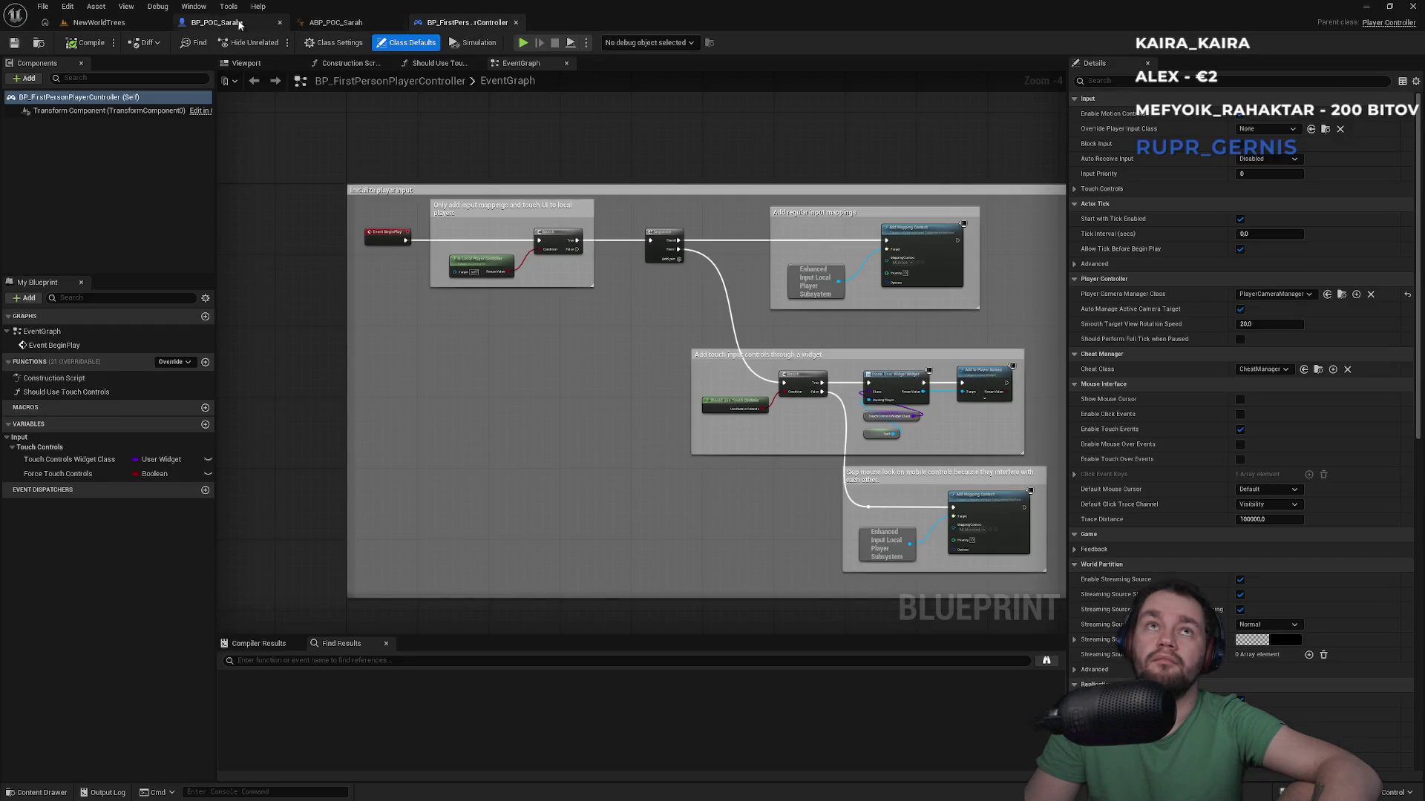
Step: Enable Use Pawn Control Rotation on BP_POC_Sarah's SpringArm
{"action": "left_click", "coordinate": [217, 22]}
{"action": "left_click", "coordinate": [56, 151]}
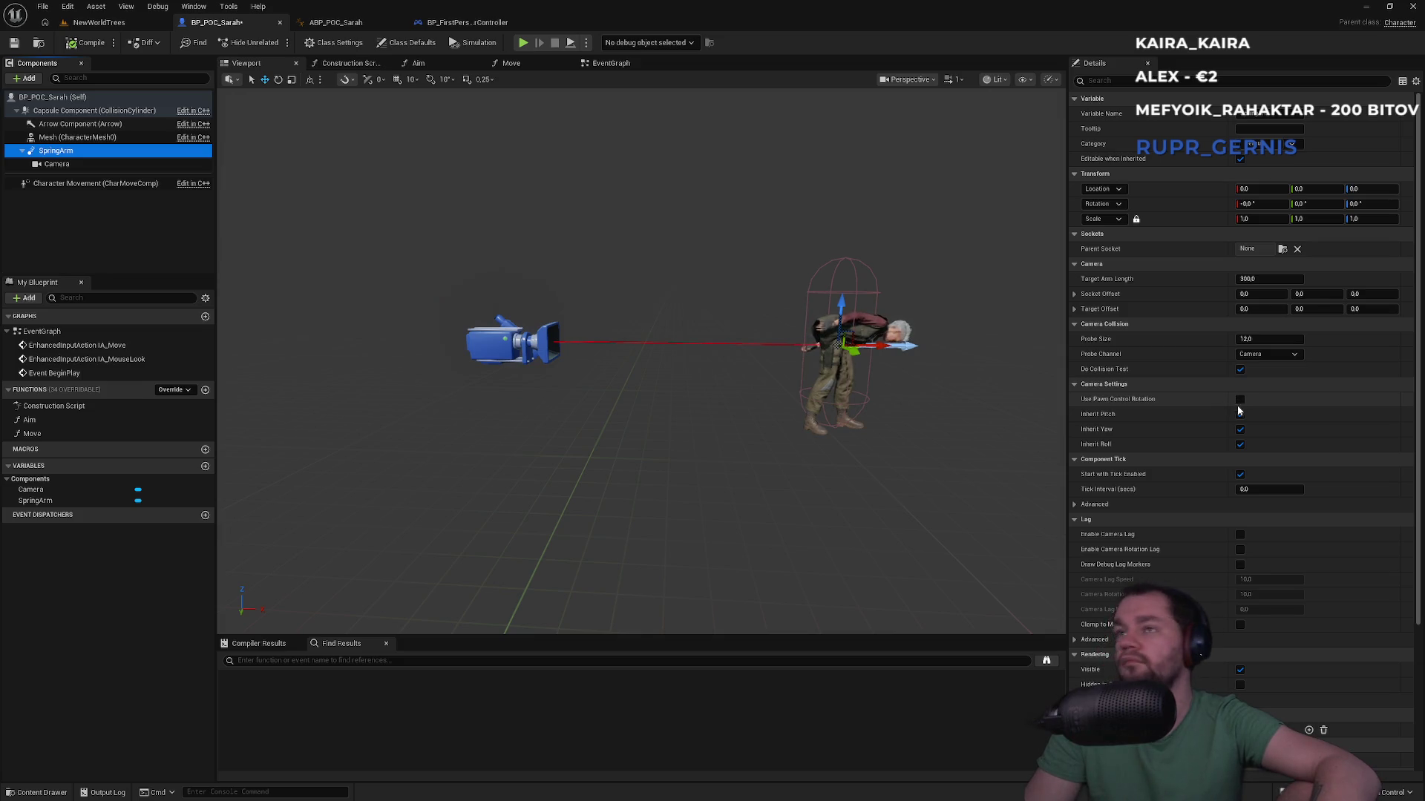
{"action": "left_click", "coordinate": [1238, 402]}
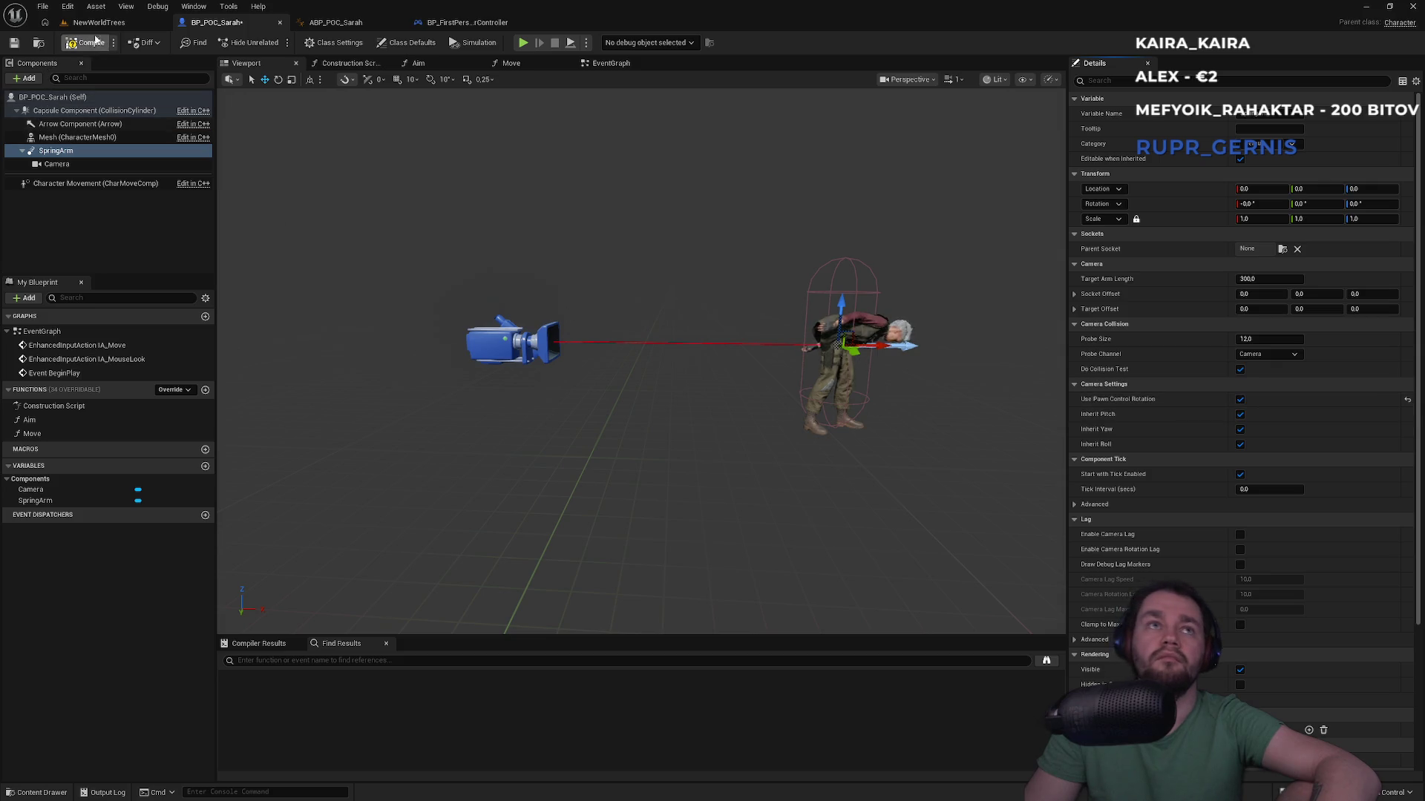
{"action": "left_click", "coordinate": [98, 22]}
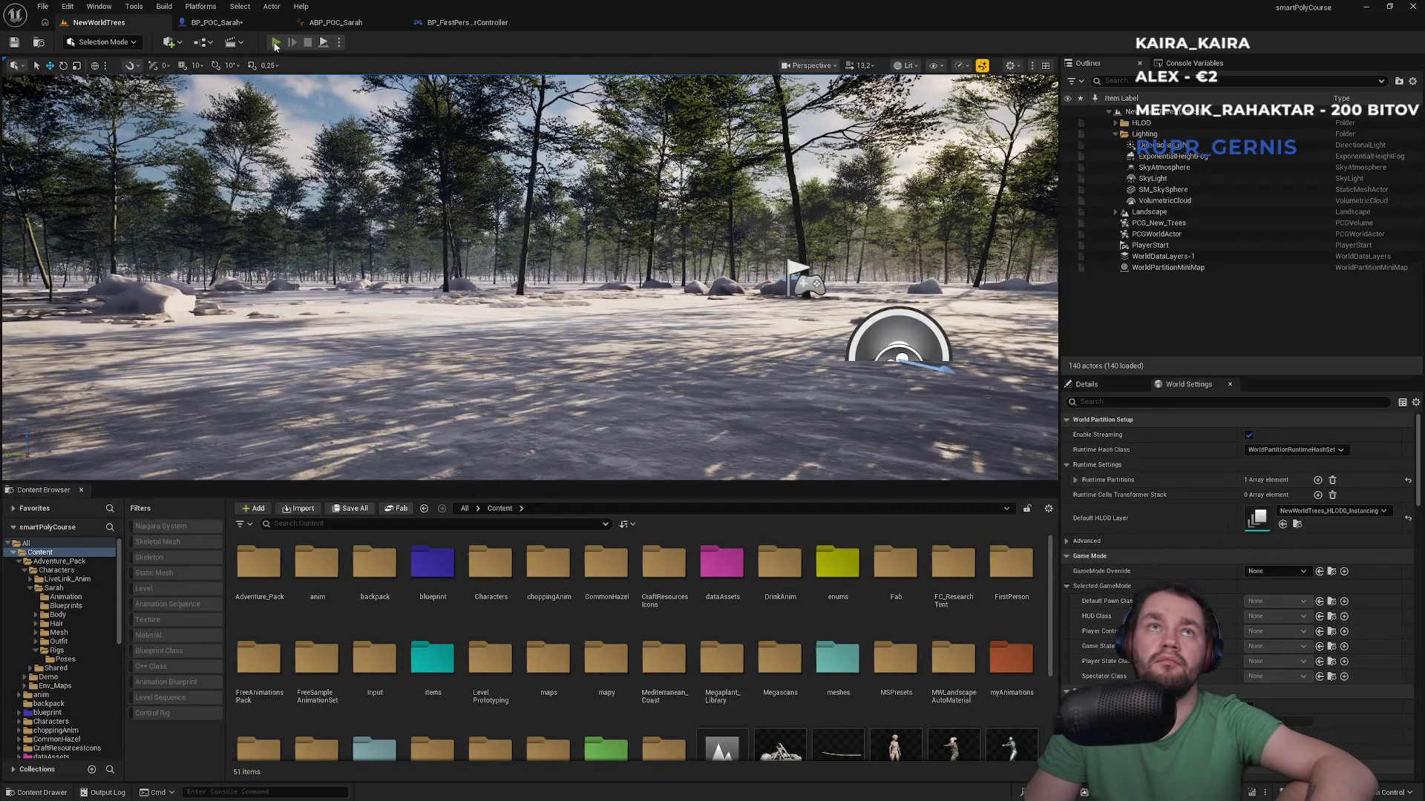
Step: Play-test the forest level with the new spring-arm rotation, then return to BP_POC_Sarah
{"action": "key", "text": "alt+p"}
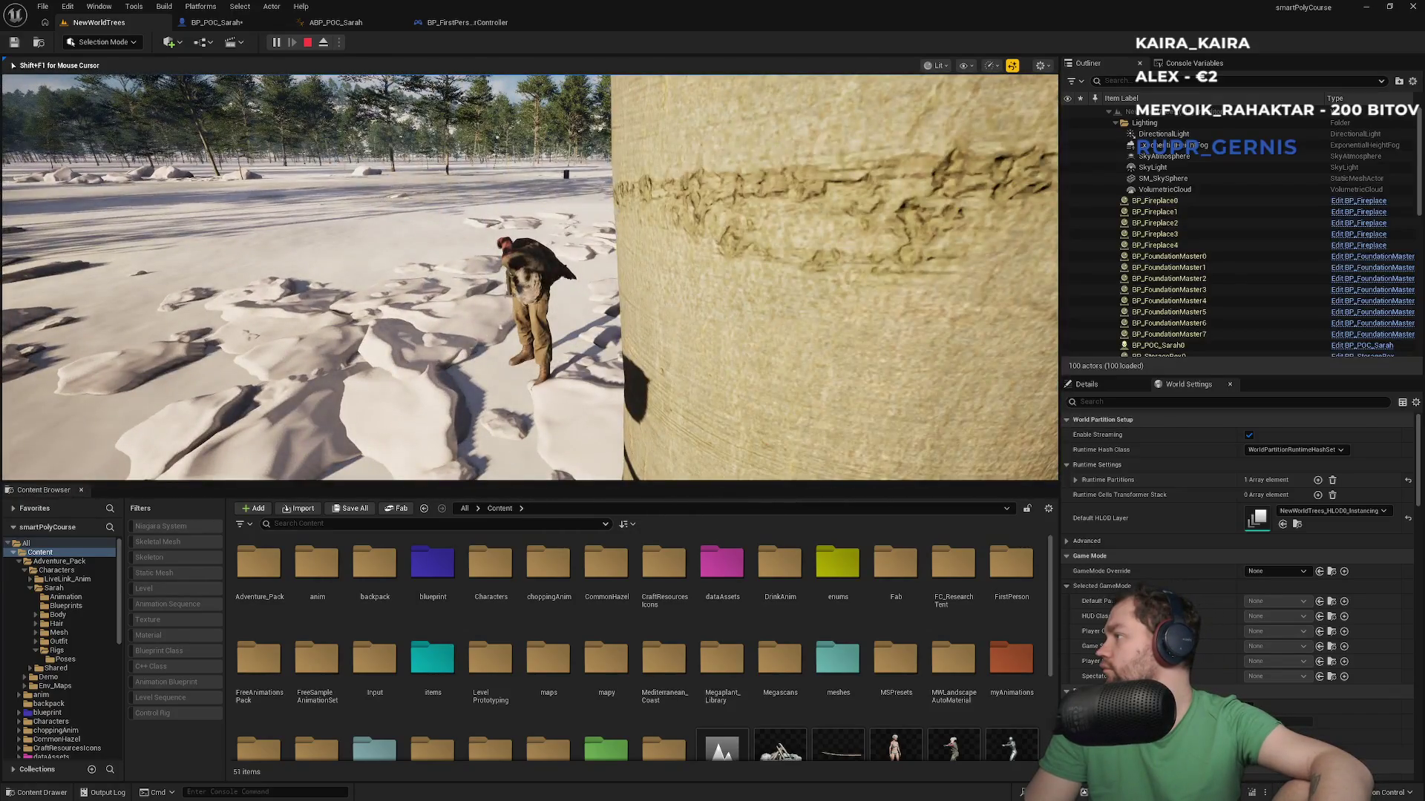
{"action": "key", "text": "Escape"}
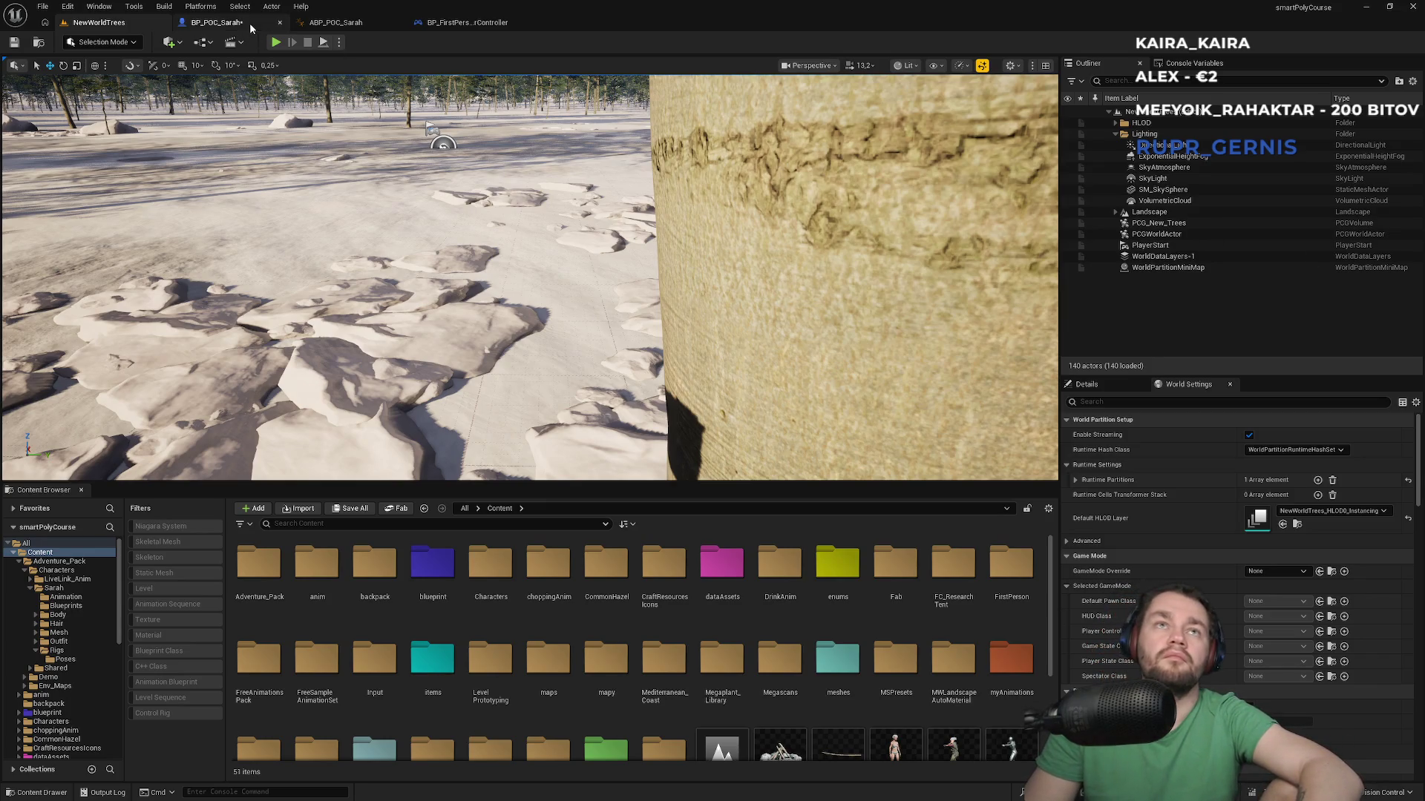
{"action": "left_click", "coordinate": [251, 27]}
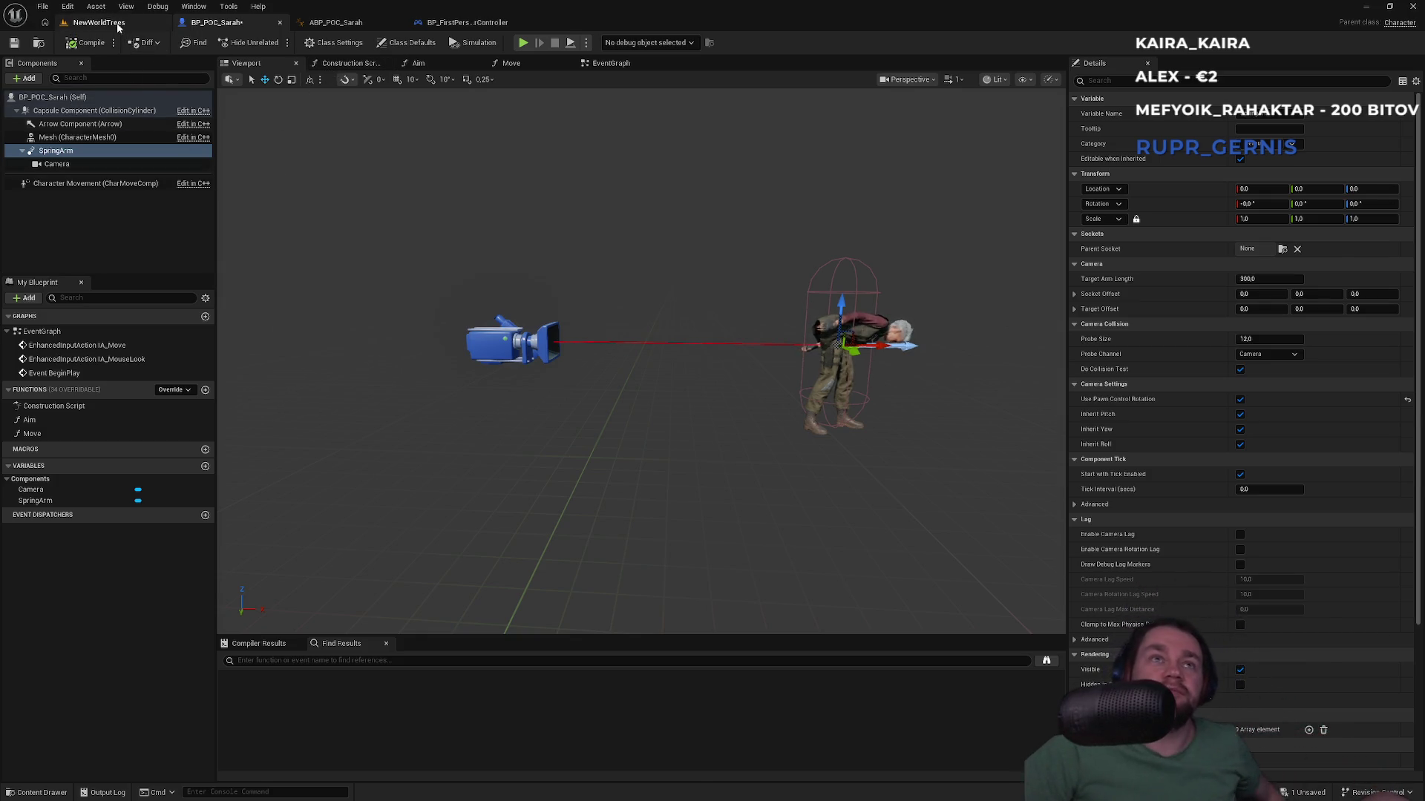
Step: In BP_POC_Sarah, attach the Camera directly to the Capsule Component and delete the SpringArm
{"action": "left_click", "coordinate": [126, 23]}
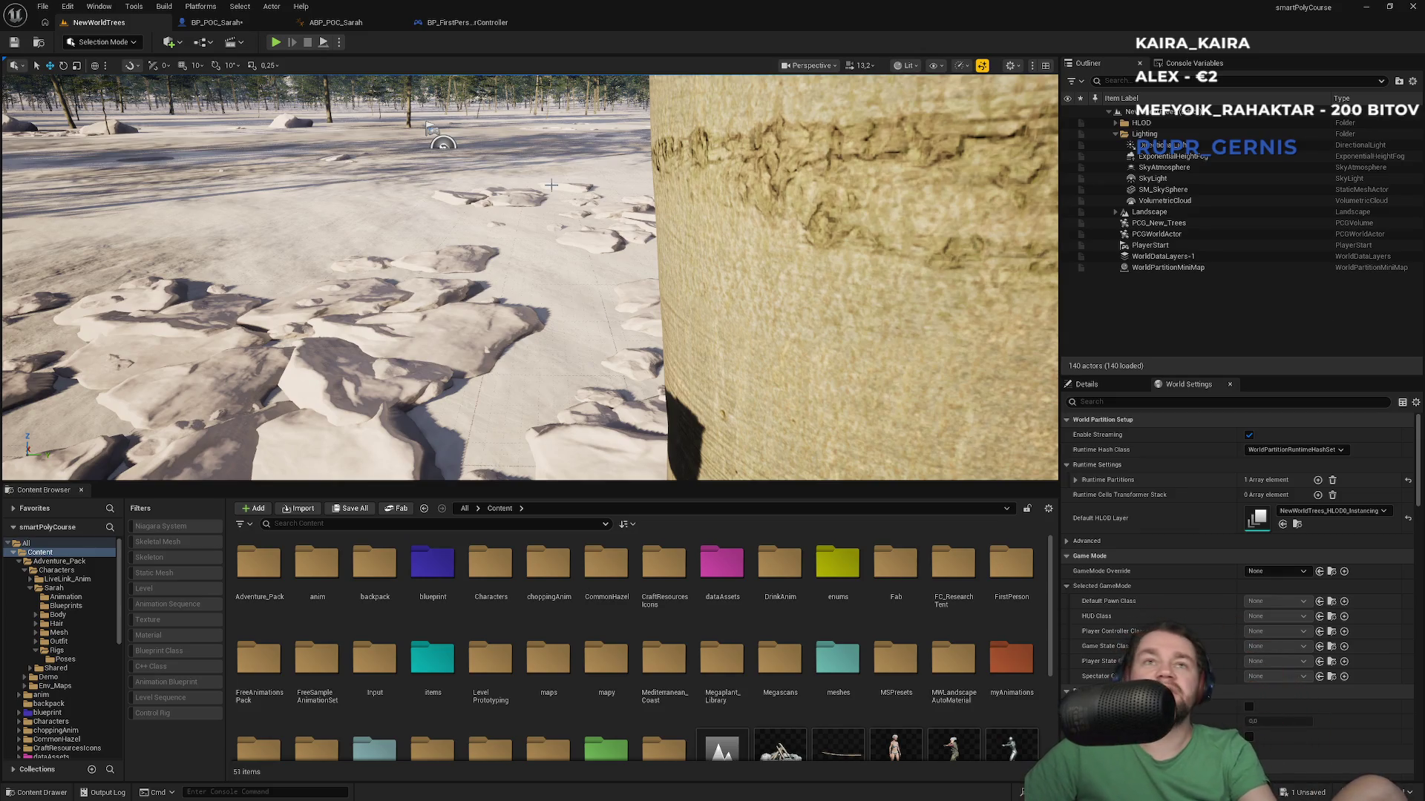
{"action": "left_click", "coordinate": [224, 28]}
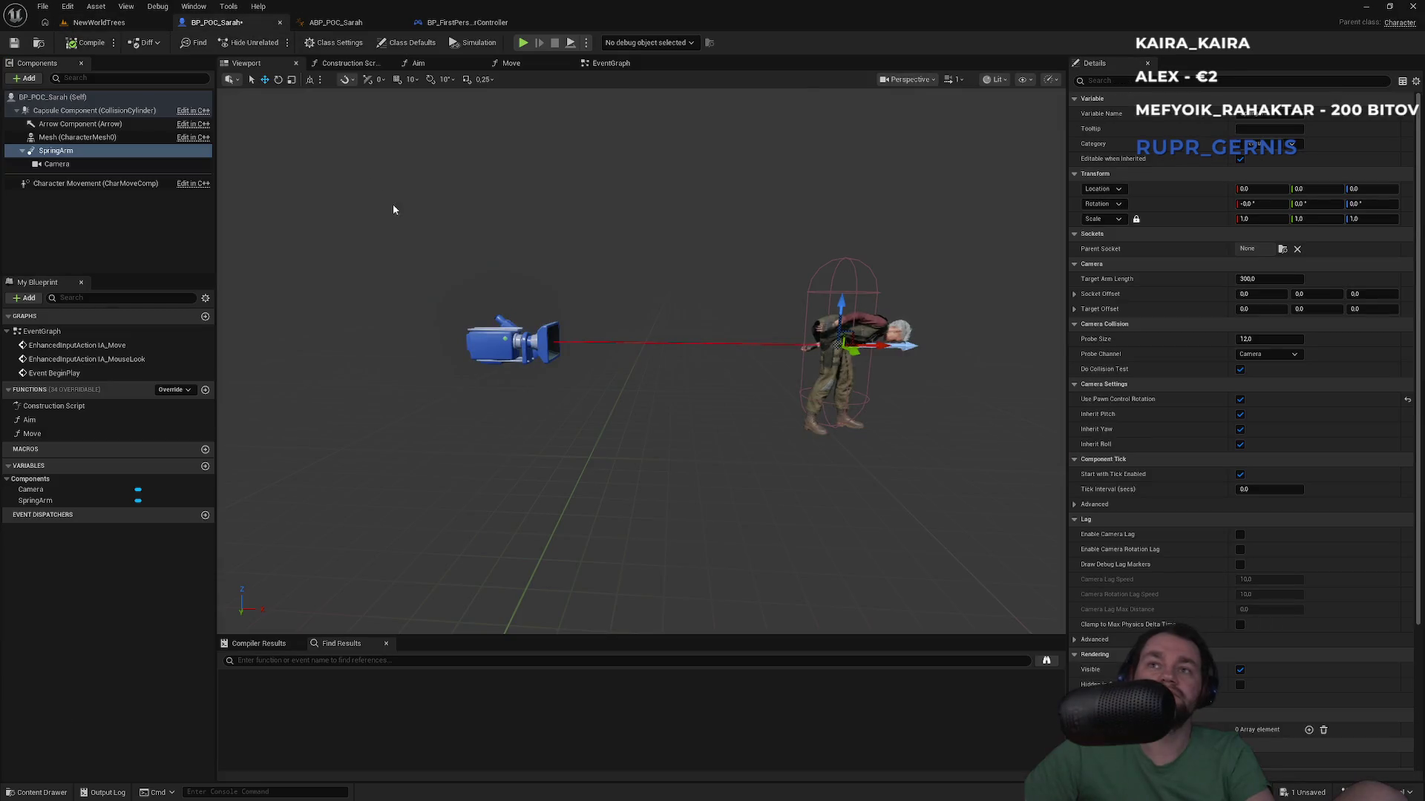
{"action": "left_click_drag", "start_coordinate": [46, 165], "coordinate": [67, 112]}
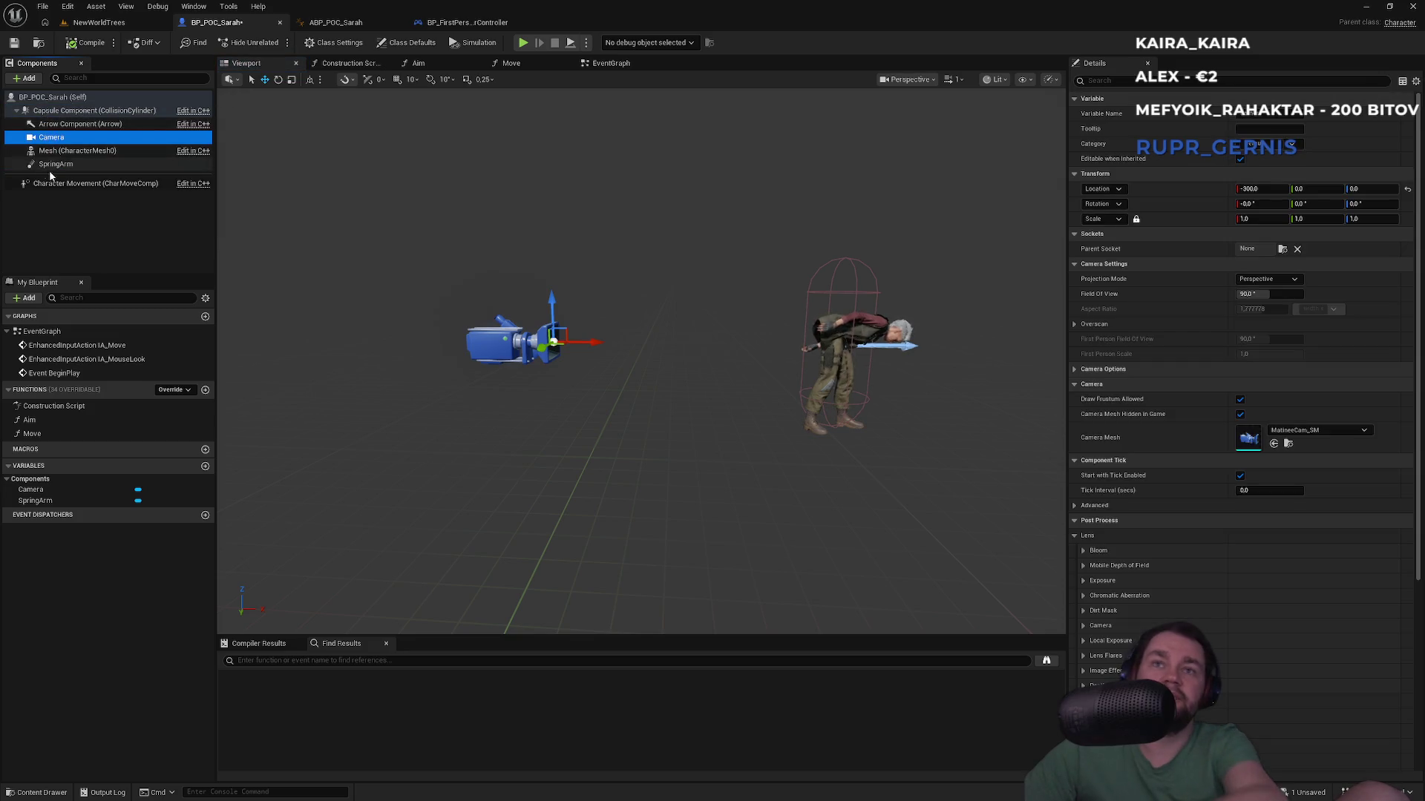
{"action": "left_click", "coordinate": [49, 164]}
{"action": "key", "text": "Delete"}
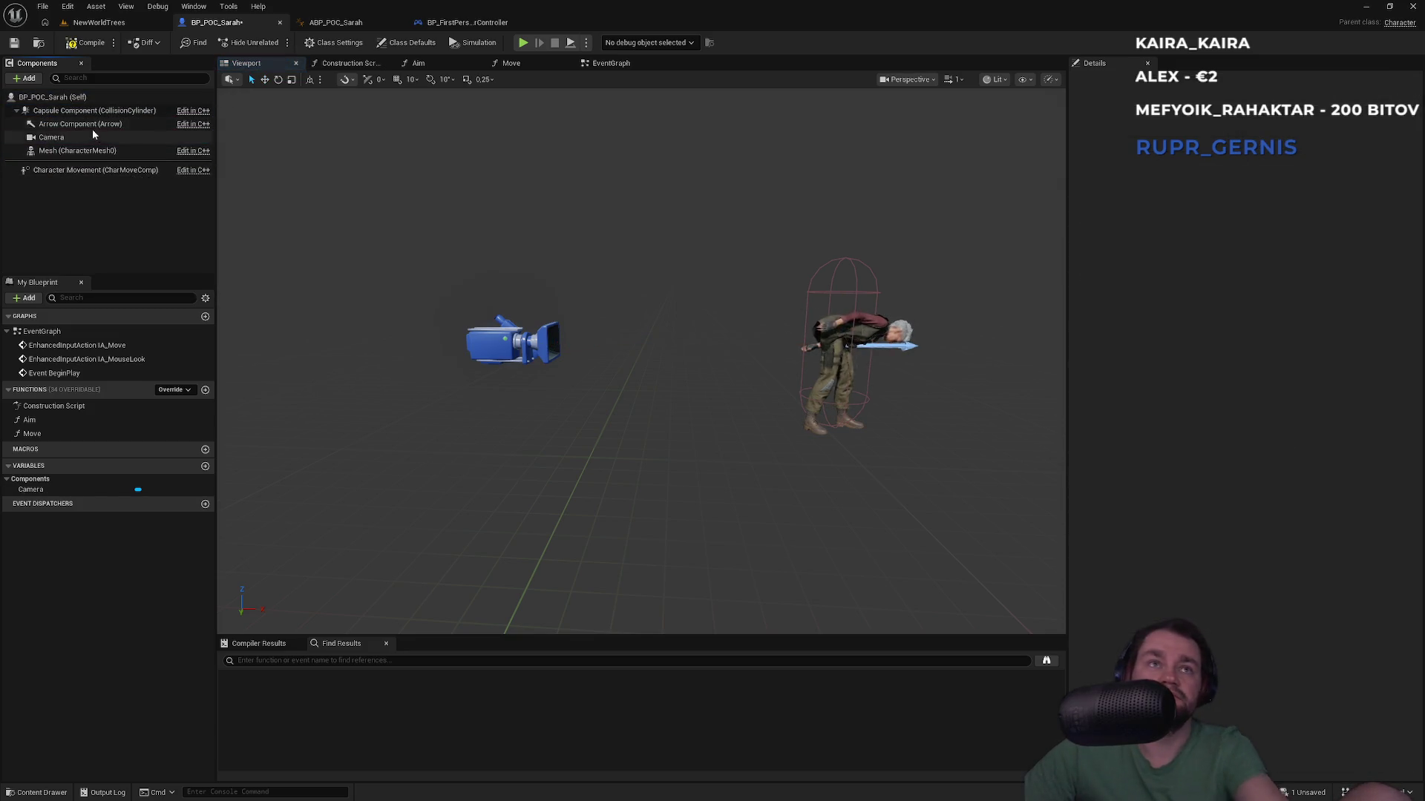
Step: Set the camera's location to Y 50 and Z 90, then return to the NewWorldTrees level
{"action": "left_click", "coordinate": [57, 137]}
{"action": "key", "text": "f"}
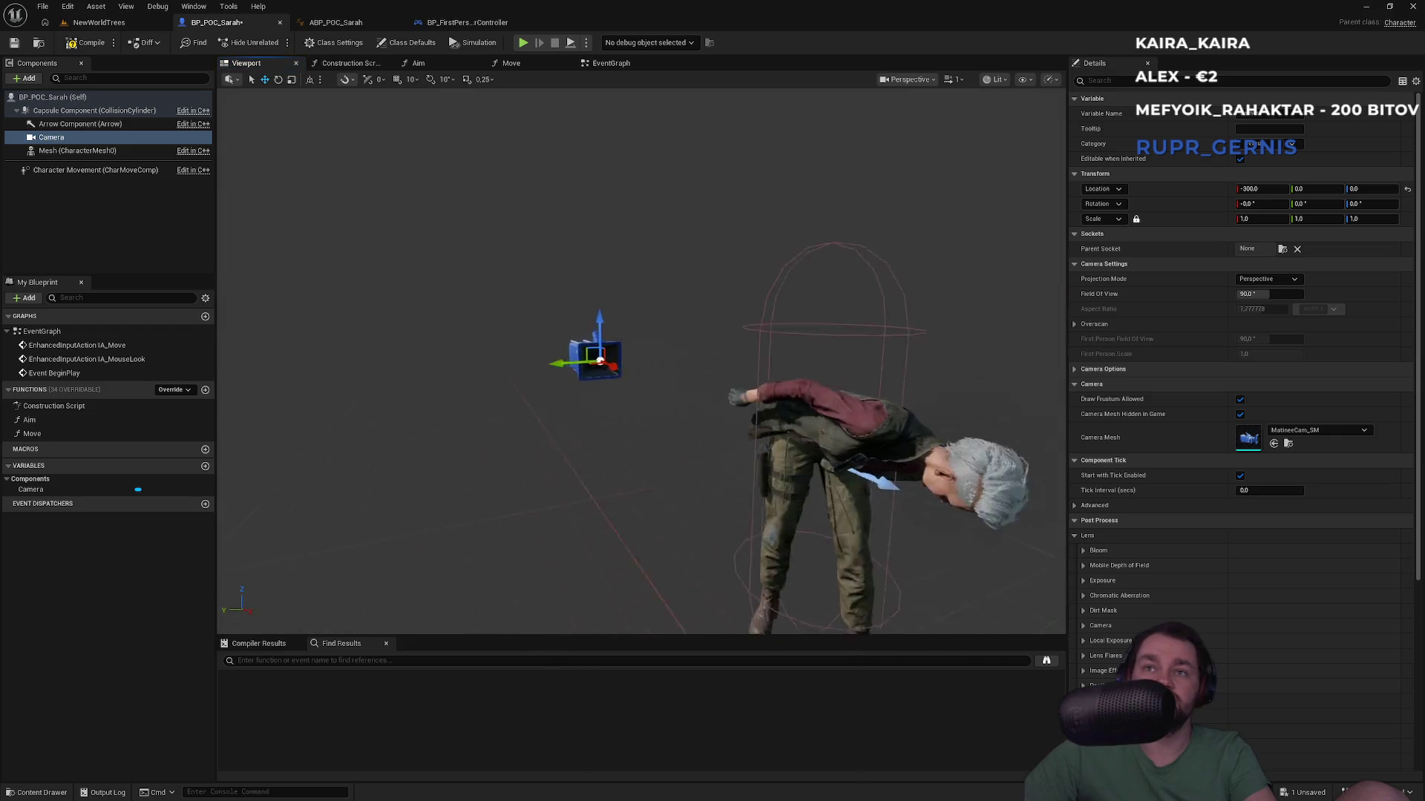
{"action": "left_click", "coordinate": [1308, 190]}
{"action": "type", "text": "90"}
{"action": "key", "text": "Return"}
{"action": "type", "text": "50"}
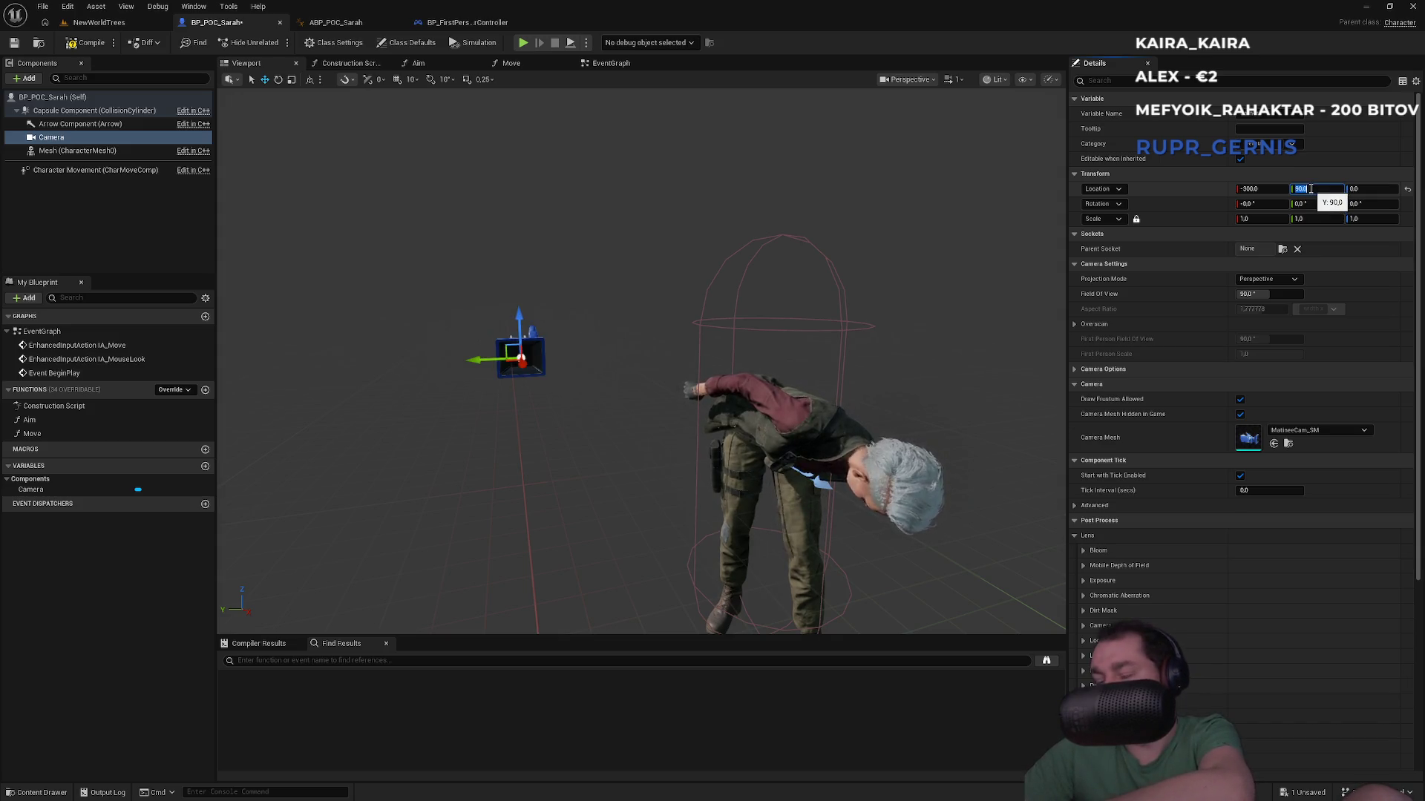
{"action": "key", "text": "Return"}
{"action": "left_click", "coordinate": [1364, 189]}
{"action": "type", "text": "90"}
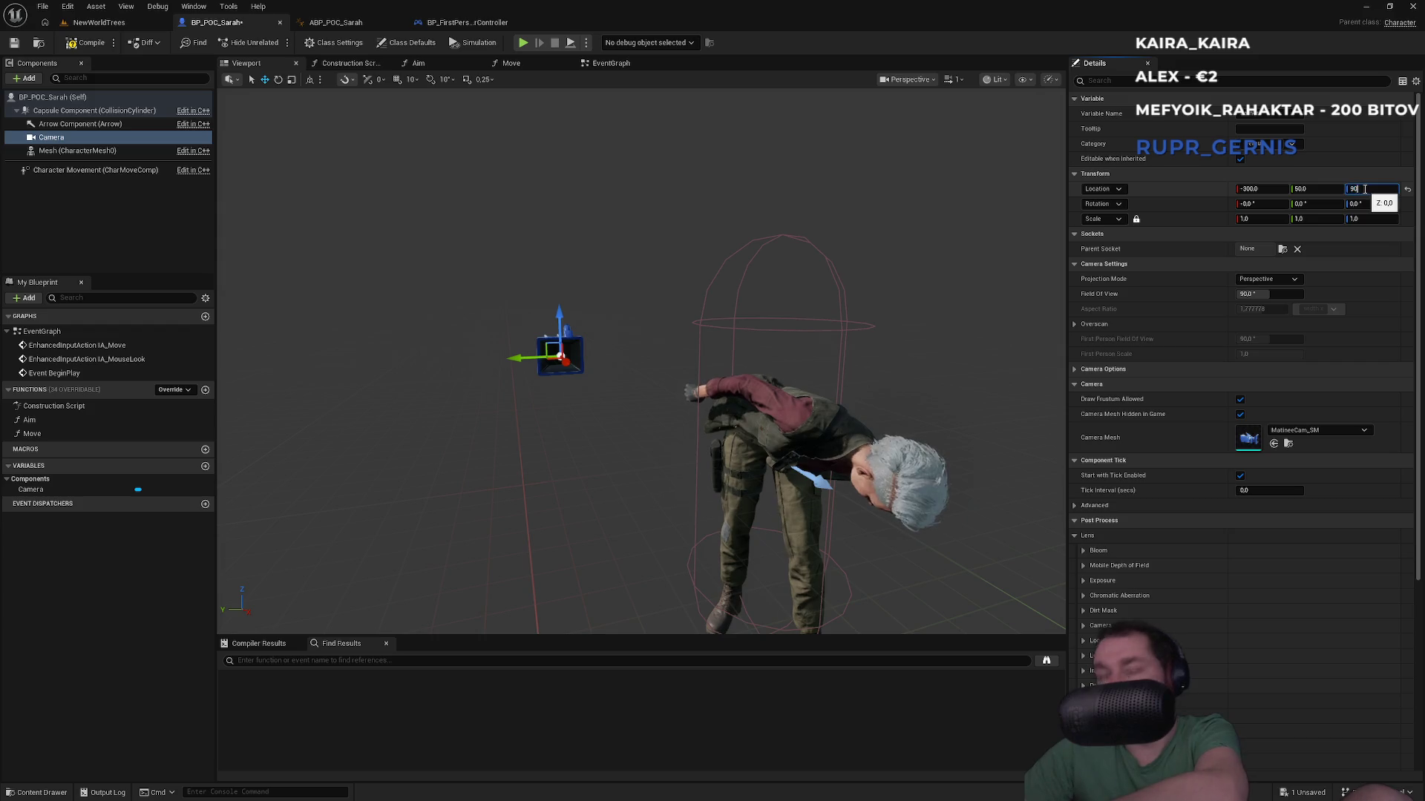
{"action": "key", "text": "Return"}
{"action": "left_click", "coordinate": [99, 22]}
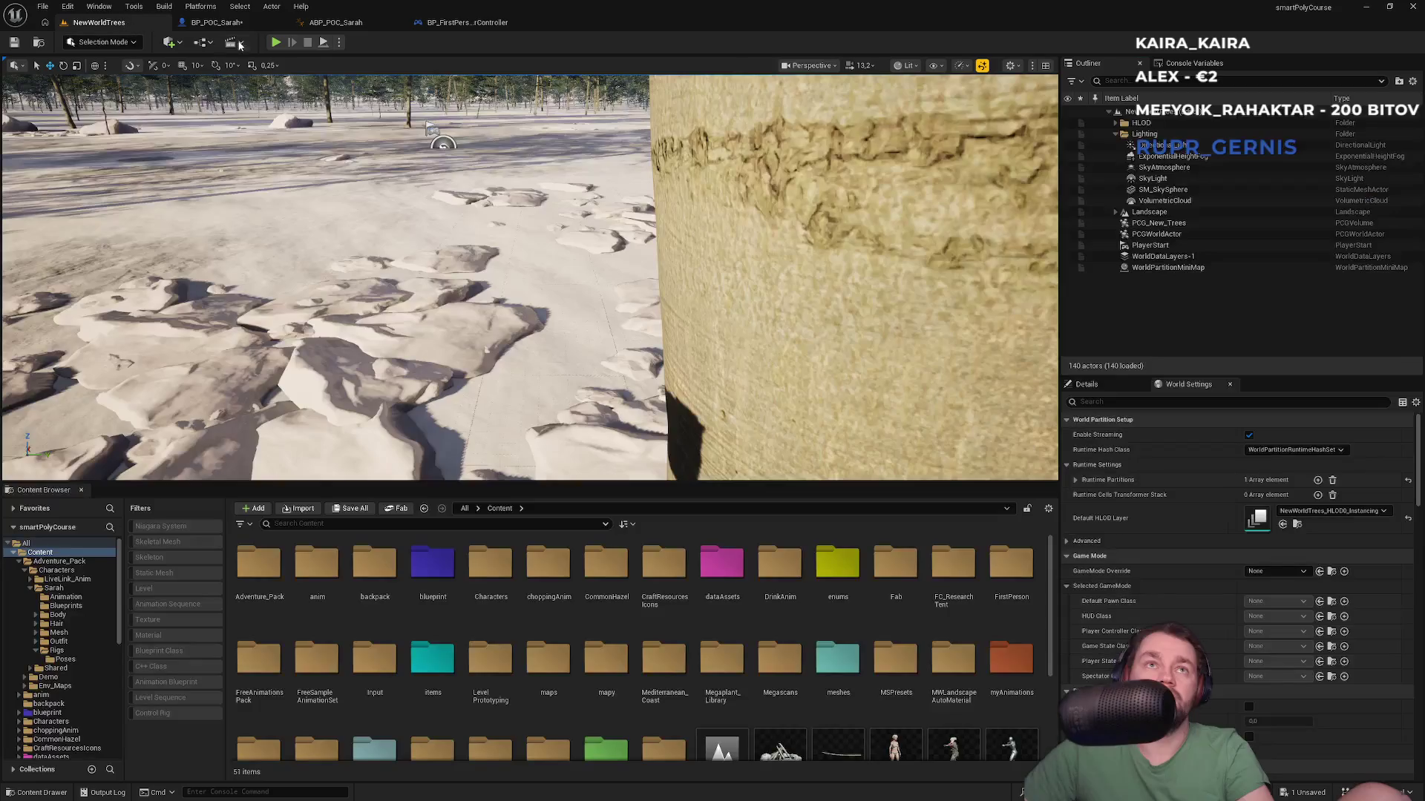
Step: Play-test the capsule-mounted camera with a fullscreen toggle, then bring up ABP_POC_Sarah
{"action": "key", "text": "alt+p"}
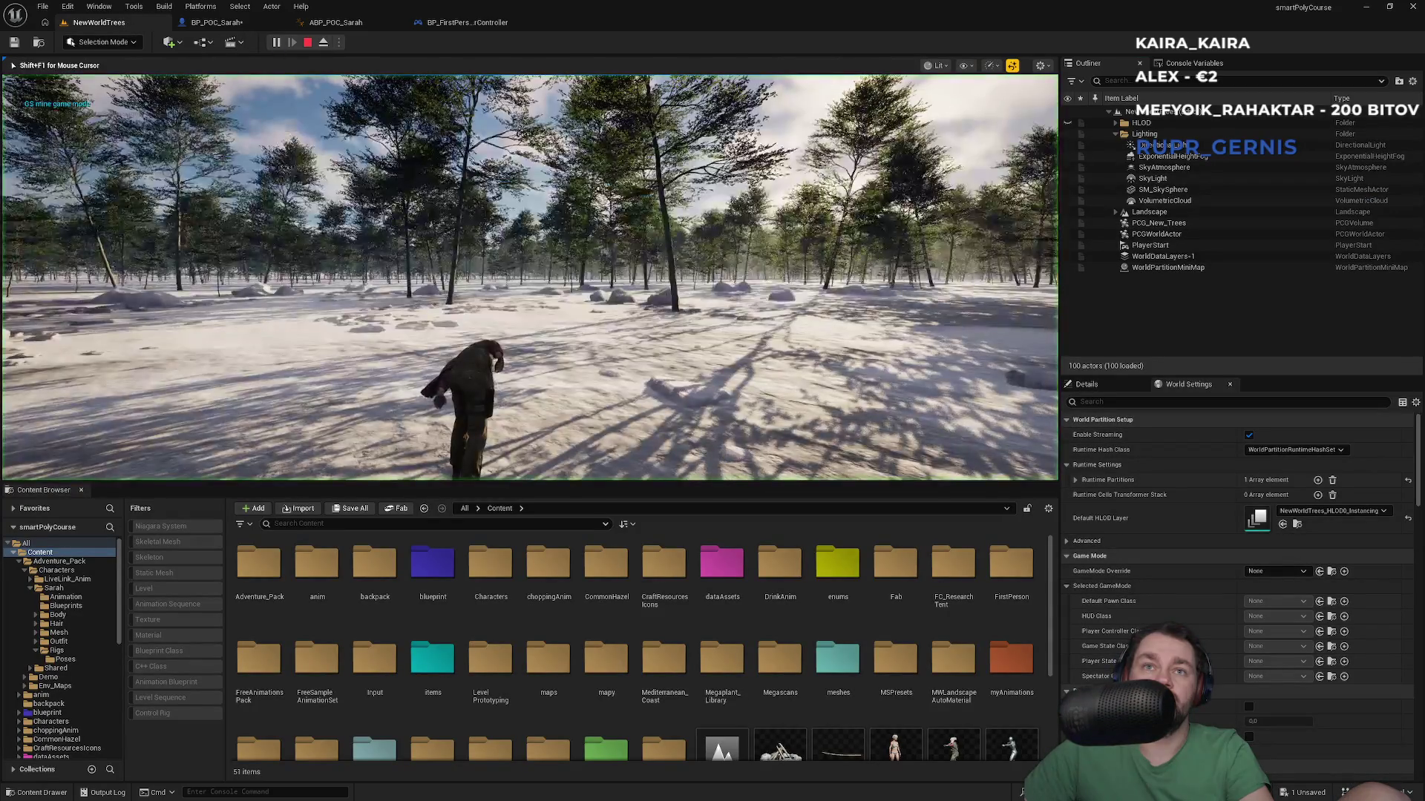
{"action": "key", "text": "F11"}
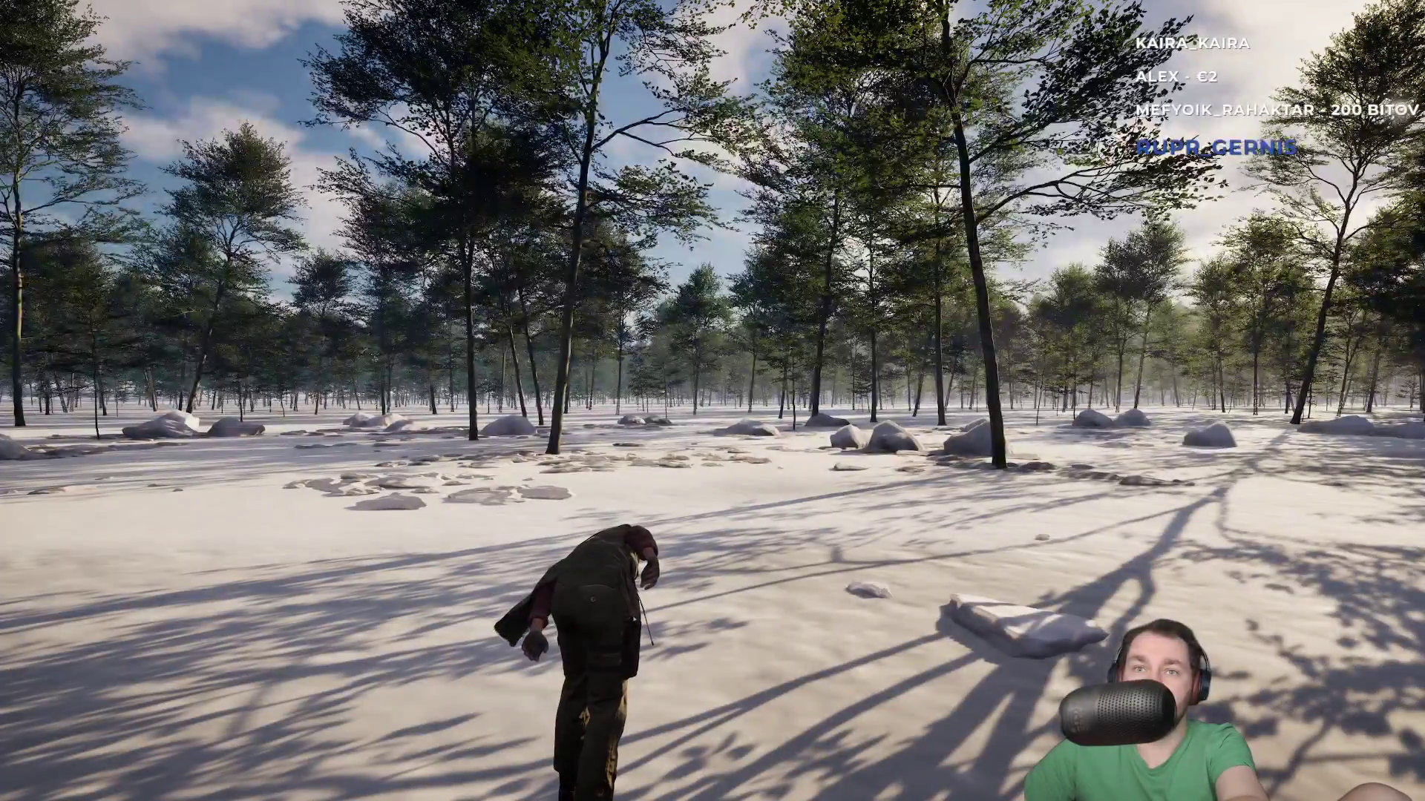
{"action": "key", "text": "F11"}
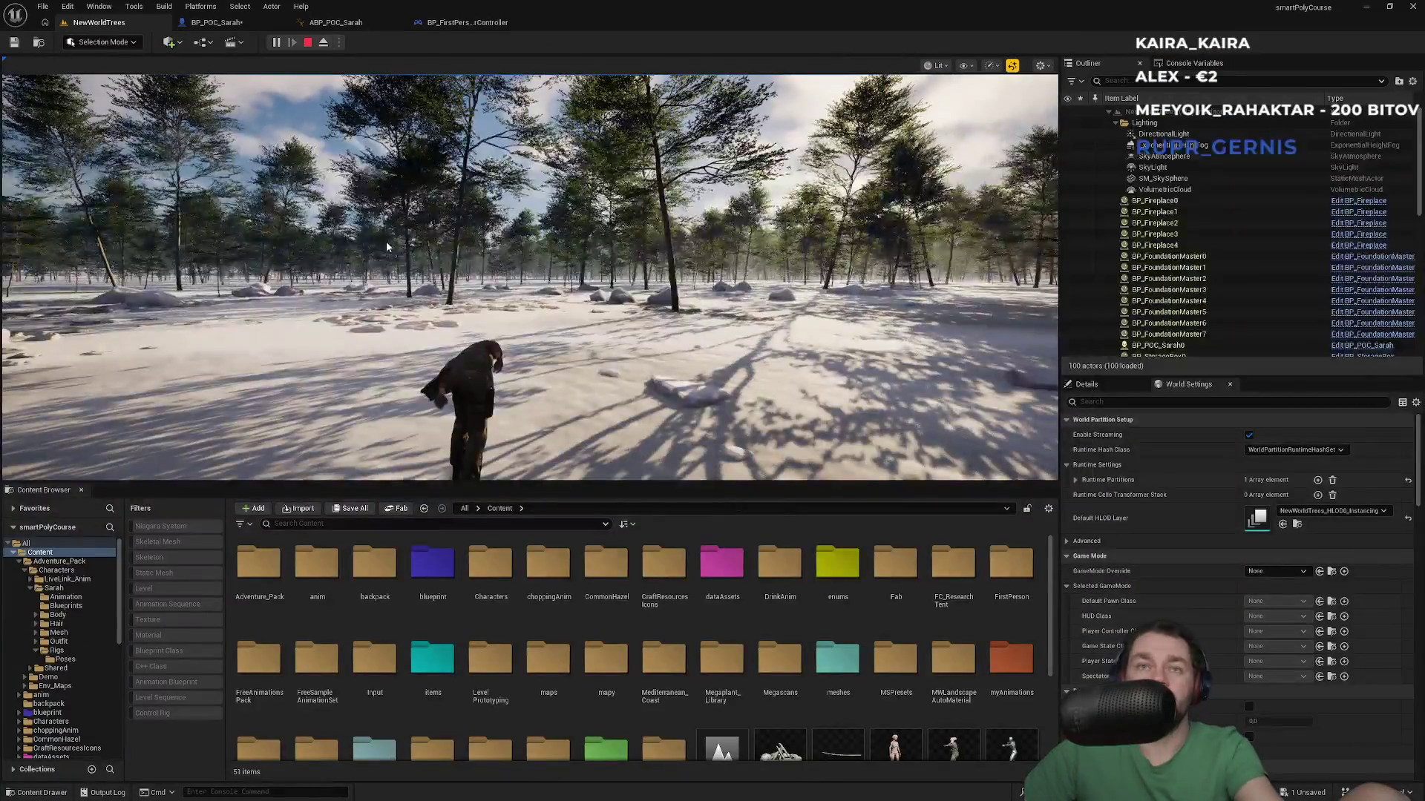
{"action": "key", "text": "shift+F1"}
{"action": "left_click", "coordinate": [351, 27]}
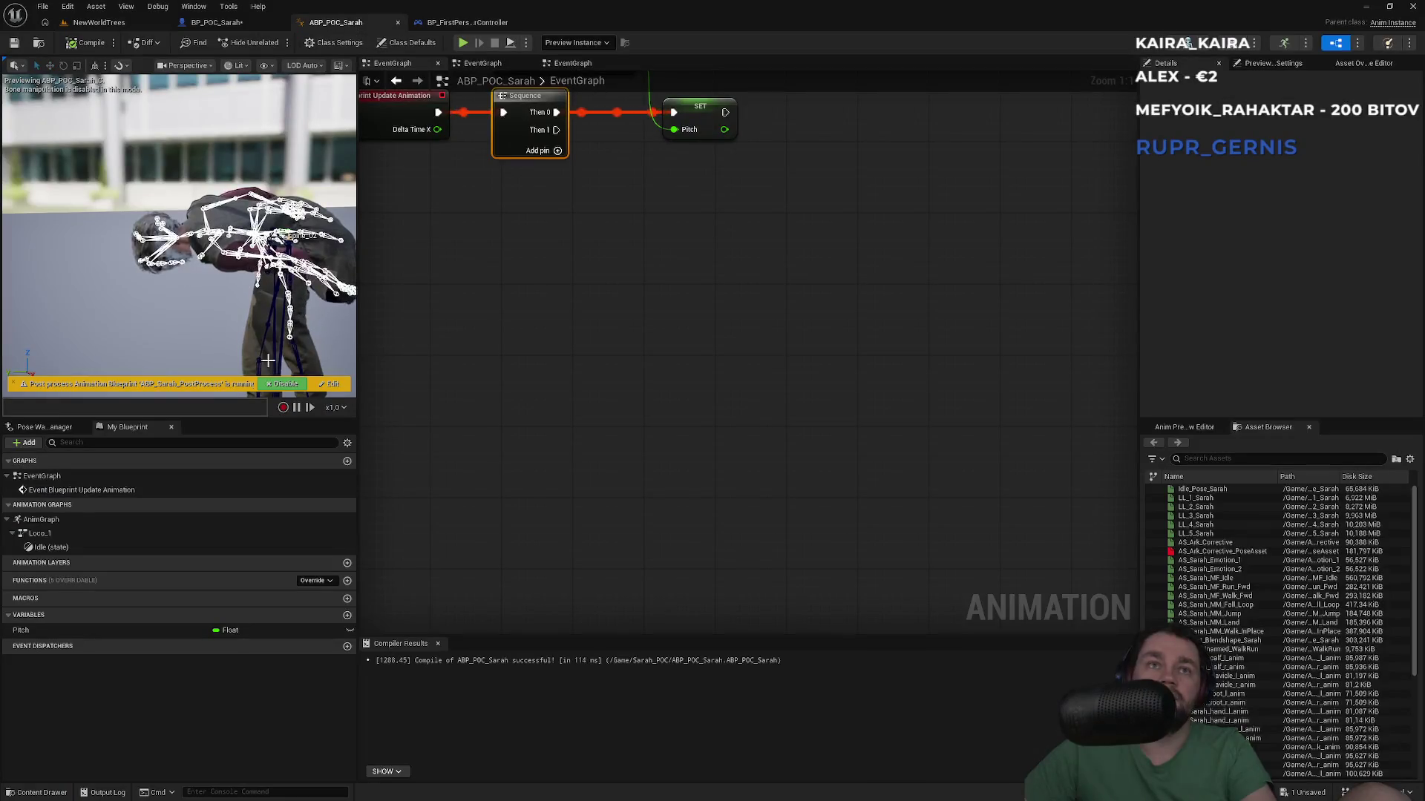
Step: Review ABP_POC_Sarah's event graphs and its AnimGraph's Transform (Modify) Bone node, then go back to NewWorldTrees
{"action": "left_click_drag", "start_coordinate": [532, 194], "coordinate": [722, 436]}
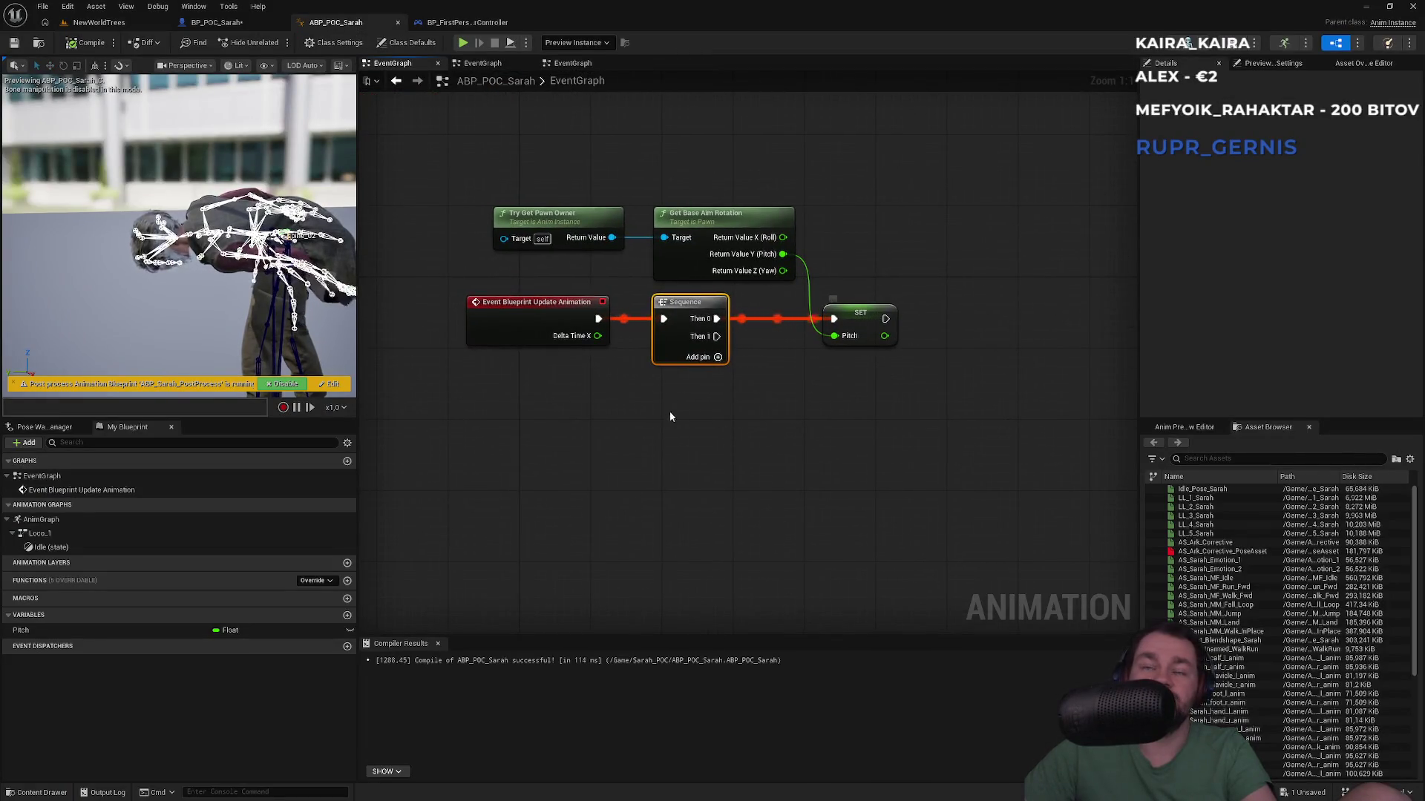
{"action": "left_click", "coordinate": [483, 63]}
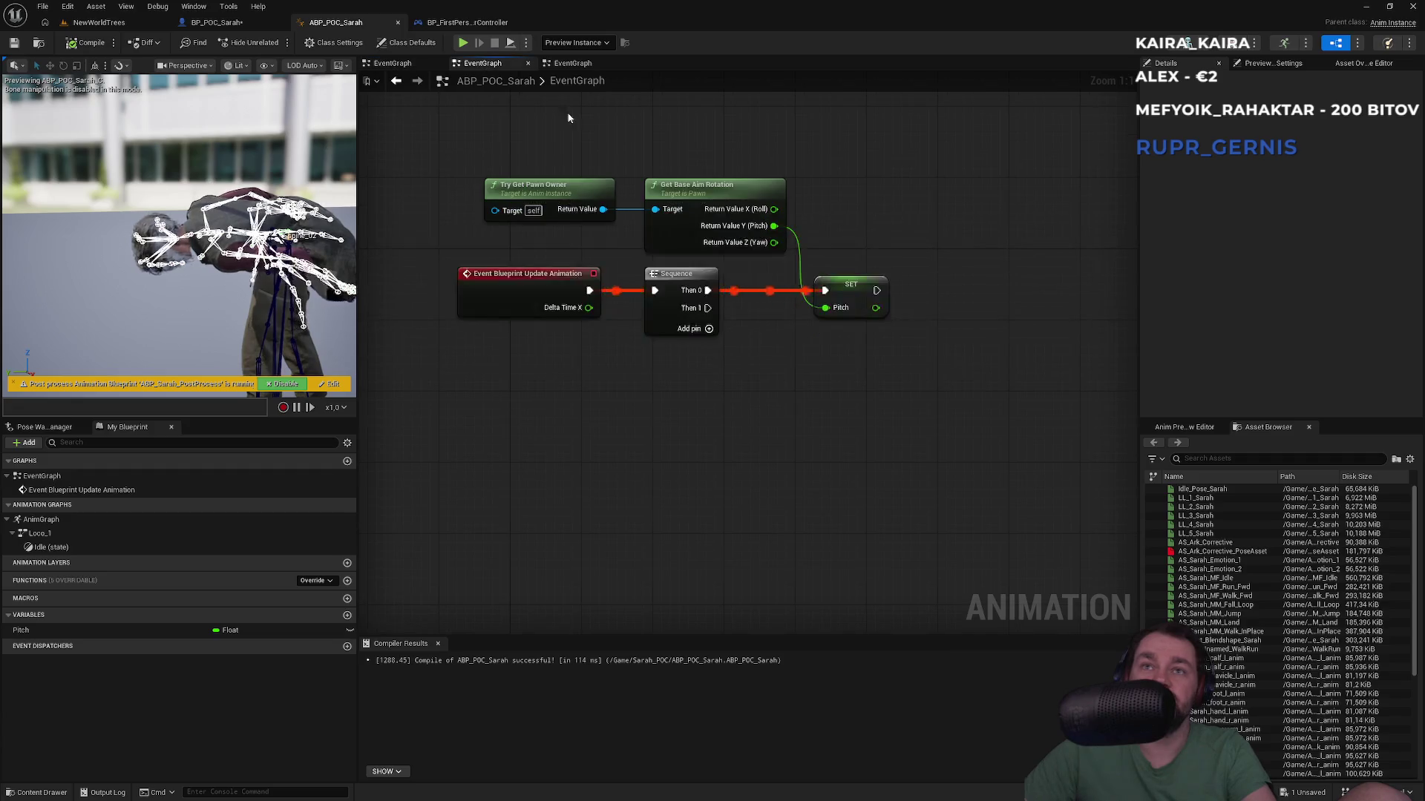
{"action": "left_click", "coordinate": [577, 63]}
{"action": "left_click", "coordinate": [402, 68]}
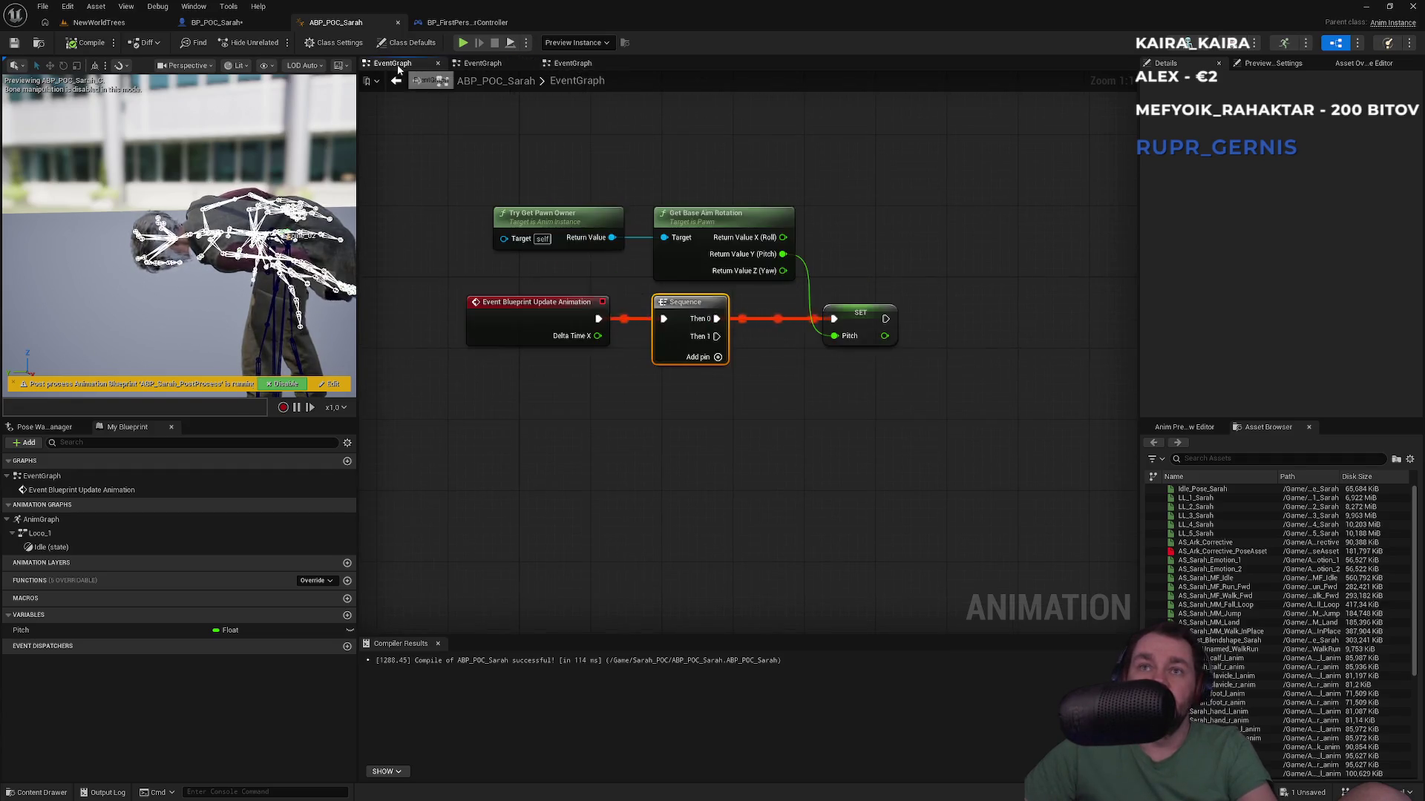
{"action": "double_click", "coordinate": [44, 520]}
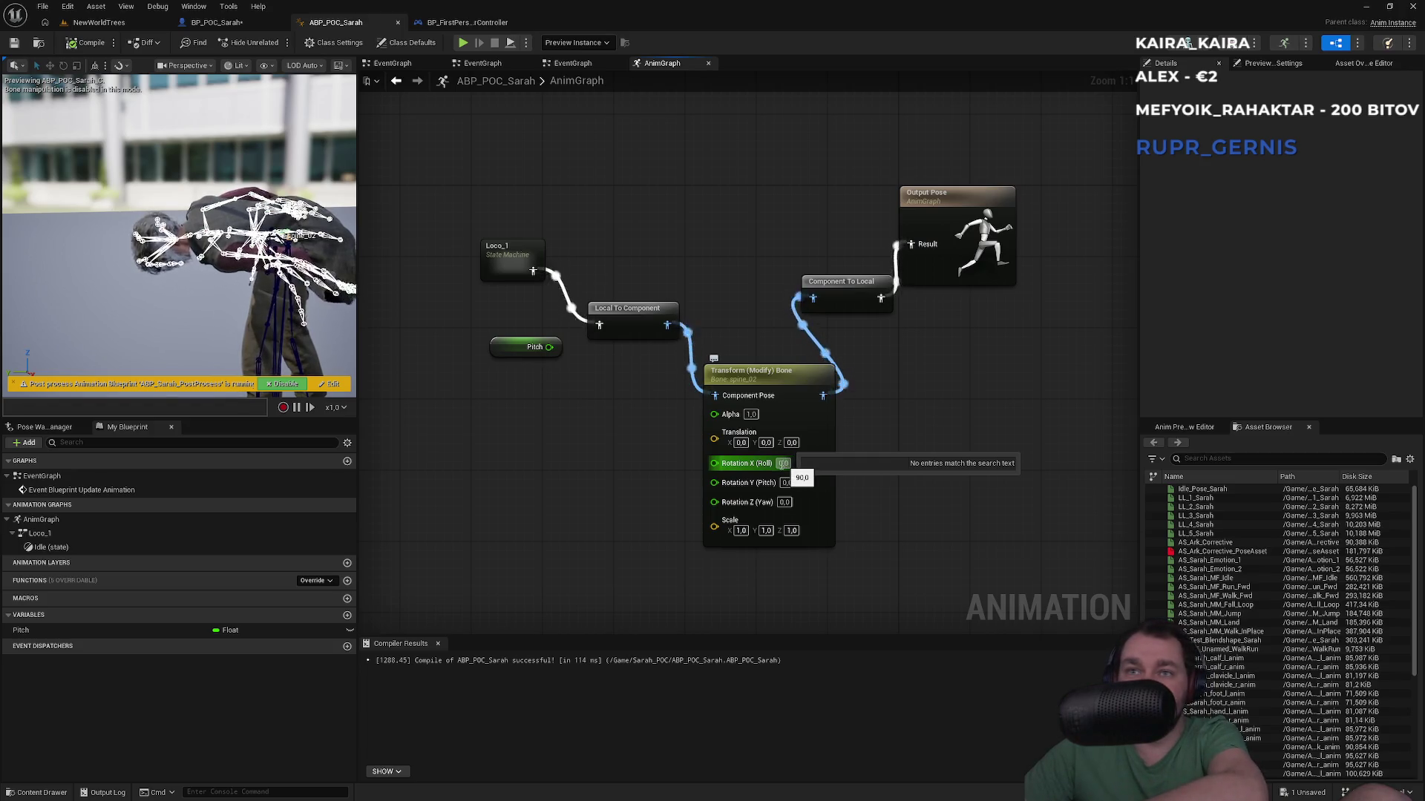
{"action": "left_click", "coordinate": [98, 22]}
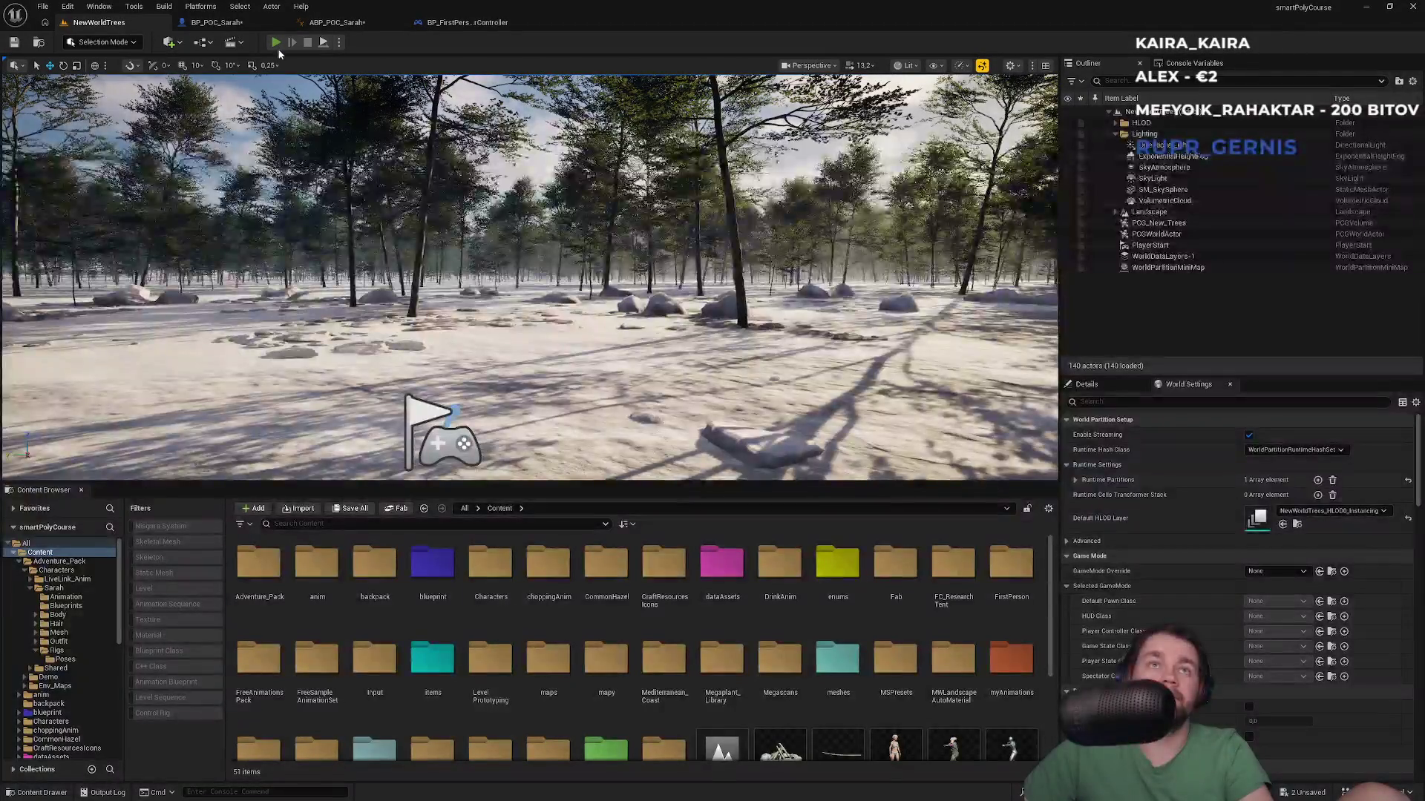
Step: Run a brief Alt+P play test of the forest, then reopen BP_POC_Sarah
{"action": "key", "text": "alt+p"}
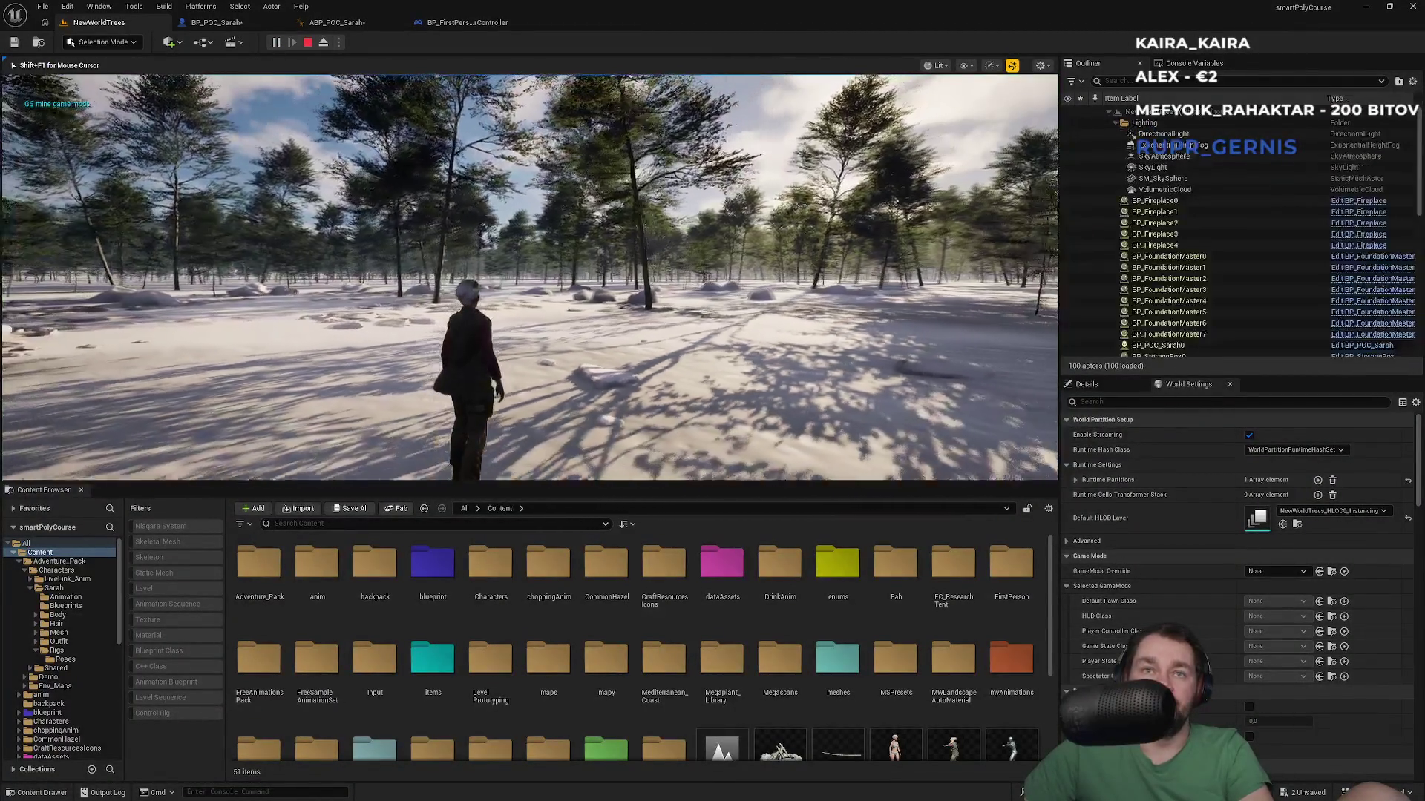
{"action": "key", "text": "Escape"}
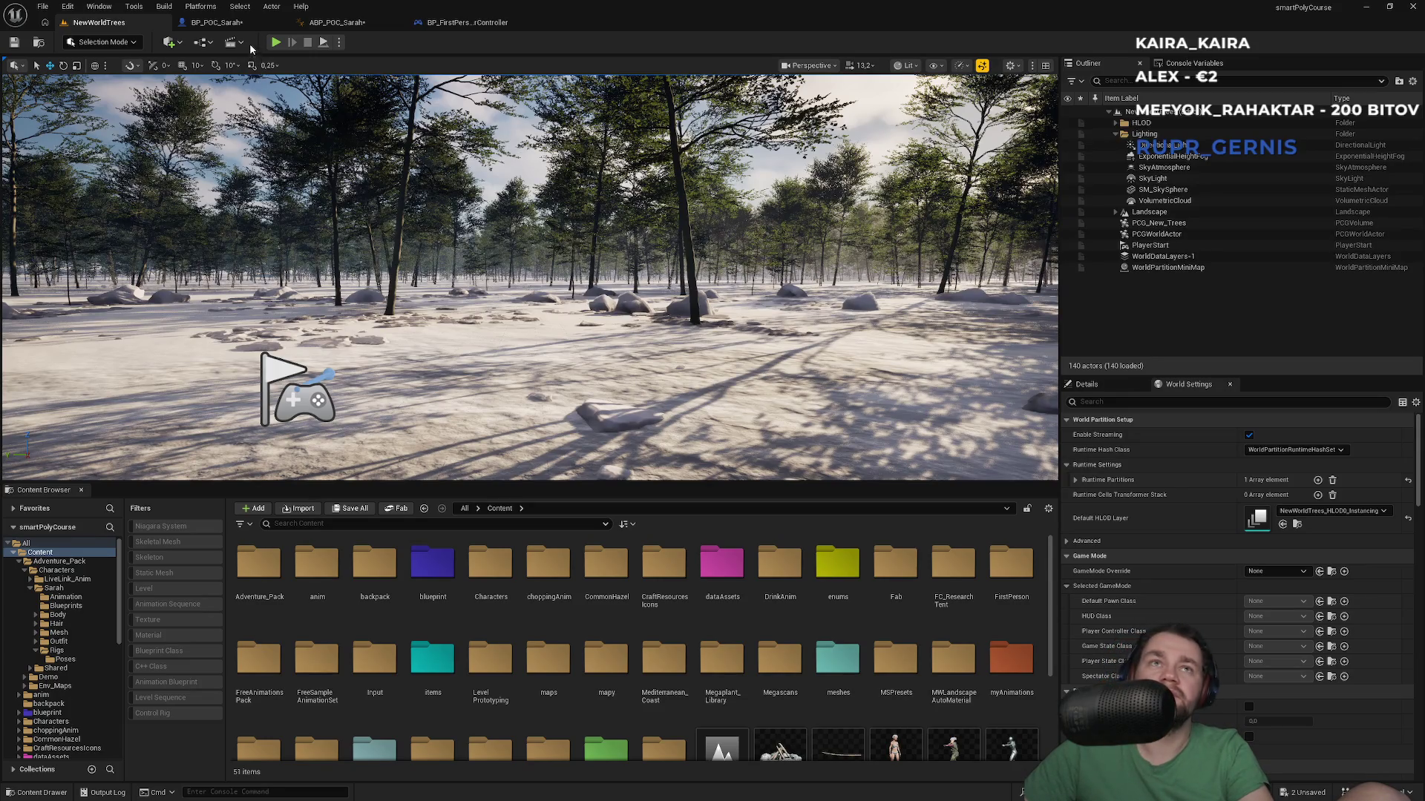
{"action": "left_click", "coordinate": [254, 28]}
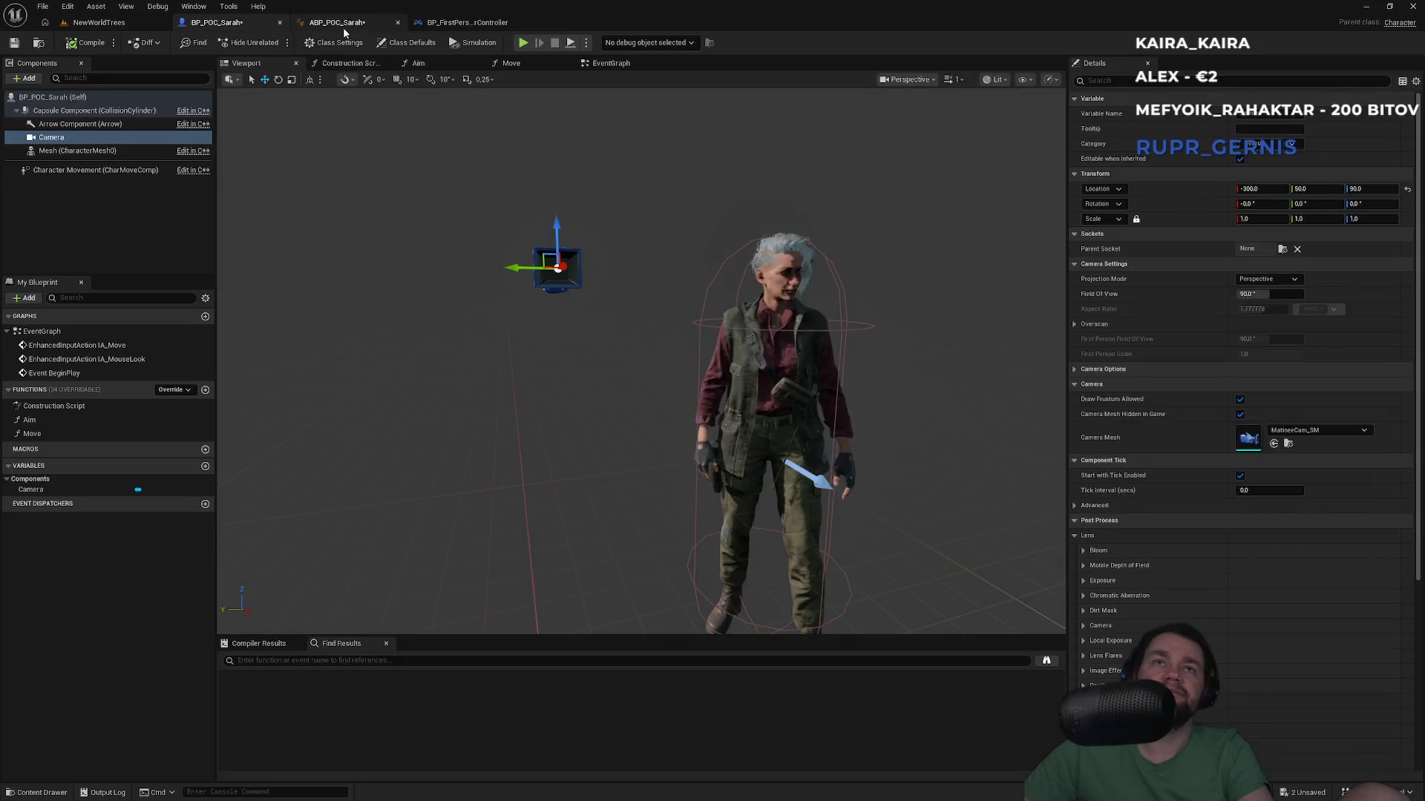
Step: Paste SET Orient Rotation To Movement and SET Use Controller Desired Rotation nodes into Sarah's event graph
{"action": "left_click", "coordinate": [611, 67]}
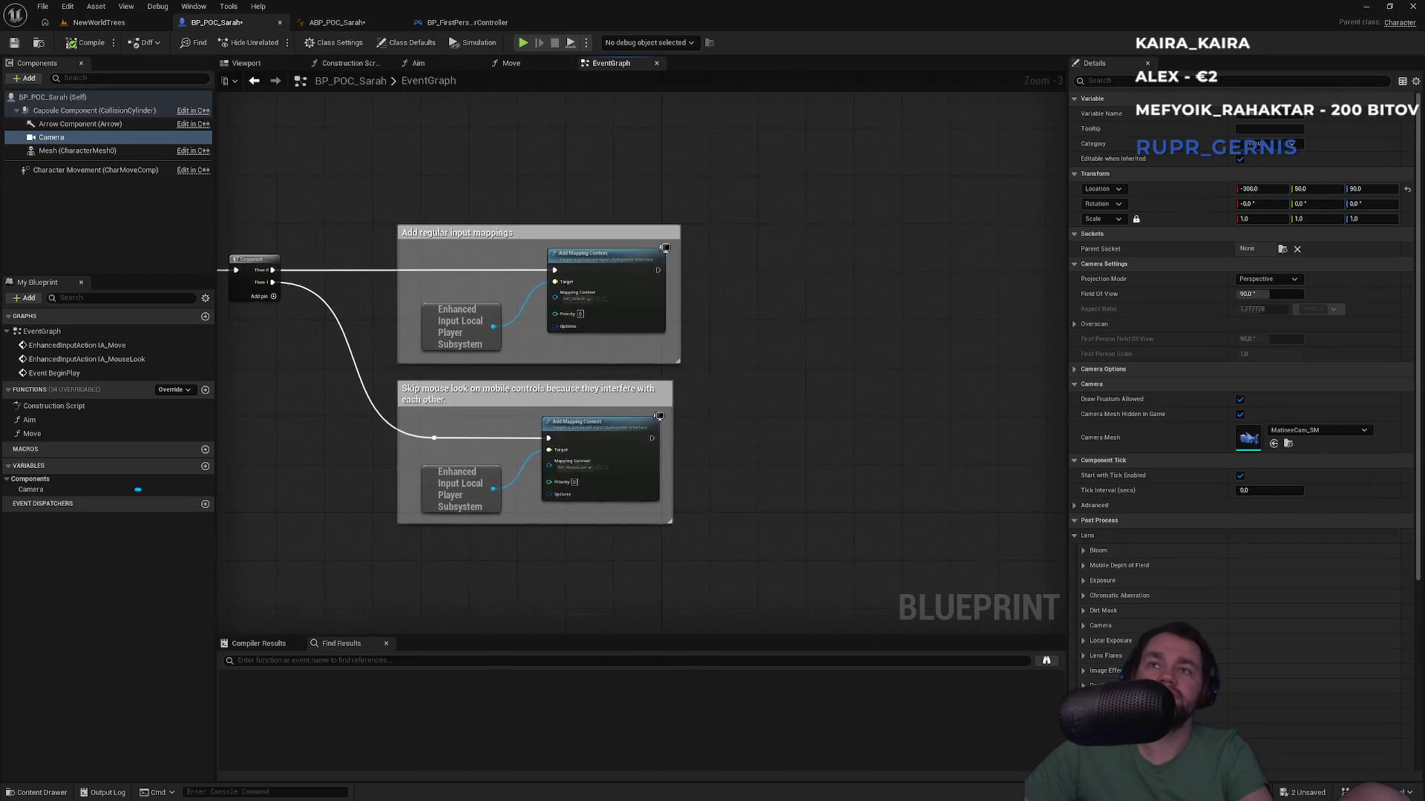
{"action": "scroll", "coordinate": [613, 293], "scroll_direction": "up", "scroll_amount": 2}
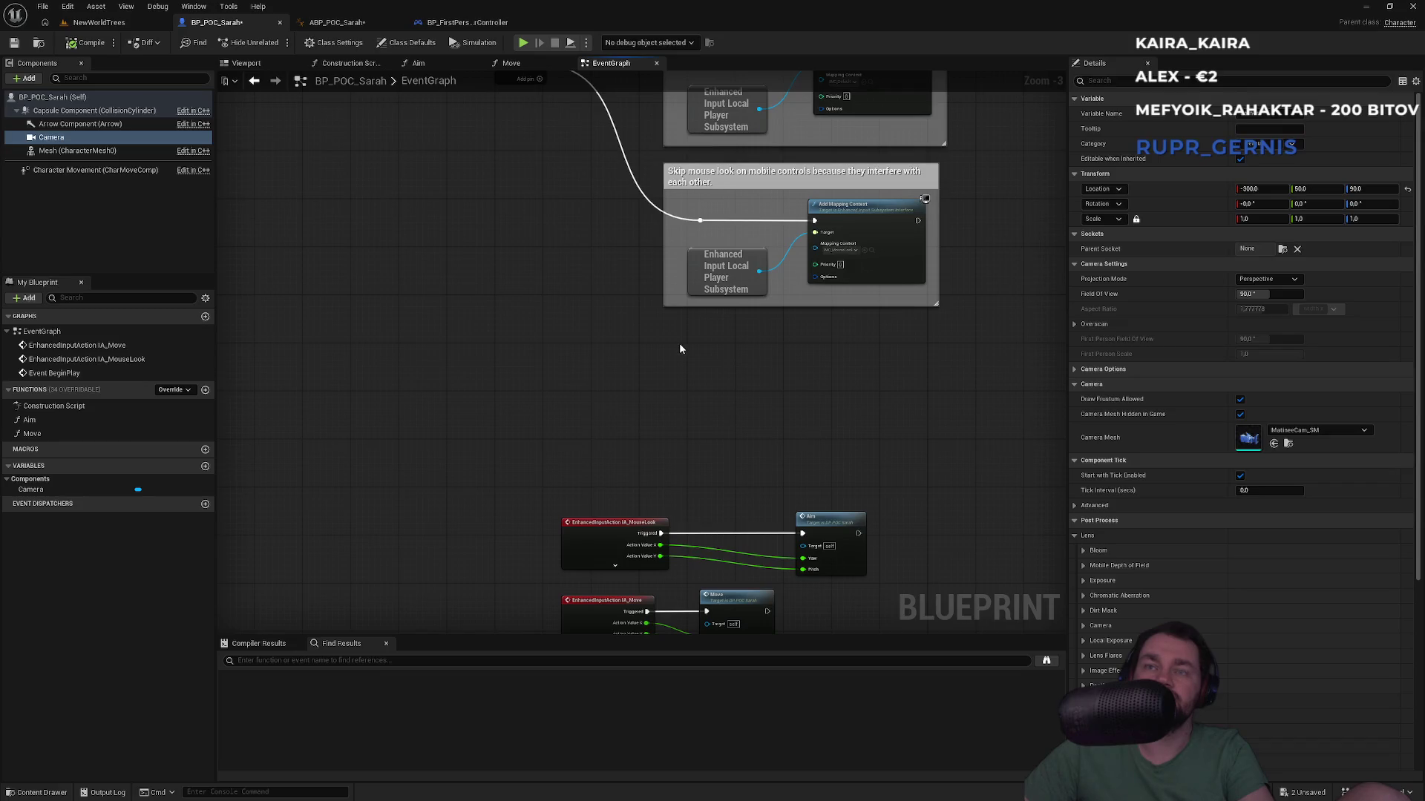
{"action": "key", "text": "ctrl+v"}
{"action": "scroll", "coordinate": [627, 349], "scroll_direction": "up", "scroll_amount": 3}
{"action": "scroll", "coordinate": [627, 349], "scroll_direction": "down", "scroll_amount": 2}
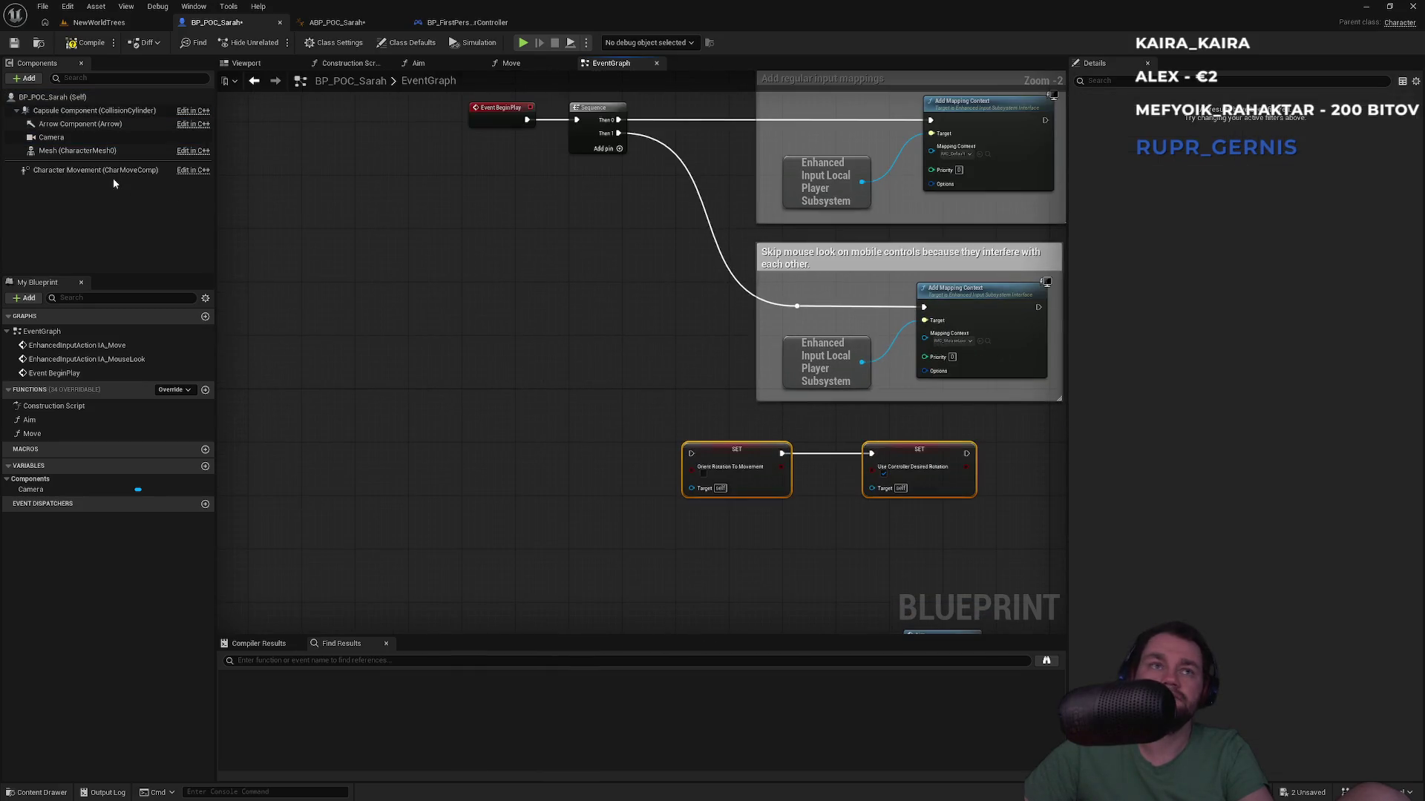
Step: Feed a Character Movement reference into both SET targets and wire the chain toward the Sequence node
{"action": "left_click", "coordinate": [78, 151]}
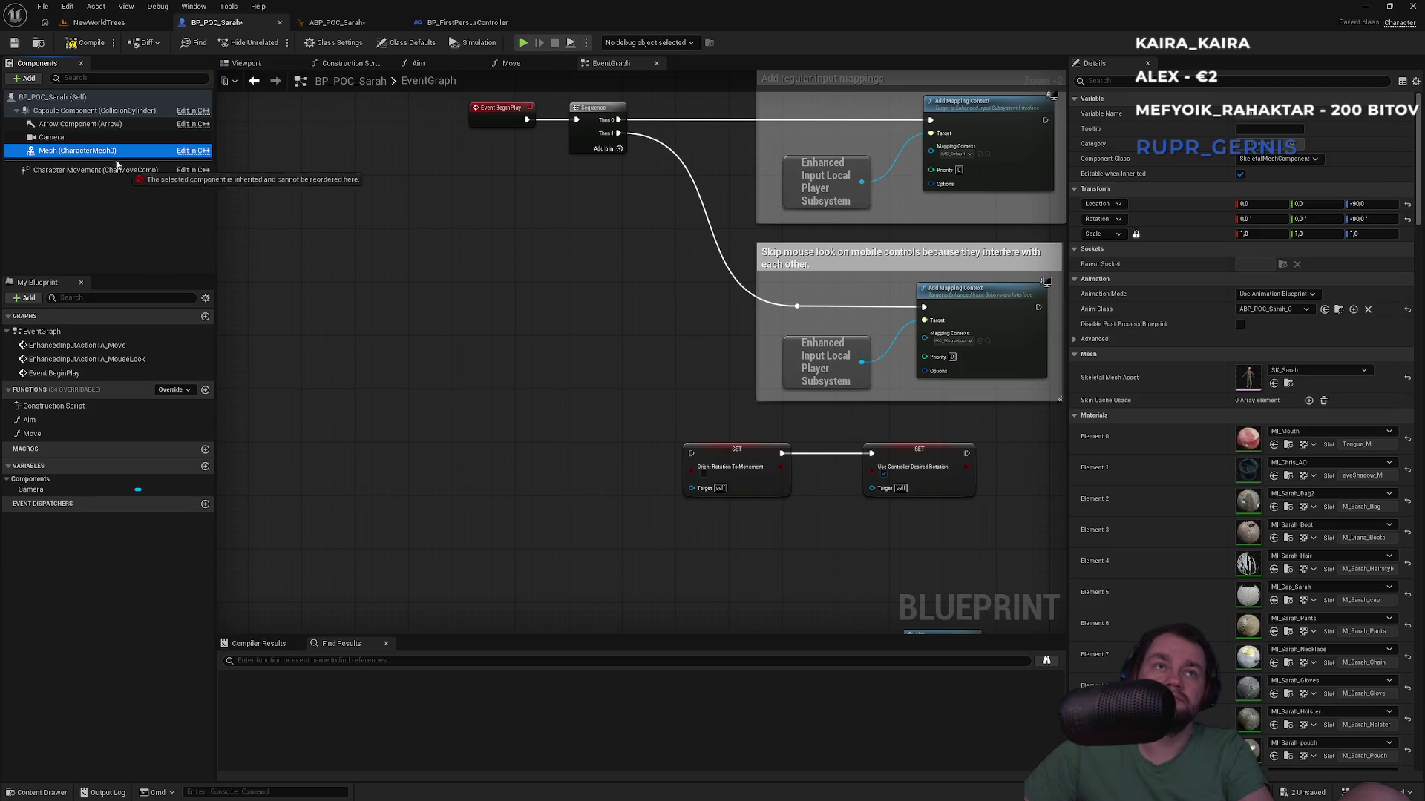
{"action": "mouse_move", "coordinate": [101, 172]}
{"action": "left_mouse_down"}
{"action": "mouse_move", "coordinate": [692, 490]}
{"action": "mouse_move", "coordinate": [871, 487]}
{"action": "left_mouse_up"}
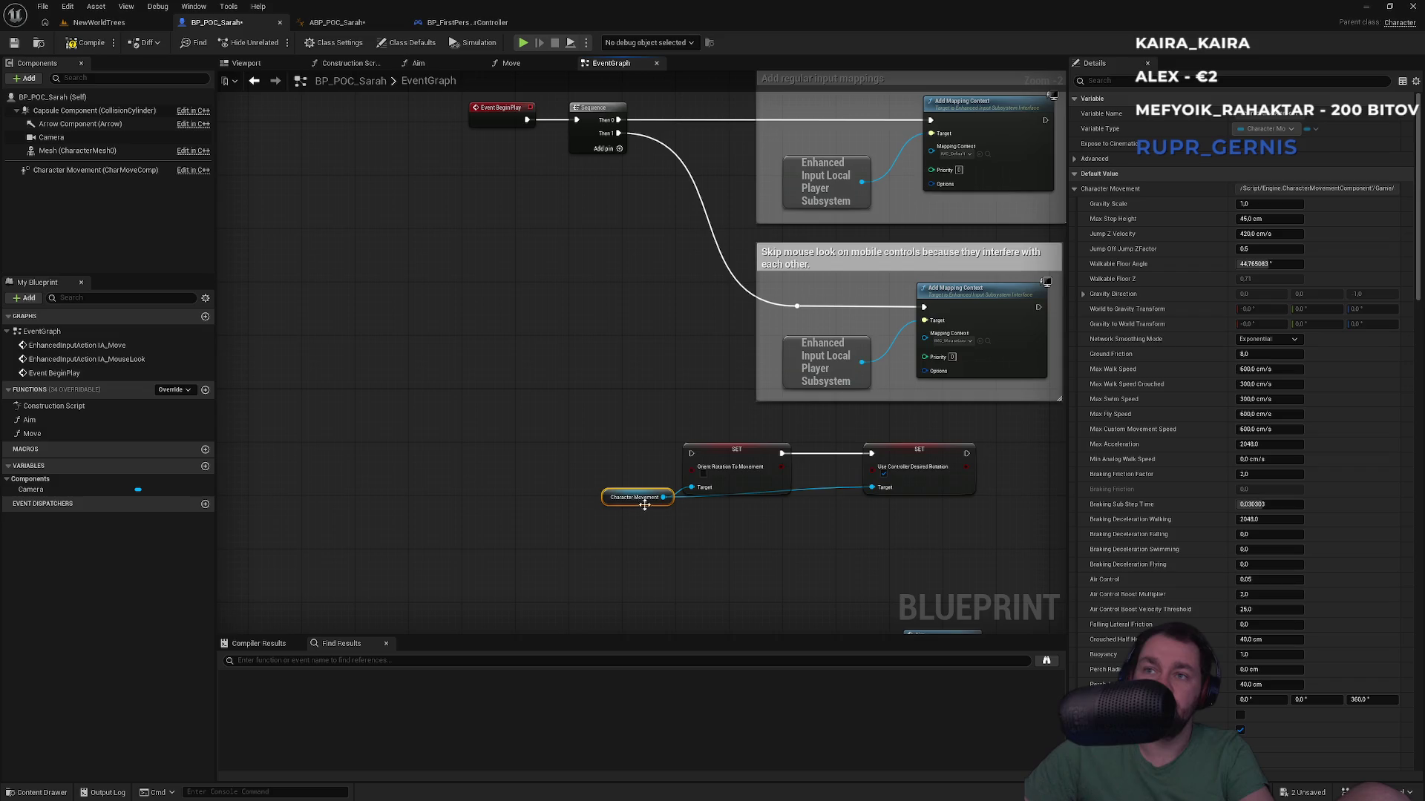
{"action": "left_click_drag", "start_coordinate": [607, 502], "coordinate": [607, 428]}
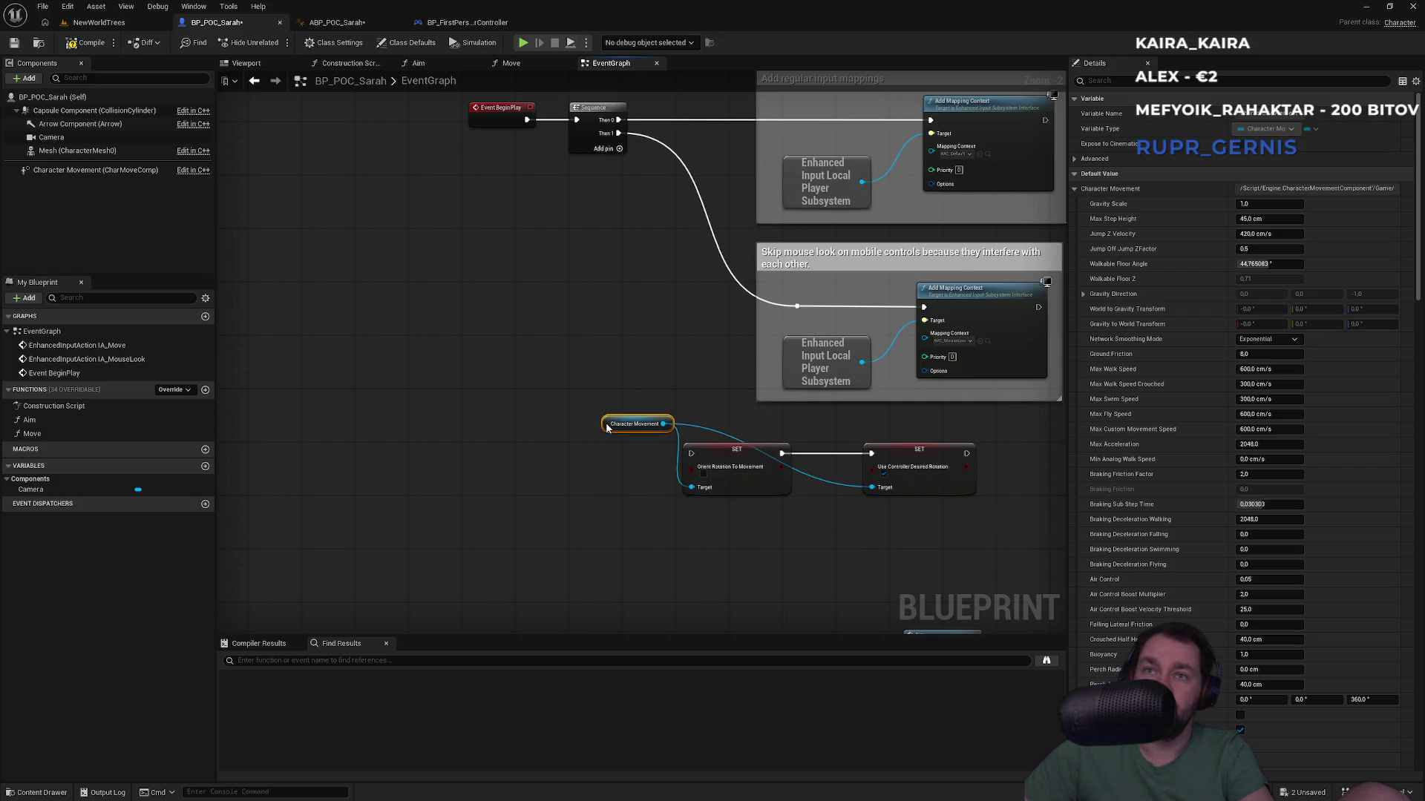
{"action": "mouse_move", "coordinate": [693, 455]}
{"action": "left_mouse_down"}
{"action": "mouse_move", "coordinate": [631, 223]}
{"action": "mouse_move", "coordinate": [679, 176]}
{"action": "mouse_move", "coordinate": [619, 149]}
{"action": "mouse_move", "coordinate": [621, 414]}
{"action": "mouse_move", "coordinate": [697, 464]}
{"action": "mouse_move", "coordinate": [691, 453]}
{"action": "left_mouse_up"}
{"action": "left_click", "coordinate": [605, 169]}
Step: Play-test Sarah walking forward through the forest in fullscreen, then return to BP_POC_Sarah's event graph
{"action": "left_click", "coordinate": [96, 22]}
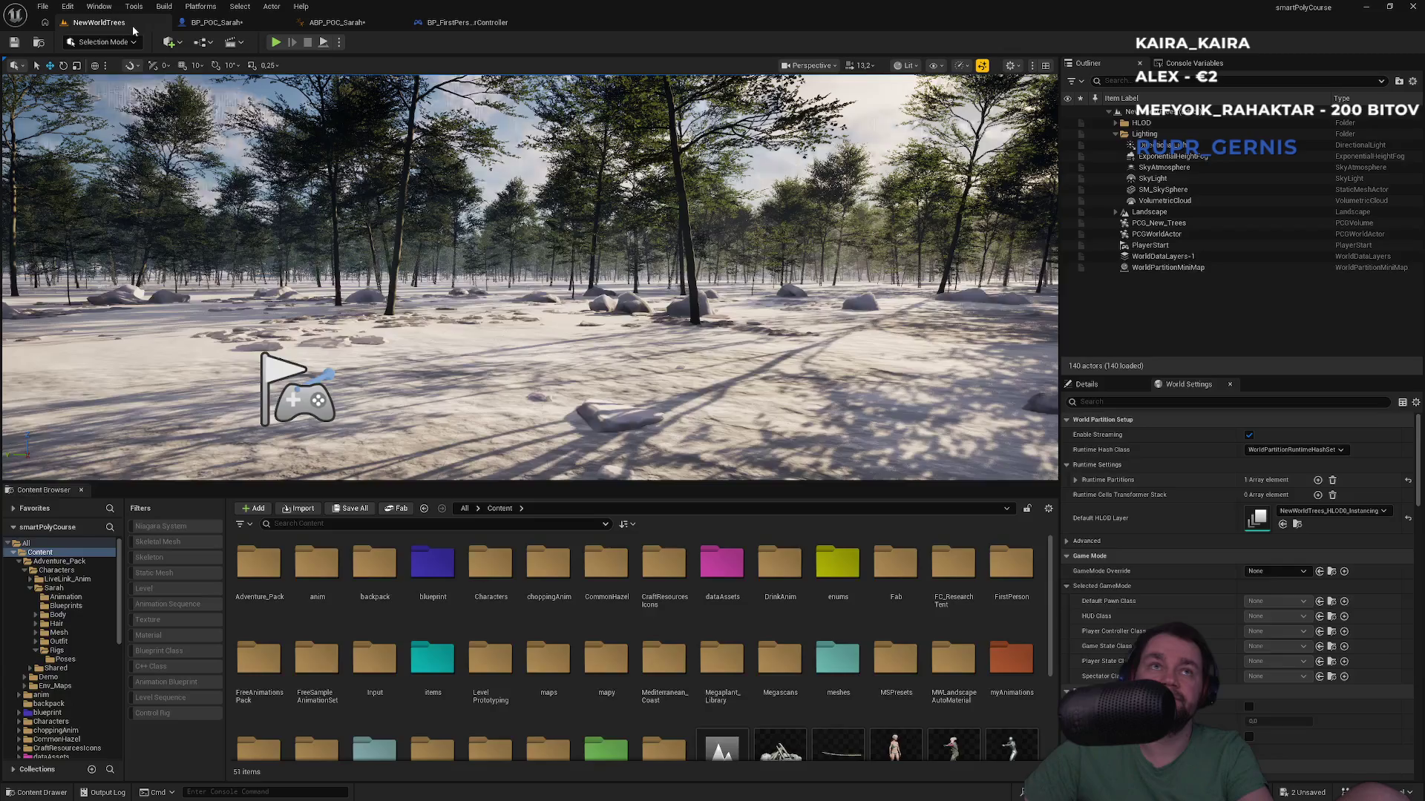
{"action": "key", "text": "alt+p"}
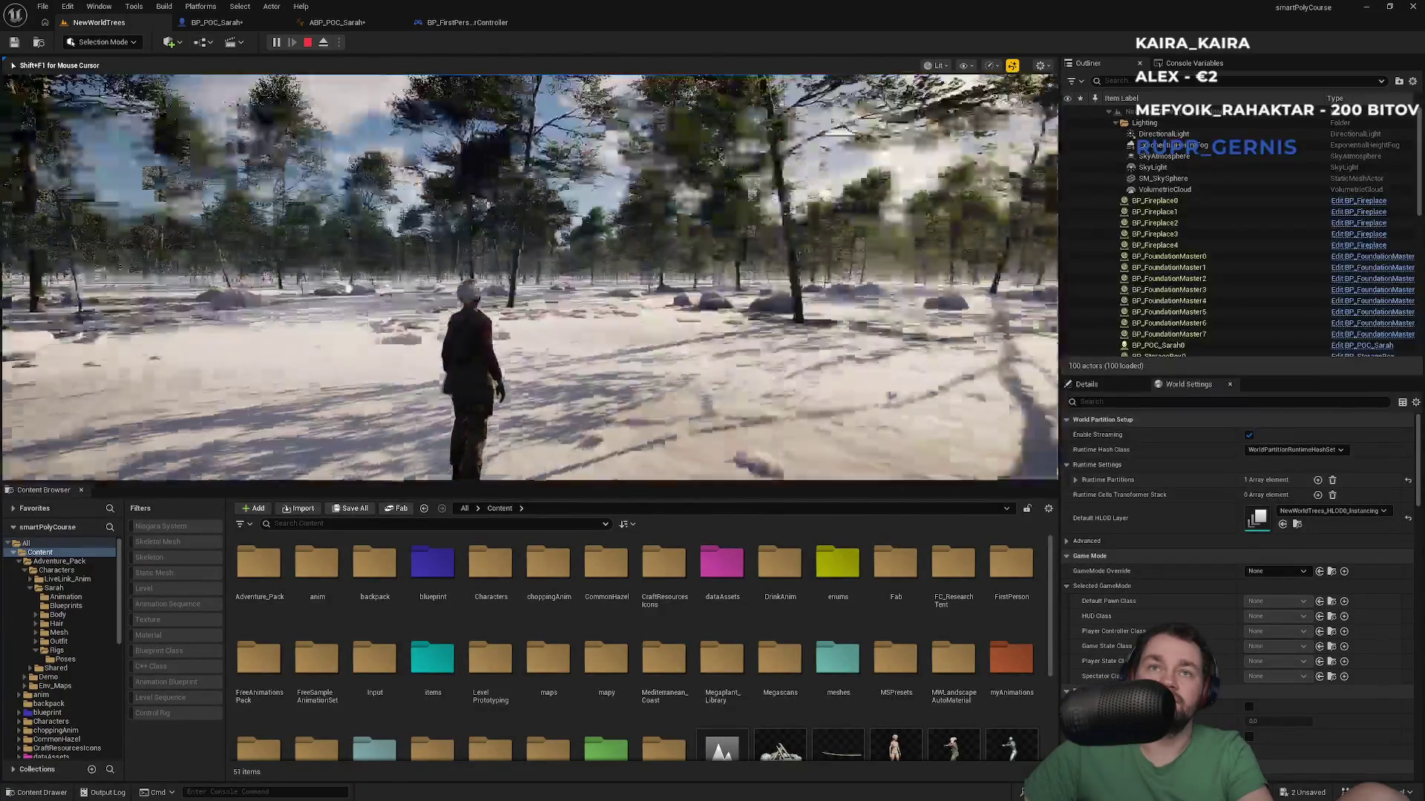
{"action": "key", "text": "w"}
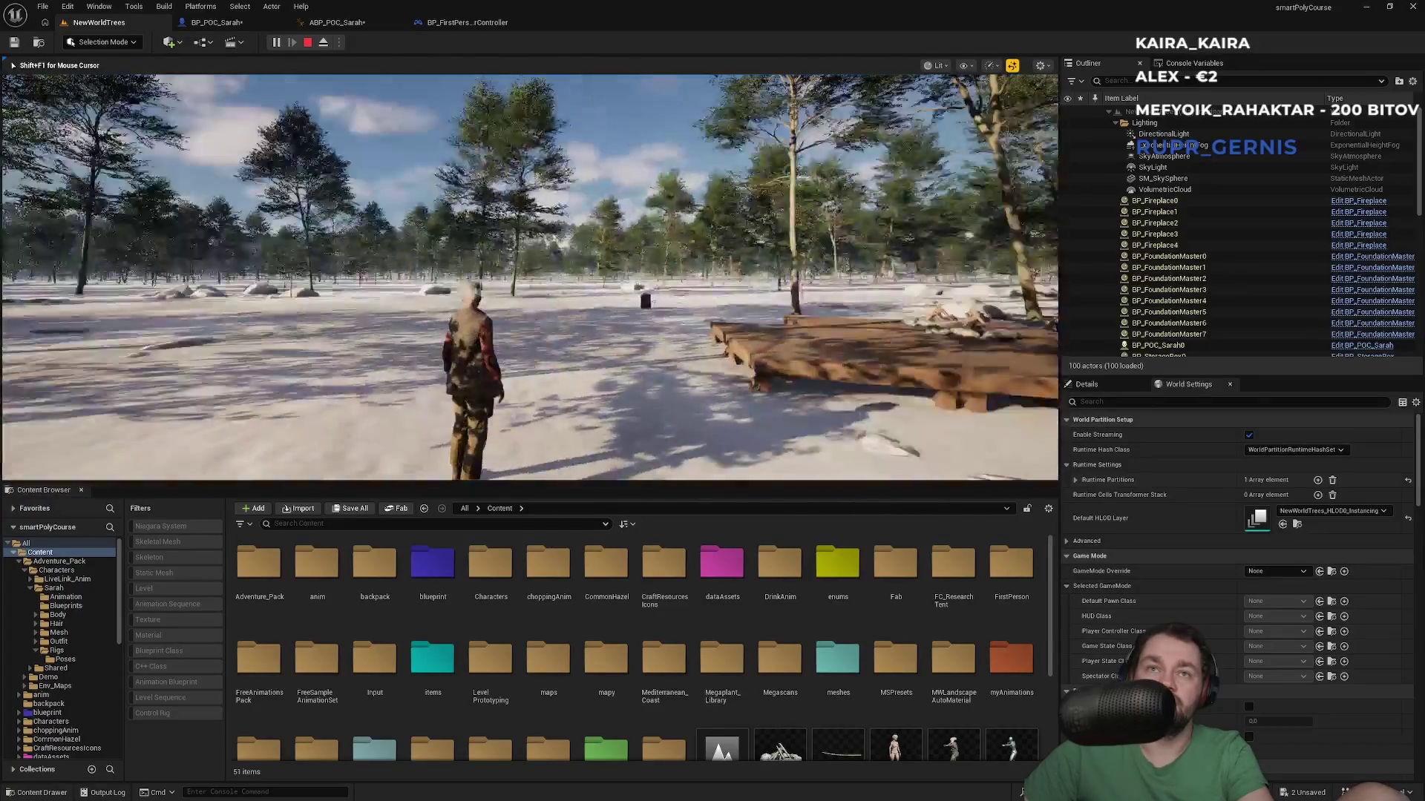
{"action": "key", "text": "F11"}
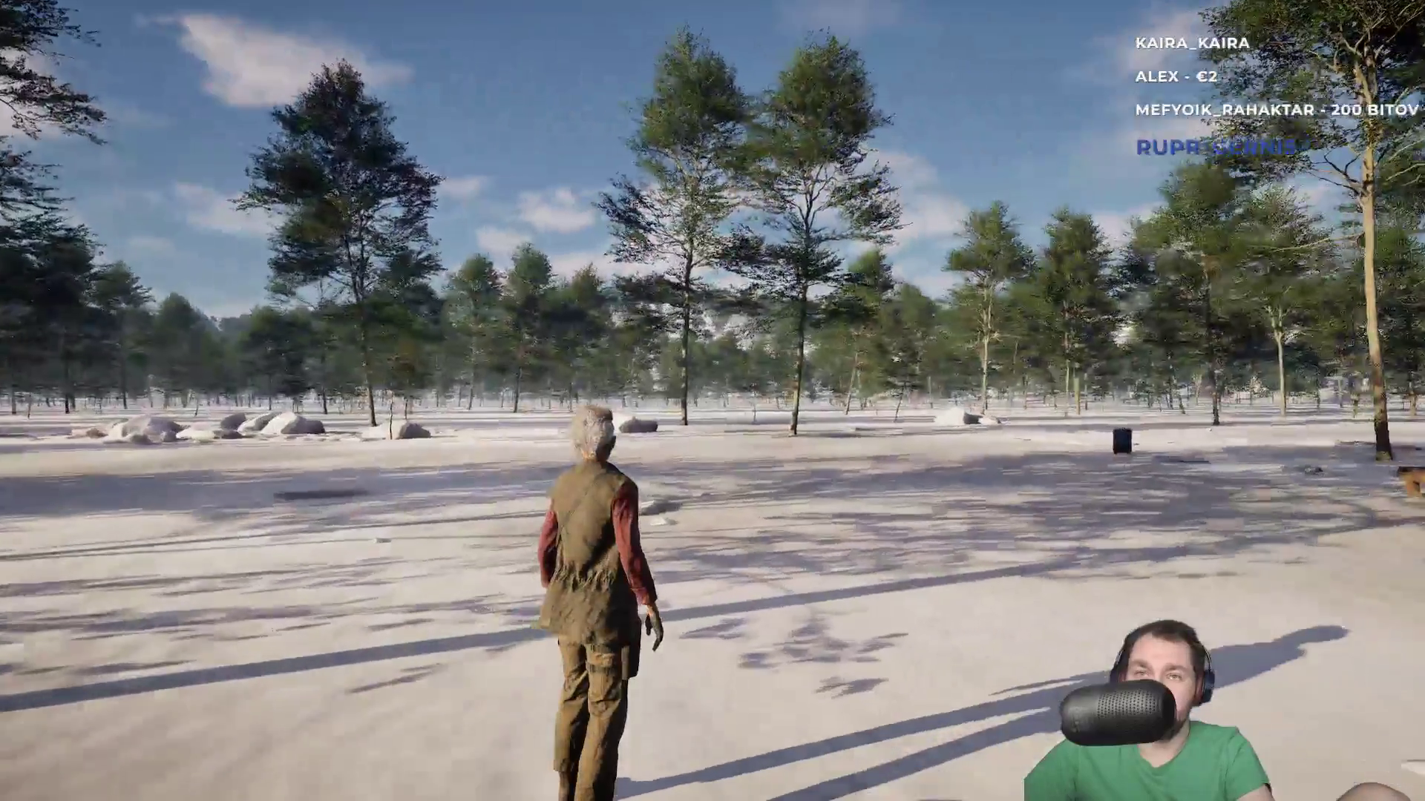
{"action": "key", "text": "Escape"}
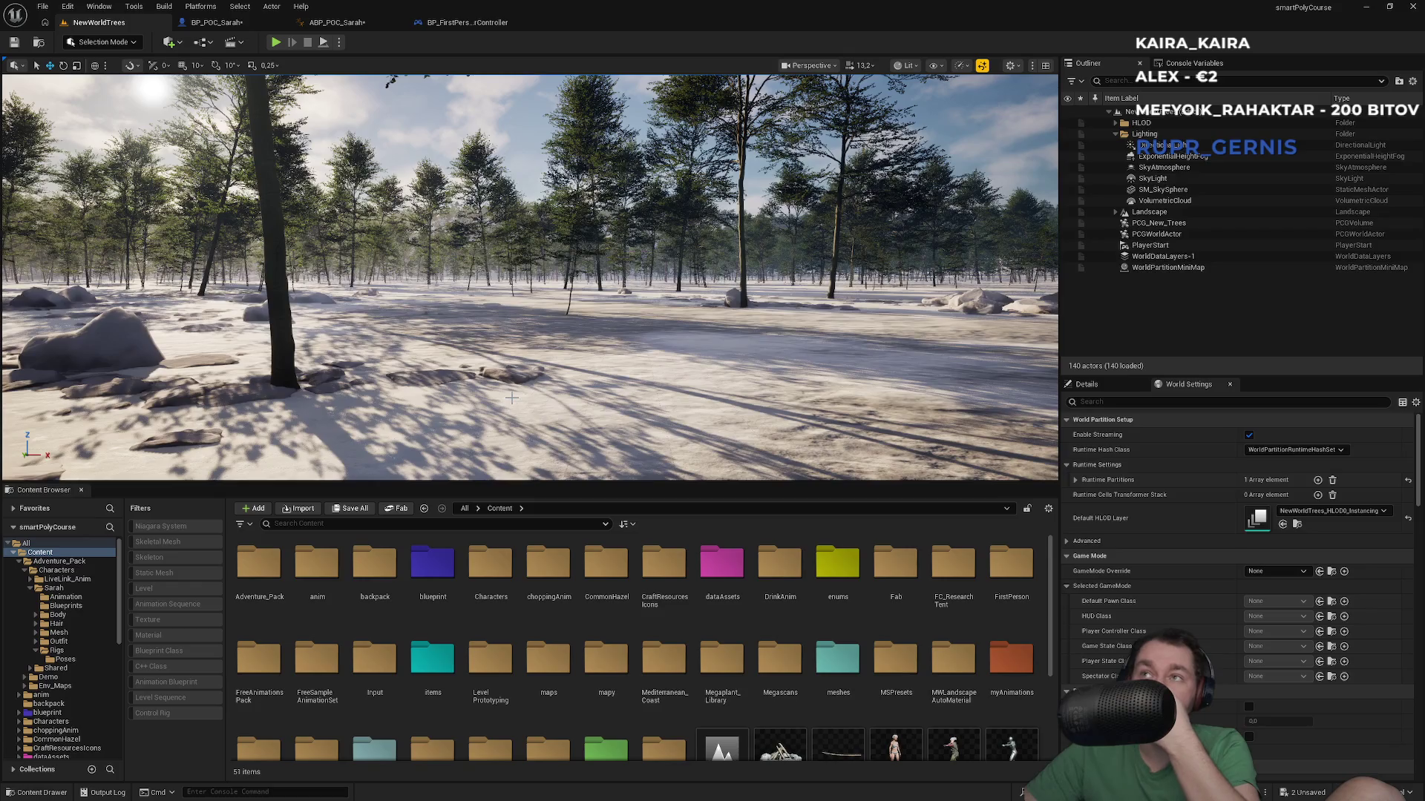
{"action": "left_click", "coordinate": [256, 24]}
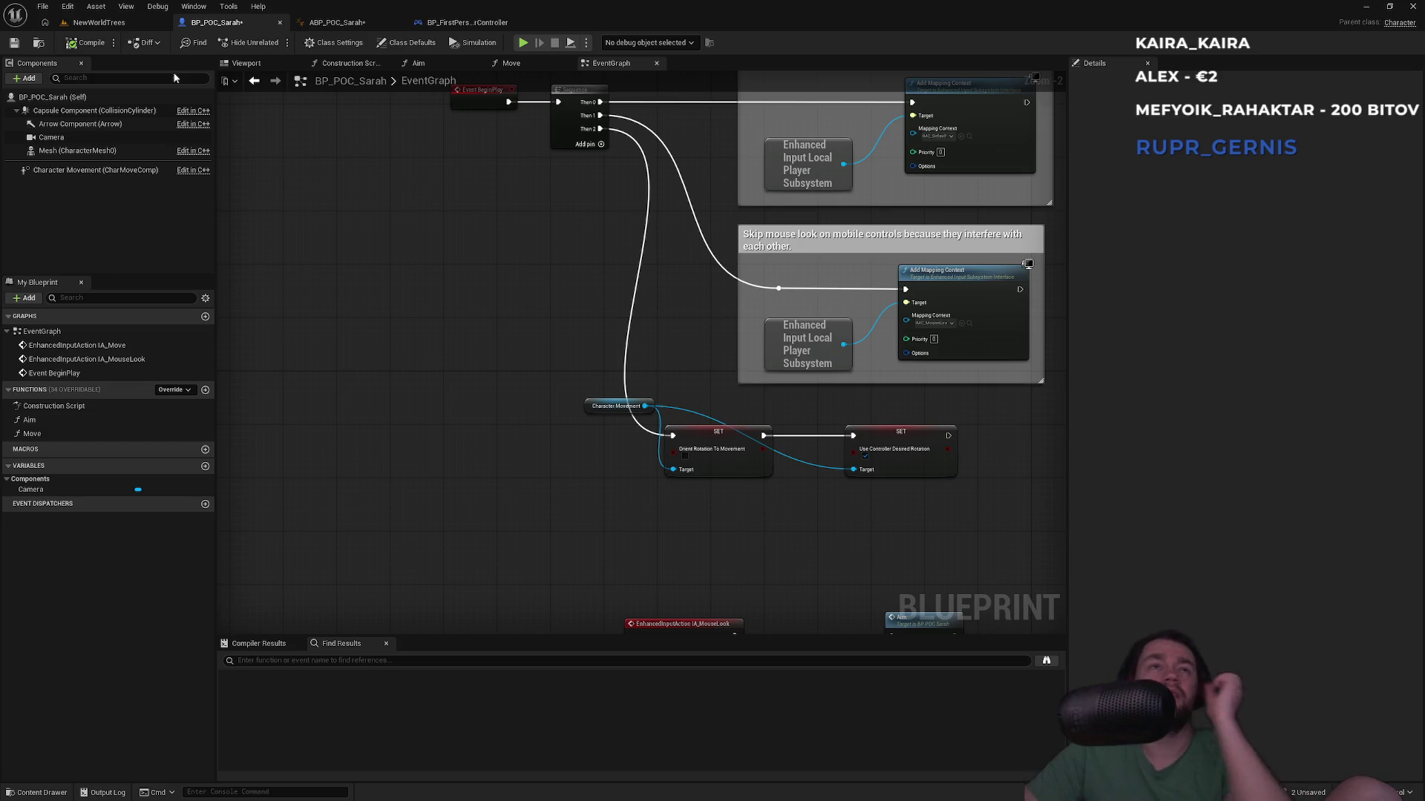
{"action": "left_click", "coordinate": [69, 6]}
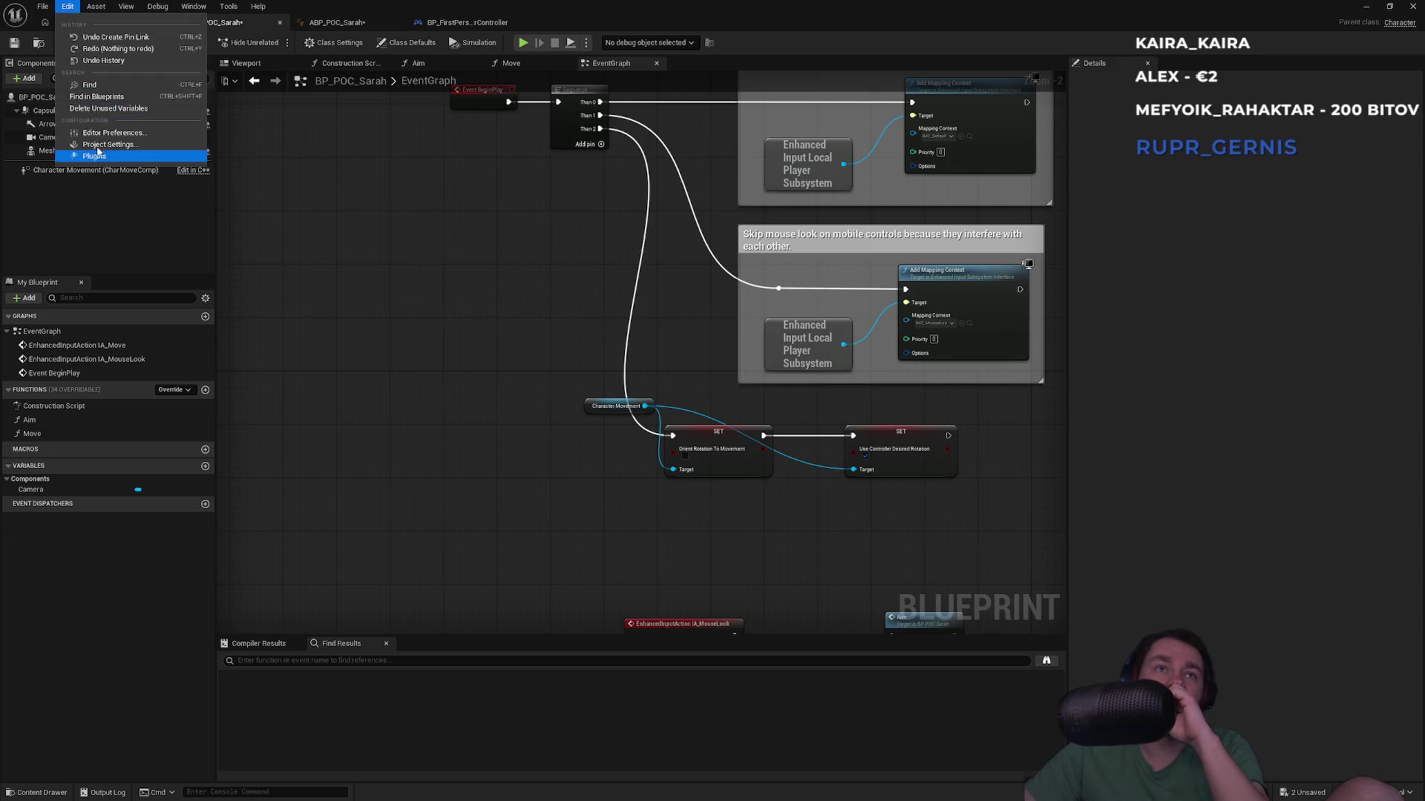
{"action": "left_click", "coordinate": [392, 289]}
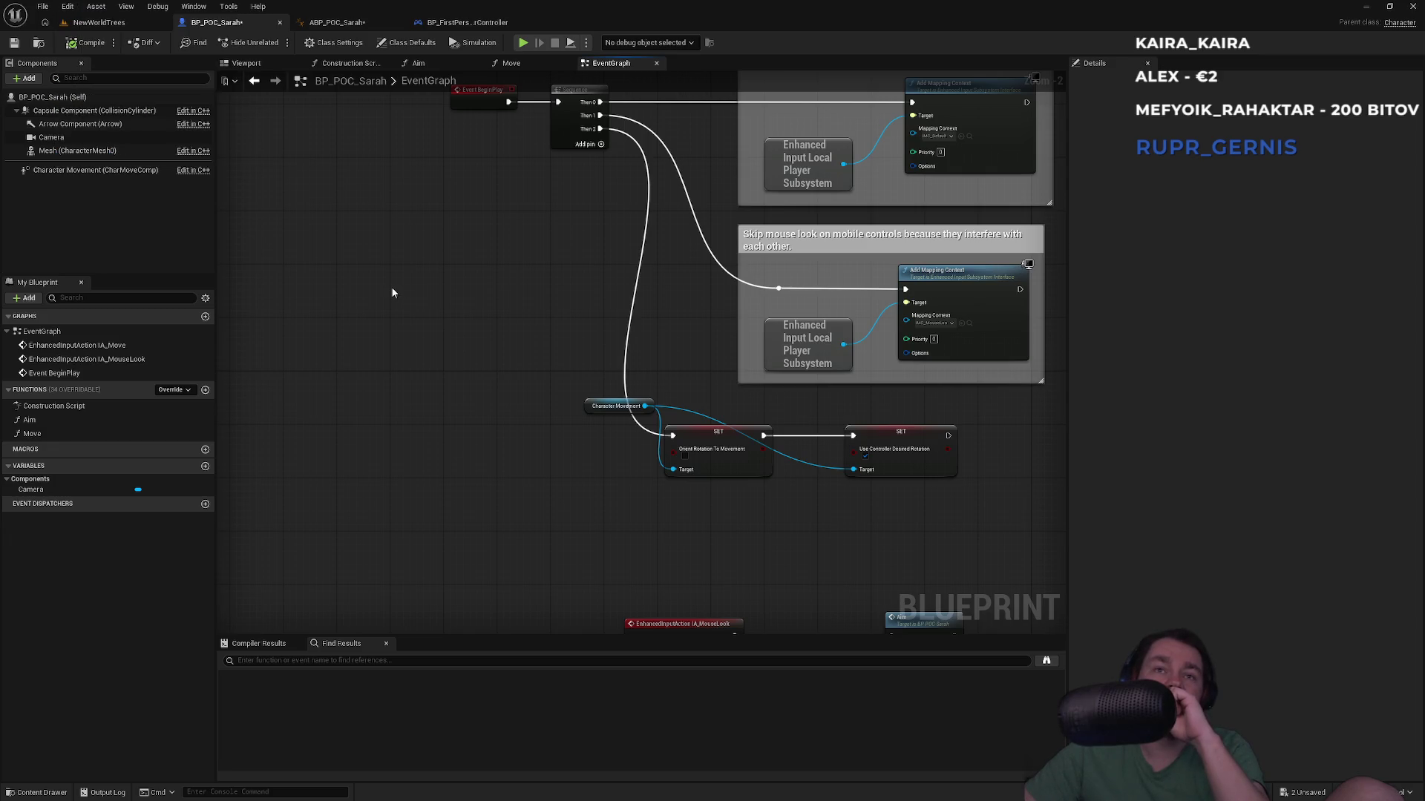
{"action": "left_click", "coordinate": [68, 6]}
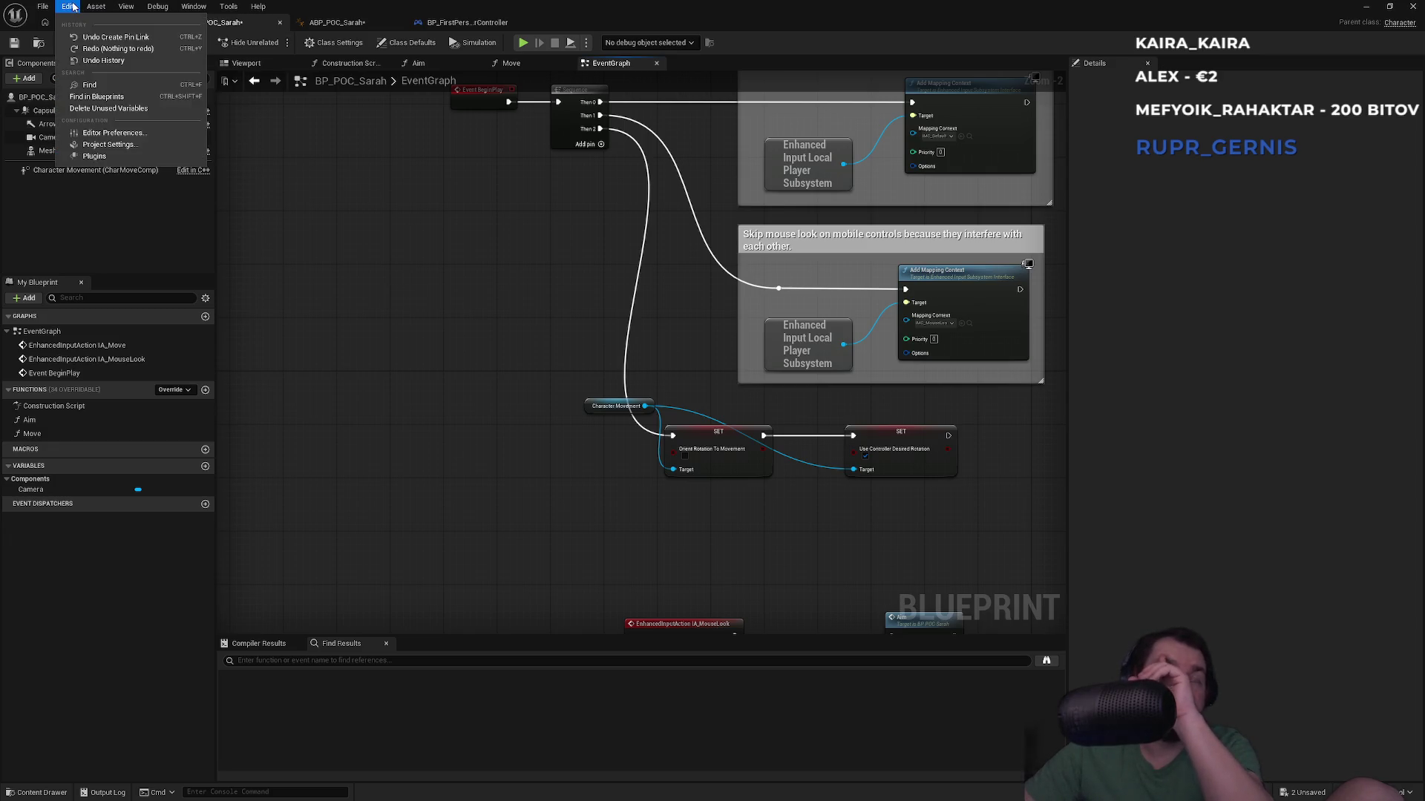
{"action": "left_click", "coordinate": [108, 145]}
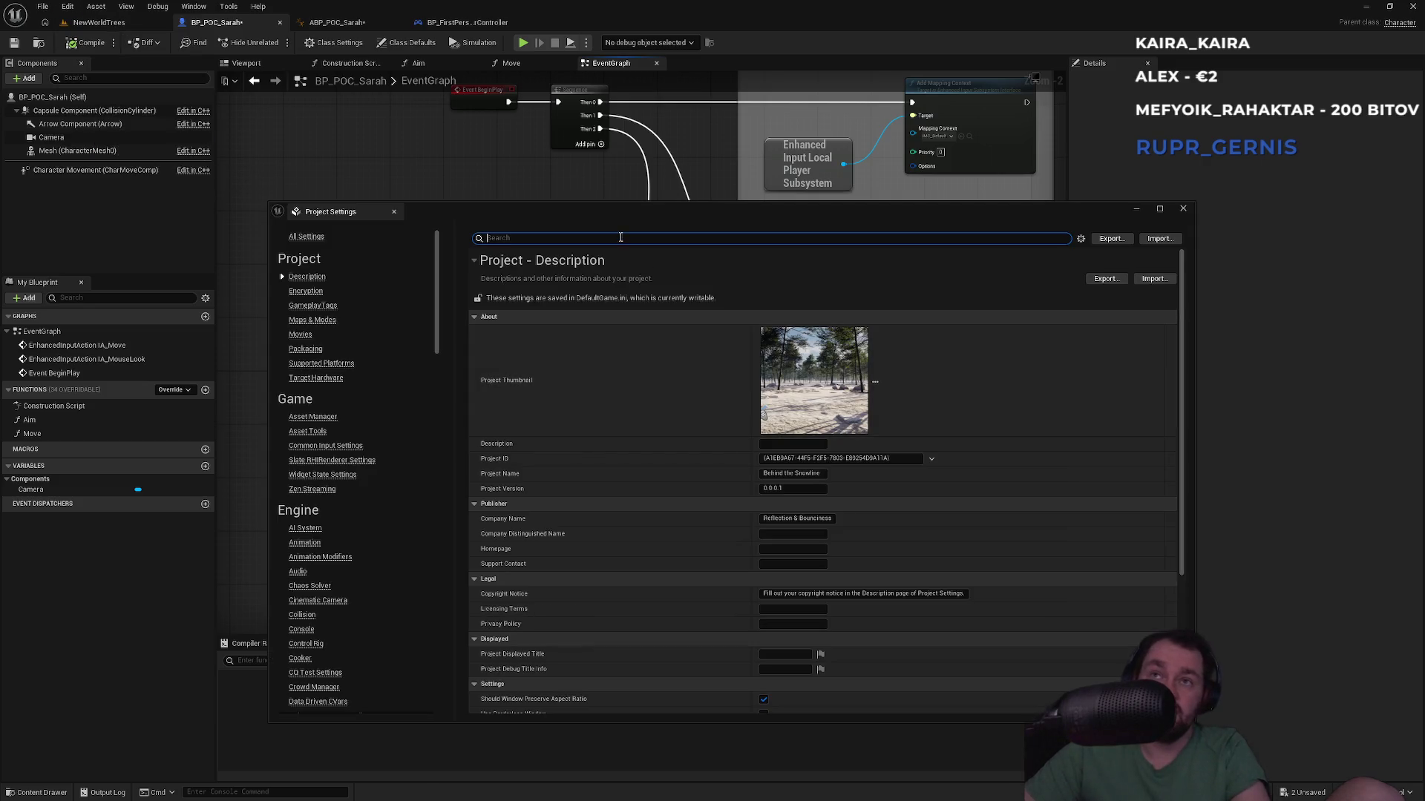
{"action": "type", "text": "mode"}
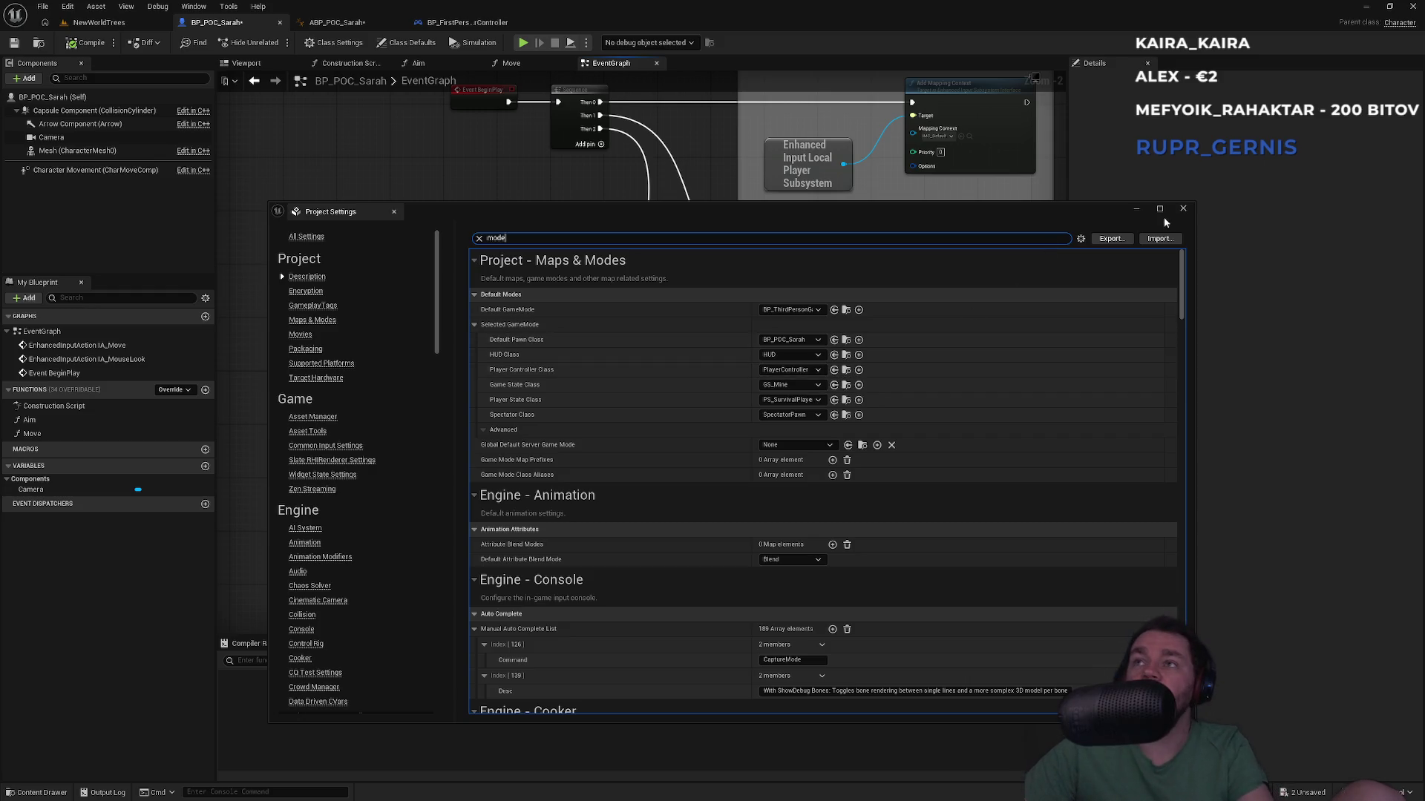
{"action": "left_click", "coordinate": [1183, 213]}
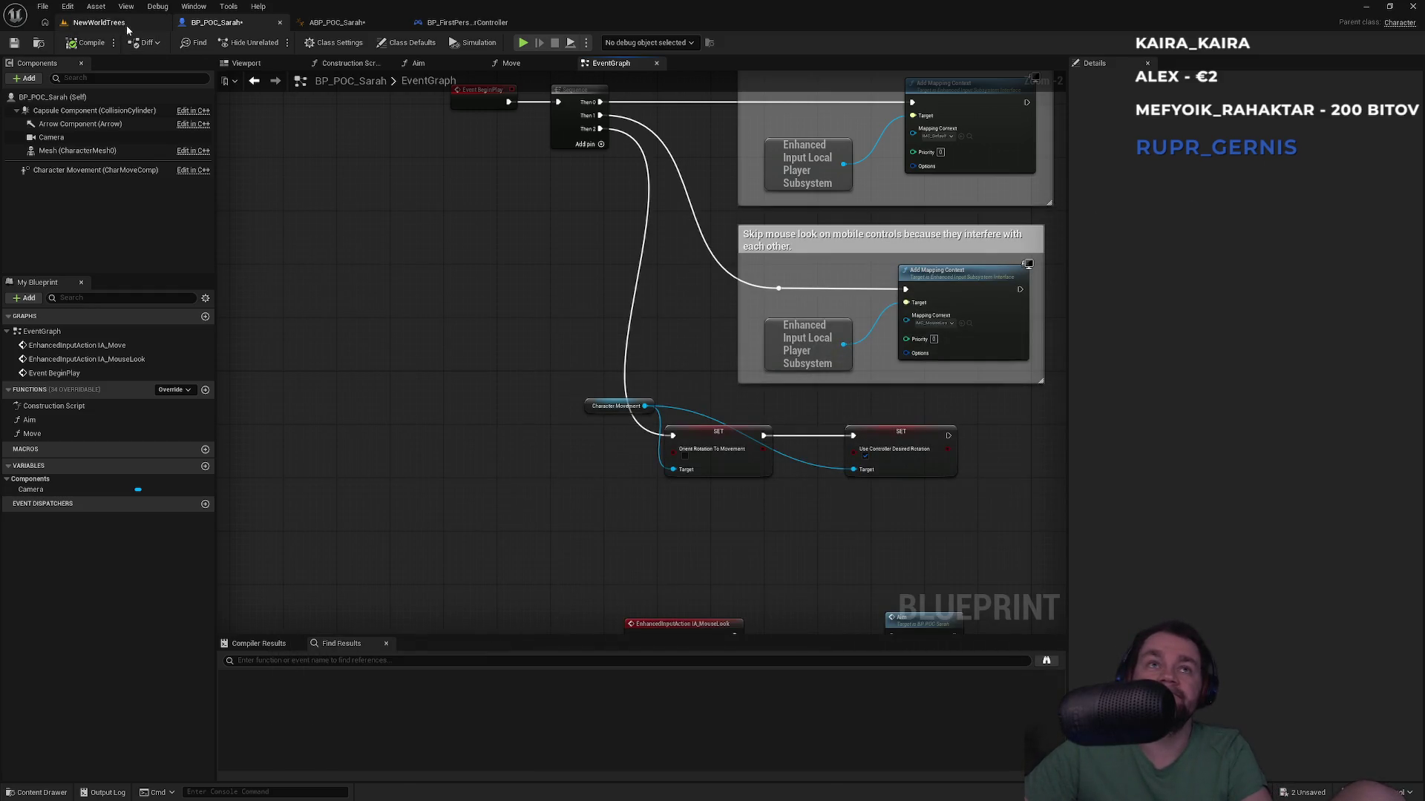
Step: Create a new Player Controller Blueprint Class inside the Sarah_POC folder
{"action": "left_click", "coordinate": [137, 26]}
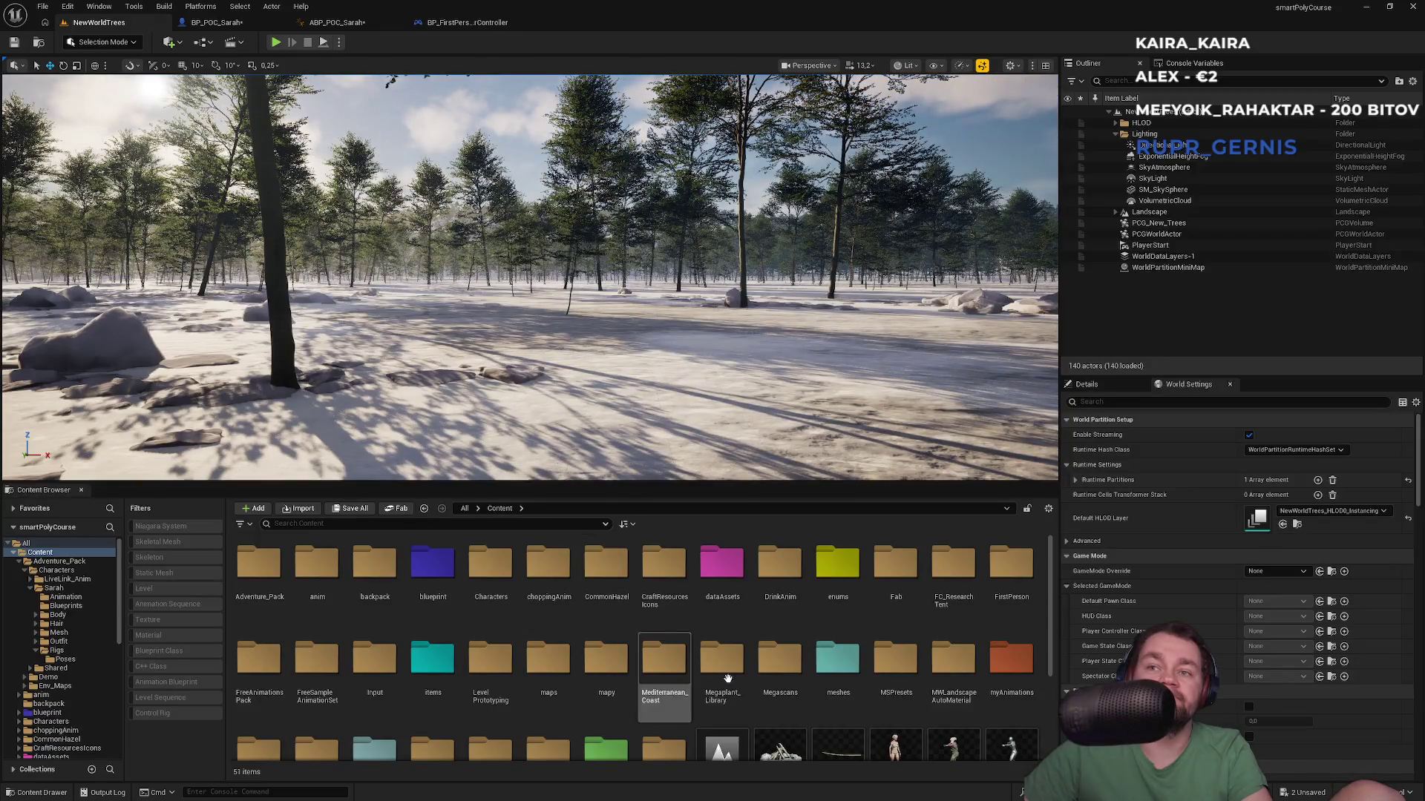
{"action": "scroll", "coordinate": [785, 680], "scroll_direction": "down", "scroll_amount": 2}
{"action": "scroll", "coordinate": [784, 680], "scroll_direction": "up", "scroll_amount": 3}
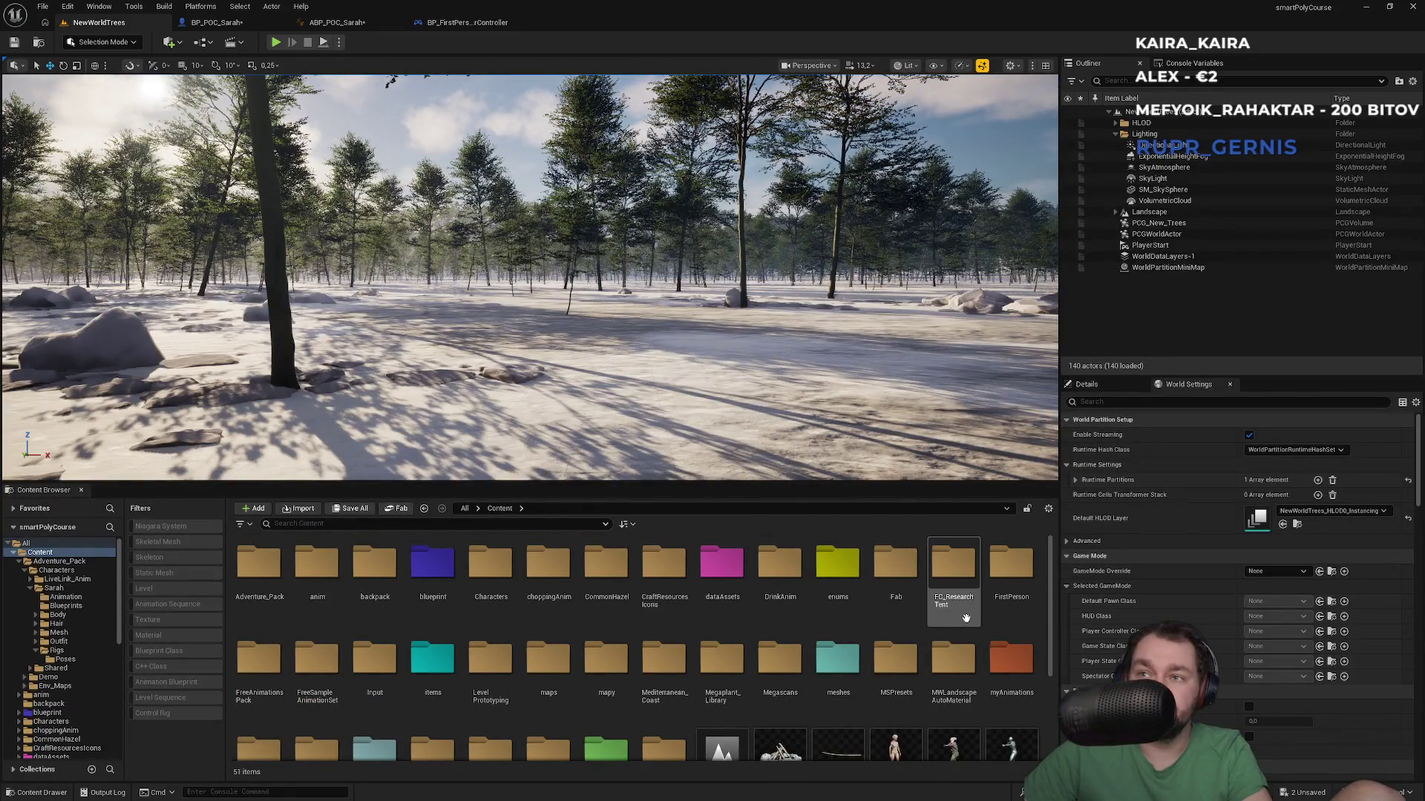
{"action": "scroll", "coordinate": [334, 675], "scroll_direction": "down", "scroll_amount": 2}
{"action": "double_click", "coordinate": [356, 682]}
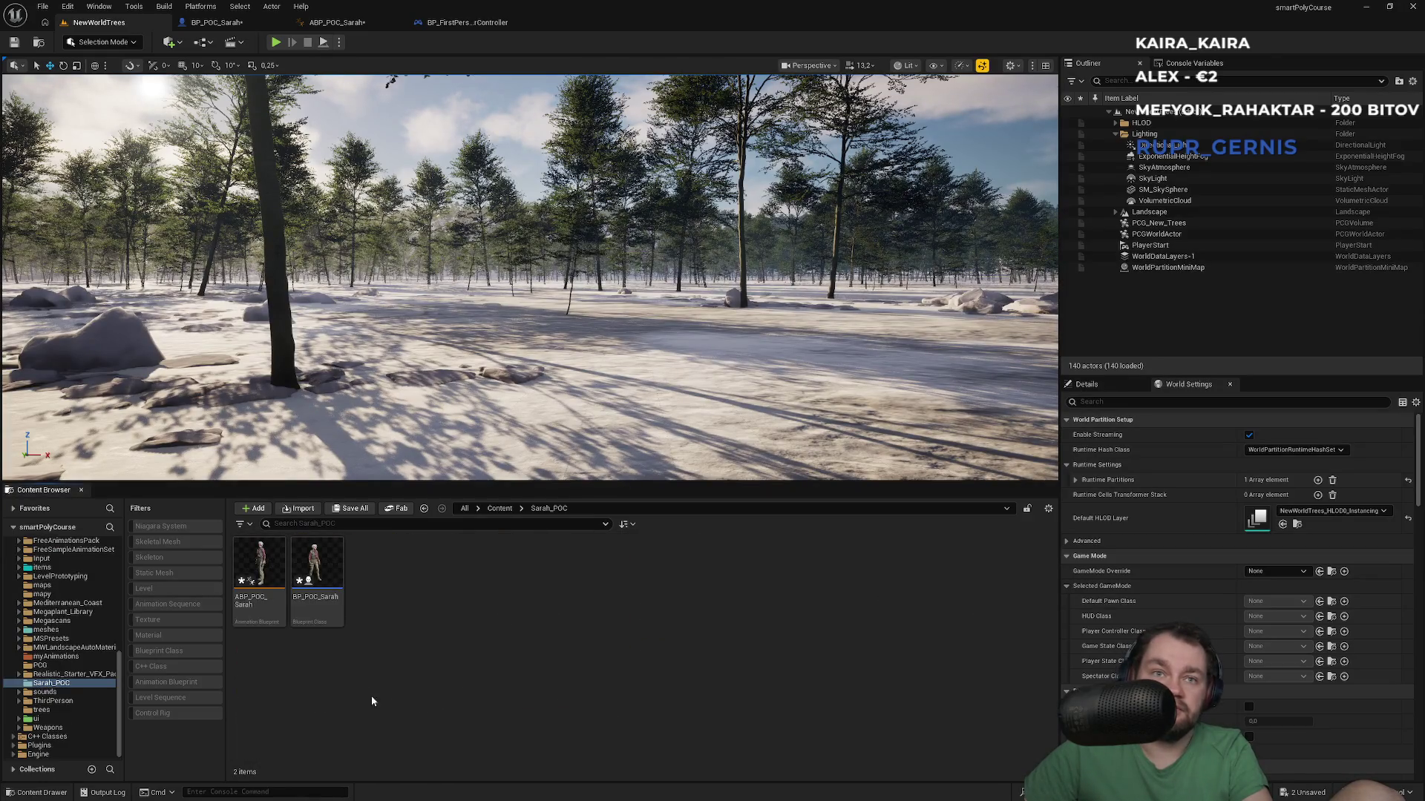
{"action": "right_click", "coordinate": [398, 689]}
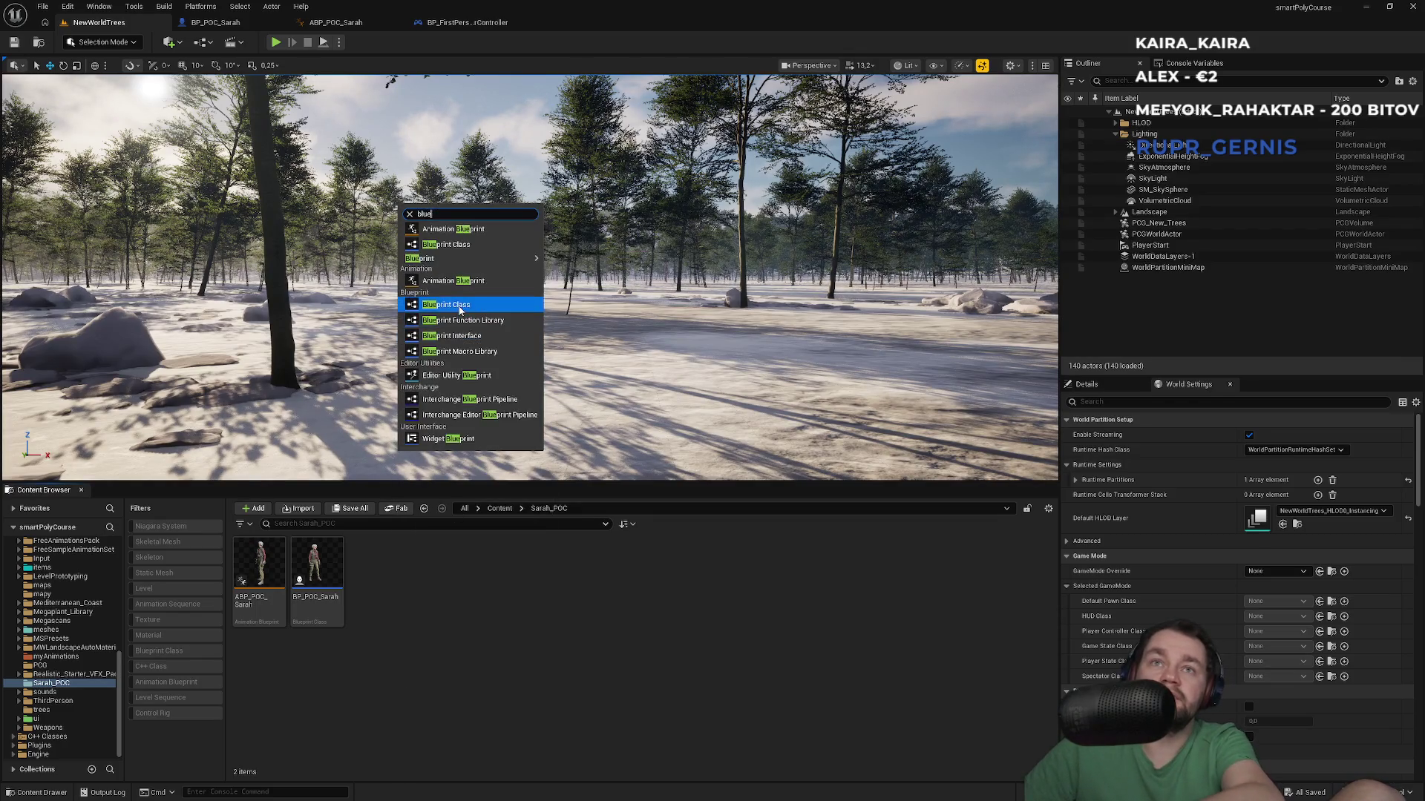
{"action": "left_click", "coordinate": [459, 310]}
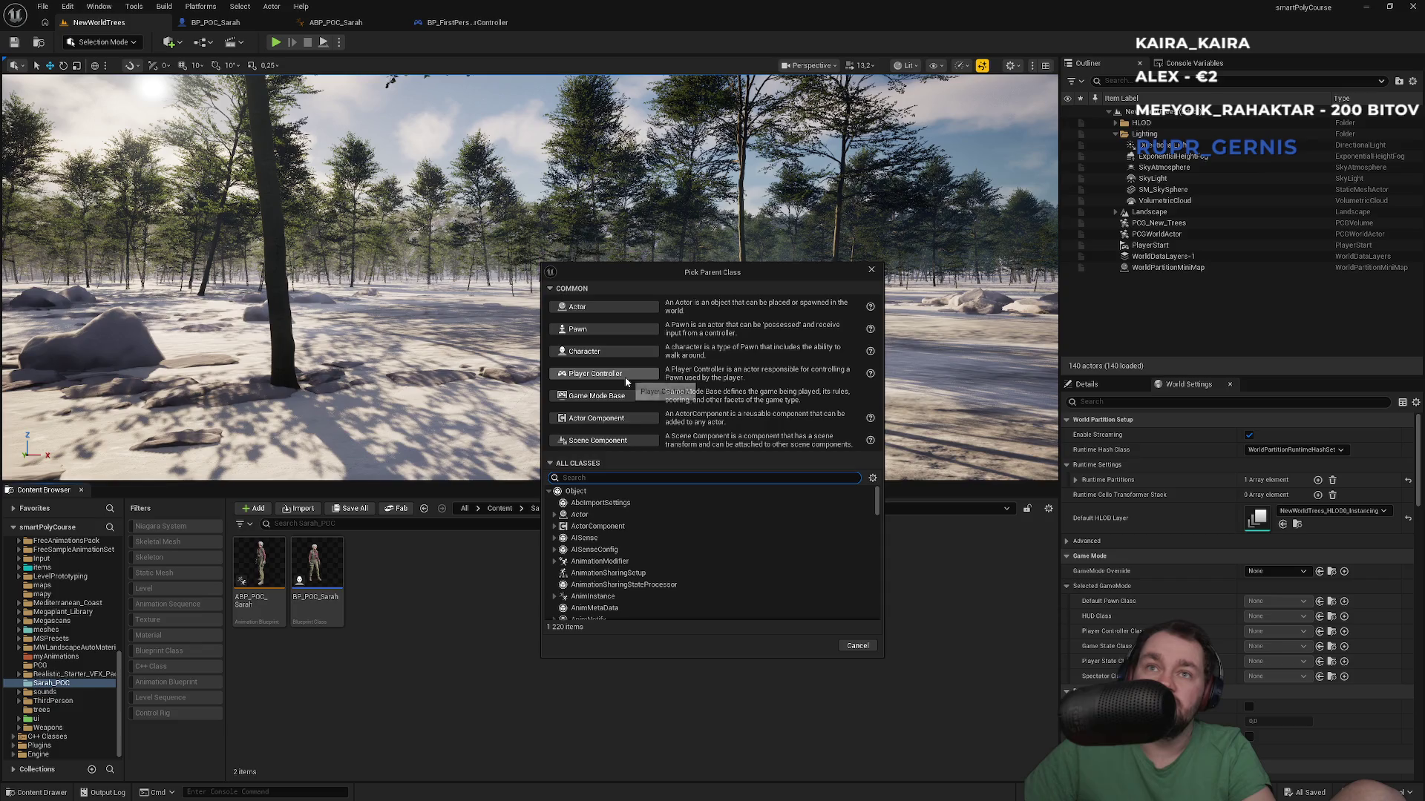
{"action": "left_click", "coordinate": [624, 374]}
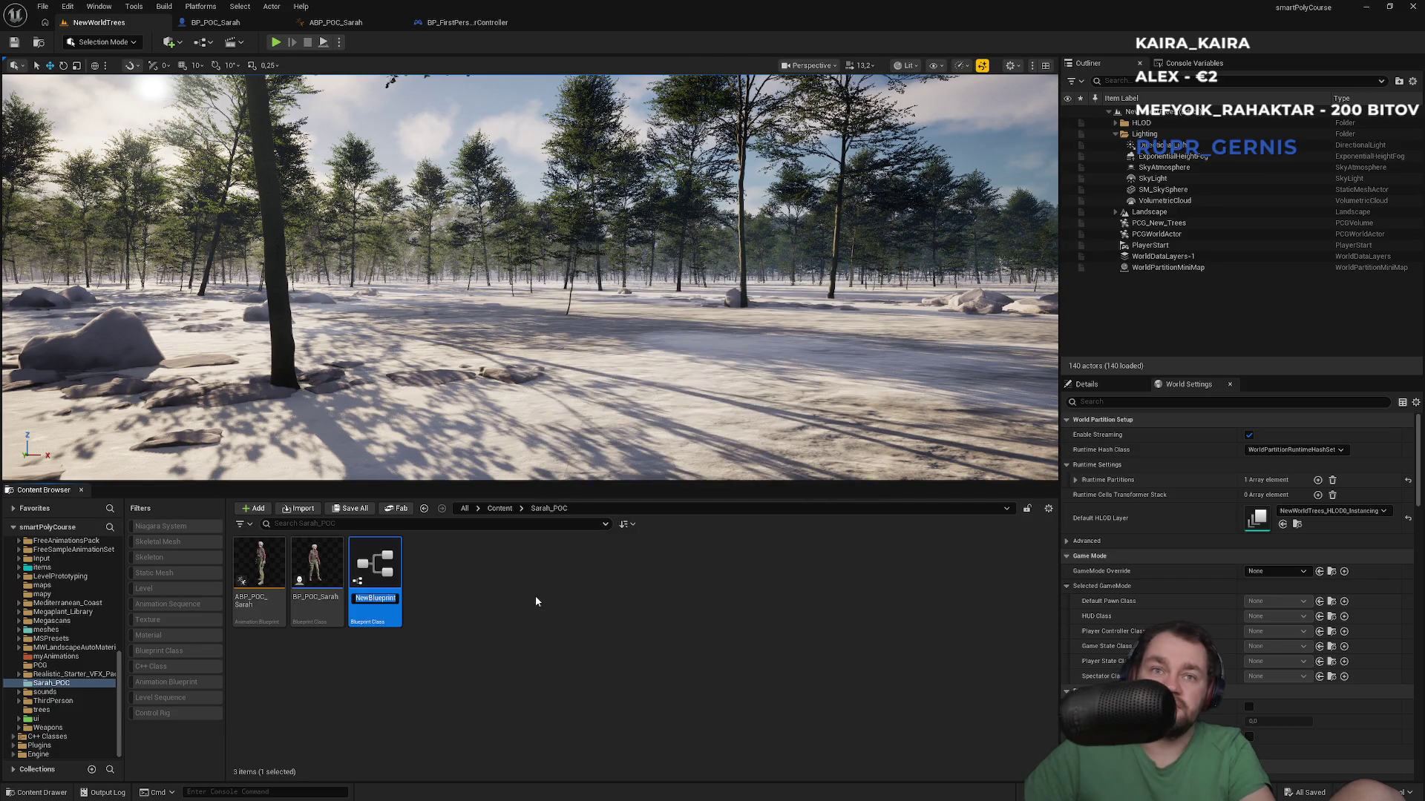
Step: Name the blueprint BP_POC_Controller, save it, and open it for editing
{"action": "type", "text": "BP_POC_C"}
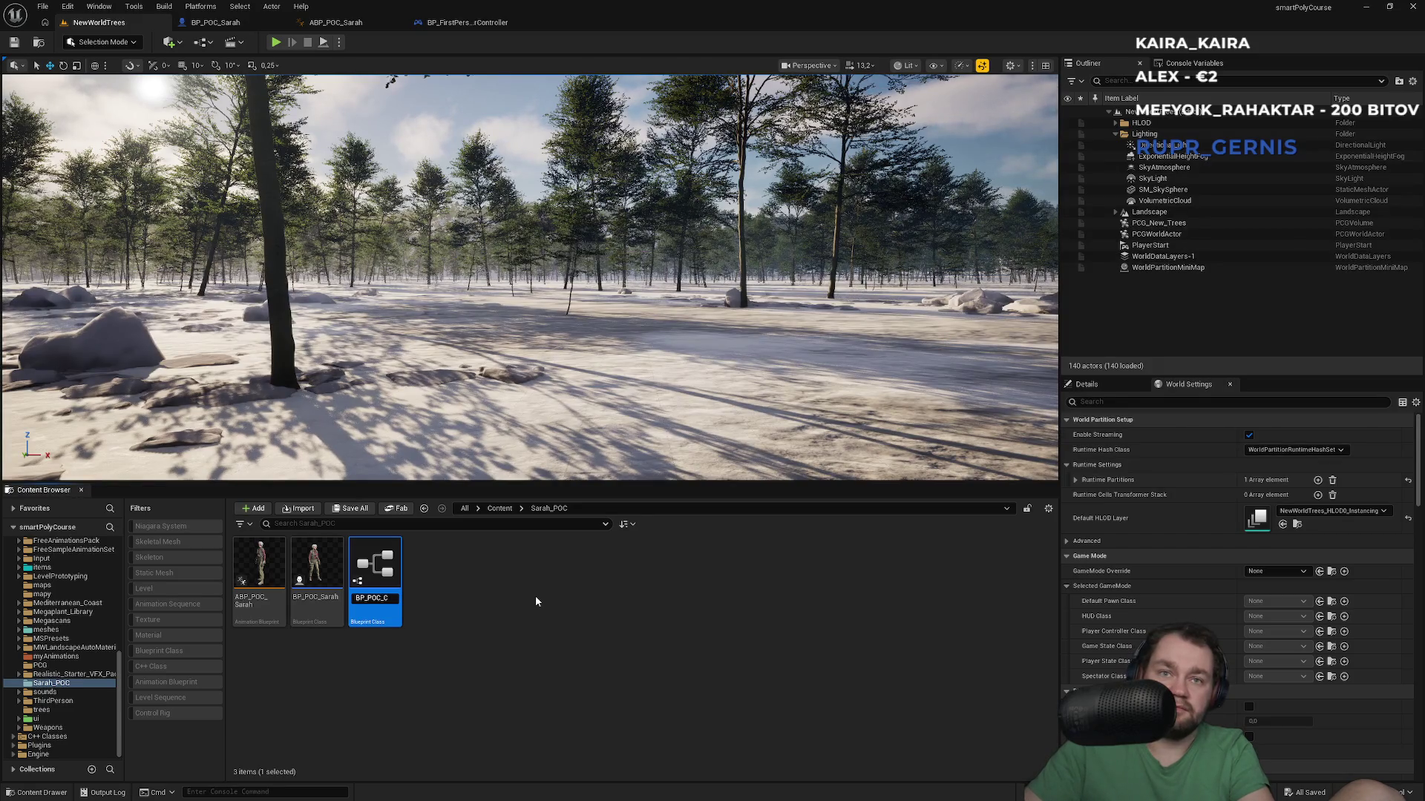
{"action": "type", "text": "ontroller"}
{"action": "key", "text": "Return"}
{"action": "key", "text": "ctrl+s"}
{"action": "key", "text": "Return"}
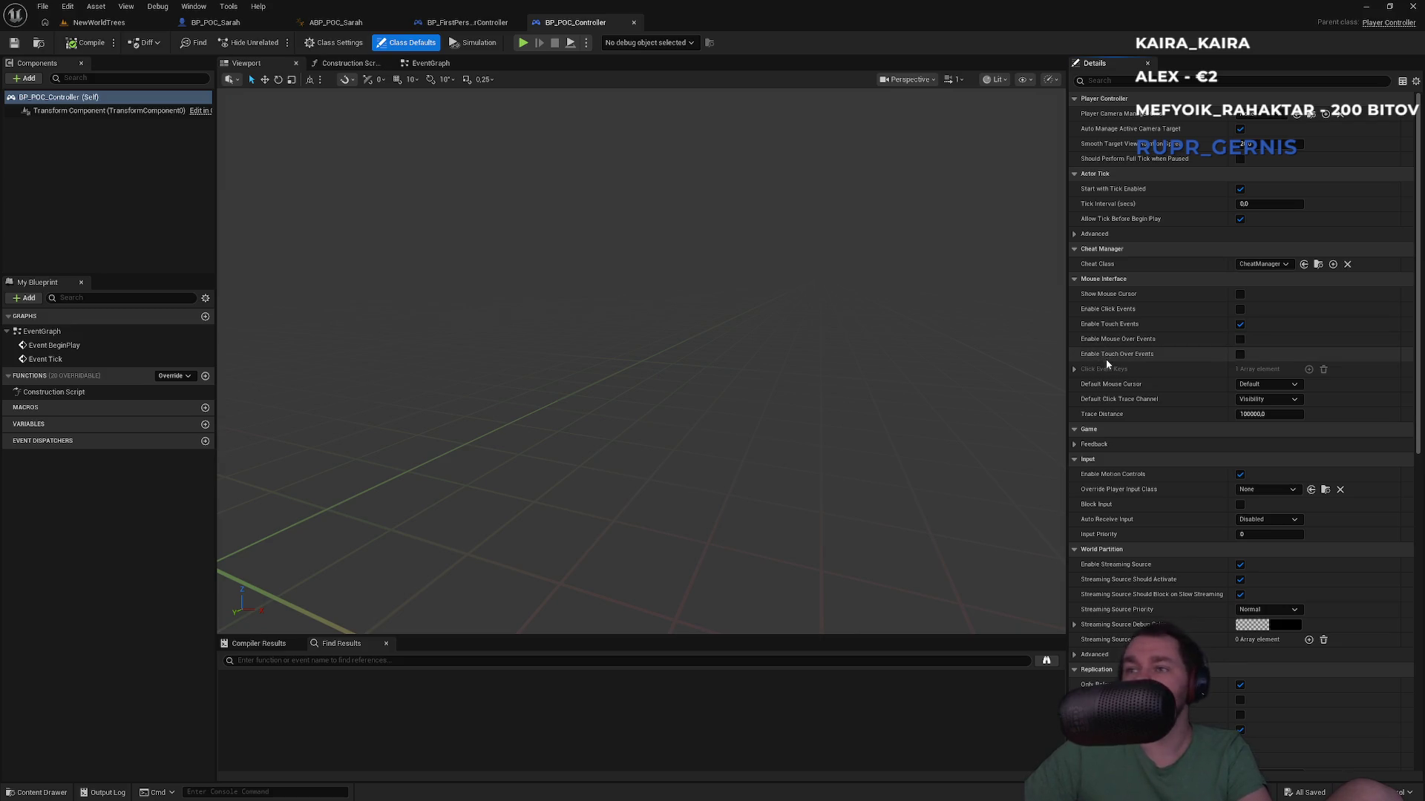
Step: Browse BP_POC_Controller's Class Defaults, try a Details search, and check Class Settings
{"action": "scroll", "coordinate": [1133, 447], "scroll_direction": "down", "scroll_amount": 4}
{"action": "scroll", "coordinate": [1133, 447], "scroll_direction": "down", "scroll_amount": 15}
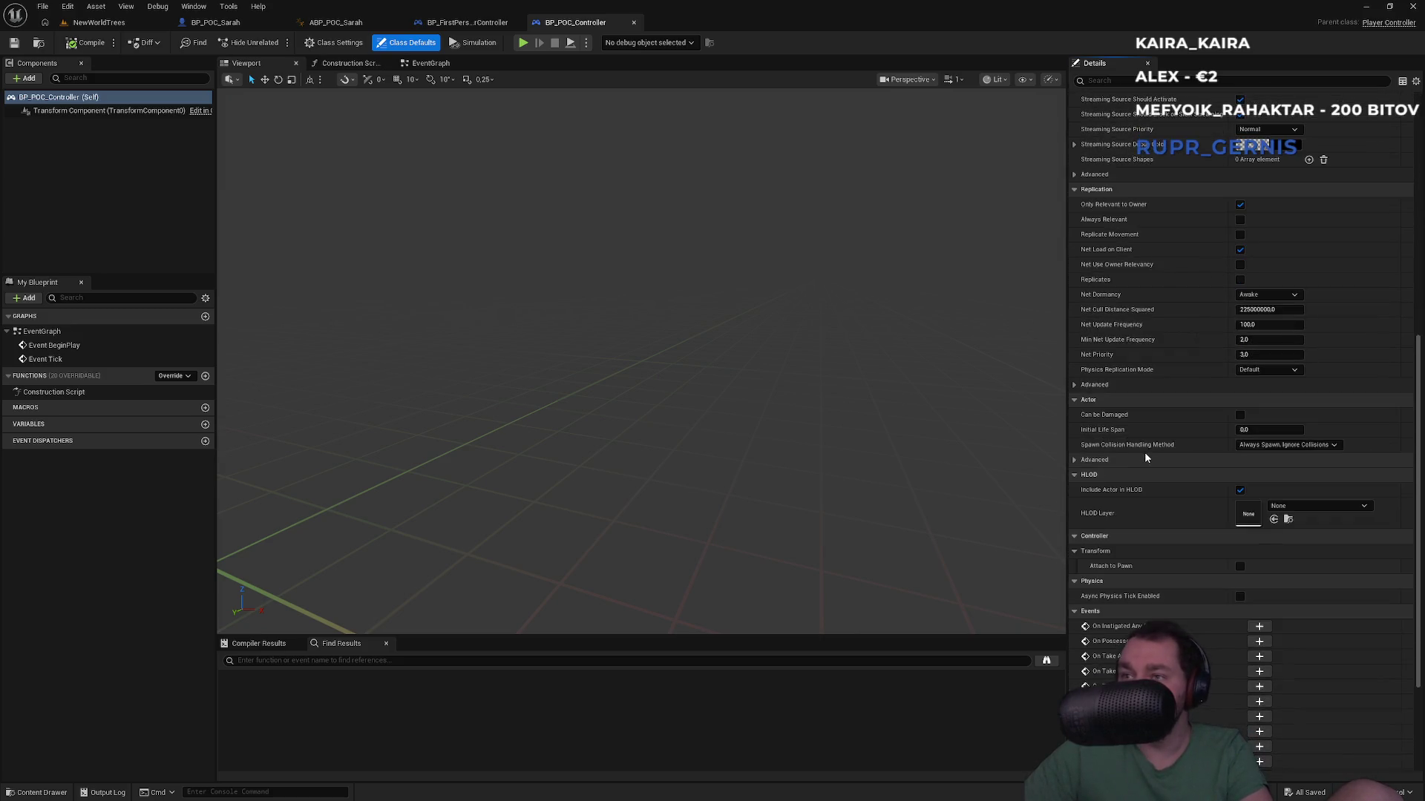
{"action": "scroll", "coordinate": [1118, 406], "scroll_direction": "up", "scroll_amount": 3}
{"action": "scroll", "coordinate": [1117, 402], "scroll_direction": "up", "scroll_amount": 10}
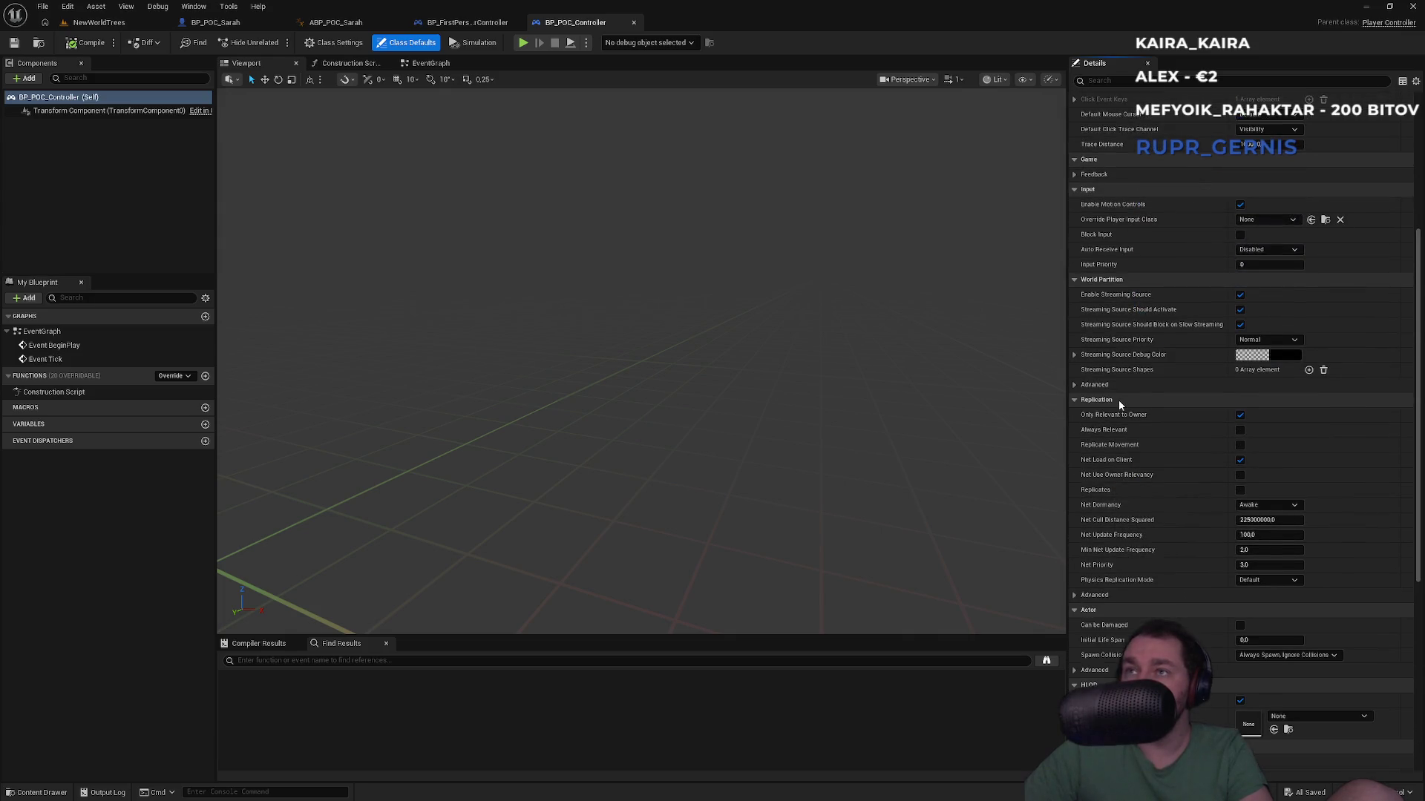
{"action": "scroll", "coordinate": [1102, 360], "scroll_direction": "up", "scroll_amount": 5}
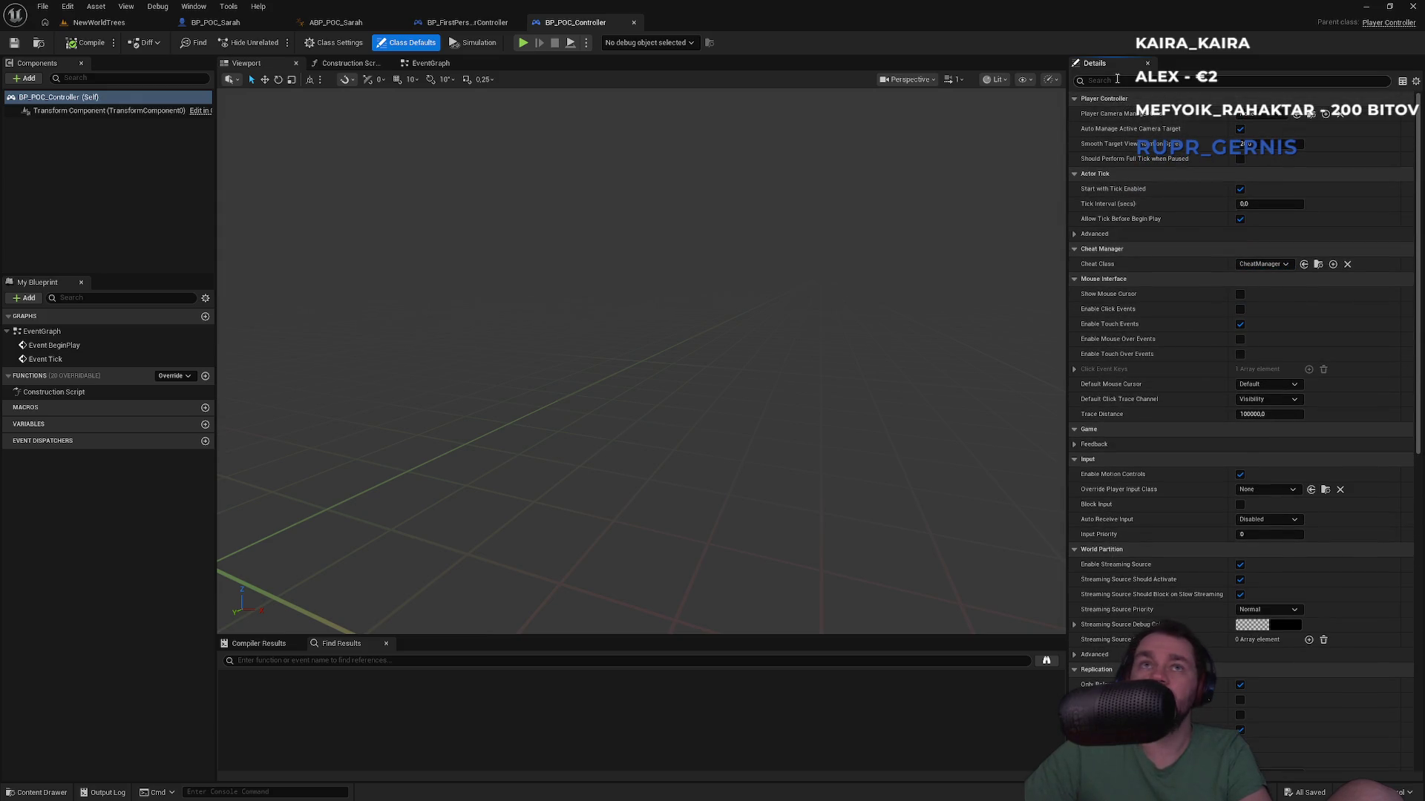
{"action": "type", "text": "daw"}
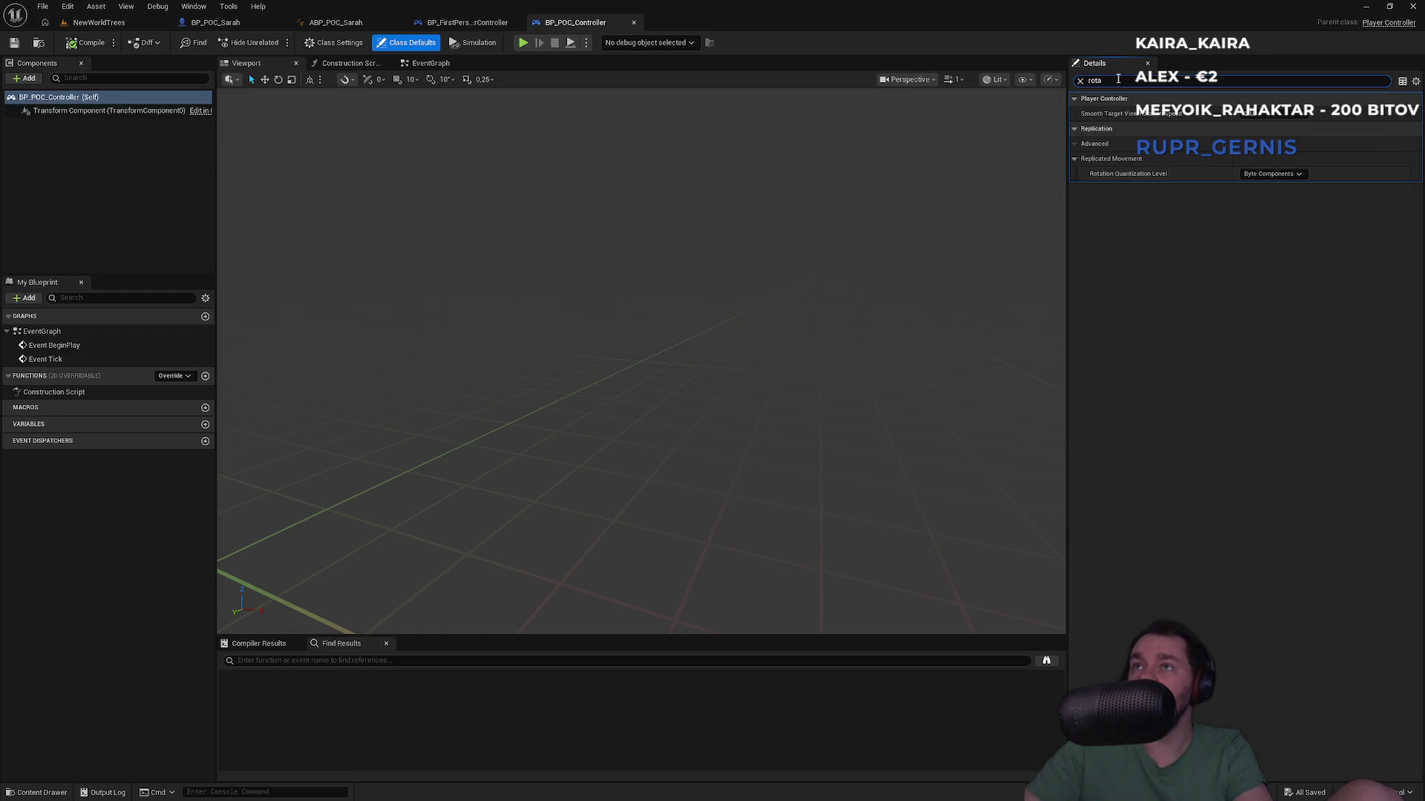
{"action": "key", "text": "BackSpace"}
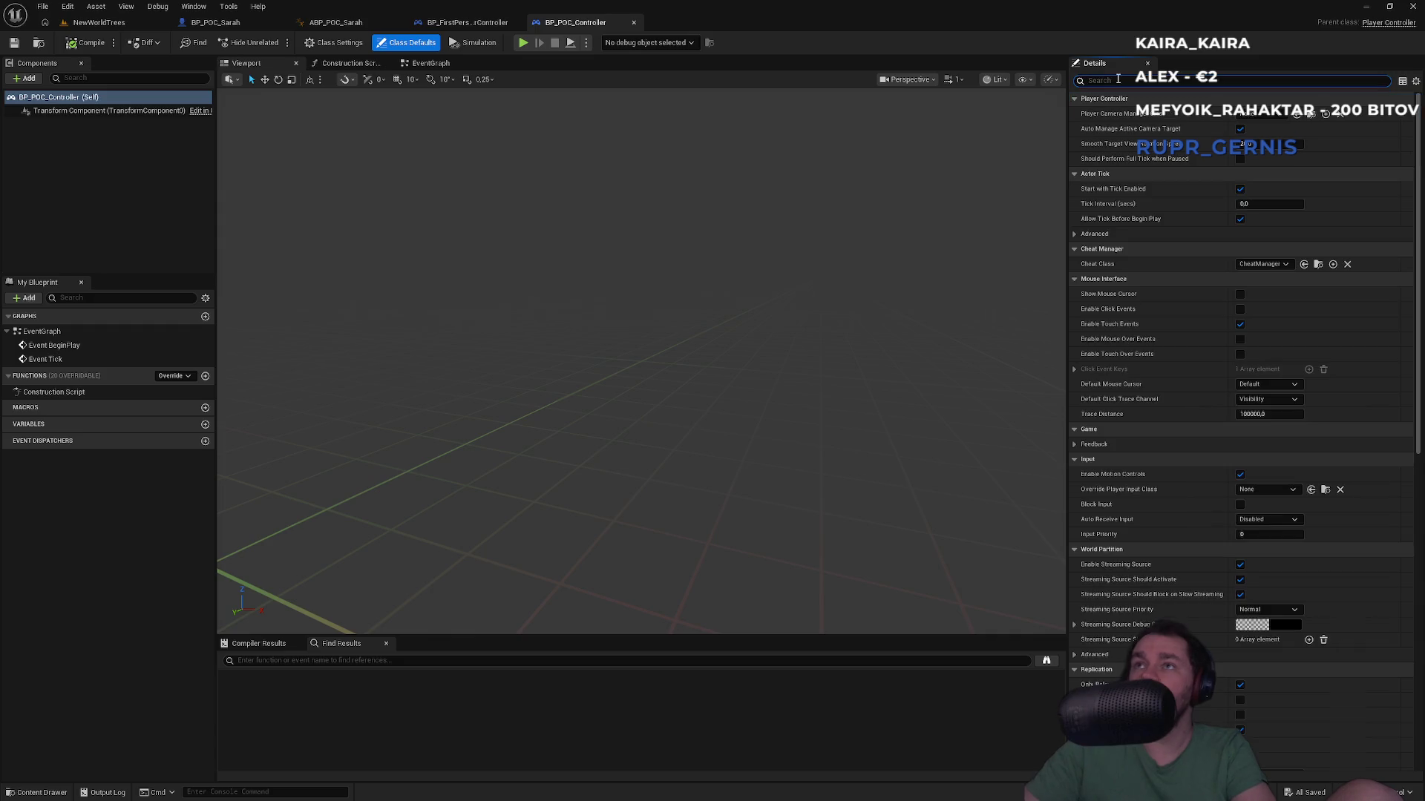
{"action": "left_click", "coordinate": [341, 44]}
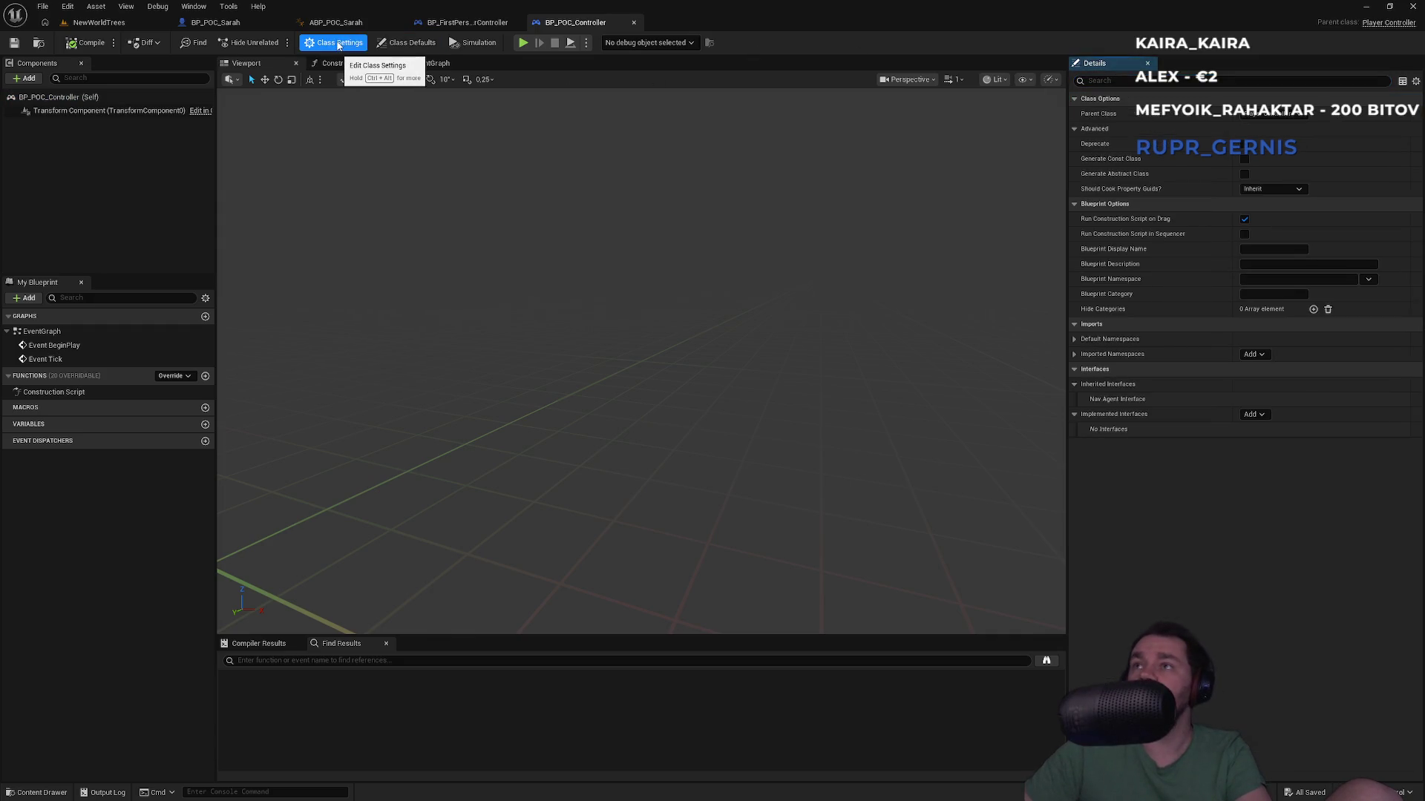
{"action": "left_click", "coordinate": [408, 43]}
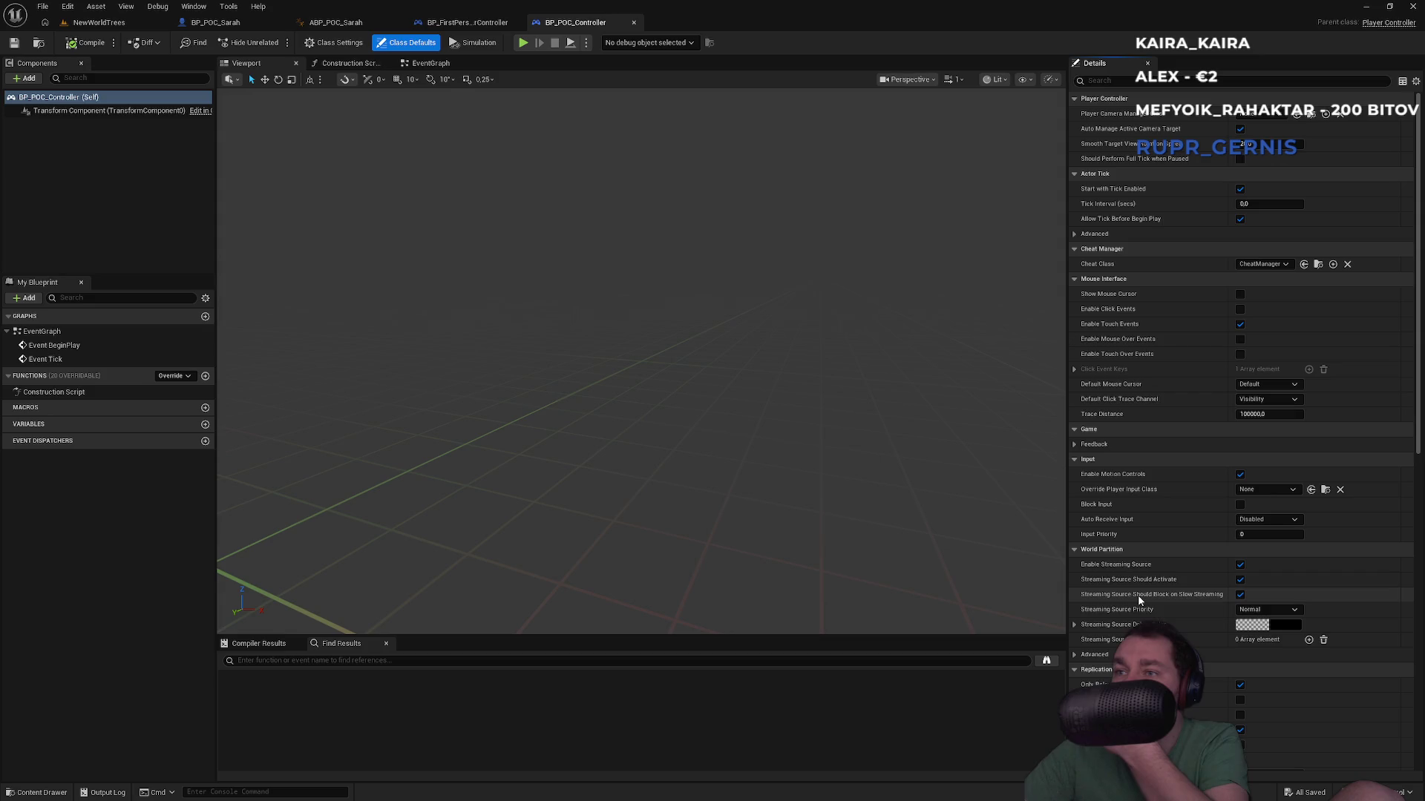
{"action": "scroll", "coordinate": [1147, 596], "scroll_direction": "down", "scroll_amount": 5}
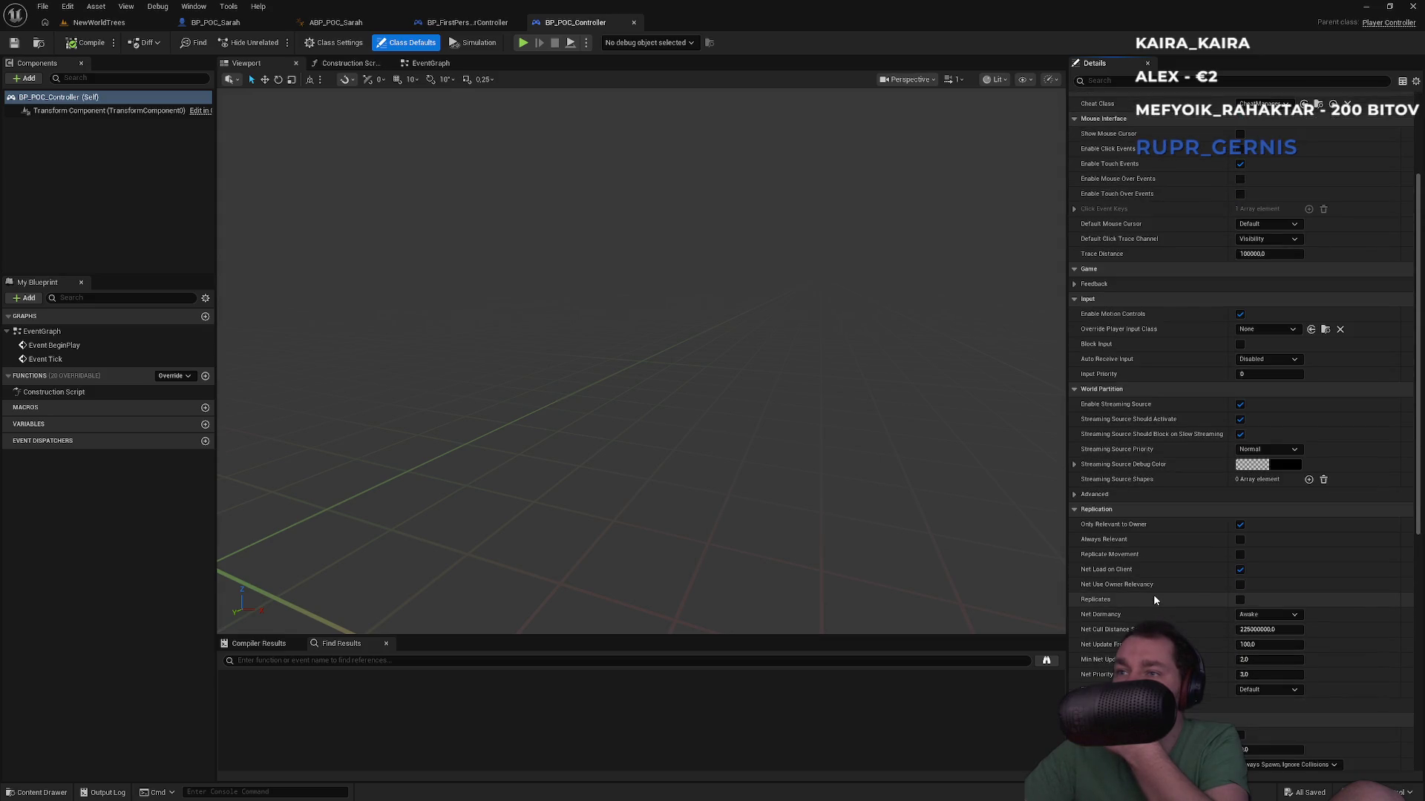
{"action": "scroll", "coordinate": [1133, 537], "scroll_direction": "down", "scroll_amount": 5}
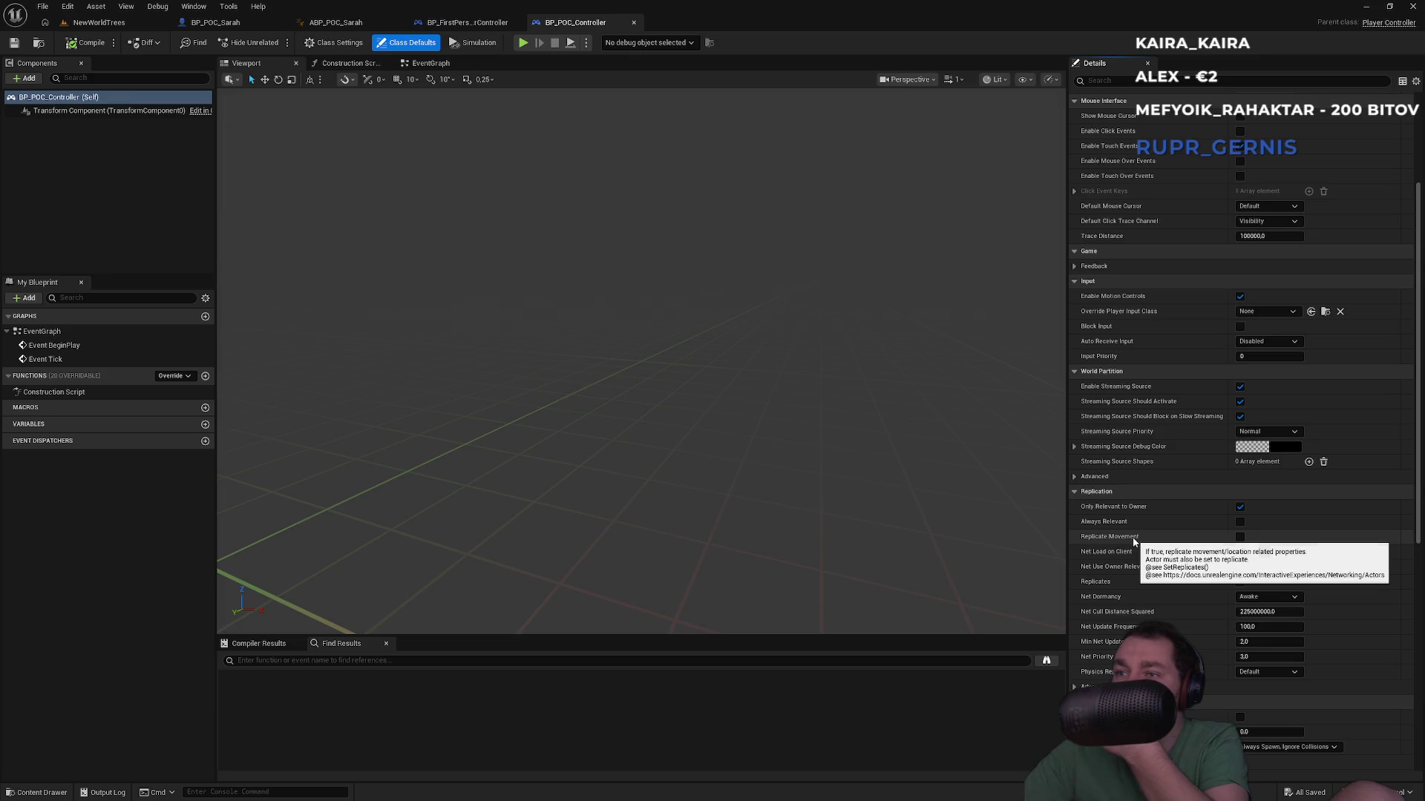
{"action": "scroll", "coordinate": [1135, 536], "scroll_direction": "down", "scroll_amount": 8}
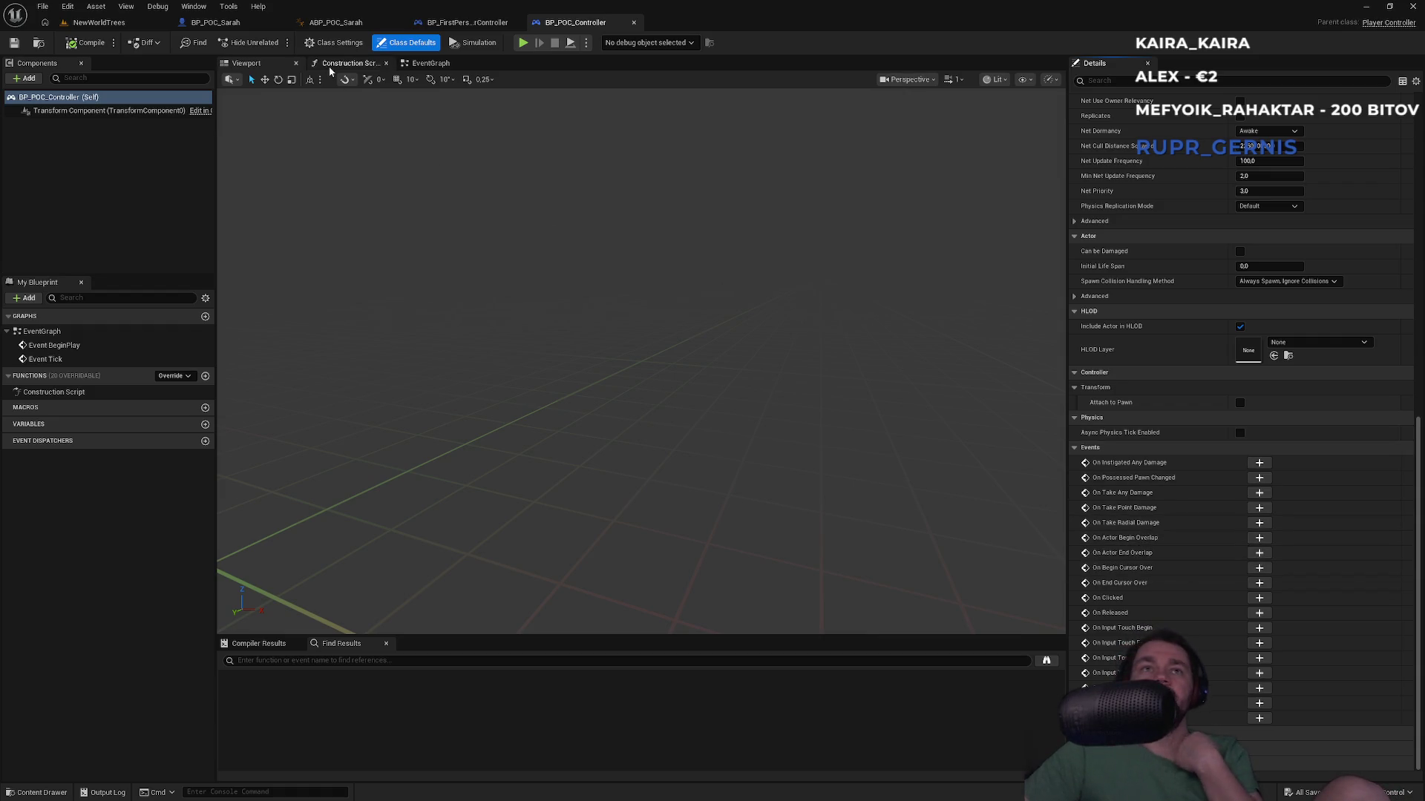
Step: Reparent BP_POC_Sarah's Camera from the capsule to the Mesh (CharacterMesh0) component
{"action": "left_click", "coordinate": [468, 23]}
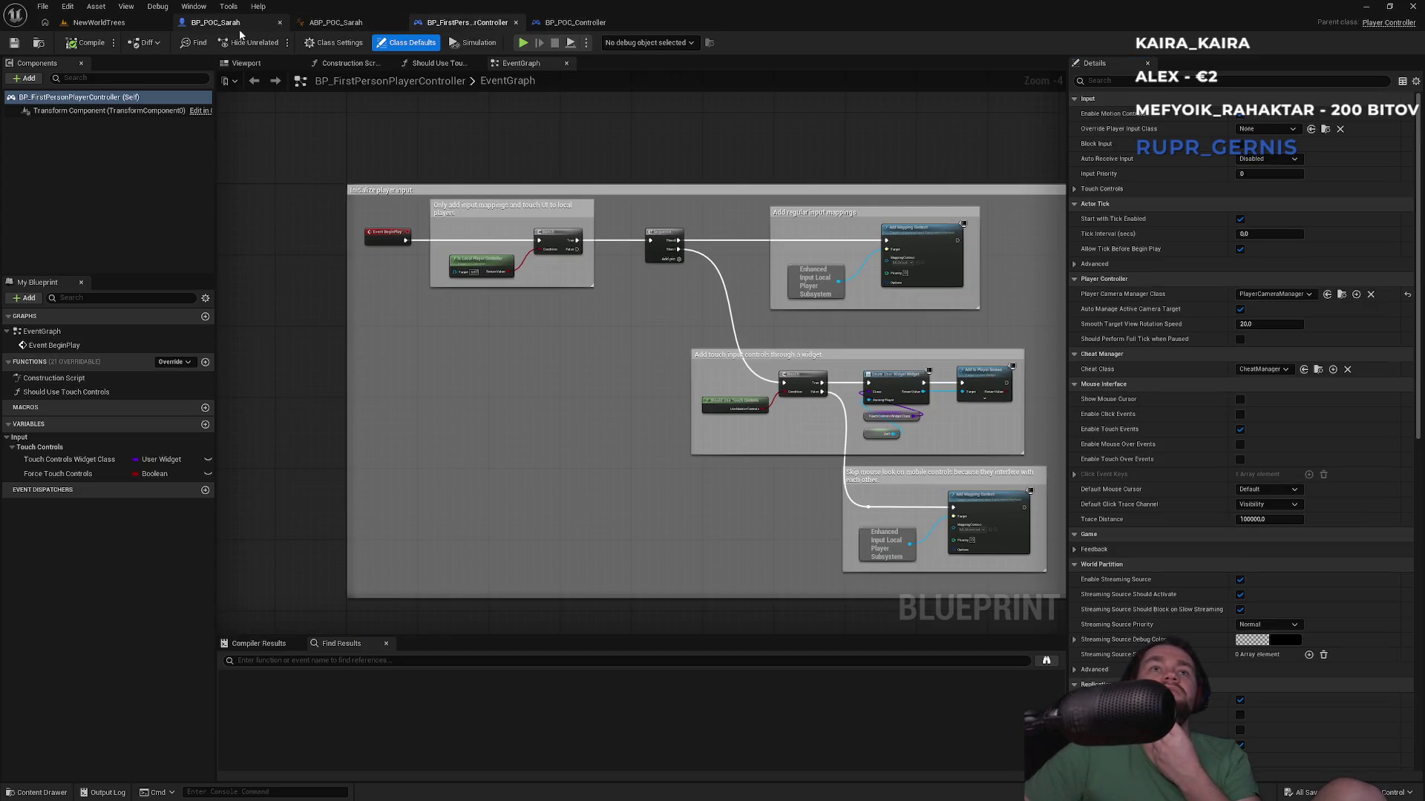
{"action": "left_click", "coordinate": [243, 29]}
{"action": "left_click", "coordinate": [51, 149]}
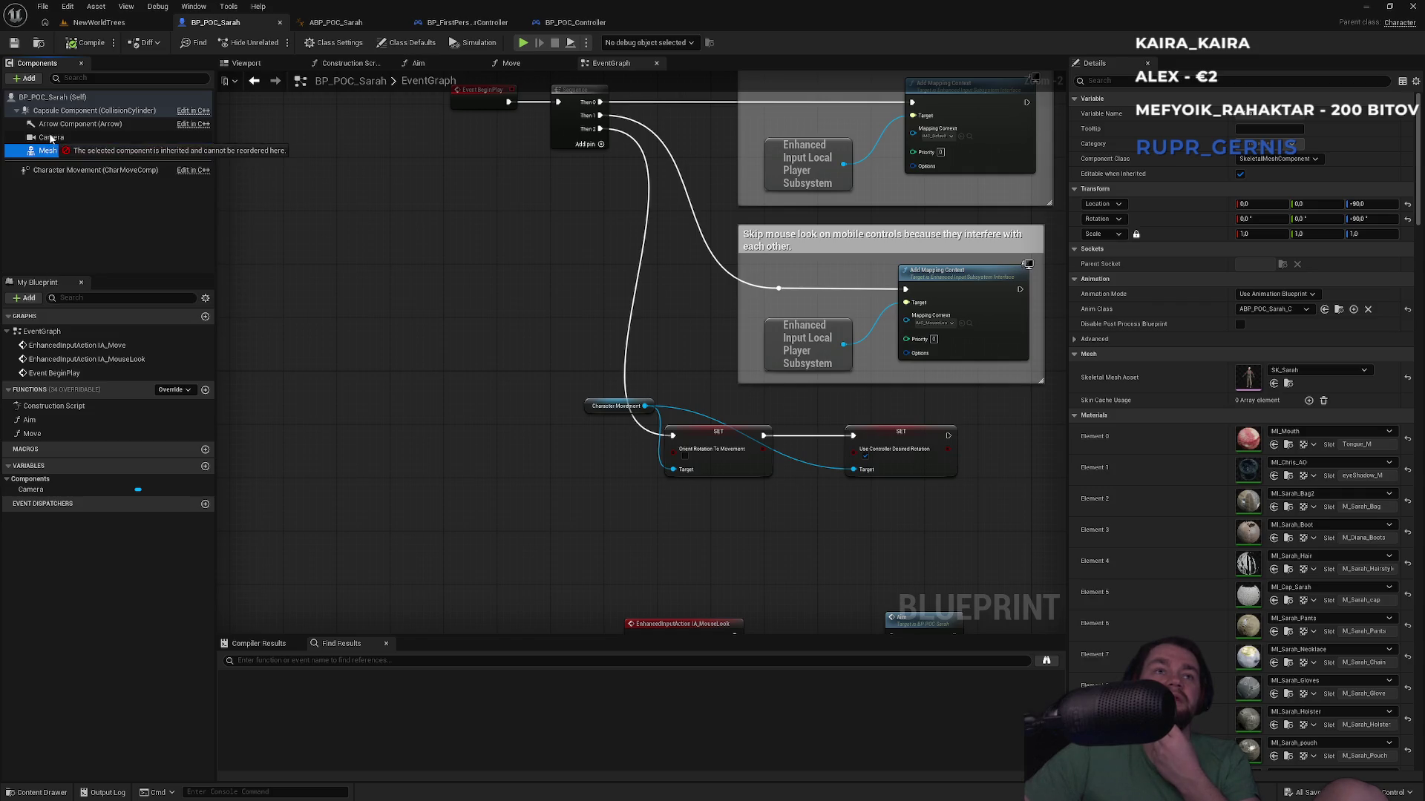
{"action": "left_click", "coordinate": [49, 138]}
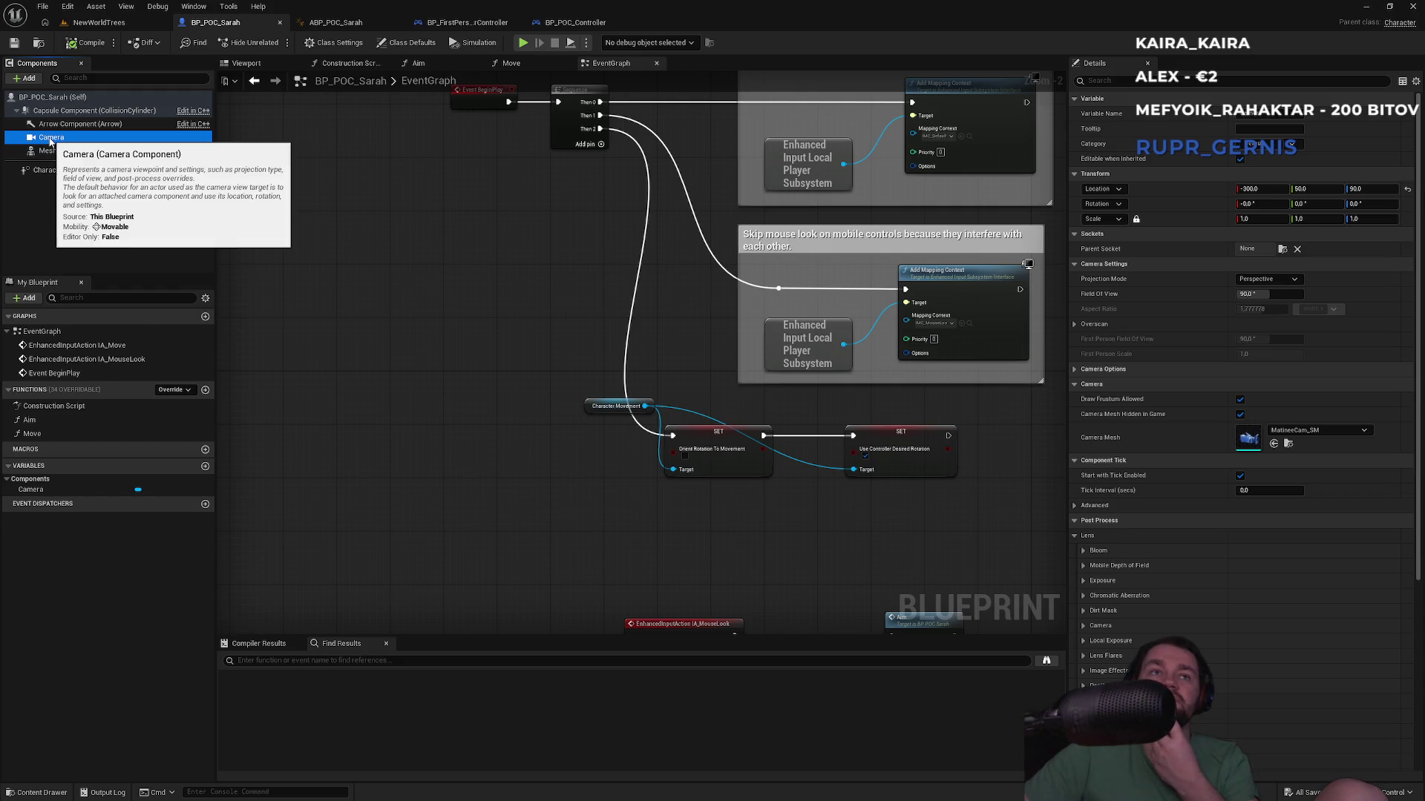
{"action": "left_click", "coordinate": [45, 153]}
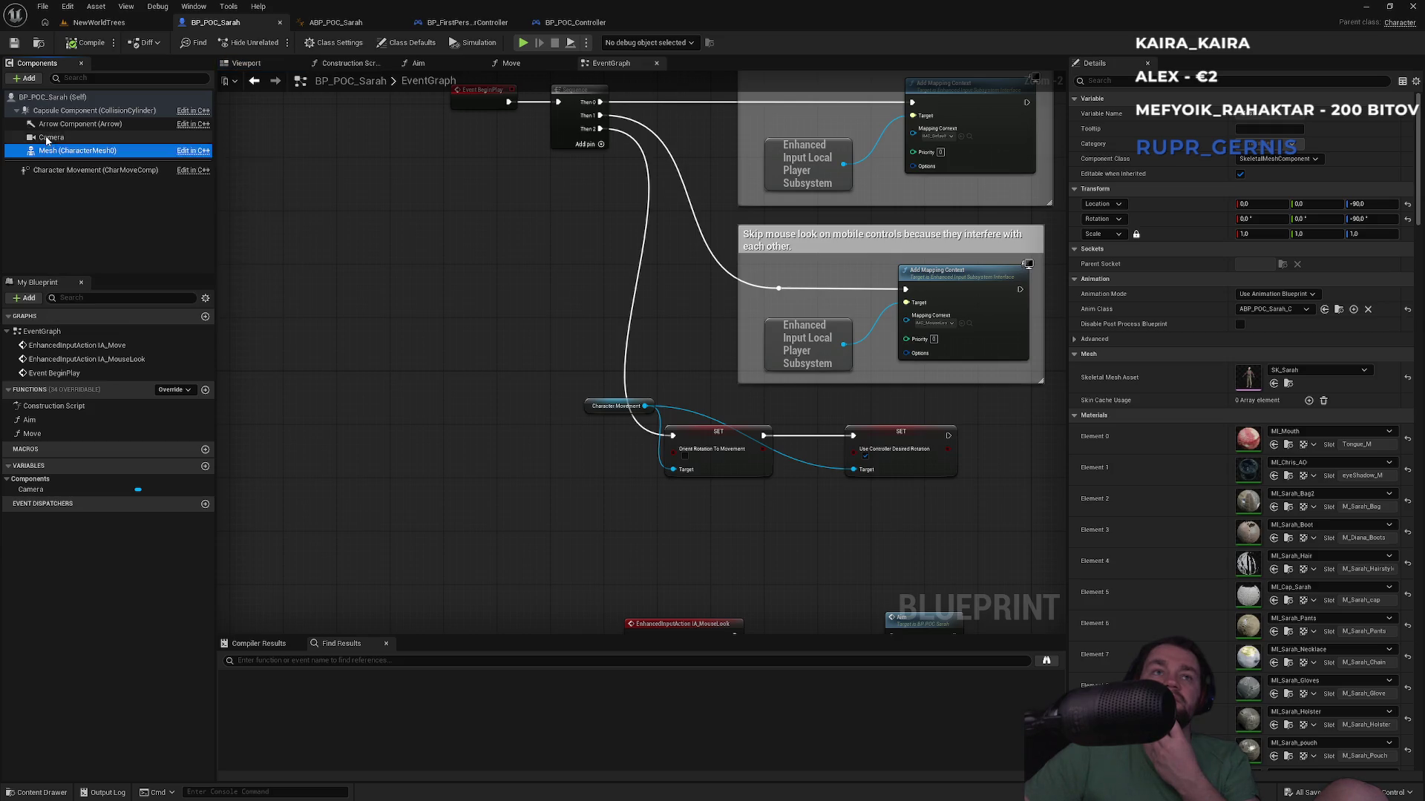
{"action": "left_click", "coordinate": [38, 141]}
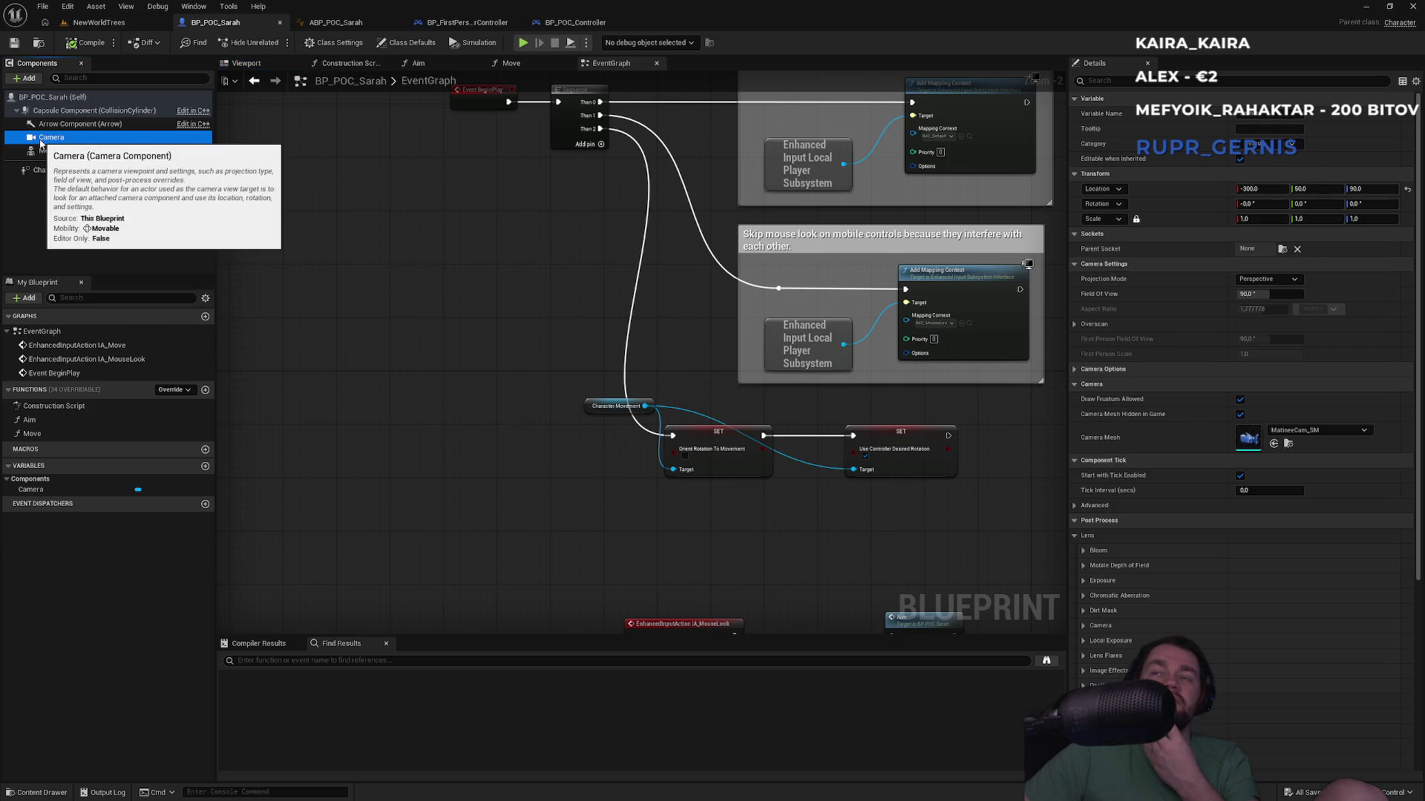
{"action": "left_click_drag", "start_coordinate": [41, 143], "coordinate": [49, 152]}
Step: Play-test the mesh-parented camera fullscreen in NewWorldTrees, then go back to BP_POC_Sarah
{"action": "left_click", "coordinate": [99, 22]}
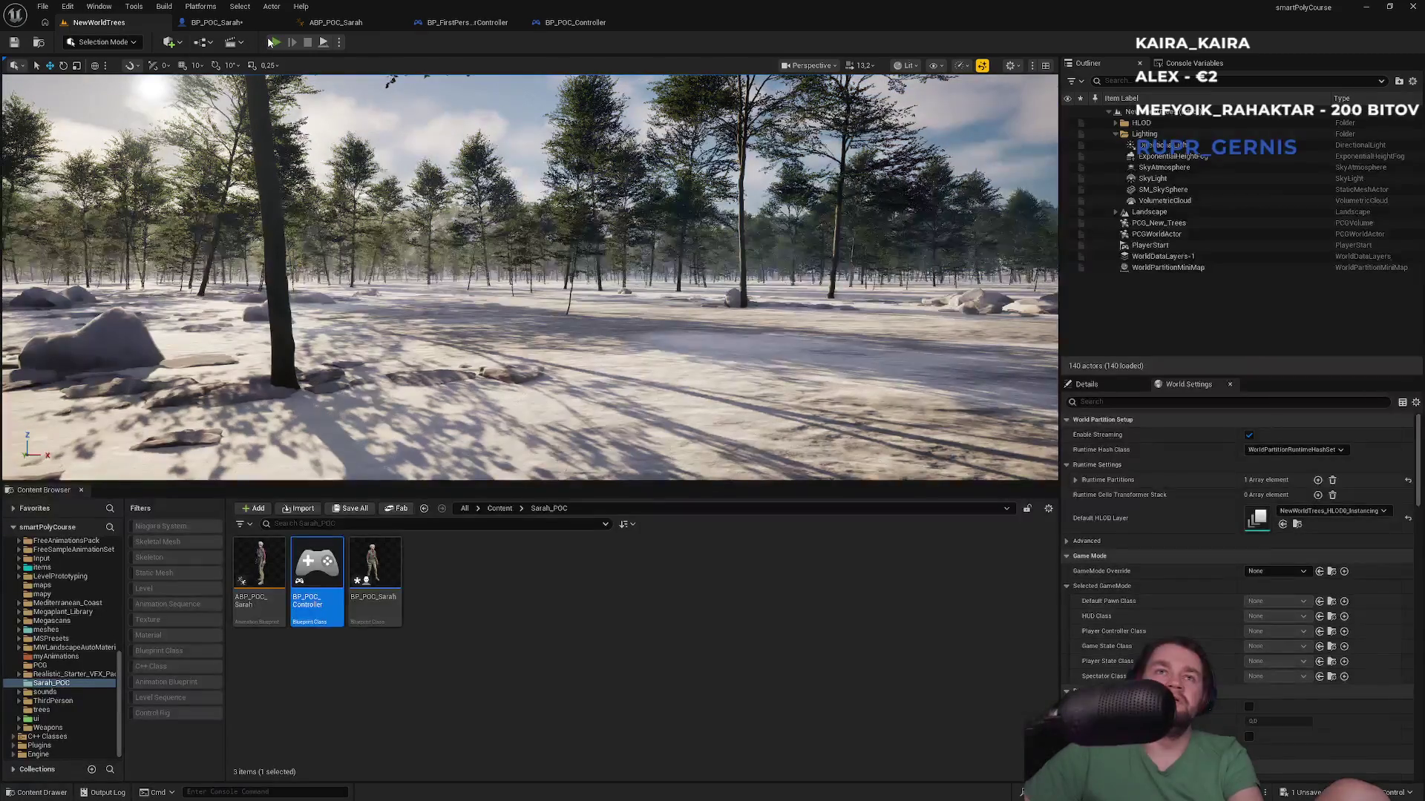
{"action": "key", "text": "alt+p"}
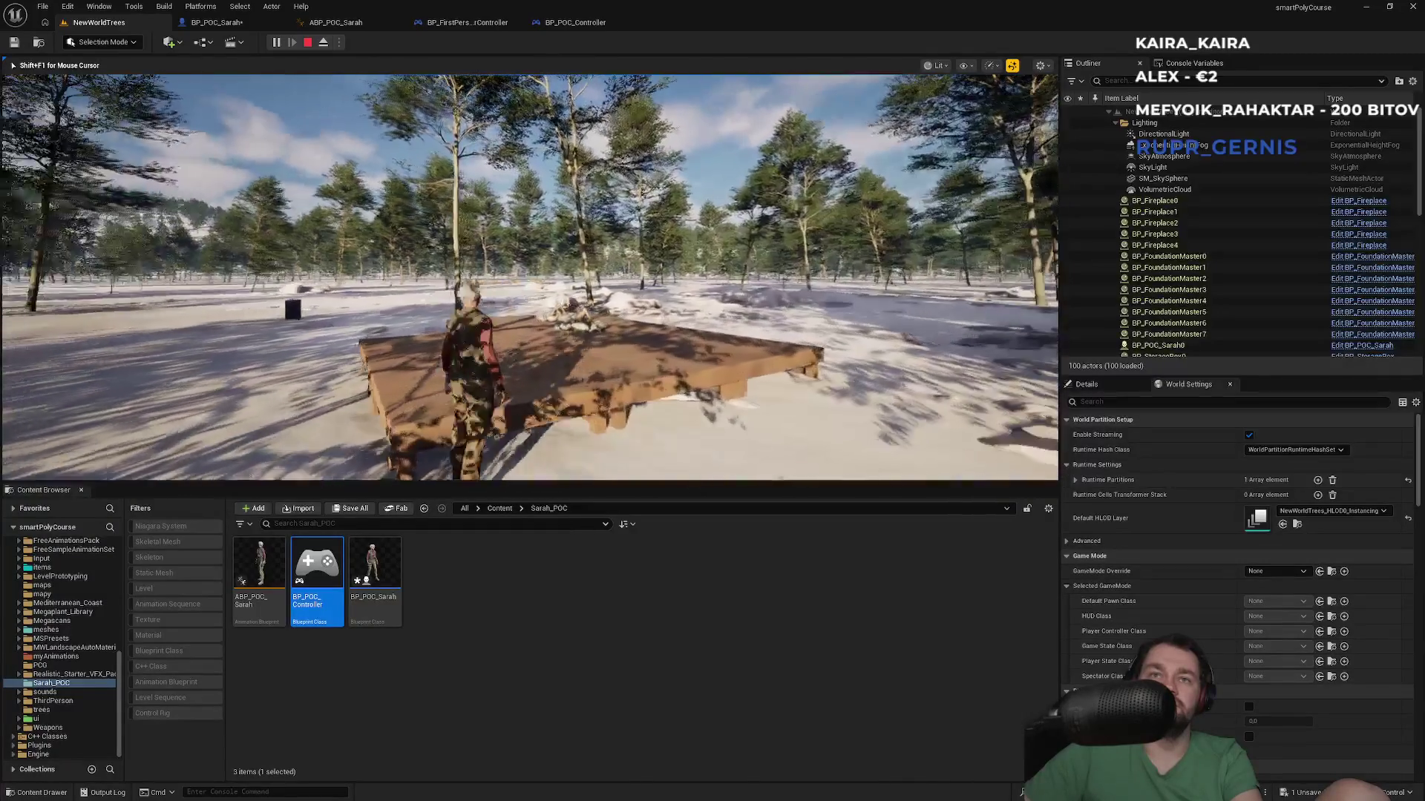
{"action": "key", "text": "F11"}
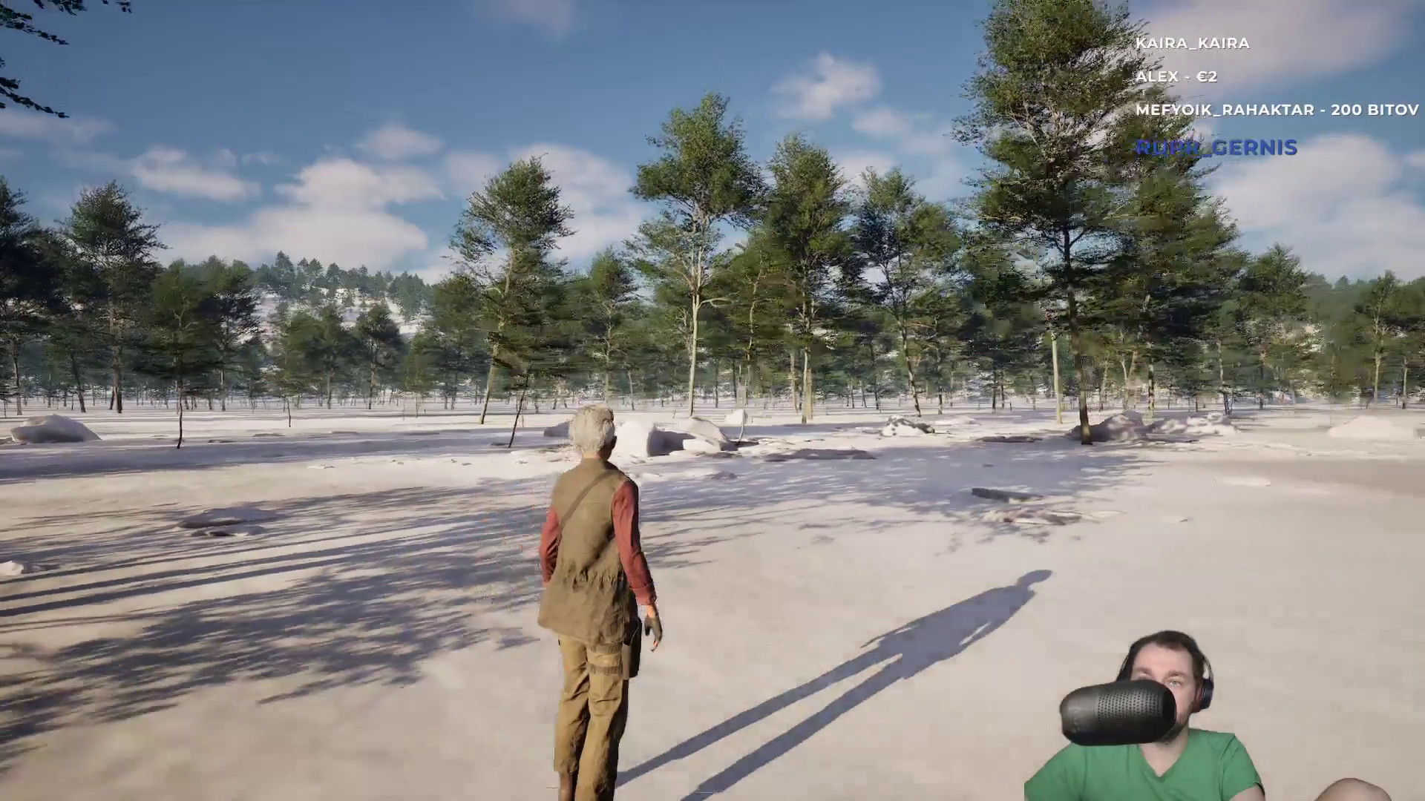
{"action": "key", "text": "Escape"}
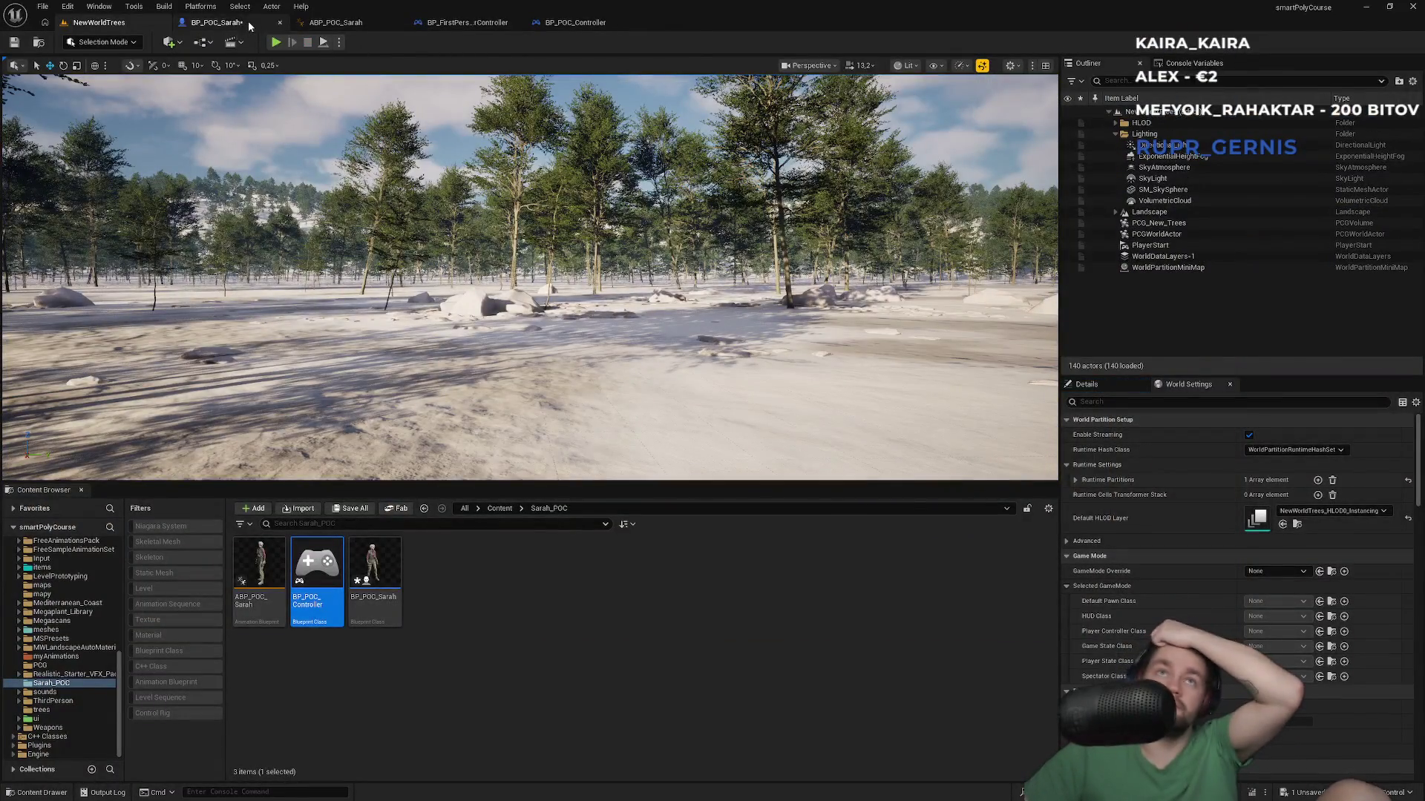
{"action": "left_click", "coordinate": [216, 22]}
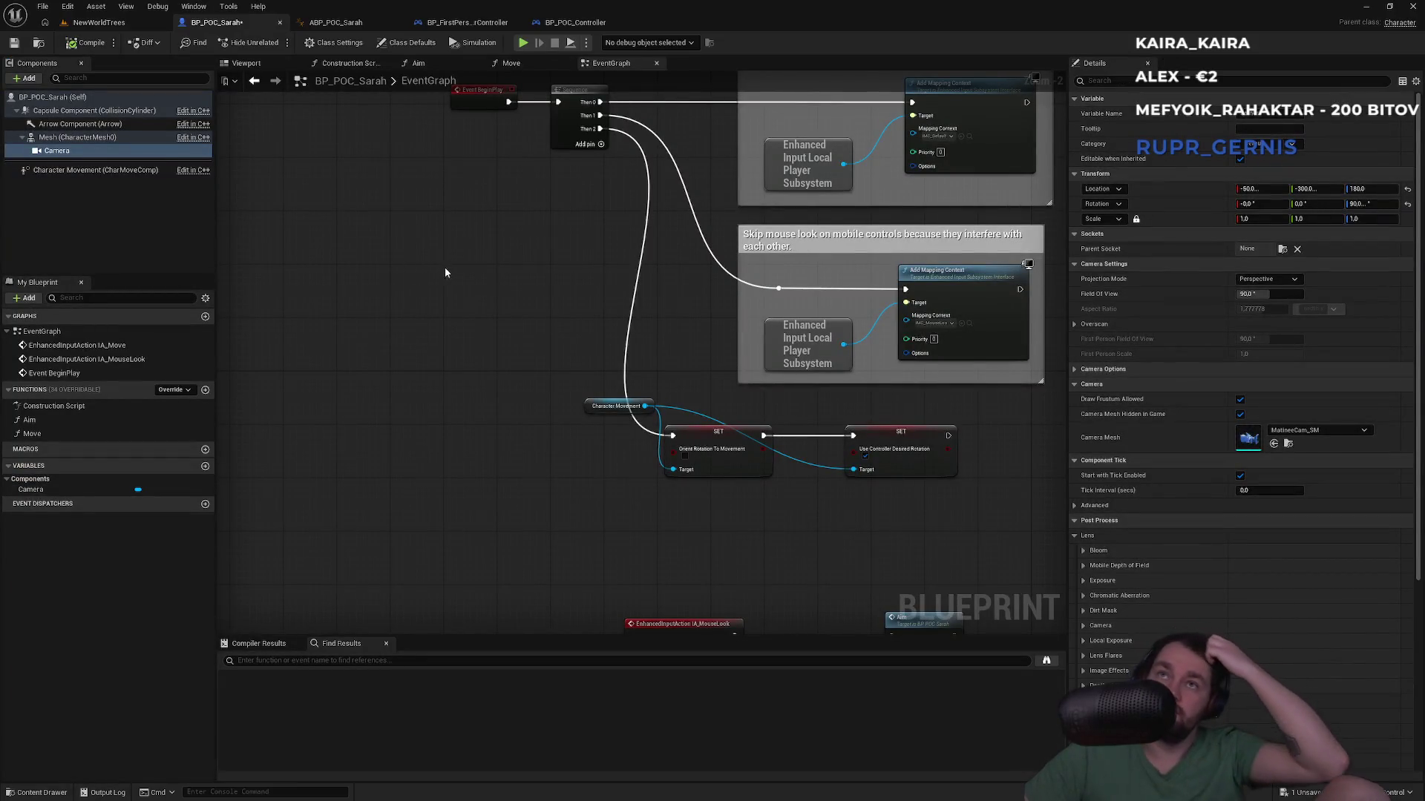
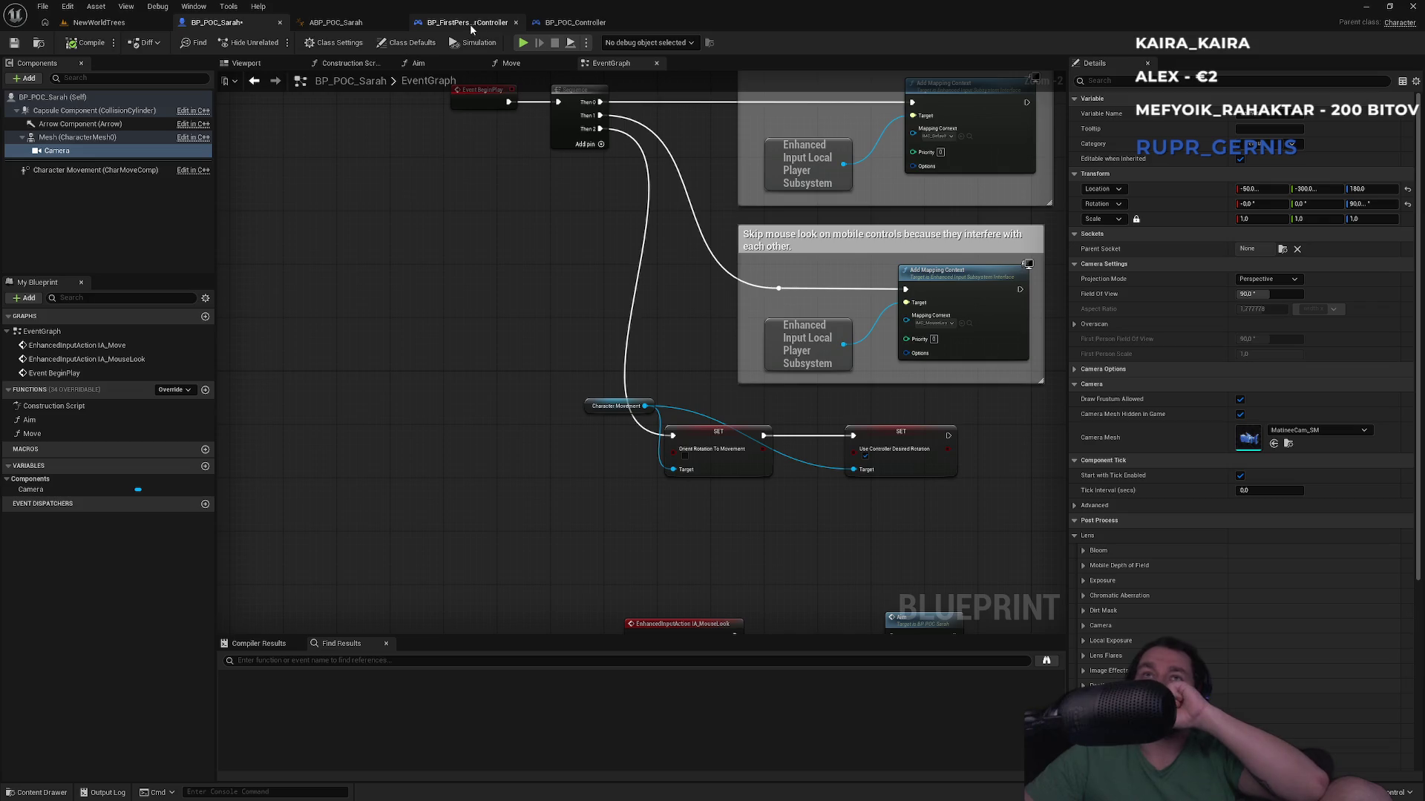
Step: Look over BP_POC_Controller, then bring up BP_FirstPersonPlayerController's input mapping context event graph
{"action": "left_click", "coordinate": [544, 18]}
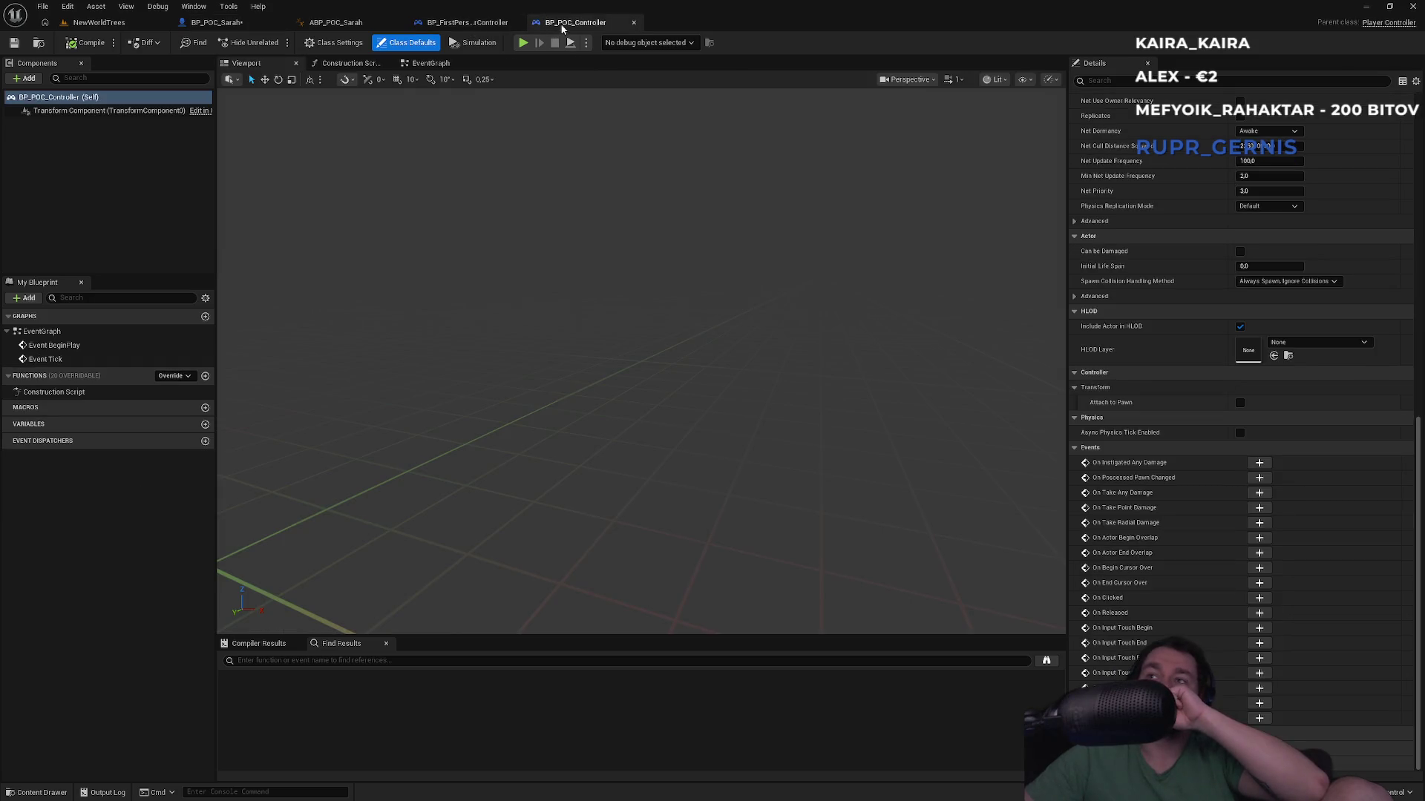
{"action": "scroll", "coordinate": [1190, 269], "scroll_direction": "up", "scroll_amount": 10}
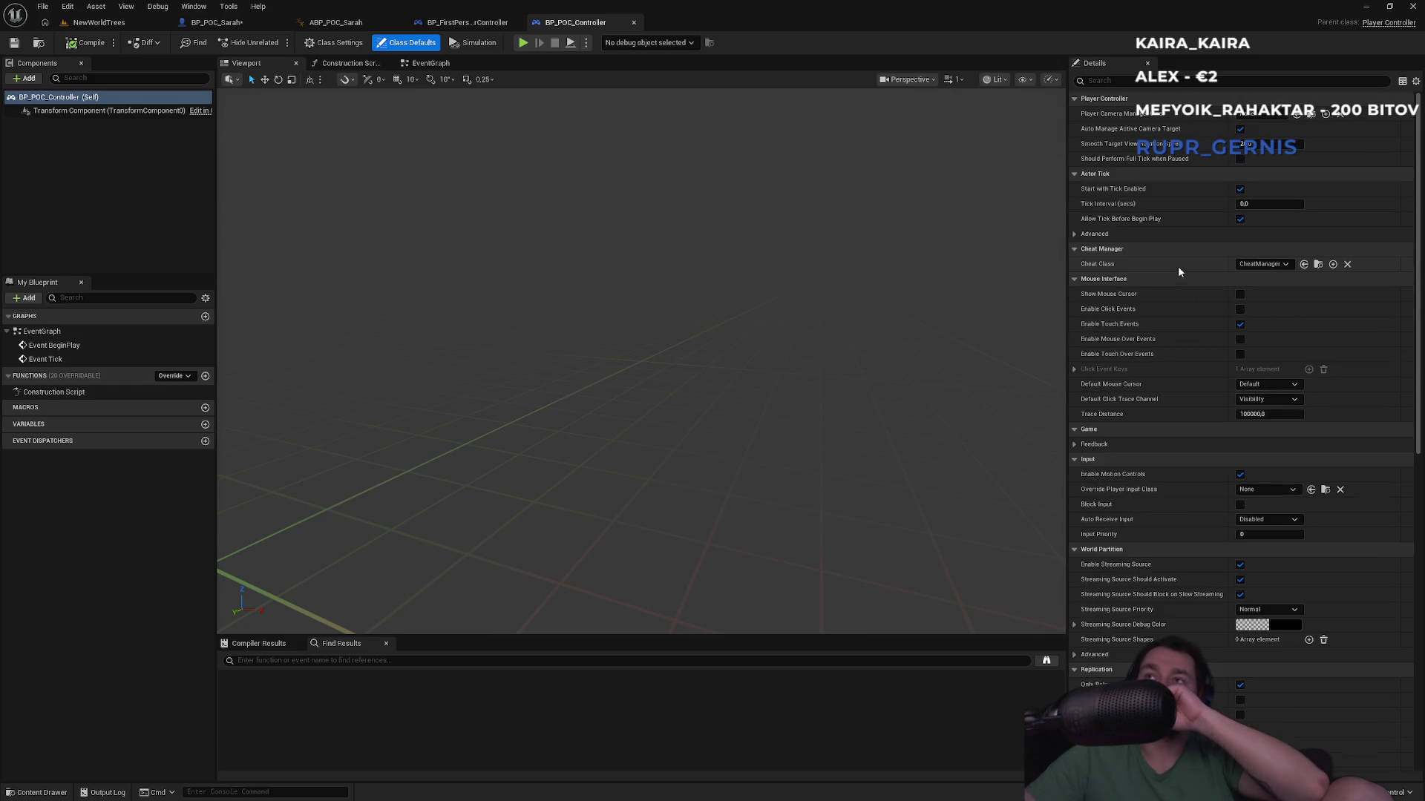
{"action": "left_click", "coordinate": [469, 23]}
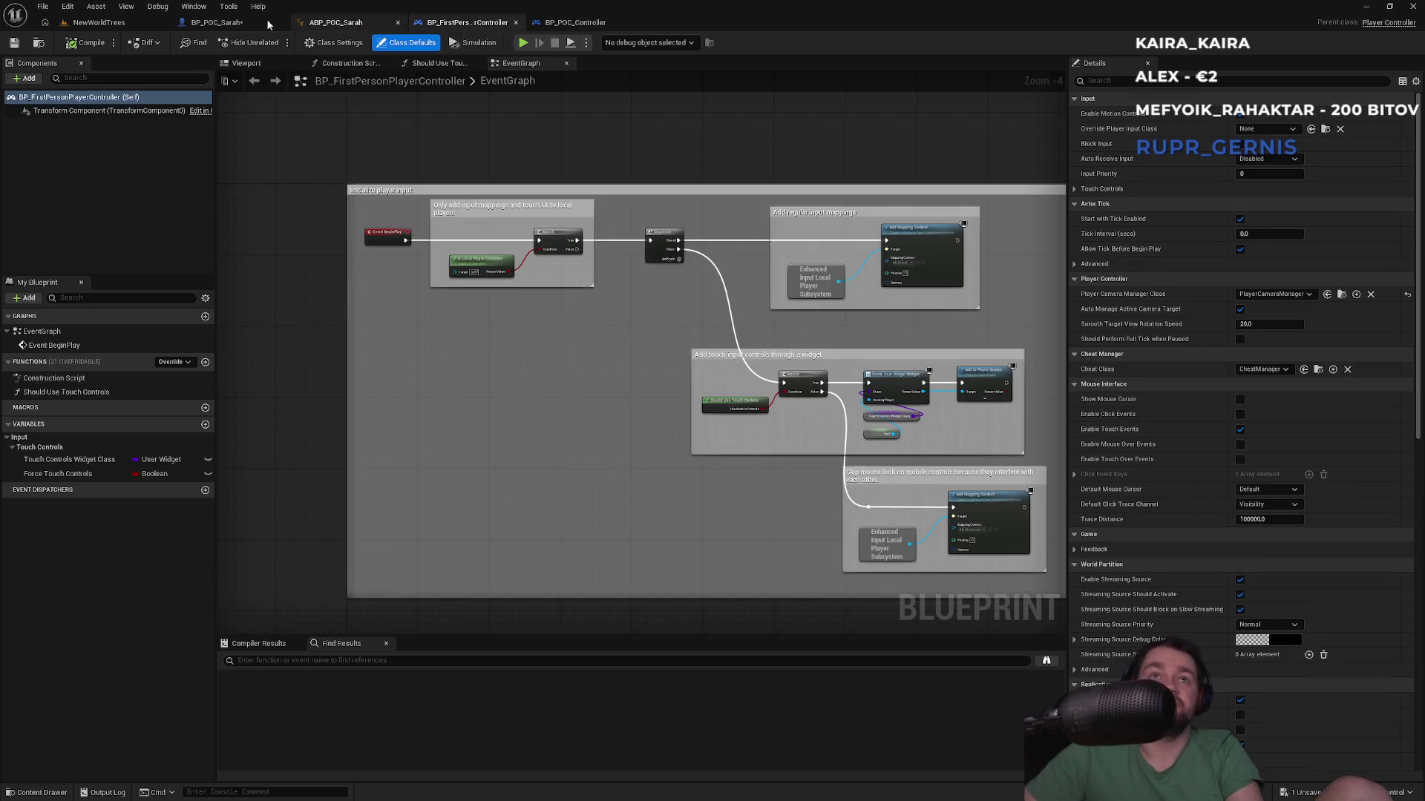
{"action": "left_click", "coordinate": [68, 7]}
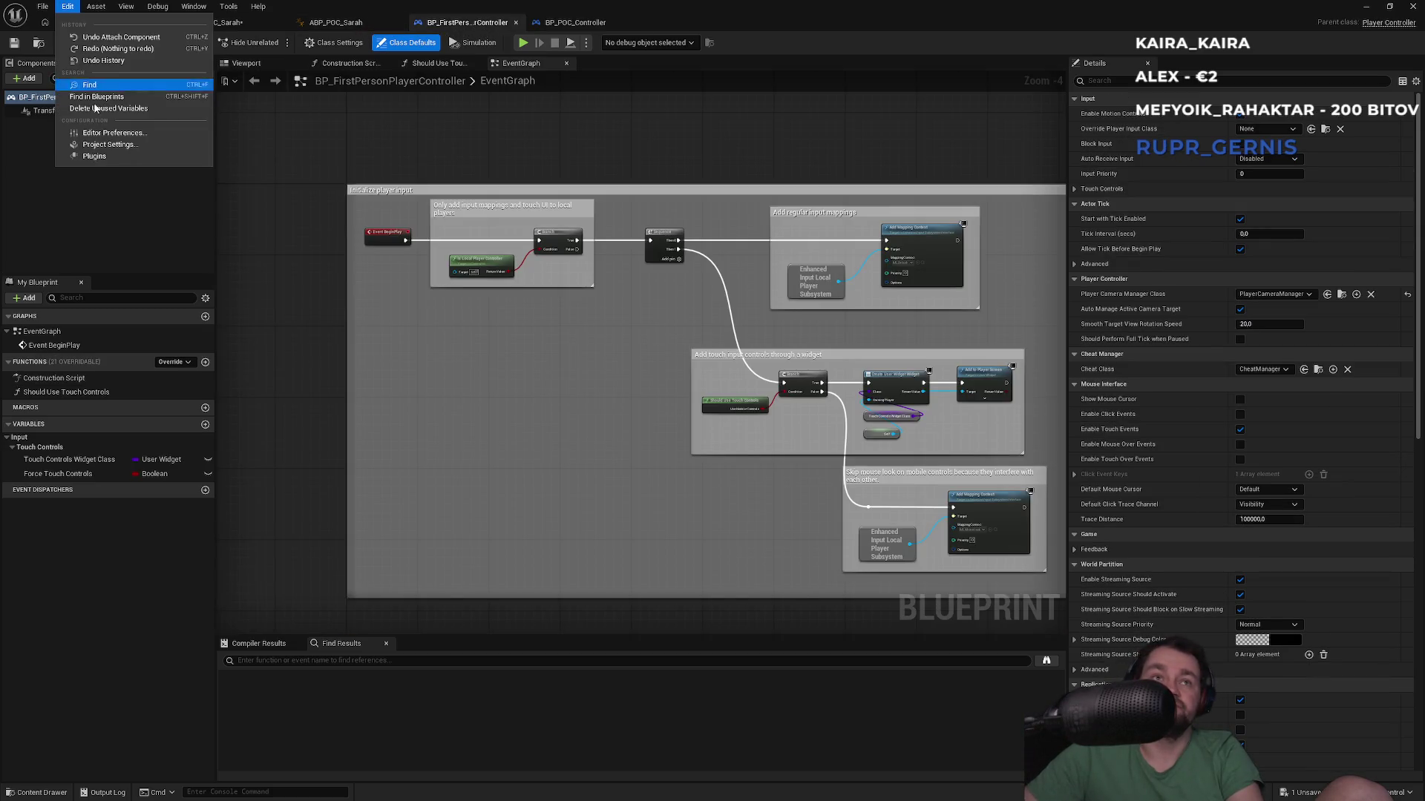
Step: In Project Settings, set the game mode's Player Controller Class to BP_POC_Controller
{"action": "left_click", "coordinate": [96, 143]}
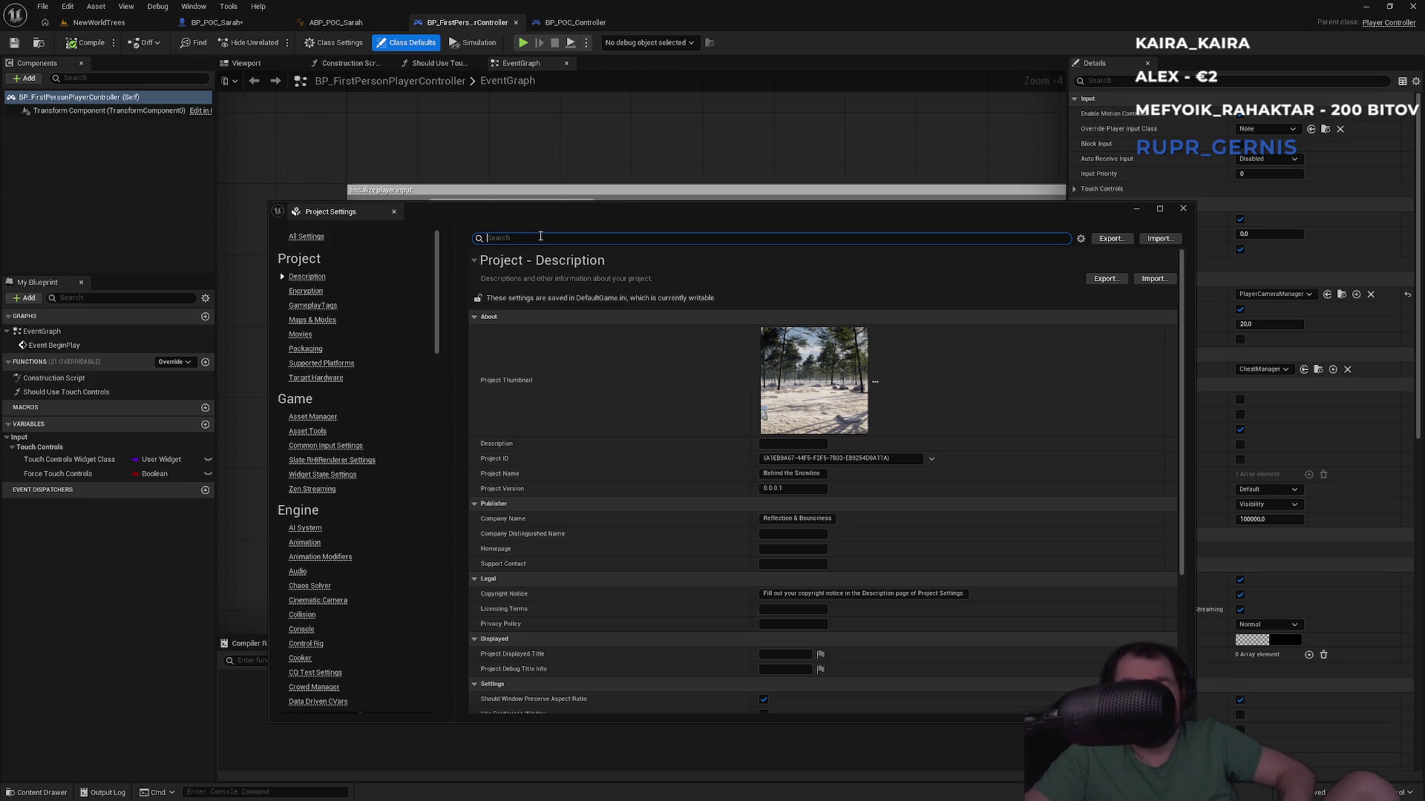
{"action": "type", "text": "mode"}
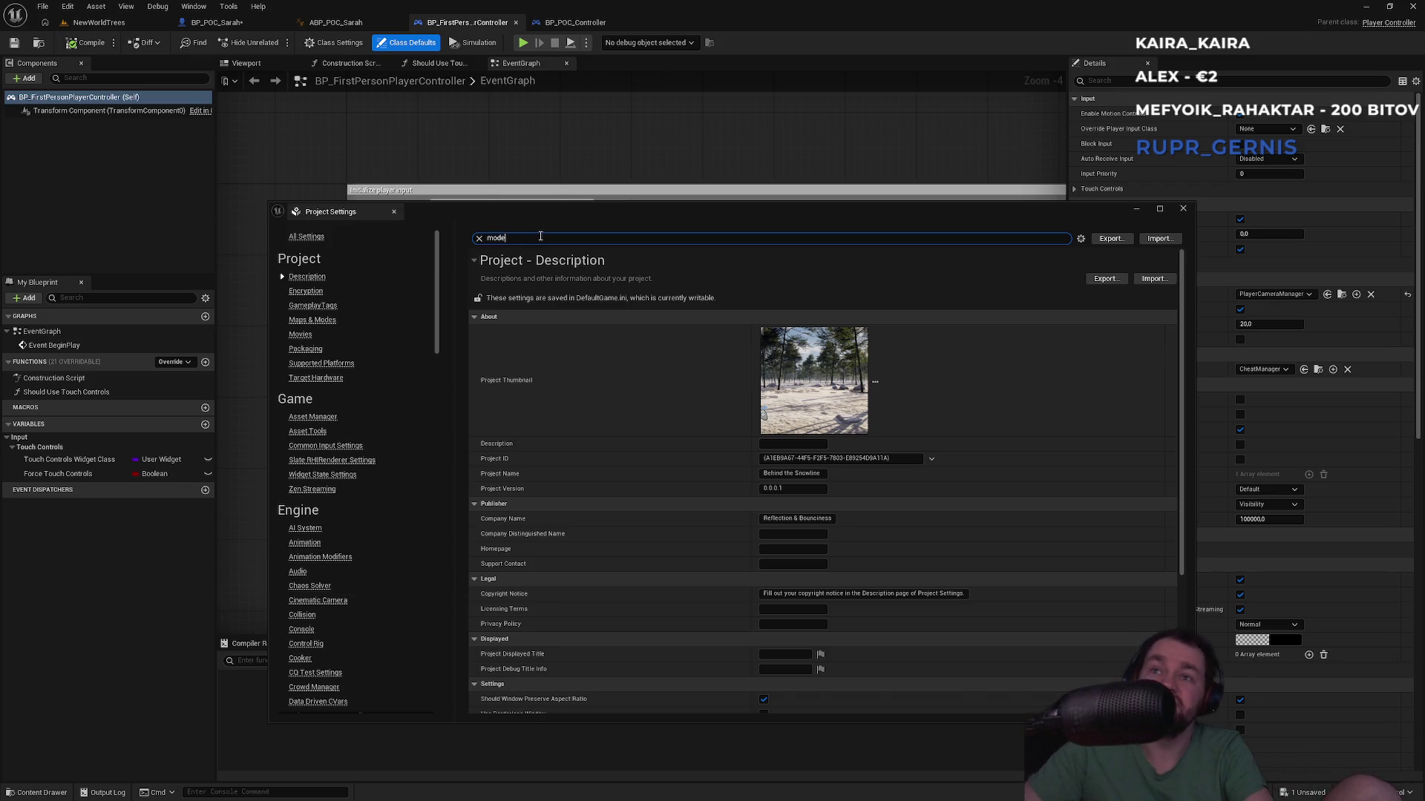
{"action": "left_click", "coordinate": [788, 370]}
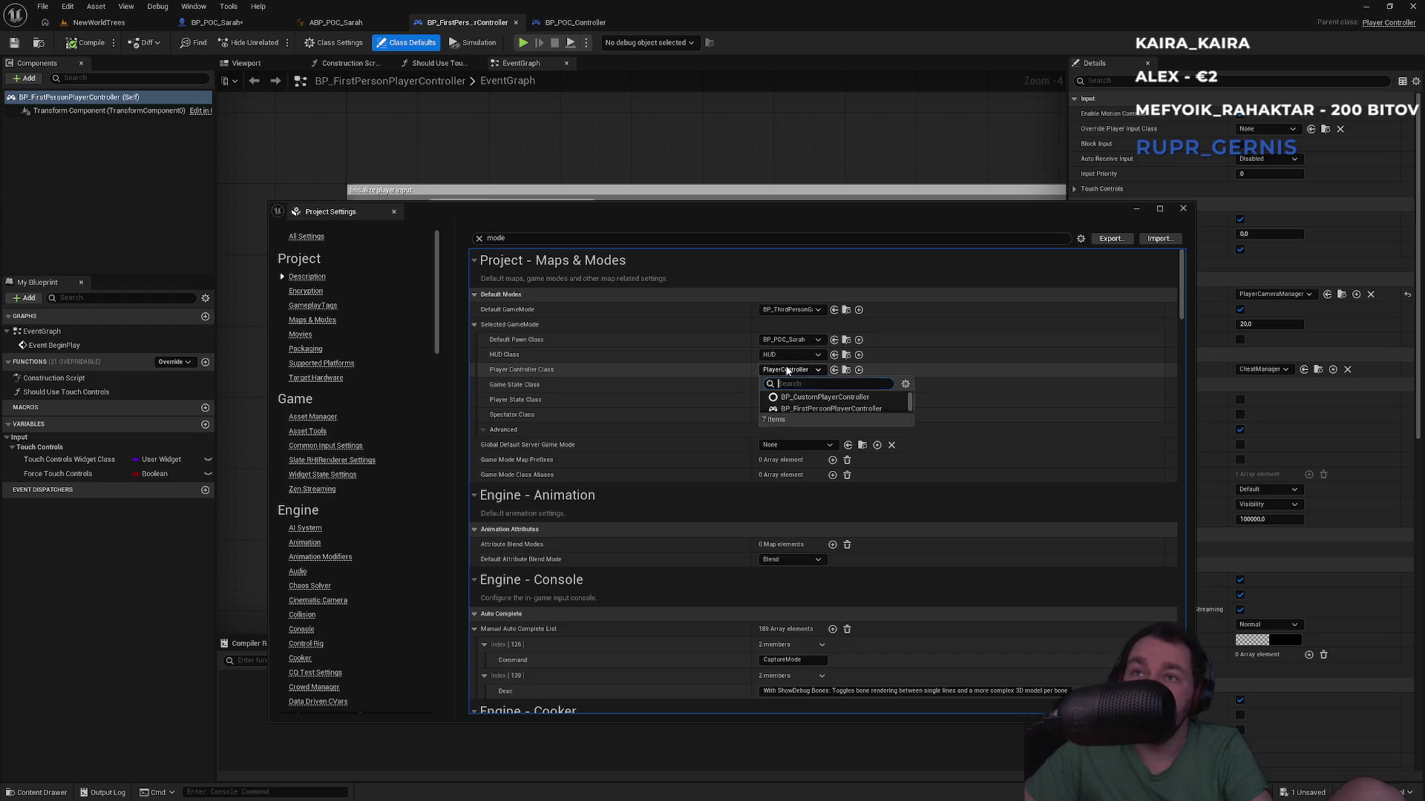
{"action": "left_click", "coordinate": [809, 421]}
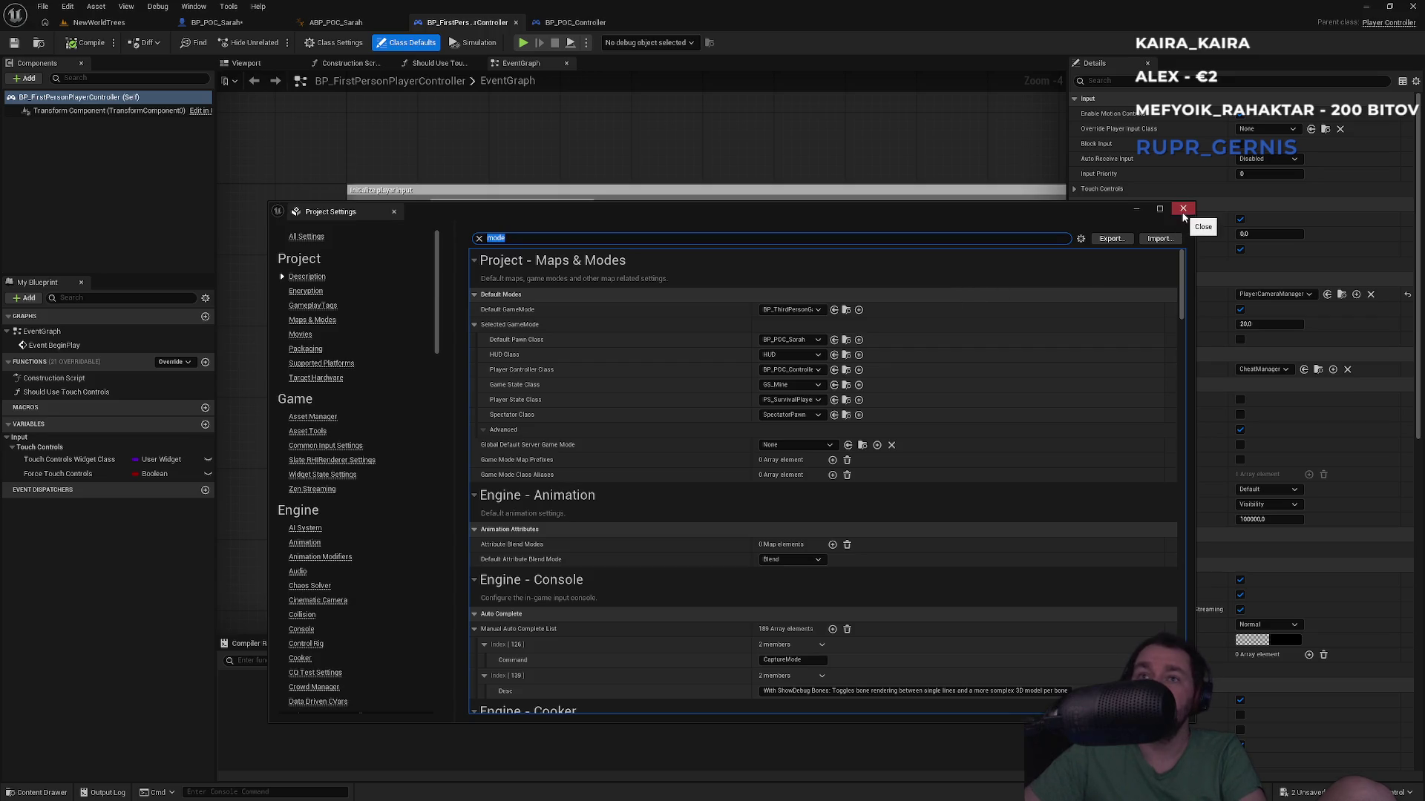
{"action": "left_click", "coordinate": [1183, 210]}
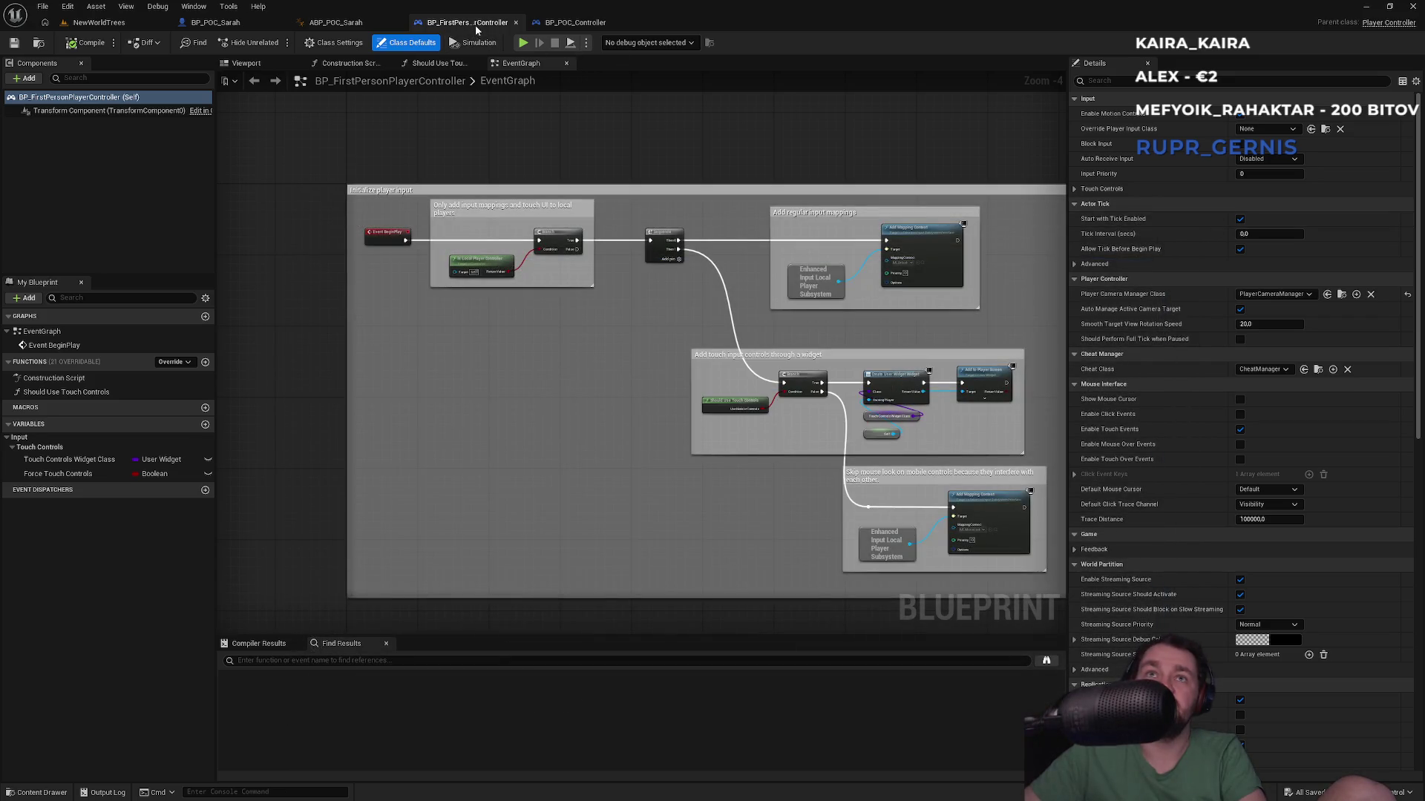
Step: Run a quick NewWorldTrees play test, then return to BP_POC_Sarah and select its mesh
{"action": "left_click", "coordinate": [250, 25]}
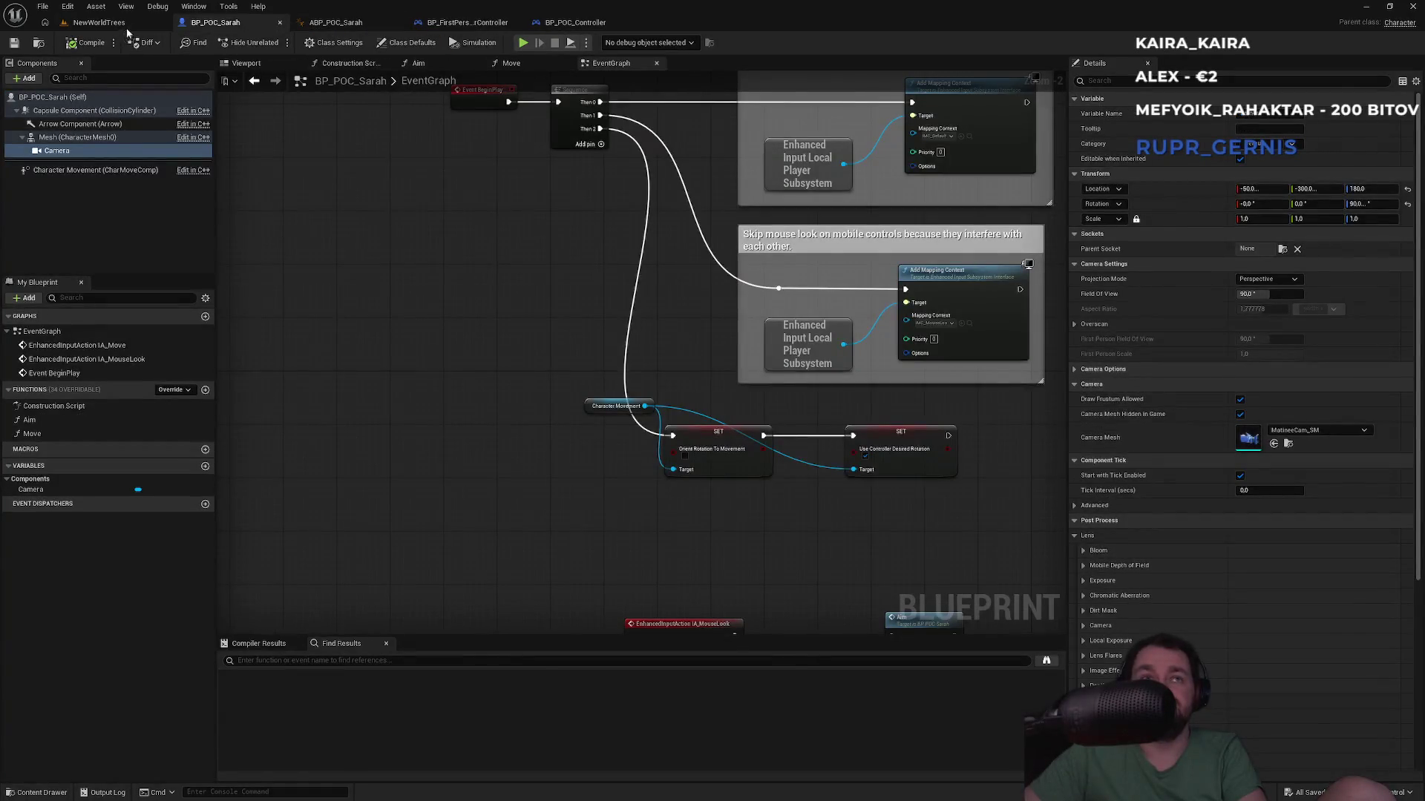
{"action": "key", "text": "ctrl+Tab"}
{"action": "key", "text": "alt+p"}
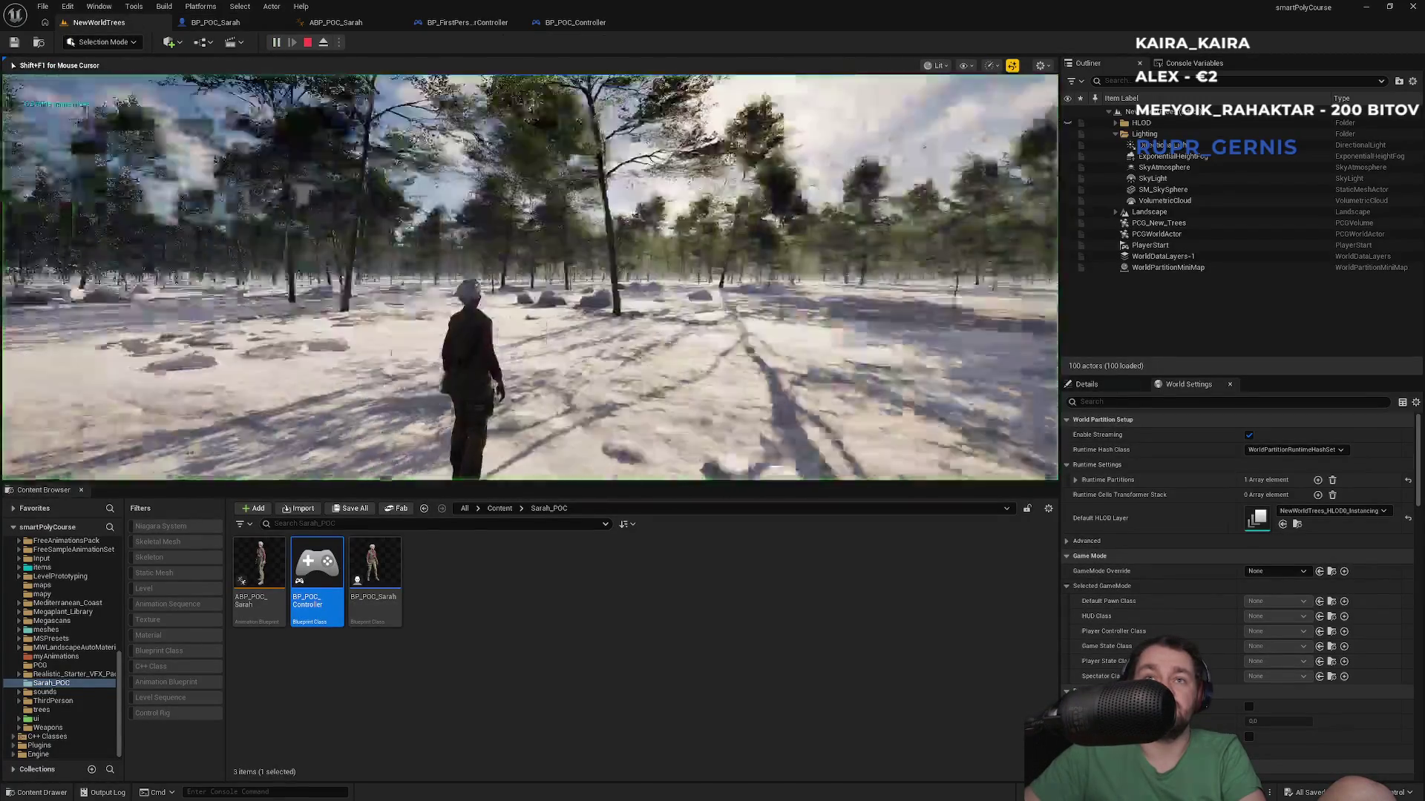
{"action": "key", "text": "Escape"}
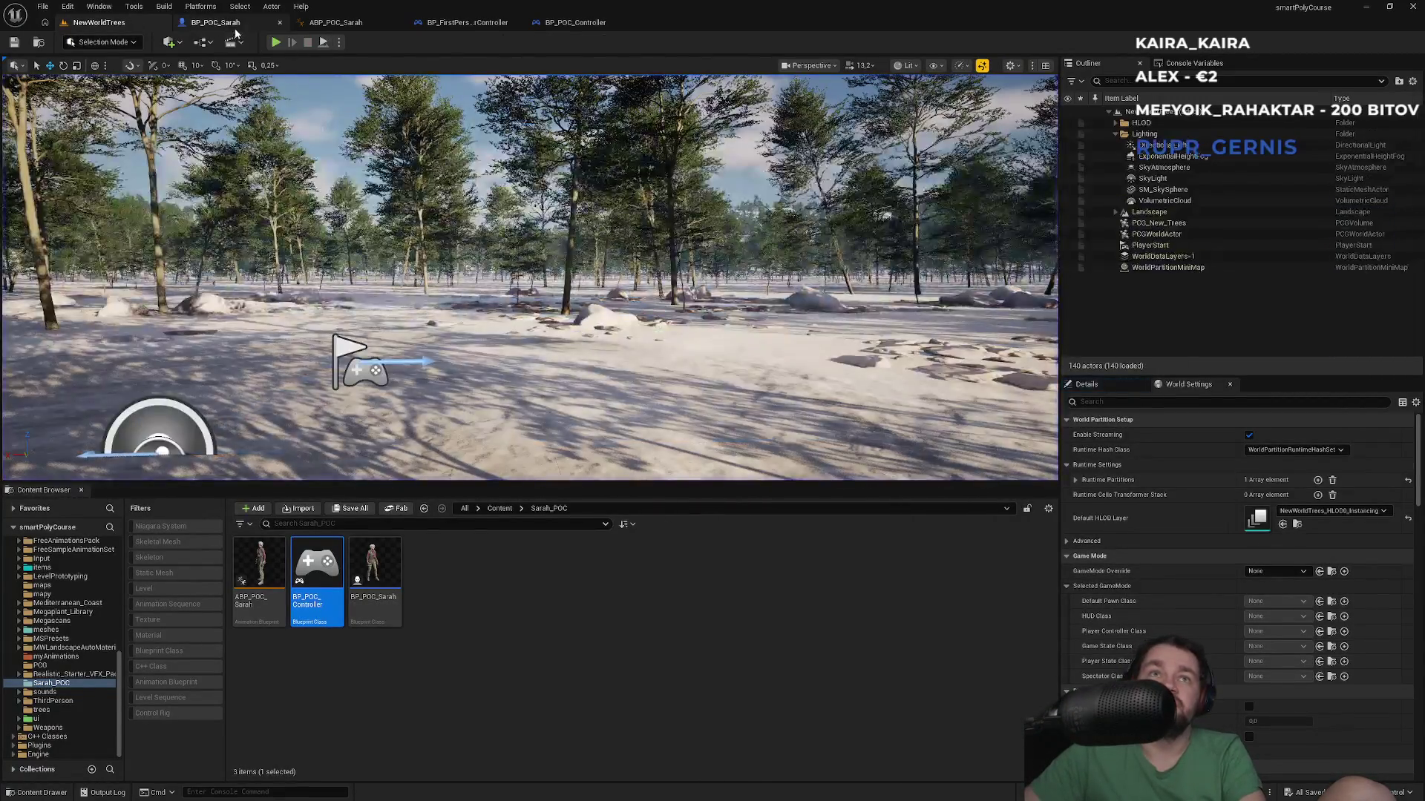
{"action": "left_click", "coordinate": [241, 22]}
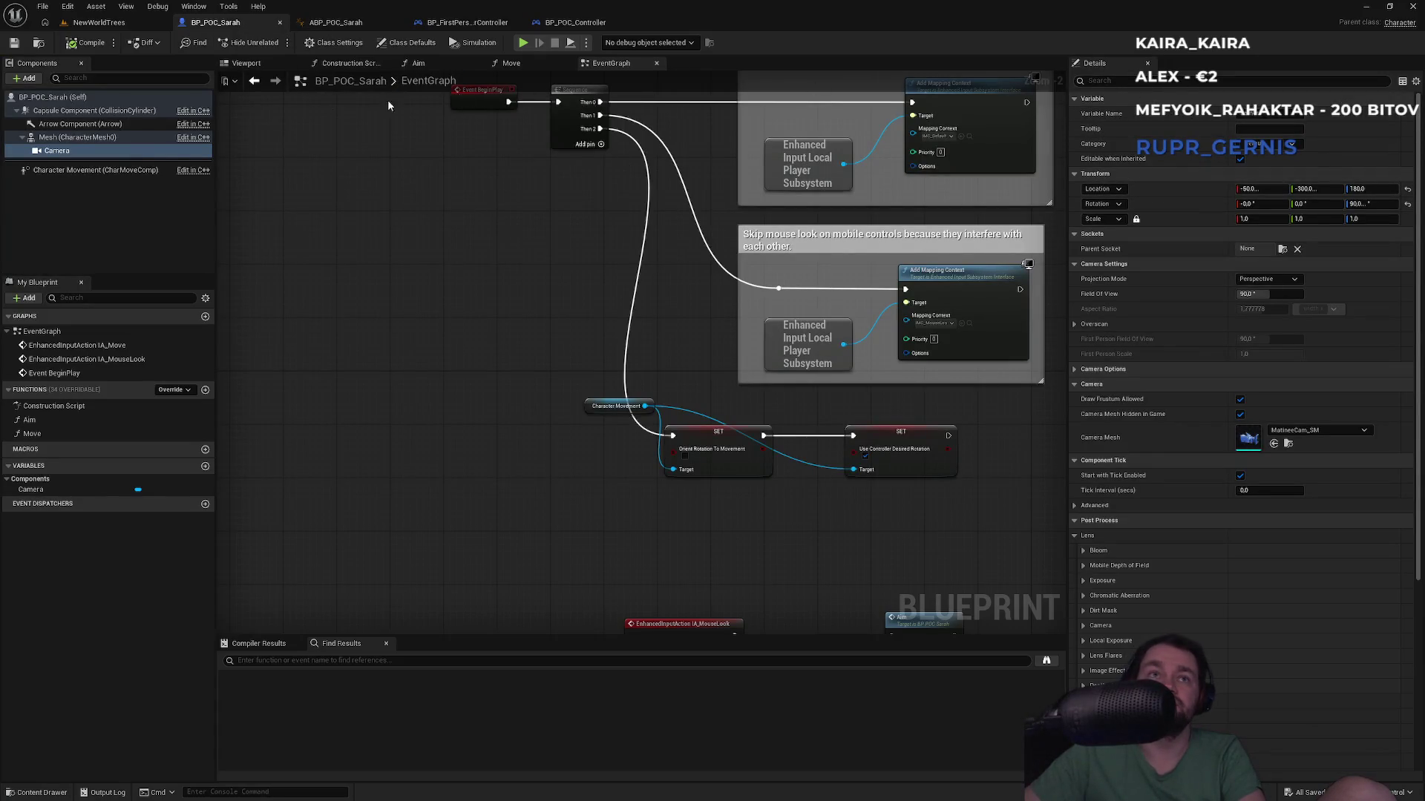
{"action": "left_click", "coordinate": [78, 138]}
Step: Filter BP_POC_Sarah's class defaults by 'yaw' and enable Use Controller Rotation Yaw
{"action": "left_click", "coordinate": [1156, 80]}
{"action": "type", "text": "ya"}
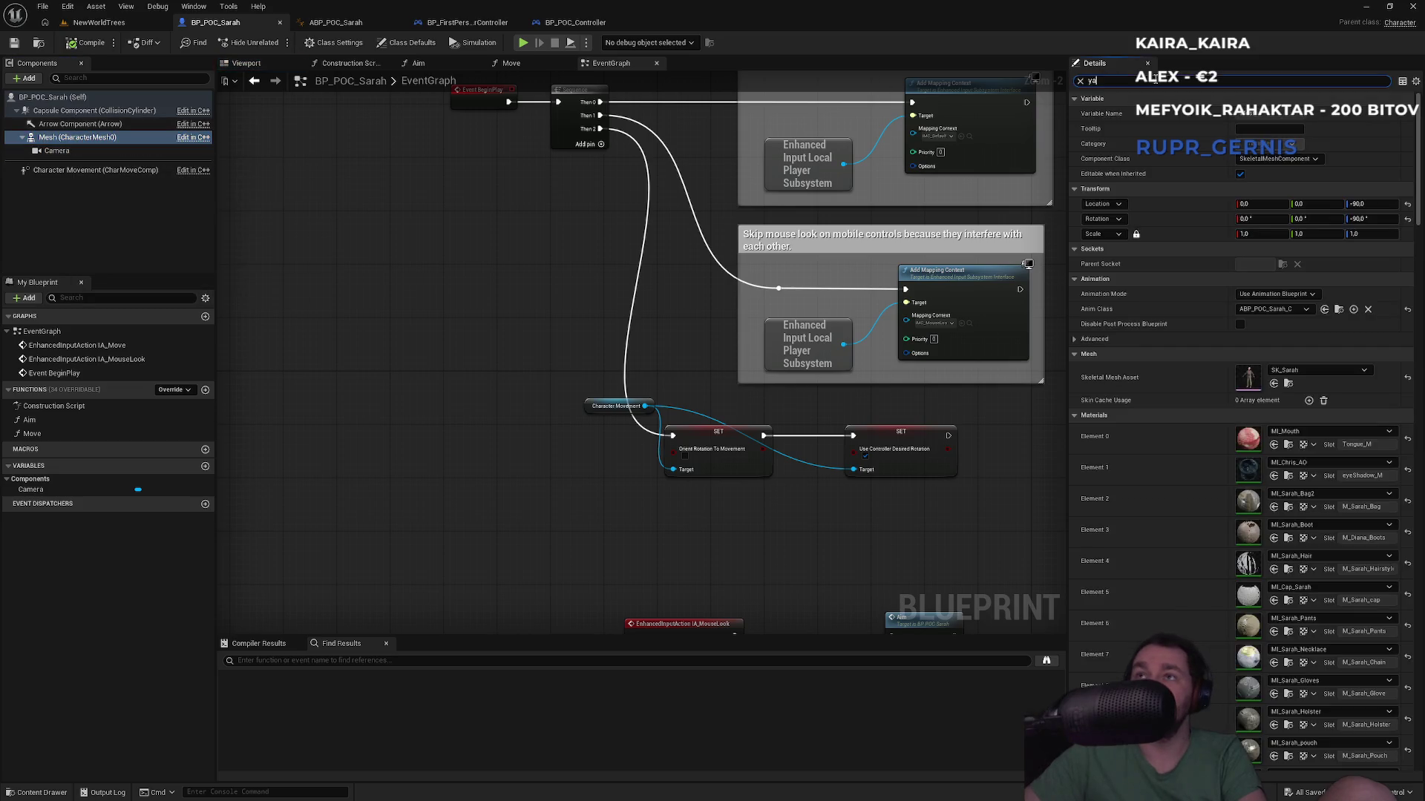
{"action": "type", "text": "w"}
{"action": "left_click", "coordinate": [59, 111]}
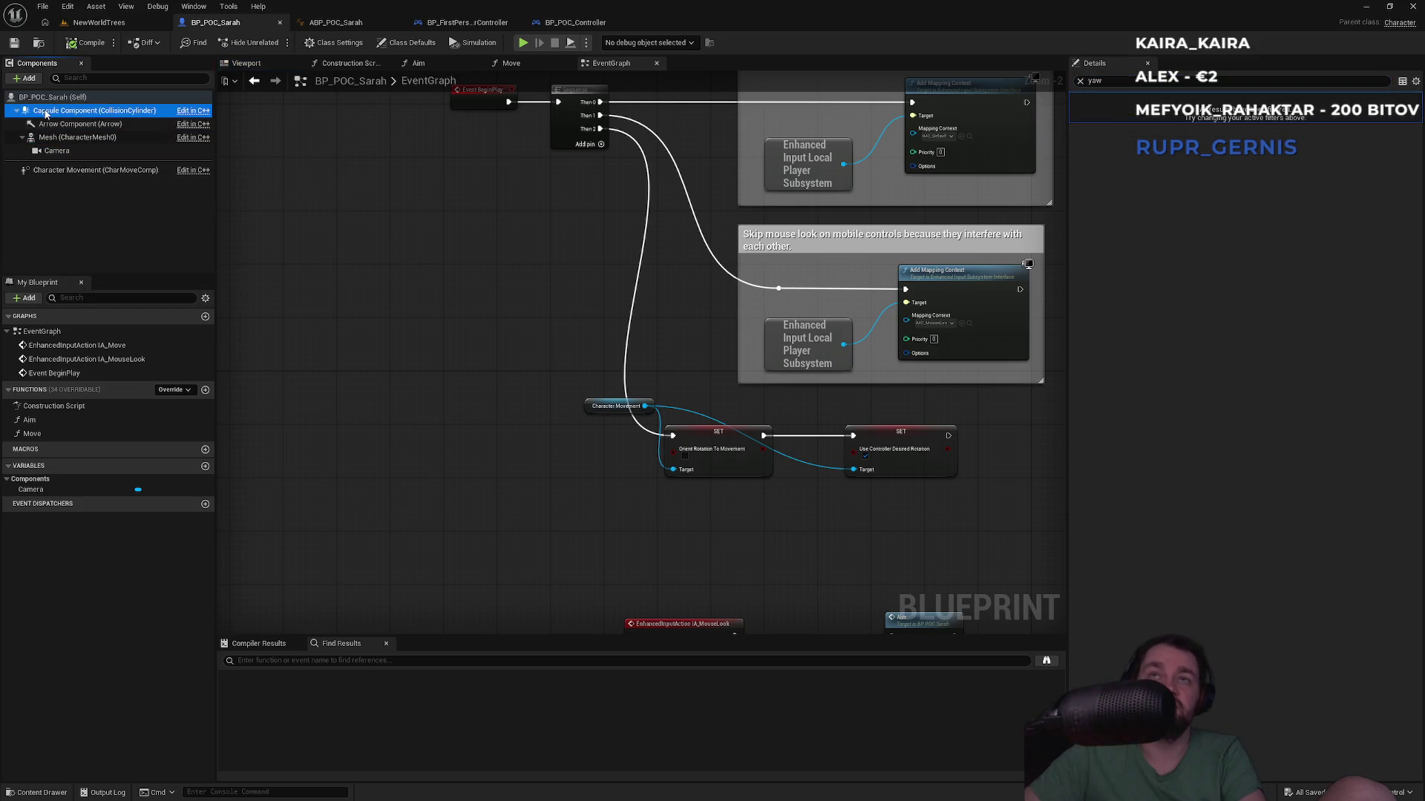
{"action": "left_click", "coordinate": [53, 97]}
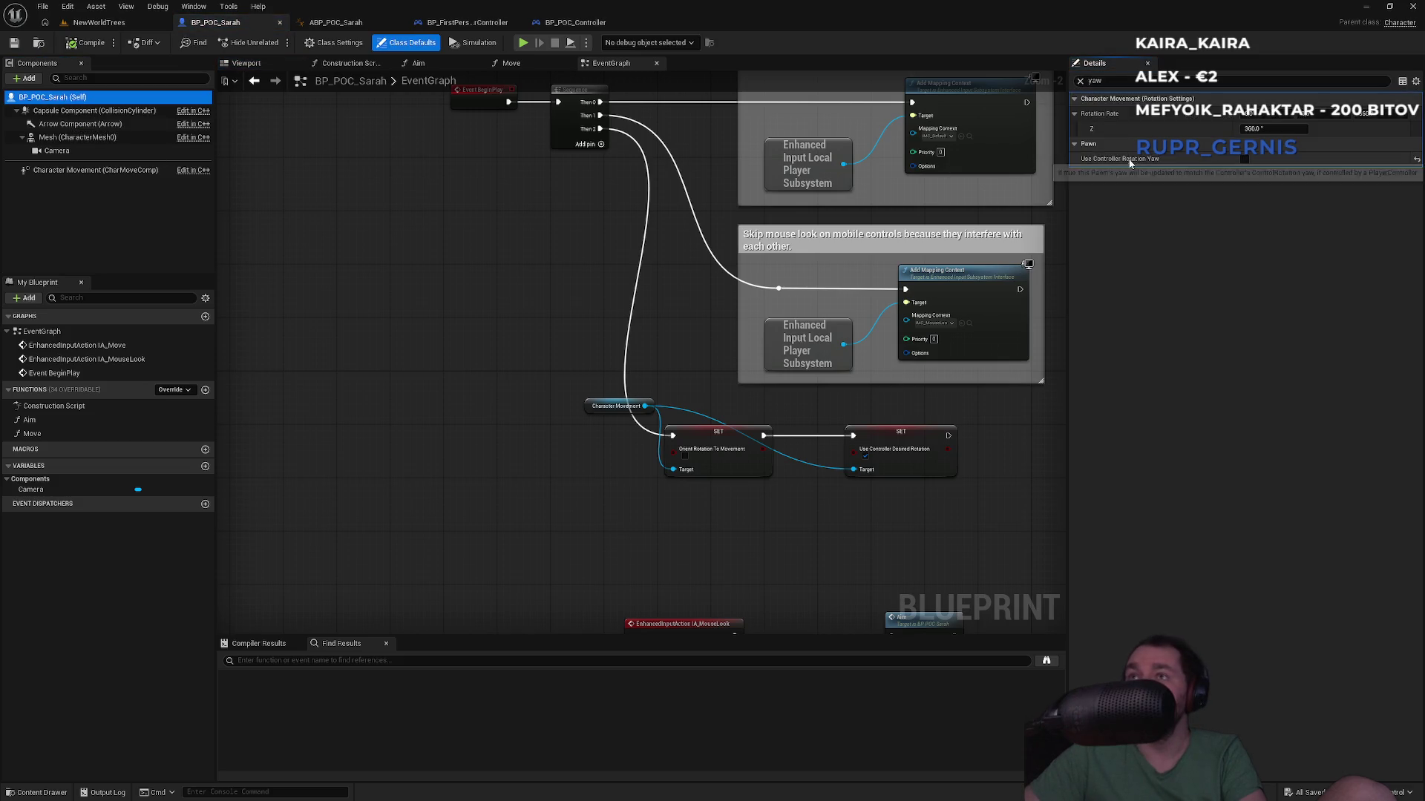
{"action": "left_click", "coordinate": [1244, 158]}
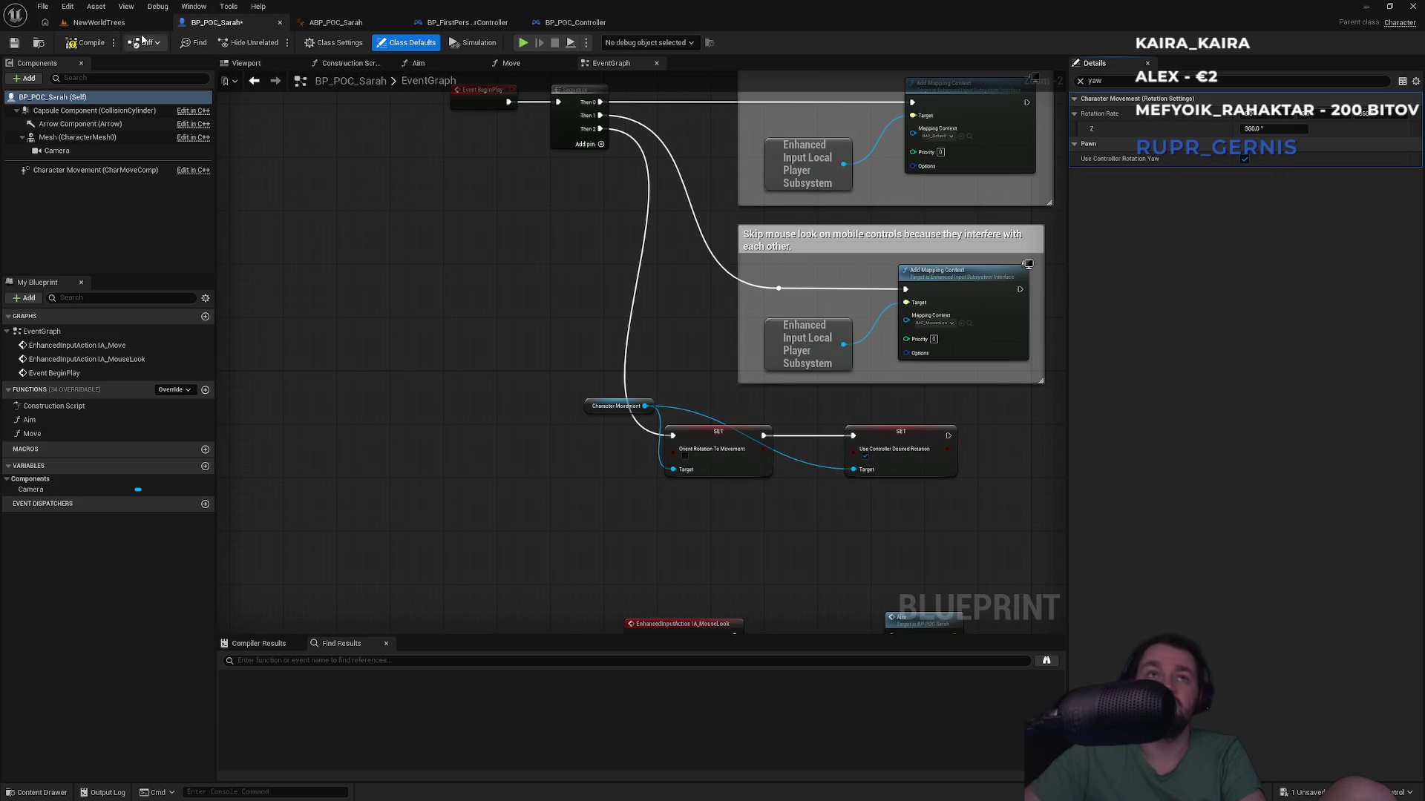
Step: Play-test Sarah in the NewWorldTrees level, then return to the BP_POC_Sarah blueprint
{"action": "left_click", "coordinate": [99, 23]}
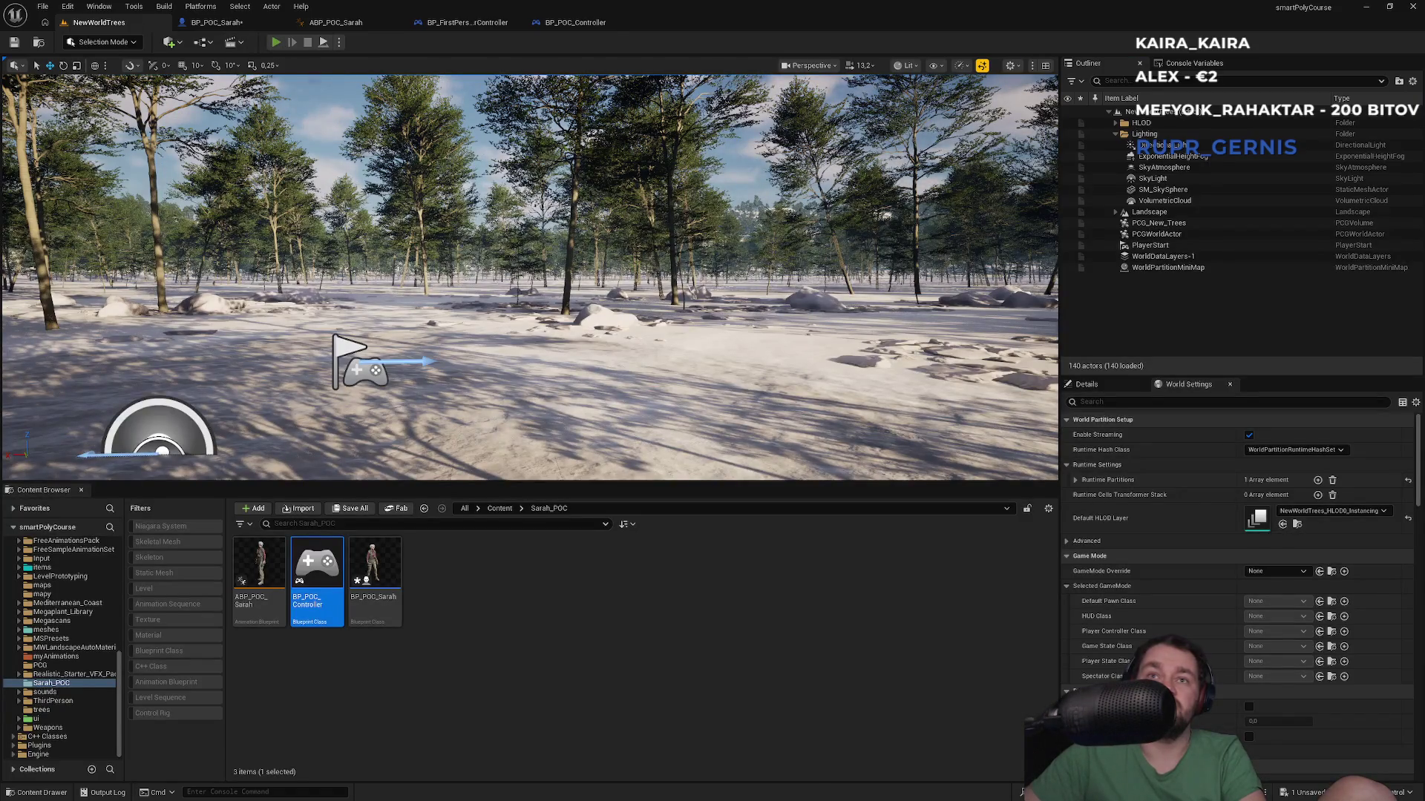
{"action": "key", "text": "alt+p"}
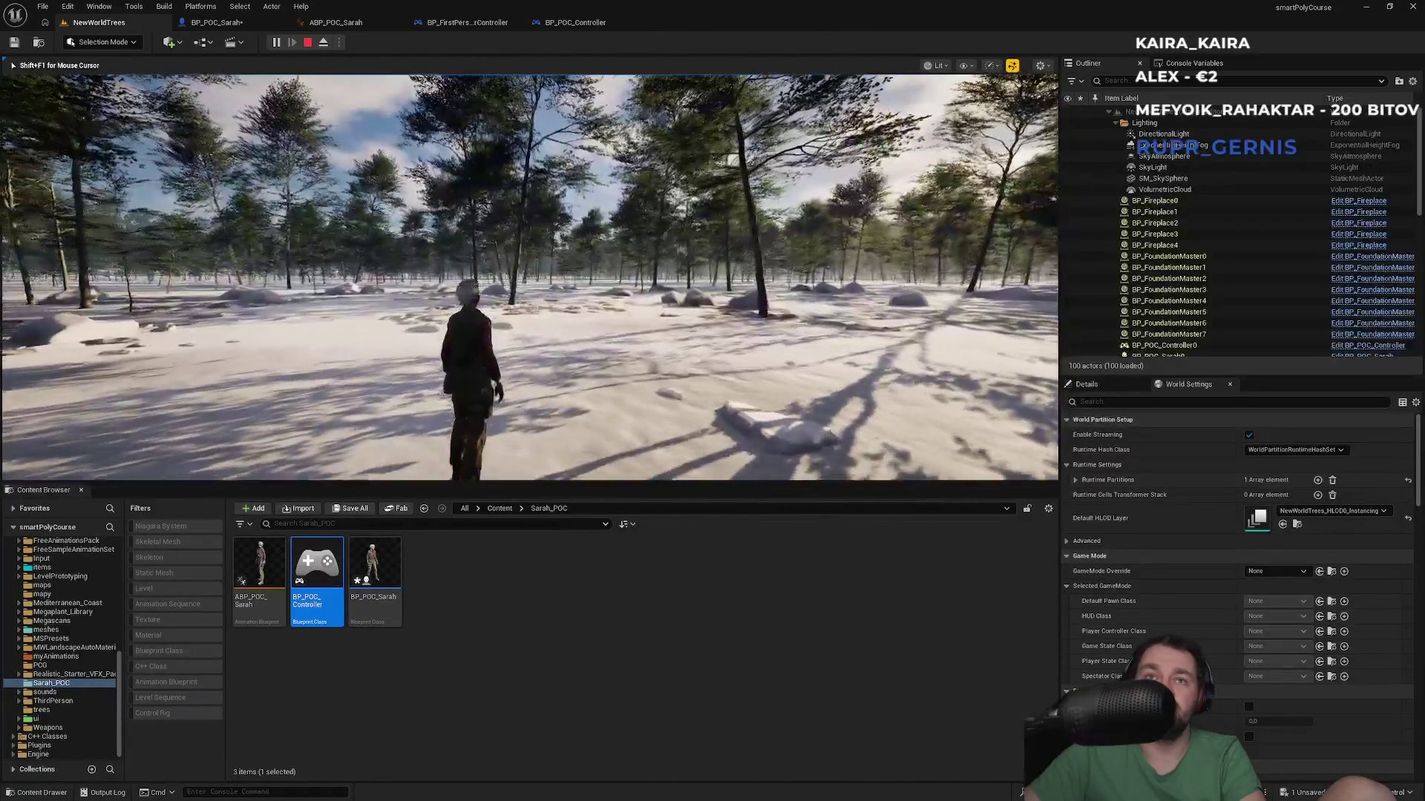
{"action": "key", "text": "Escape"}
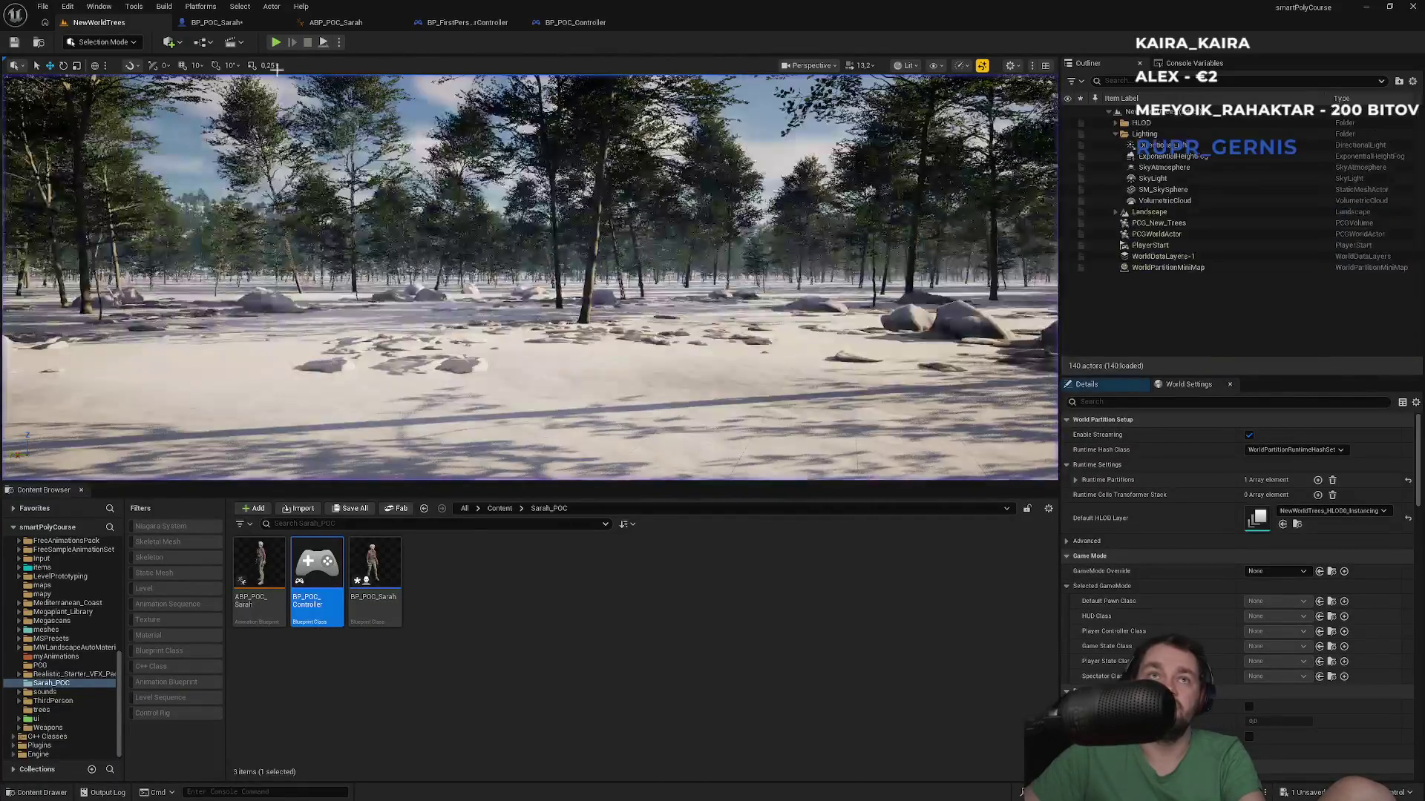
{"action": "left_click", "coordinate": [215, 22]}
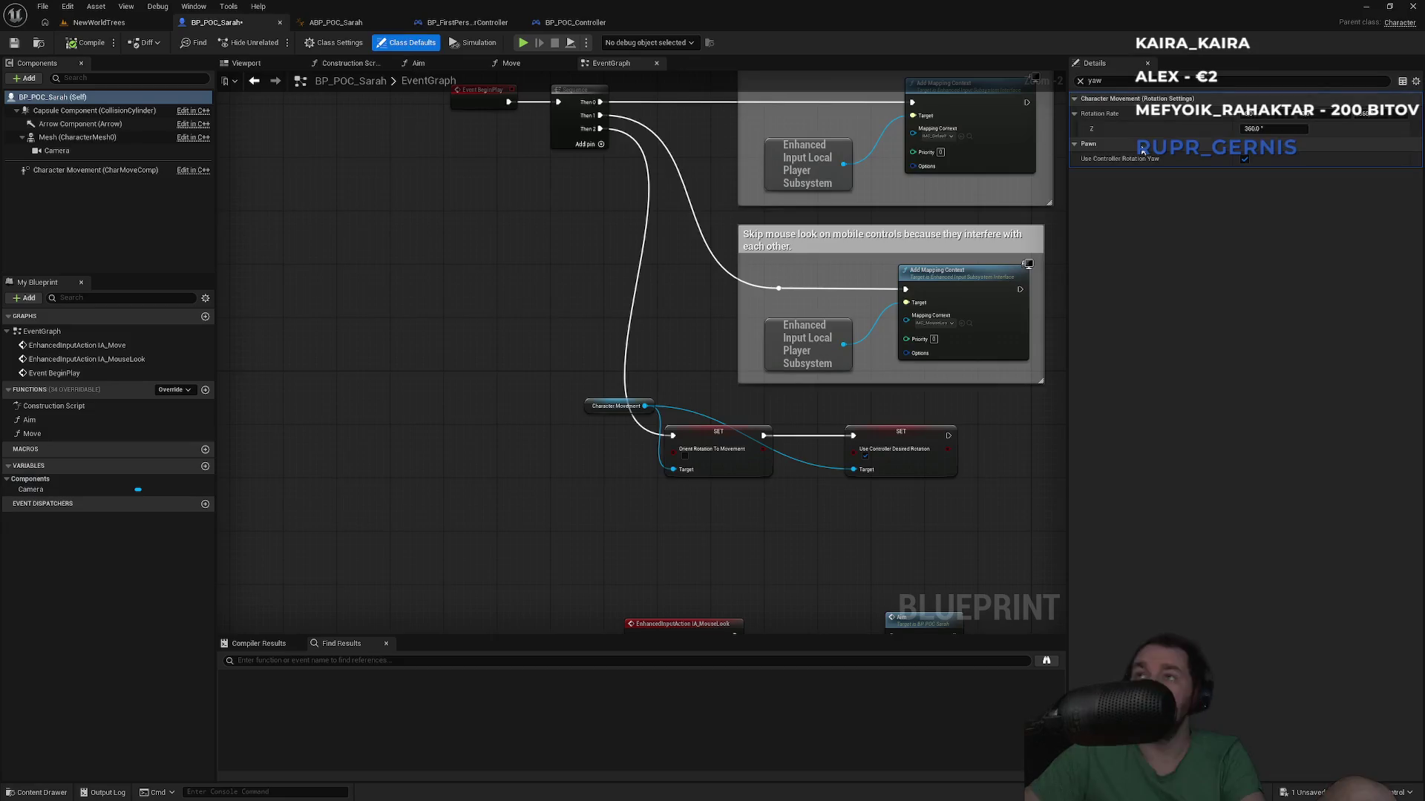
Step: Enable Use Controller Rotation Pitch on BP_POC_Sarah and go to the NewWorldTrees level
{"action": "left_click", "coordinate": [1080, 81]}
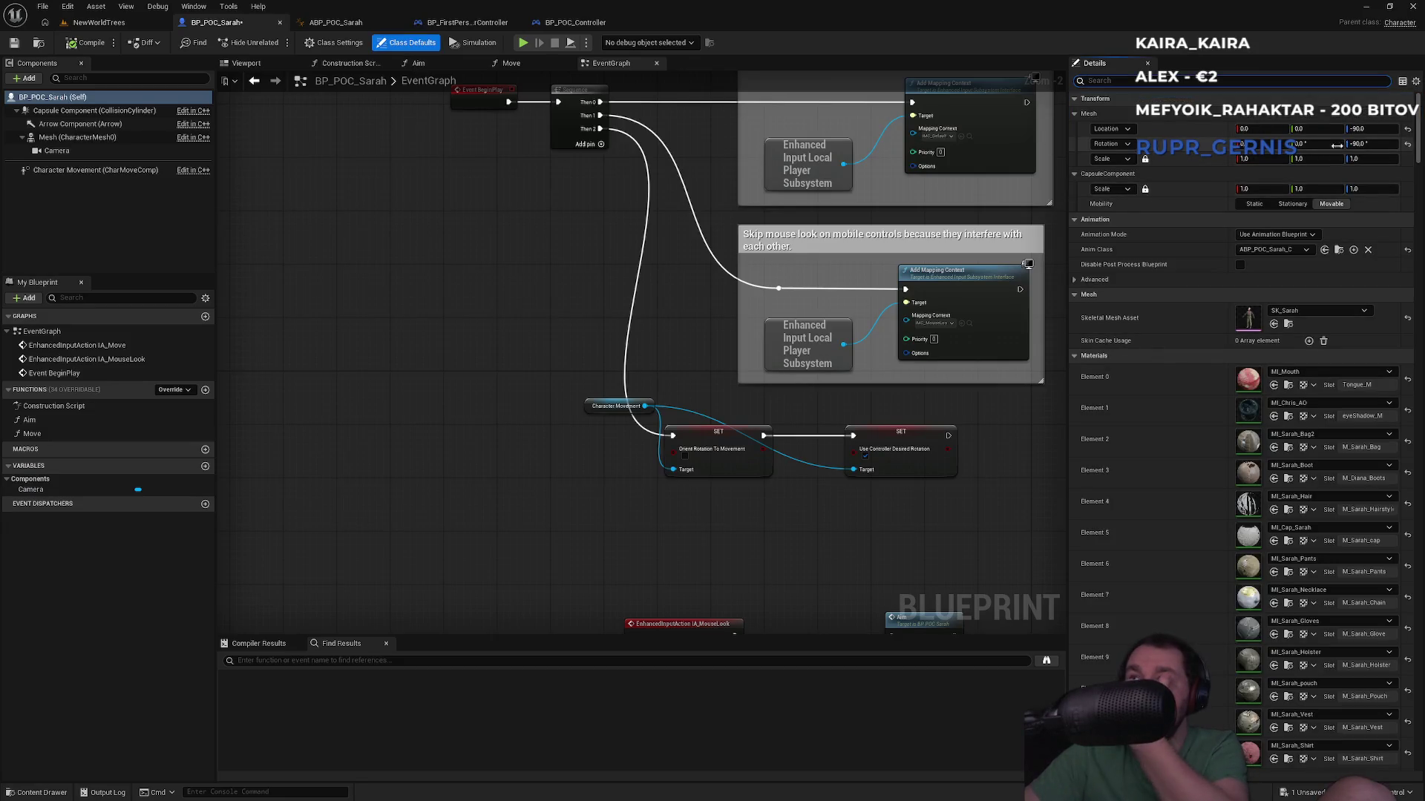
{"action": "scroll", "coordinate": [1410, 297], "scroll_direction": "down", "scroll_amount": 5}
{"action": "scroll", "coordinate": [1376, 429], "scroll_direction": "down", "scroll_amount": 2}
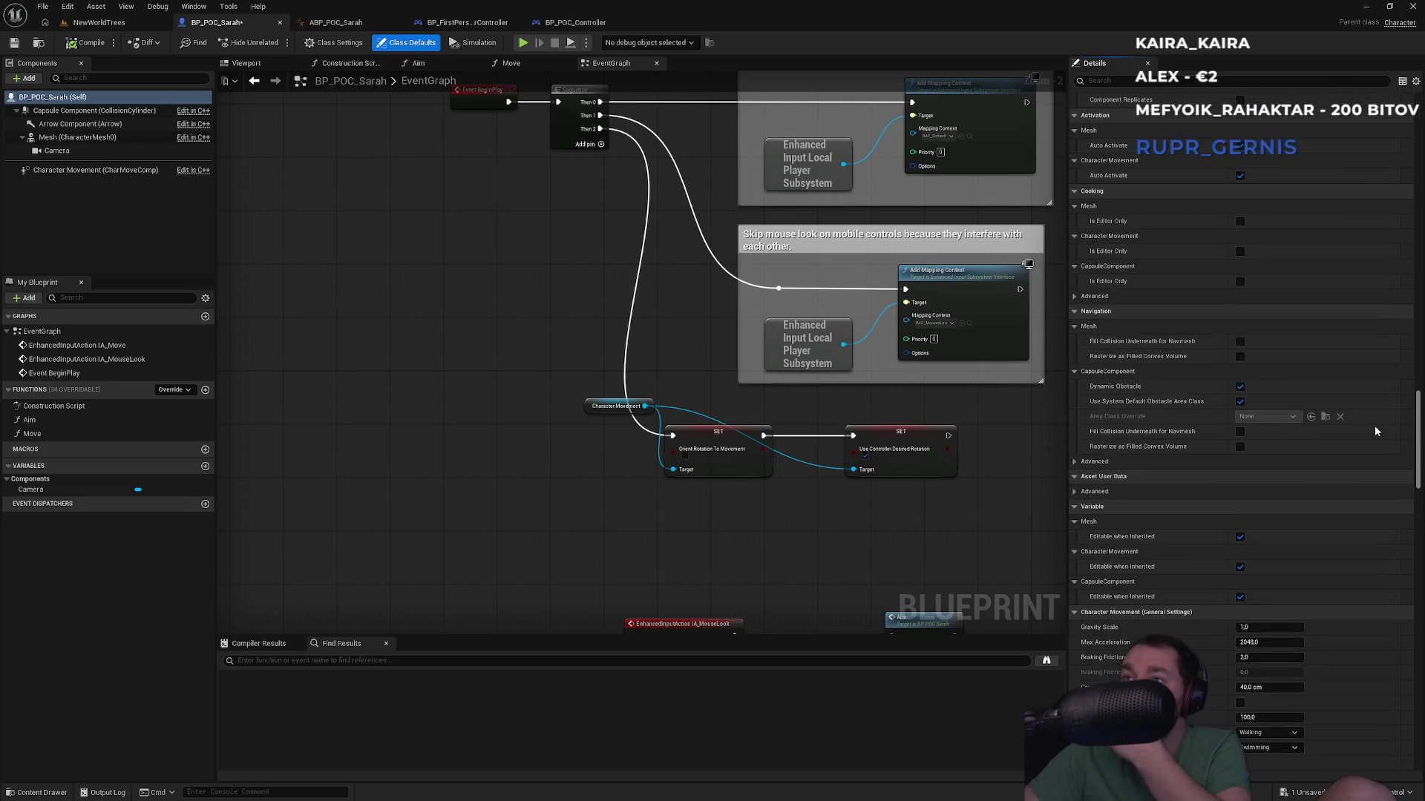
{"action": "scroll", "coordinate": [1374, 467], "scroll_direction": "down", "scroll_amount": 15}
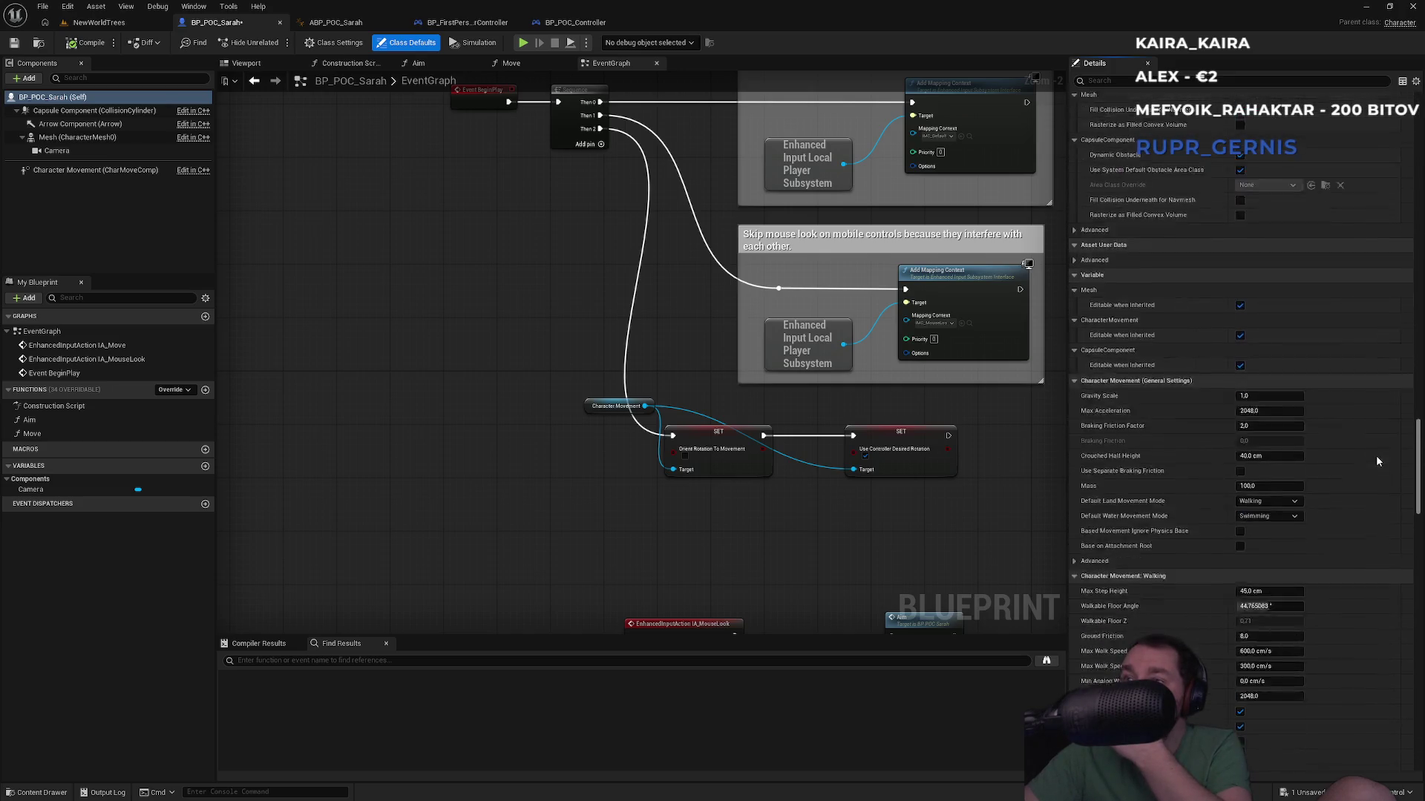
{"action": "scroll", "coordinate": [1375, 546], "scroll_direction": "down", "scroll_amount": 15}
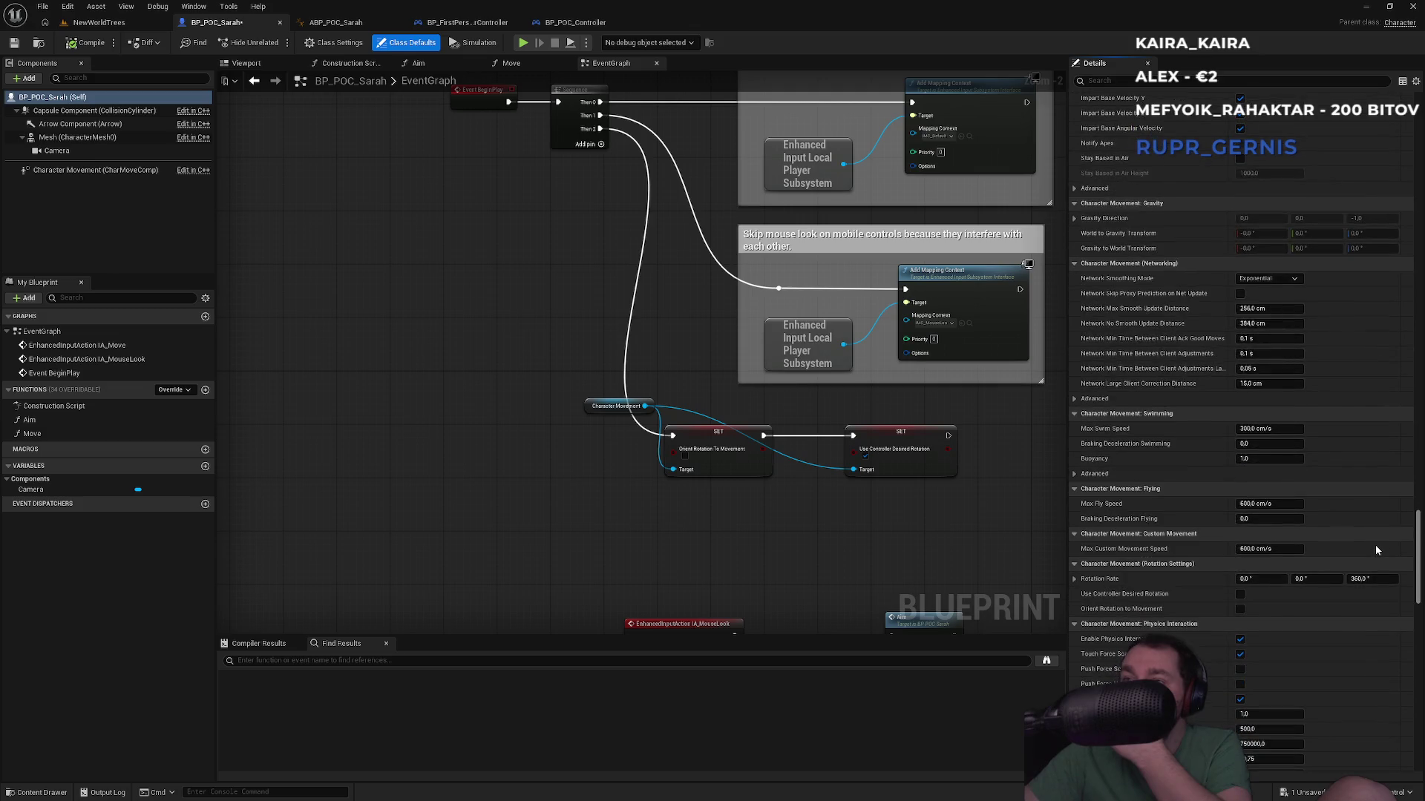
{"action": "scroll", "coordinate": [1401, 684], "scroll_direction": "down", "scroll_amount": 5}
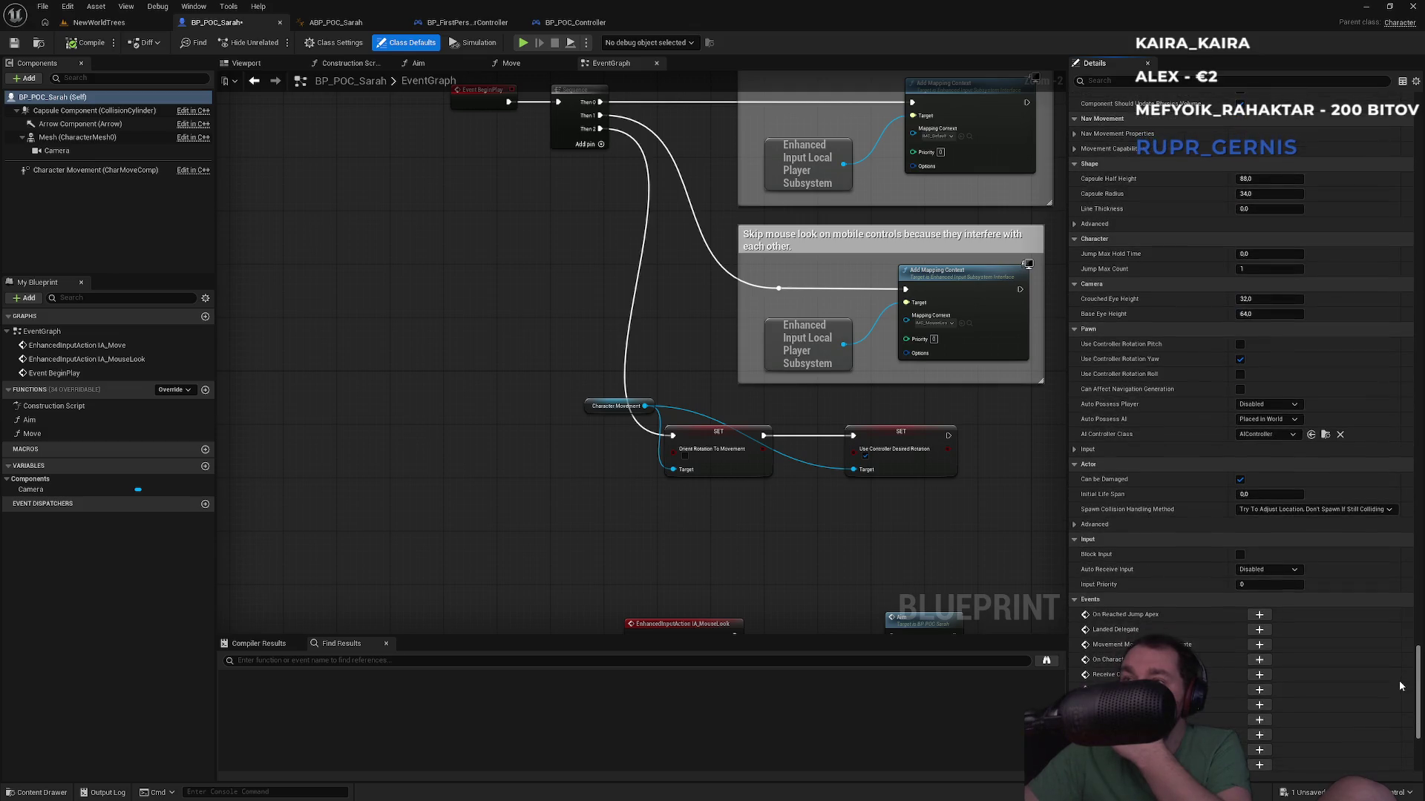
{"action": "scroll", "coordinate": [1401, 685], "scroll_direction": "down", "scroll_amount": 10}
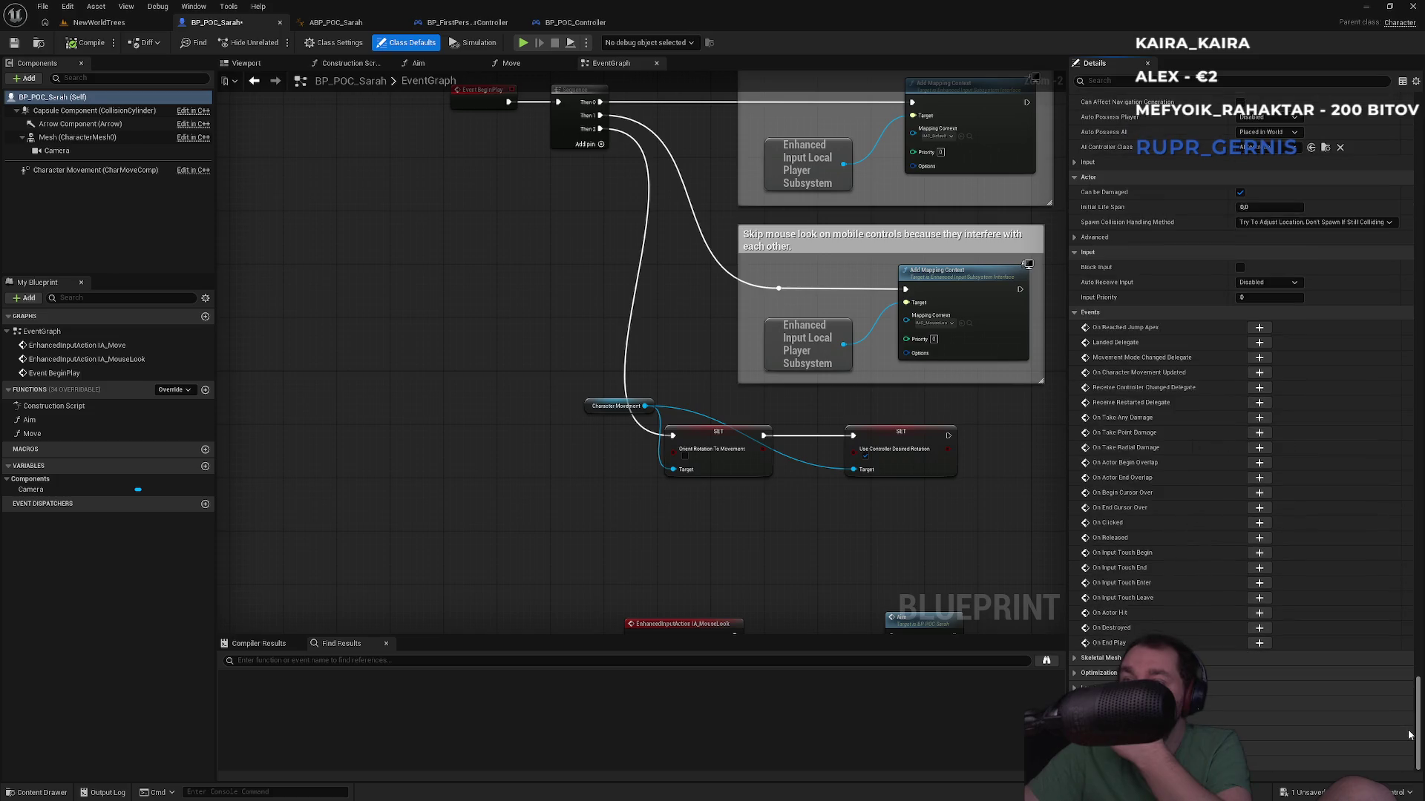
{"action": "scroll", "coordinate": [1409, 735], "scroll_direction": "up", "scroll_amount": 6}
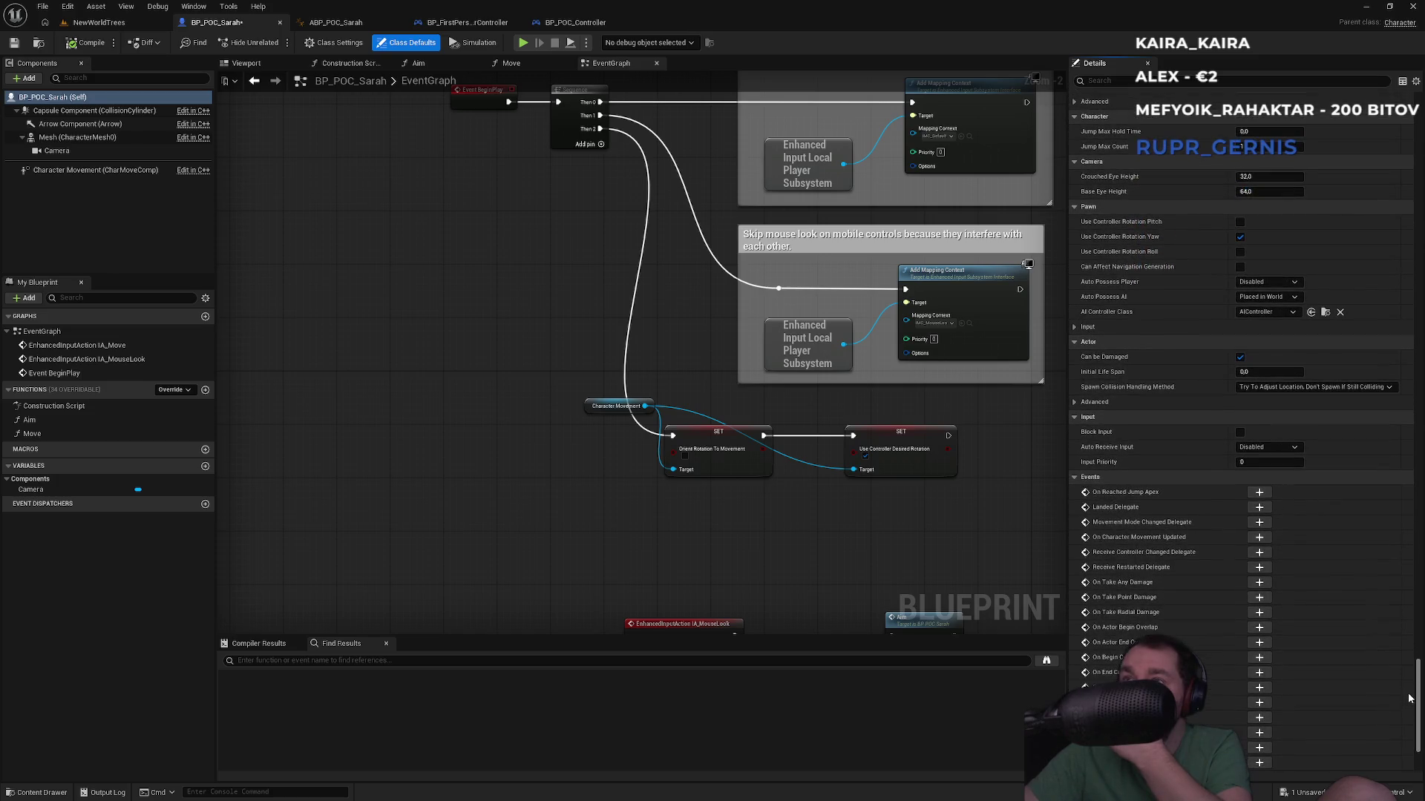
{"action": "left_click", "coordinate": [1240, 221]}
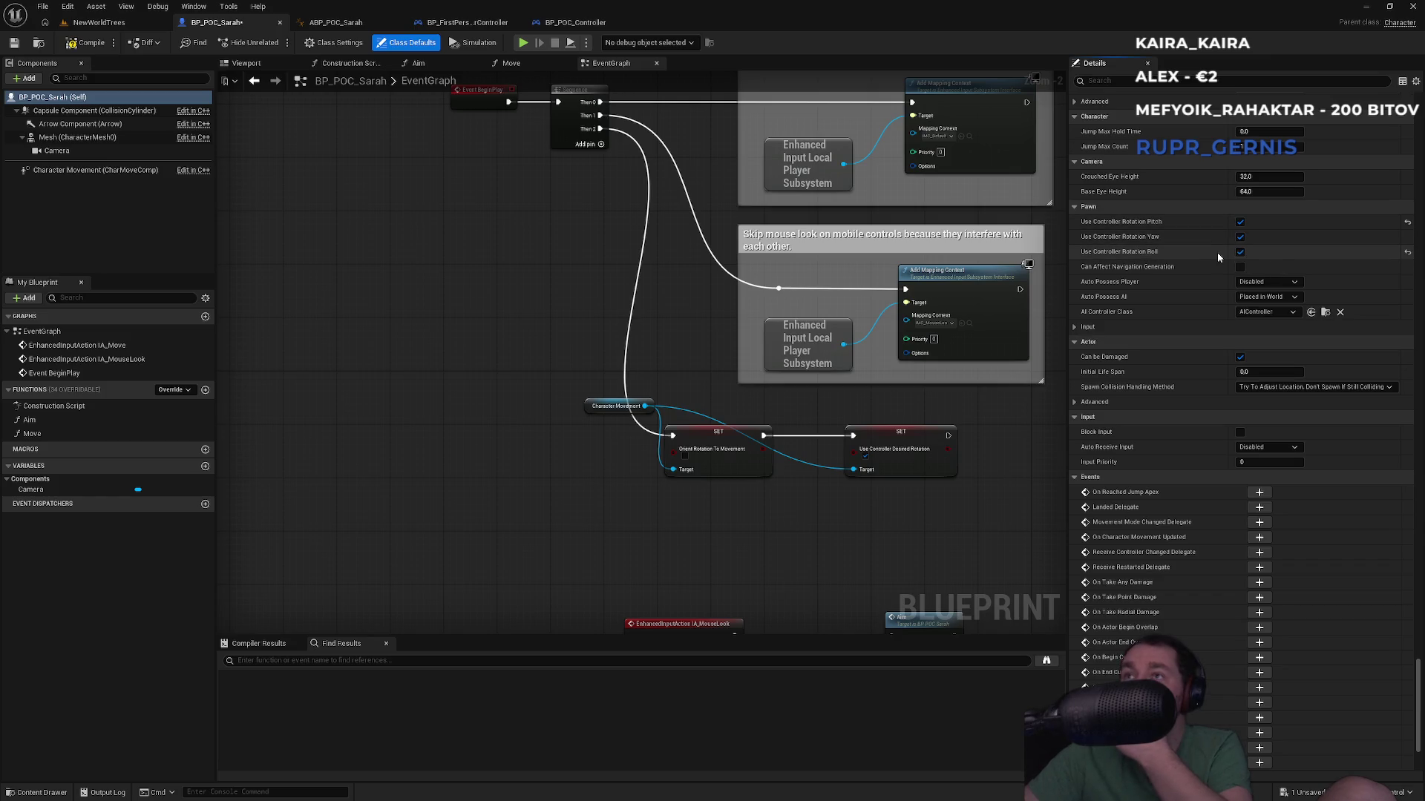
{"action": "left_click", "coordinate": [99, 22]}
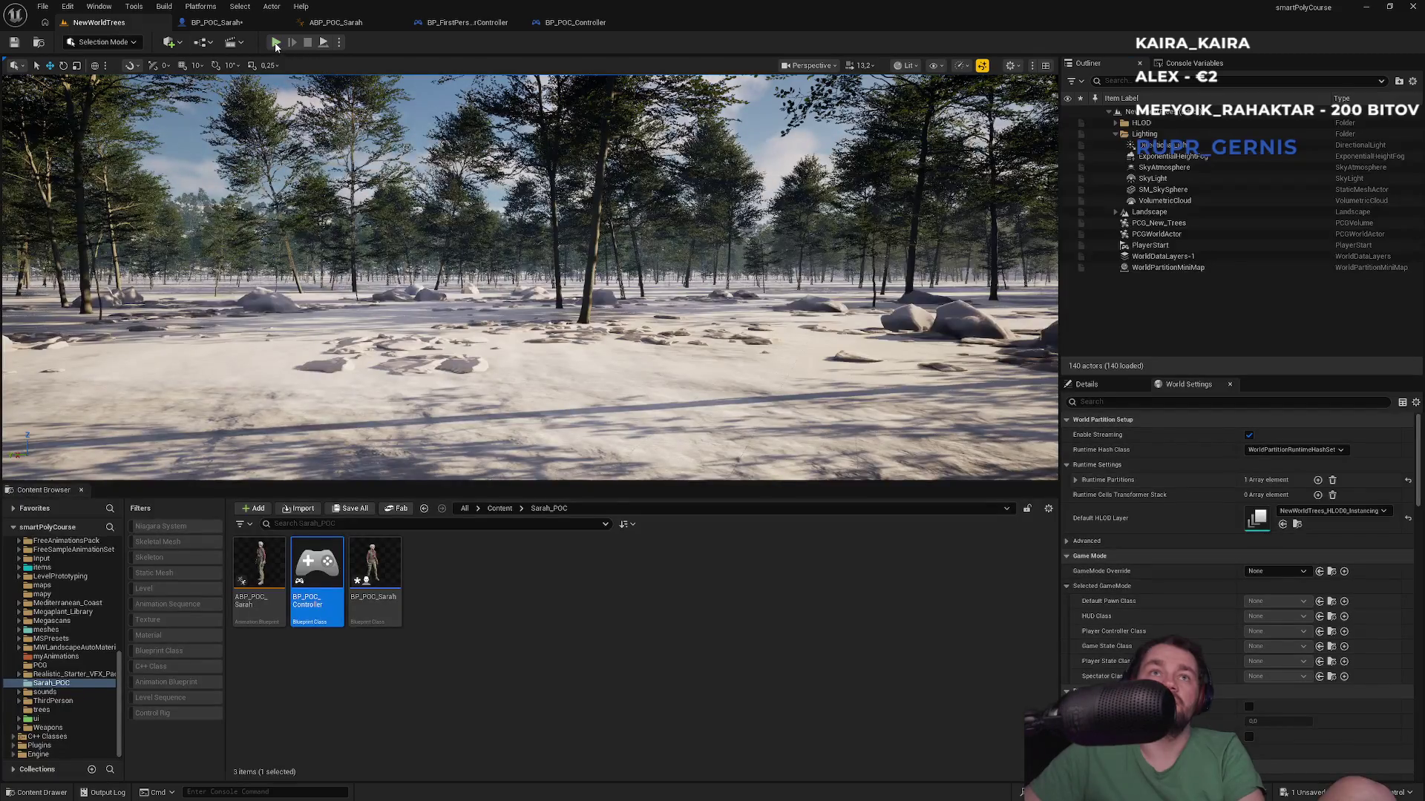
Step: Play-test the NewWorldTrees level, check the first-person controller, and return to BP_POC_Sarah
{"action": "key", "text": "alt+p"}
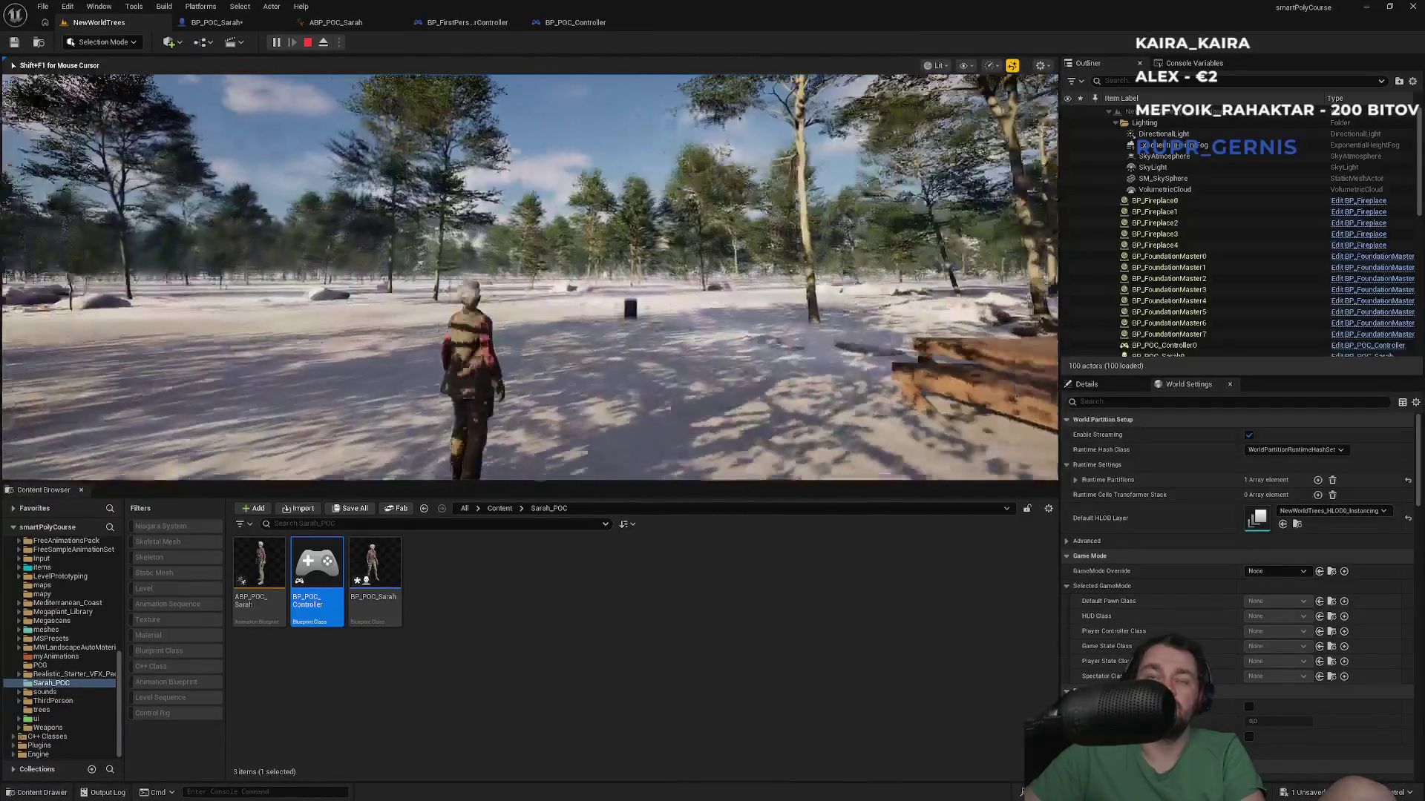
{"action": "key", "text": "Escape"}
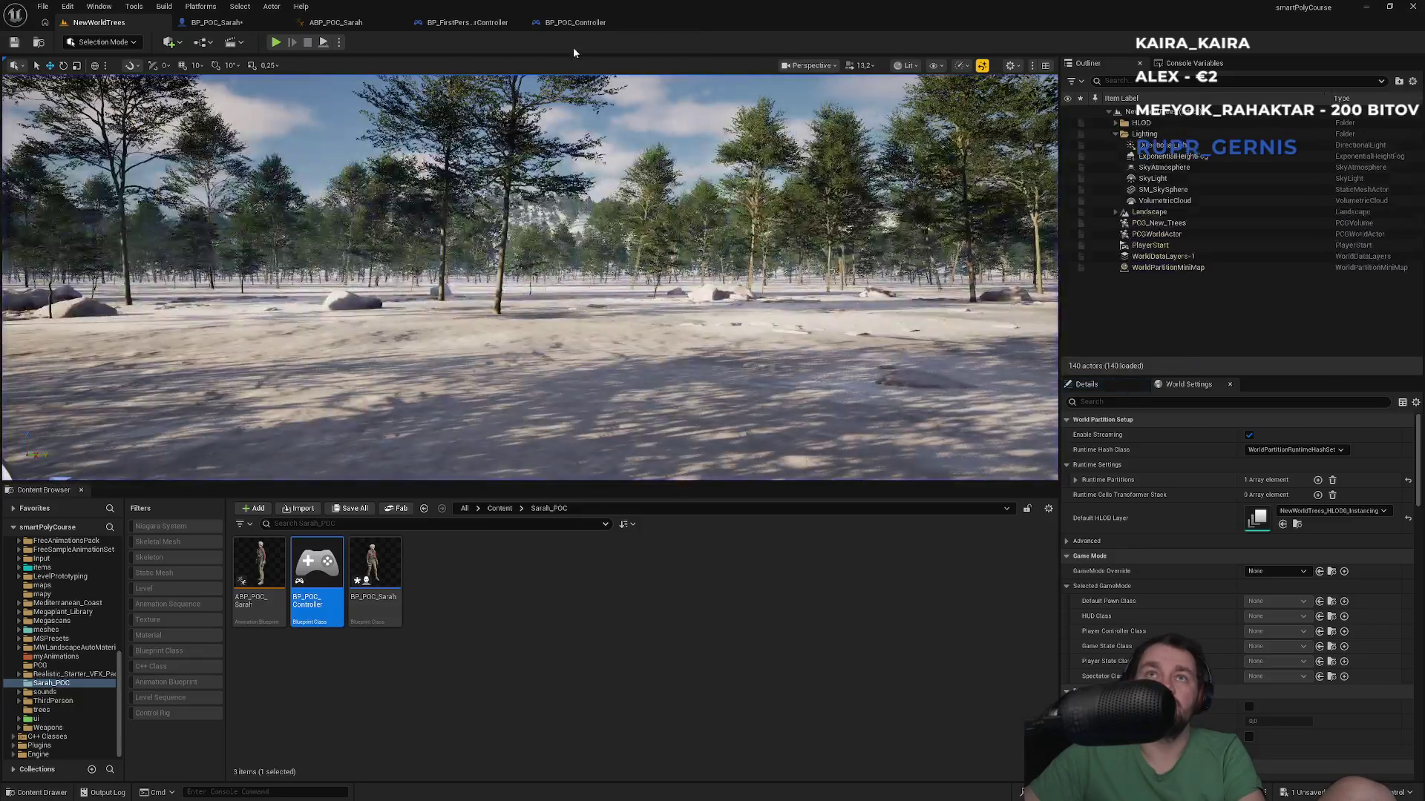
{"action": "left_click", "coordinate": [490, 25]}
{"action": "left_click", "coordinate": [215, 22]}
Step: Select Sarah's Camera component, then play-test the snowy forest level again
{"action": "left_click", "coordinate": [53, 151]}
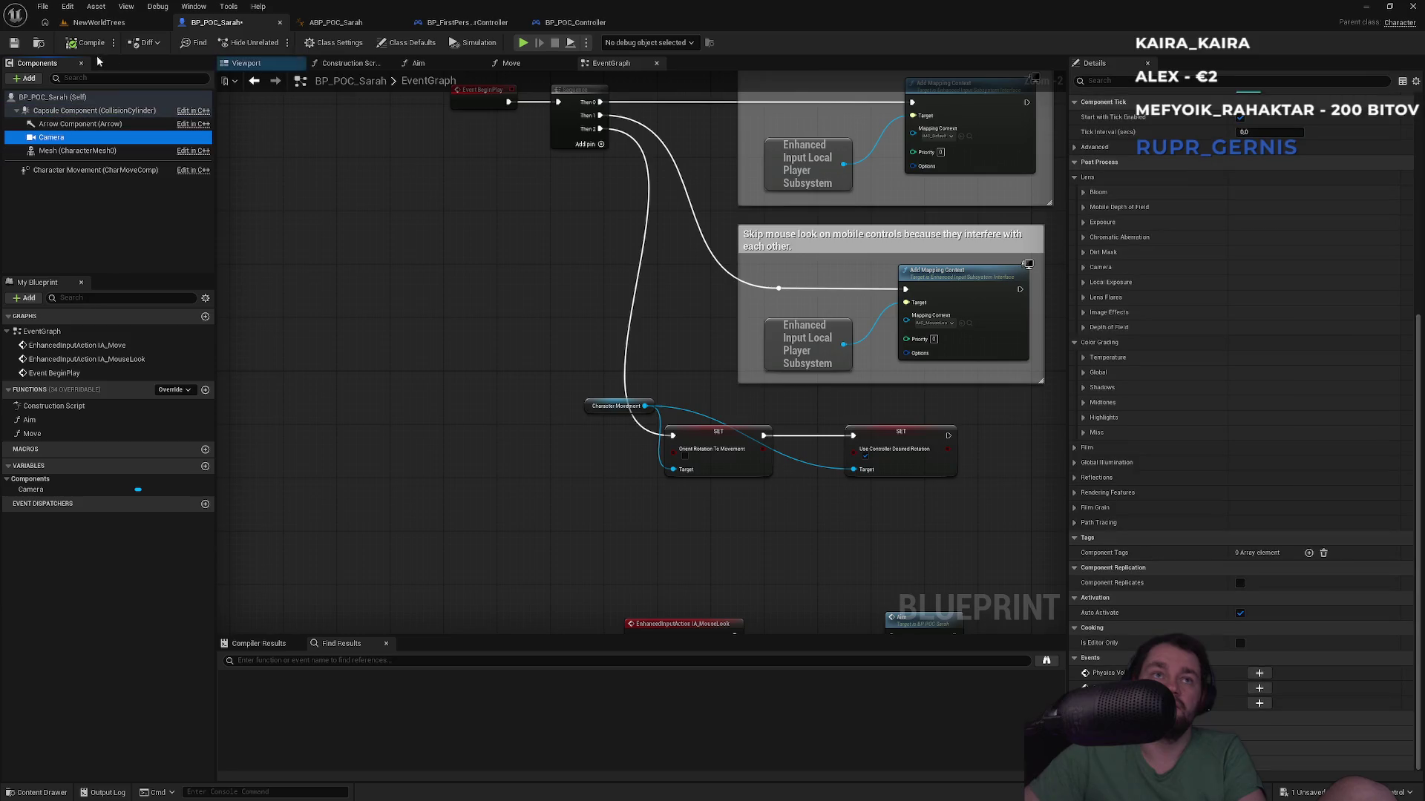
{"action": "left_click", "coordinate": [111, 25]}
{"action": "key", "text": "alt+p"}
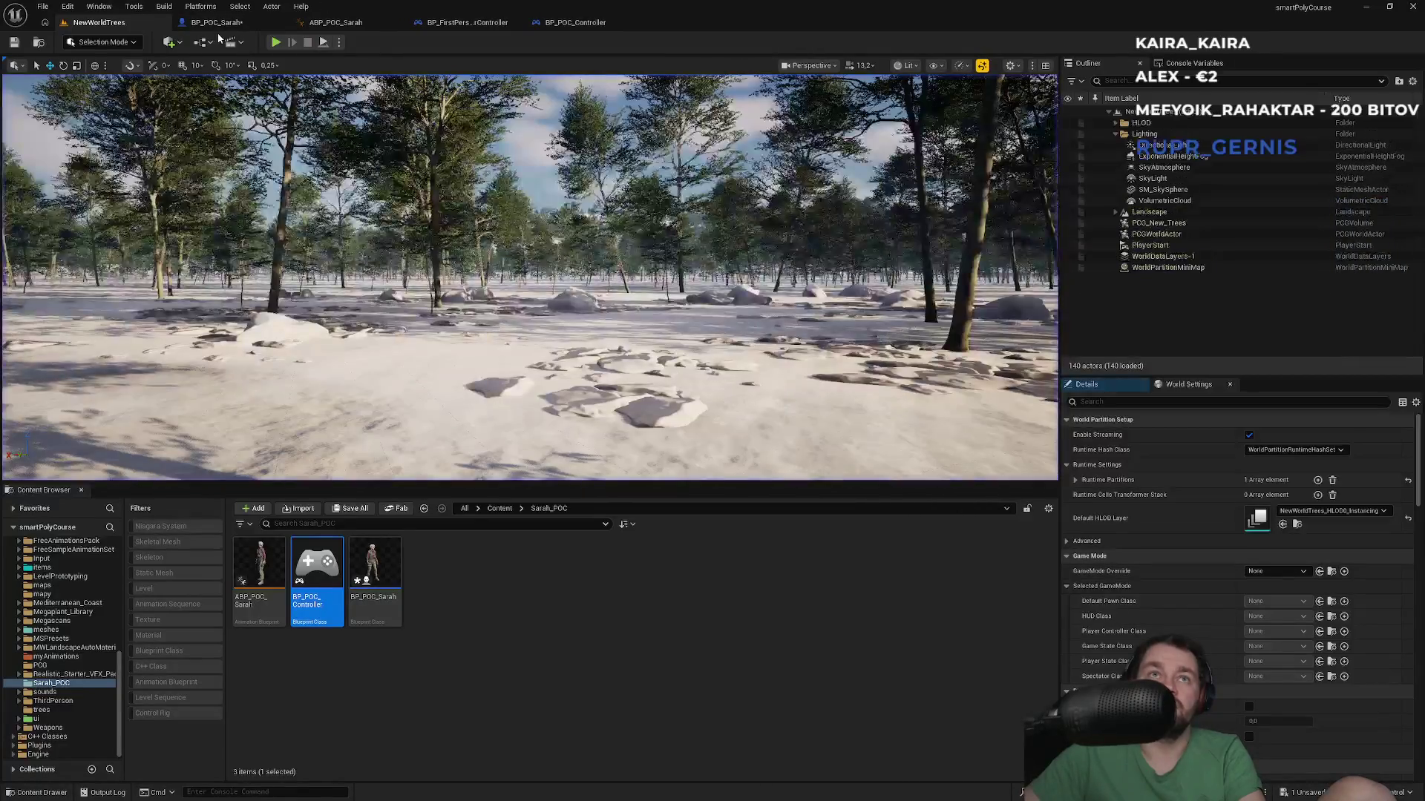
{"action": "key", "text": "Escape"}
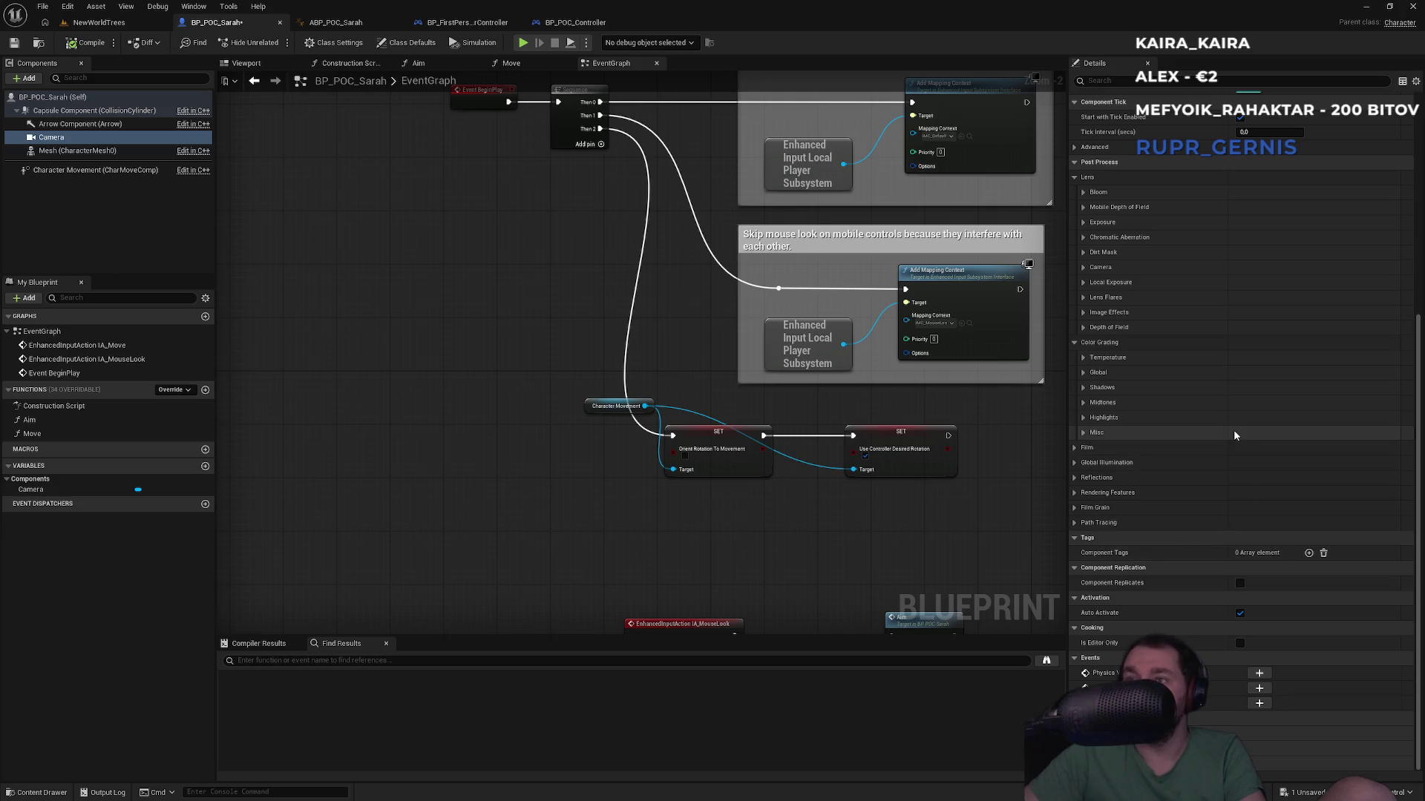
Step: Show BP_POC_Sarah's class defaults and scroll down to the Pawn settings
{"action": "left_click", "coordinate": [67, 97]}
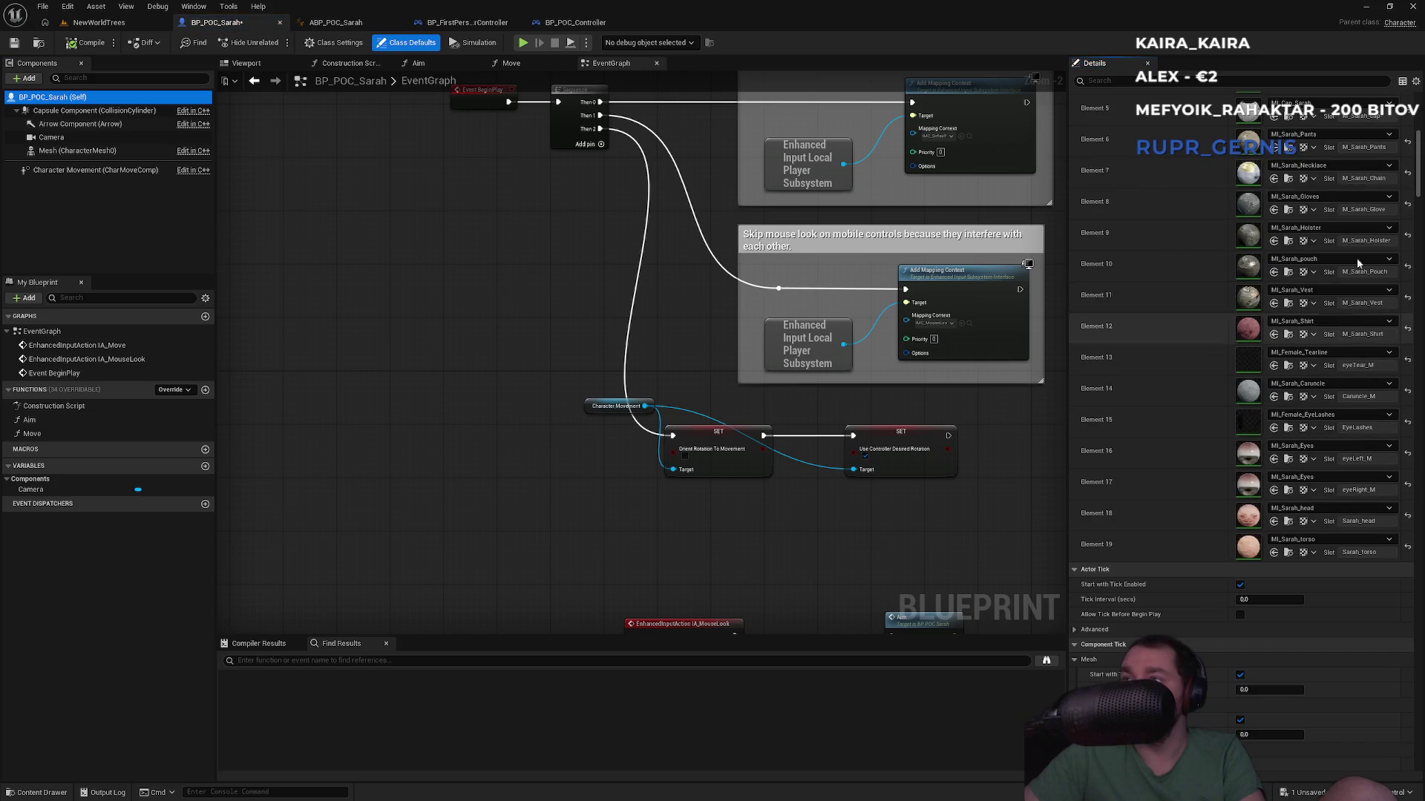
{"action": "scroll", "coordinate": [1405, 434], "scroll_direction": "down", "scroll_amount": 10}
{"action": "scroll", "coordinate": [1405, 434], "scroll_direction": "down", "scroll_amount": 6}
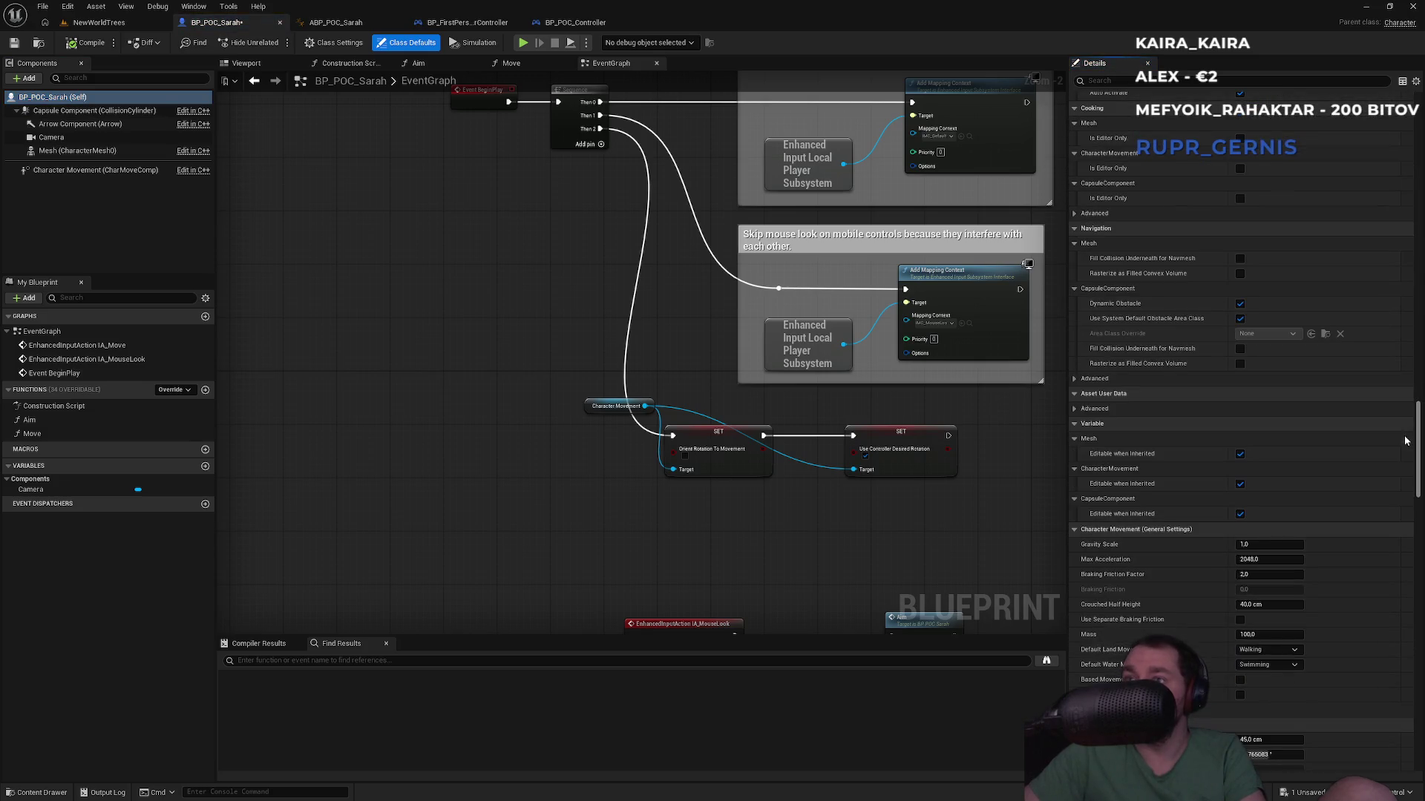
{"action": "scroll", "coordinate": [1400, 467], "scroll_direction": "down", "scroll_amount": 12}
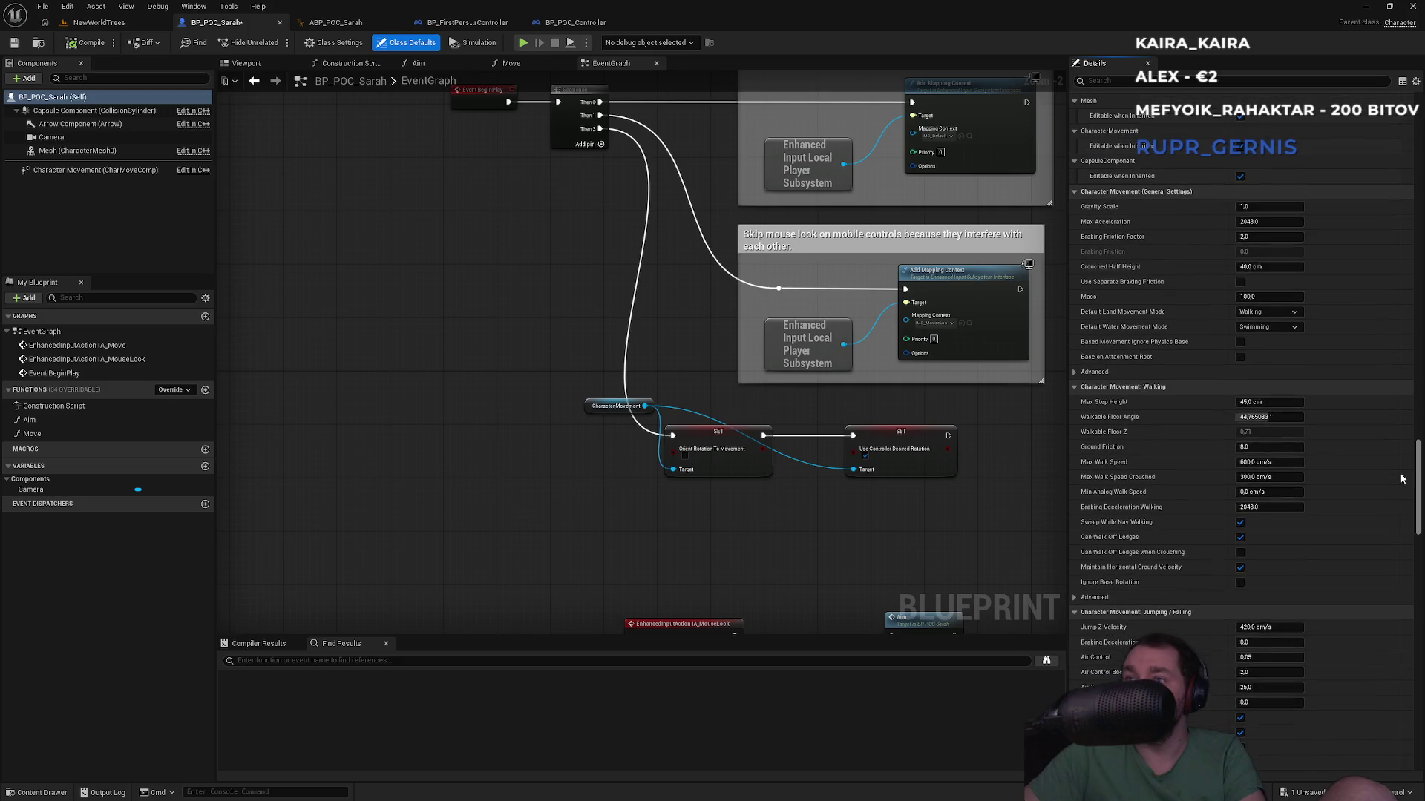
{"action": "scroll", "coordinate": [1397, 528], "scroll_direction": "down", "scroll_amount": 15}
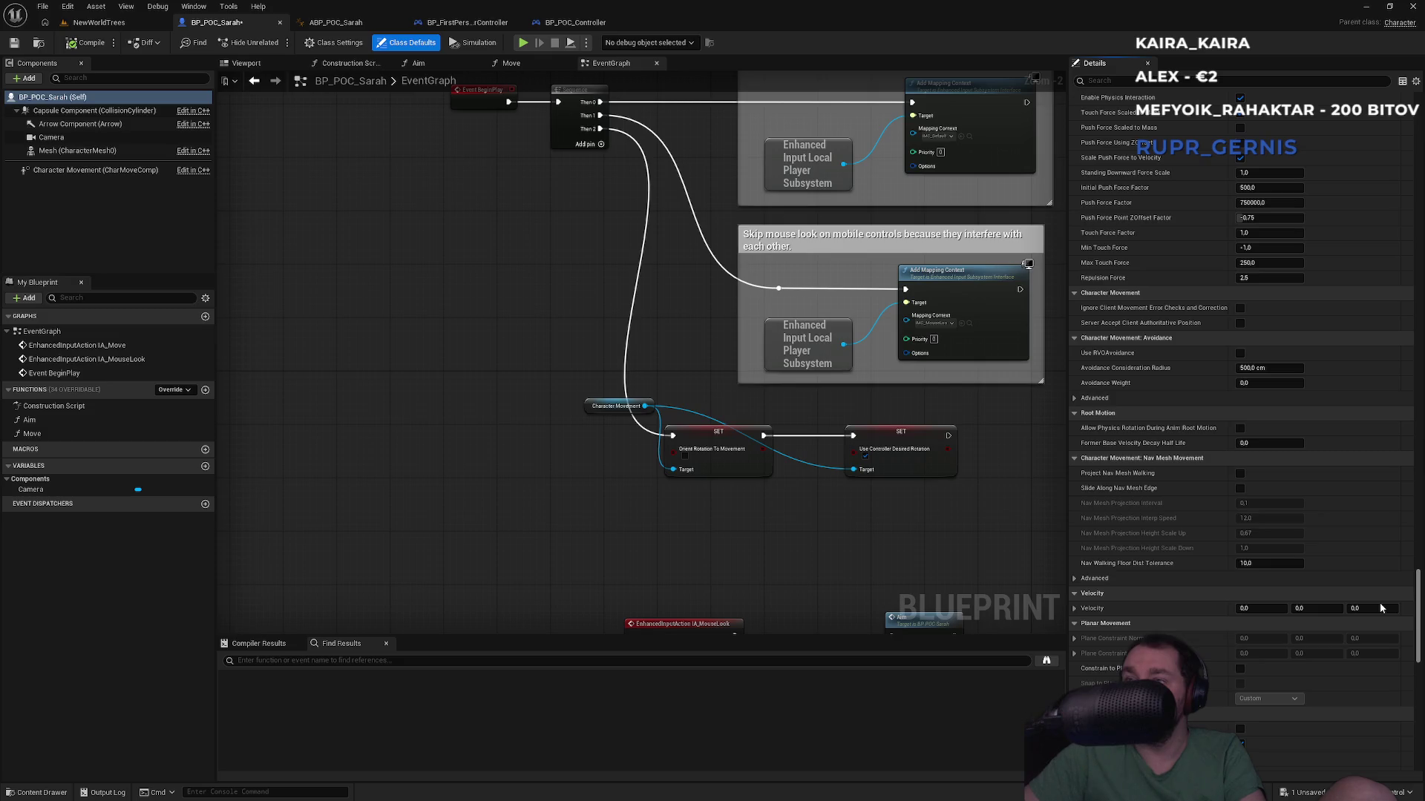
{"action": "scroll", "coordinate": [1381, 607], "scroll_direction": "down", "scroll_amount": 8}
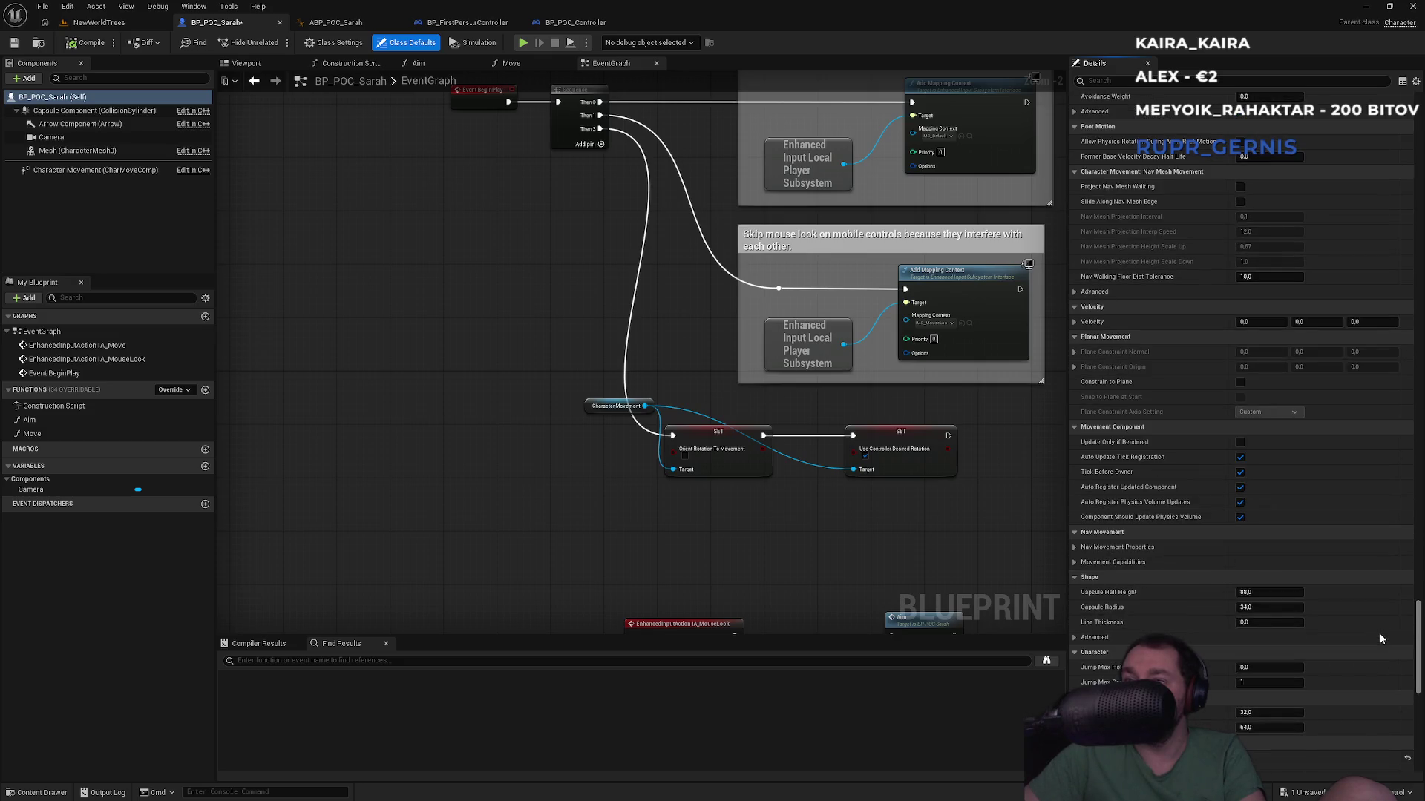
{"action": "scroll", "coordinate": [1379, 633], "scroll_direction": "down", "scroll_amount": 6}
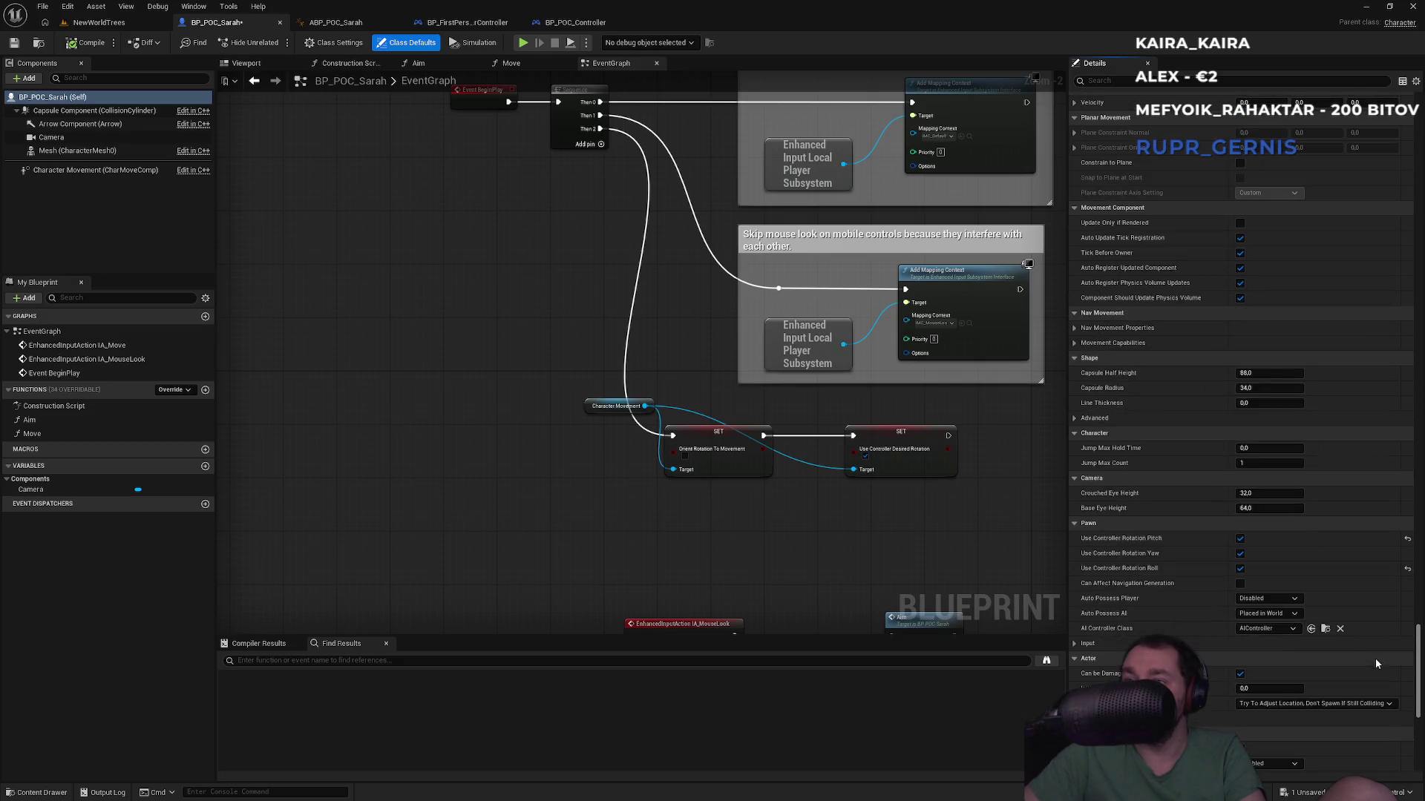
Step: Turn off Use Controller Rotation Roll, Yaw and Pitch, glancing at Input and AI controller settings
{"action": "left_click", "coordinate": [1239, 559]}
{"action": "left_click", "coordinate": [1239, 543]}
{"action": "left_click", "coordinate": [1241, 528]}
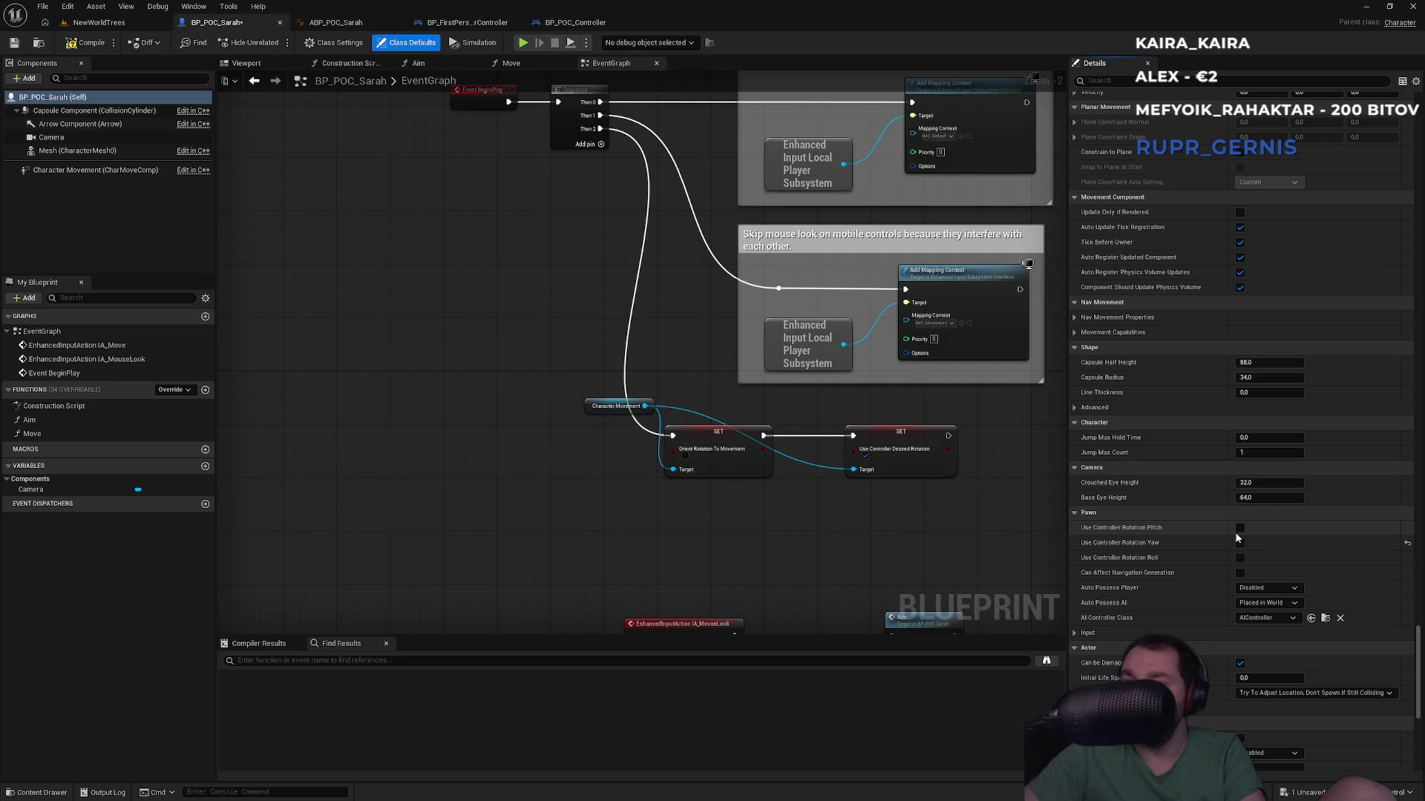
{"action": "left_click", "coordinate": [1075, 634]}
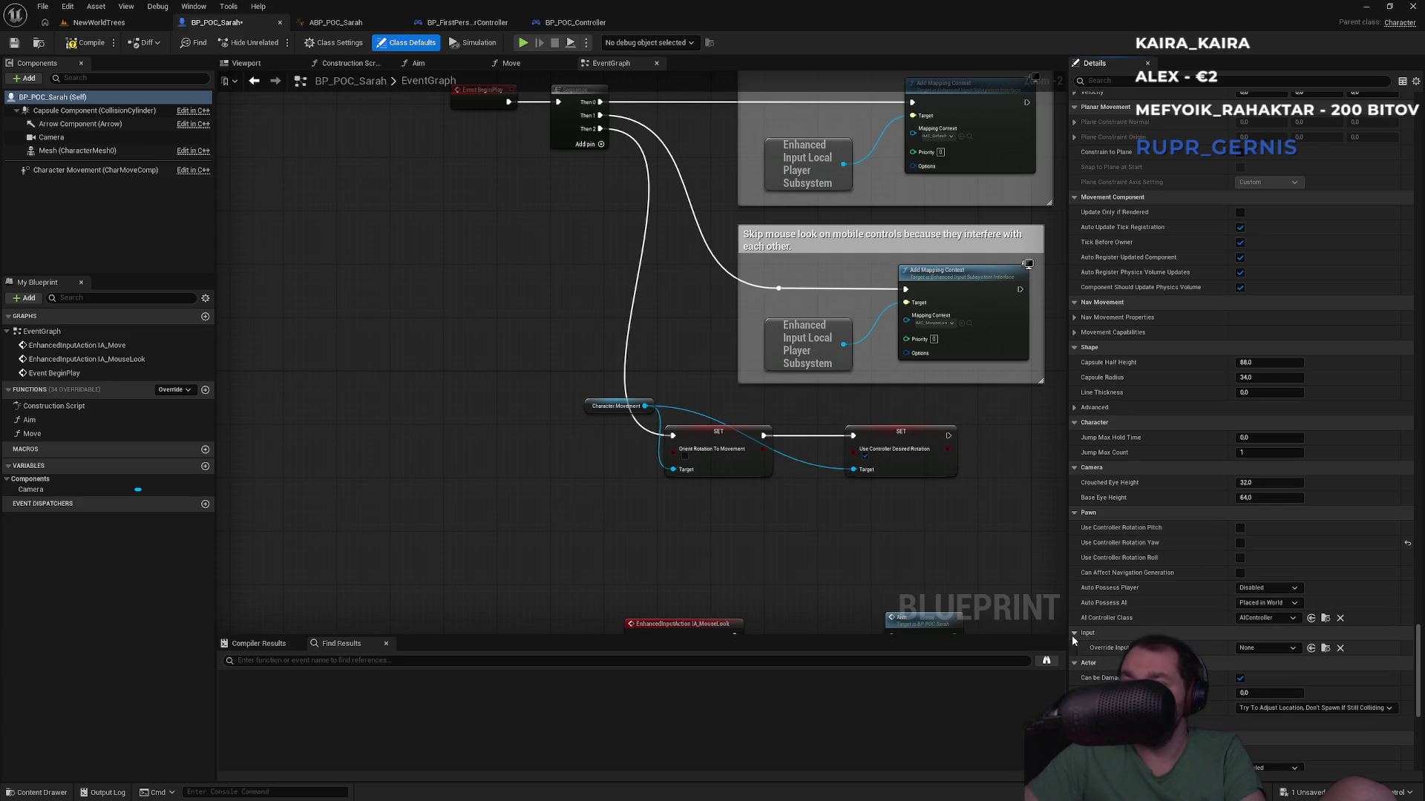
{"action": "left_click", "coordinate": [1074, 633]}
{"action": "left_click", "coordinate": [1266, 618]}
{"action": "left_click", "coordinate": [1266, 625]}
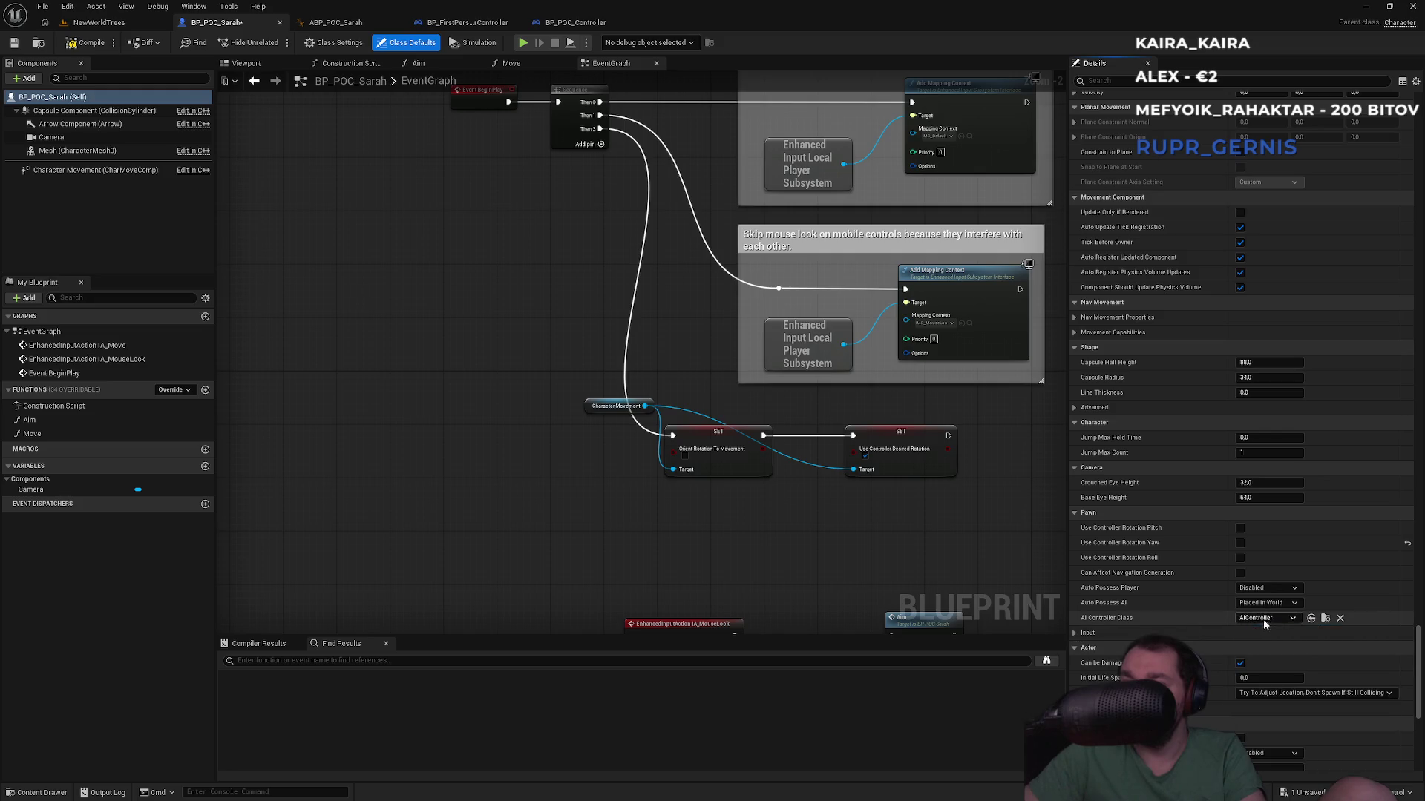
Step: Pan the event graph to bring the IA_MouseLook and IA_Move events into view
{"action": "mouse_move", "coordinate": [1128, 530]}
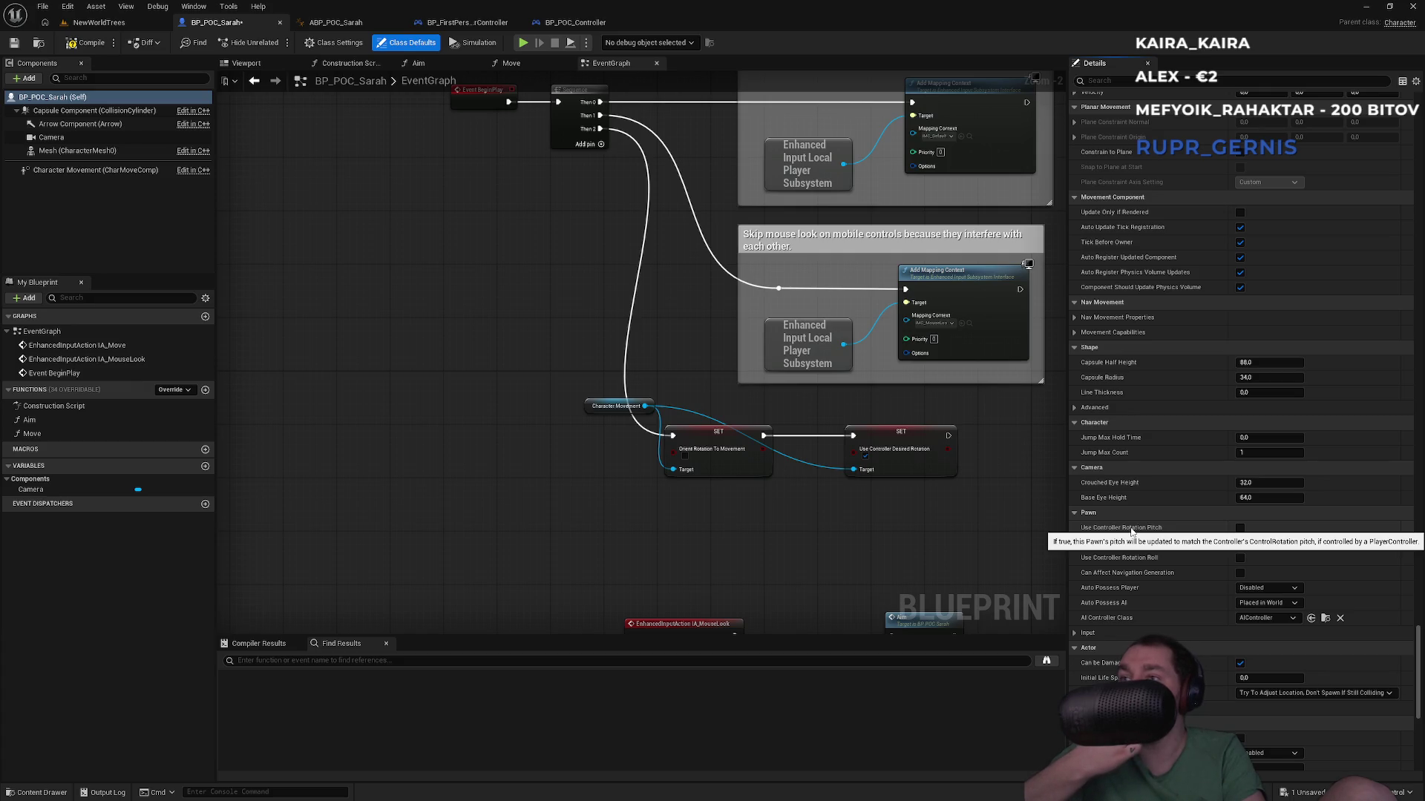
{"action": "mouse_move", "coordinate": [595, 265]}
{"action": "left_mouse_down"}
{"action": "mouse_move", "coordinate": [509, 451]}
{"action": "mouse_move", "coordinate": [614, 376]}
{"action": "mouse_move", "coordinate": [618, 351]}
{"action": "mouse_move", "coordinate": [626, 377]}
{"action": "left_mouse_up"}
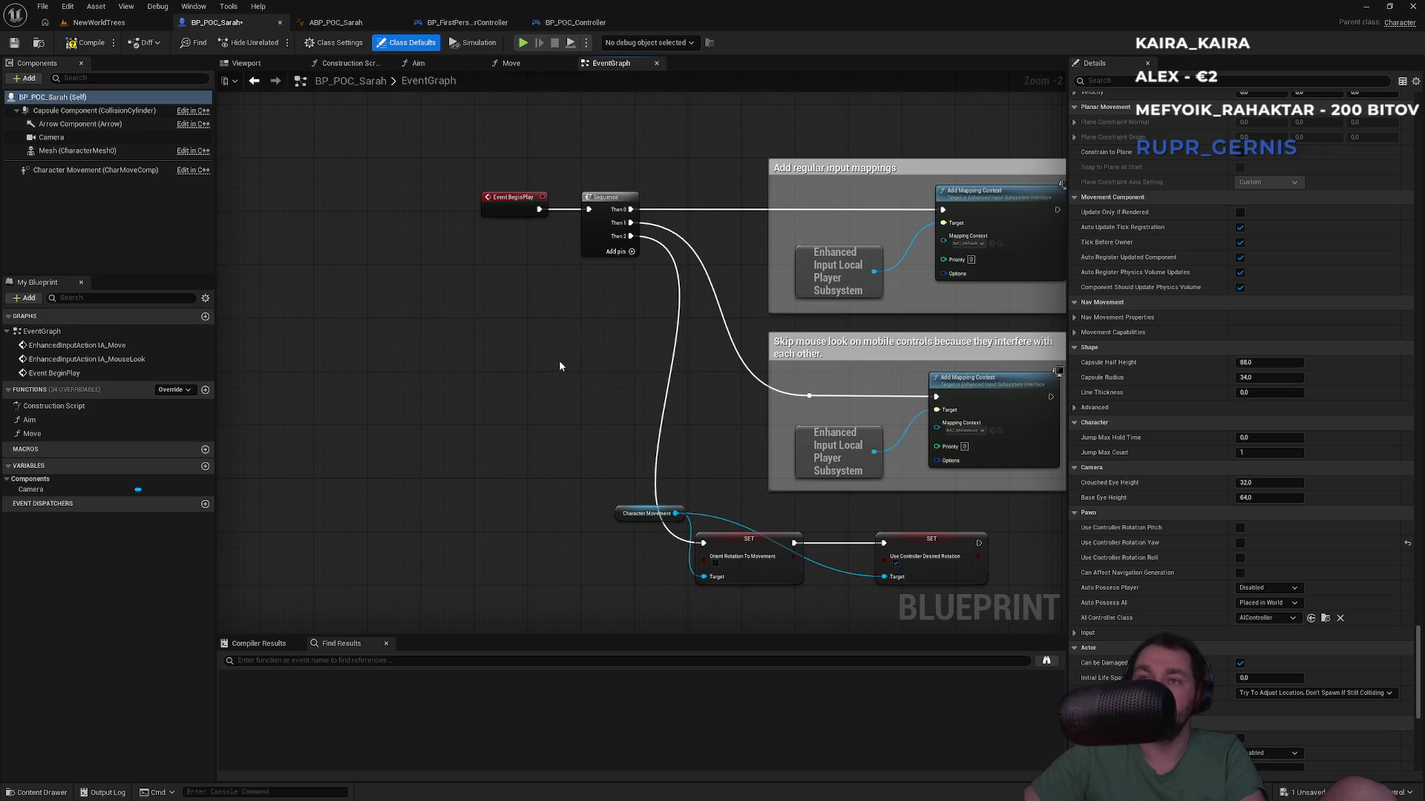
{"action": "left_click_drag", "start_coordinate": [537, 420], "coordinate": [545, 148]}
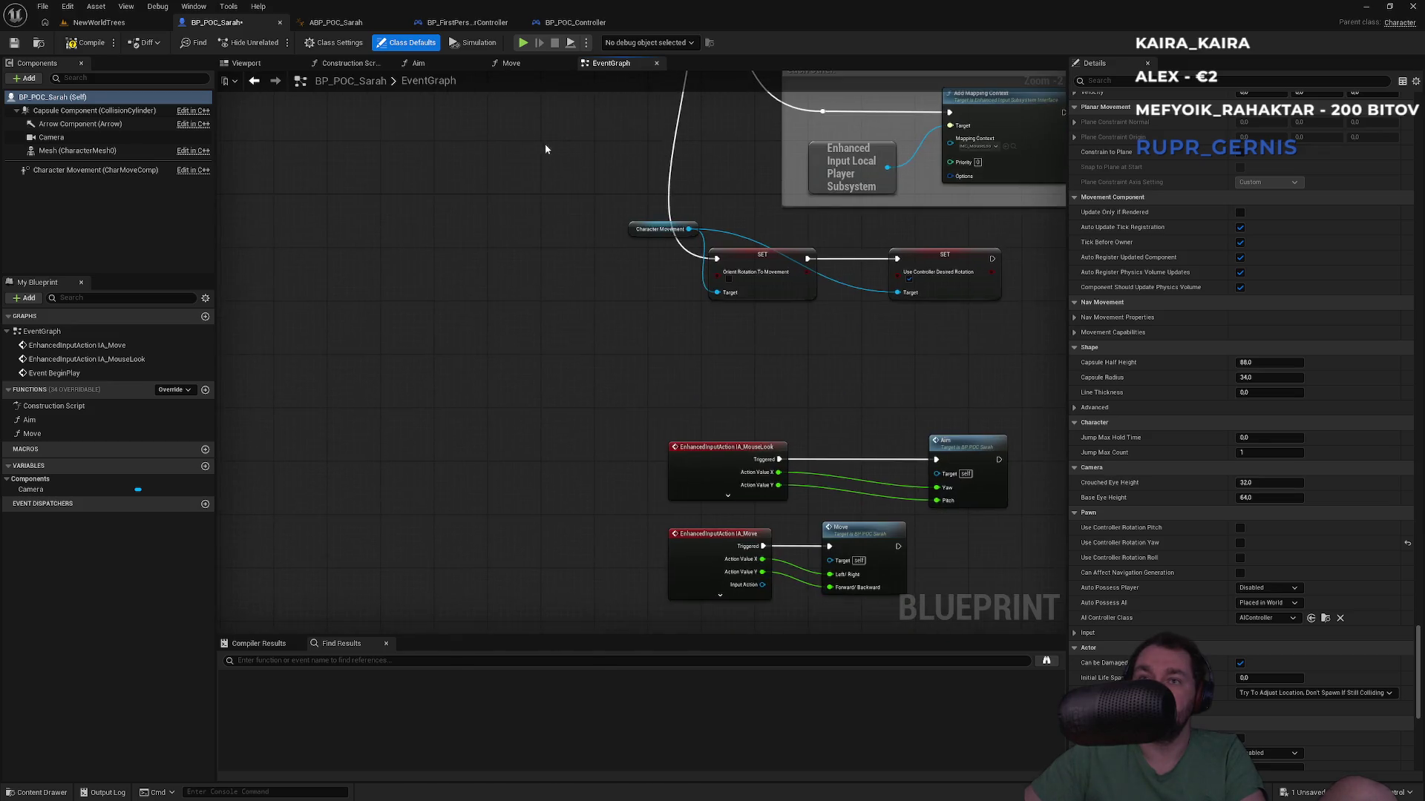
{"action": "mouse_move", "coordinate": [566, 252]}
{"action": "left_mouse_down"}
{"action": "mouse_move", "coordinate": [537, 251]}
{"action": "mouse_move", "coordinate": [501, 497]}
{"action": "left_mouse_up"}
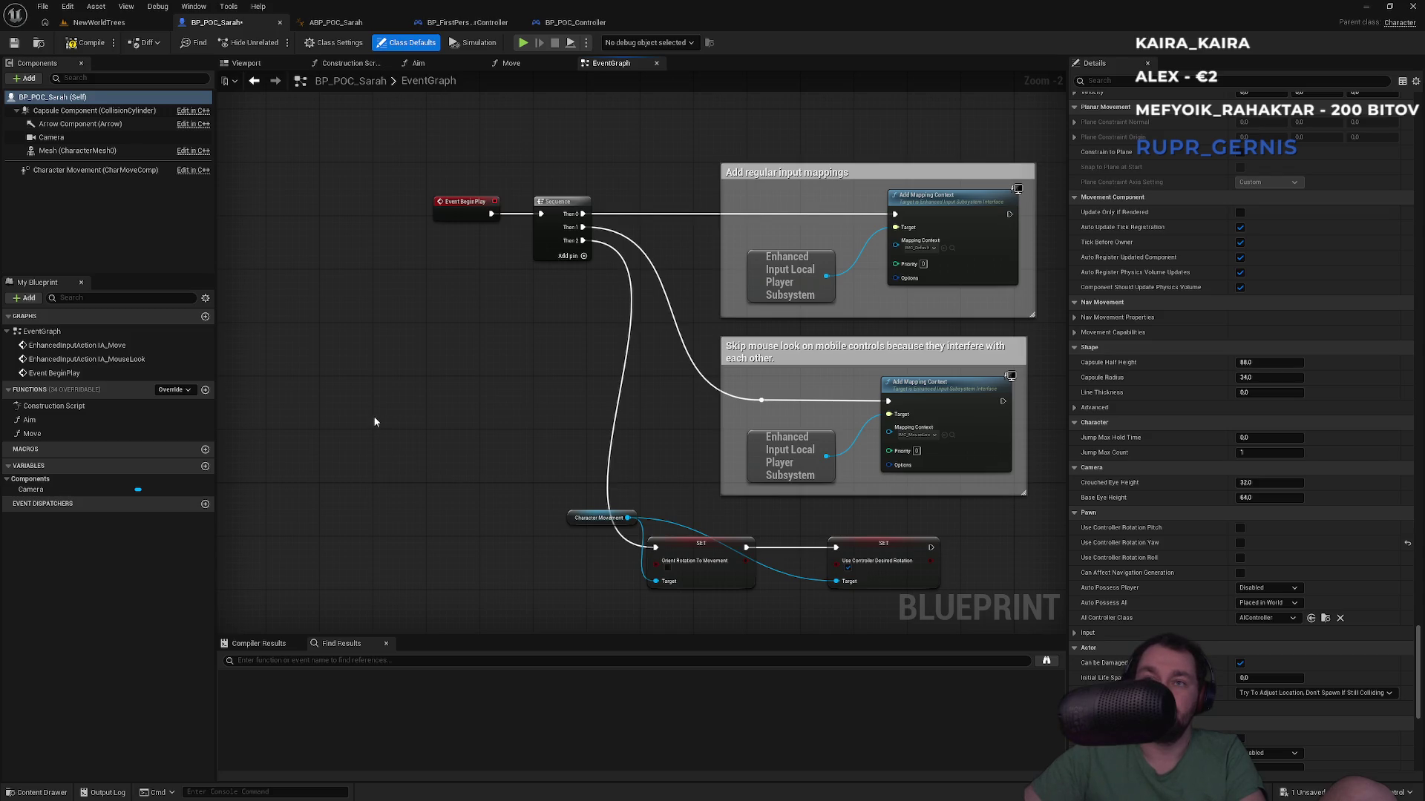
{"action": "right_click", "coordinate": [436, 405]}
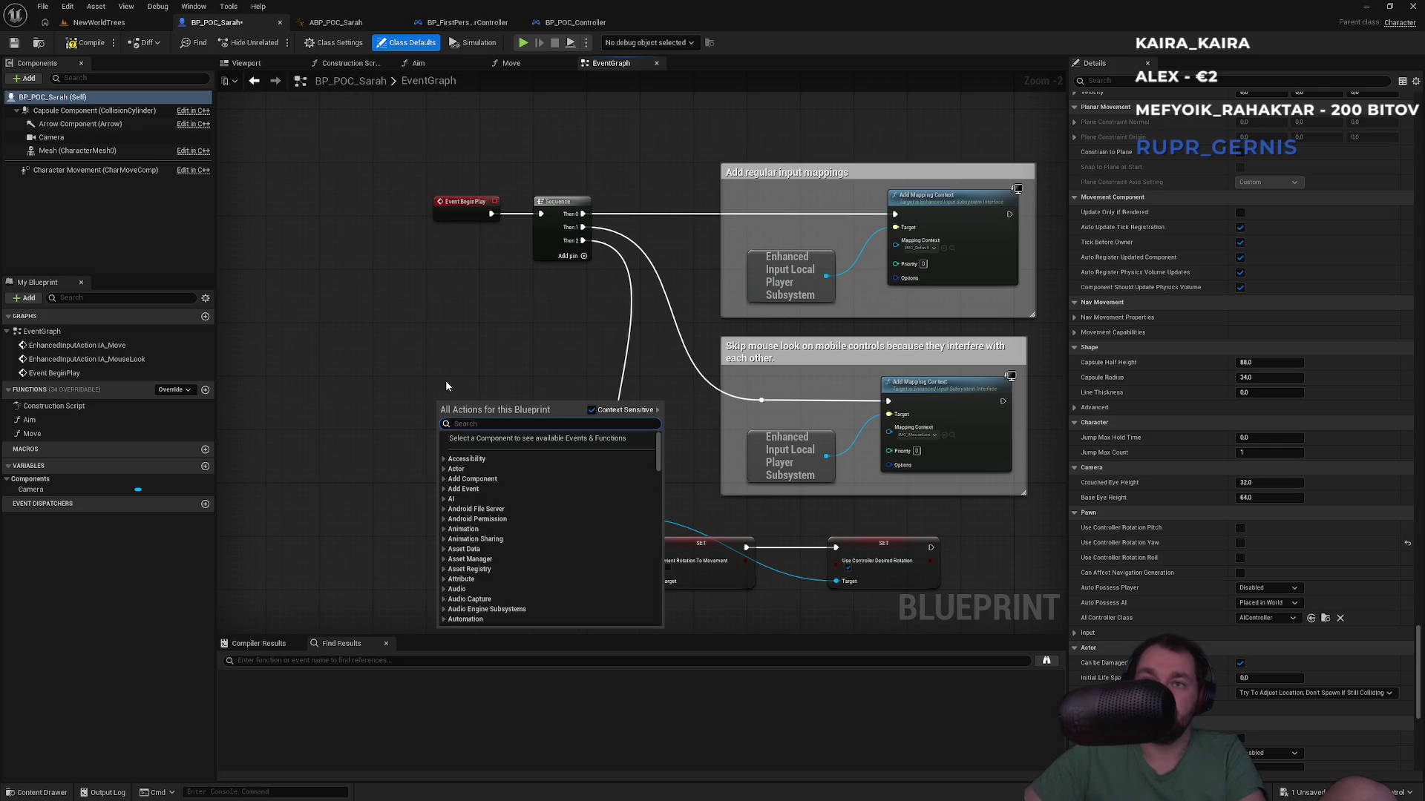
{"action": "mouse_move", "coordinate": [463, 364]}
{"action": "left_mouse_down"}
{"action": "mouse_move", "coordinate": [468, 232]}
{"action": "mouse_move", "coordinate": [492, 253]}
{"action": "left_mouse_up"}
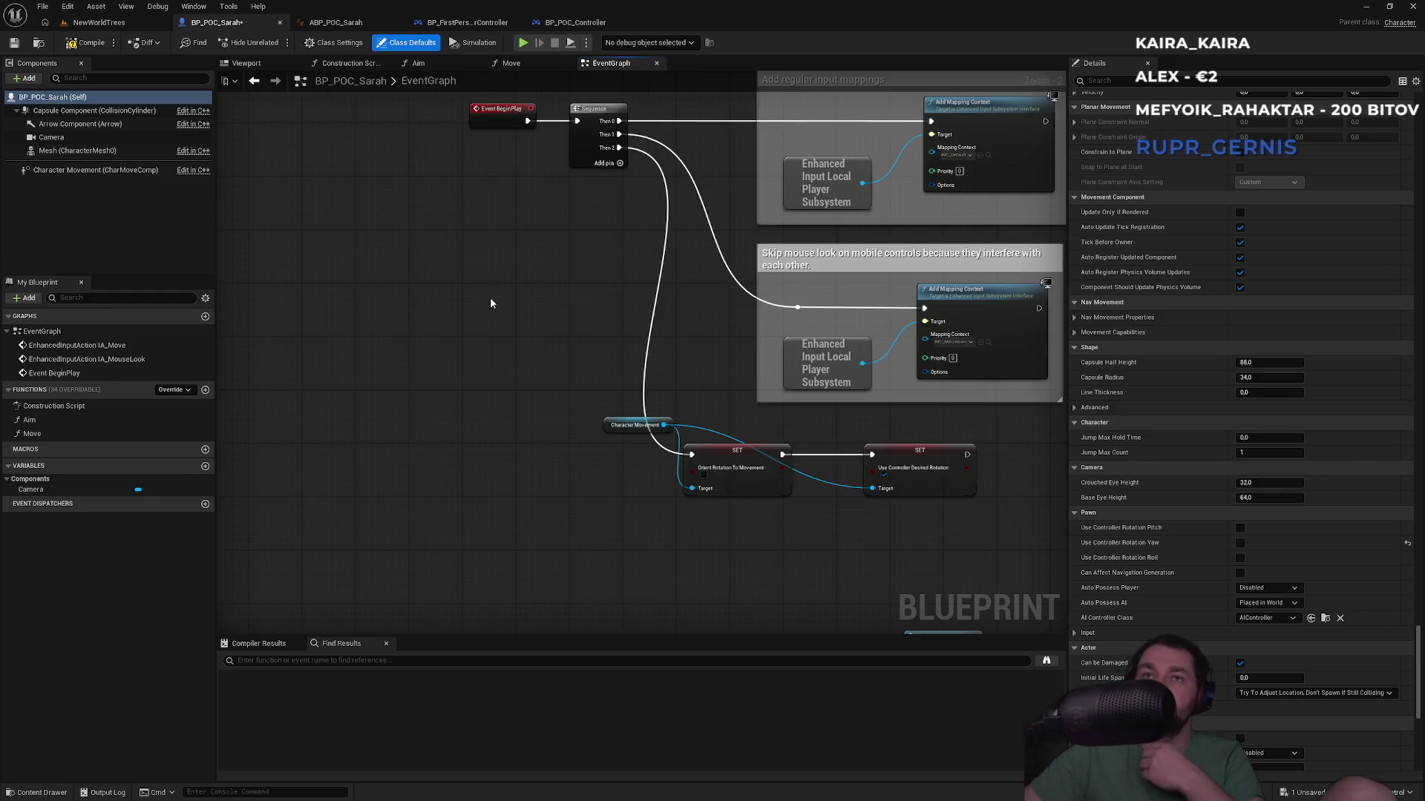
{"action": "right_click", "coordinate": [446, 414]}
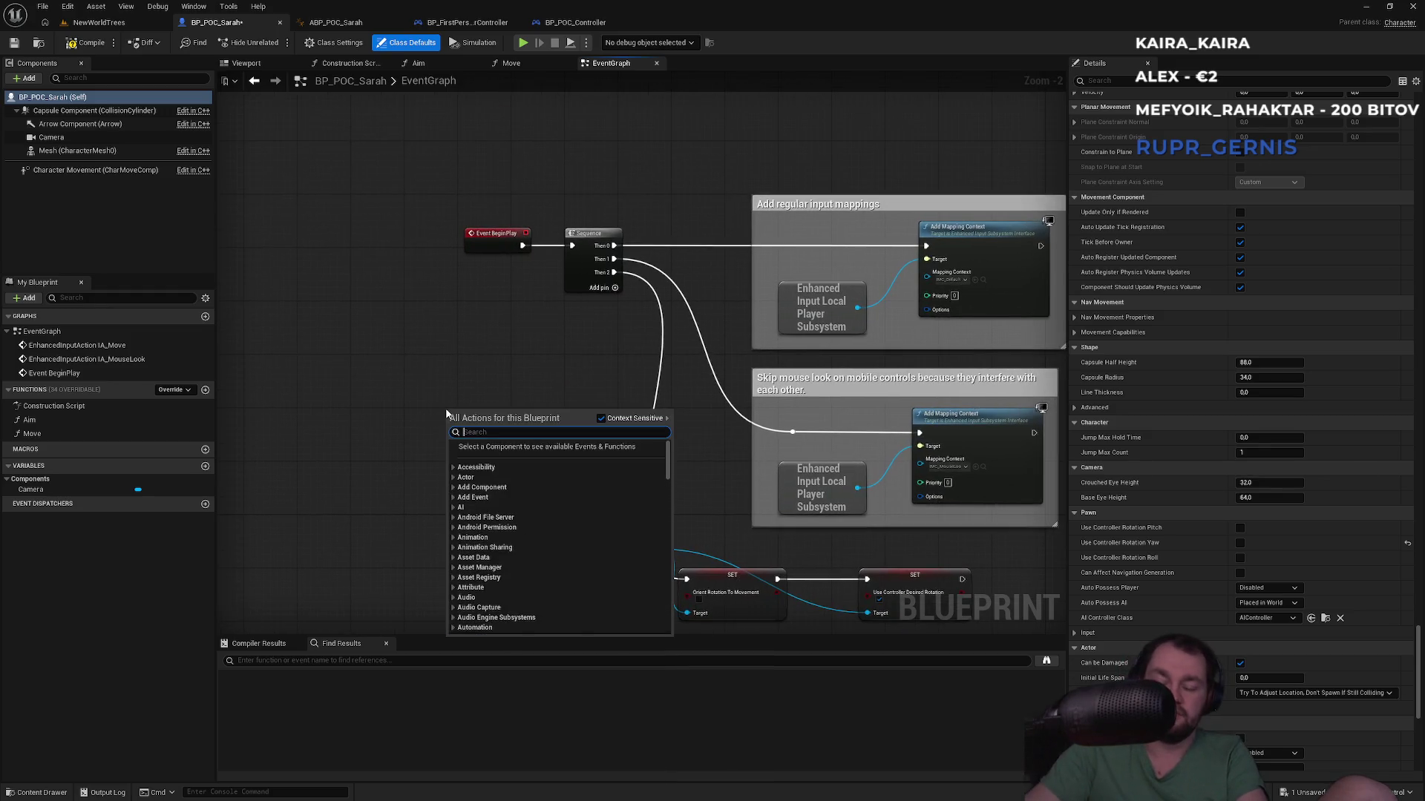
Step: Cast Get Controller to BP_POC_Controller, running Sequence Then 0 through it into Add Mapping Context
{"action": "type", "text": "get contro"}
{"action": "key", "text": "Return"}
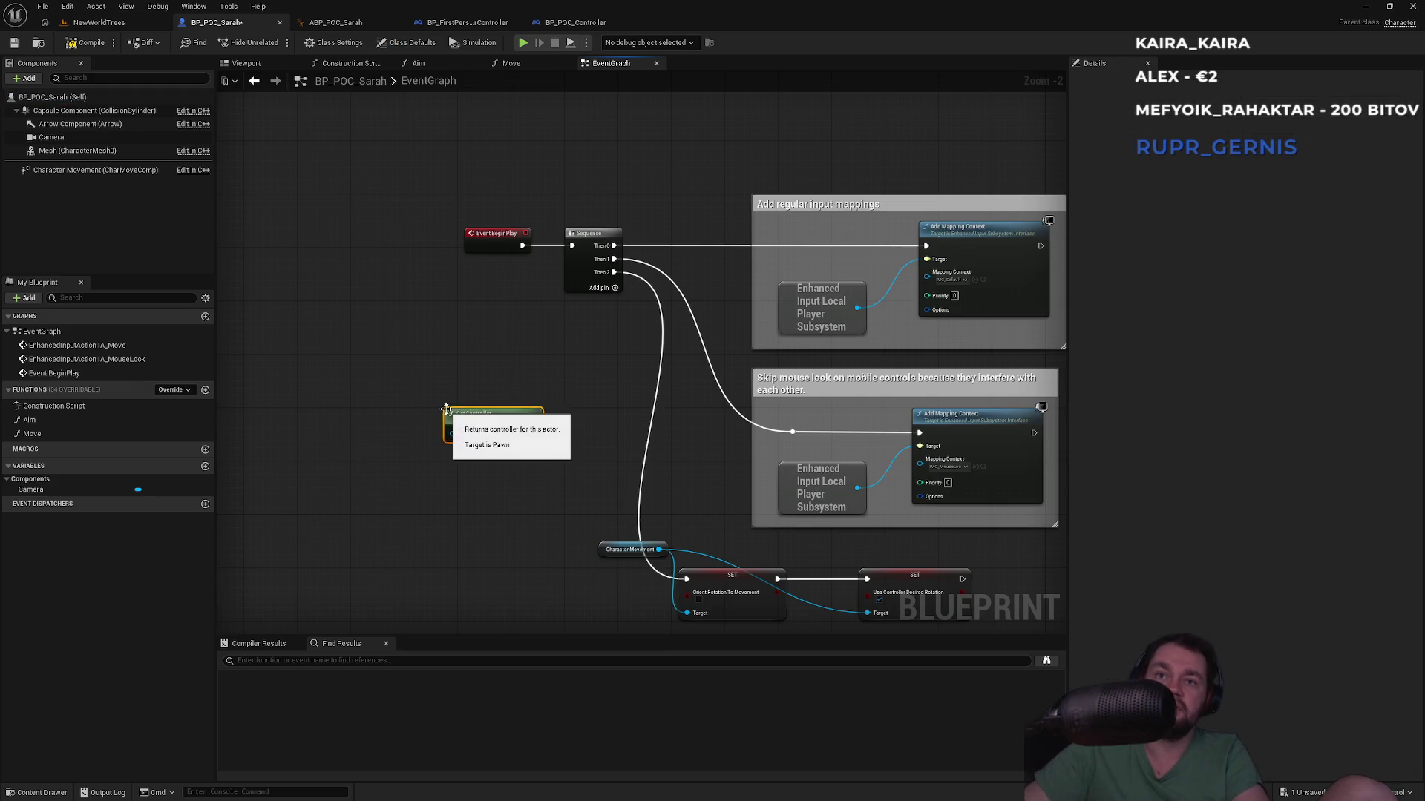
{"action": "mouse_move", "coordinate": [533, 433]}
{"action": "left_mouse_down"}
{"action": "mouse_move", "coordinate": [626, 458]}
{"action": "mouse_move", "coordinate": [597, 397]}
{"action": "left_mouse_up"}
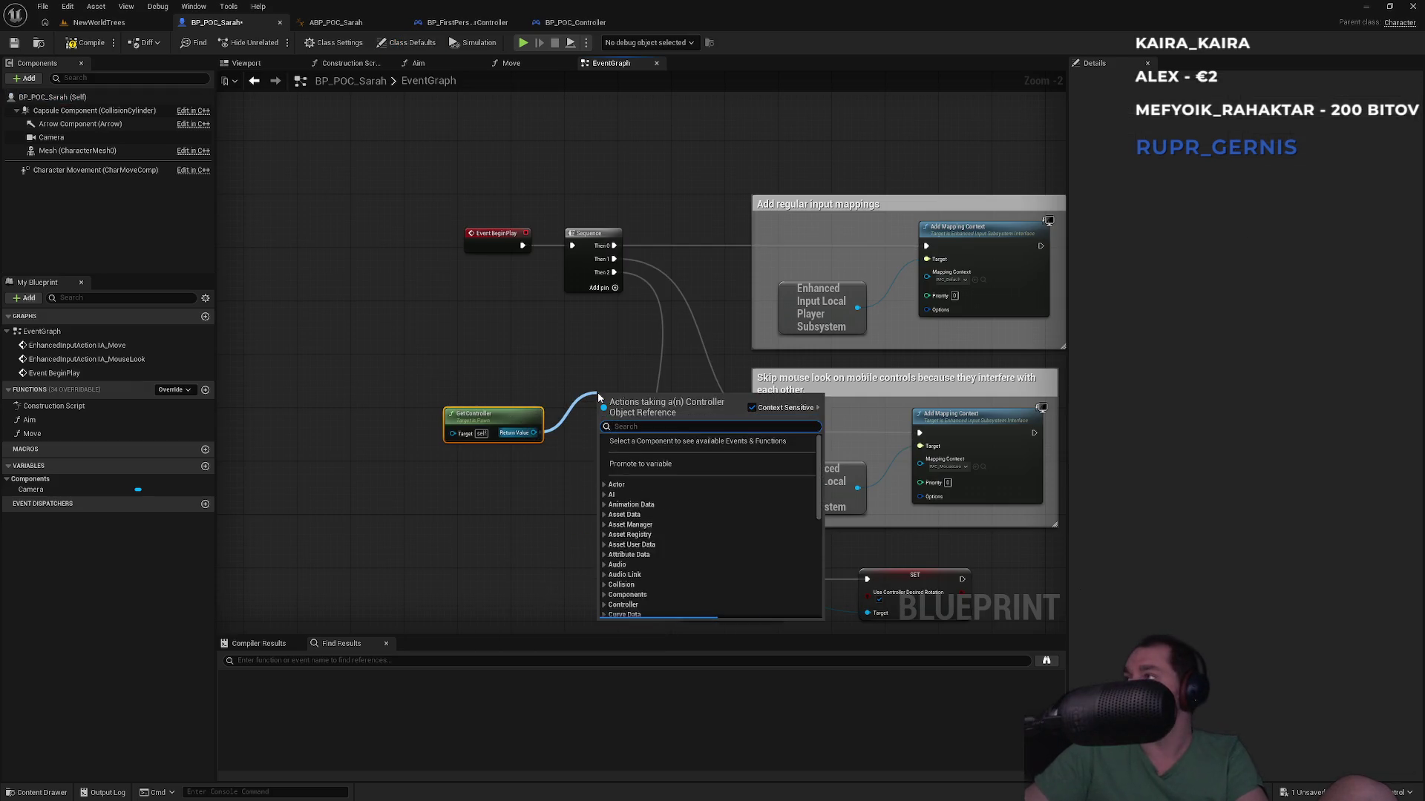
{"action": "type", "text": "cast to "}
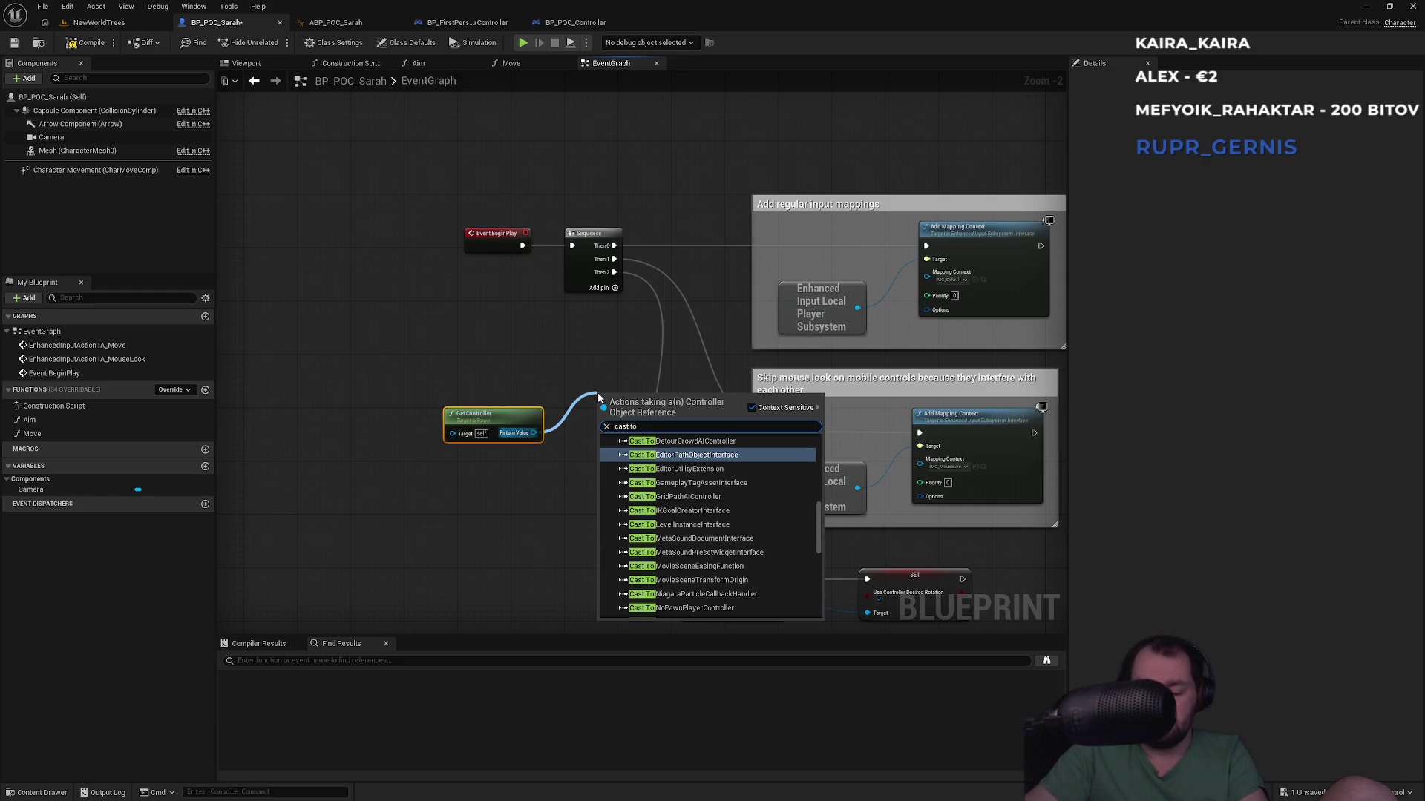
{"action": "type", "text": "poc"}
{"action": "key", "text": "Return"}
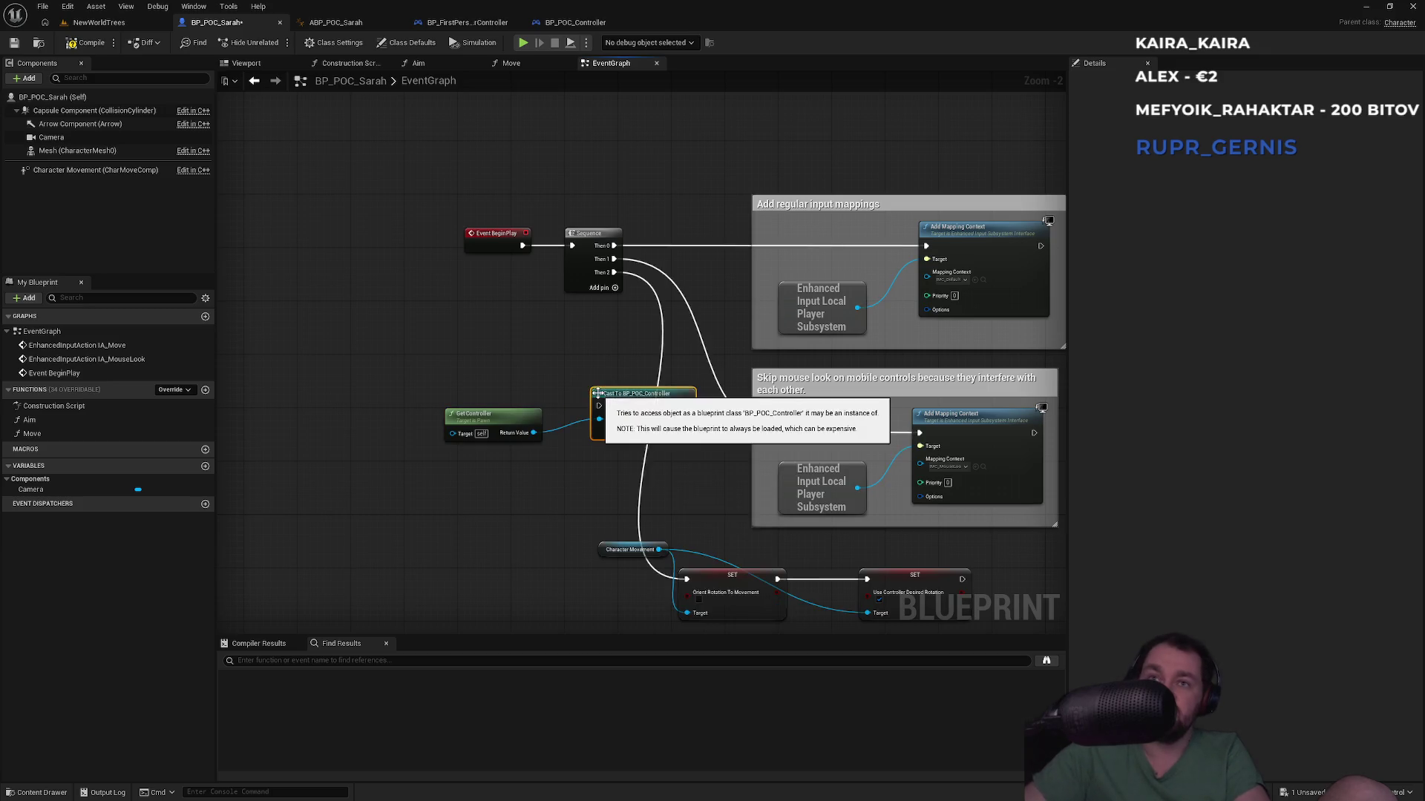
{"action": "scroll", "coordinate": [603, 308], "scroll_direction": "up", "scroll_amount": 2}
{"action": "left_click_drag", "start_coordinate": [593, 440], "coordinate": [611, 226]}
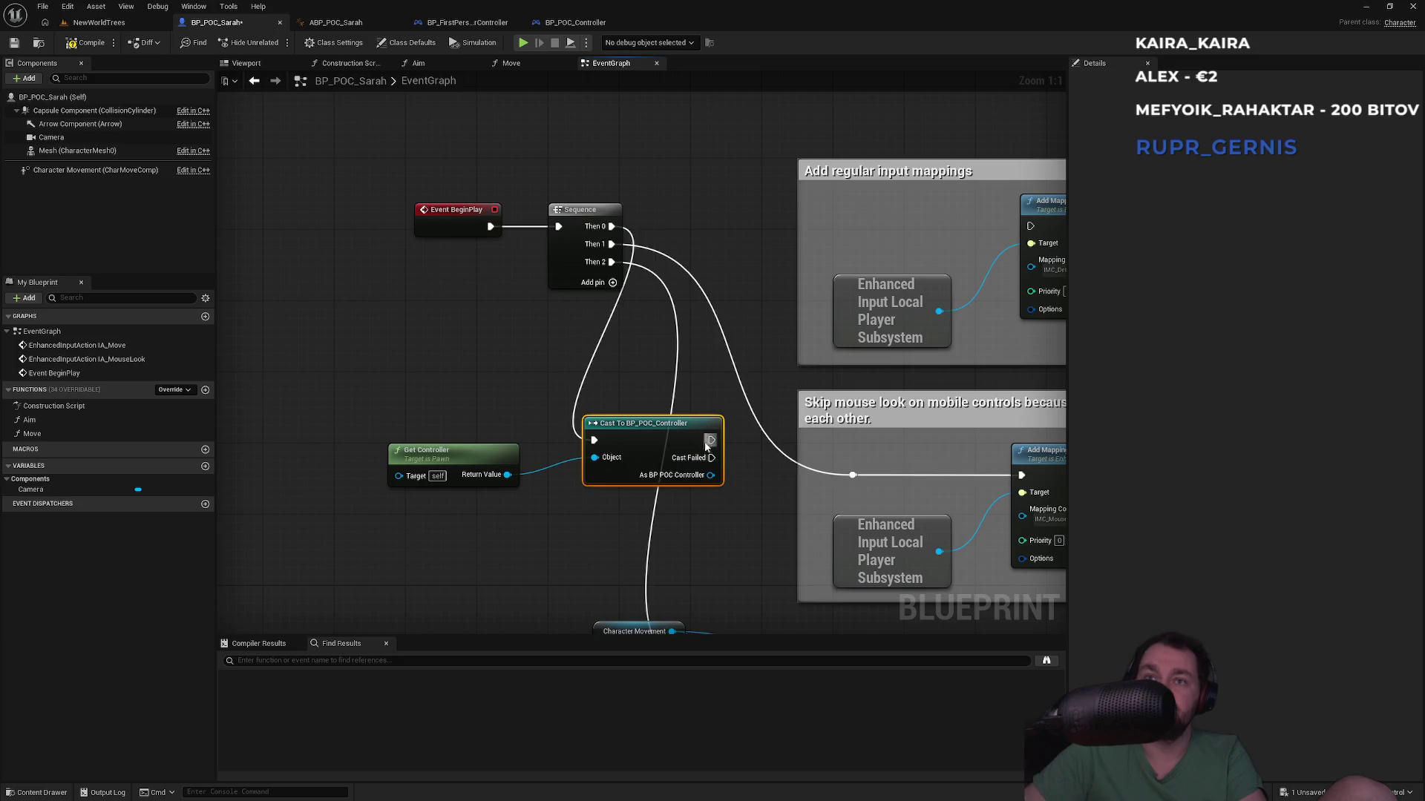
{"action": "mouse_move", "coordinate": [709, 442]}
{"action": "left_mouse_down"}
{"action": "mouse_move", "coordinate": [922, 254]}
{"action": "mouse_move", "coordinate": [1030, 226]}
{"action": "left_mouse_up"}
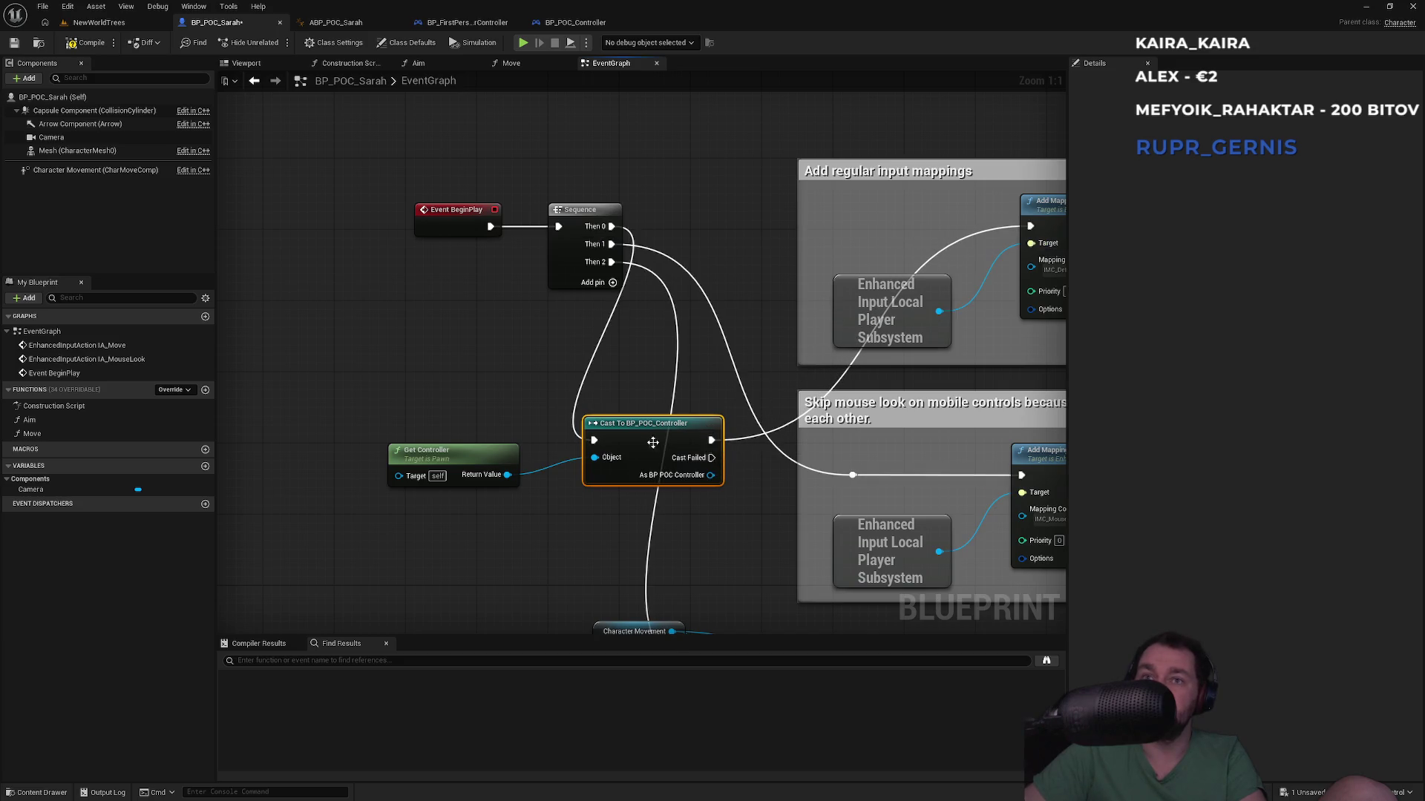
Step: Add a Get Enhanced Input Local Player Subsystem node by the mappings, replacing the old one
{"action": "mouse_move", "coordinate": [740, 506]}
{"action": "left_mouse_down"}
{"action": "mouse_move", "coordinate": [615, 338]}
{"action": "mouse_move", "coordinate": [618, 388]}
{"action": "left_mouse_up"}
{"action": "type", "text": "enhanced"}
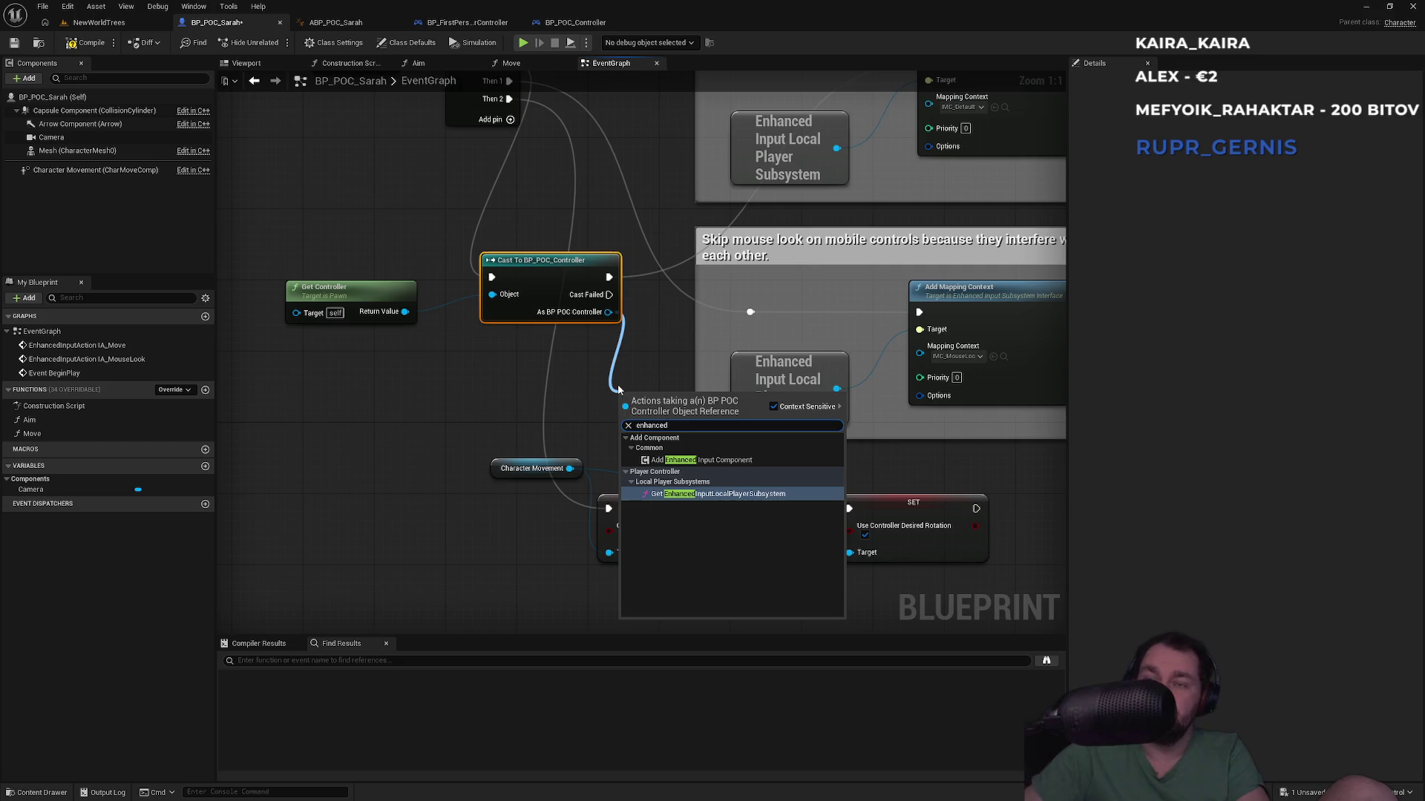
{"action": "key", "text": "Return"}
{"action": "mouse_move", "coordinate": [711, 455]}
{"action": "left_mouse_down"}
{"action": "mouse_move", "coordinate": [800, 269]}
{"action": "mouse_move", "coordinate": [666, 188]}
{"action": "mouse_move", "coordinate": [876, 104]}
{"action": "mouse_move", "coordinate": [894, 254]}
{"action": "mouse_move", "coordinate": [874, 314]}
{"action": "mouse_move", "coordinate": [943, 191]}
{"action": "left_mouse_up"}
{"action": "left_click", "coordinate": [830, 278]}
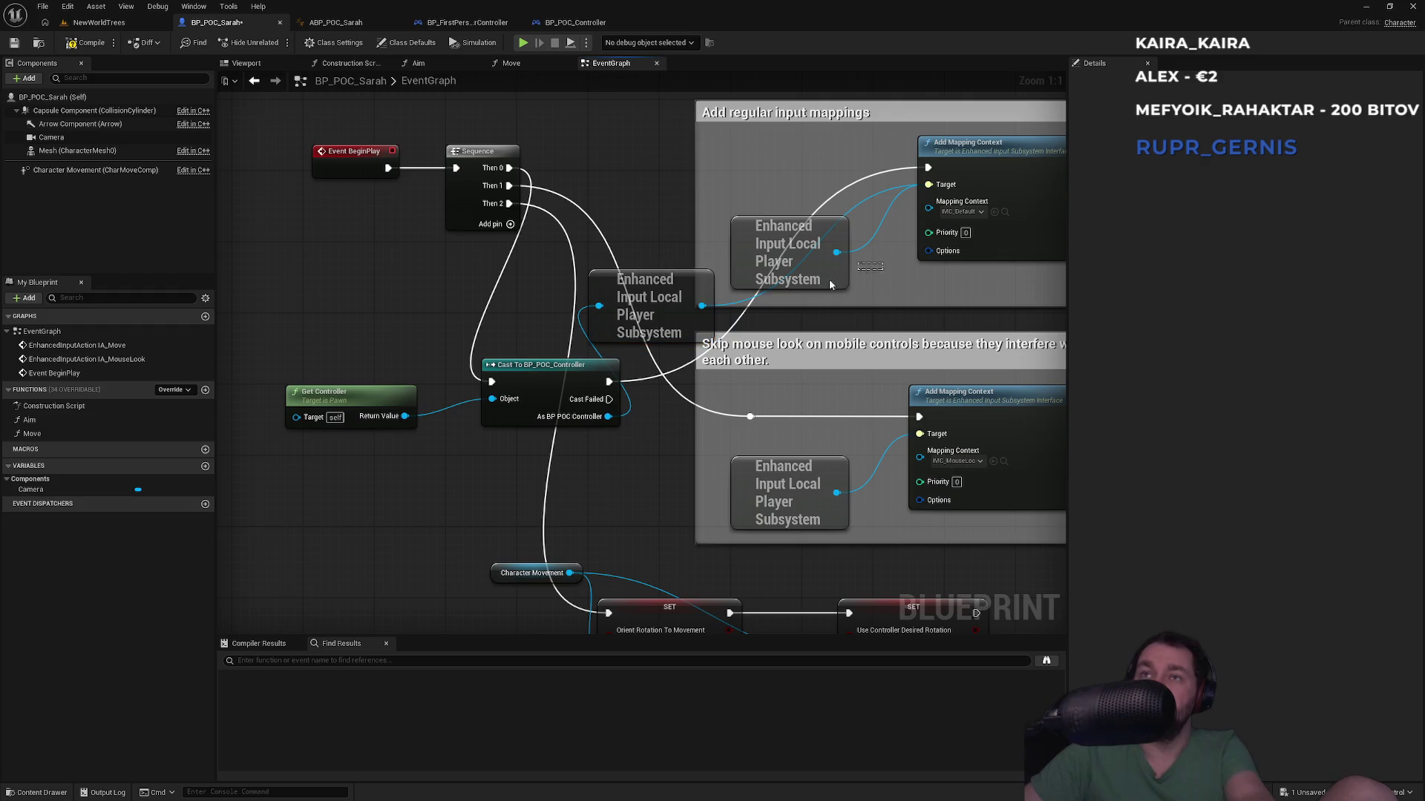
{"action": "key", "text": "Delete"}
Step: Wire the shared subsystem to the lower Add Mapping Context, delete the duplicate, tidy, and play-test
{"action": "mouse_move", "coordinate": [702, 305]}
{"action": "left_mouse_down"}
{"action": "mouse_move", "coordinate": [749, 409]}
{"action": "mouse_move", "coordinate": [920, 434]}
{"action": "left_mouse_up"}
{"action": "left_click", "coordinate": [787, 468]}
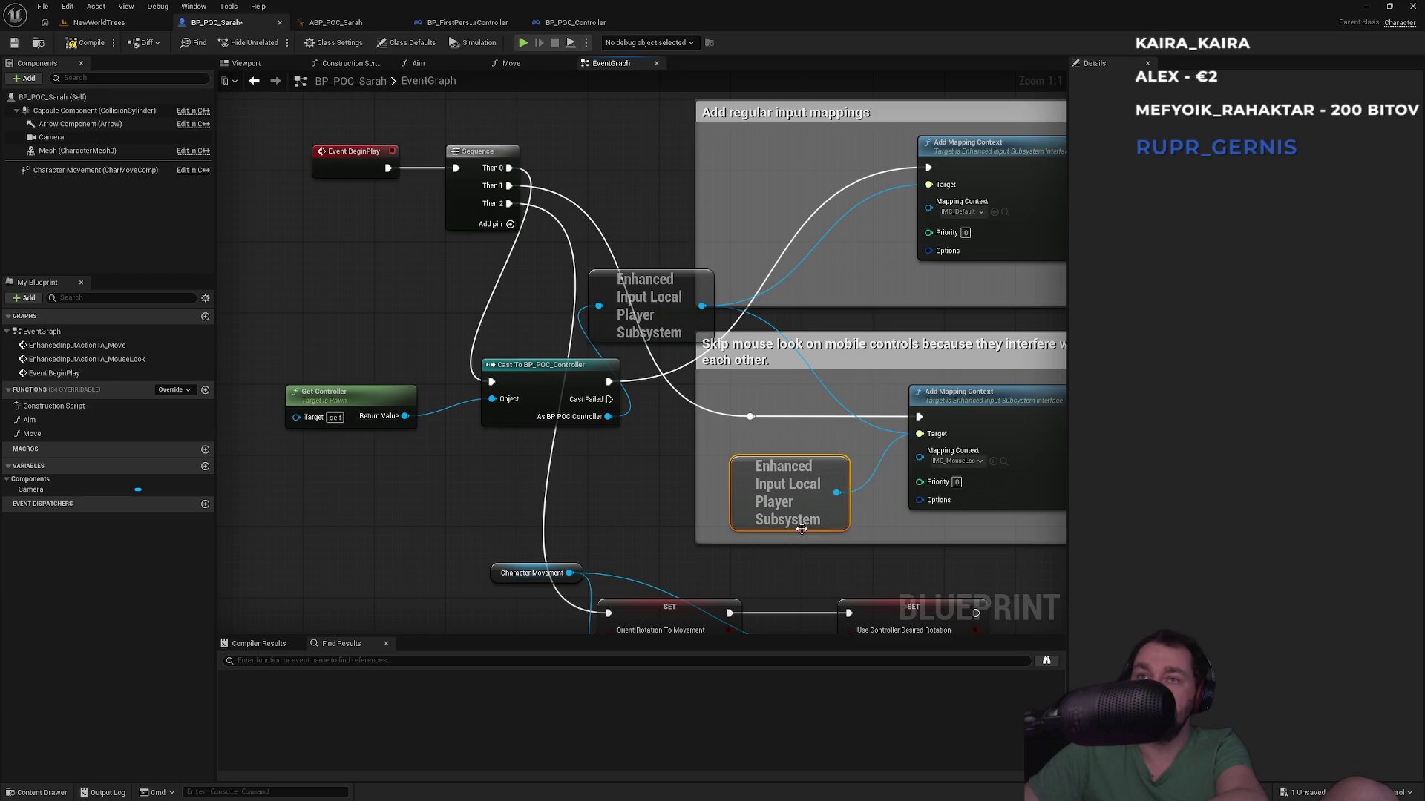
{"action": "key", "text": "Delete"}
{"action": "left_click_drag", "start_coordinate": [645, 282], "coordinate": [752, 308]}
{"action": "mouse_move", "coordinate": [571, 372]}
{"action": "left_mouse_down"}
{"action": "mouse_move", "coordinate": [705, 157]}
{"action": "mouse_move", "coordinate": [694, 167]}
{"action": "left_mouse_up"}
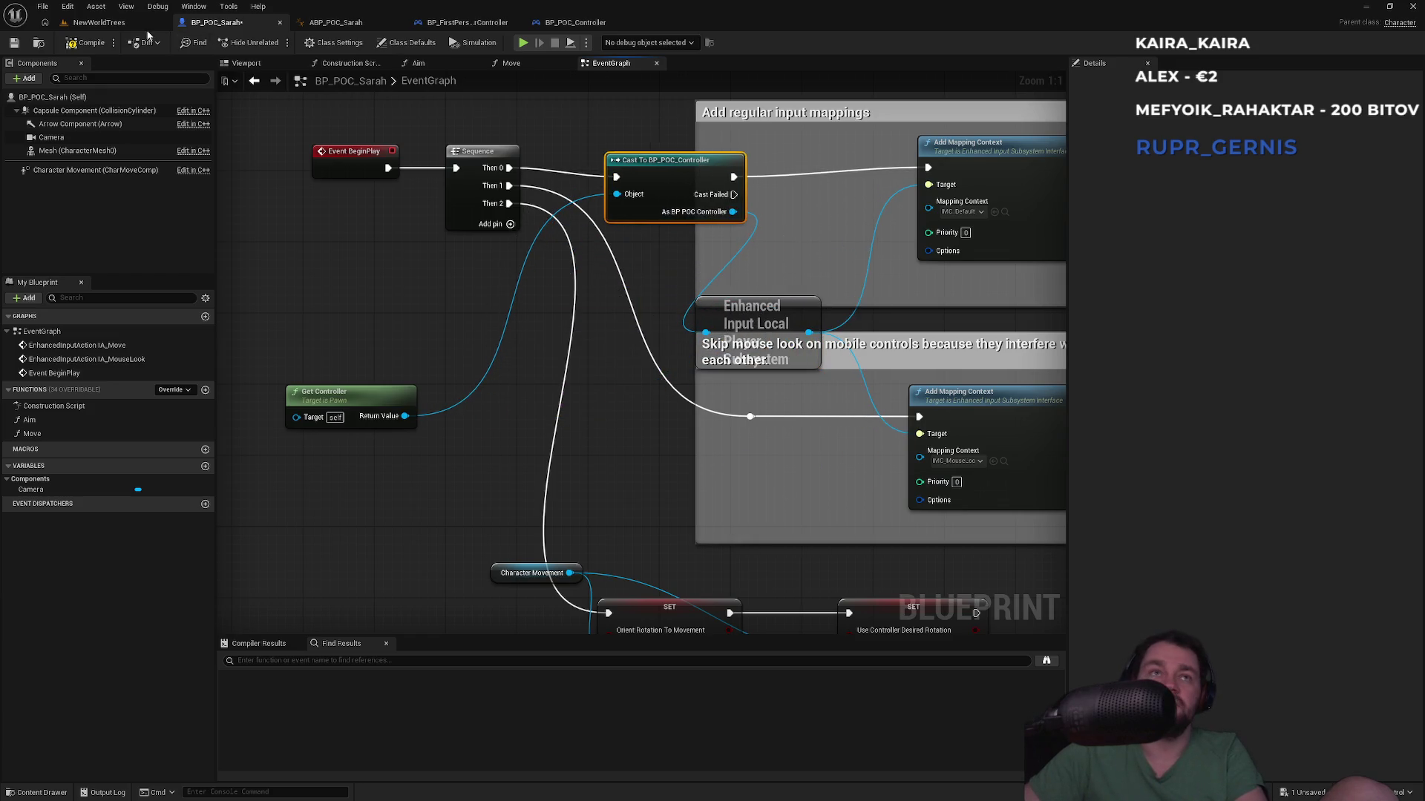
{"action": "left_click", "coordinate": [98, 23]}
{"action": "key", "text": "alt+p"}
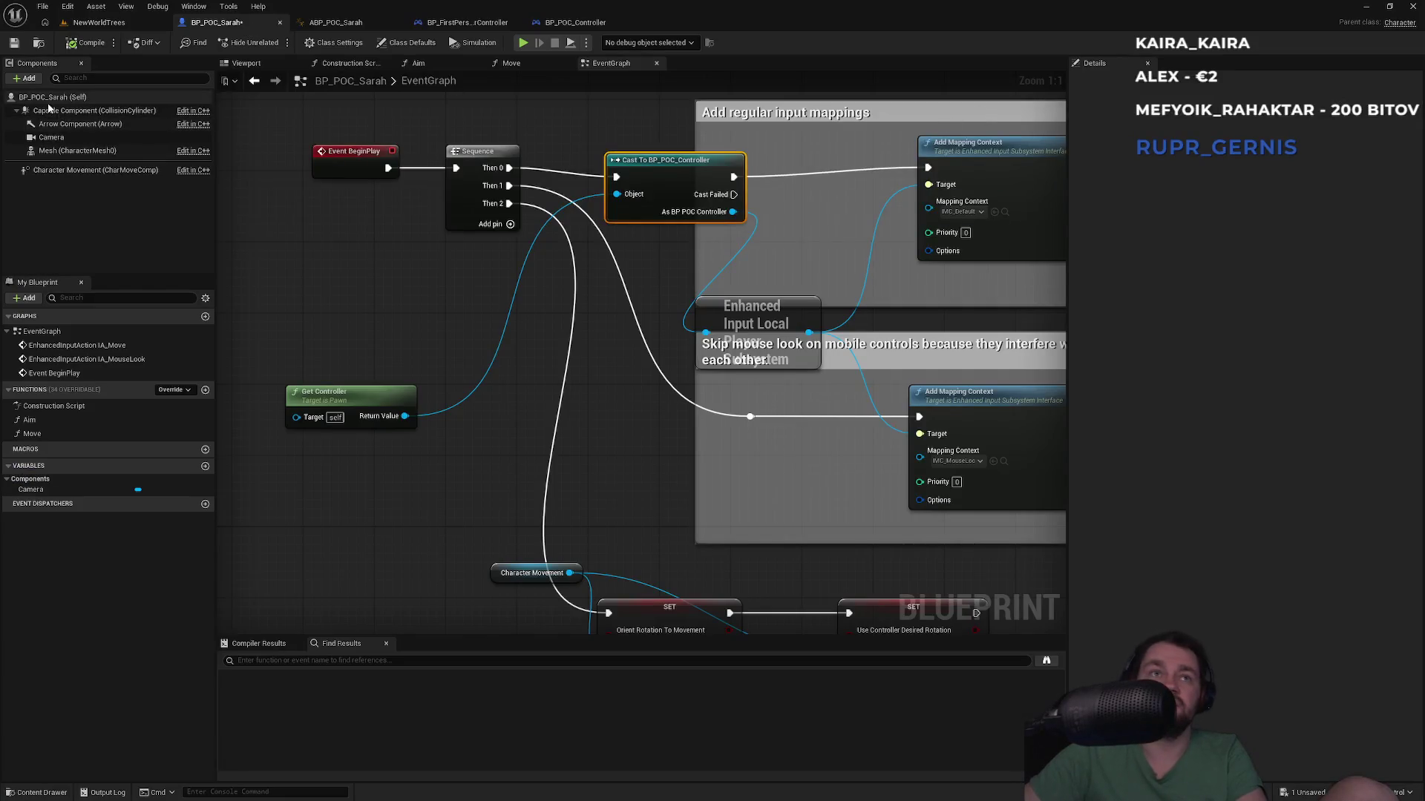
Step: Filter Sarah's class defaults by 'rotat' and enable Use Controller Rotation Pitch, Yaw and Roll
{"action": "left_click", "coordinate": [48, 97]}
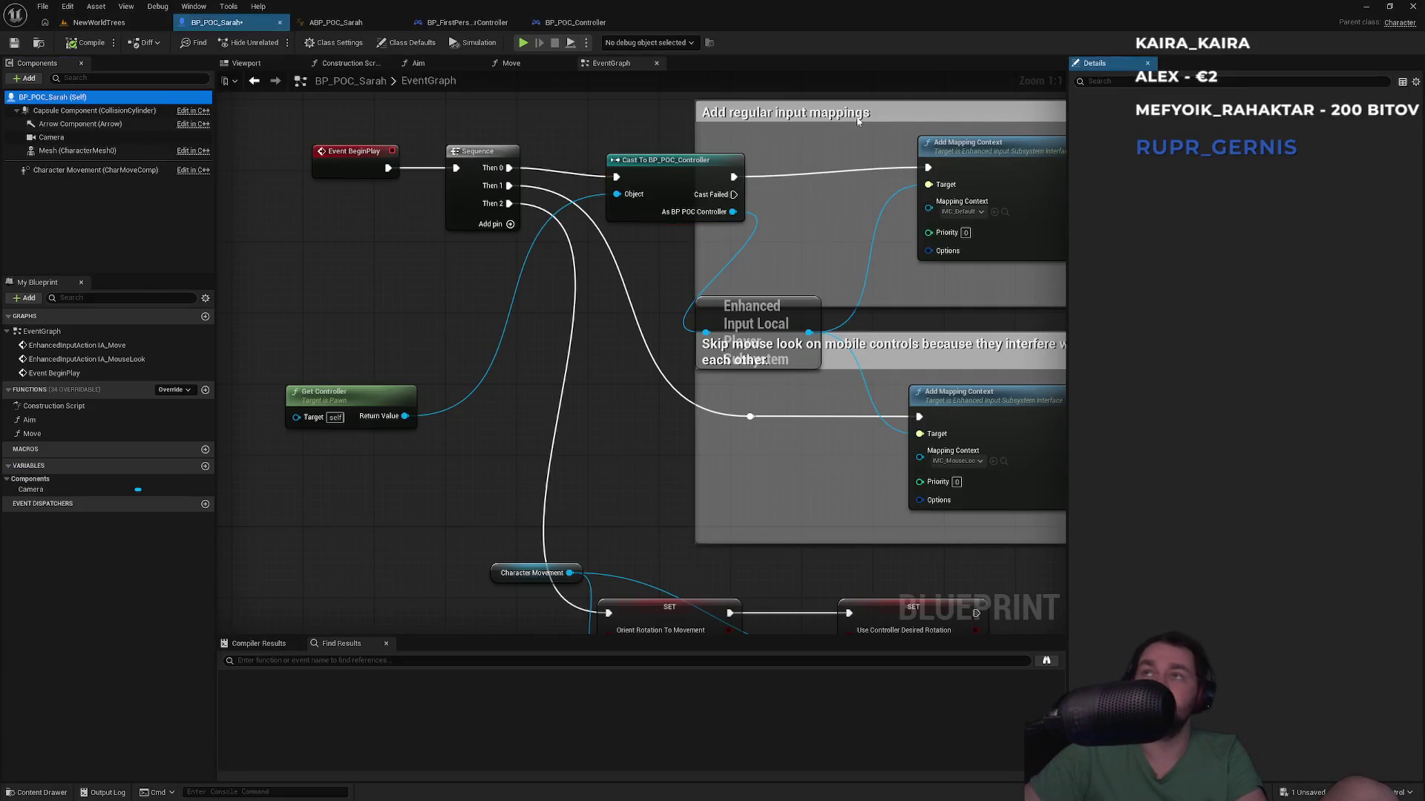
{"action": "left_click", "coordinate": [1108, 82]}
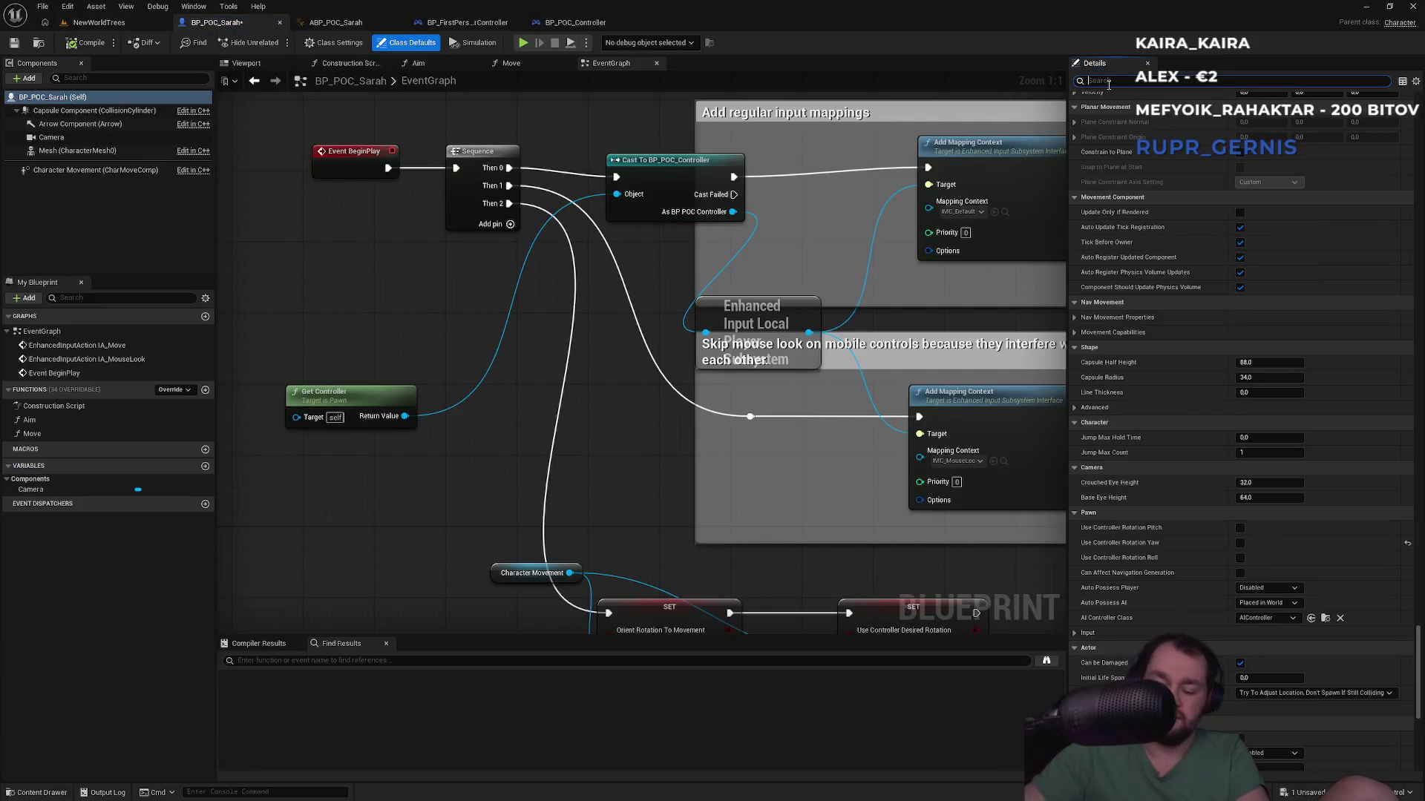
{"action": "type", "text": "rotati"}
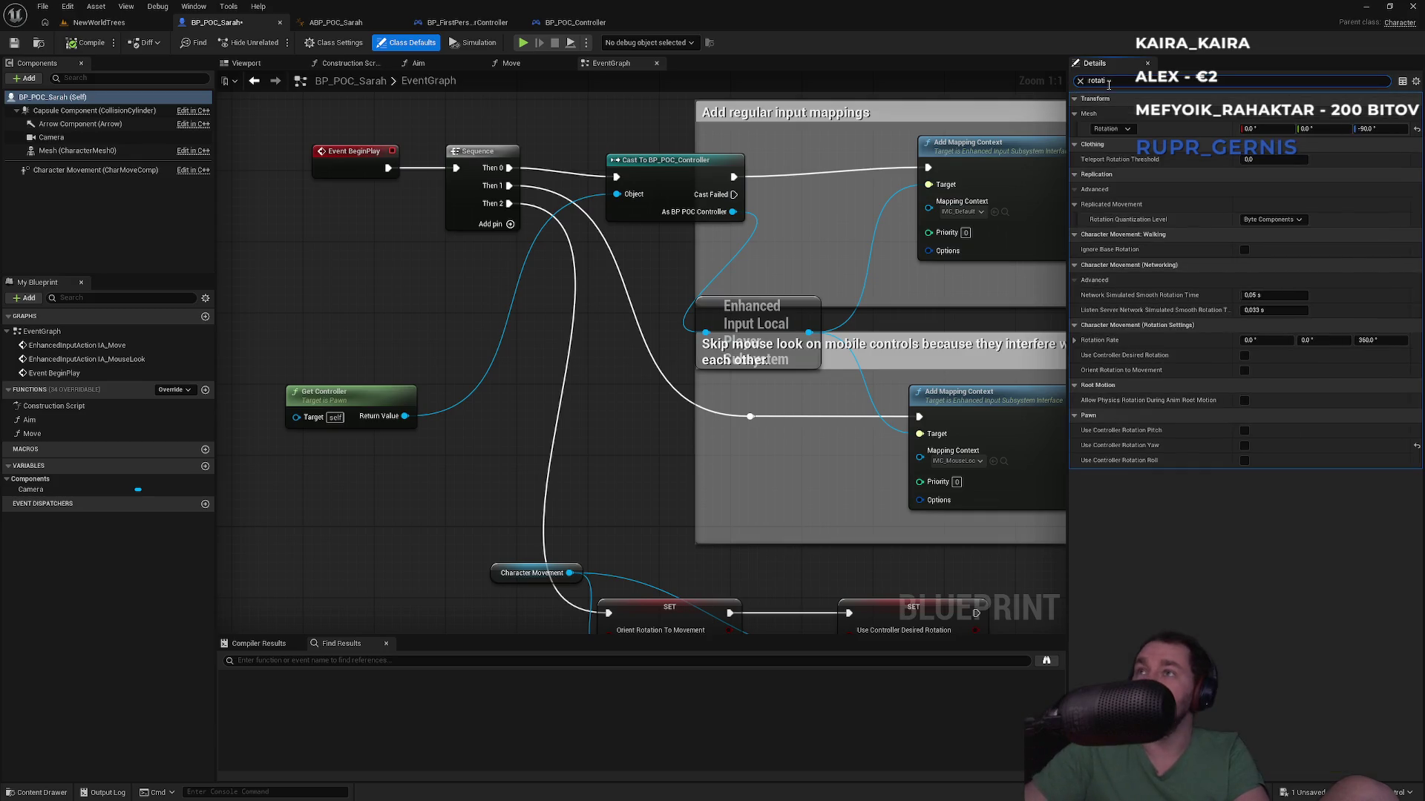
{"action": "left_click", "coordinate": [1244, 446]}
{"action": "left_click", "coordinate": [1245, 460]}
{"action": "left_click", "coordinate": [1244, 430]}
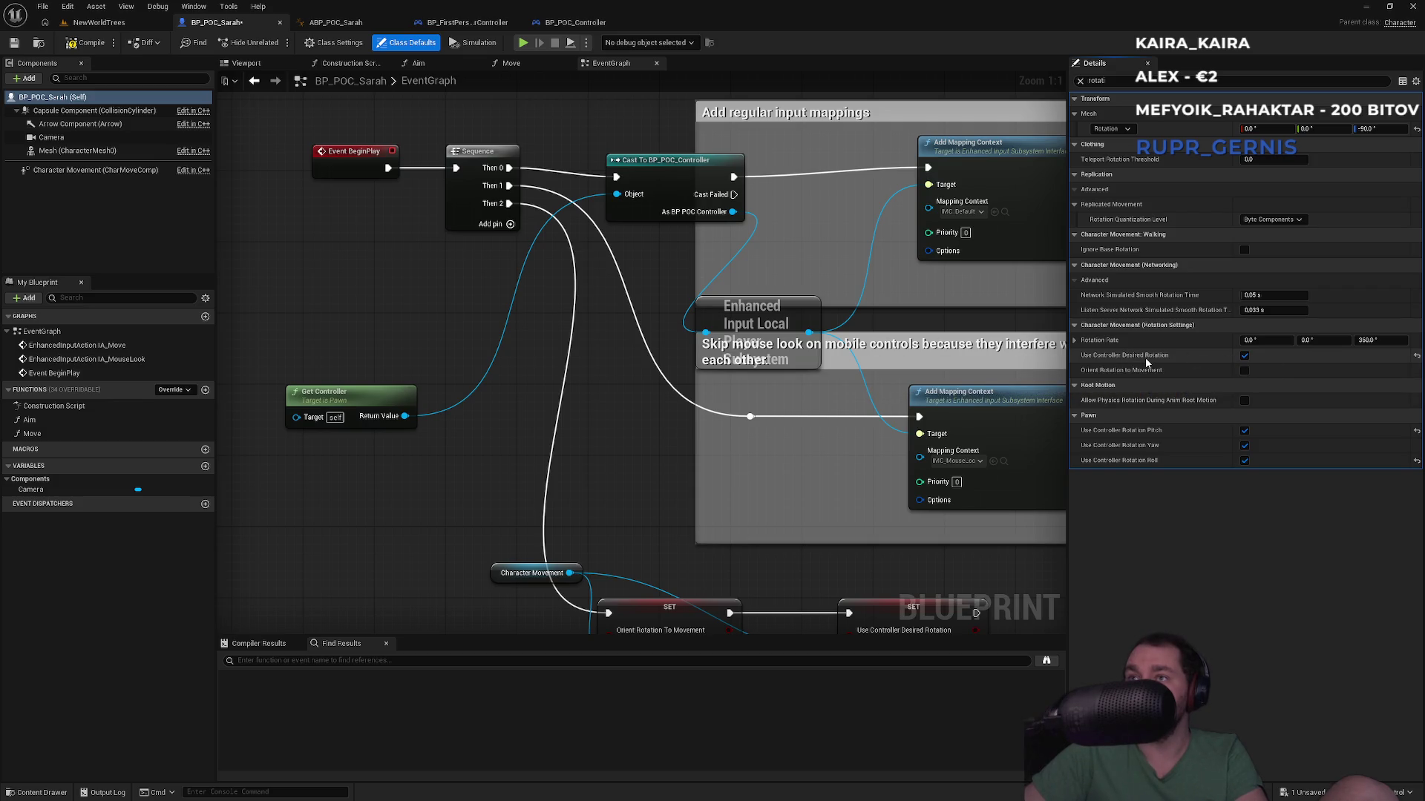
{"action": "mouse_move", "coordinate": [1159, 372]}
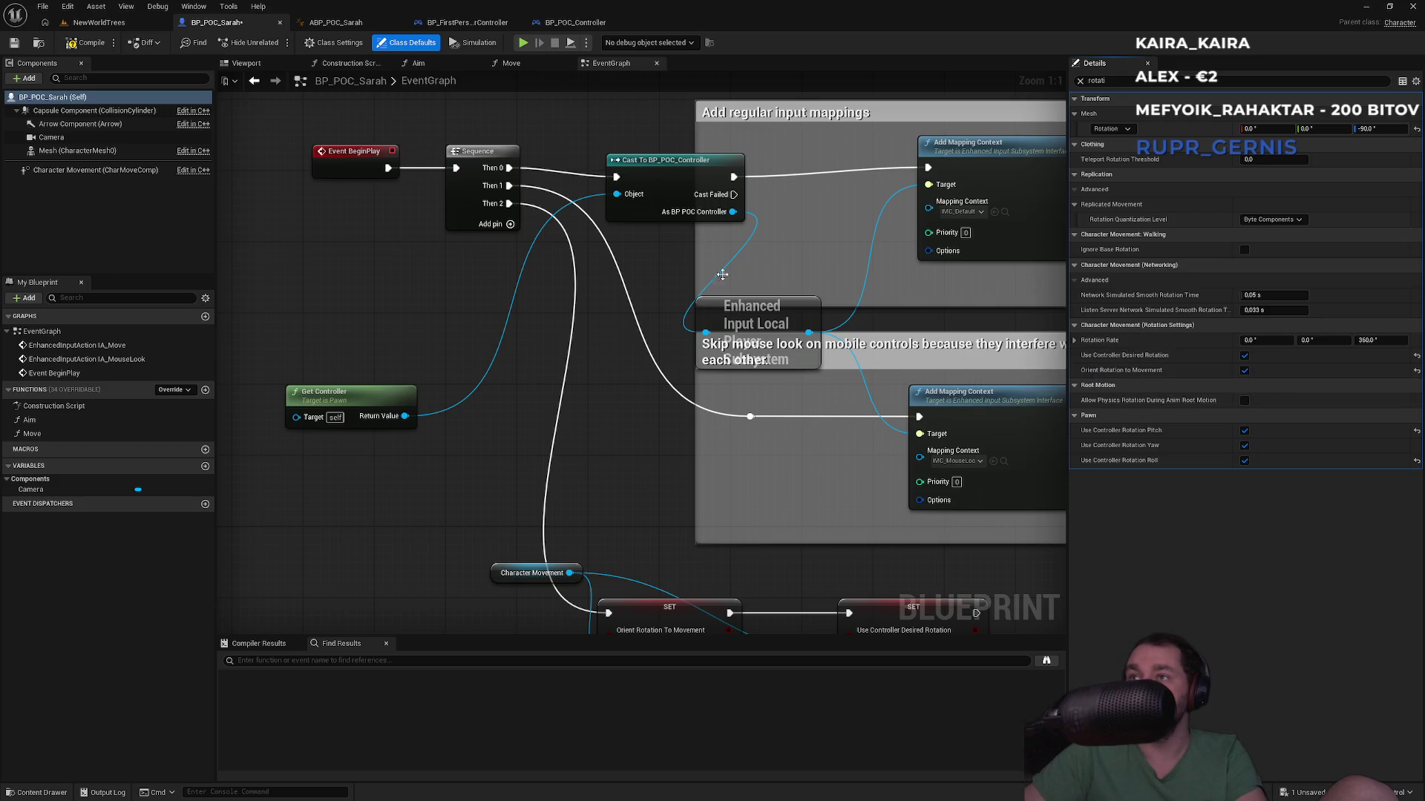
Step: Play-test Sarah in the NewWorldTrees snowy forest level and stop
{"action": "left_click", "coordinate": [98, 22]}
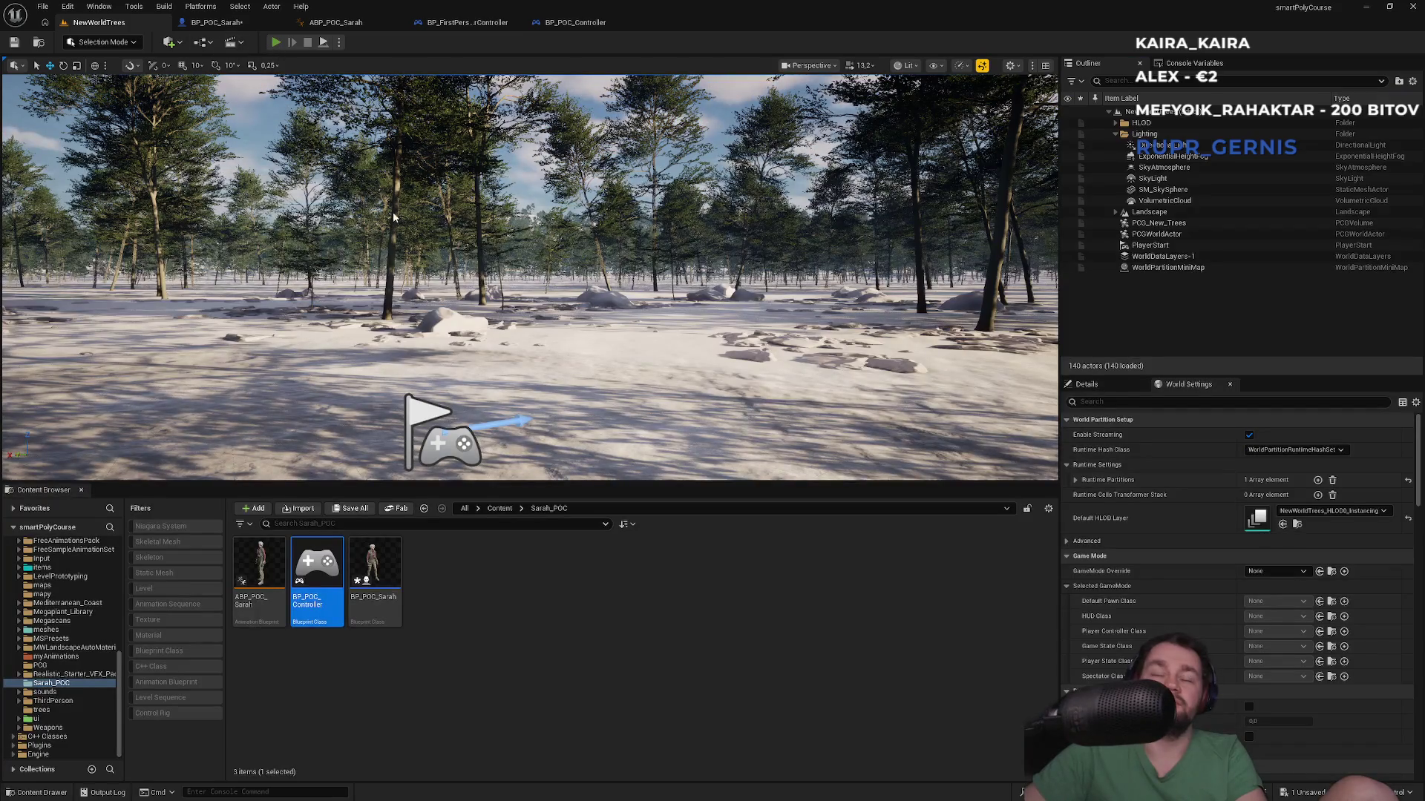
{"action": "key", "text": "alt+p"}
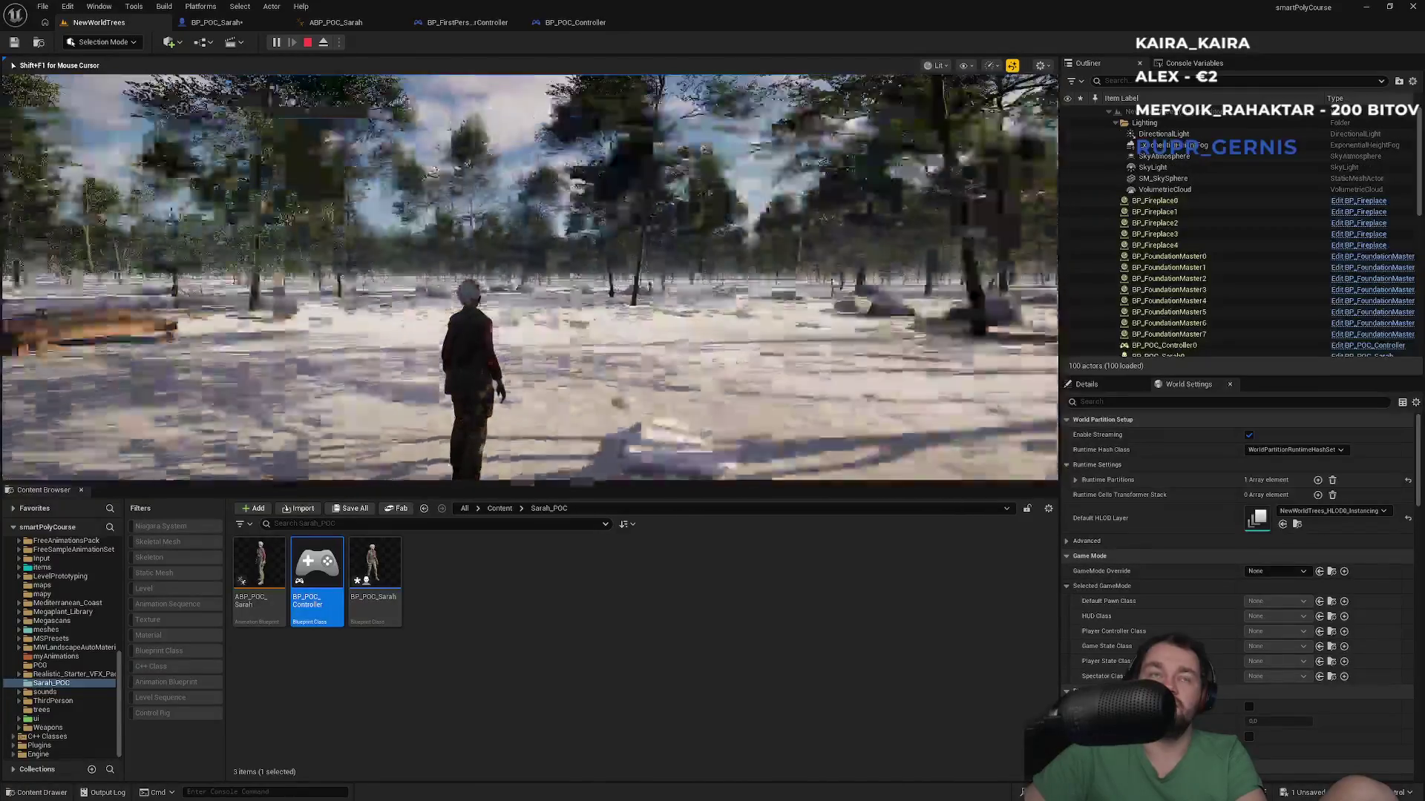
{"action": "key", "text": "Escape"}
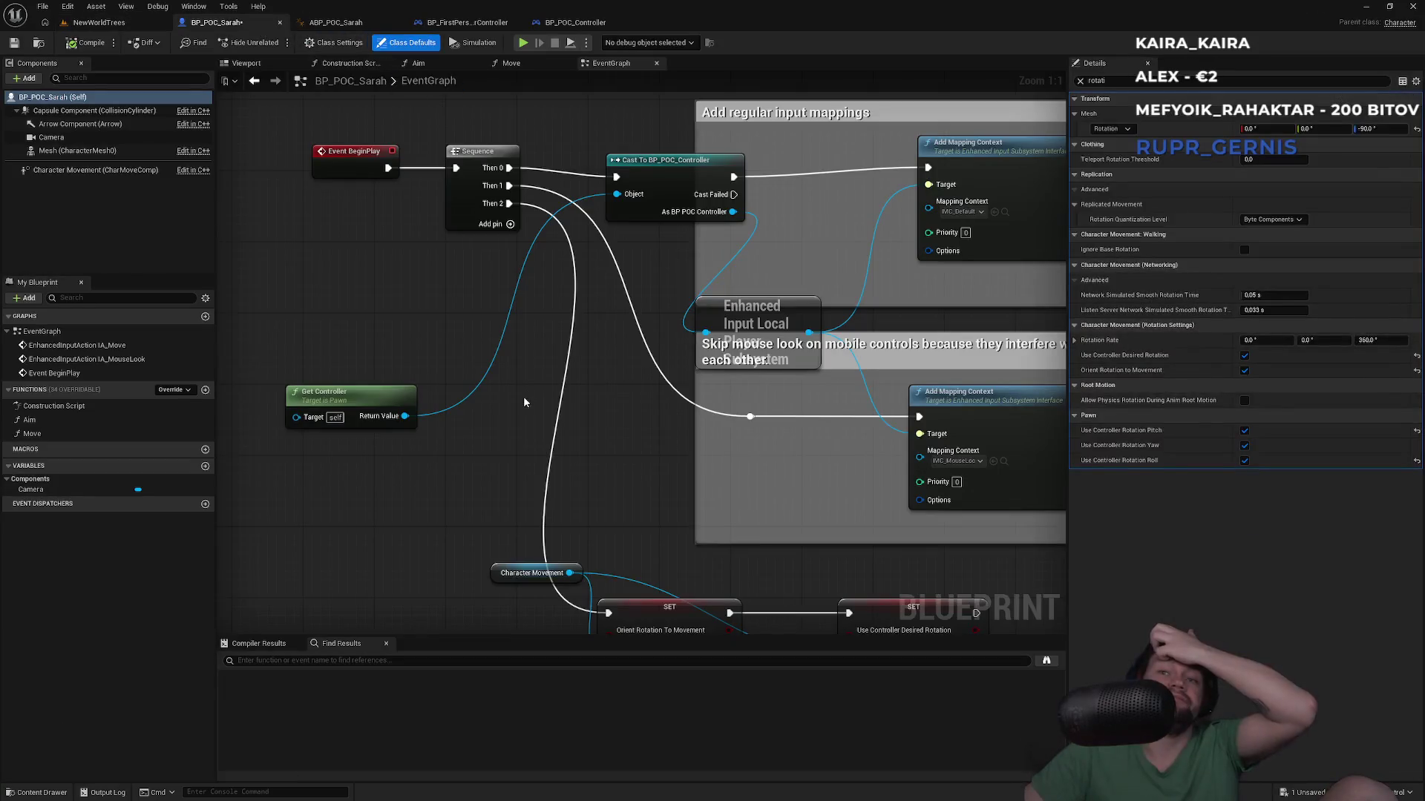
Step: Disconnect the Sequence's Then 2 output from the Character Movement SET nodes
{"action": "left_click_drag", "start_coordinate": [523, 396], "coordinate": [549, 345]}
{"action": "left_click", "coordinate": [592, 329], "text": "alt"}
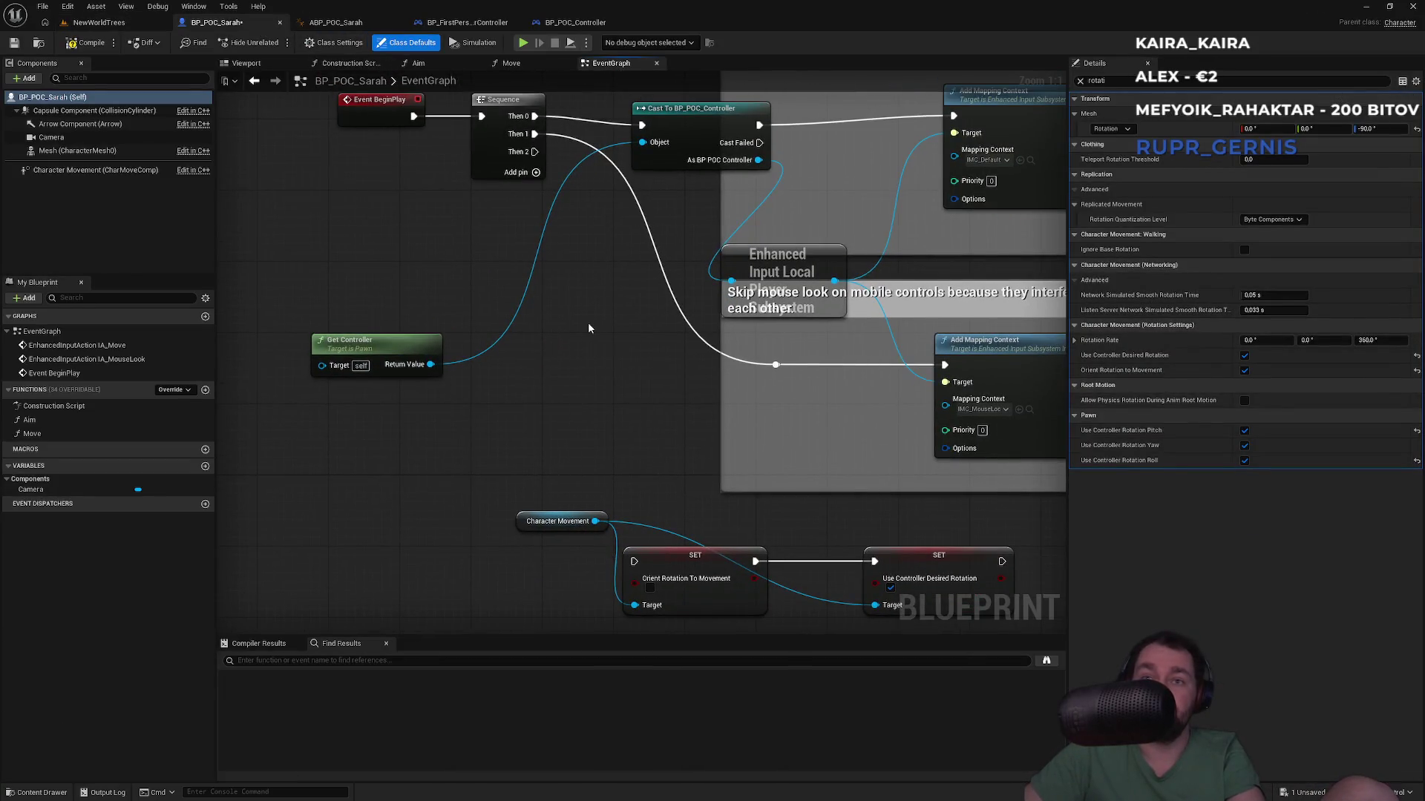
{"action": "left_click_drag", "start_coordinate": [694, 582], "coordinate": [670, 554]}
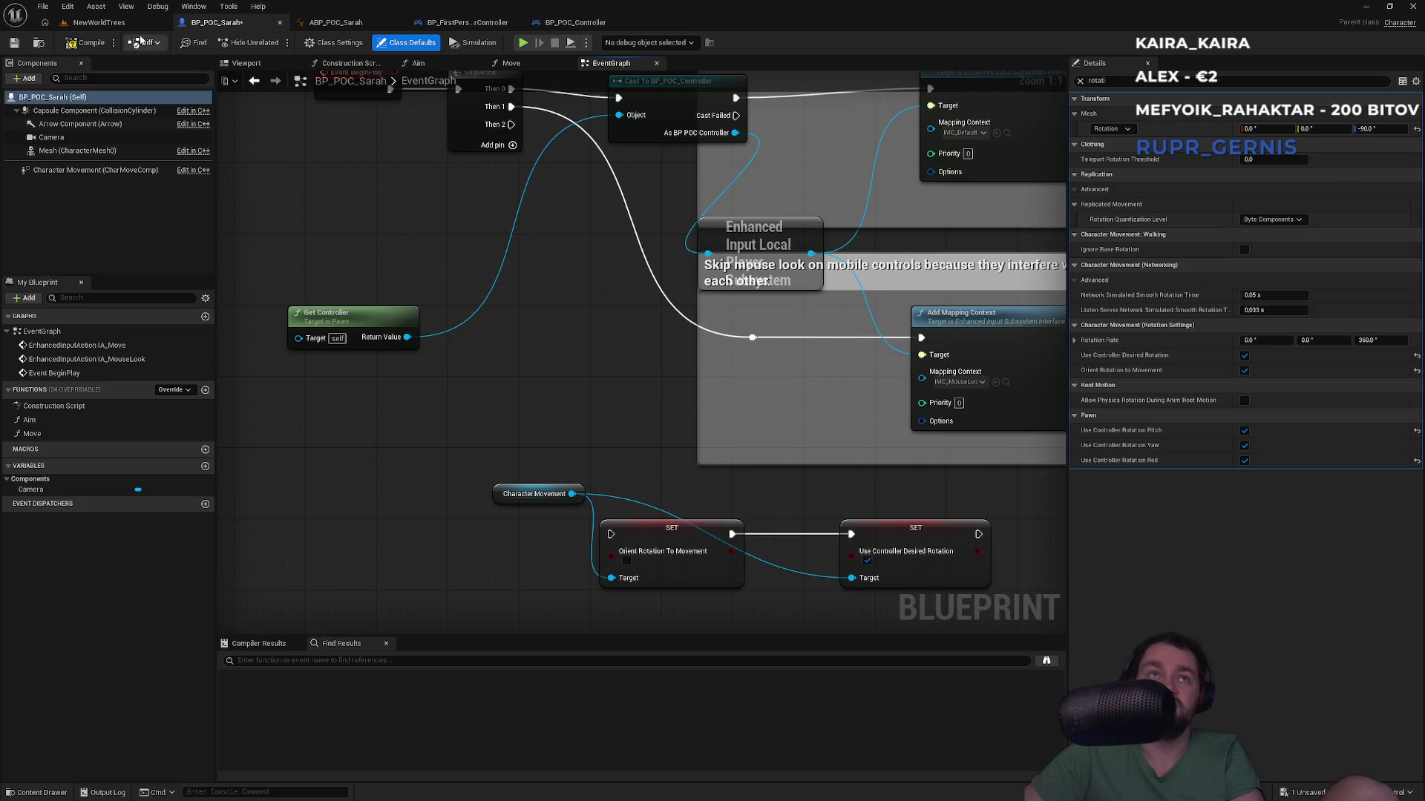
Step: Play-test the NewWorldTrees level with the wire broken, then return to BP_POC_Sarah
{"action": "left_click", "coordinate": [99, 23]}
{"action": "key", "text": "alt+p"}
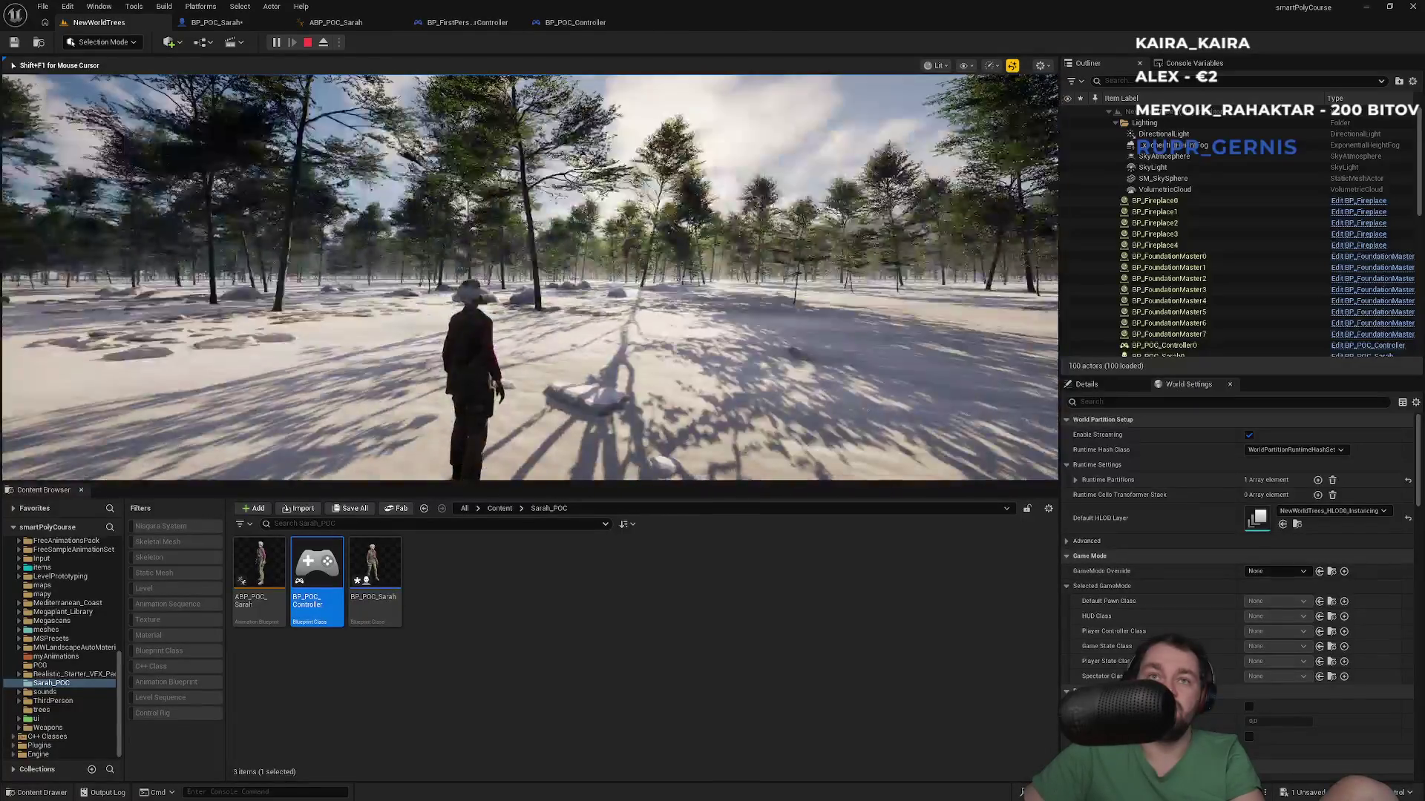
{"action": "key", "text": "Escape"}
{"action": "left_click", "coordinate": [247, 30]}
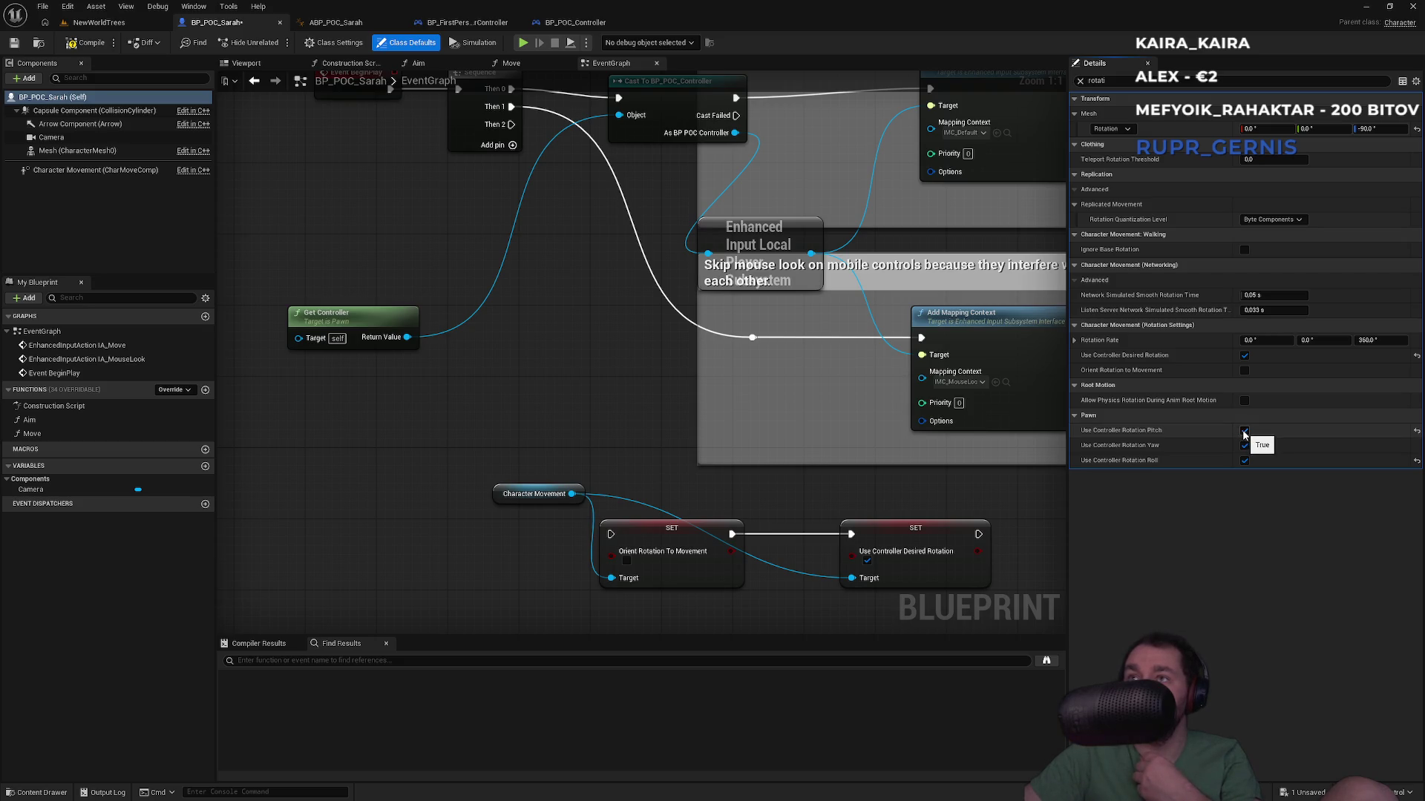
Step: Select Sarah's Camera component and play-test the NewWorldTrees level again
{"action": "left_click", "coordinate": [47, 154]}
{"action": "left_click", "coordinate": [46, 139]}
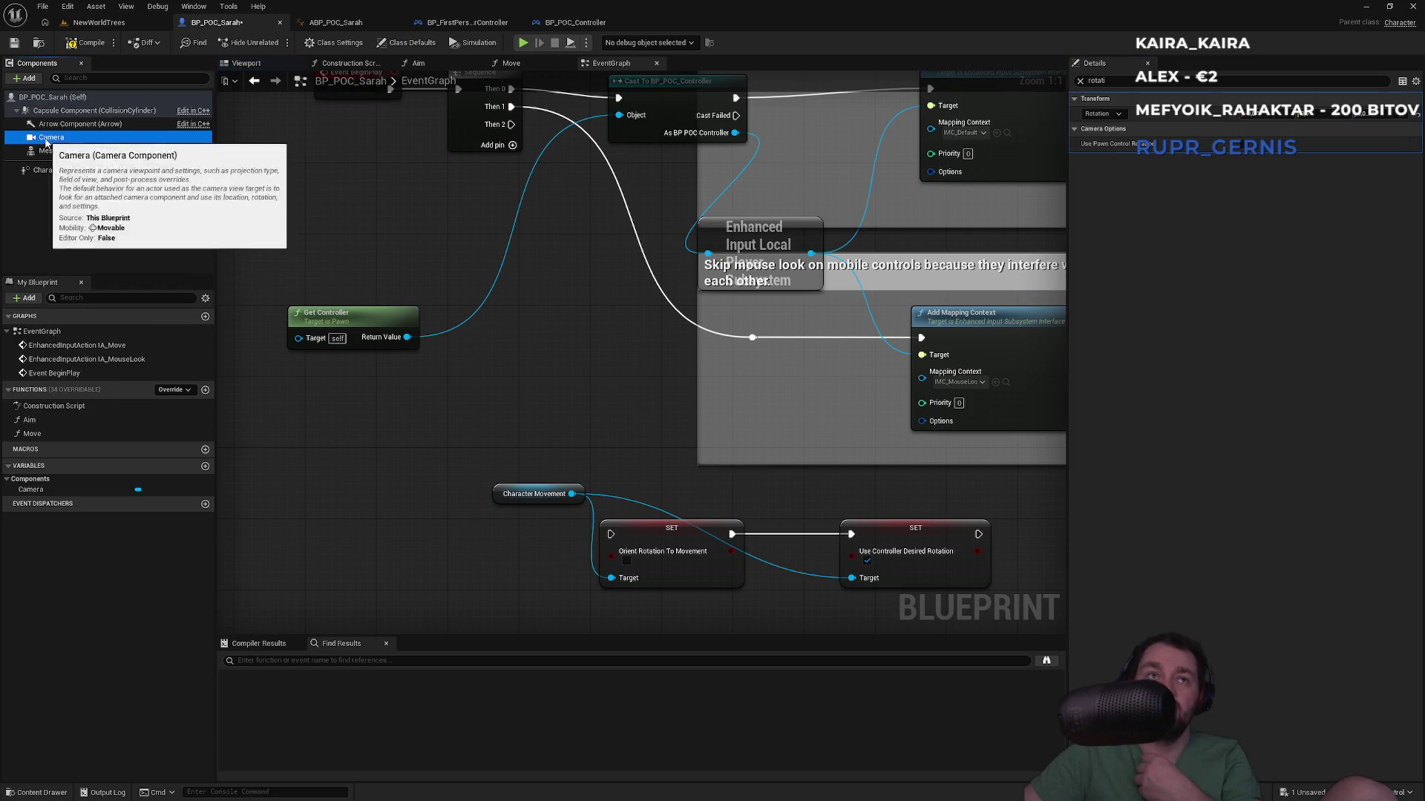
{"action": "left_click", "coordinate": [99, 22]}
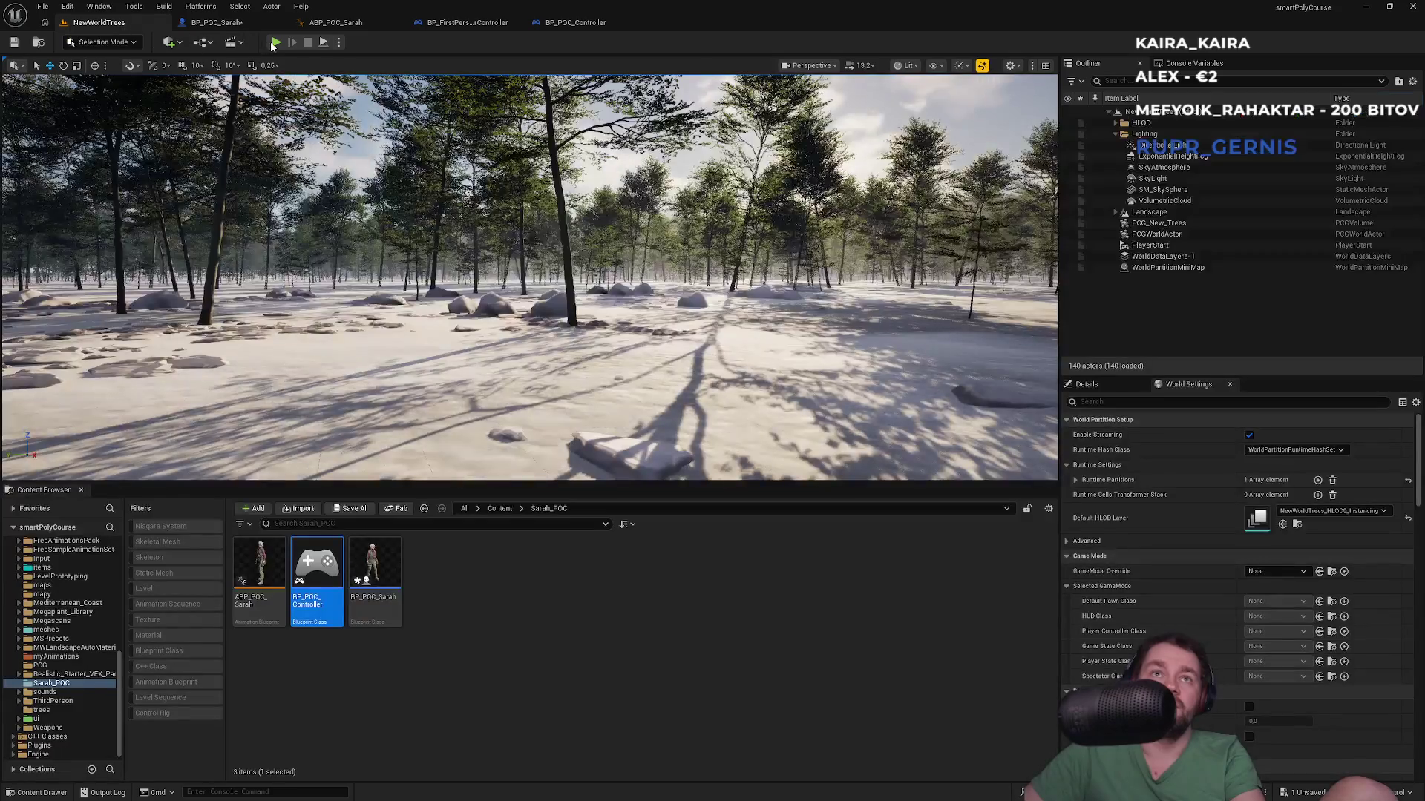
{"action": "key", "text": "alt+p"}
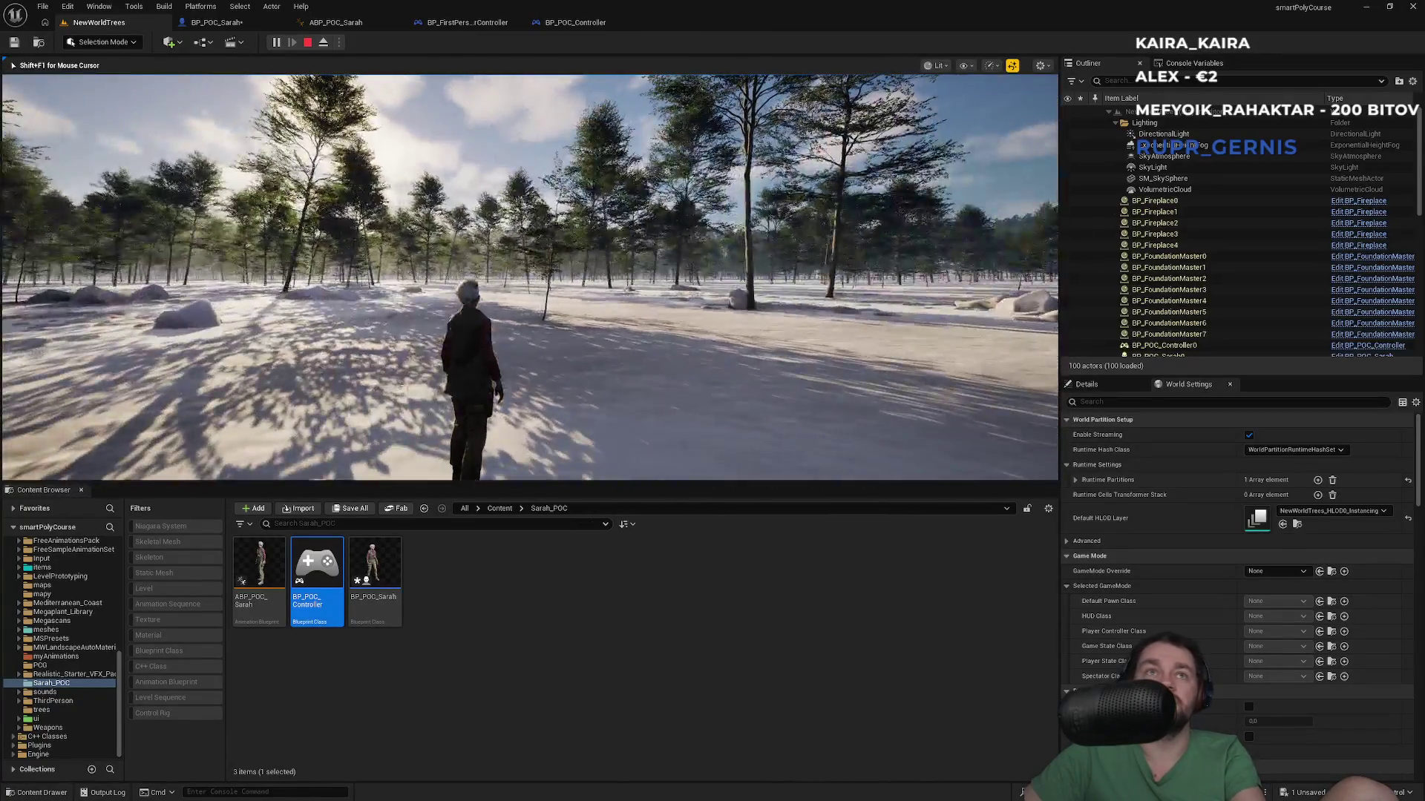
{"action": "key", "text": "Escape"}
{"action": "left_click", "coordinate": [252, 27]}
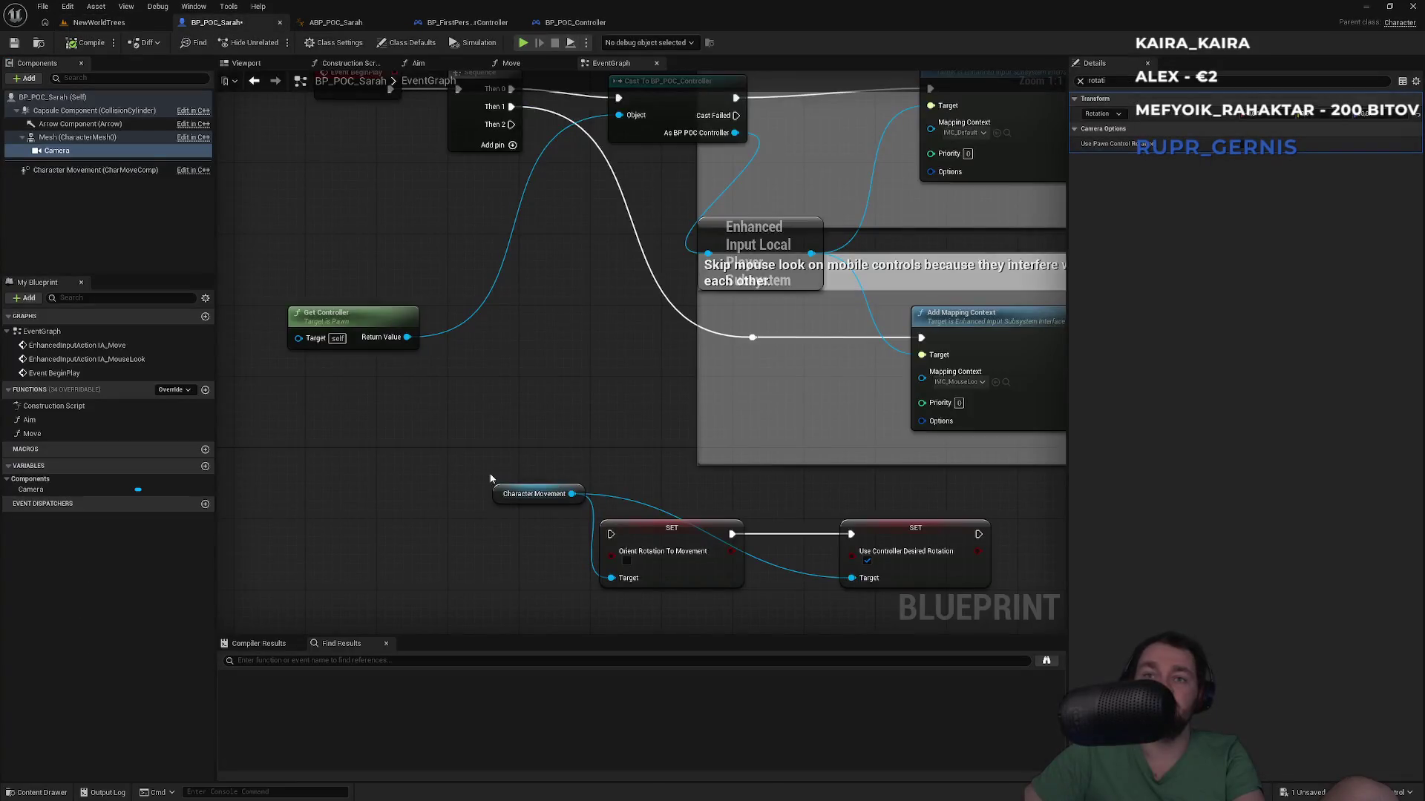
Step: Delete the Character Movement and both SET nodes, then clear the Details rotation filter
{"action": "mouse_move", "coordinate": [456, 483]}
{"action": "left_mouse_down"}
{"action": "mouse_move", "coordinate": [760, 593]}
{"action": "mouse_move", "coordinate": [915, 578]}
{"action": "left_mouse_up"}
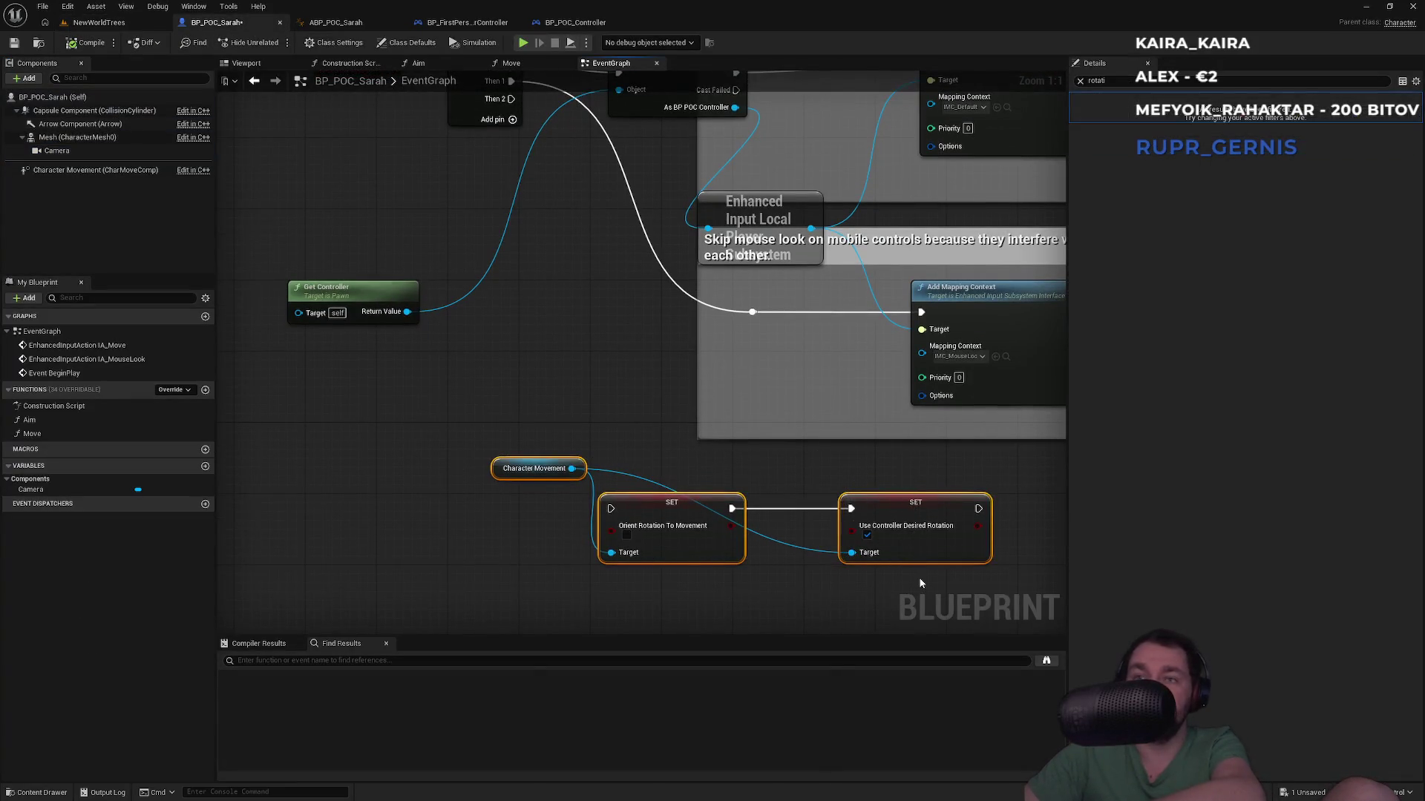
{"action": "key", "text": "Delete"}
{"action": "left_click", "coordinate": [52, 96]}
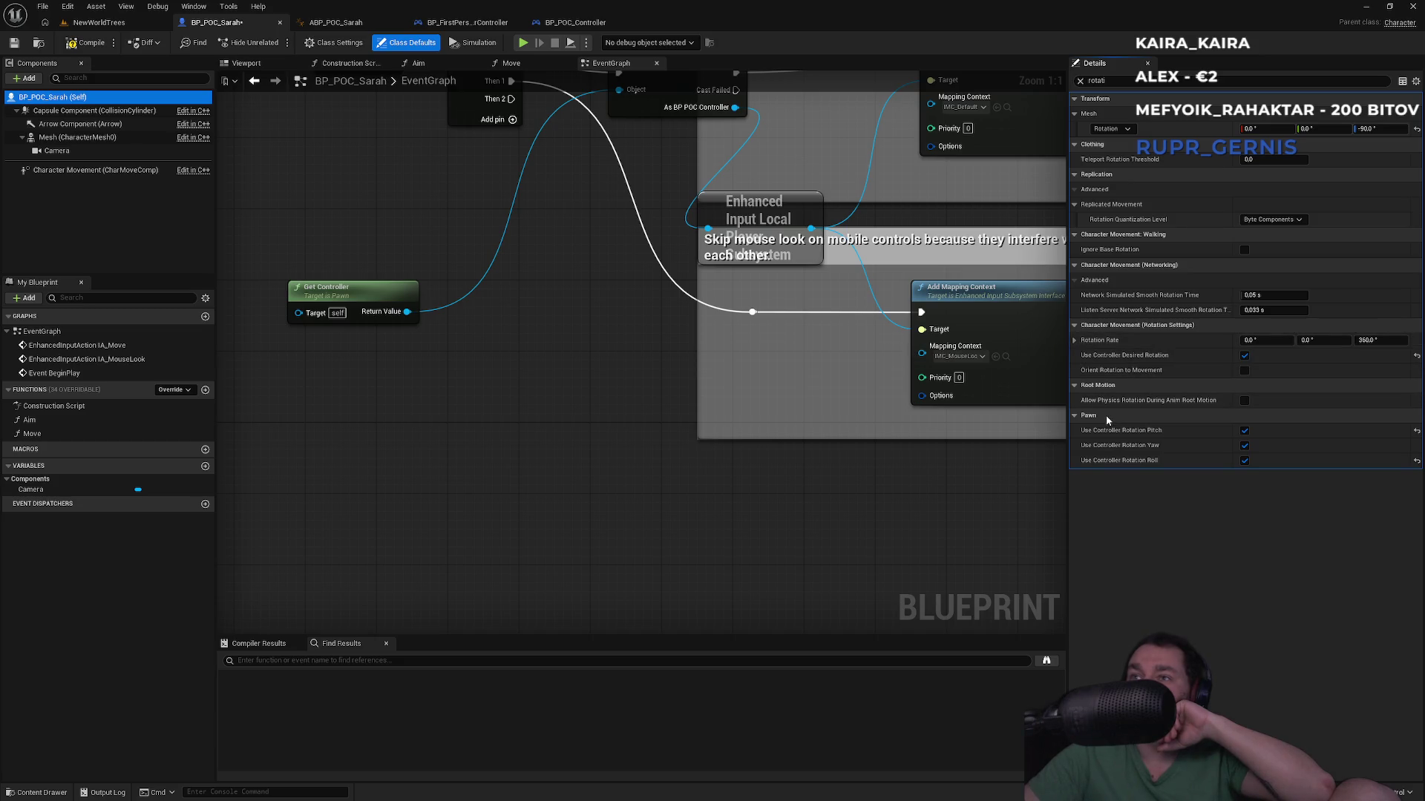
{"action": "left_click", "coordinate": [1081, 82]}
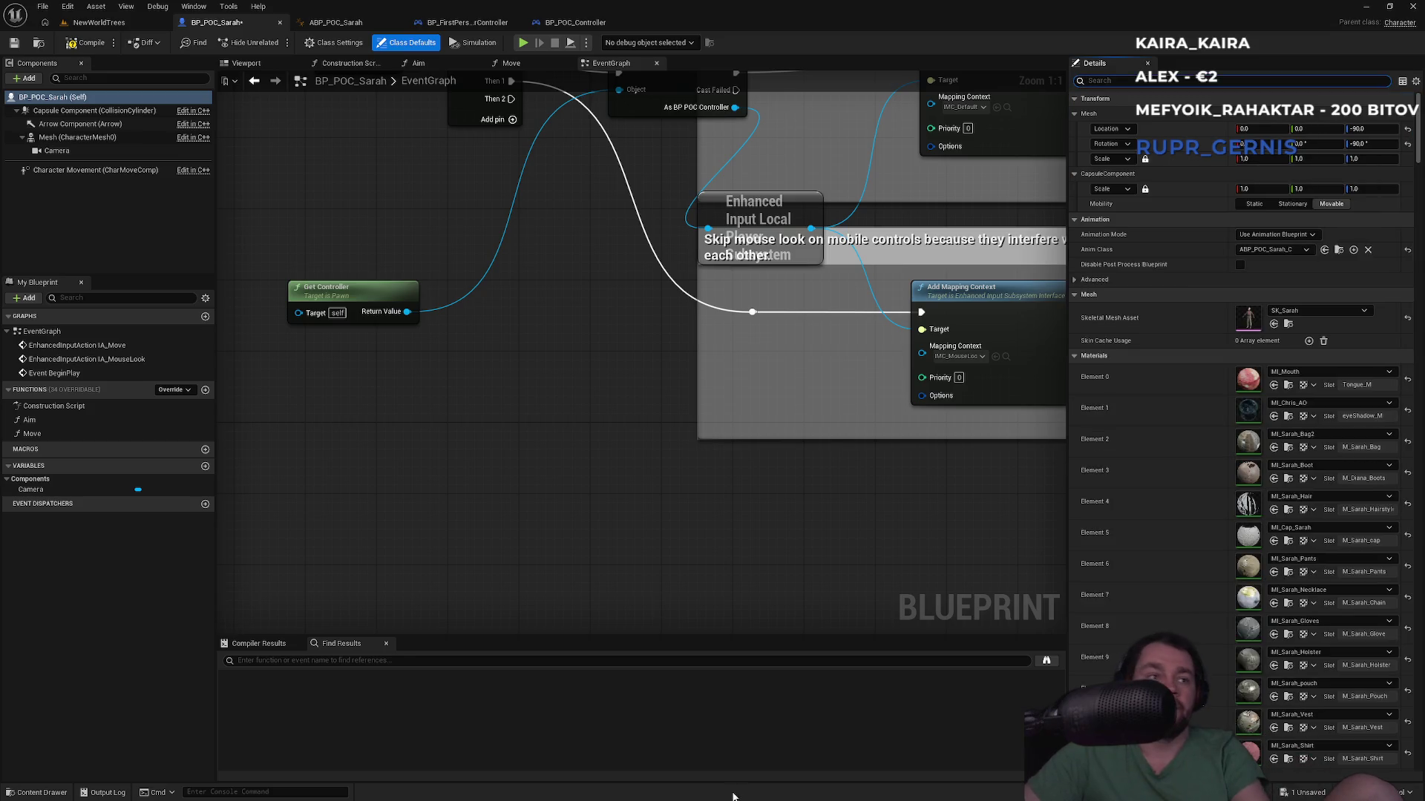
{"action": "key", "text": "super"}
{"action": "key", "text": "super"}
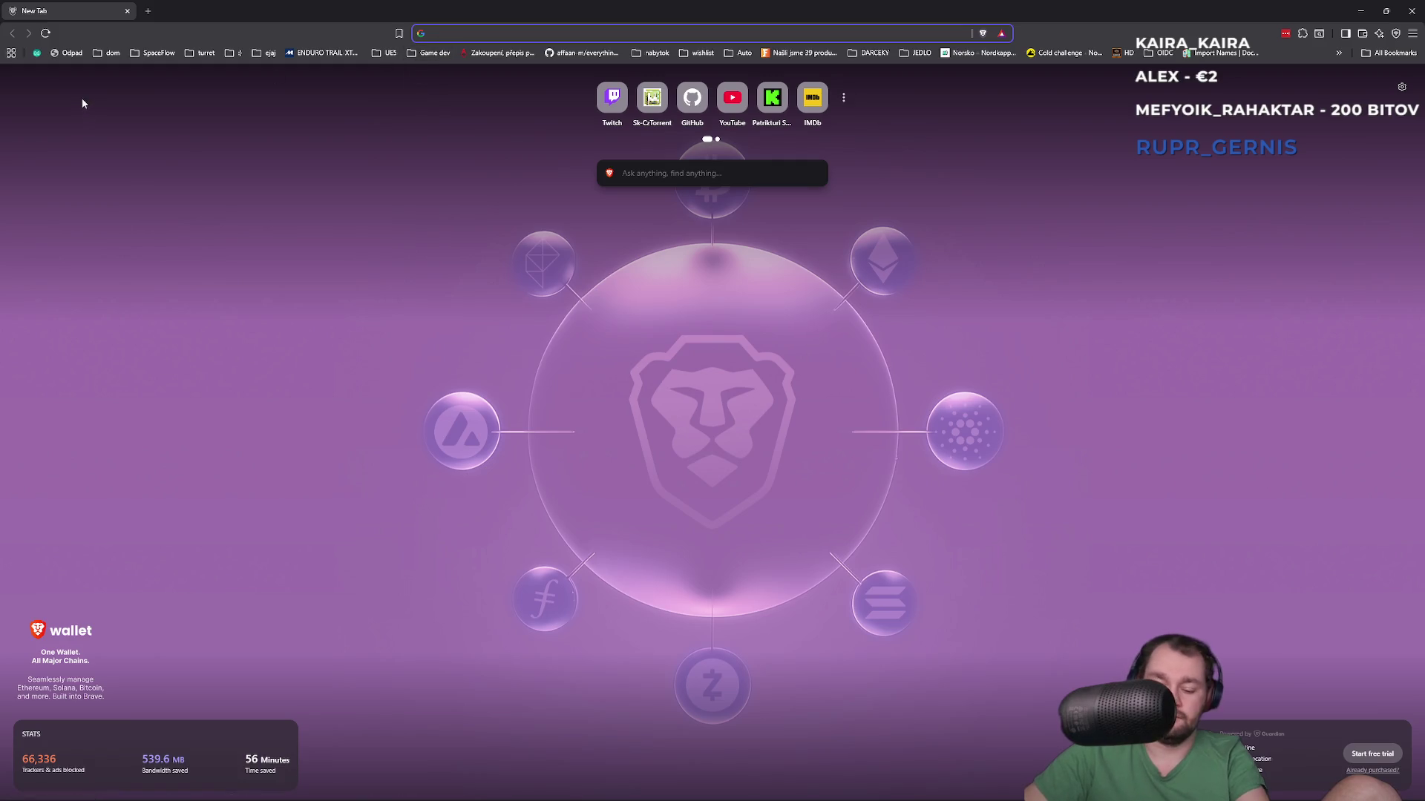
Step: Search Google for 'ue5 how to rotate character with camera by pitch'
{"action": "type", "text": "how to r"}
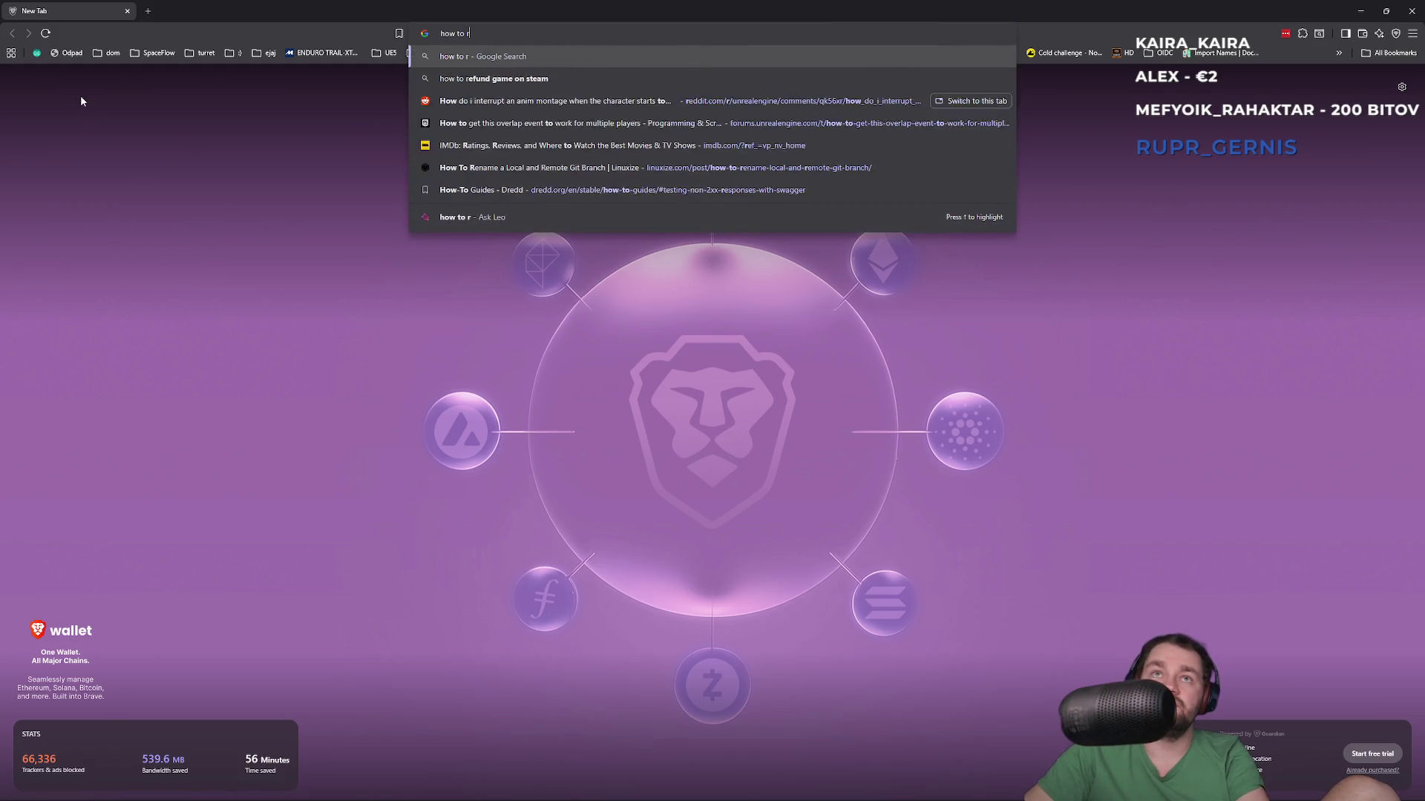
{"action": "type", "text": "otate "}
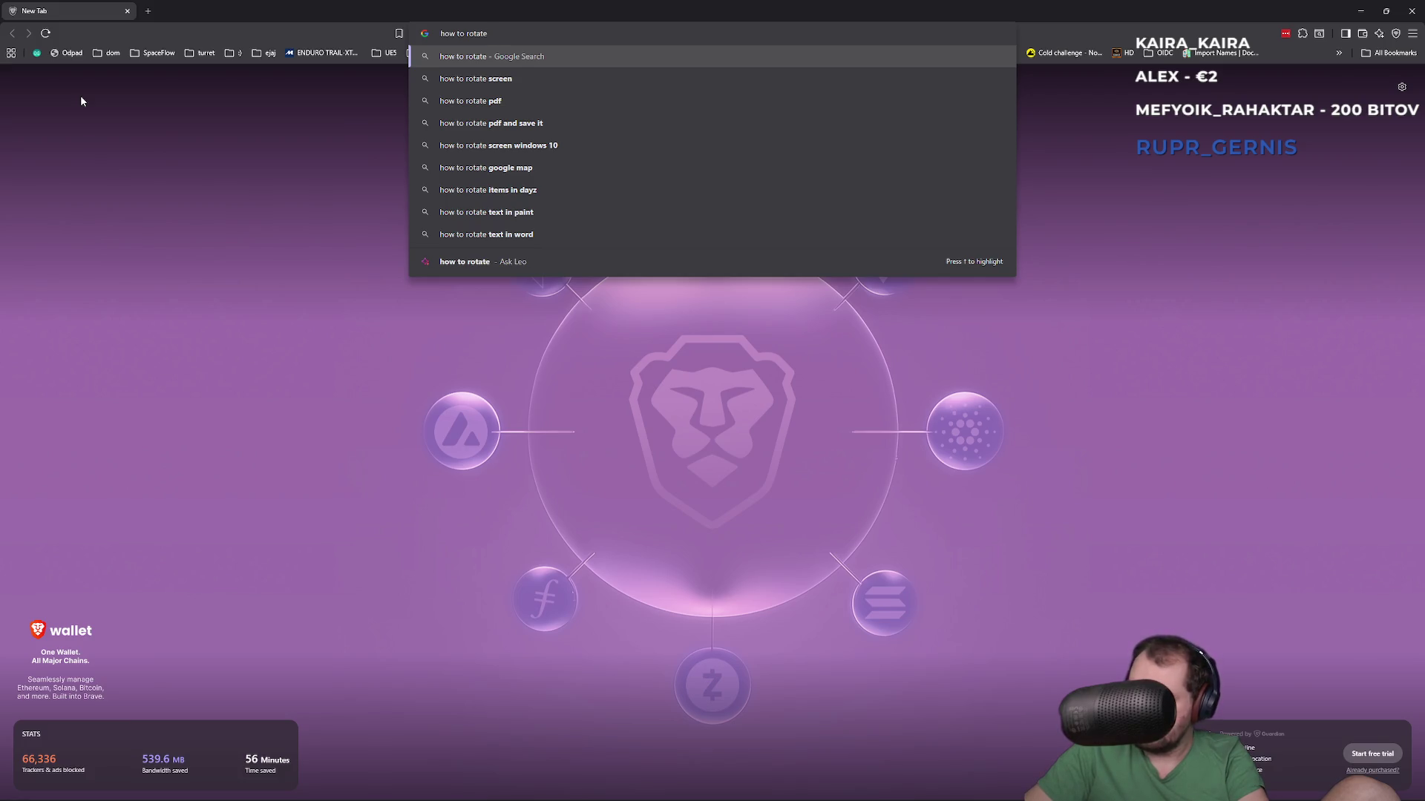
{"action": "type", "text": "cha"}
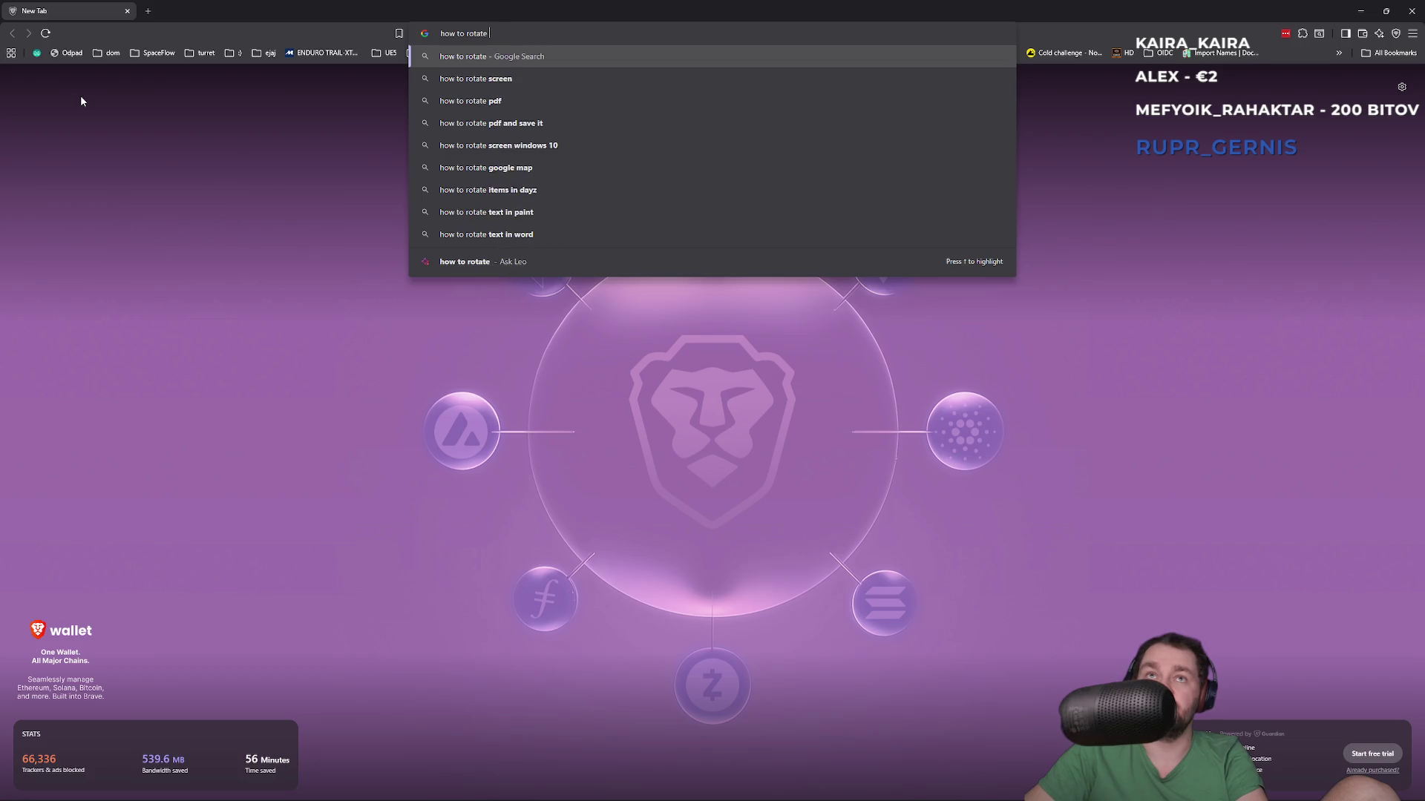
{"action": "type", "text": "racter wit"}
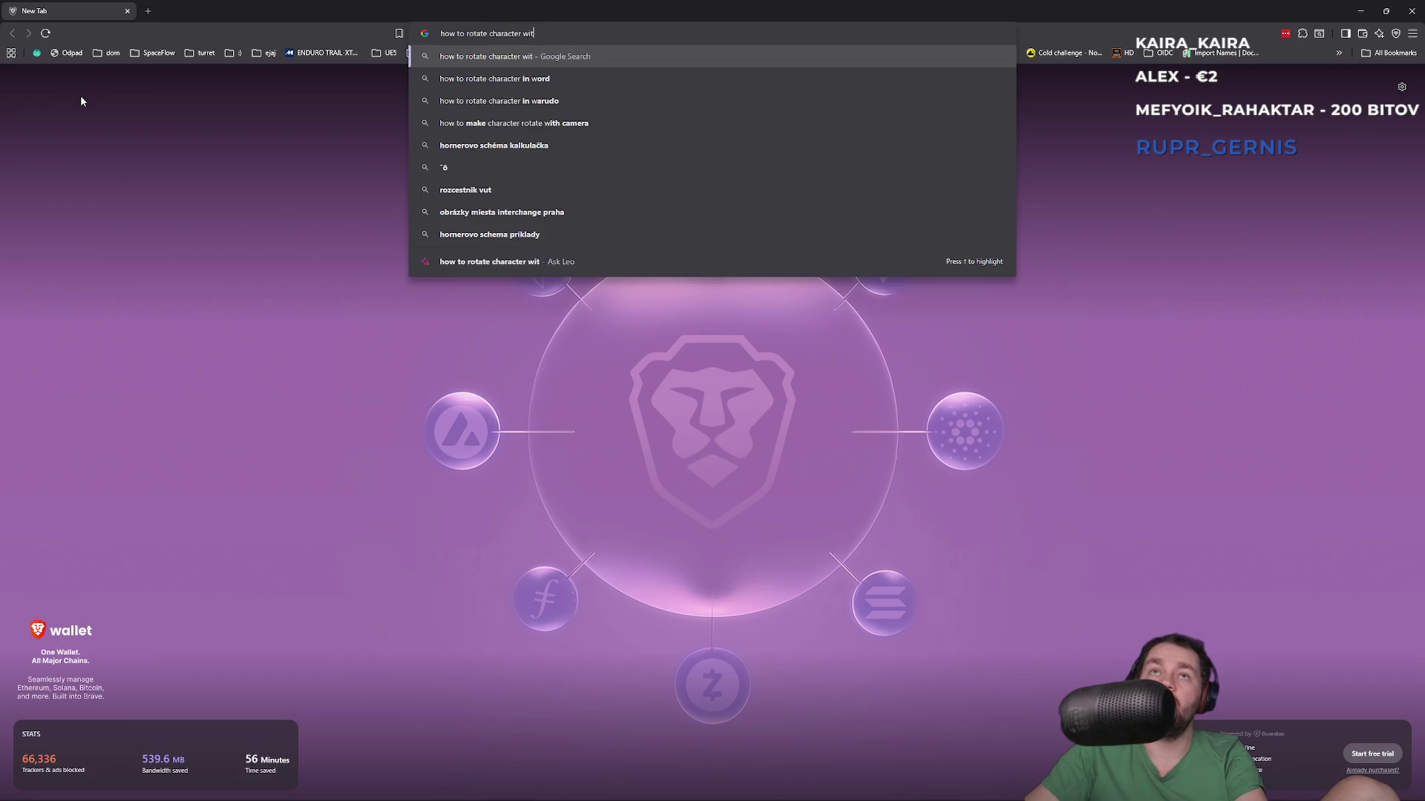
{"action": "type", "text": "h ca"}
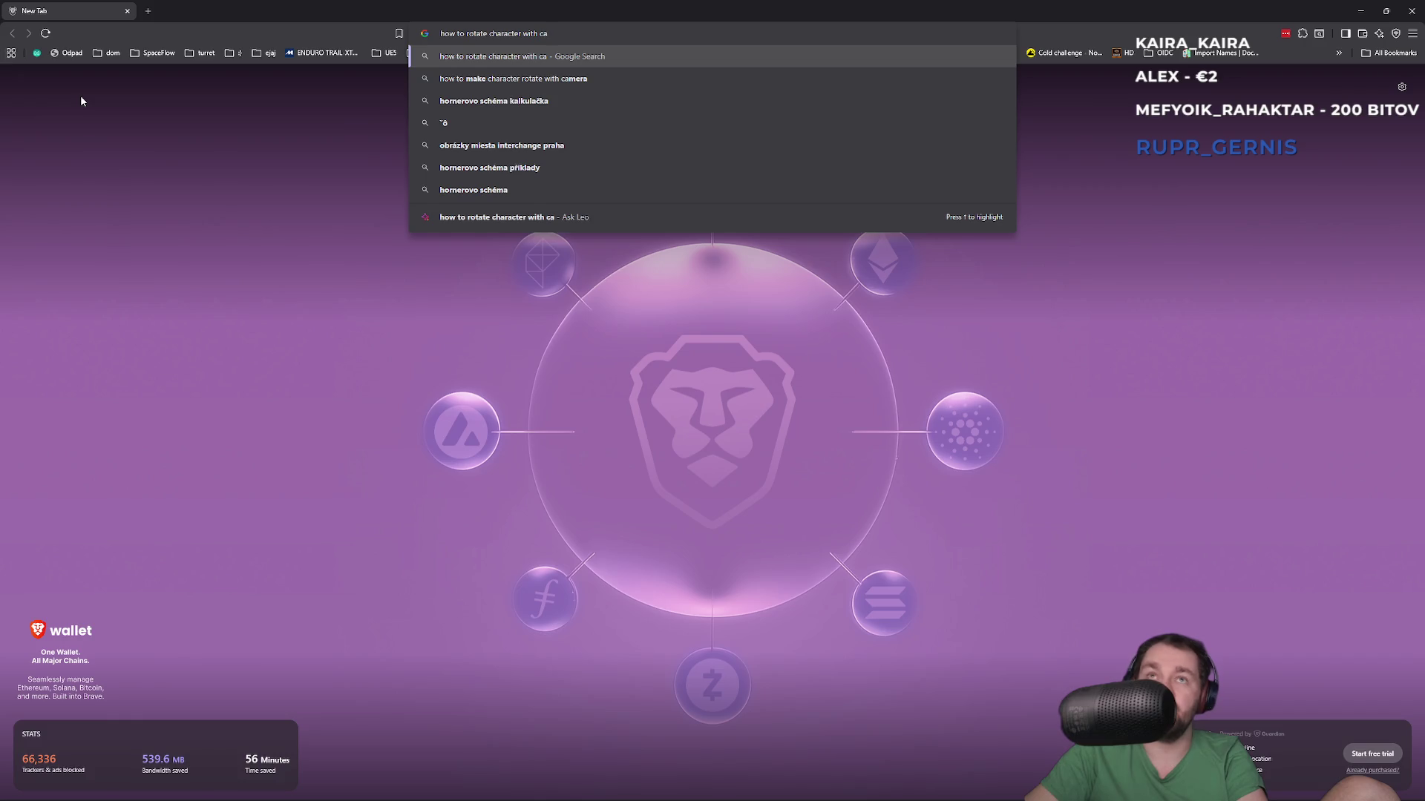
{"action": "type", "text": "mera by pitch"}
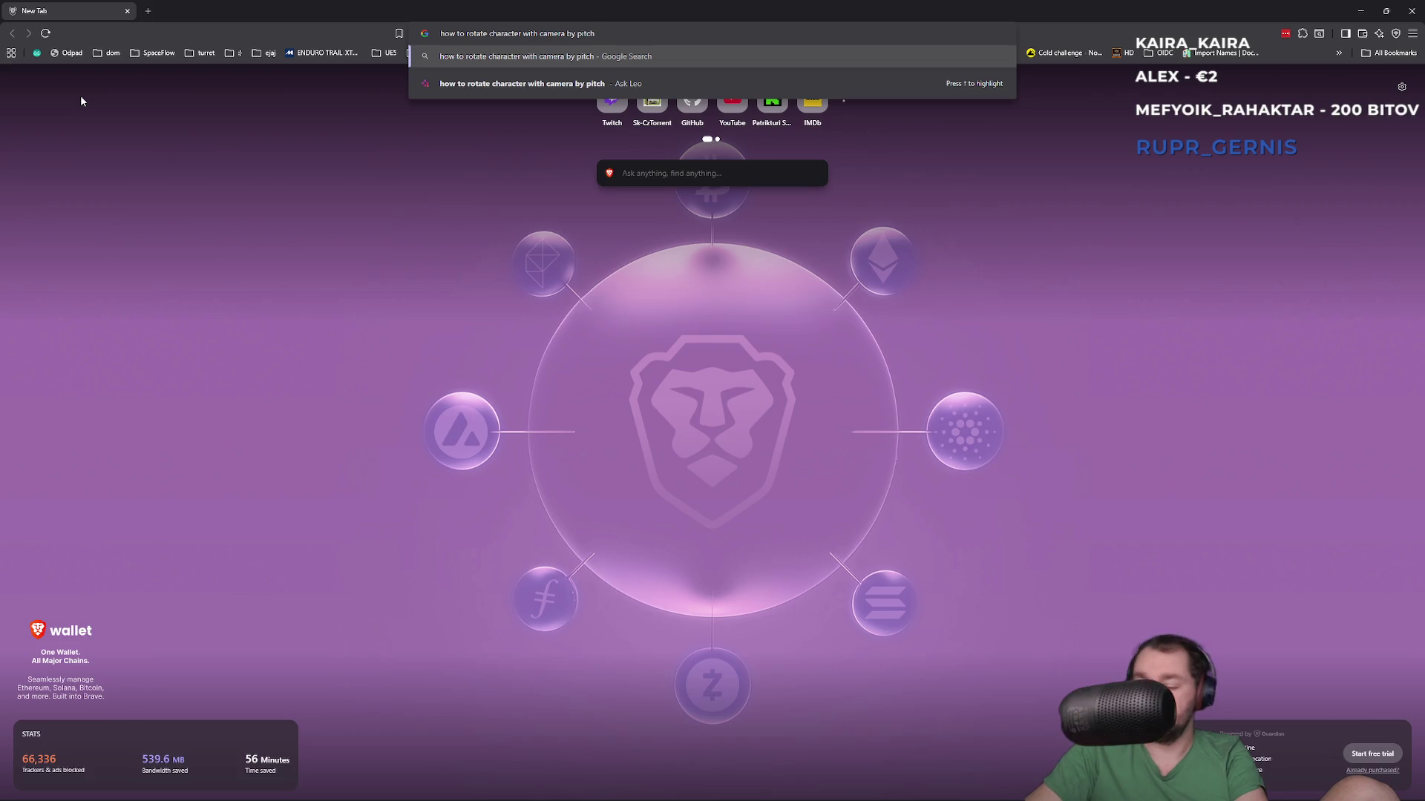
{"action": "type", "text": "ue5"}
{"action": "key", "text": "Return"}
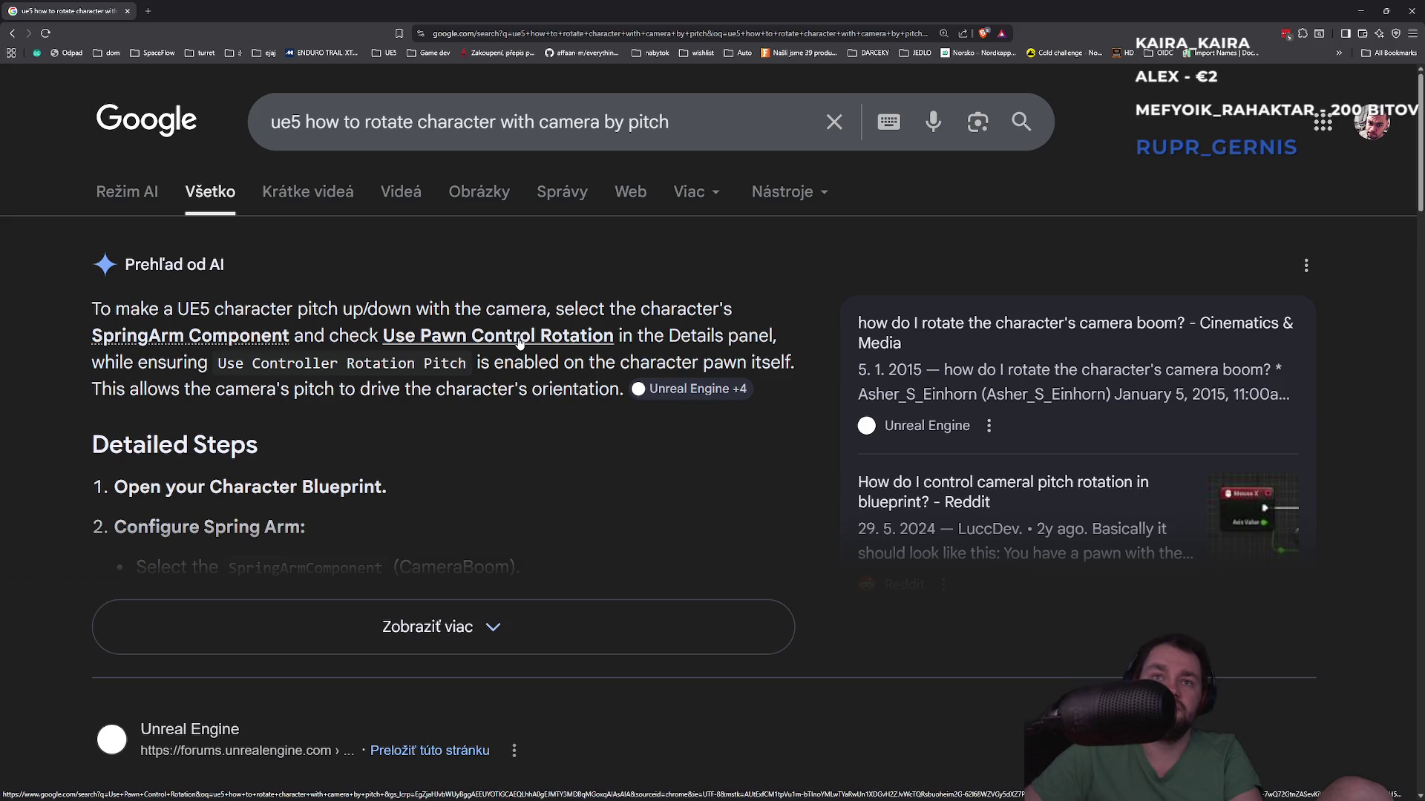
{"action": "key", "text": "alt+Tab"}
{"action": "key", "text": "alt+Tab"}
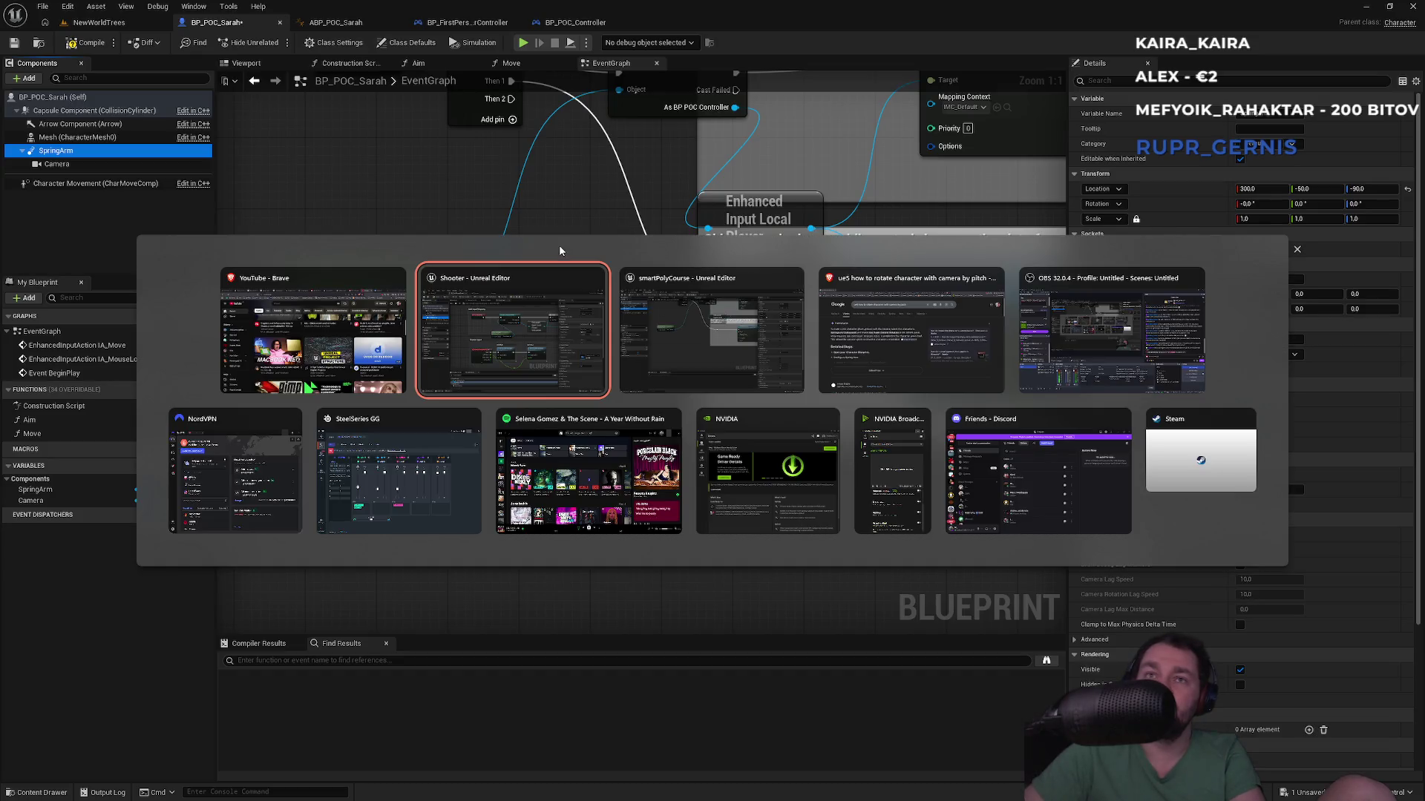
{"action": "key", "text": "alt+Tab"}
{"action": "key", "text": "alt+Tab"}
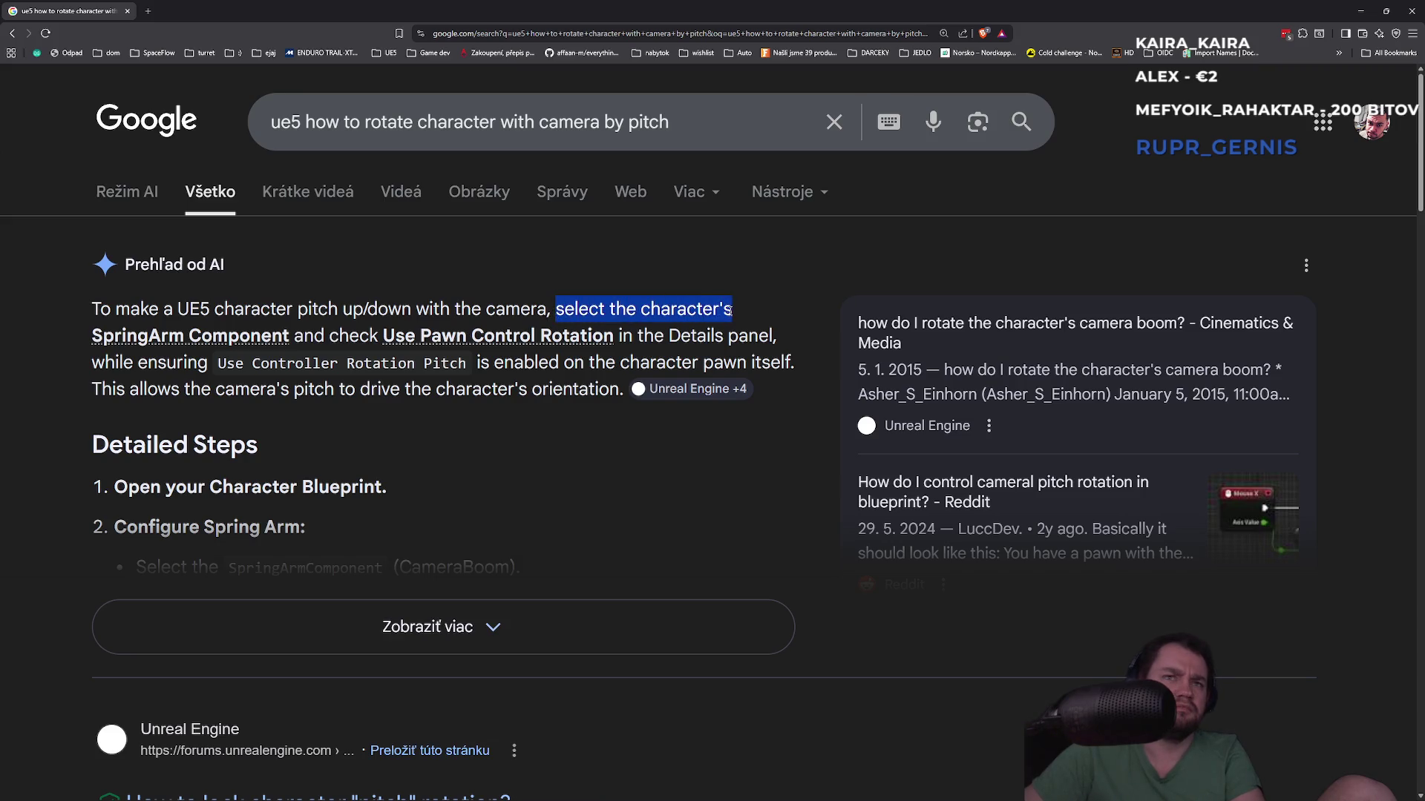
{"action": "left_click_drag", "start_coordinate": [319, 308], "coordinate": [434, 309]}
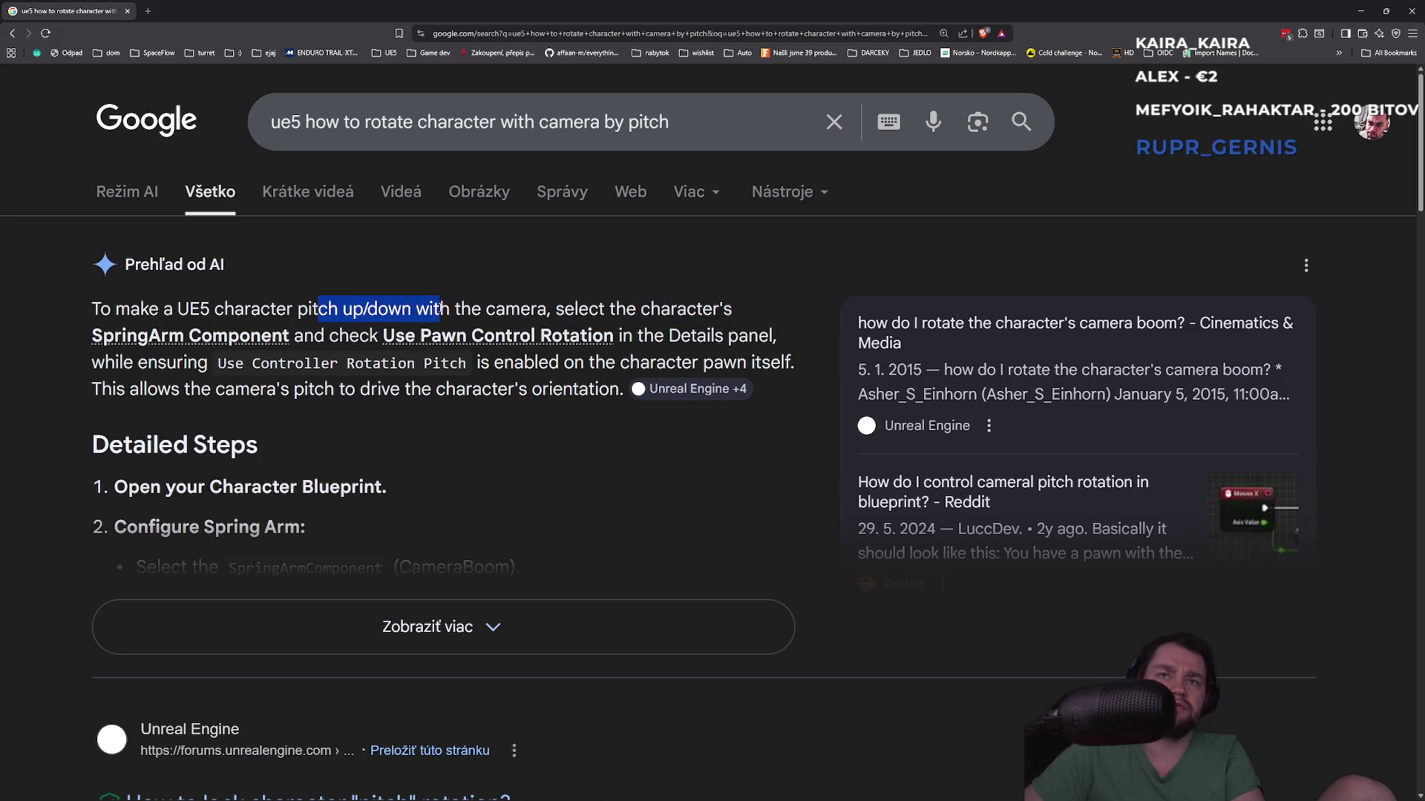
{"action": "mouse_move", "coordinate": [588, 309]}
{"action": "left_mouse_down"}
{"action": "mouse_move", "coordinate": [738, 308]}
{"action": "mouse_move", "coordinate": [297, 309]}
{"action": "mouse_move", "coordinate": [291, 335]}
{"action": "mouse_move", "coordinate": [330, 329]}
{"action": "left_mouse_up"}
{"action": "left_click", "coordinate": [331, 329]}
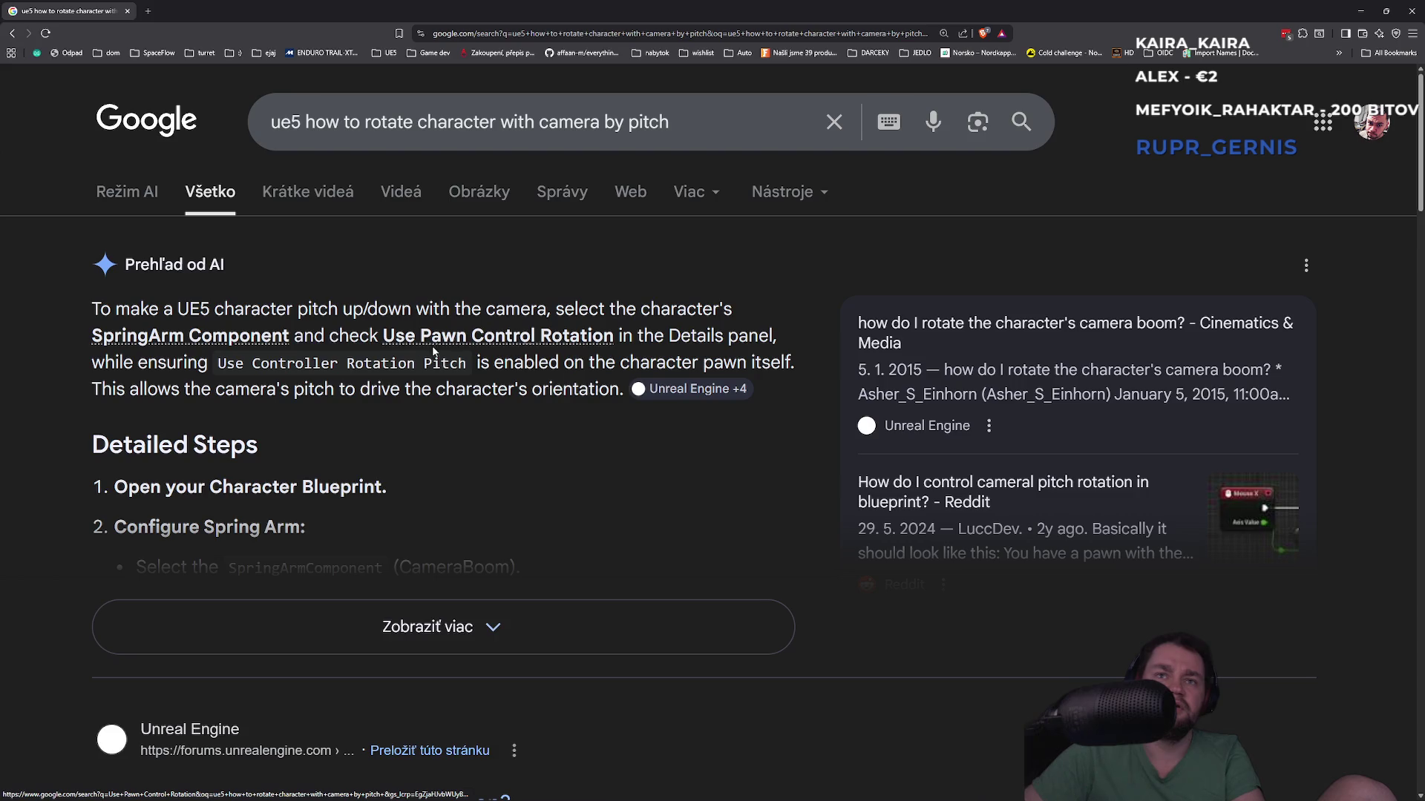
{"action": "key", "text": "alt+Tab"}
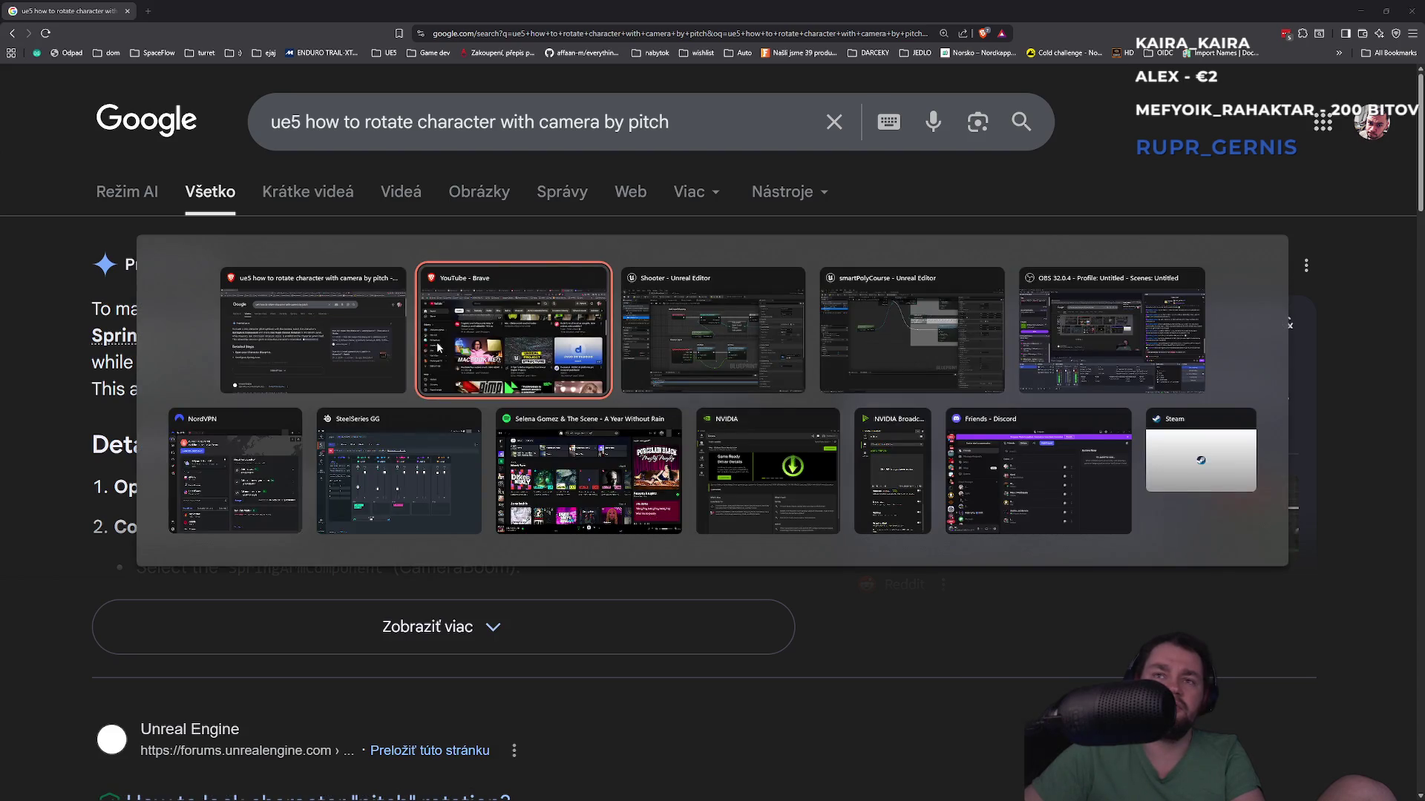
Step: Back in Unreal Editor, filter the SpringArm's Details by 'pawn' and go to NewWorldTrees
{"action": "key", "text": "Escape"}
{"action": "key", "text": "alt+Tab"}
{"action": "key", "text": "Tab"}
{"action": "key", "text": "Tab"}
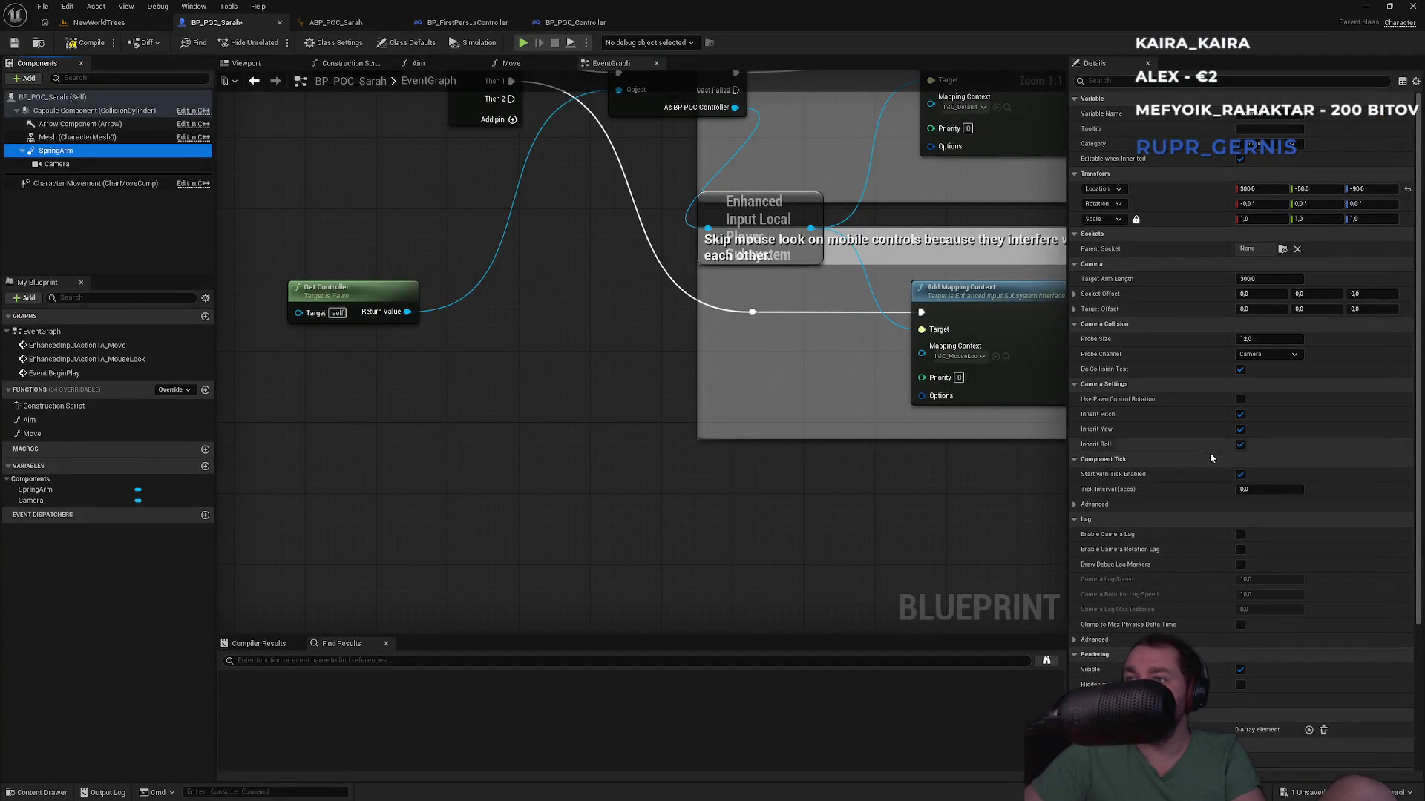
{"action": "left_click", "coordinate": [1121, 81]}
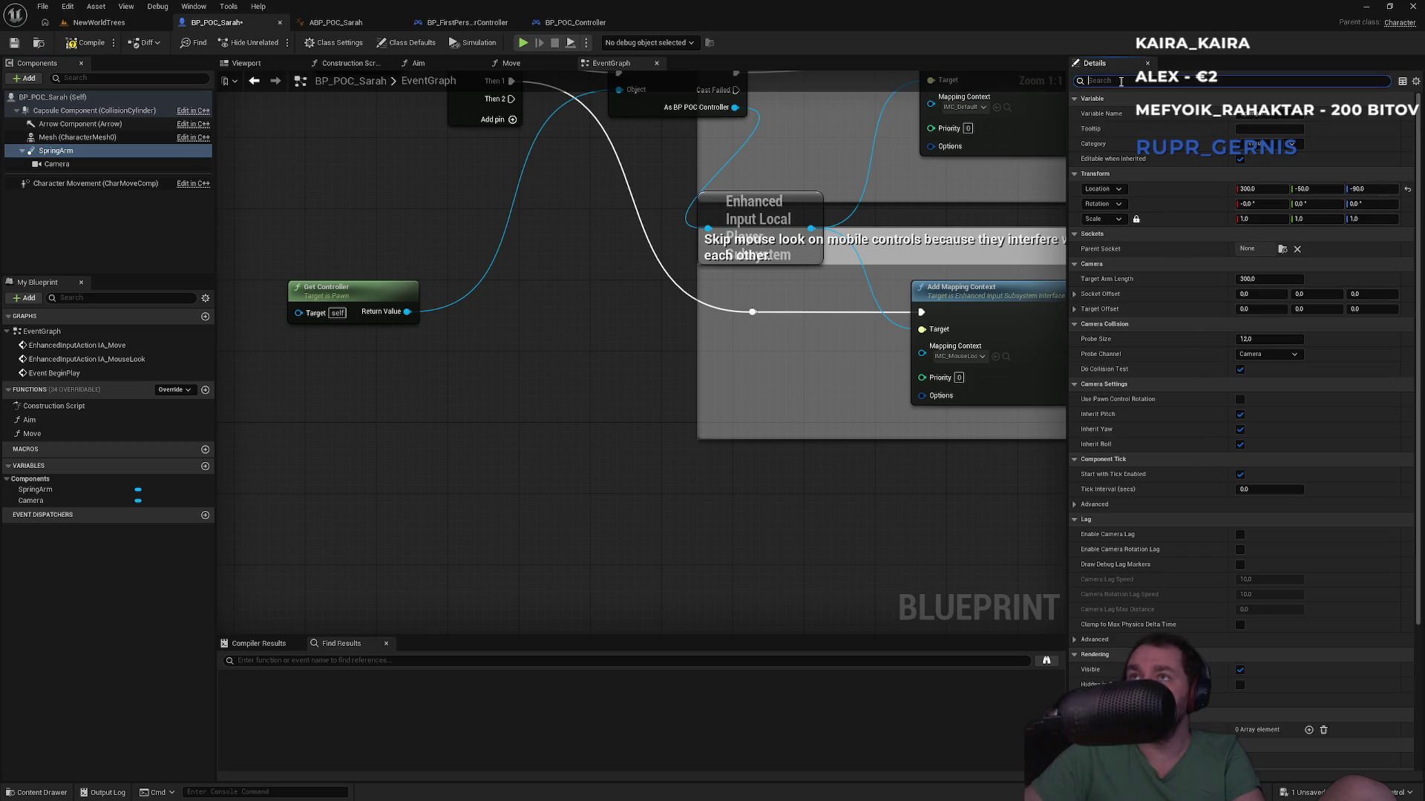
{"action": "type", "text": "pawn"}
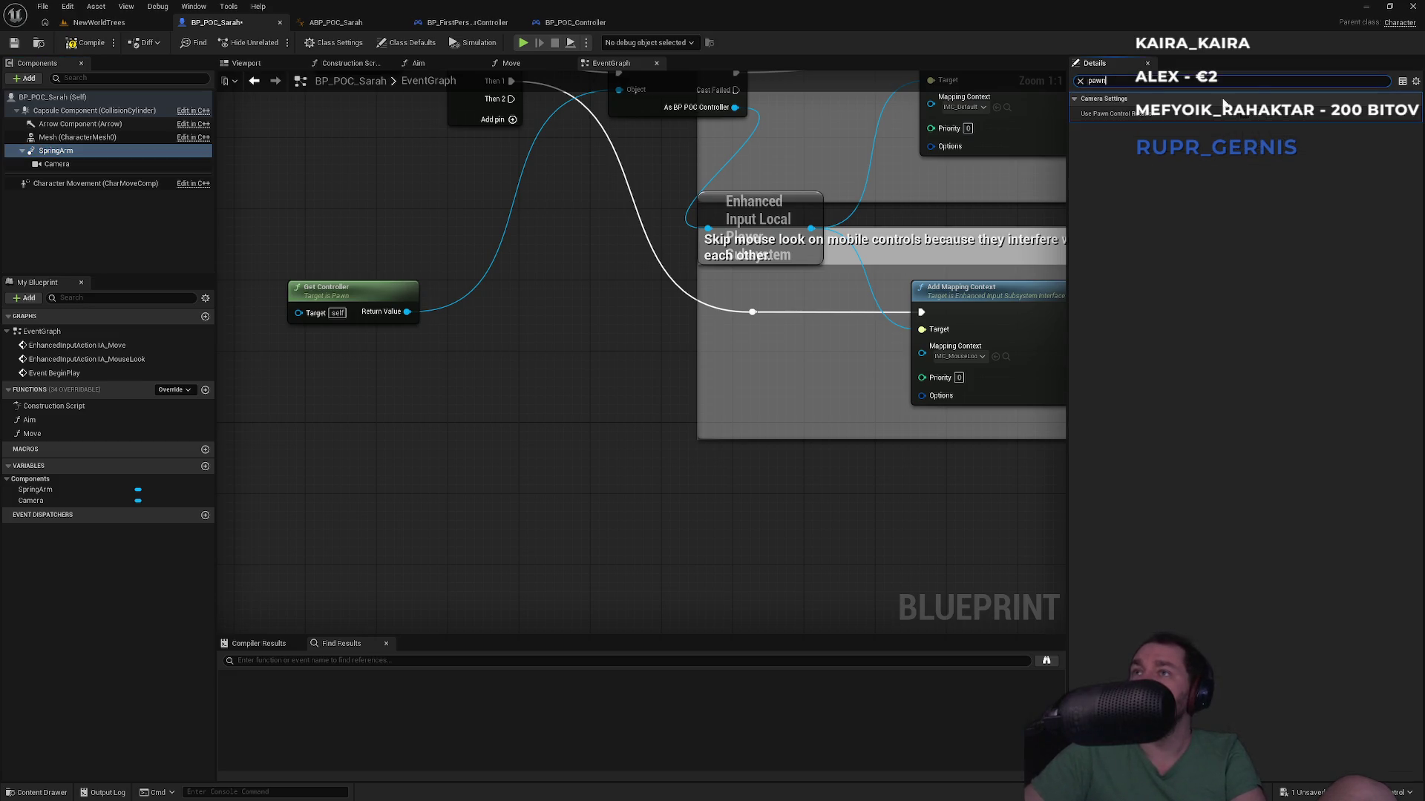
{"action": "left_click", "coordinate": [99, 22]}
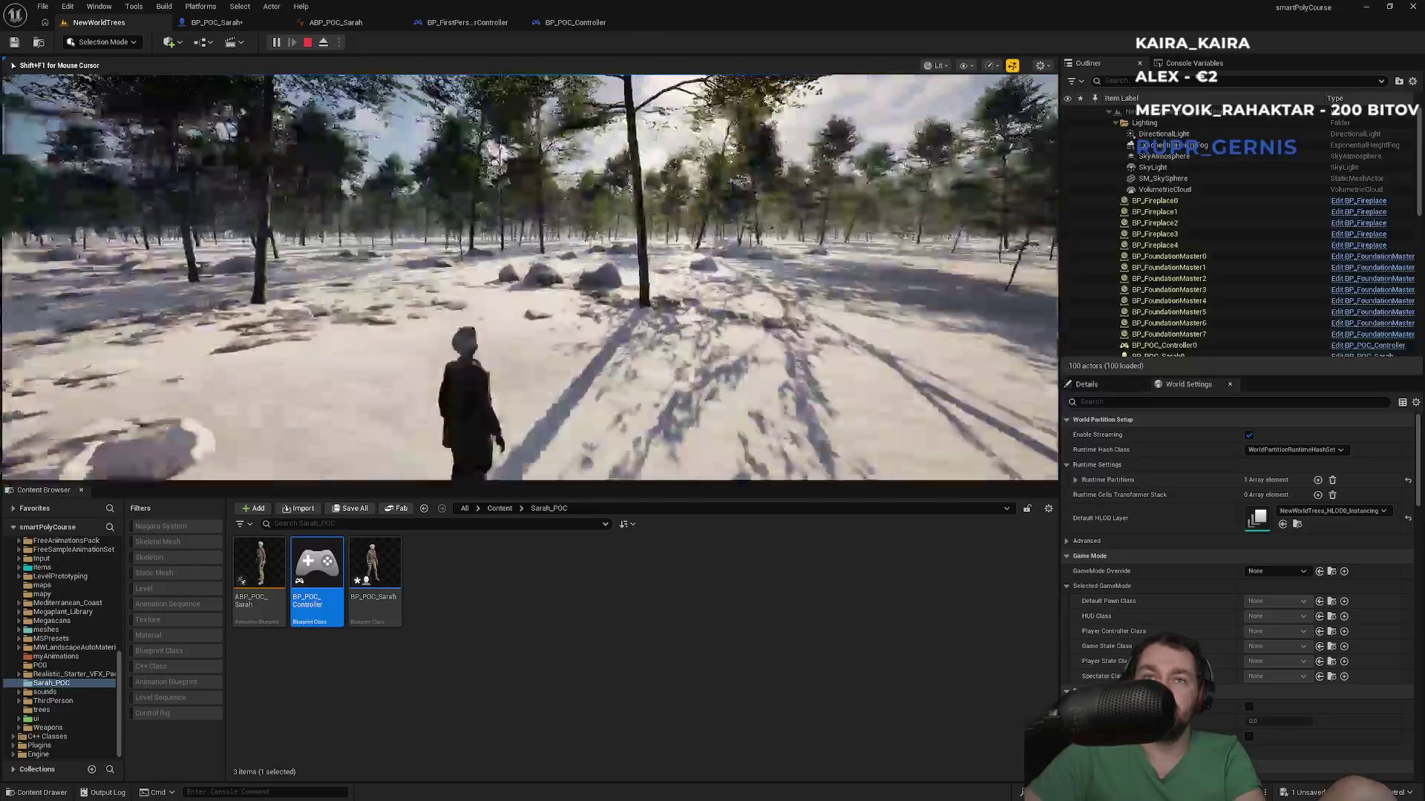
Step: Stop PIE, check BP_POC_Sarah, then run and end another short NewWorldTrees play test
{"action": "key", "text": "Escape"}
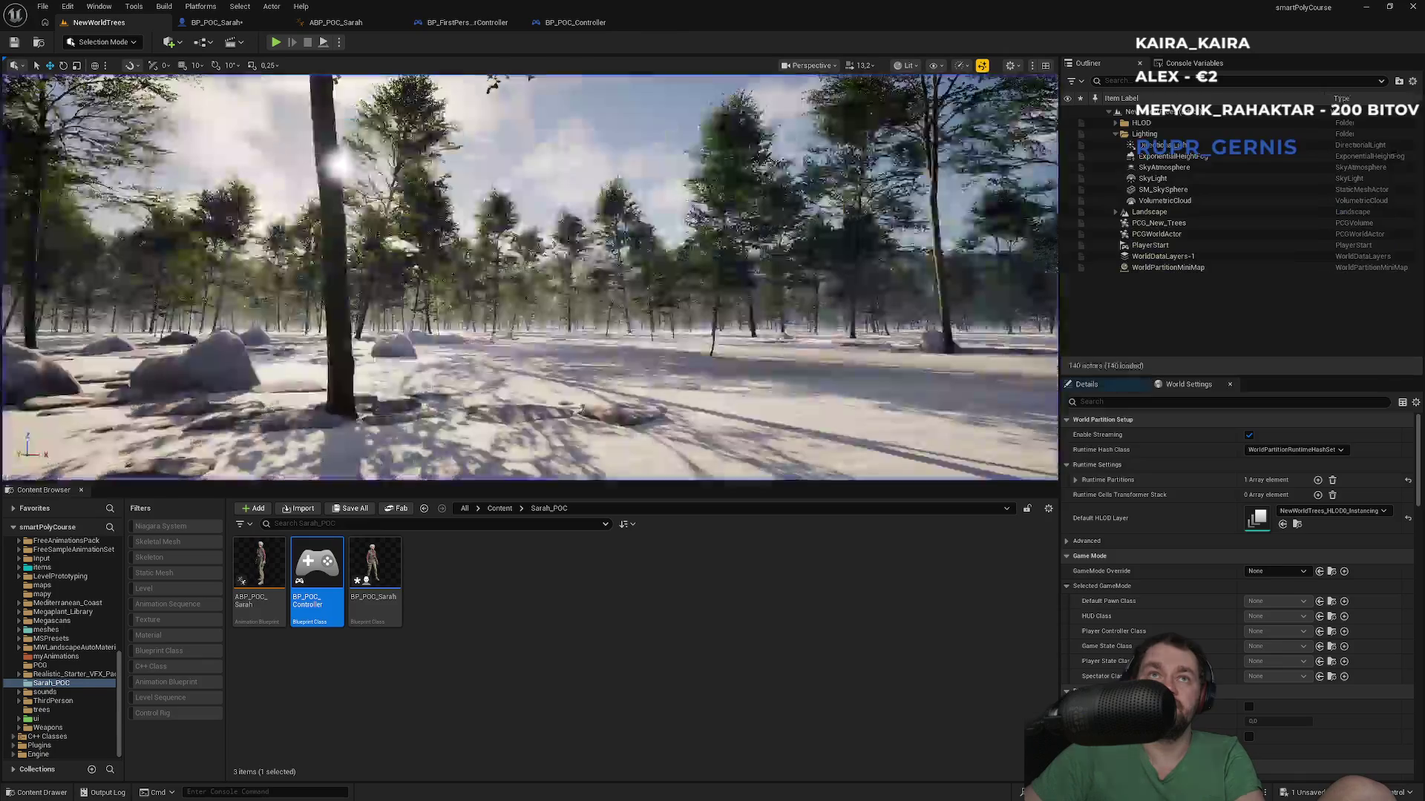
{"action": "left_click", "coordinate": [217, 23]}
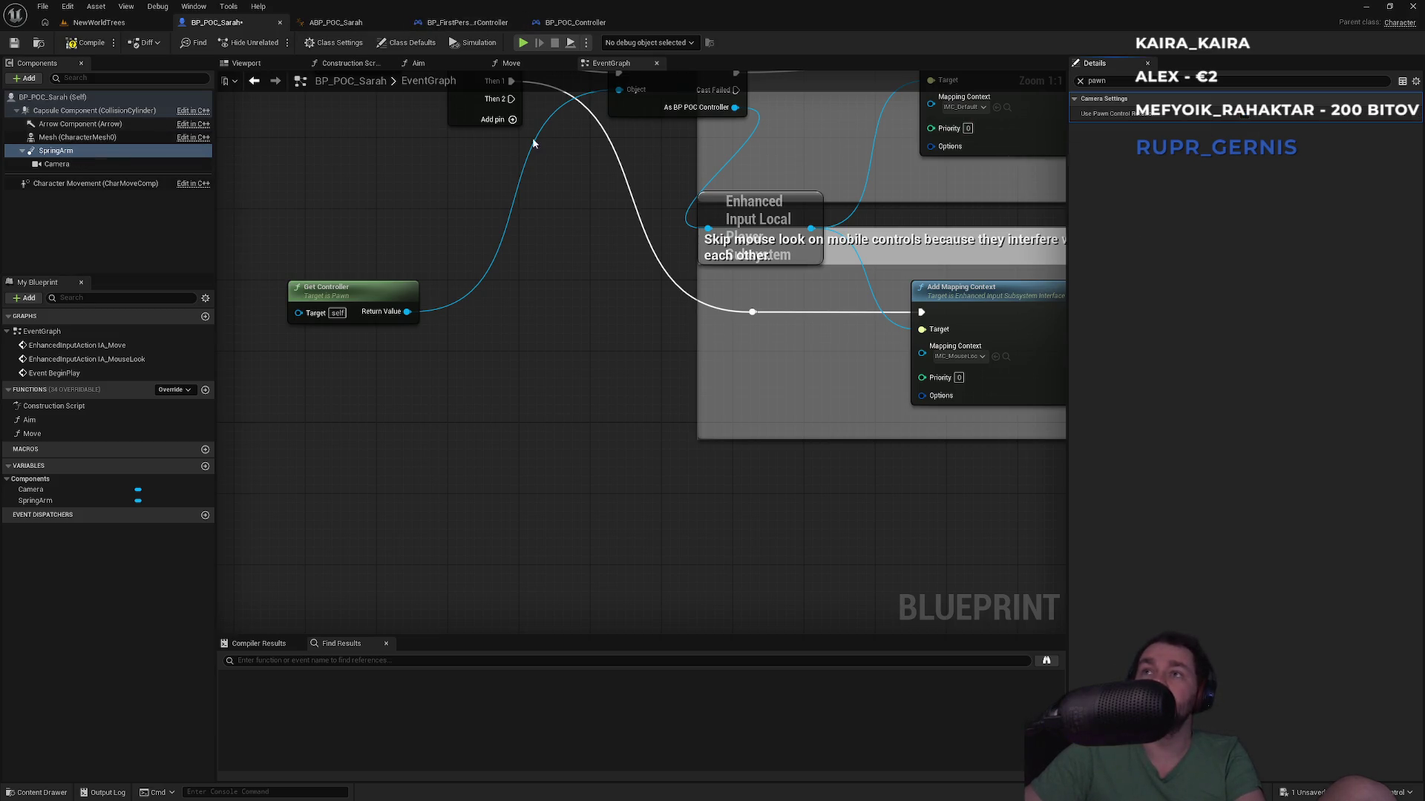
{"action": "left_click", "coordinate": [96, 22]}
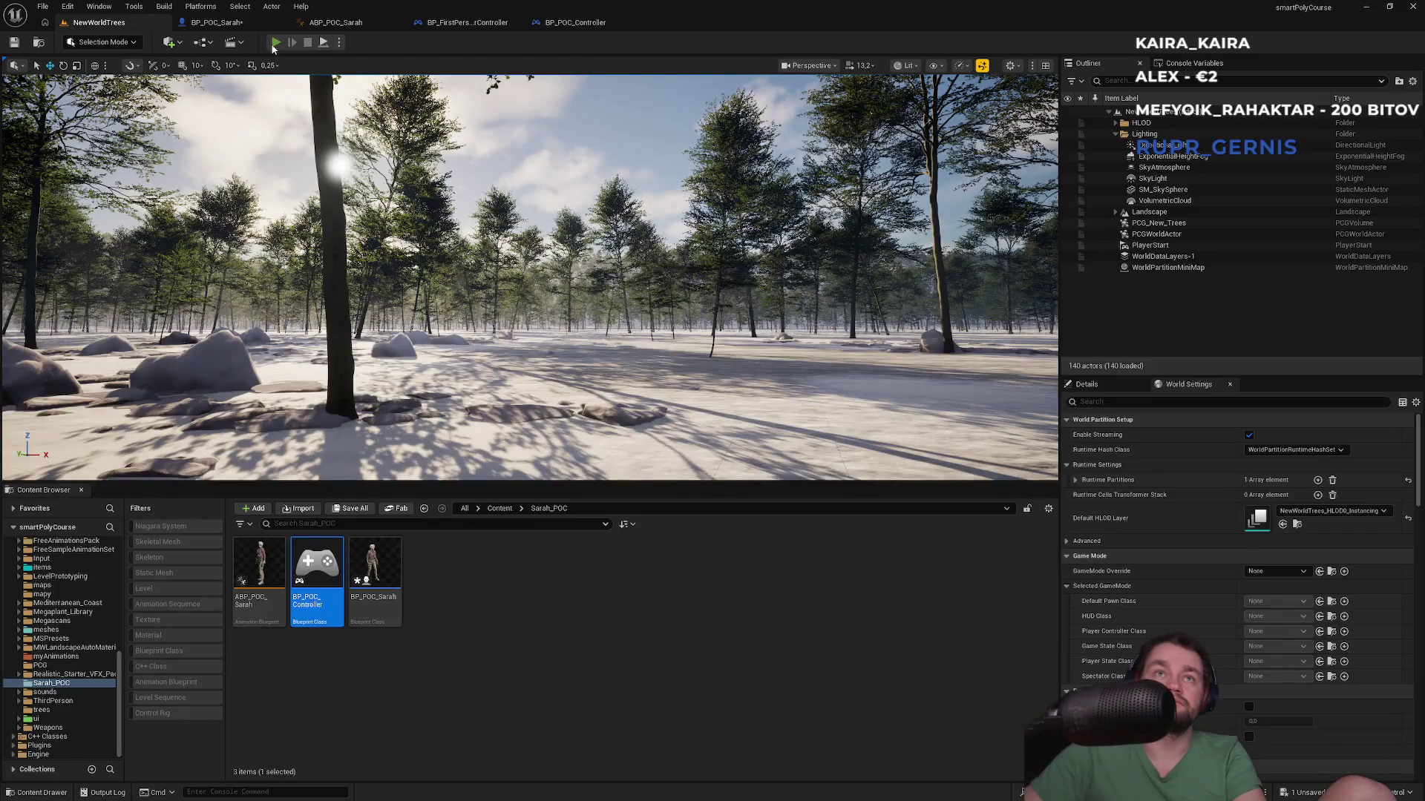
{"action": "key", "text": "alt+p"}
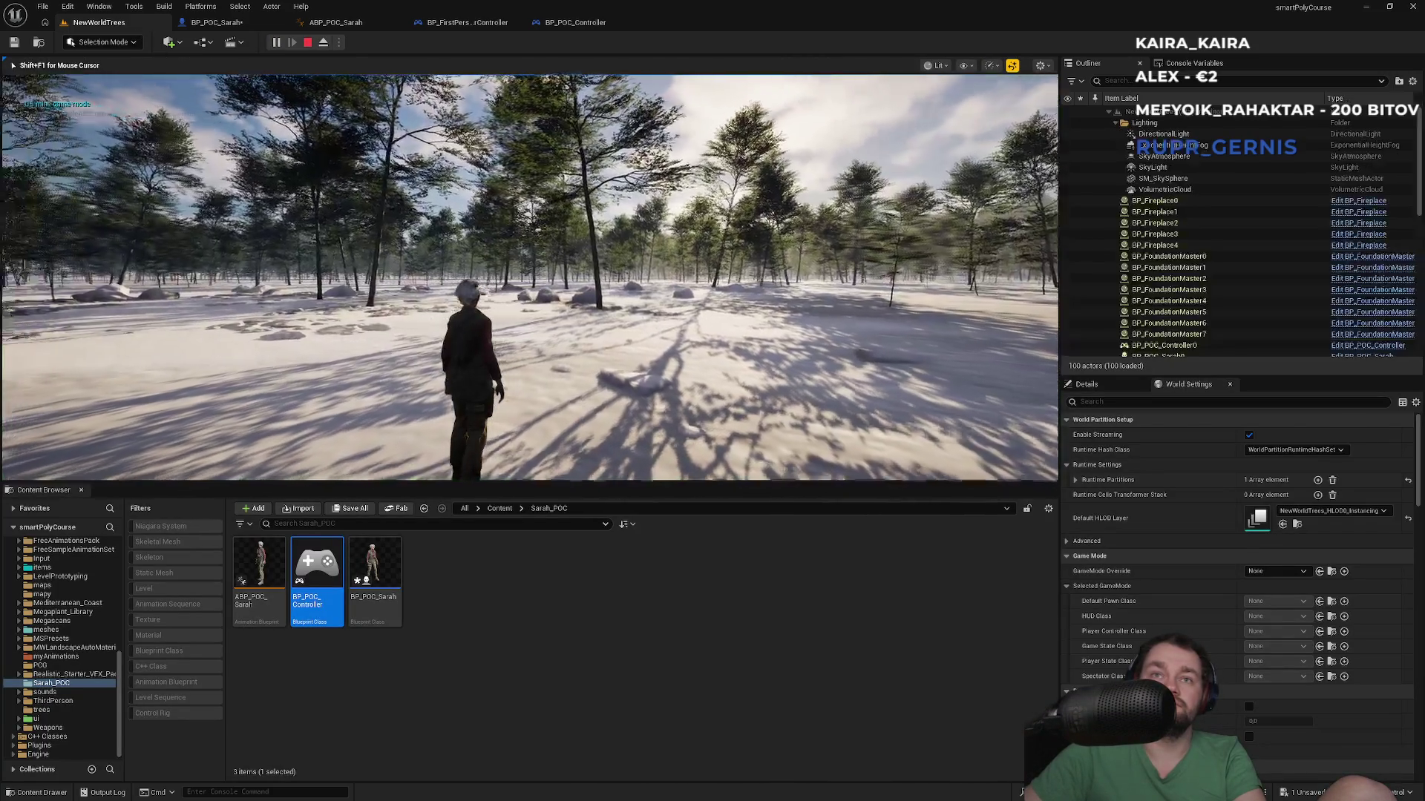
{"action": "mouse_move", "coordinate": [529, 276]}
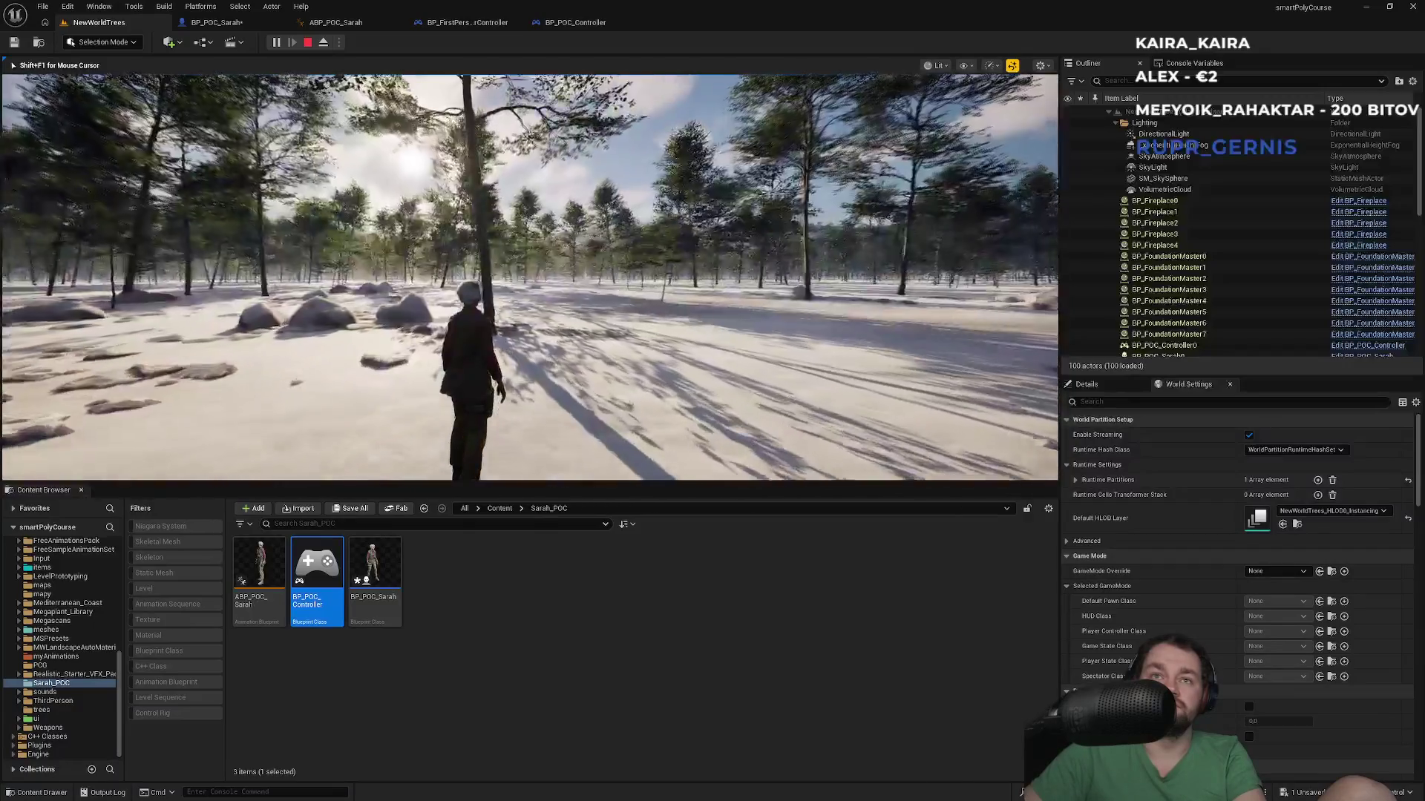
{"action": "key", "text": "Escape"}
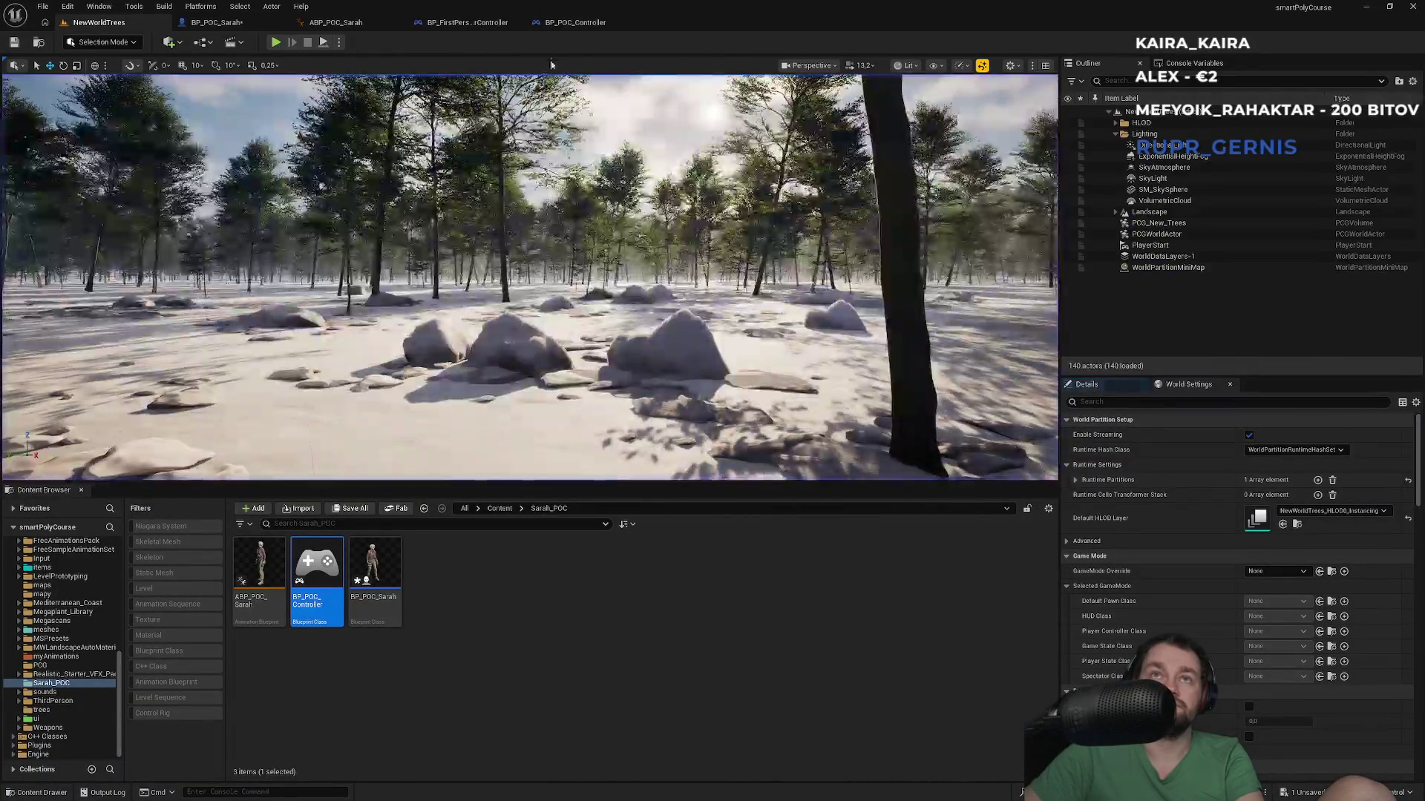
{"action": "left_click", "coordinate": [582, 23]}
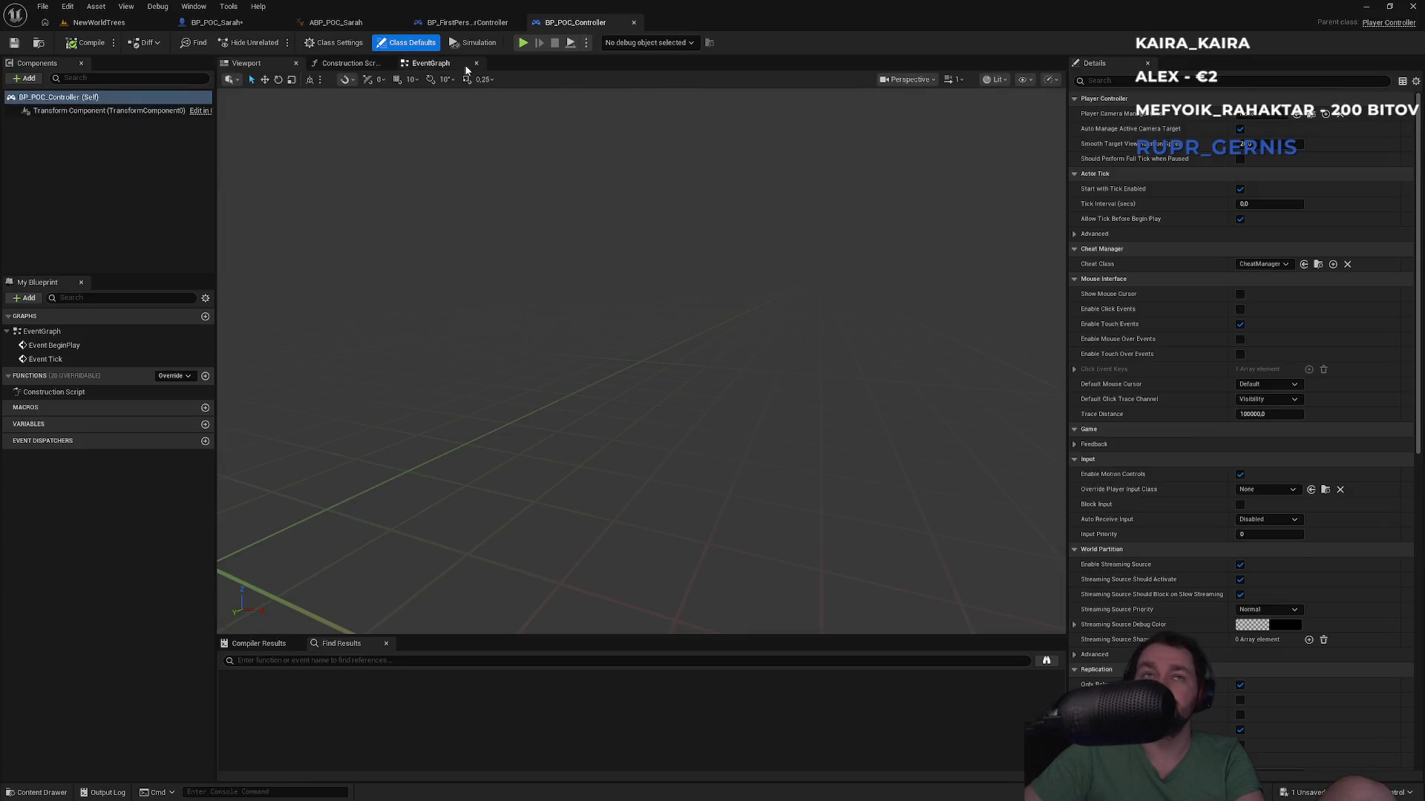
Step: In Sarah's blueprint viewport, clear the pawn filter and reset SpringArm location to 0,0,0
{"action": "left_click", "coordinate": [215, 22]}
{"action": "left_click", "coordinate": [253, 65]}
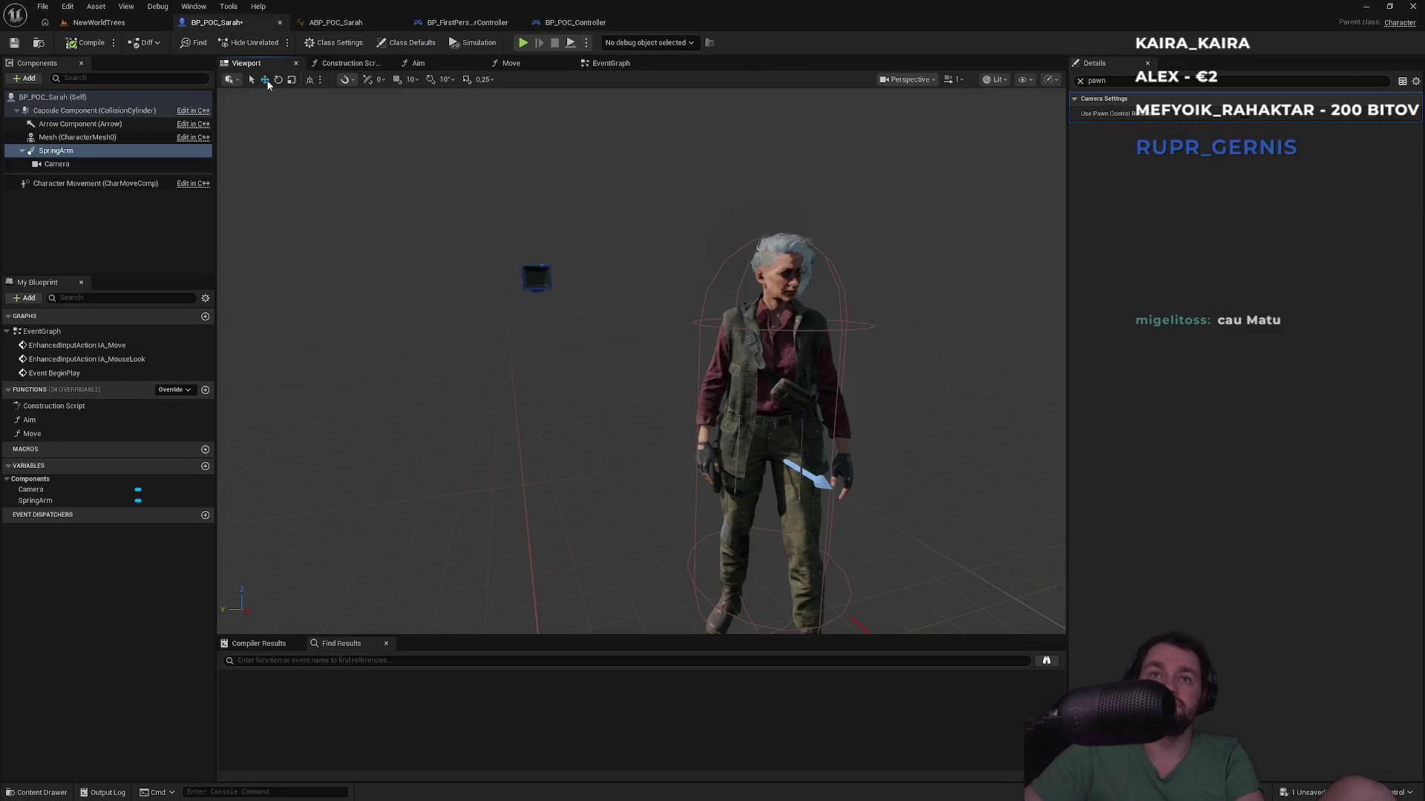
{"action": "mouse_move", "coordinate": [434, 299]}
{"action": "left_mouse_down"}
{"action": "mouse_move", "coordinate": [534, 303]}
{"action": "mouse_move", "coordinate": [467, 267]}
{"action": "left_mouse_up"}
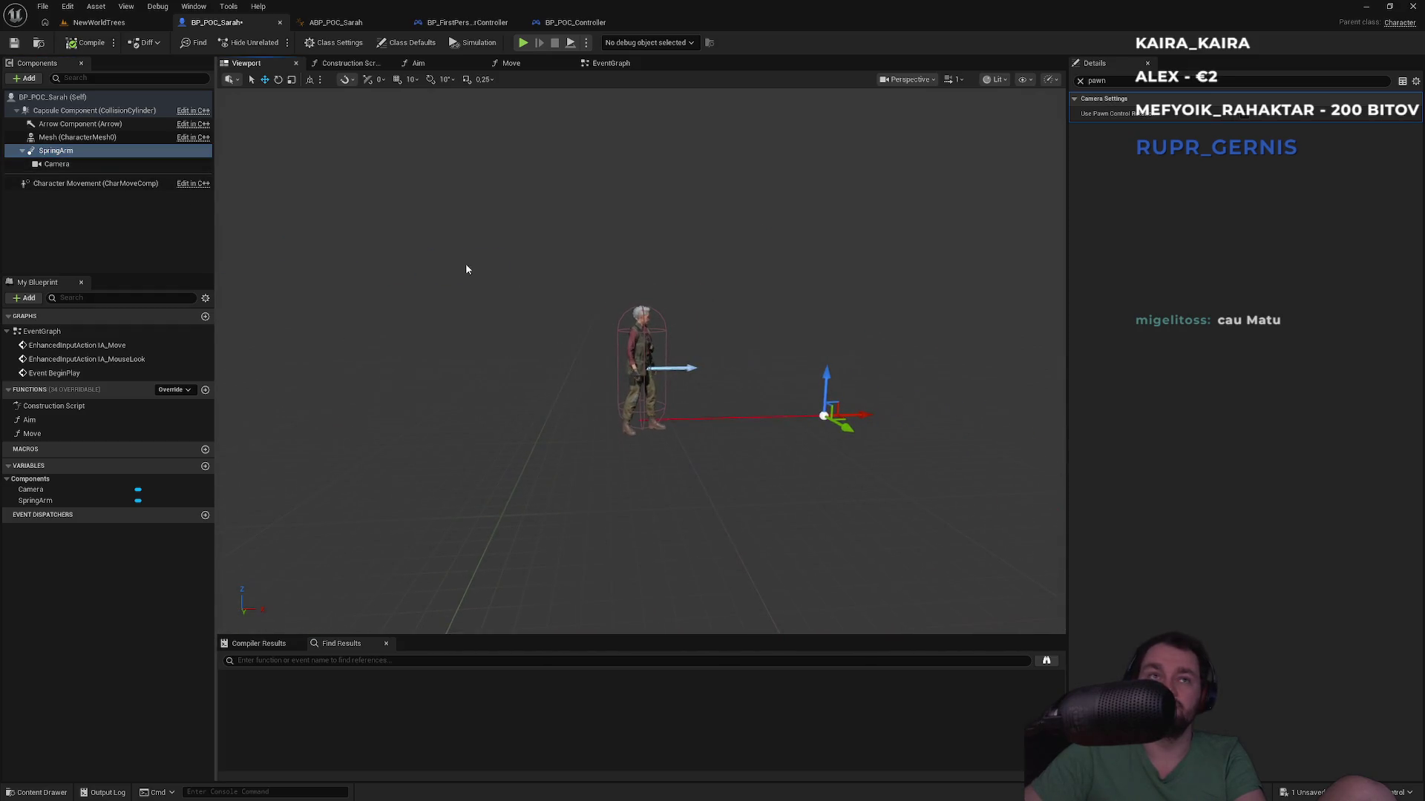
{"action": "left_click", "coordinate": [1080, 81]}
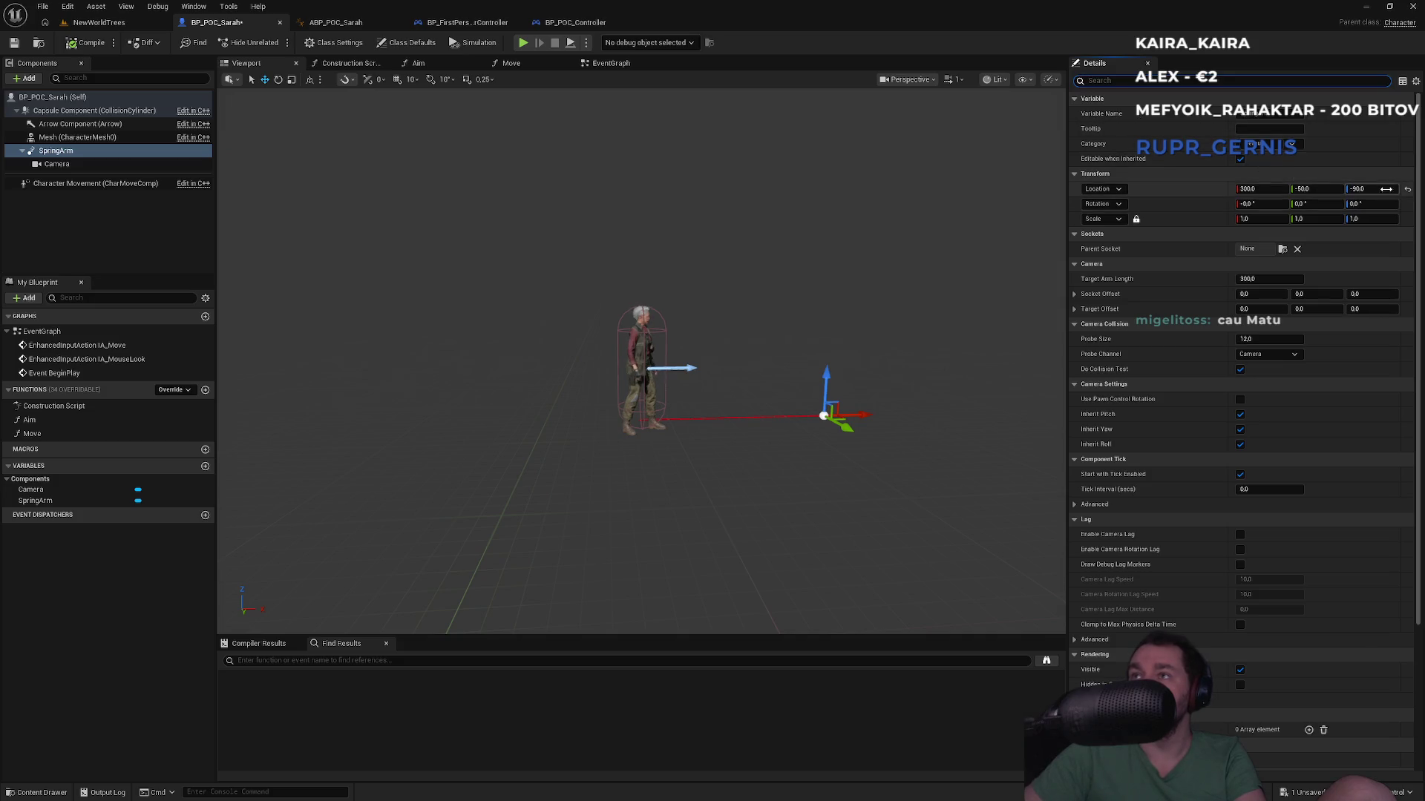
{"action": "left_click", "coordinate": [1407, 192]}
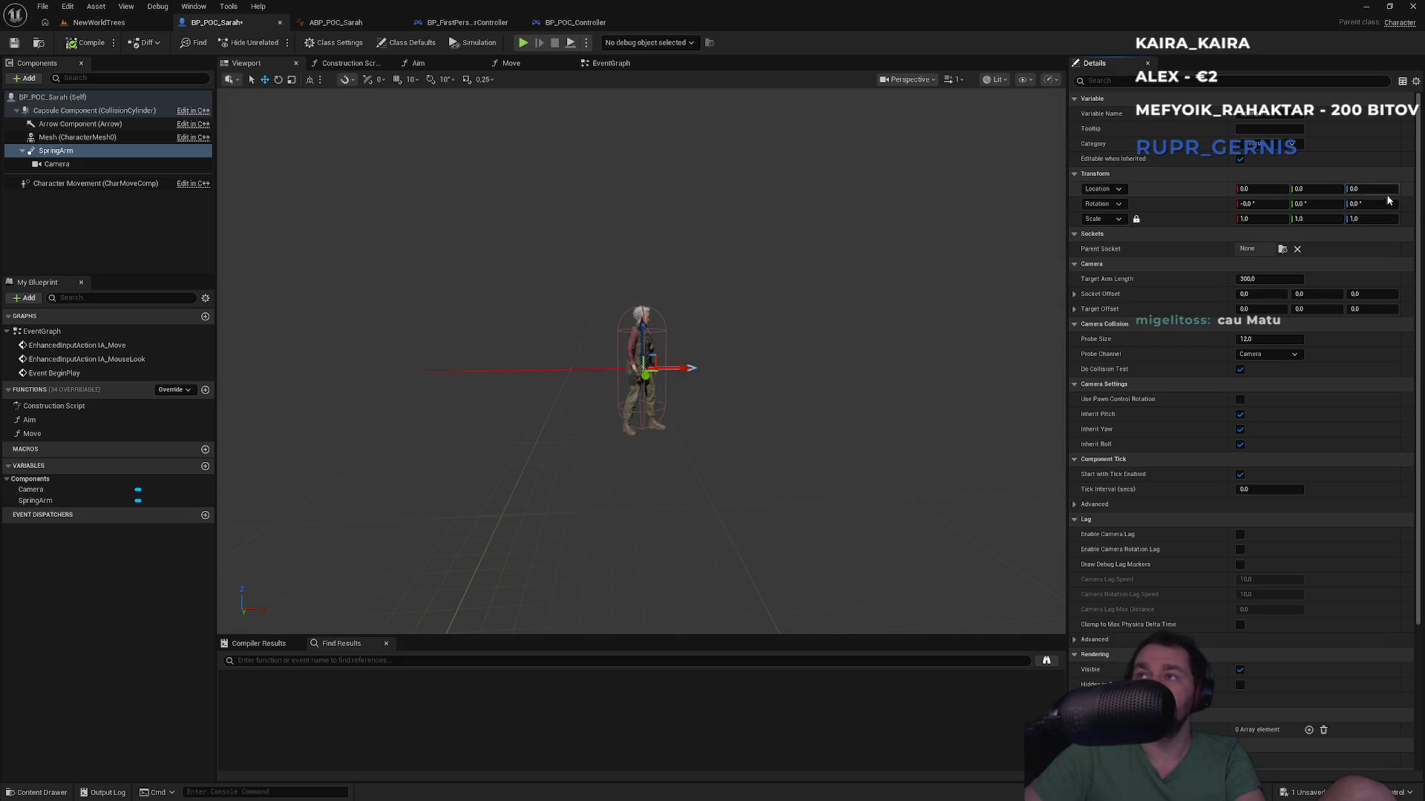
Step: Reset the Camera component's location to 0,0,0 and play-test in NewWorldTrees
{"action": "mouse_move", "coordinate": [638, 371]}
{"action": "left_mouse_down"}
{"action": "mouse_move", "coordinate": [535, 371]}
{"action": "mouse_move", "coordinate": [616, 371]}
{"action": "left_mouse_up"}
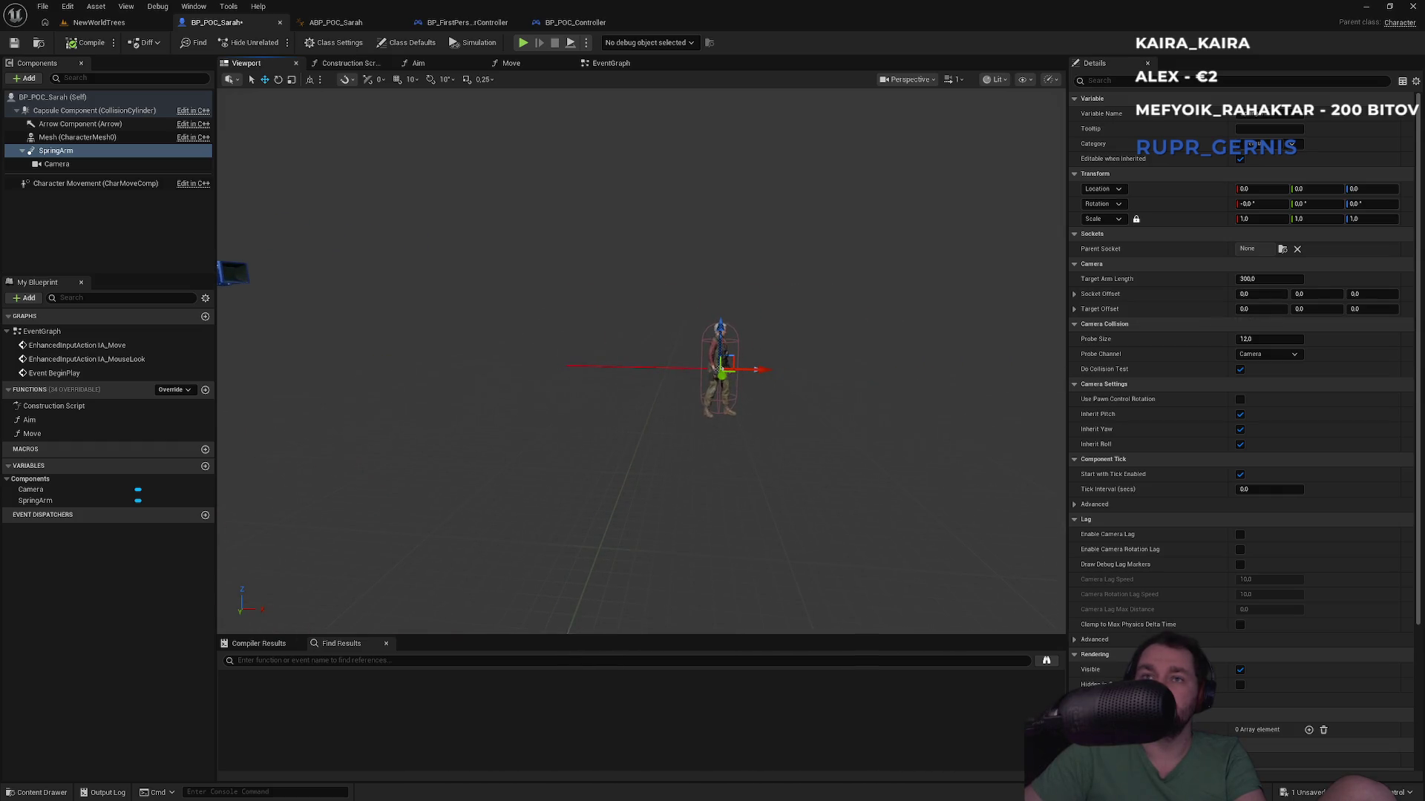
{"action": "mouse_move", "coordinate": [616, 371]}
{"action": "left_mouse_down"}
{"action": "mouse_move", "coordinate": [564, 371]}
{"action": "mouse_move", "coordinate": [579, 371]}
{"action": "left_mouse_up"}
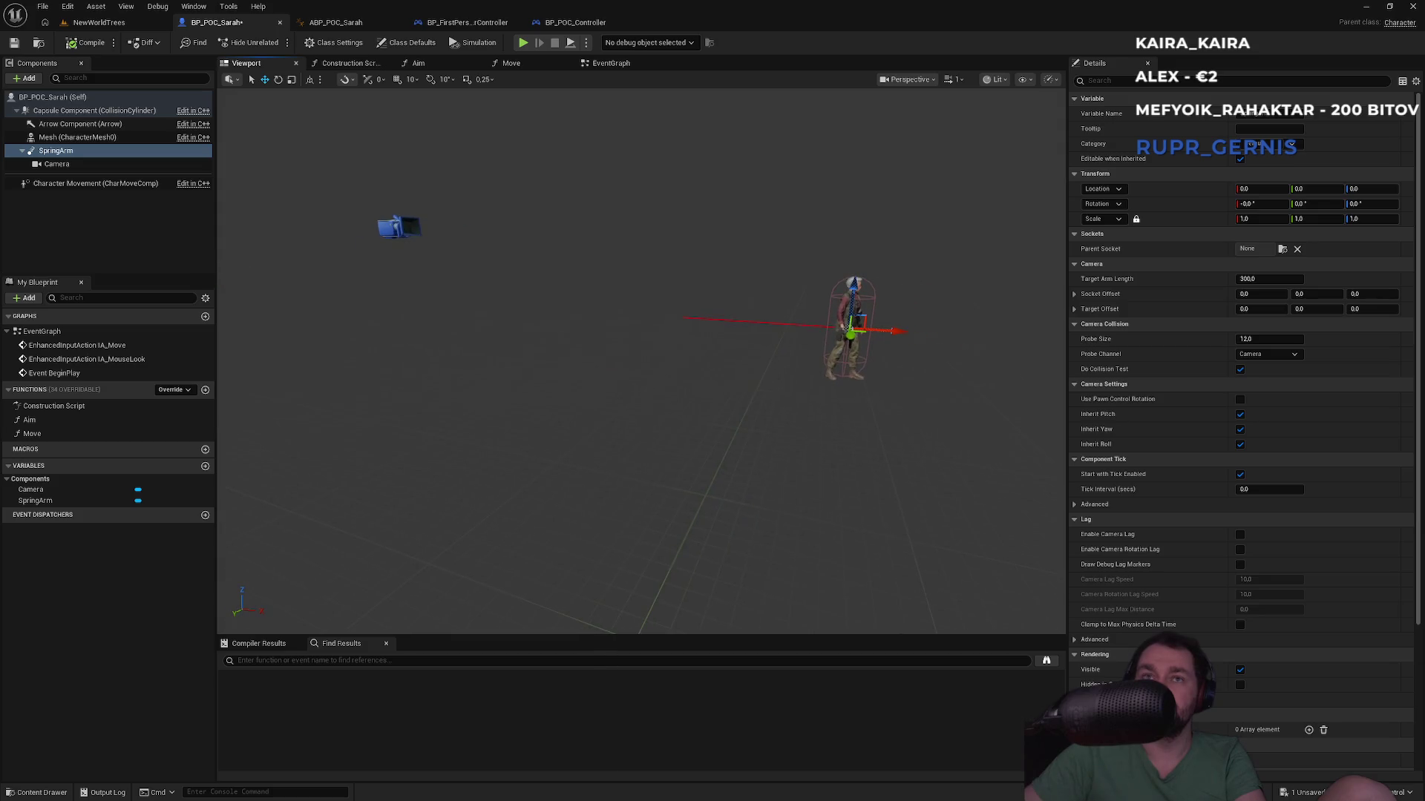
{"action": "left_click", "coordinate": [103, 164]}
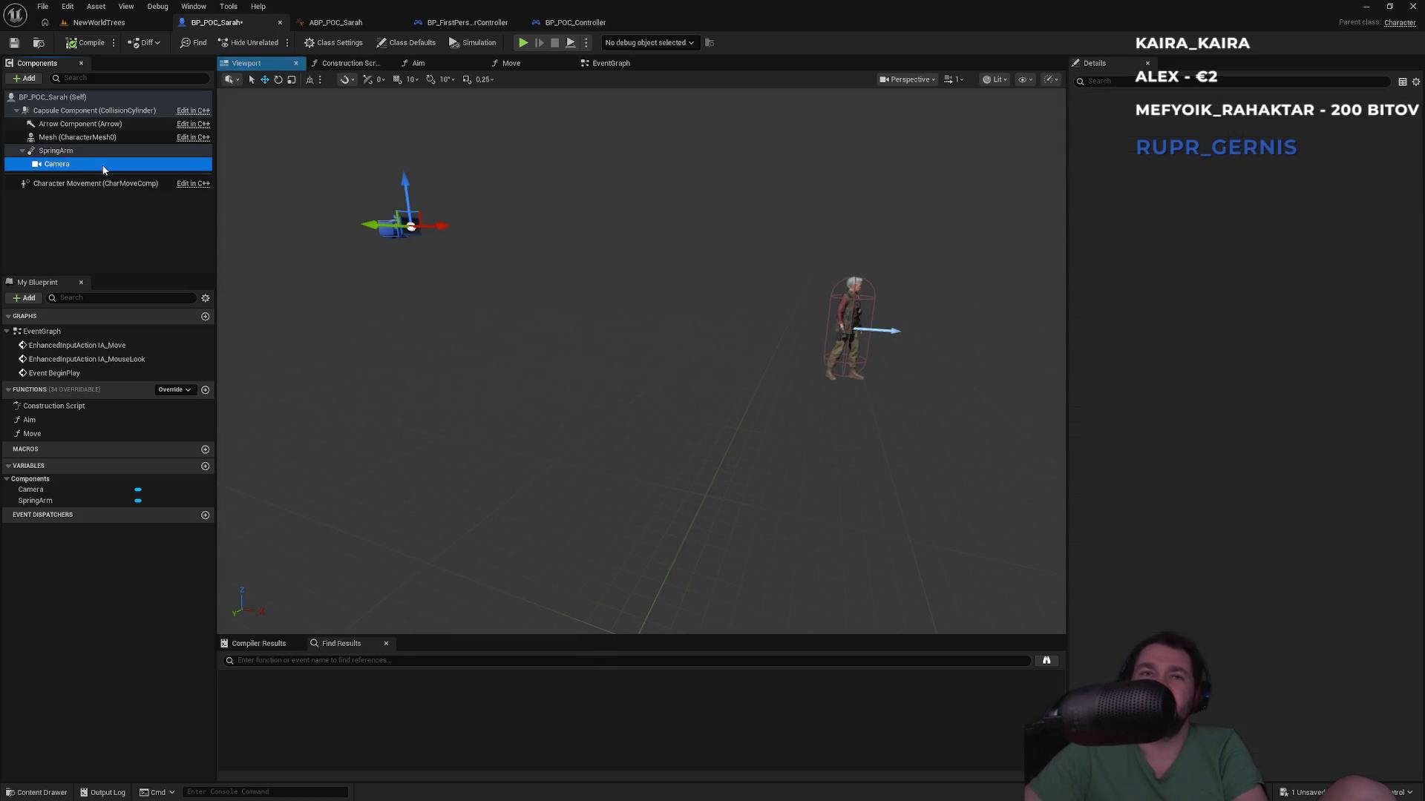
{"action": "left_click", "coordinate": [1408, 192]}
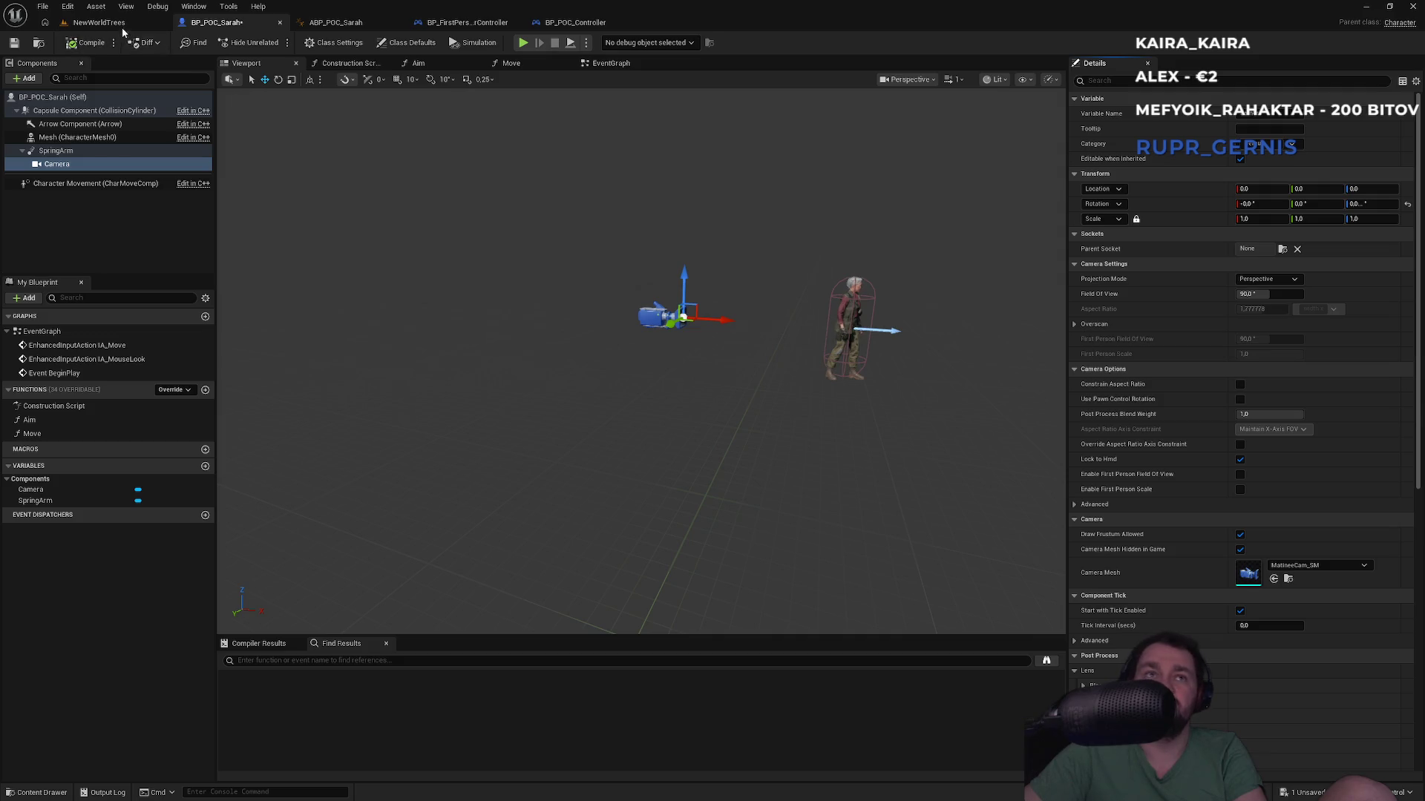
{"action": "left_click", "coordinate": [99, 23]}
{"action": "left_click", "coordinate": [278, 43]}
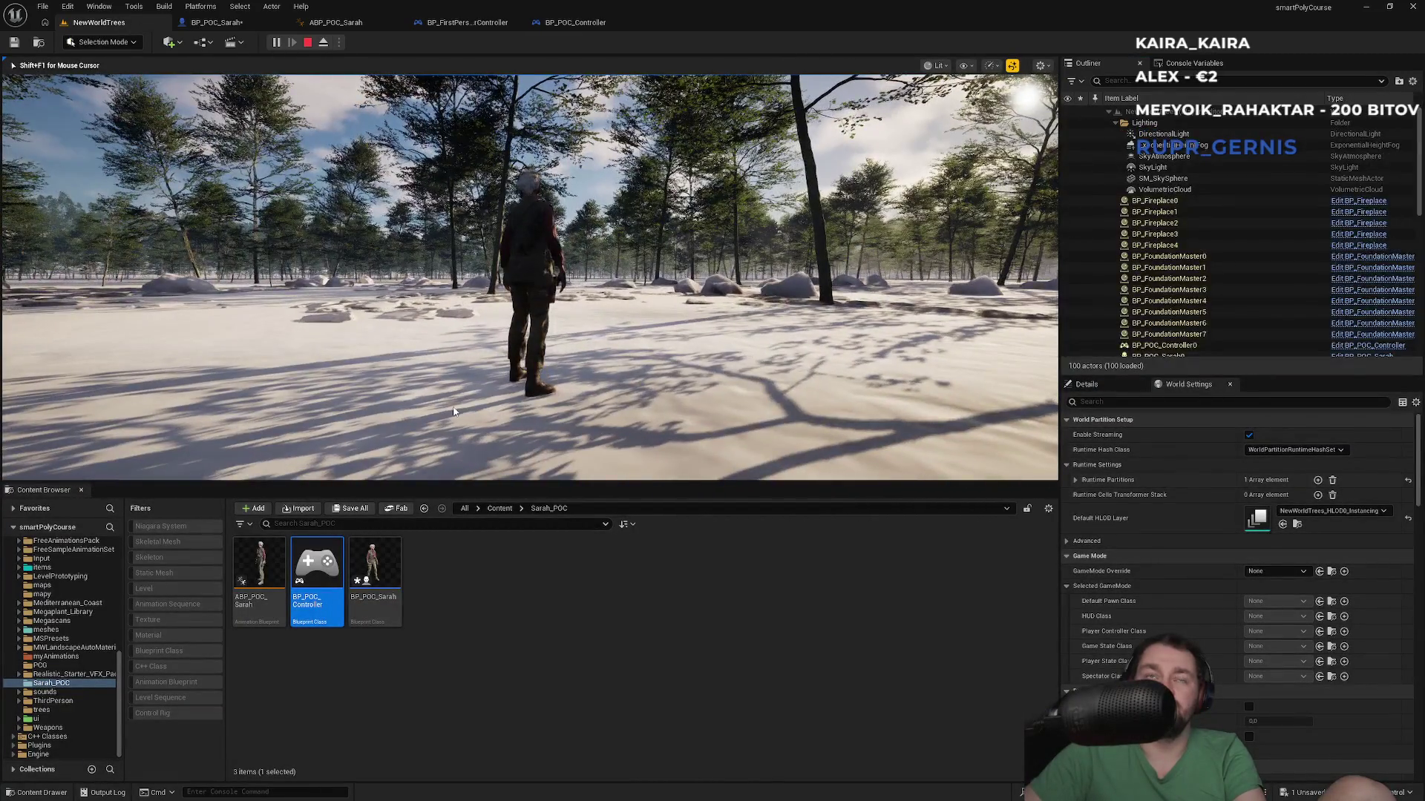
{"action": "key", "text": "Escape"}
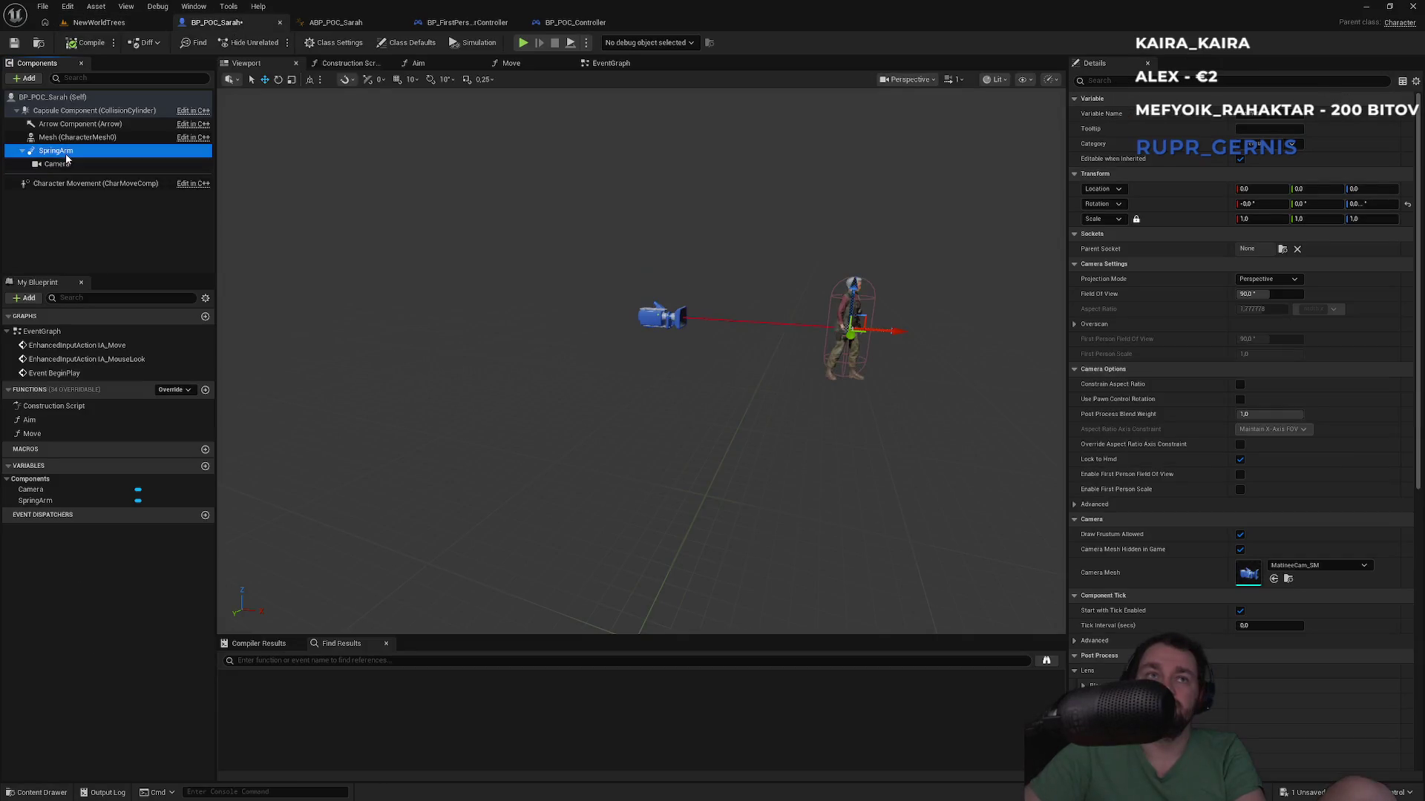
{"action": "left_click", "coordinate": [1125, 81]}
{"action": "type", "text": "pawn"}
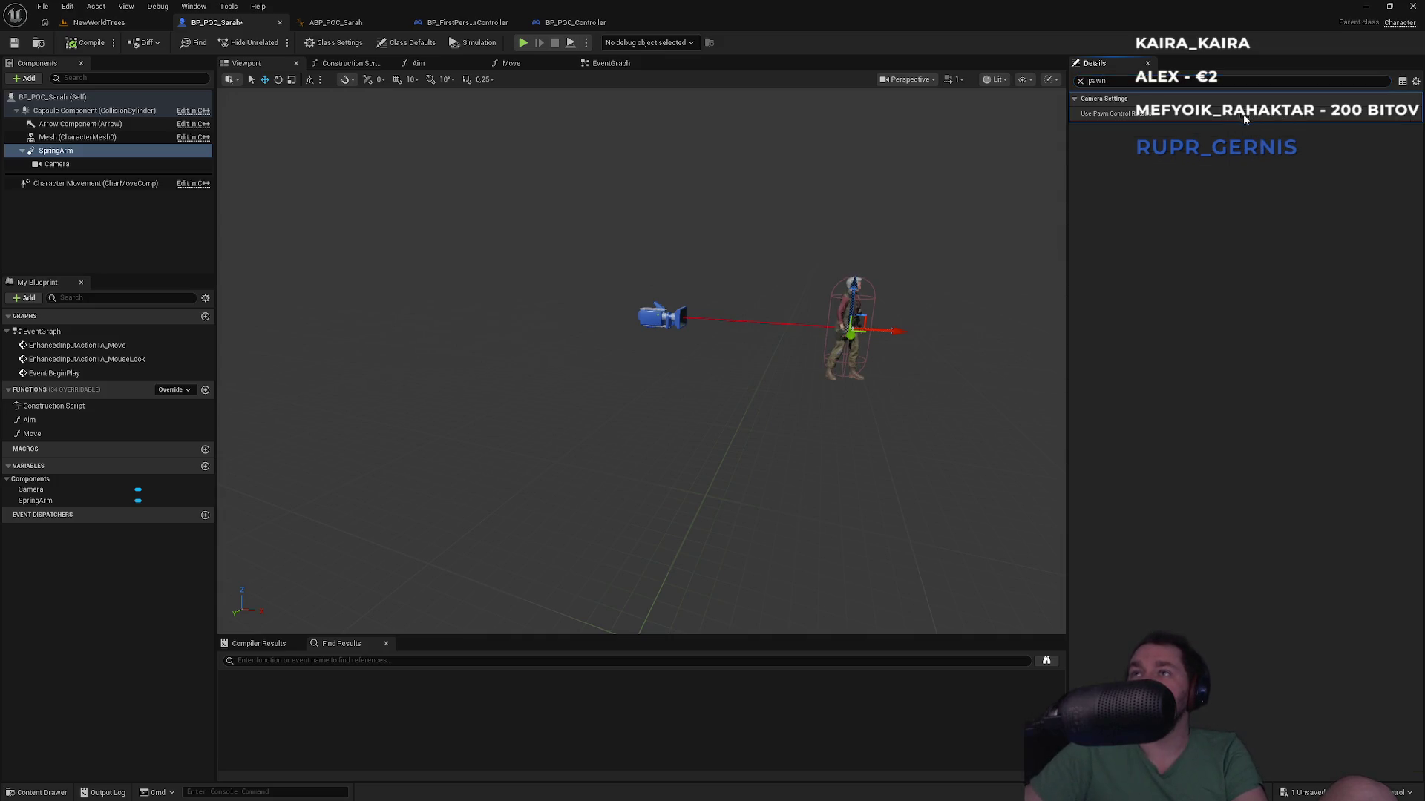
{"action": "left_click", "coordinate": [112, 22]}
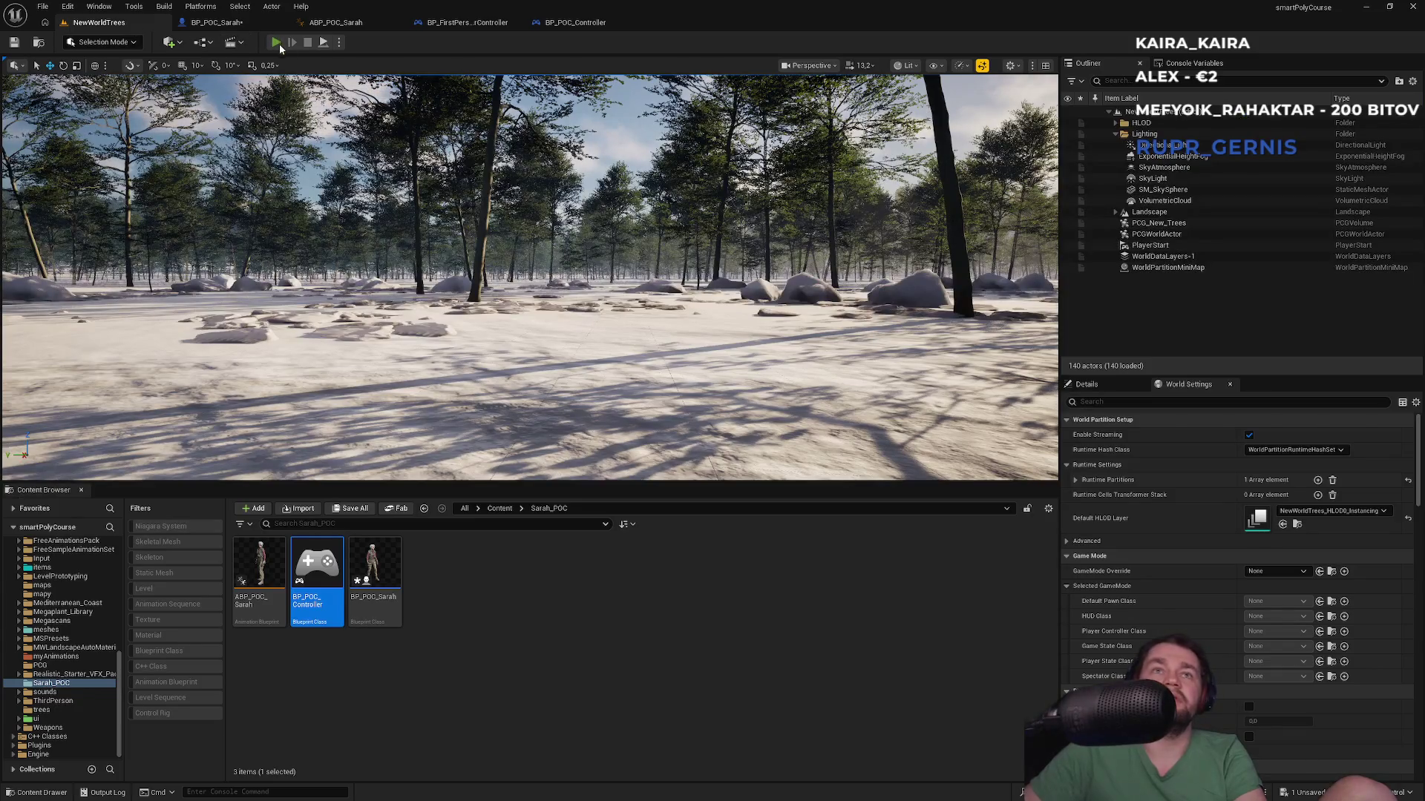
{"action": "key", "text": "alt+p"}
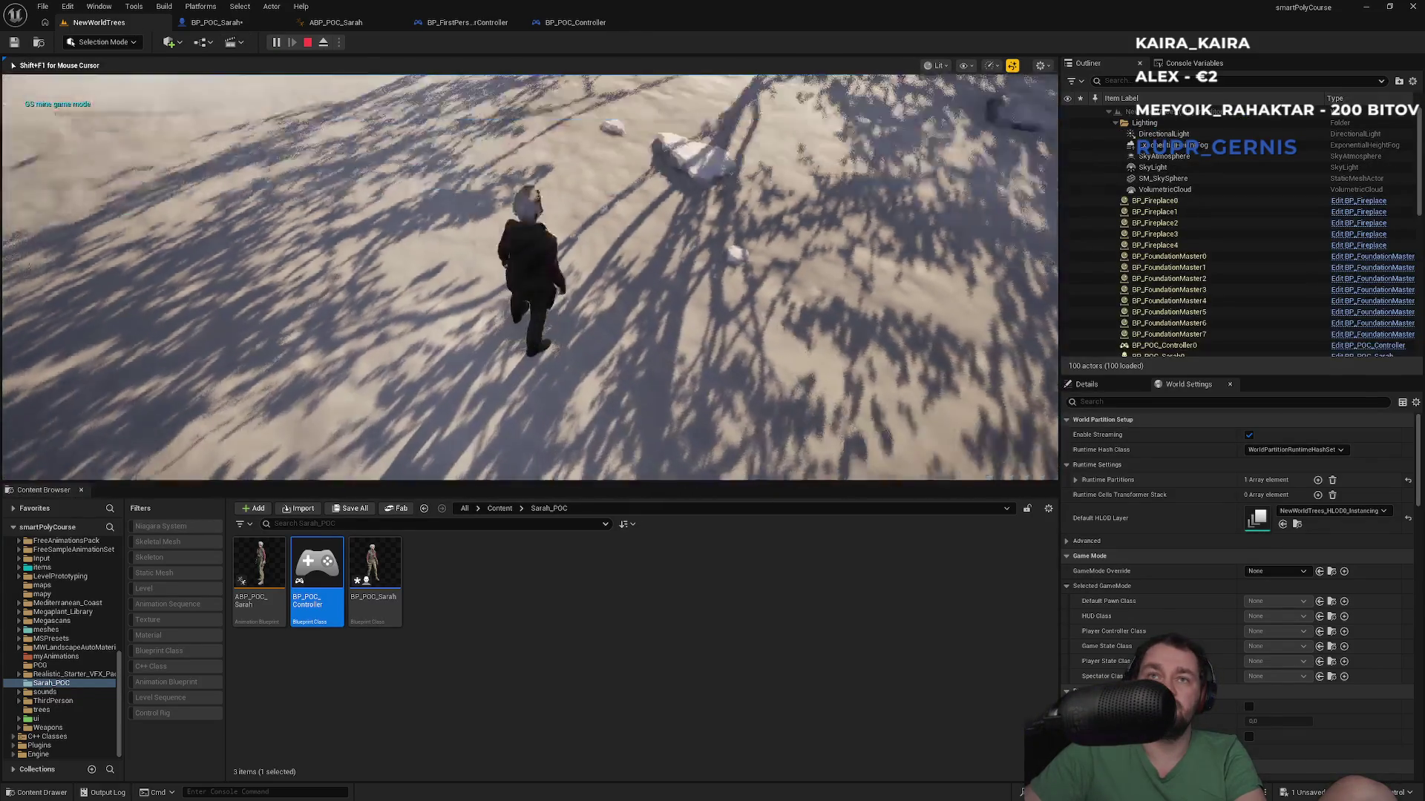
{"action": "key", "text": "w"}
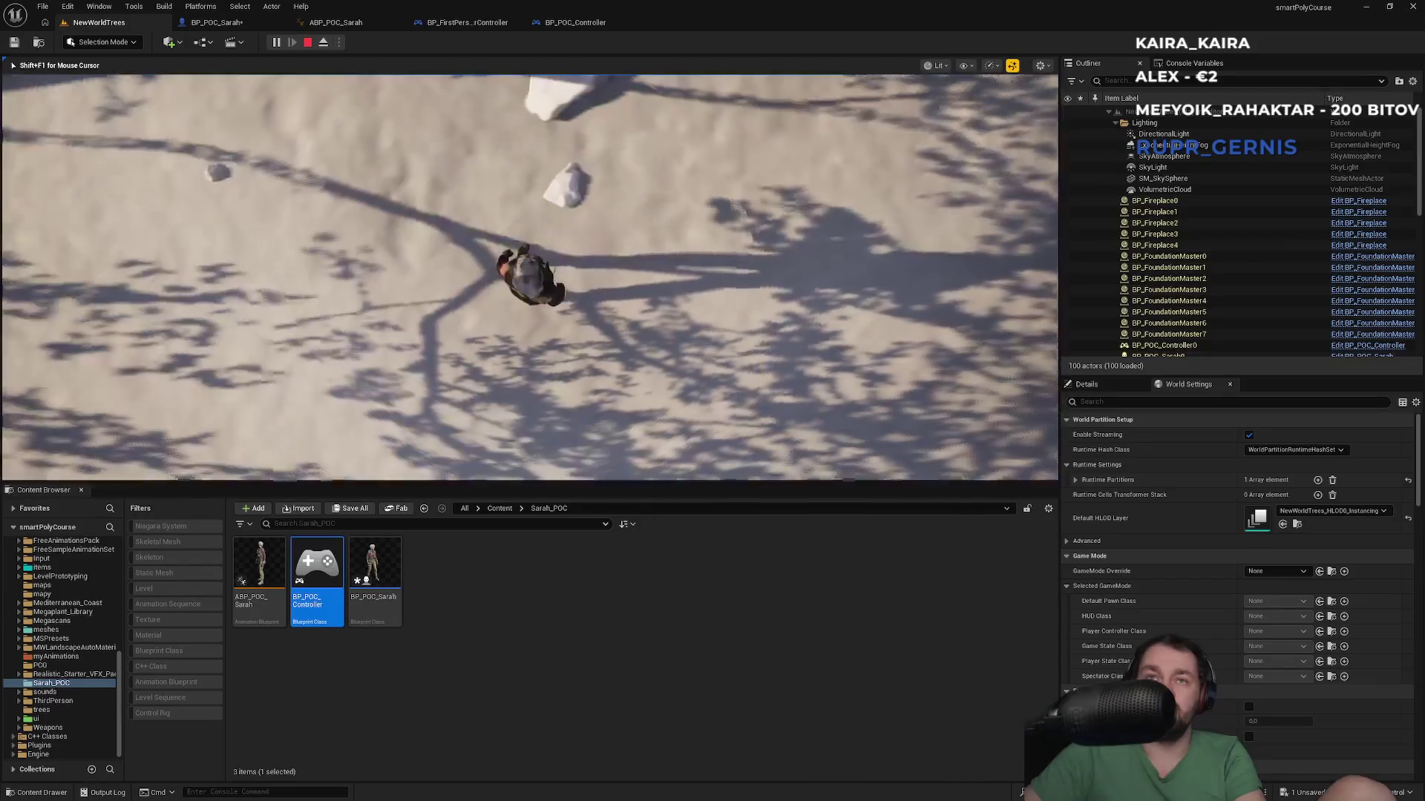
{"action": "key", "text": "Escape"}
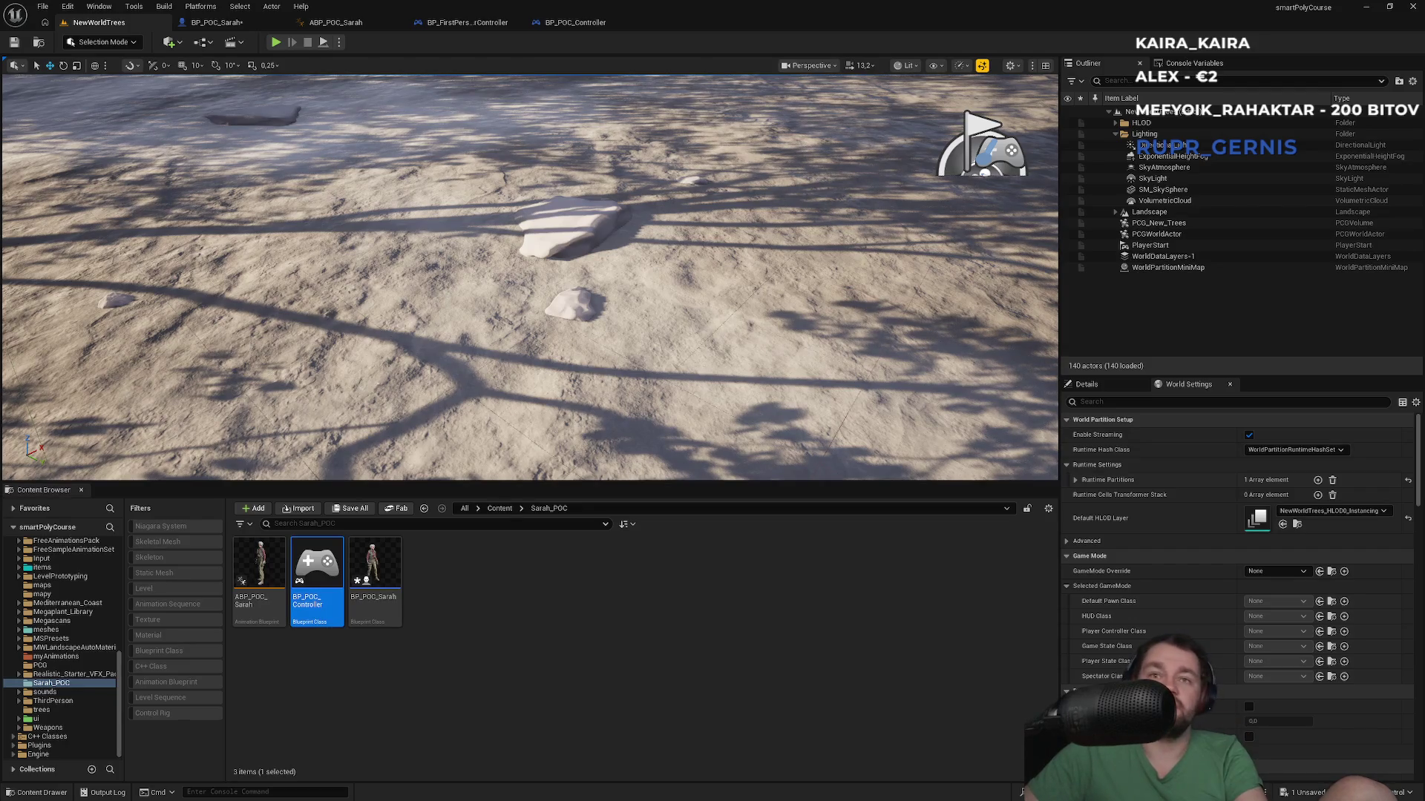
{"action": "left_click_drag", "start_coordinate": [527, 296], "coordinate": [527, 208]}
{"action": "left_click", "coordinate": [223, 23]}
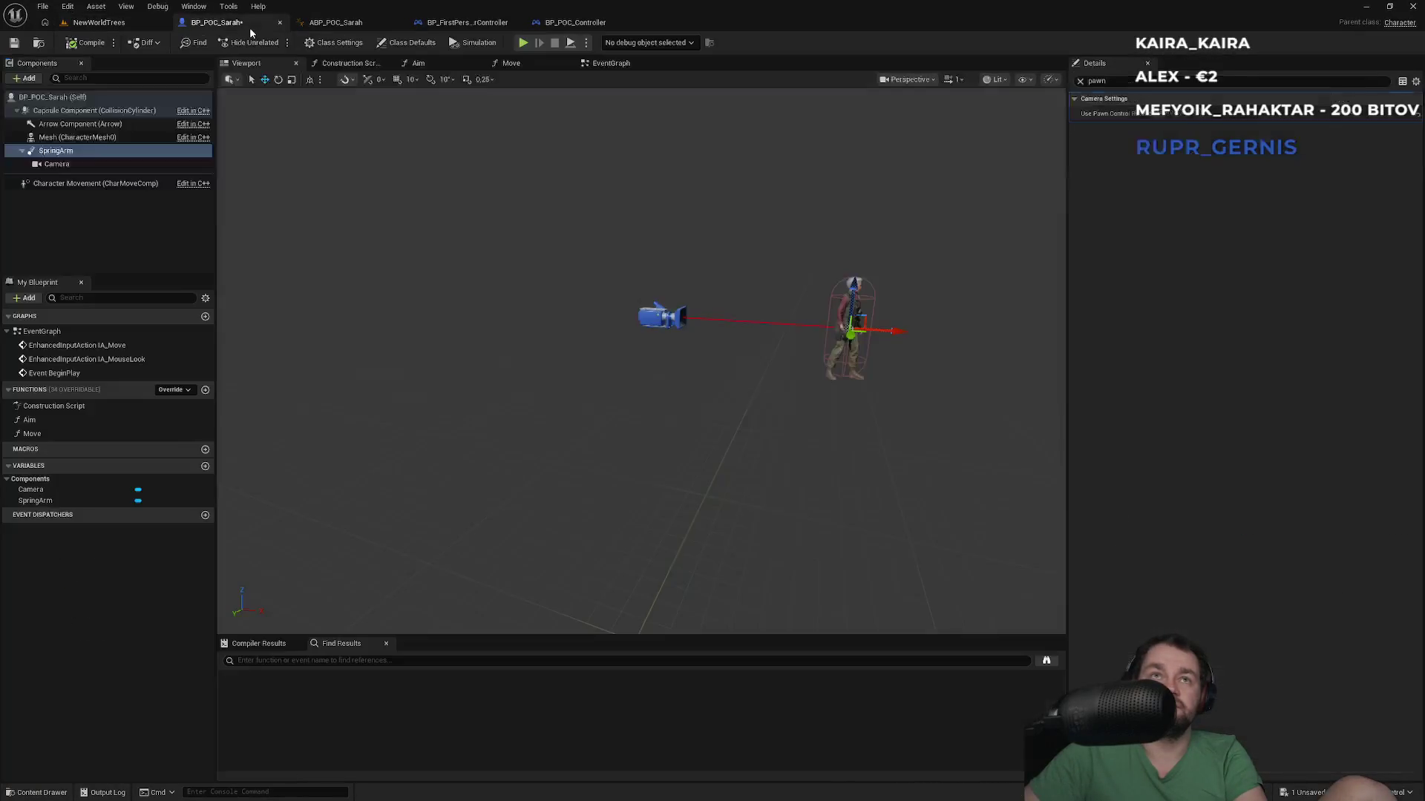
Step: Wire Pitch directly into Transform (Modify) Bone's Rotation X (Roll) and play-test it
{"action": "left_click", "coordinate": [348, 23]}
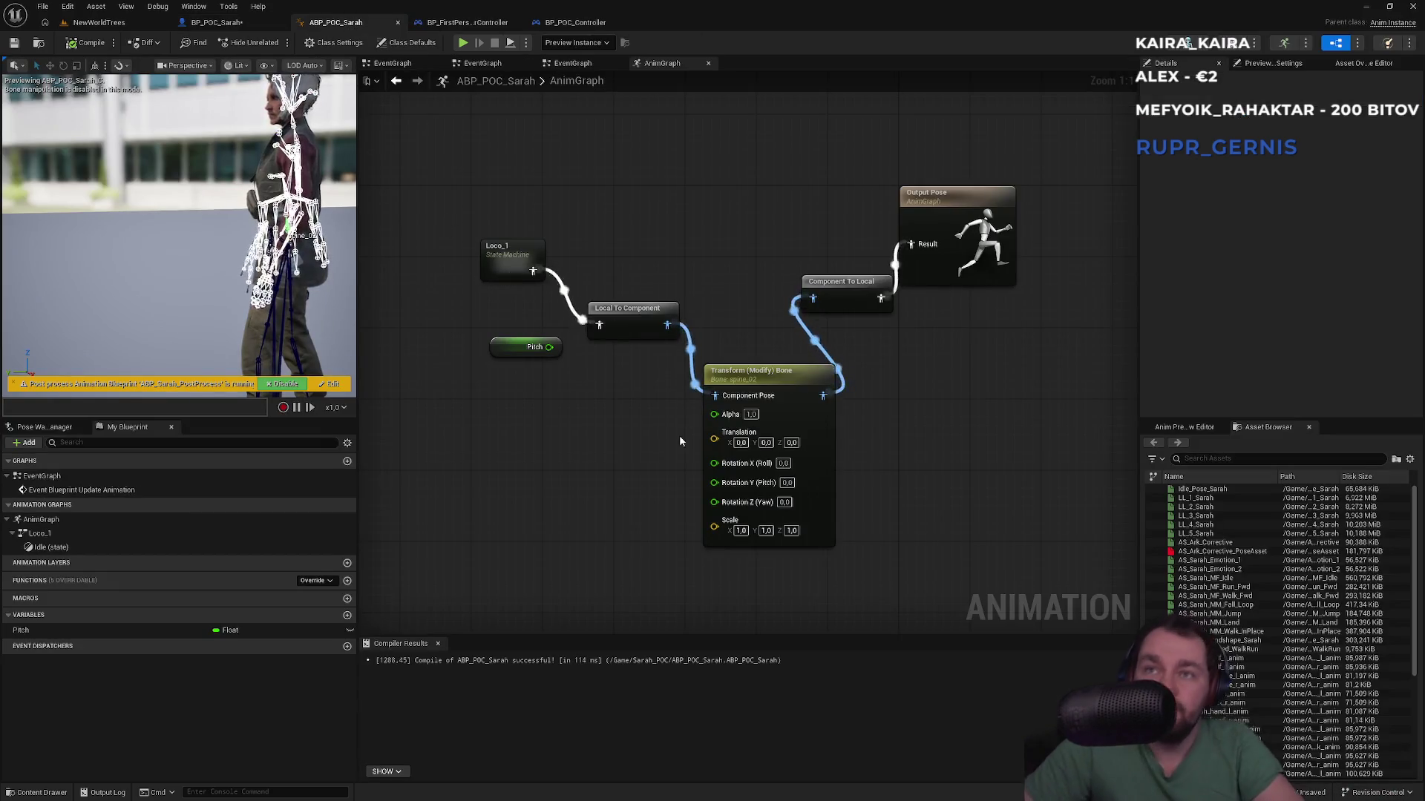
{"action": "mouse_move", "coordinate": [549, 346]}
{"action": "left_mouse_down"}
{"action": "mouse_move", "coordinate": [728, 465]}
{"action": "mouse_move", "coordinate": [714, 462]}
{"action": "left_mouse_up"}
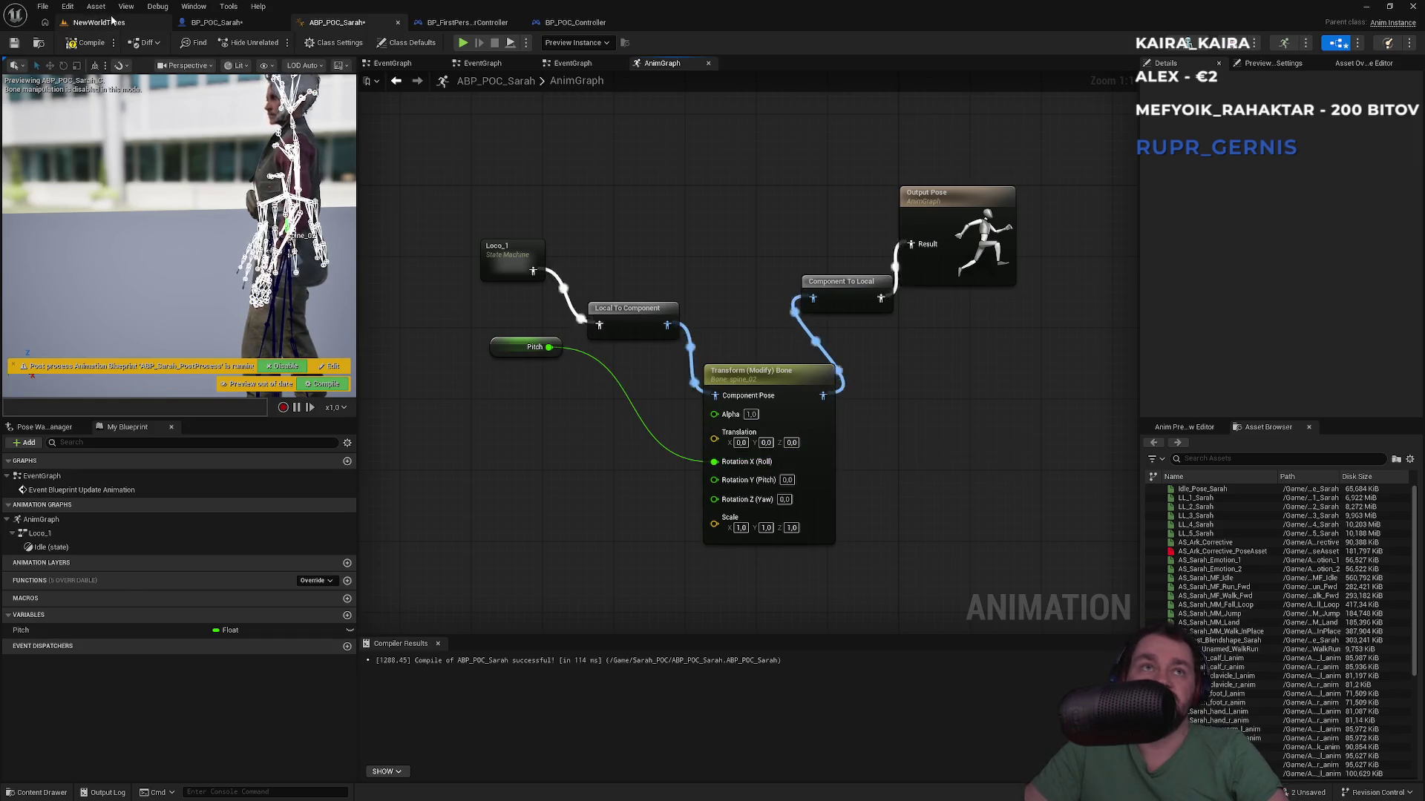
{"action": "left_click", "coordinate": [98, 23]}
{"action": "key", "text": "alt+p"}
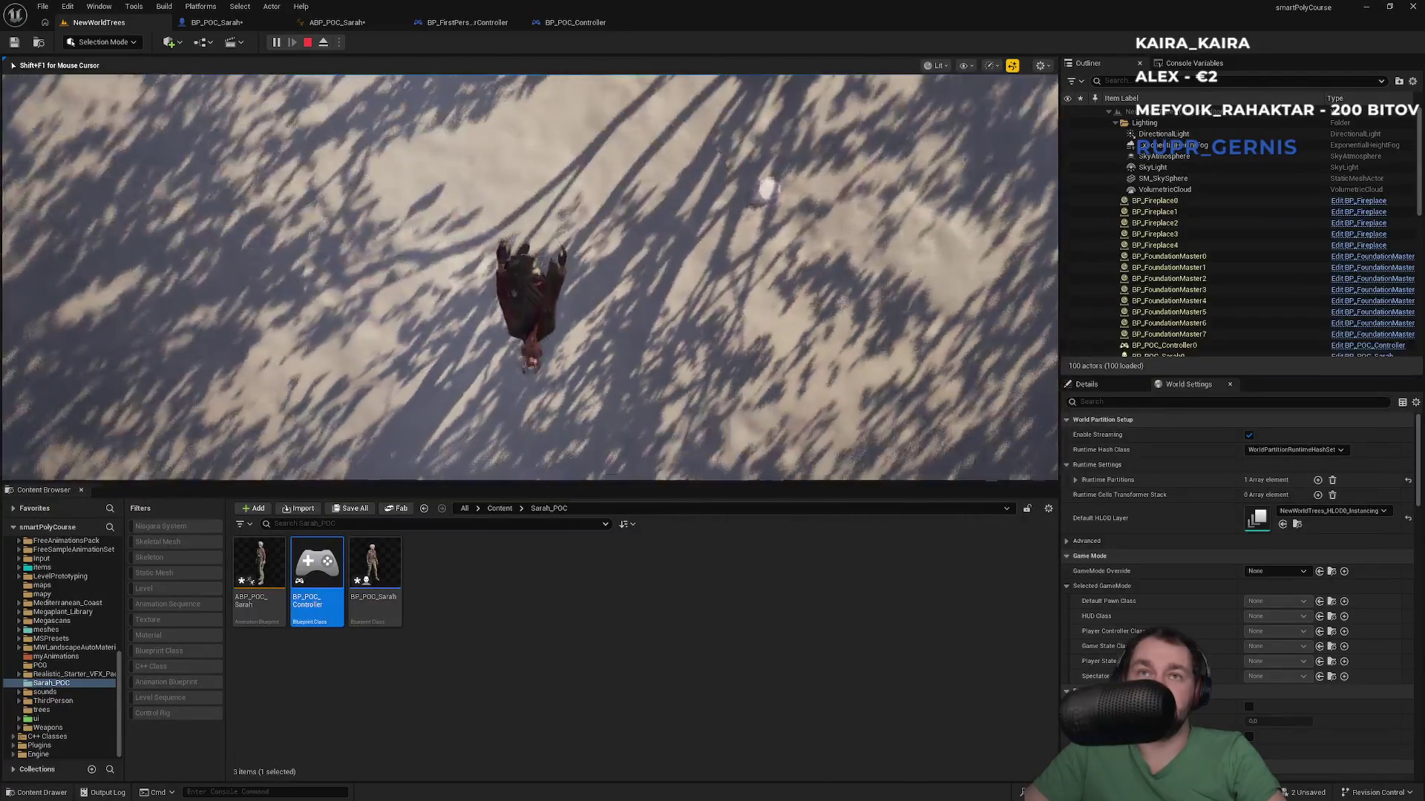
{"action": "key", "text": "Escape"}
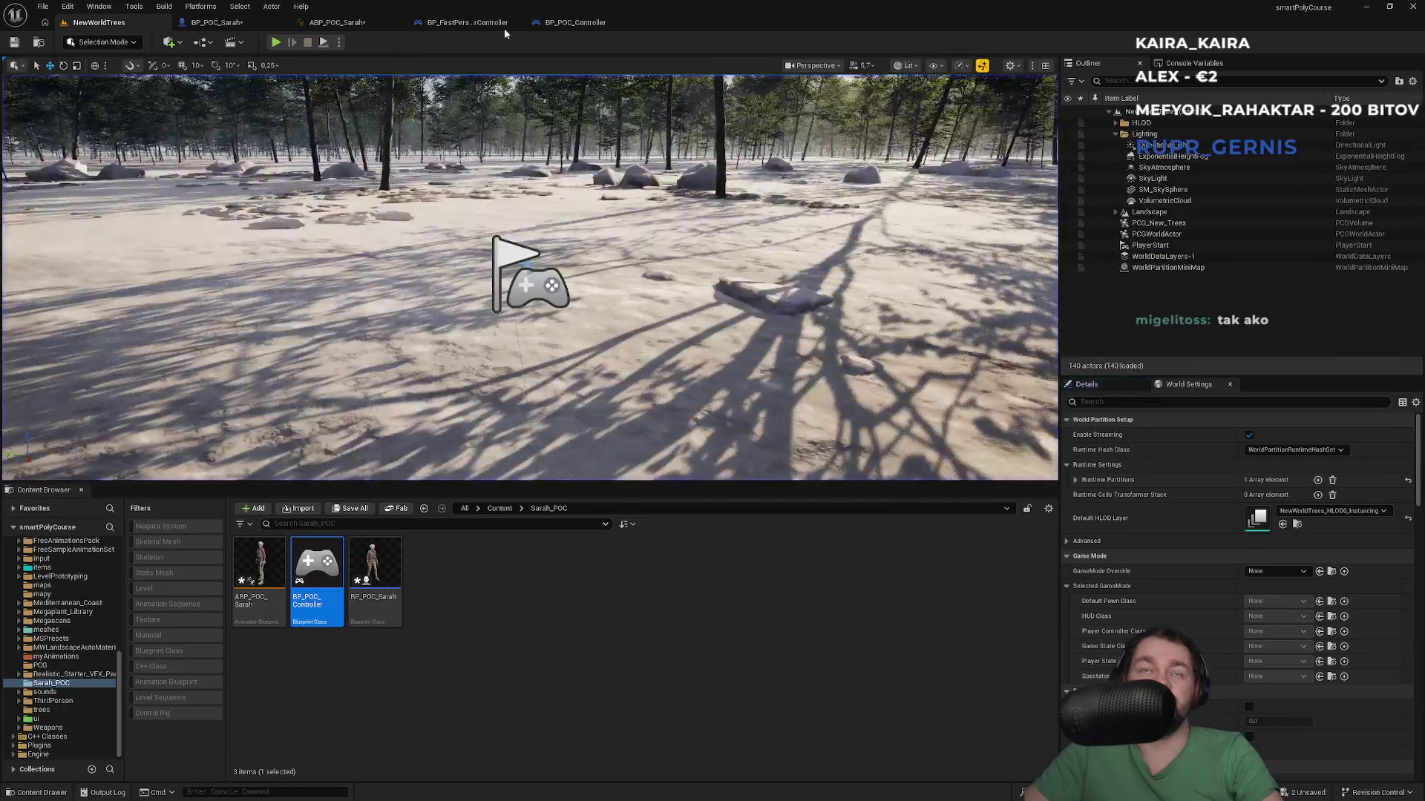
{"action": "left_click", "coordinate": [575, 22]}
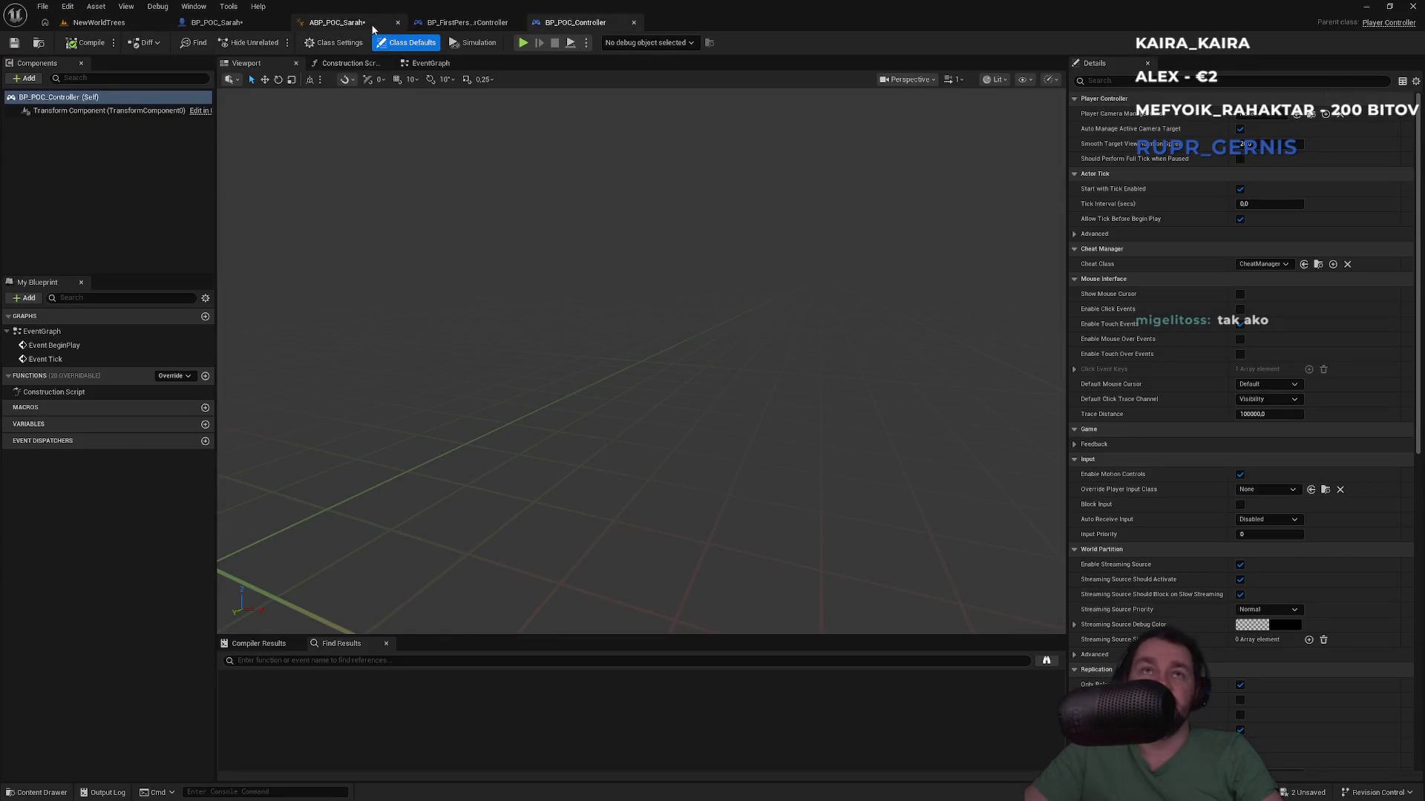
{"action": "left_click", "coordinate": [371, 24]}
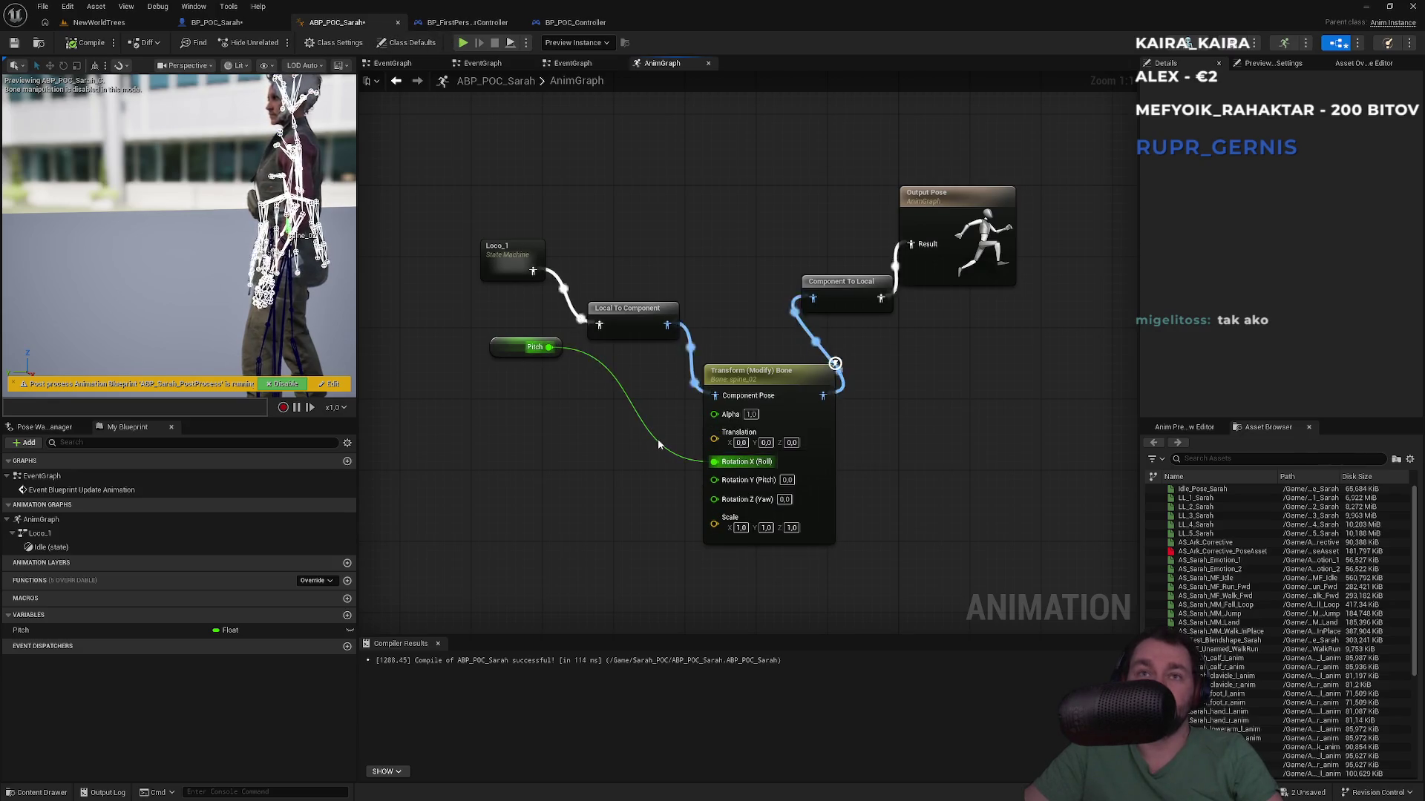
Step: Insert a Multiply by -1 node between Pitch and Rotation X (Roll)
{"action": "left_click", "coordinate": [714, 461], "text": "alt"}
{"action": "left_click_drag", "start_coordinate": [550, 347], "coordinate": [572, 394]}
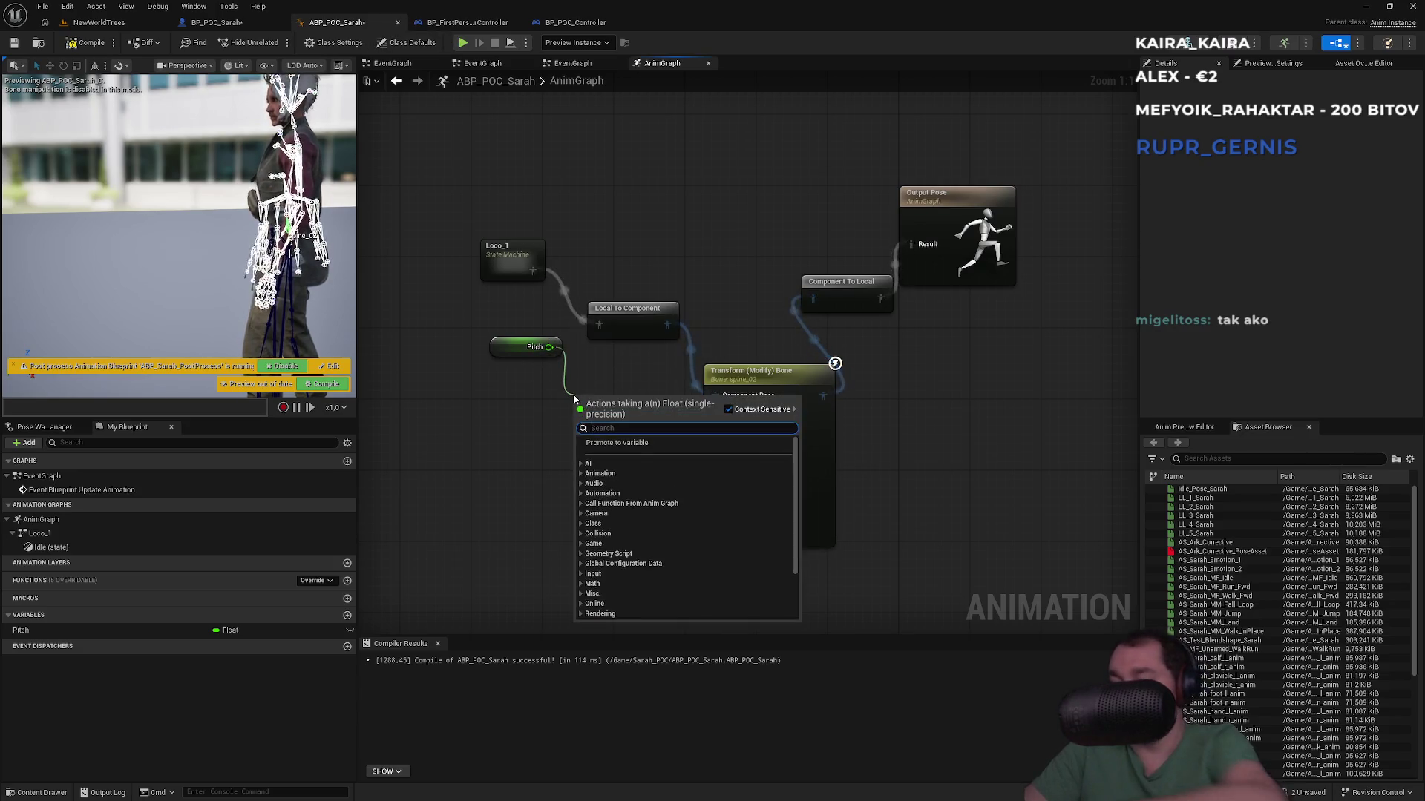
{"action": "type", "text": "*"}
{"action": "key", "text": "Return"}
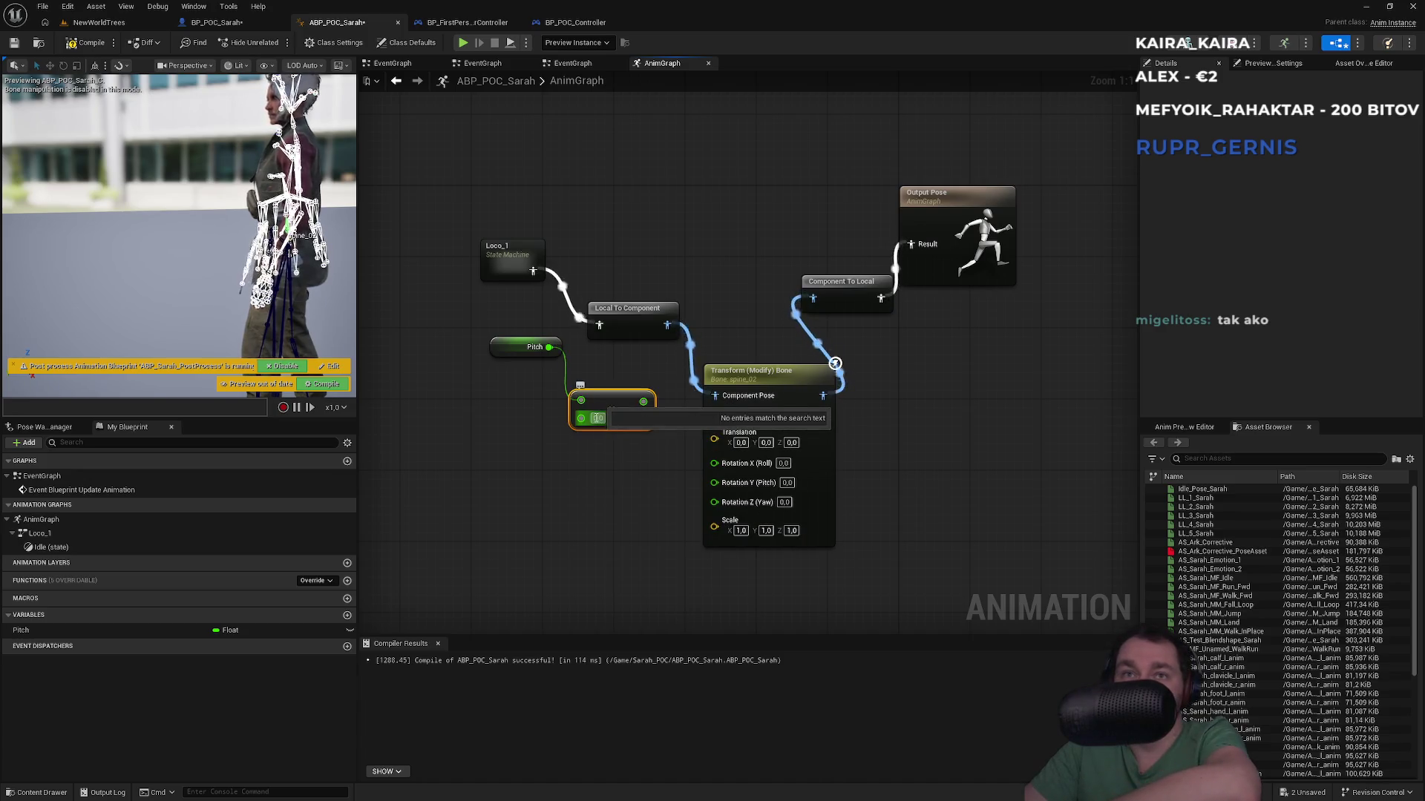
{"action": "type", "text": "-1"}
{"action": "mouse_move", "coordinate": [646, 402]}
{"action": "left_mouse_down"}
{"action": "mouse_move", "coordinate": [684, 480]}
{"action": "mouse_move", "coordinate": [714, 462]}
{"action": "left_mouse_up"}
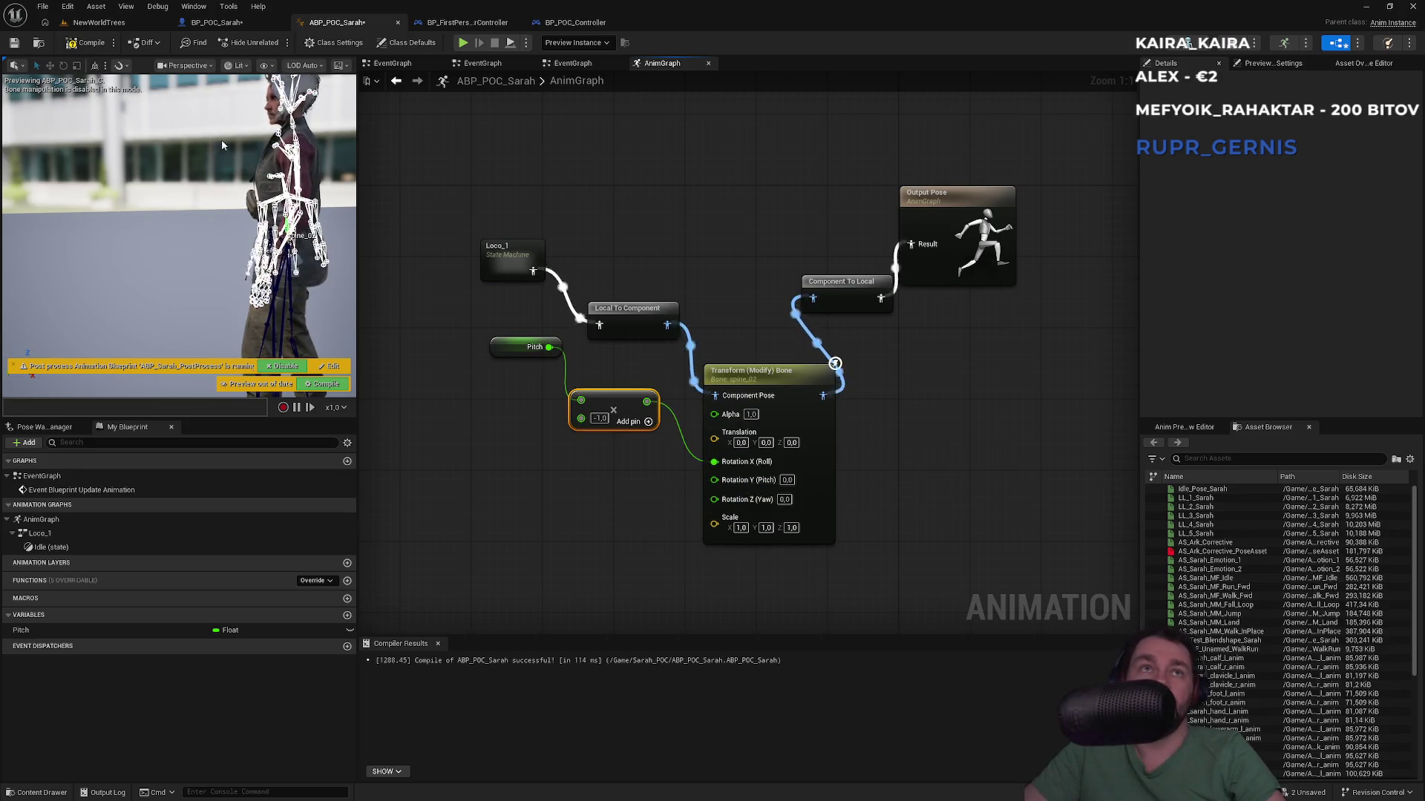
{"action": "left_click", "coordinate": [139, 27]}
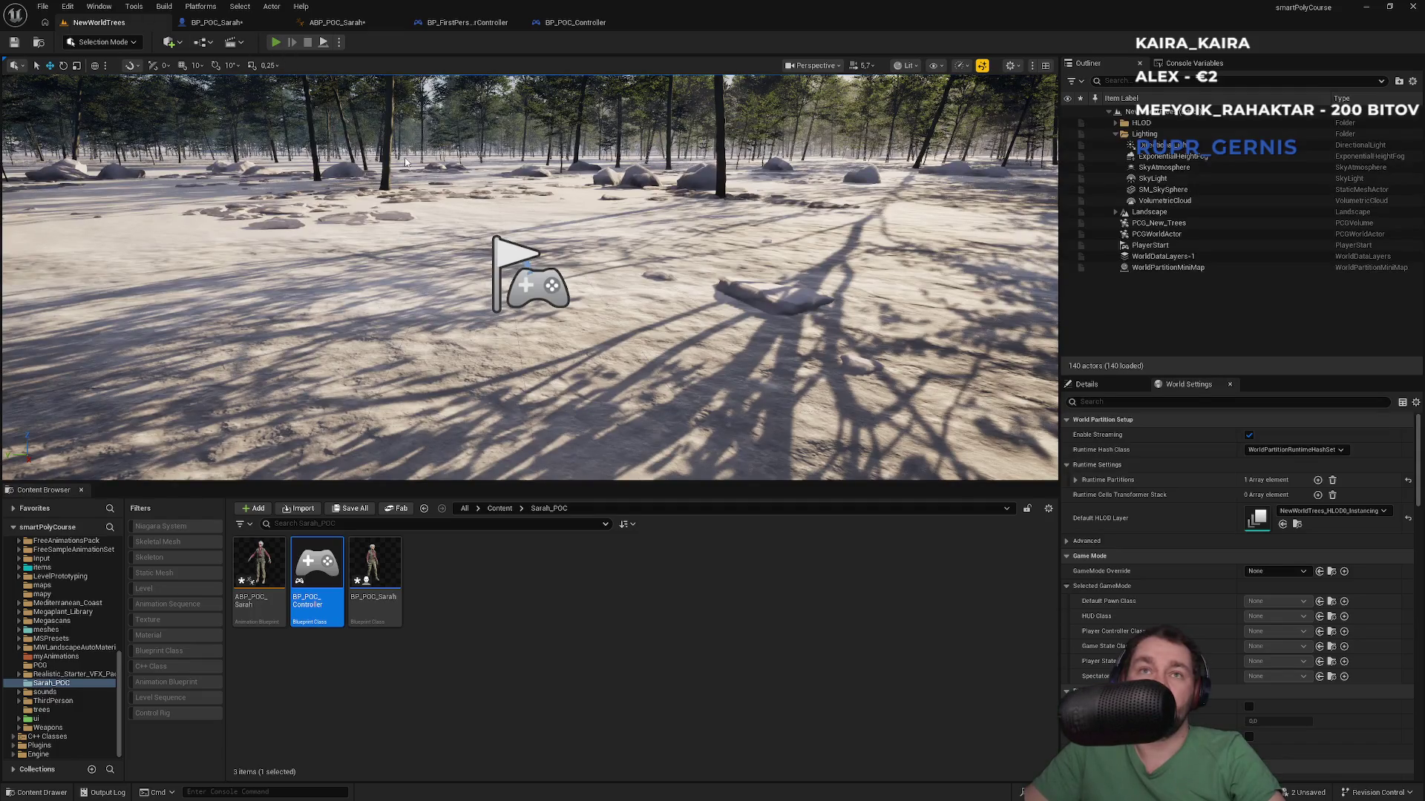
{"action": "key", "text": "alt+p"}
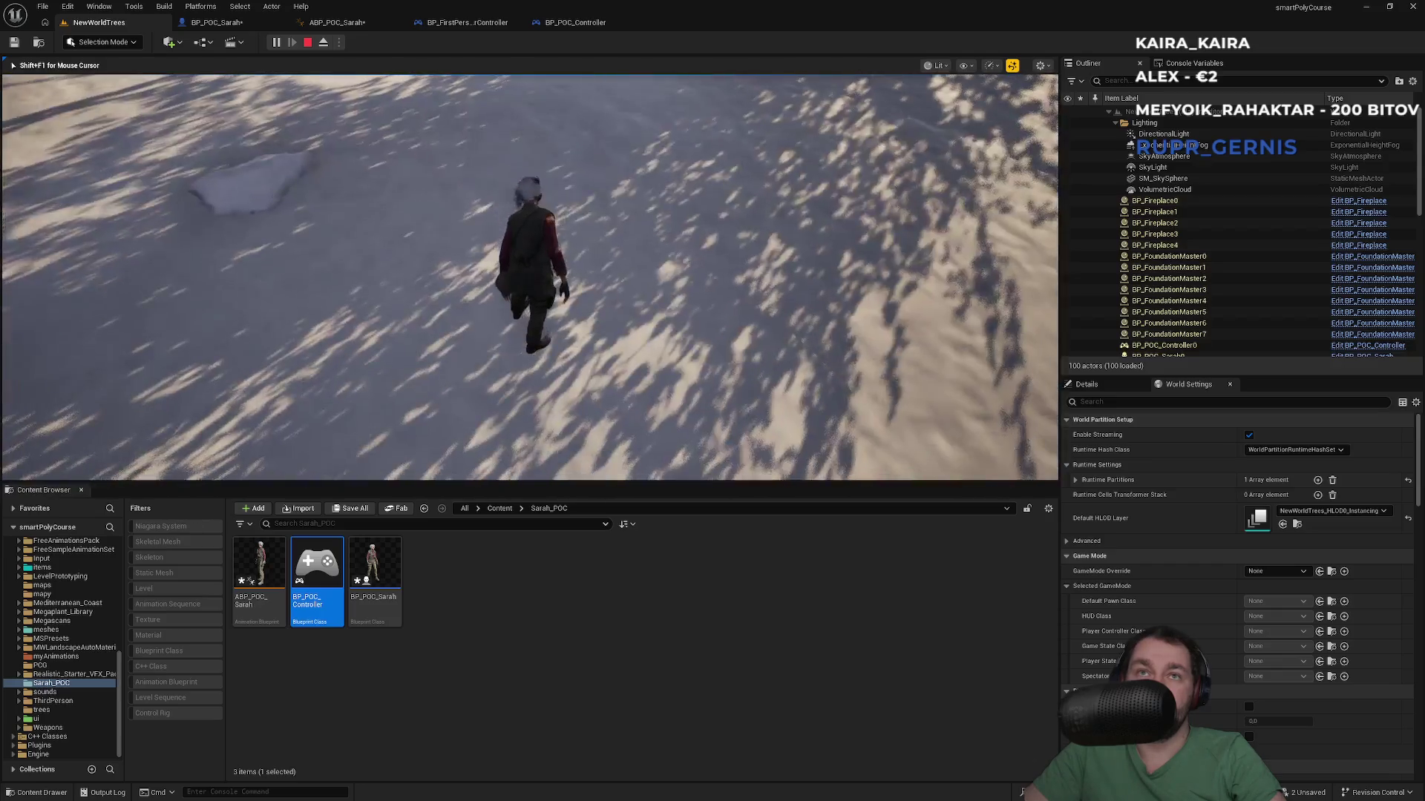
{"action": "key", "text": "Escape"}
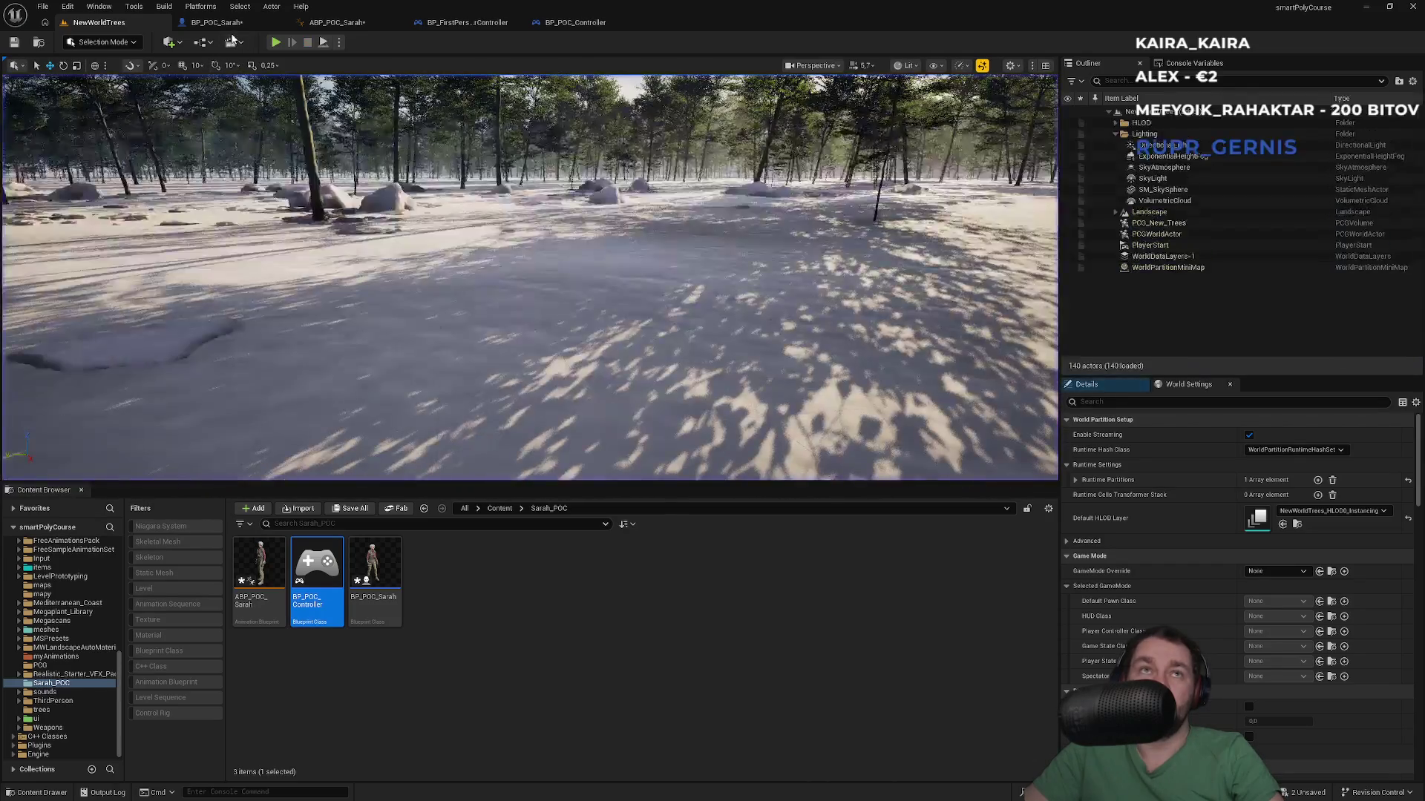
{"action": "left_click", "coordinate": [245, 22]}
{"action": "left_click", "coordinate": [89, 22]}
{"action": "left_click", "coordinate": [536, 655]}
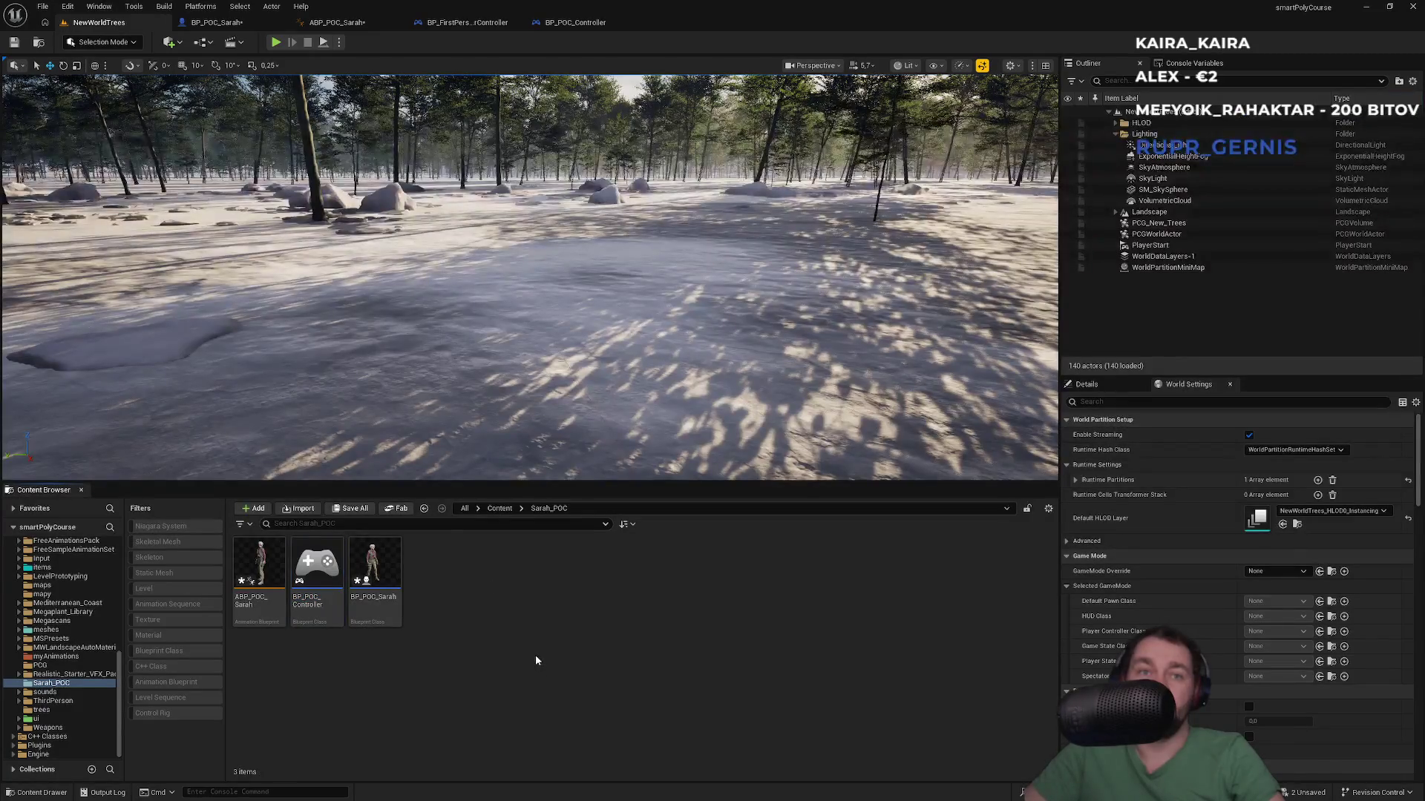
{"action": "right_click", "coordinate": [455, 657]}
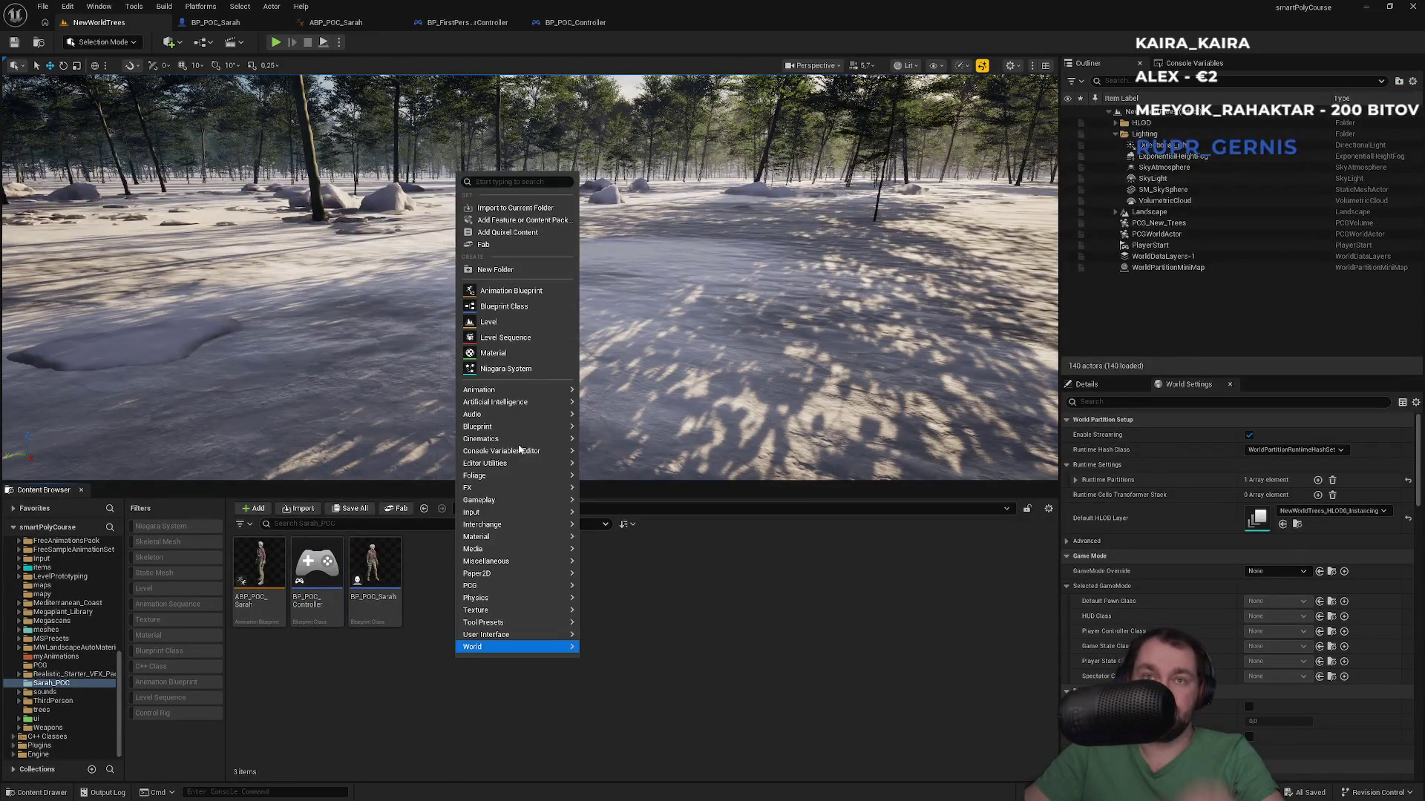
{"action": "mouse_move", "coordinate": [516, 434]}
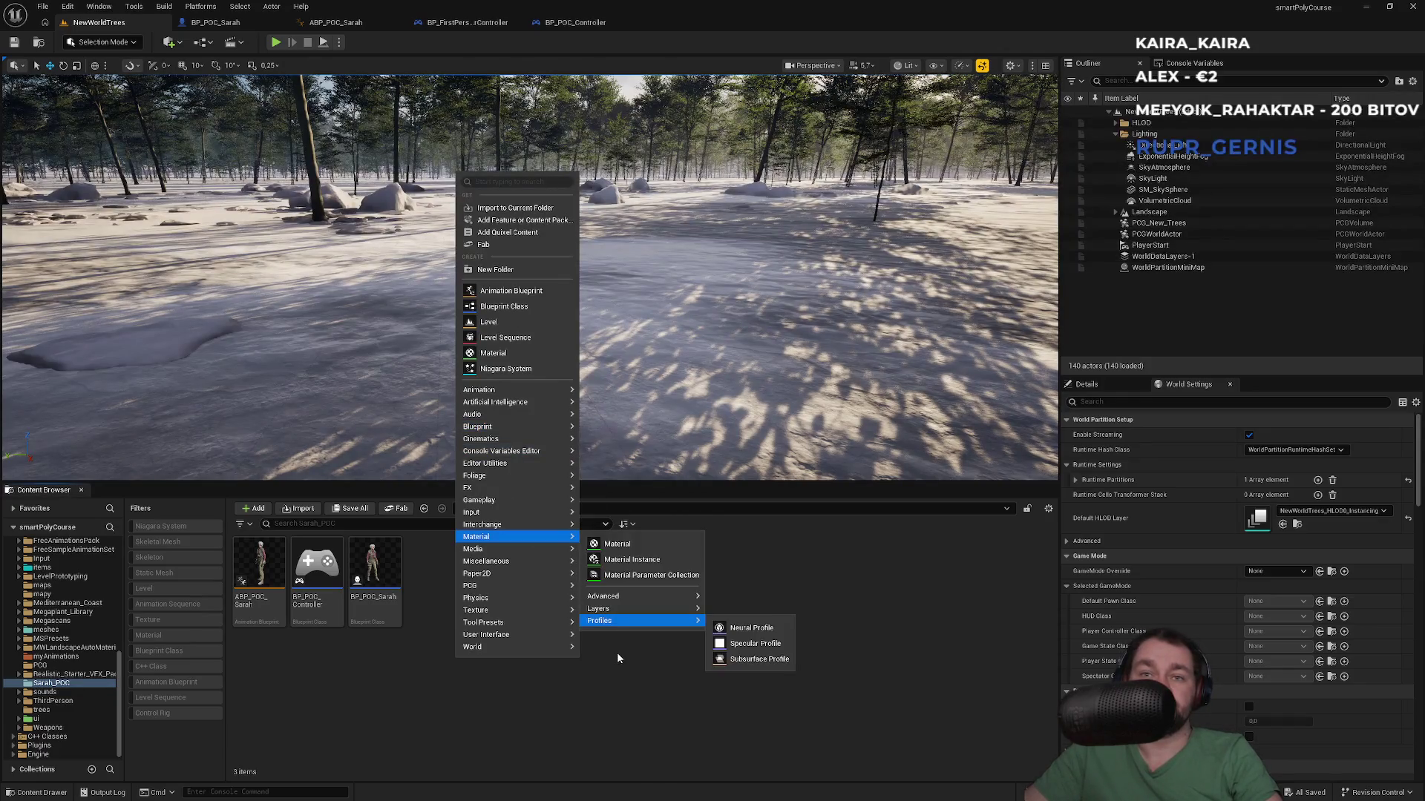
{"action": "left_click", "coordinate": [608, 701]}
{"action": "mouse_move", "coordinate": [546, 448]}
{"action": "left_mouse_down"}
{"action": "mouse_move", "coordinate": [546, 405]}
{"action": "mouse_move", "coordinate": [581, 406]}
{"action": "left_mouse_up"}
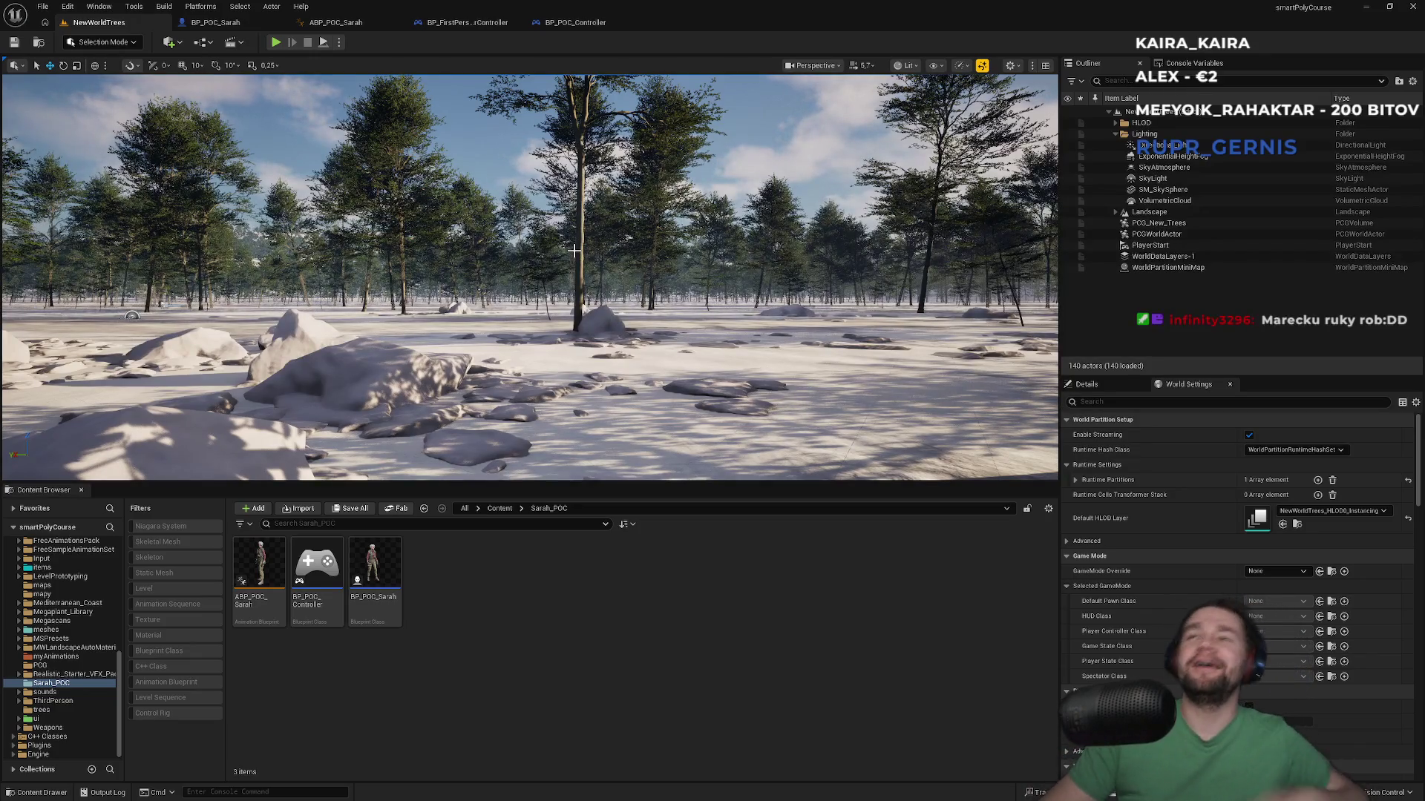
{"action": "mouse_move", "coordinate": [594, 284]}
{"action": "left_mouse_down"}
{"action": "mouse_move", "coordinate": [586, 208]}
{"action": "mouse_move", "coordinate": [564, 212]}
{"action": "left_mouse_up"}
{"action": "scroll", "coordinate": [571, 211], "scroll_direction": "down", "scroll_amount": 2}
{"action": "scroll", "coordinate": [564, 212], "scroll_direction": "up", "scroll_amount": 3}
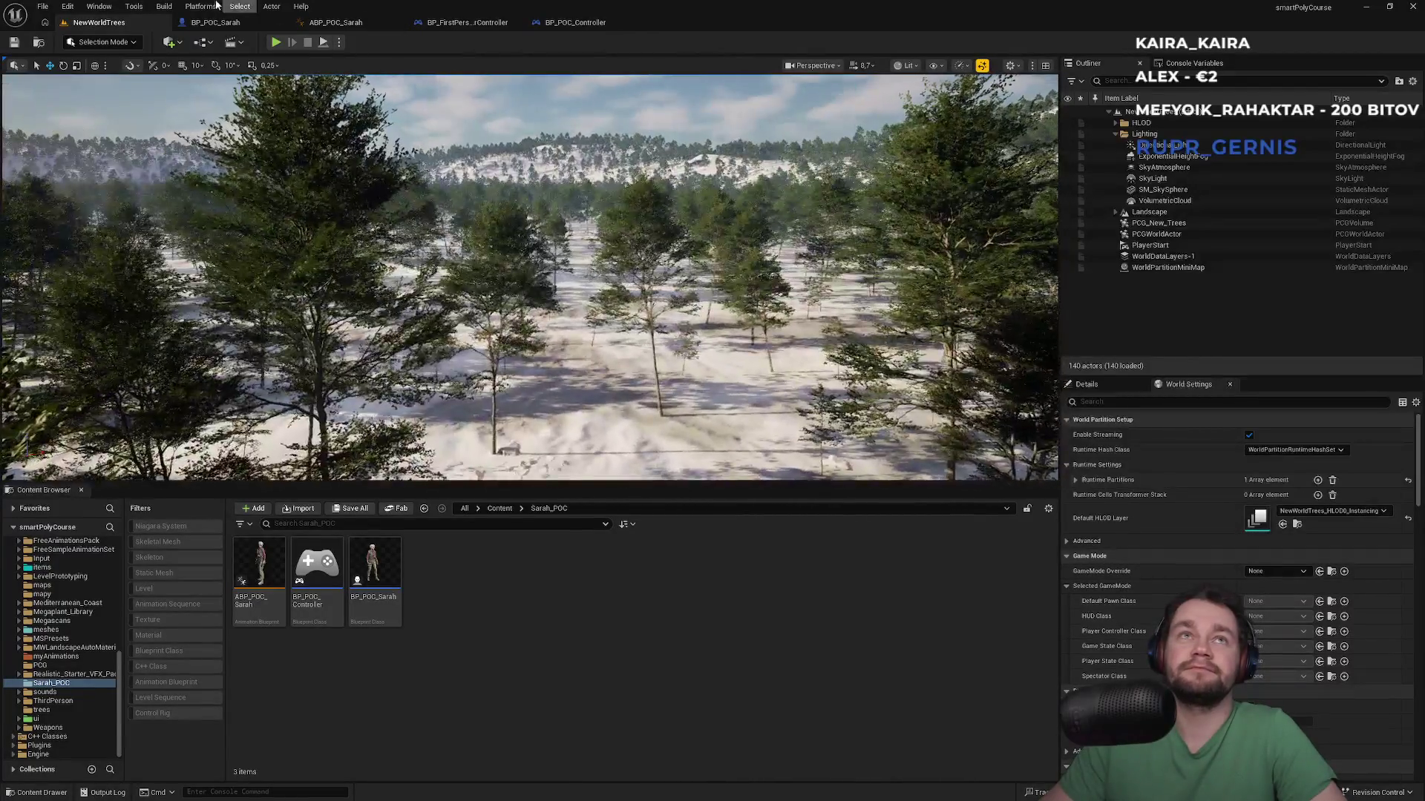
{"action": "left_click", "coordinate": [246, 24]}
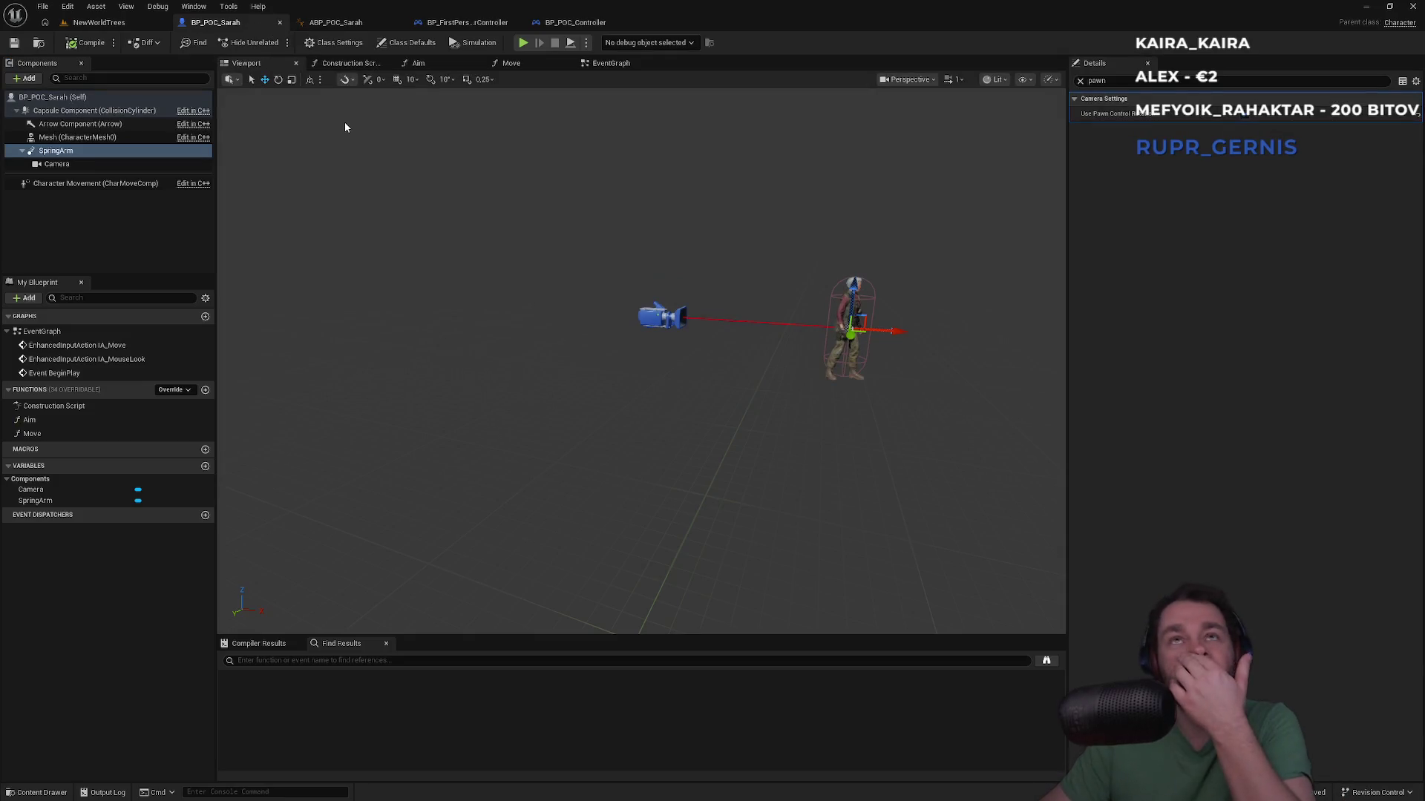
{"action": "left_click", "coordinate": [559, 23]}
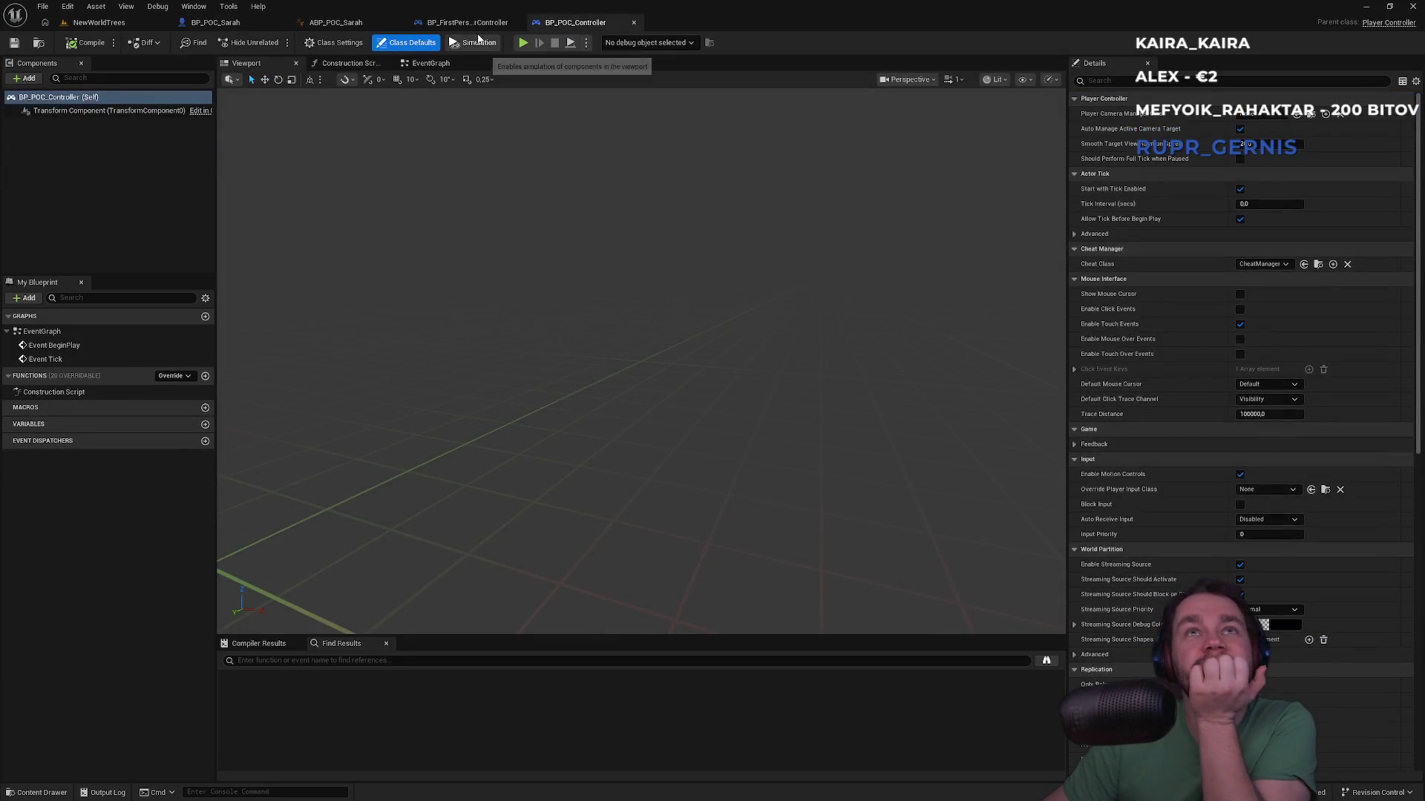
{"action": "left_click", "coordinate": [474, 23]}
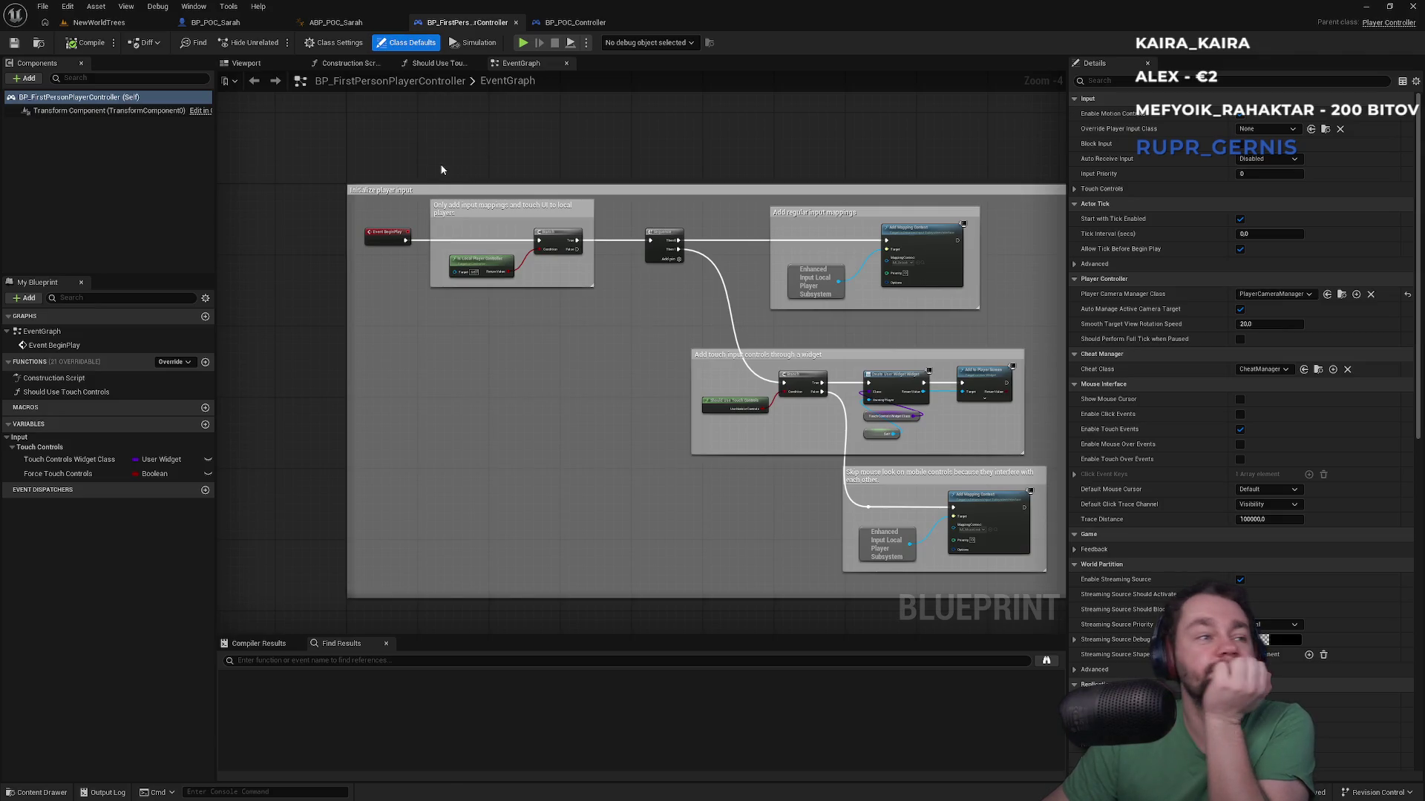
{"action": "left_click", "coordinate": [256, 24]}
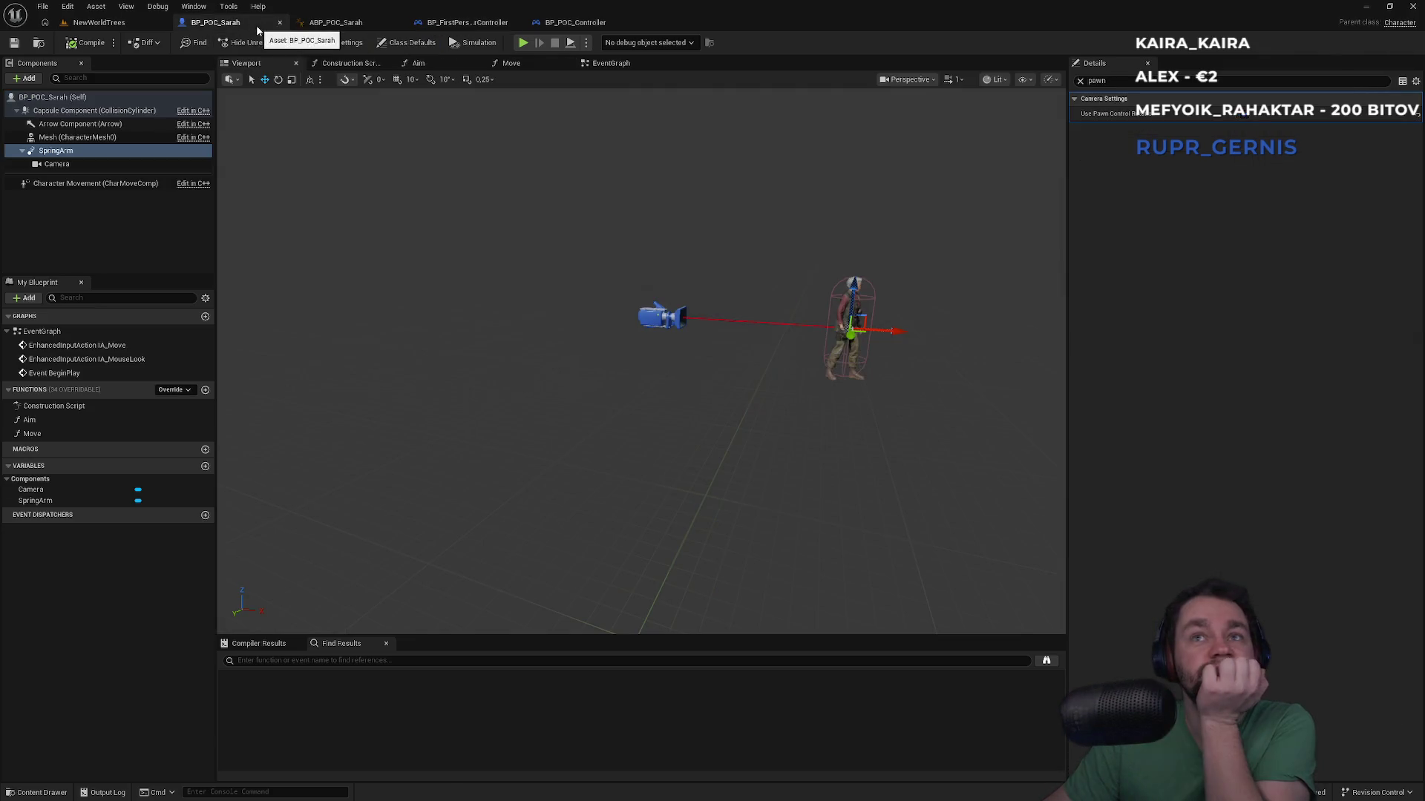
{"action": "left_click", "coordinate": [138, 24]}
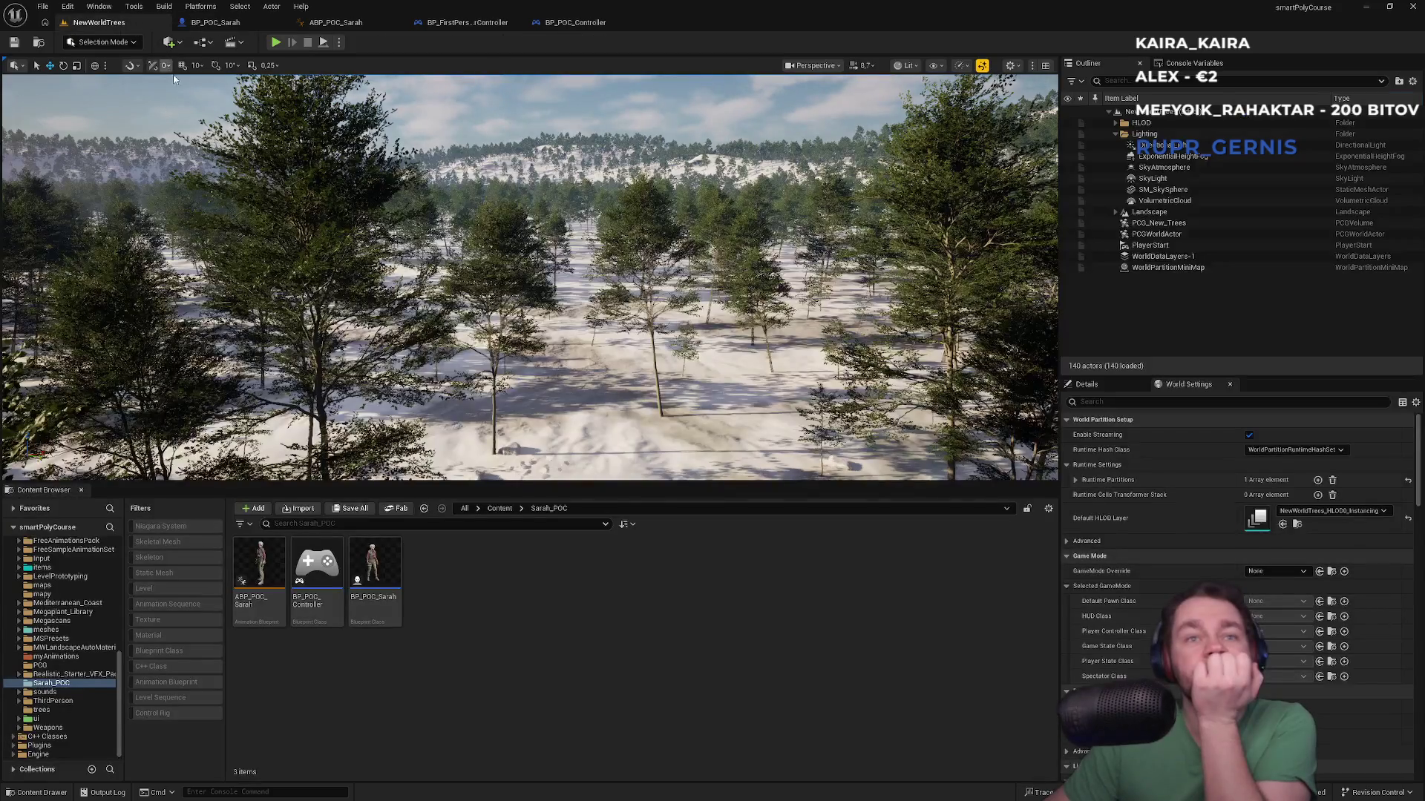
Step: Start a new Blueprint Class from the Sarah_POC Content Browser context menu
{"action": "right_click", "coordinate": [448, 612]}
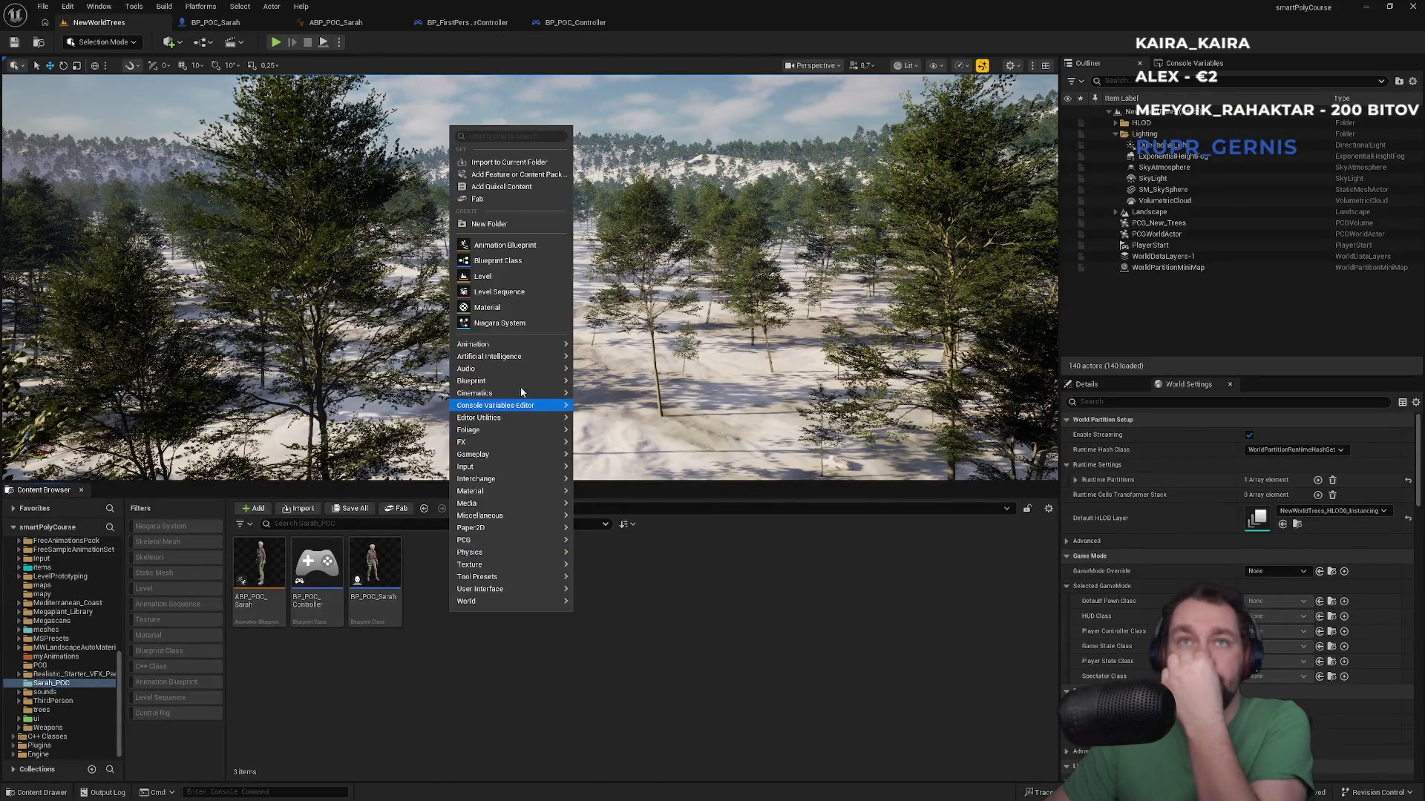
{"action": "mouse_move", "coordinate": [523, 384]}
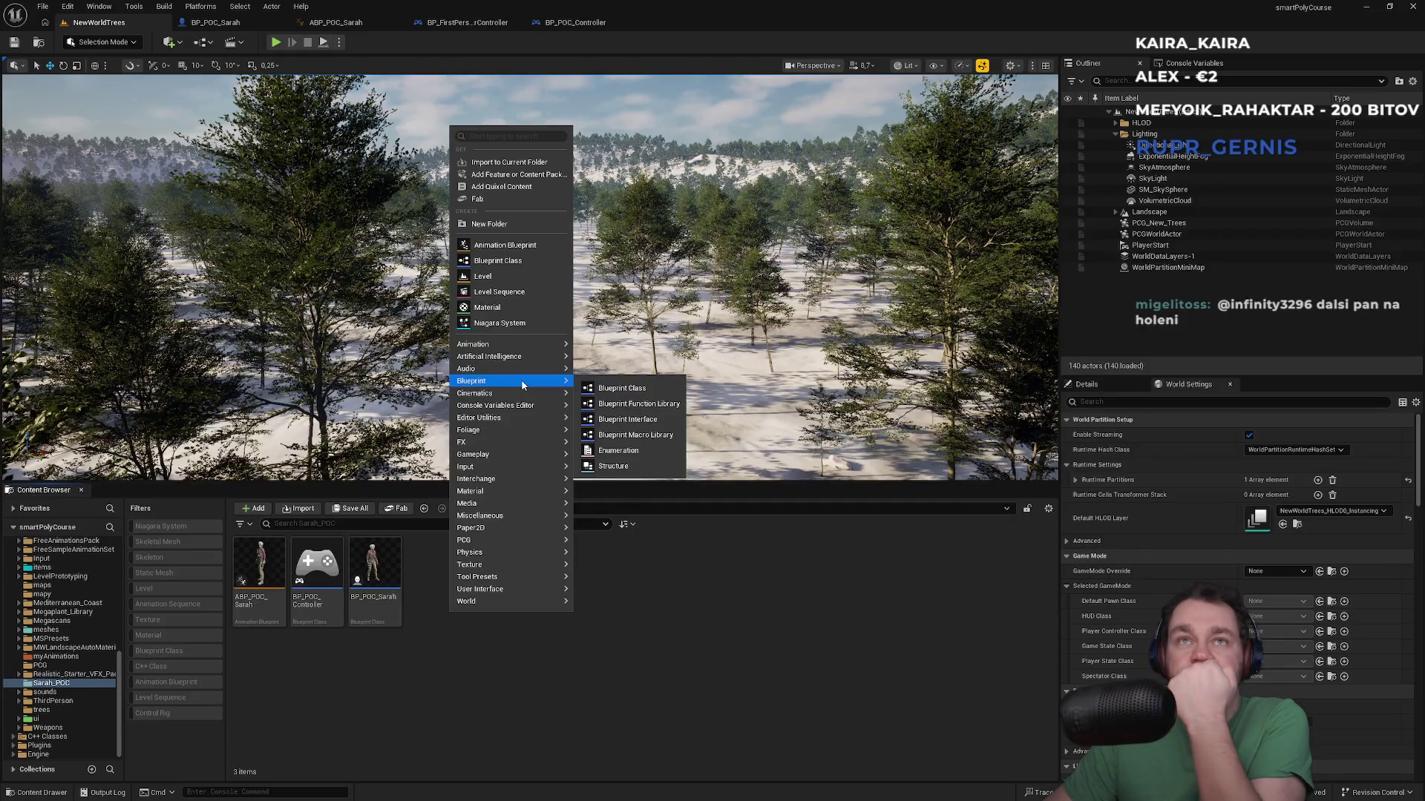
{"action": "left_click", "coordinate": [497, 260]}
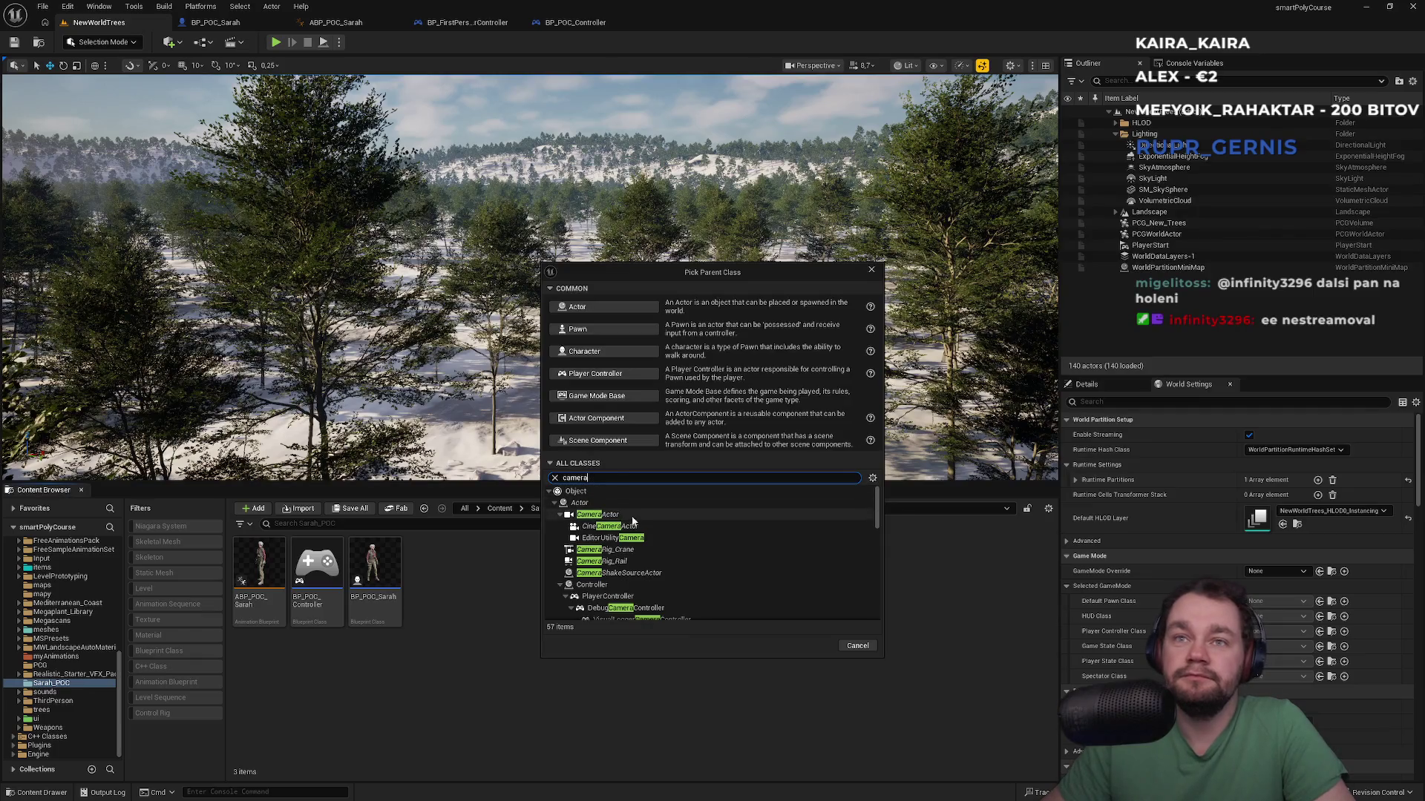
{"action": "scroll", "coordinate": [629, 539], "scroll_direction": "down", "scroll_amount": 5}
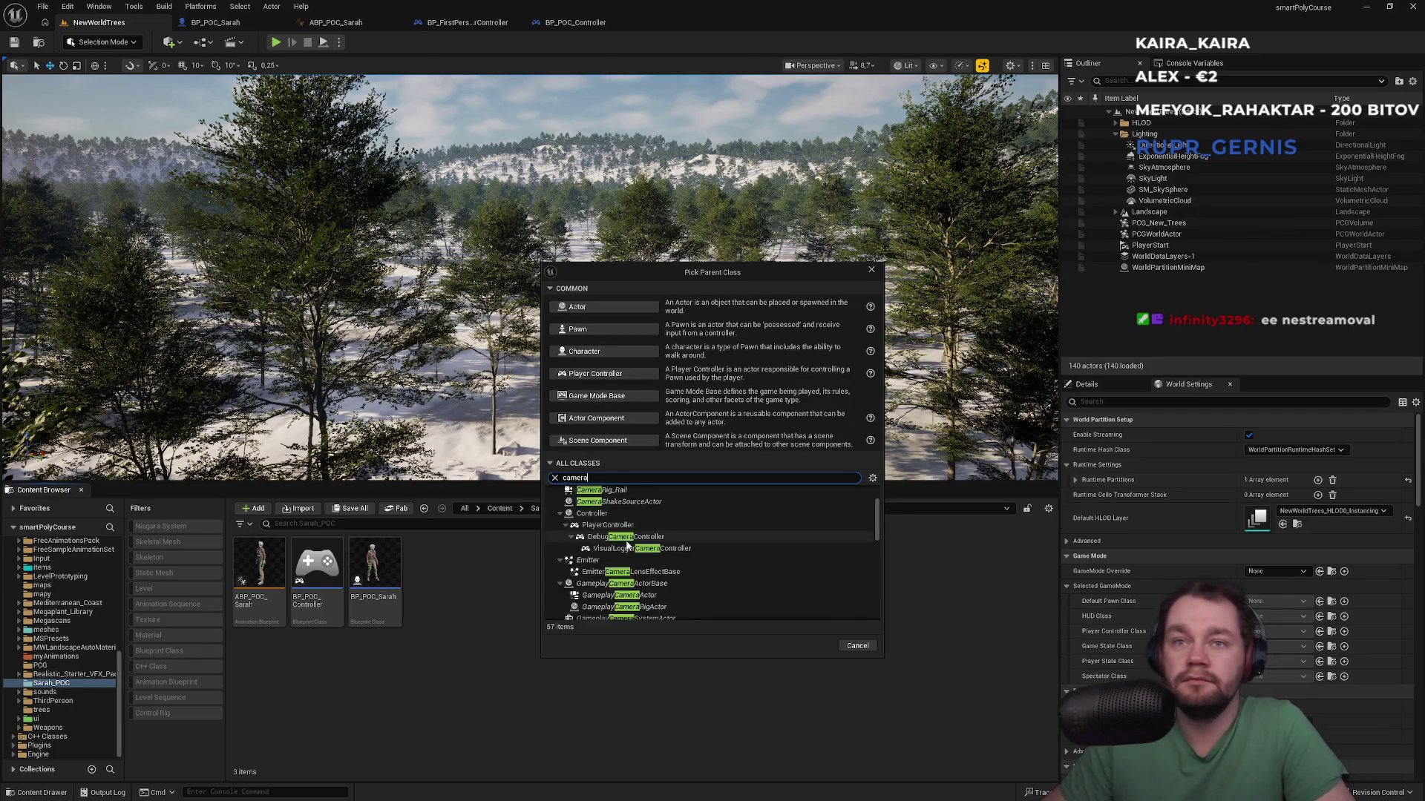
{"action": "scroll", "coordinate": [629, 542], "scroll_direction": "up", "scroll_amount": 5}
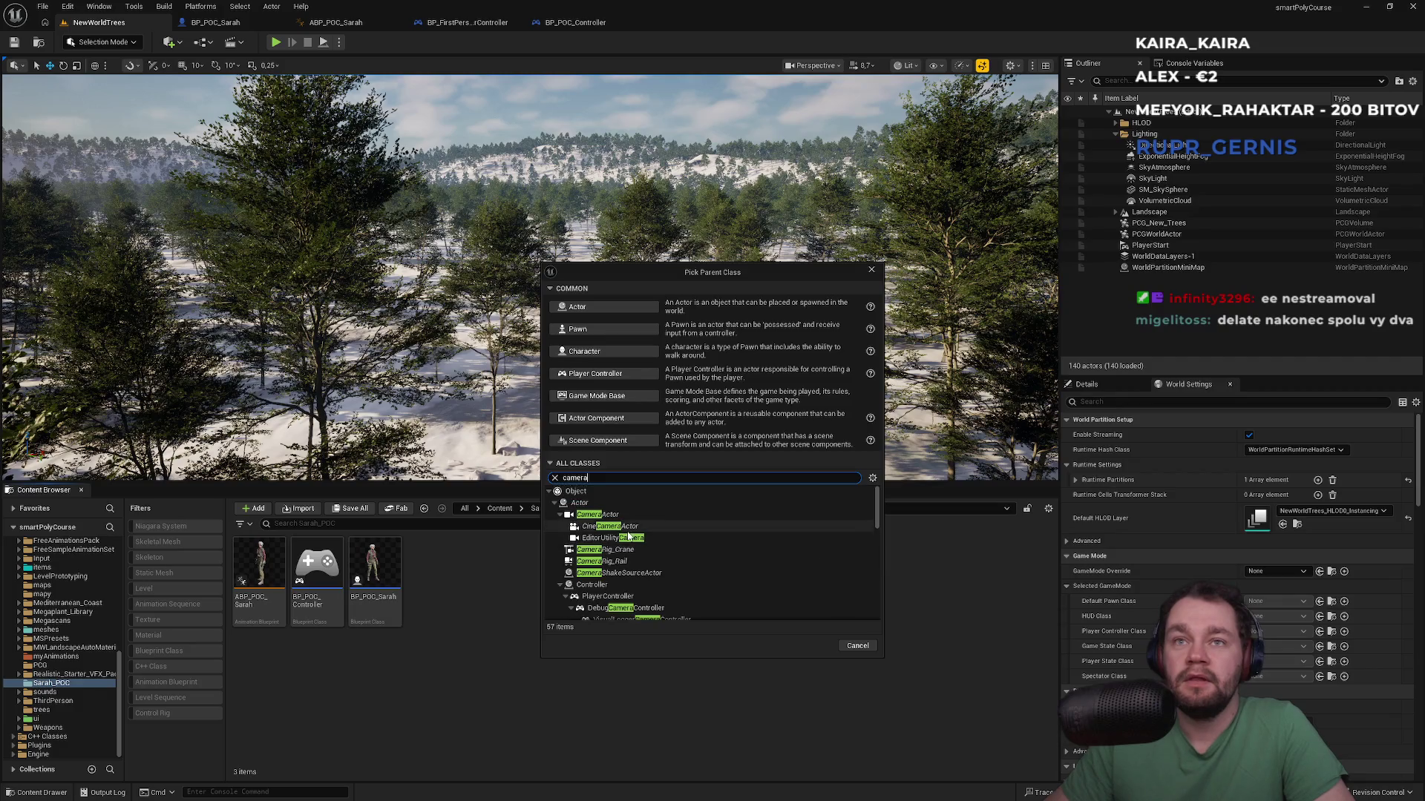
Step: Pick PlayerCameraManager as parent and name the Blueprint BP_POC_CameraManager
{"action": "type", "text": "raman"}
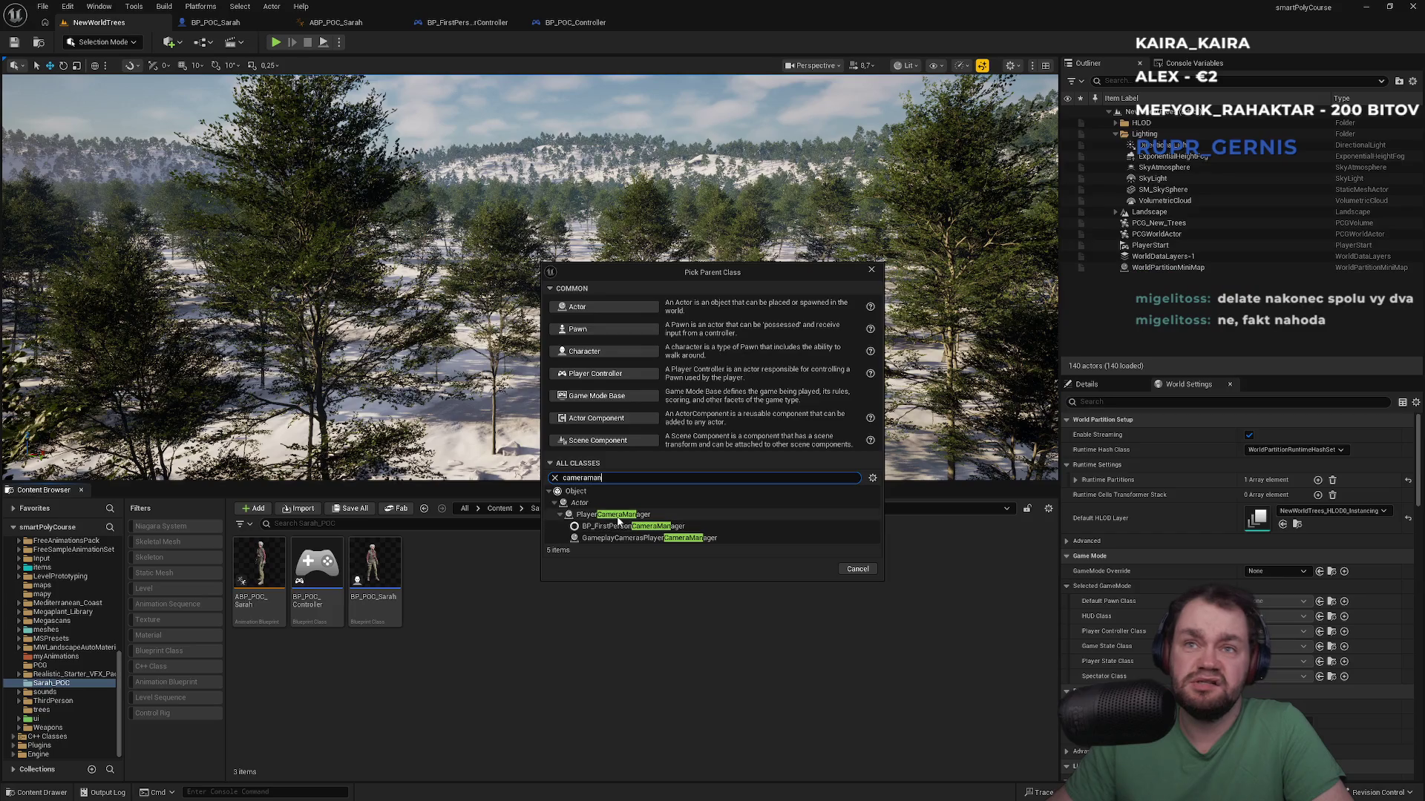
{"action": "mouse_move", "coordinate": [618, 522]}
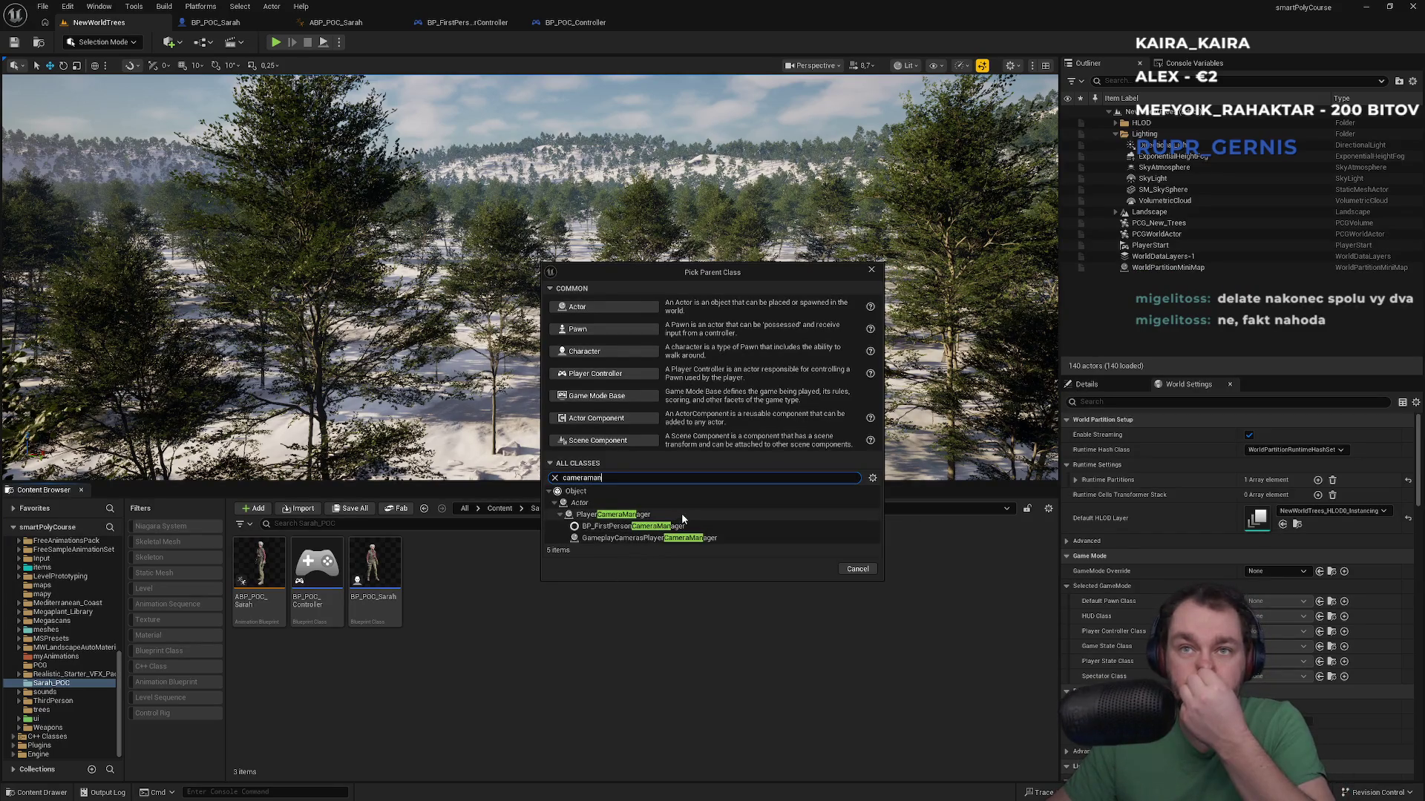
{"action": "left_click", "coordinate": [742, 518]}
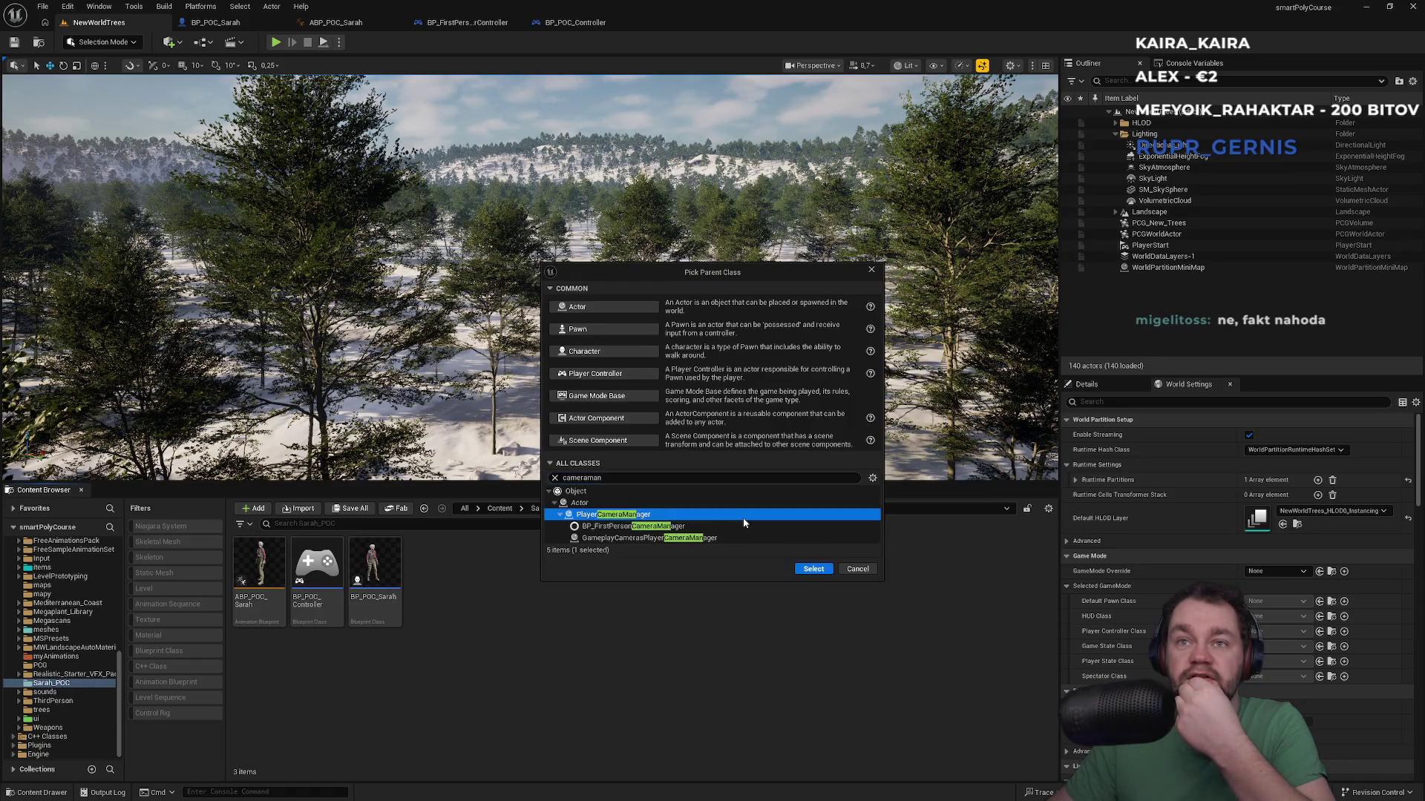
{"action": "left_click", "coordinate": [814, 570]}
{"action": "type", "text": "BP"}
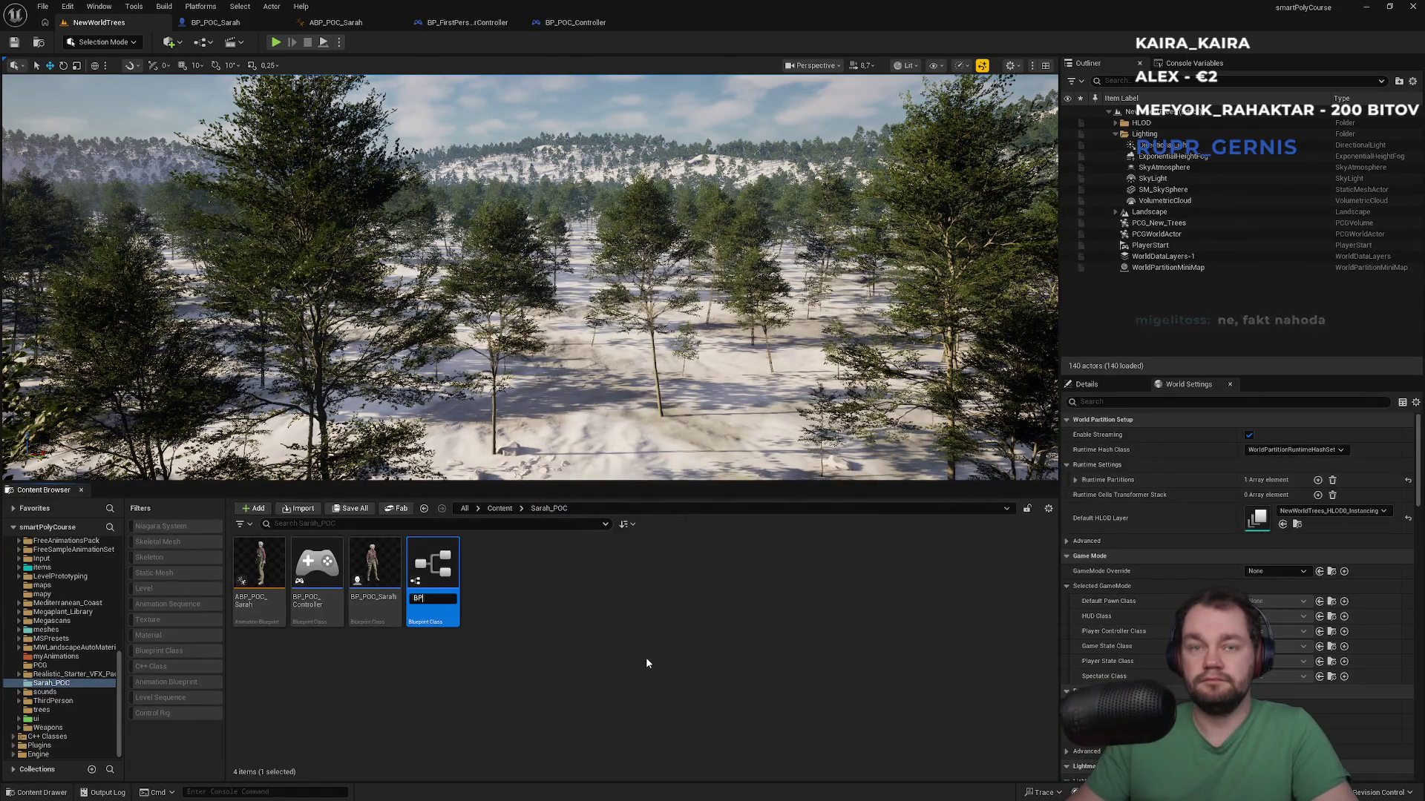
{"action": "type", "text": "_POC_C"}
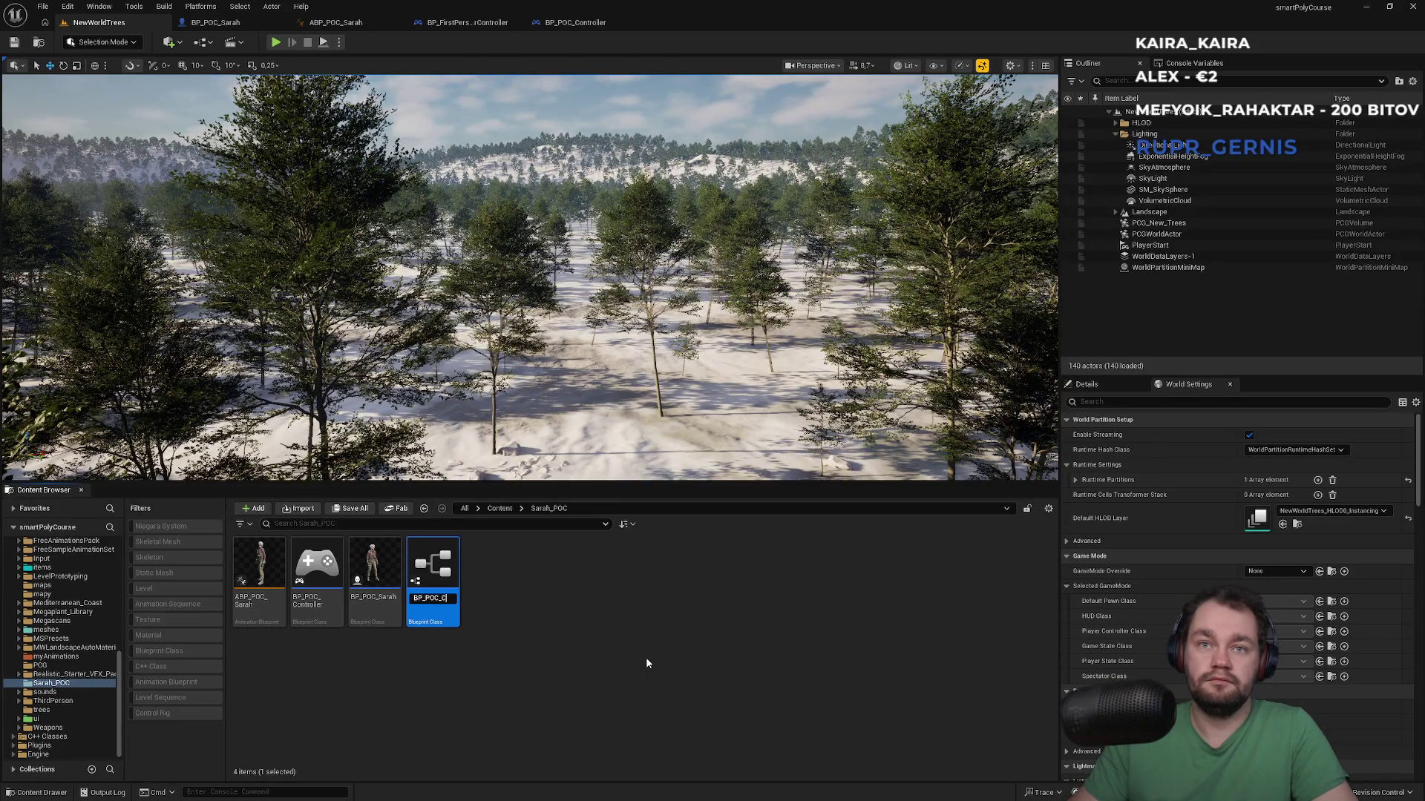
{"action": "type", "text": "ameraManager"}
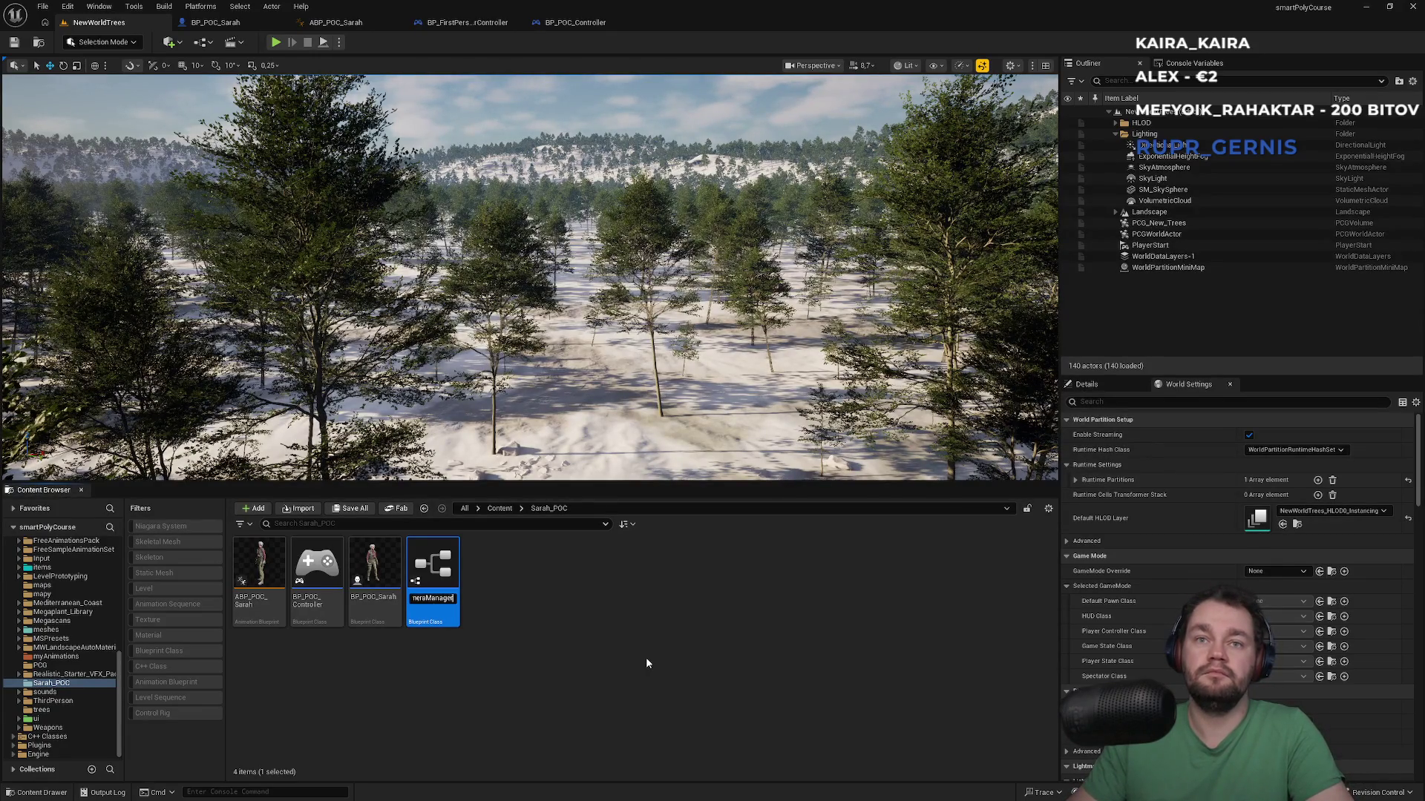
{"action": "key", "text": "Return"}
{"action": "double_click", "coordinate": [374, 571]}
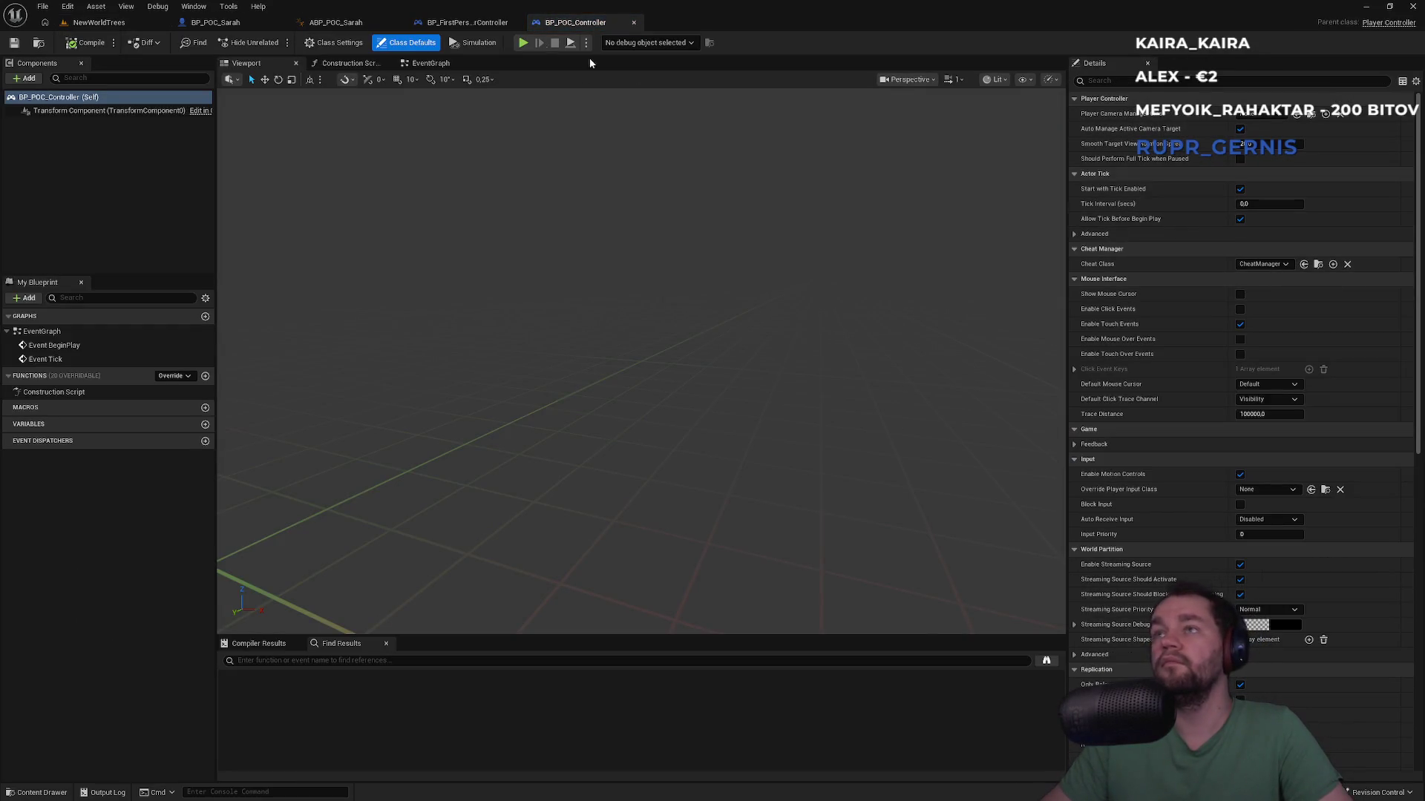
Step: Assign a Player Camera Manager Class in BP_POC_Controller's Class Defaults
{"action": "left_click", "coordinate": [336, 43]}
{"action": "left_click", "coordinate": [407, 42]}
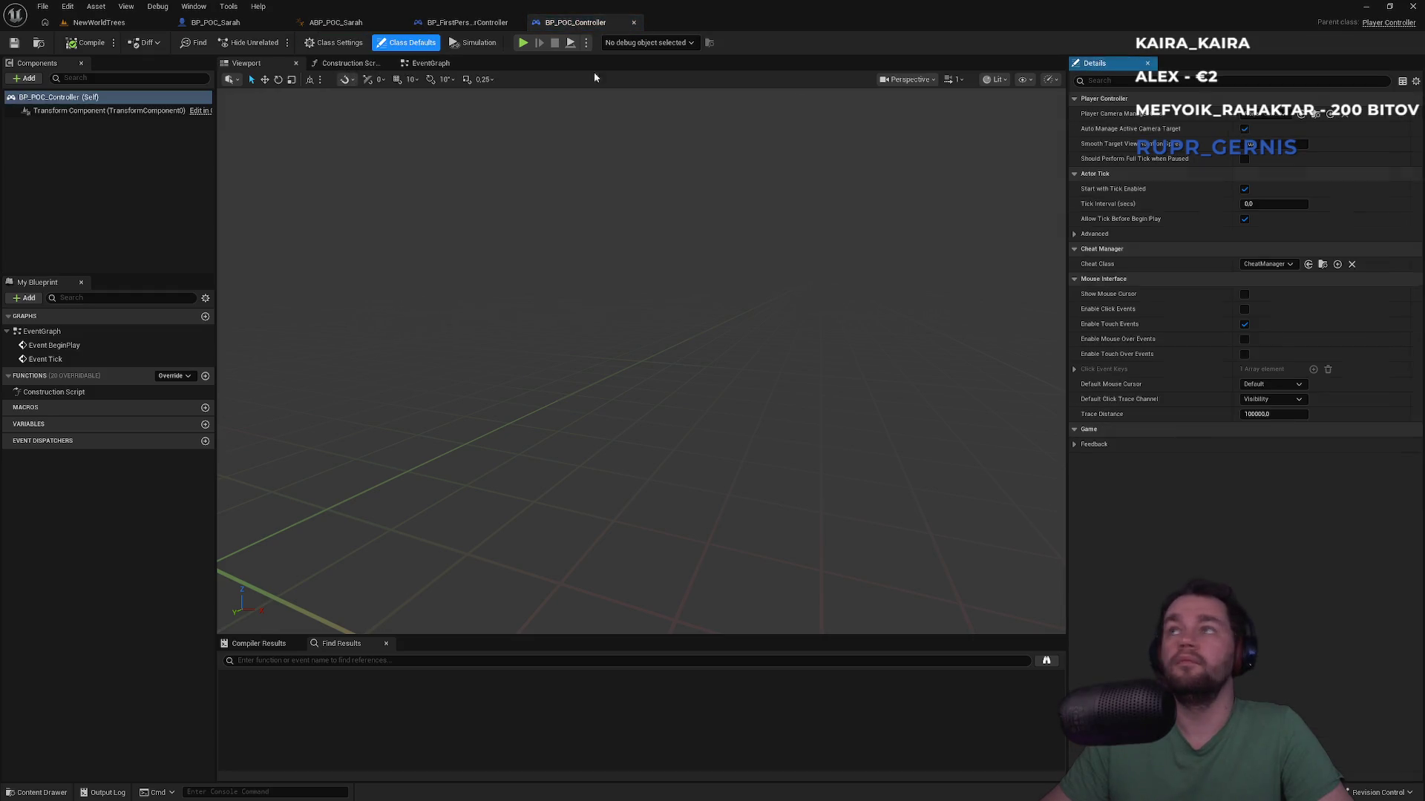
{"action": "left_click", "coordinate": [1254, 119]}
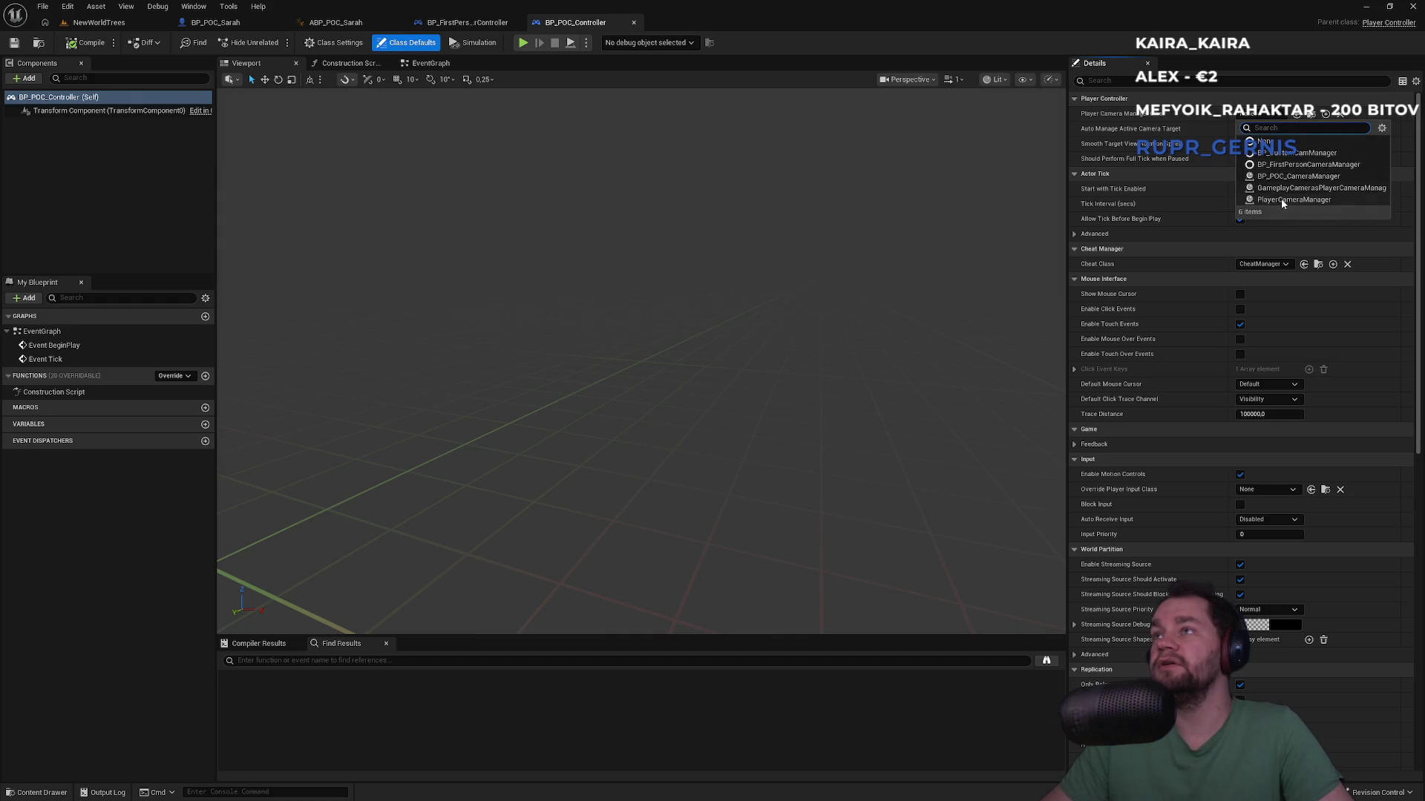
{"action": "left_click", "coordinate": [1298, 176]}
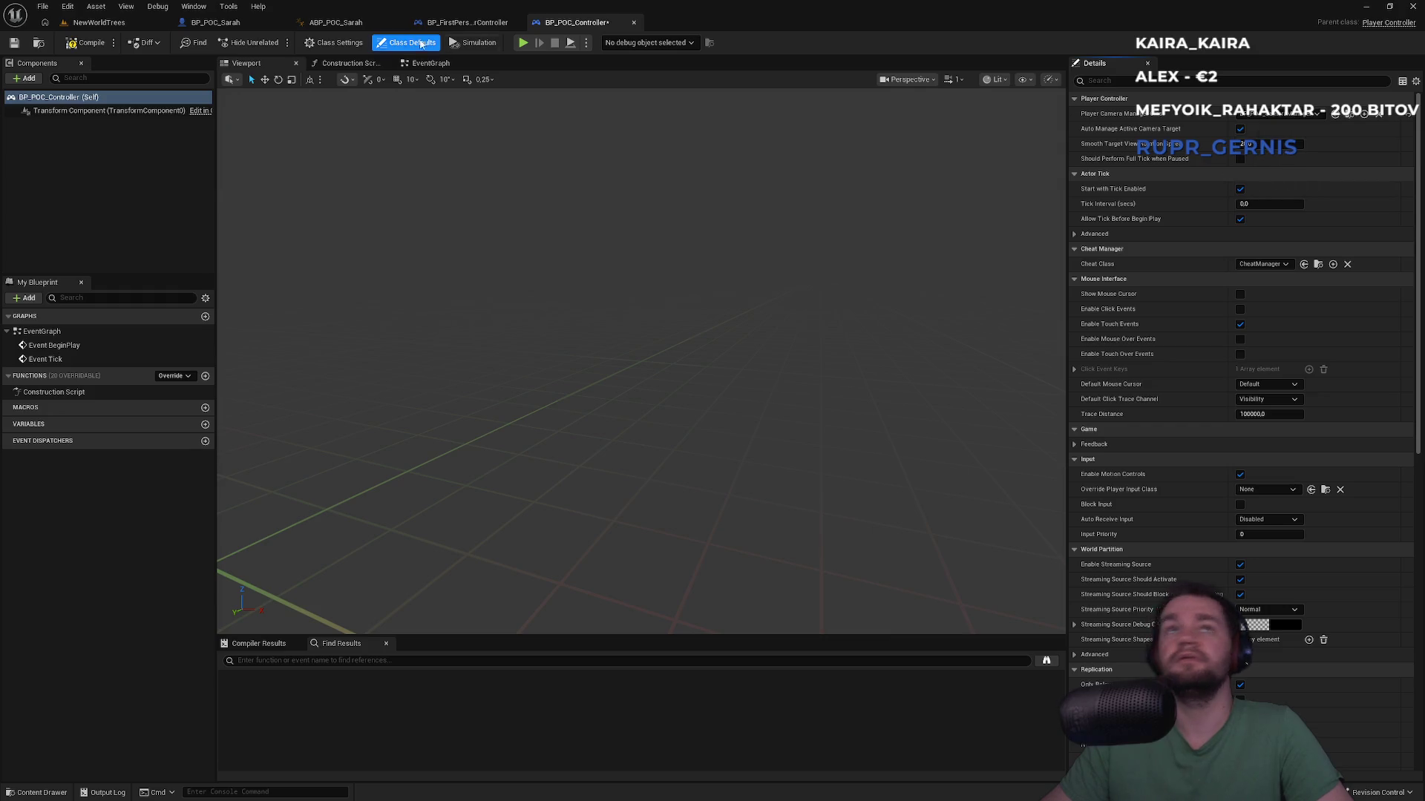
{"action": "left_click", "coordinate": [467, 22]}
{"action": "left_click", "coordinate": [99, 22]}
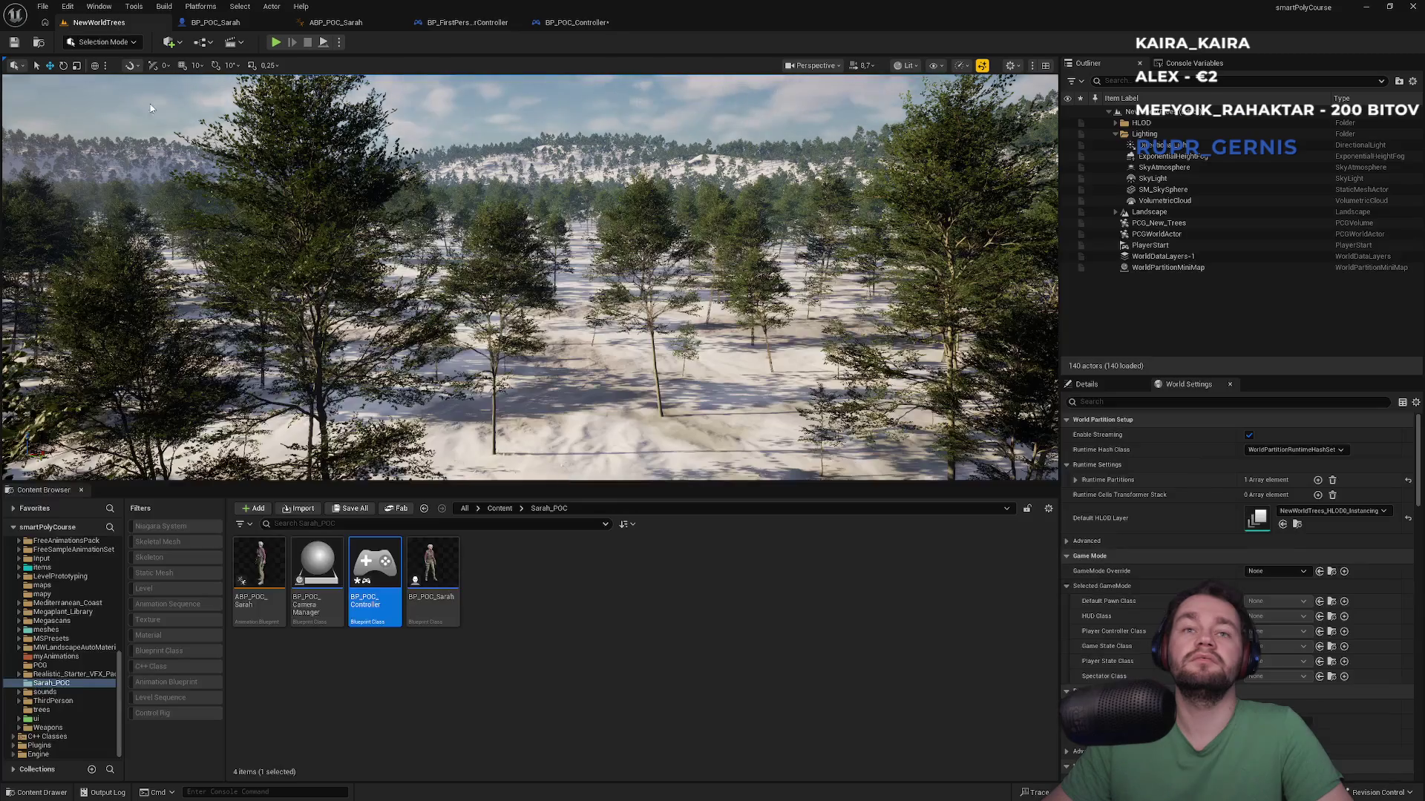
{"action": "double_click", "coordinate": [318, 571]}
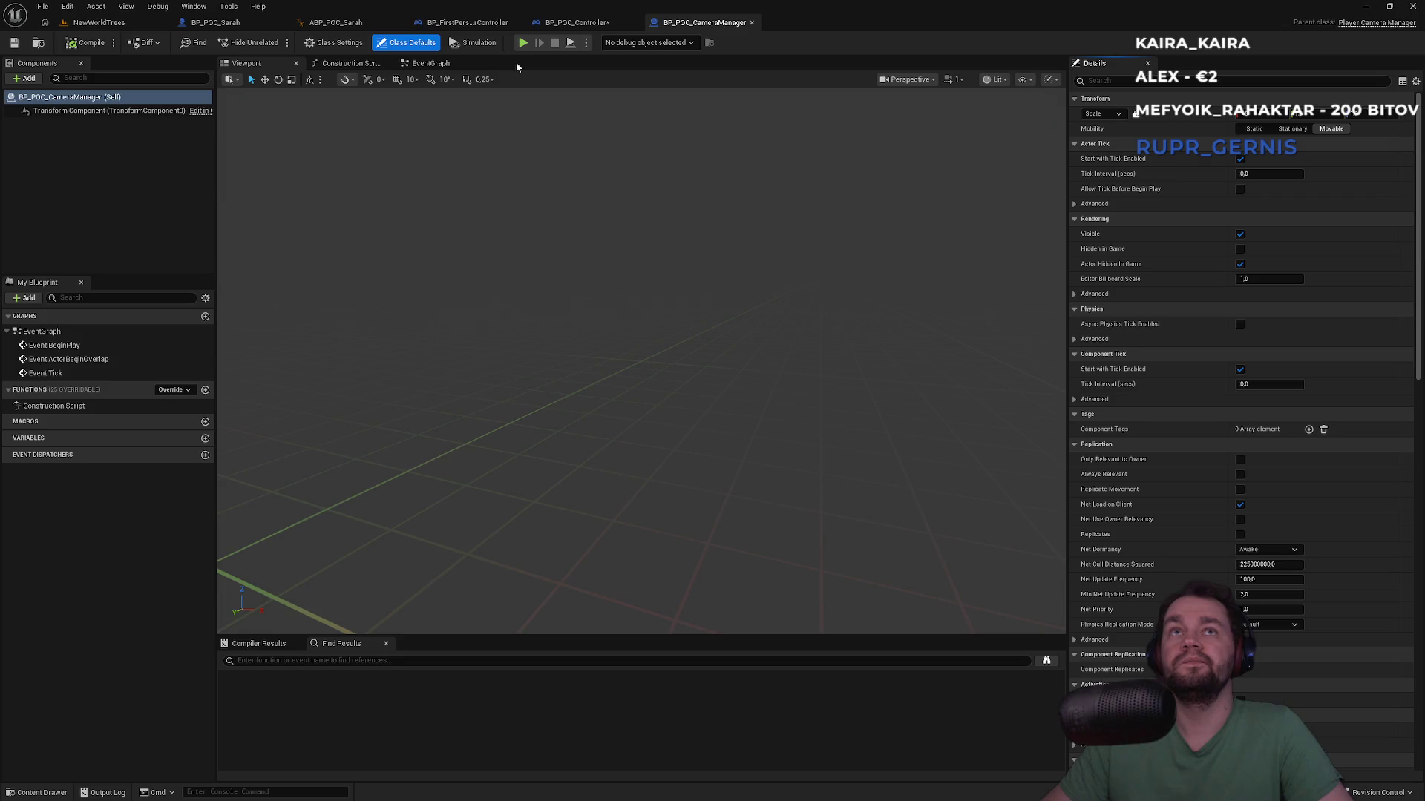
Step: Set BP_POC_CameraManager's View Pitch Min to -90.0 and adjust View Pitch Max
{"action": "scroll", "coordinate": [1284, 396], "scroll_direction": "down", "scroll_amount": 8}
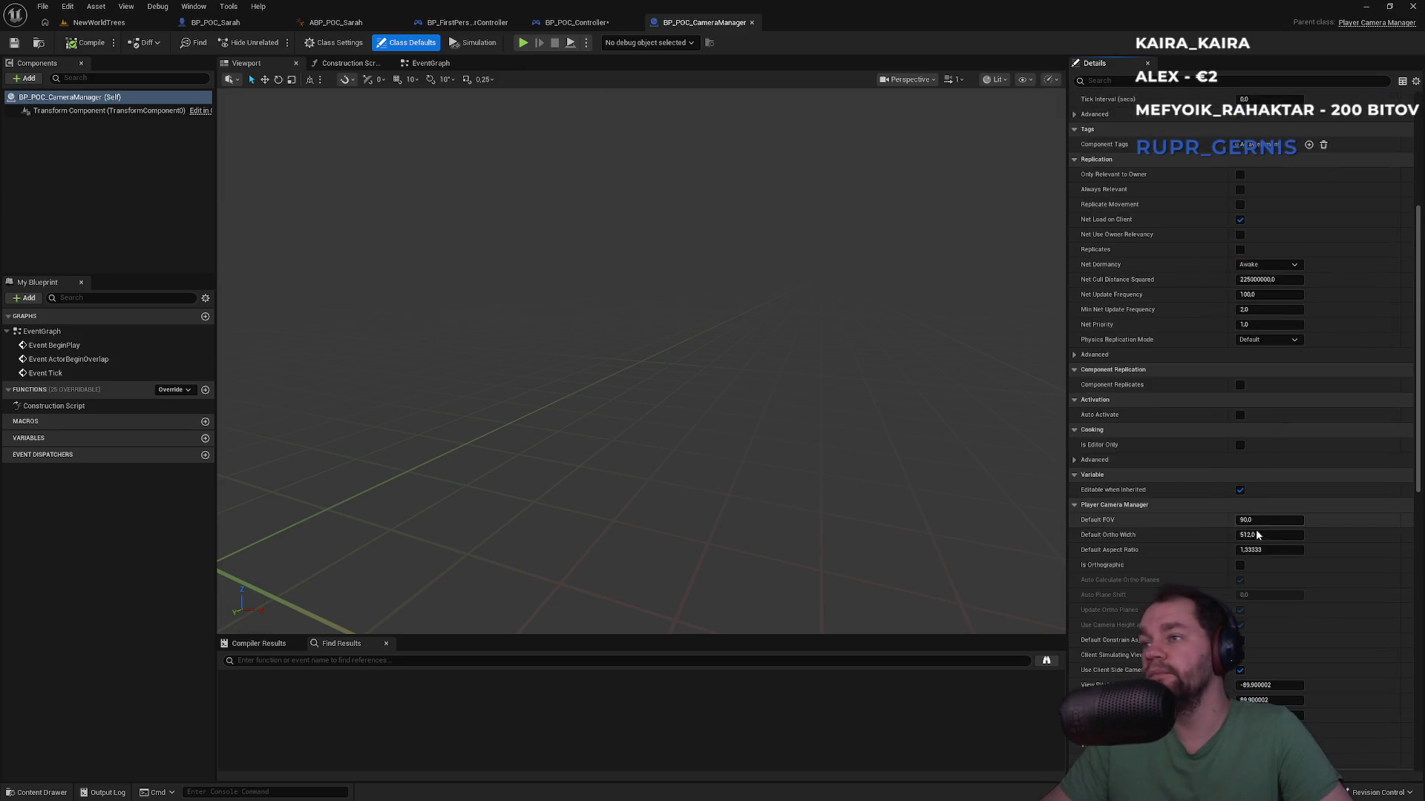
{"action": "scroll", "coordinate": [1254, 524], "scroll_direction": "down", "scroll_amount": 3}
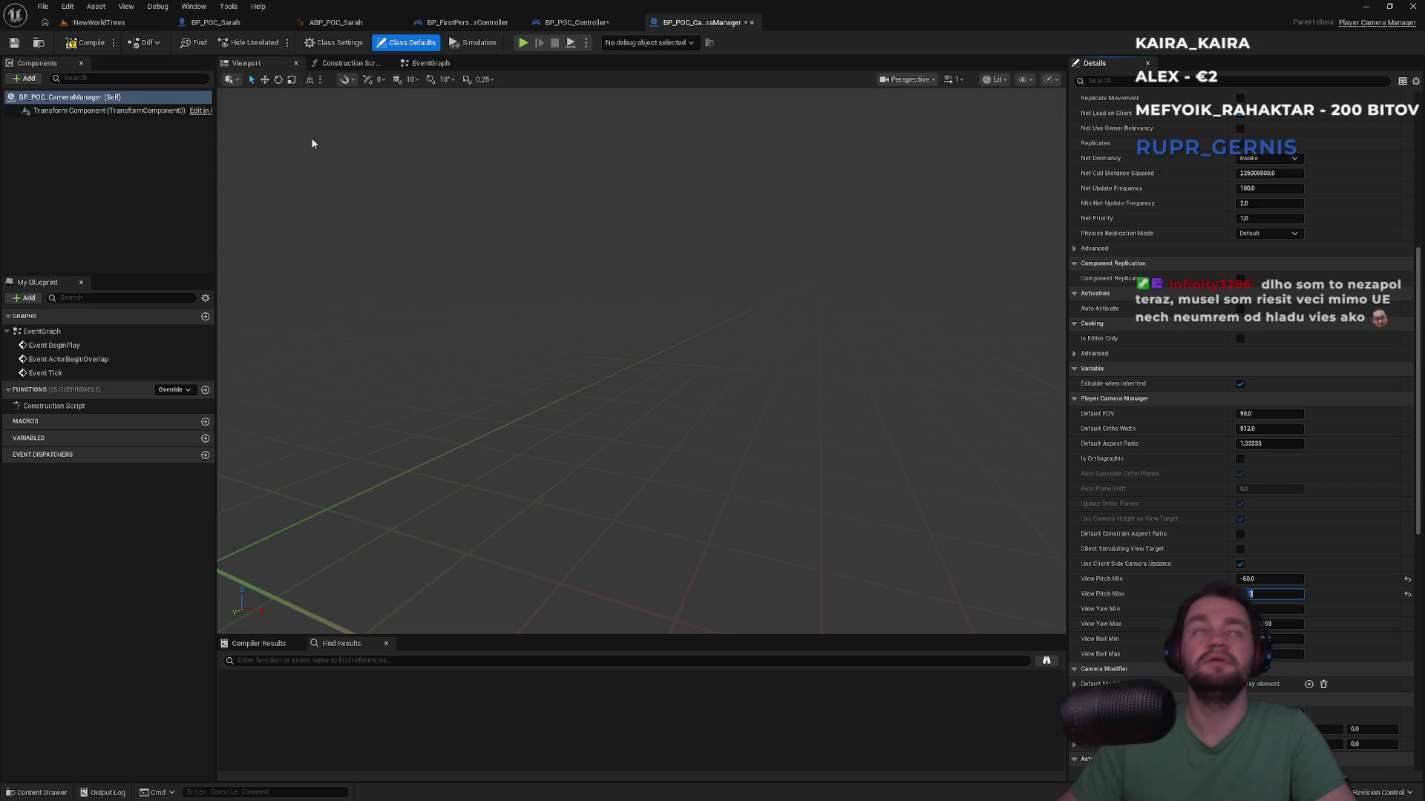
{"action": "left_click", "coordinate": [141, 22]}
{"action": "left_click", "coordinate": [216, 22]}
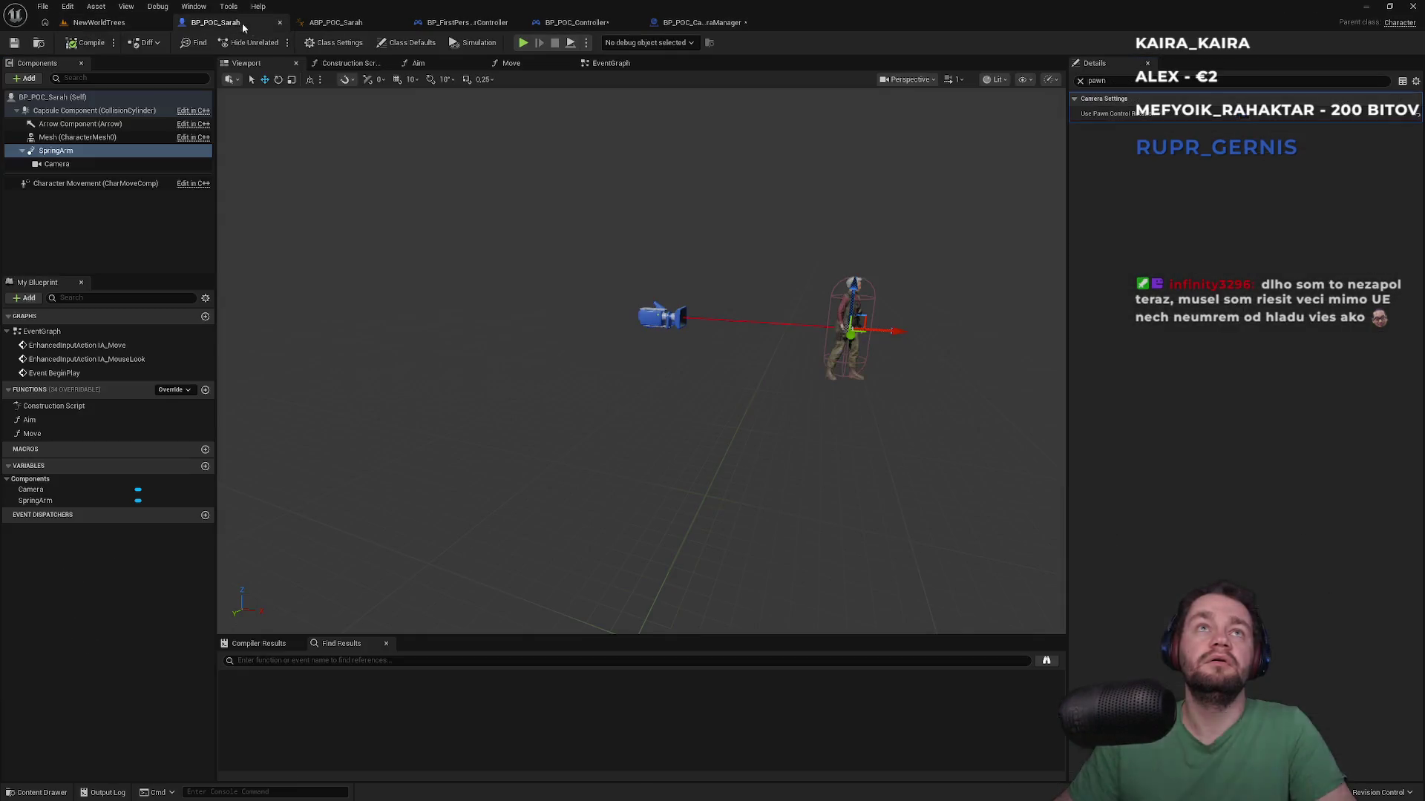
{"action": "left_click", "coordinate": [98, 23]}
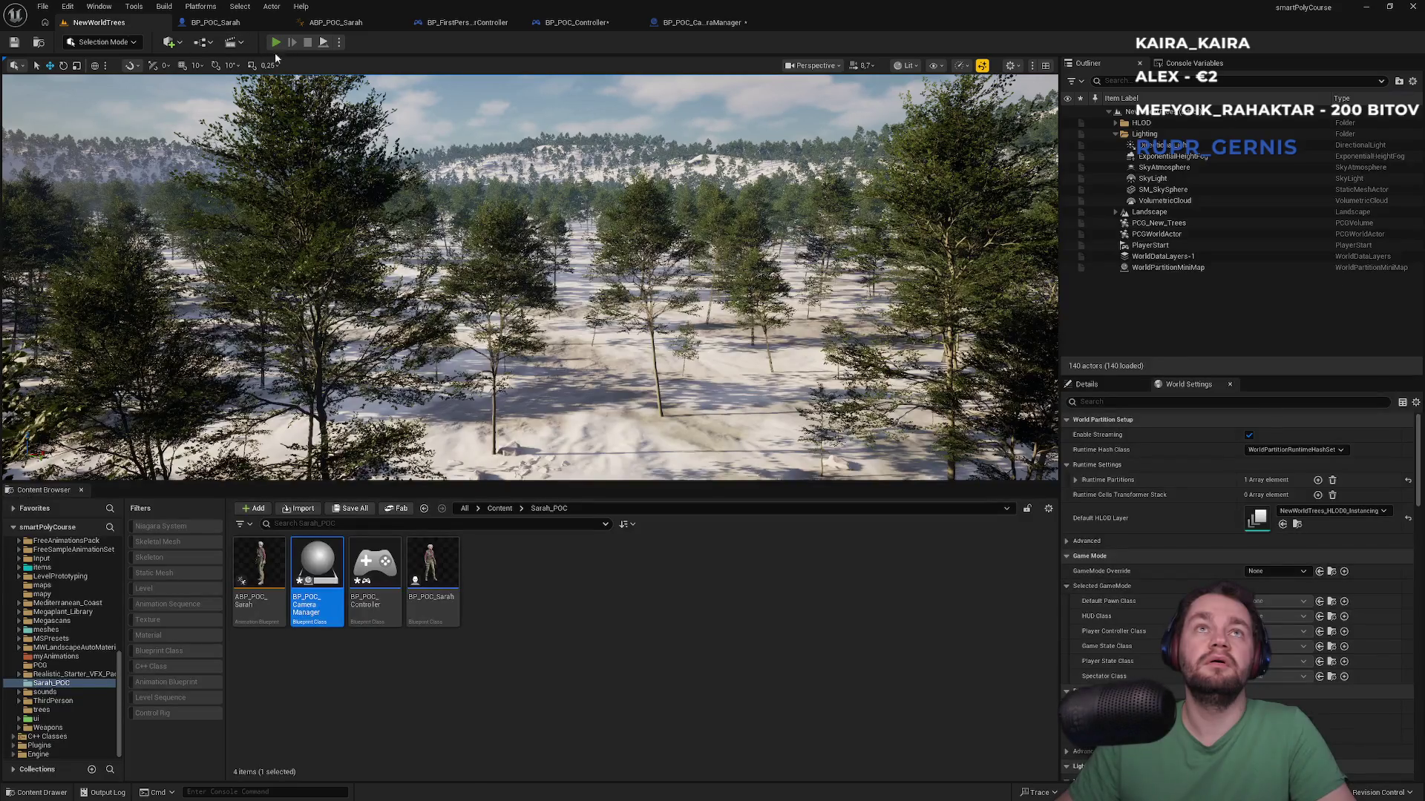
Step: Play-test the level, then revise View Pitch Max in BP_POC_CameraManager
{"action": "key", "text": "alt+p"}
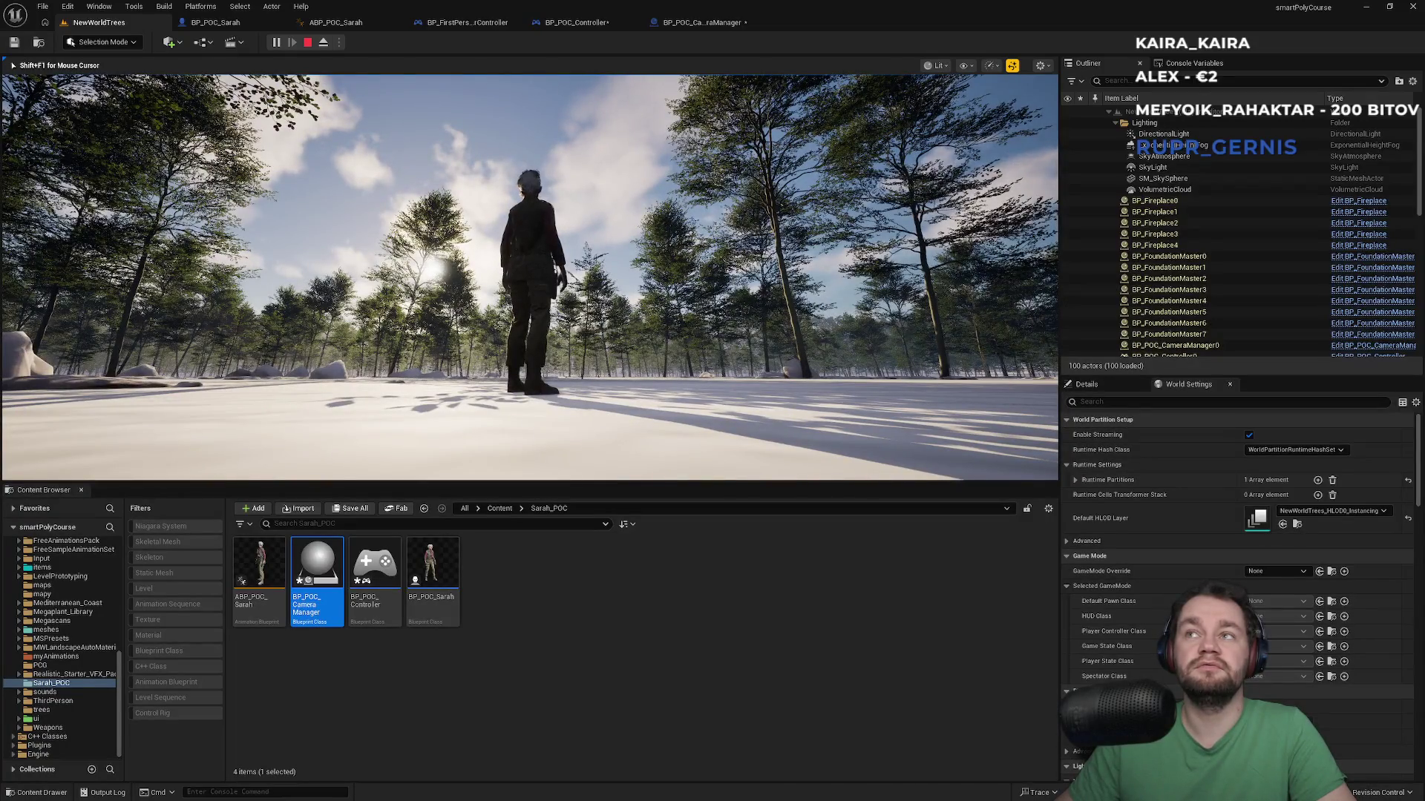
{"action": "key", "text": "Escape"}
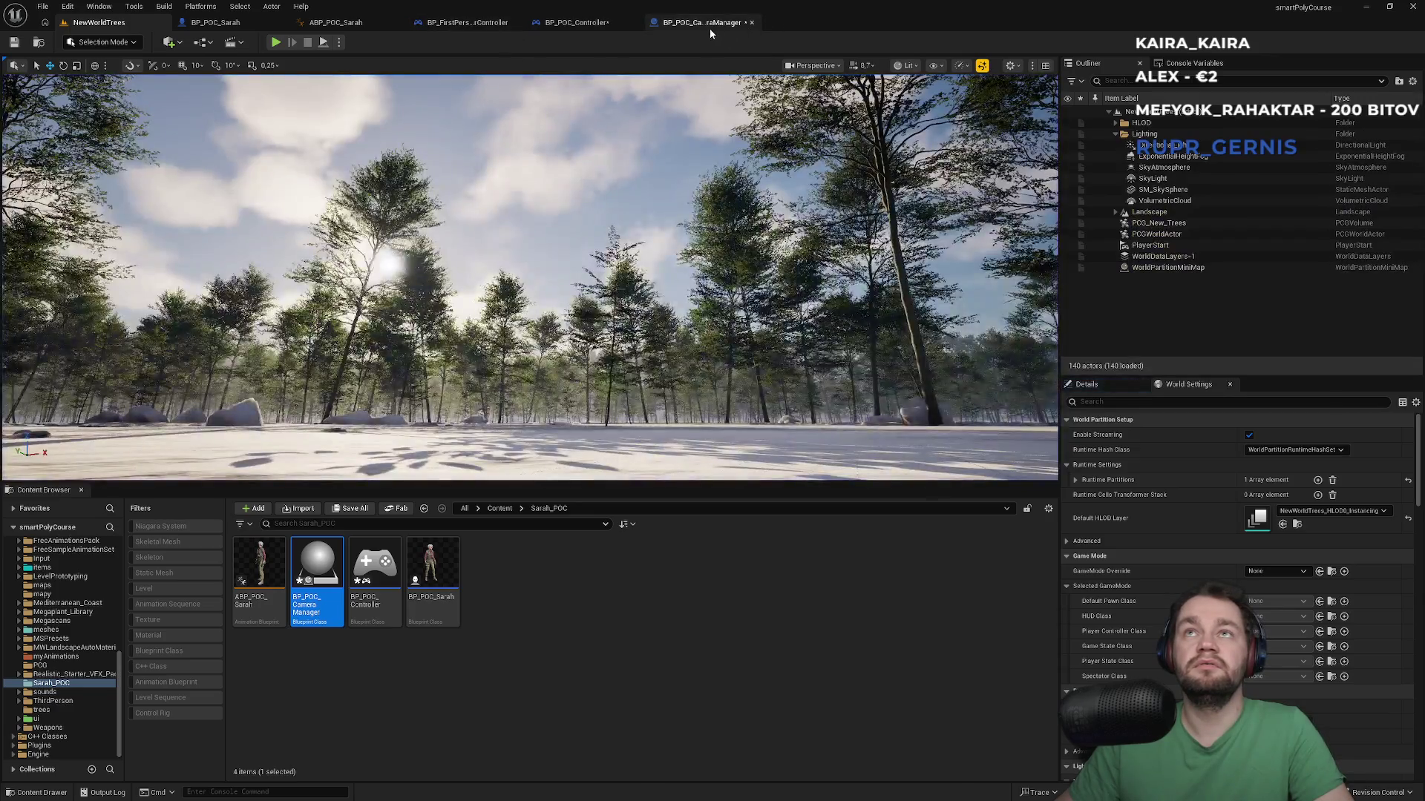
{"action": "left_click", "coordinate": [701, 22]}
{"action": "left_click", "coordinate": [1263, 595]}
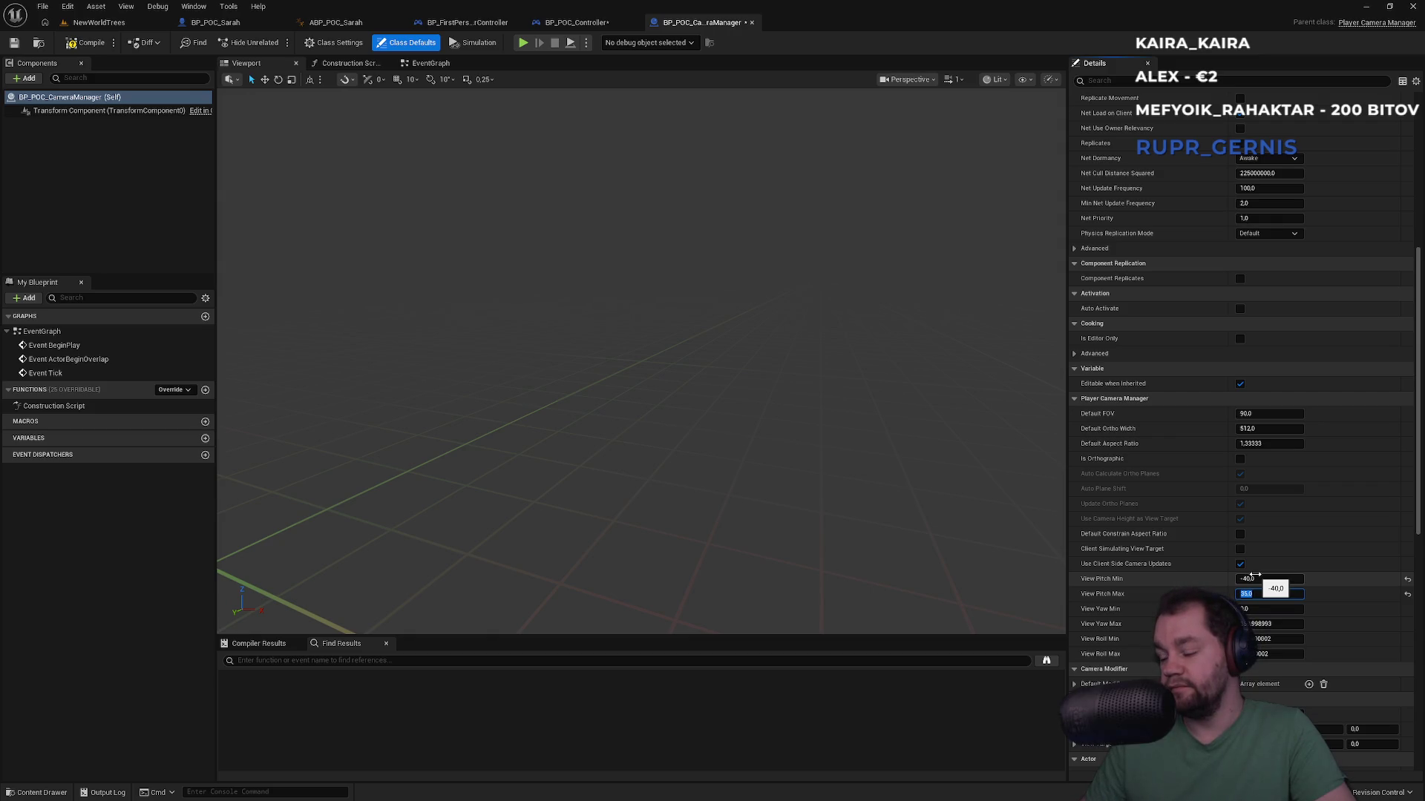
Step: Play-test NewWorldTrees again fullscreen, walking Sarah forward, then return to ABP_POC_Sarah
{"action": "left_click", "coordinate": [101, 22]}
{"action": "key", "text": "alt+p"}
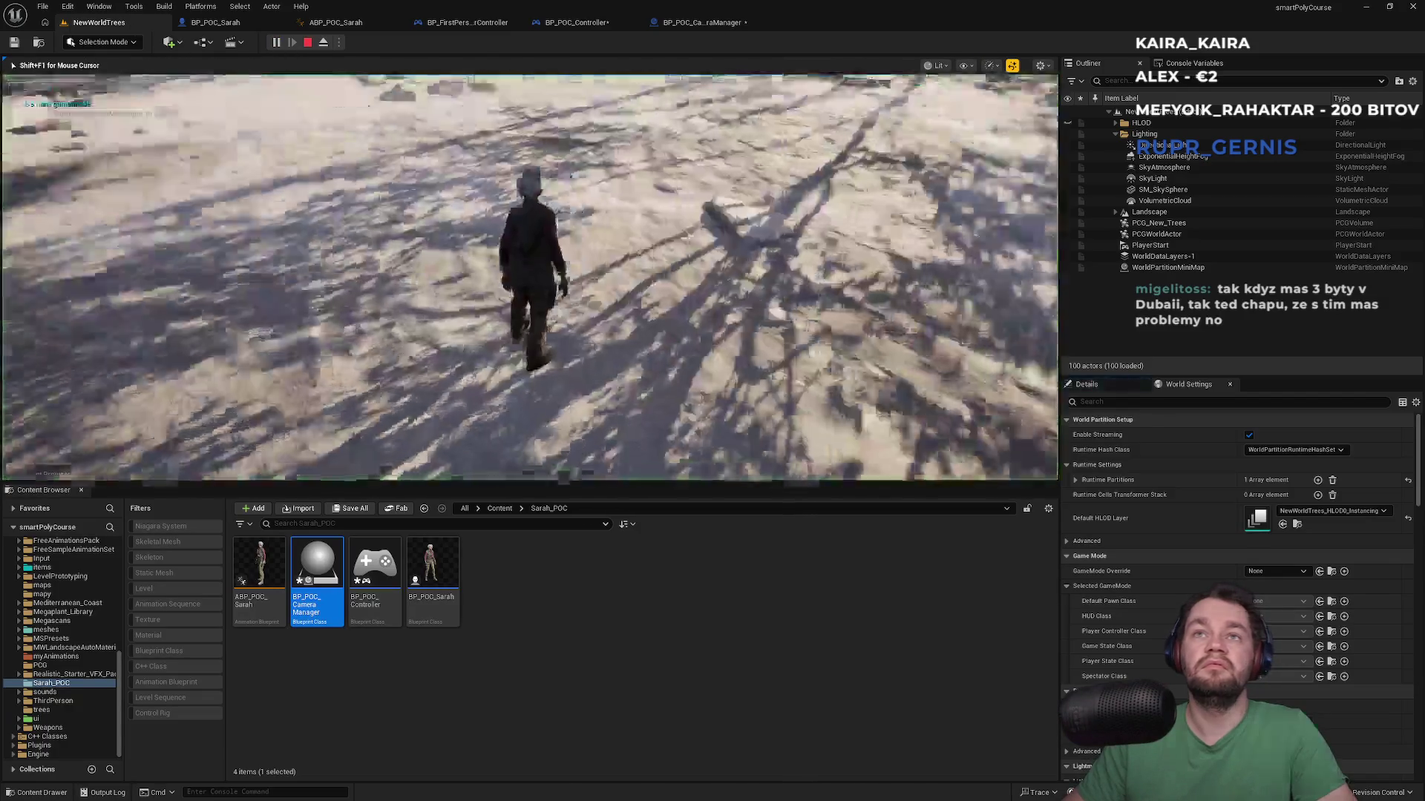
{"action": "key", "text": "w"}
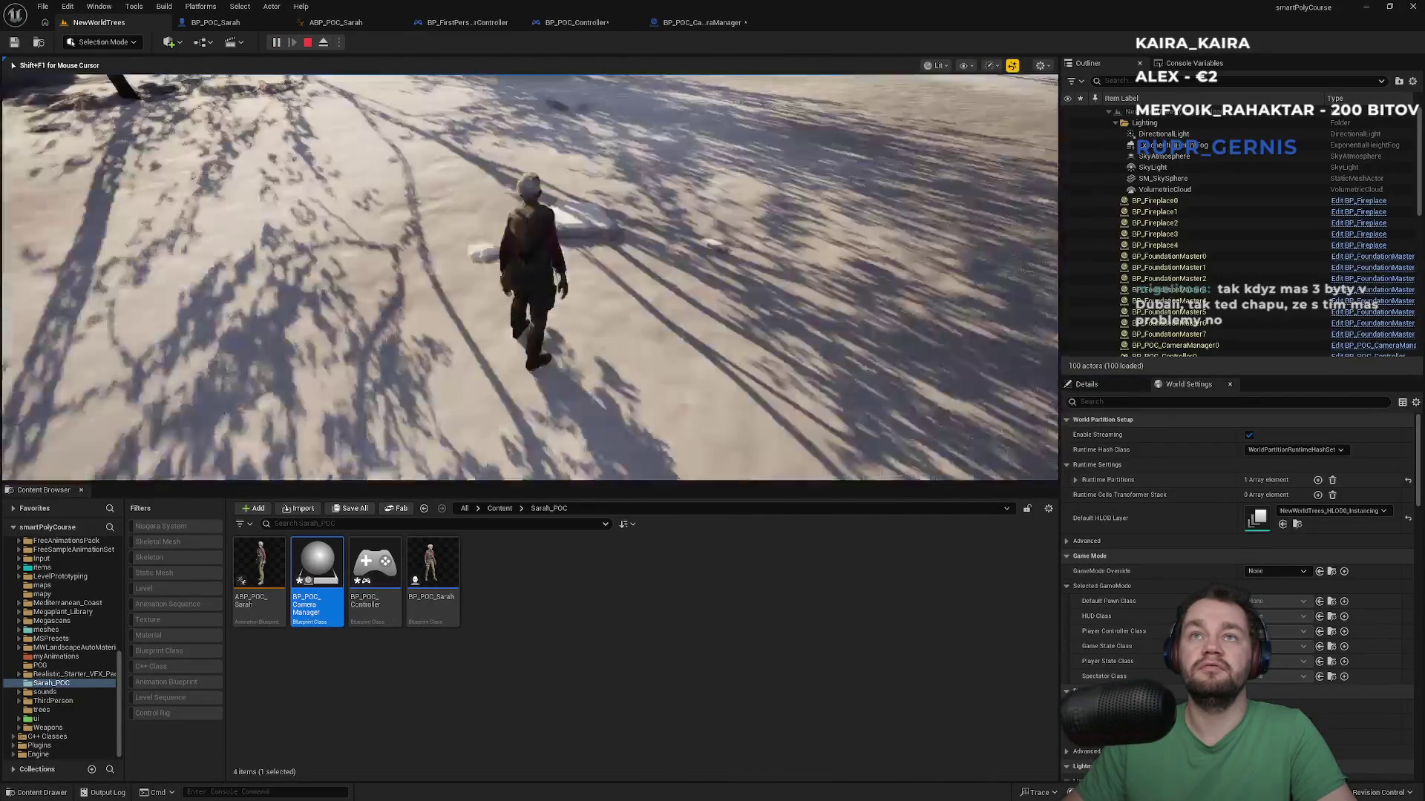
{"action": "key", "text": "F11"}
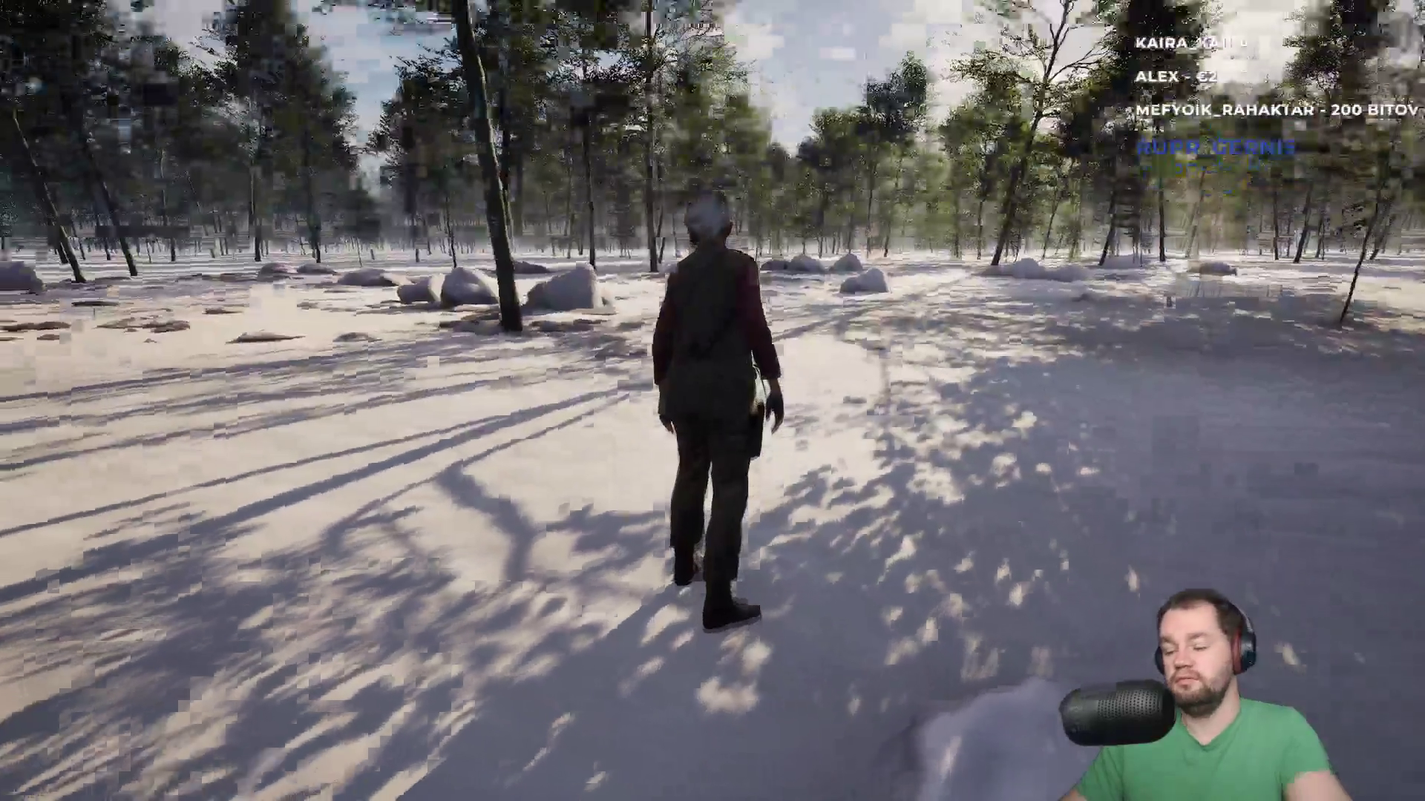
{"action": "key", "text": "Escape"}
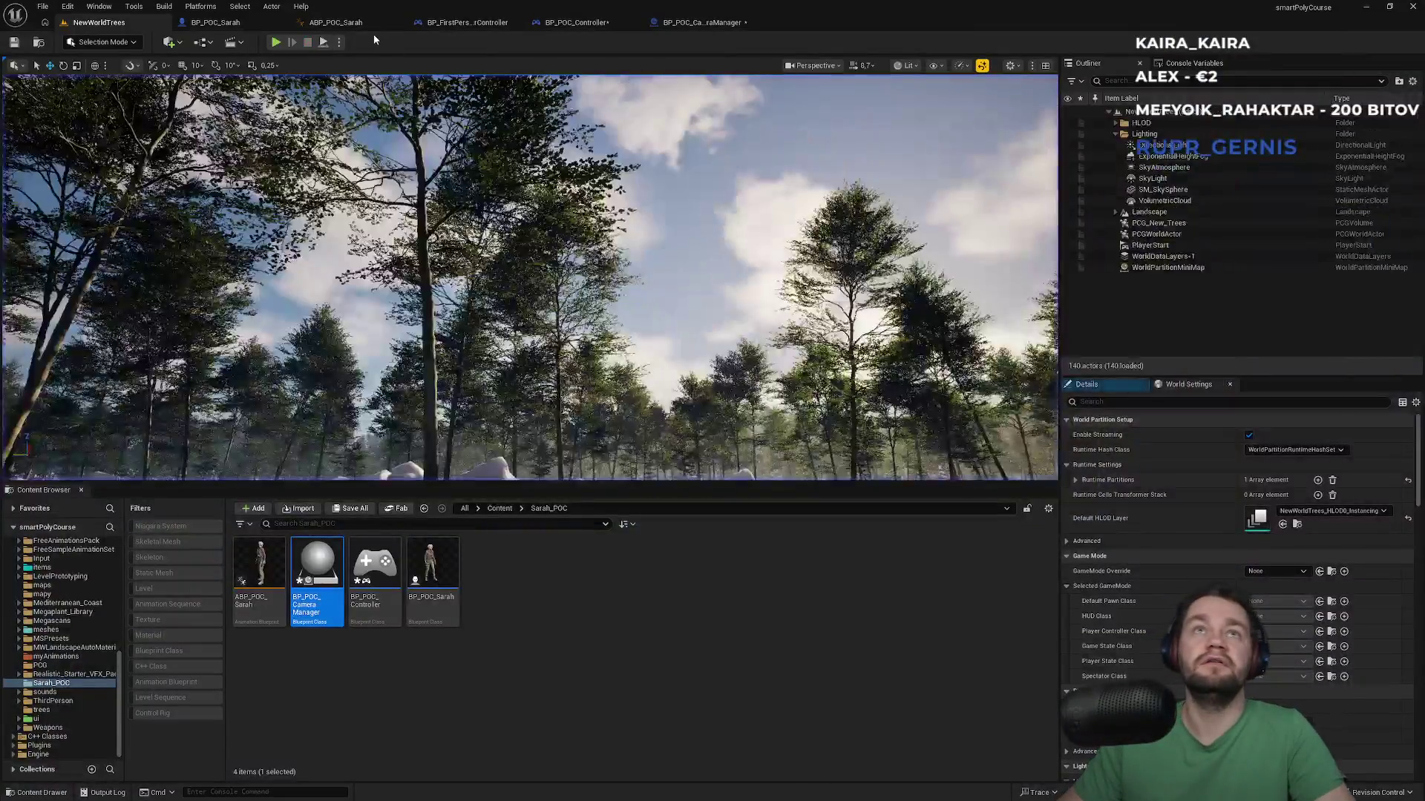
{"action": "left_click", "coordinate": [349, 23]}
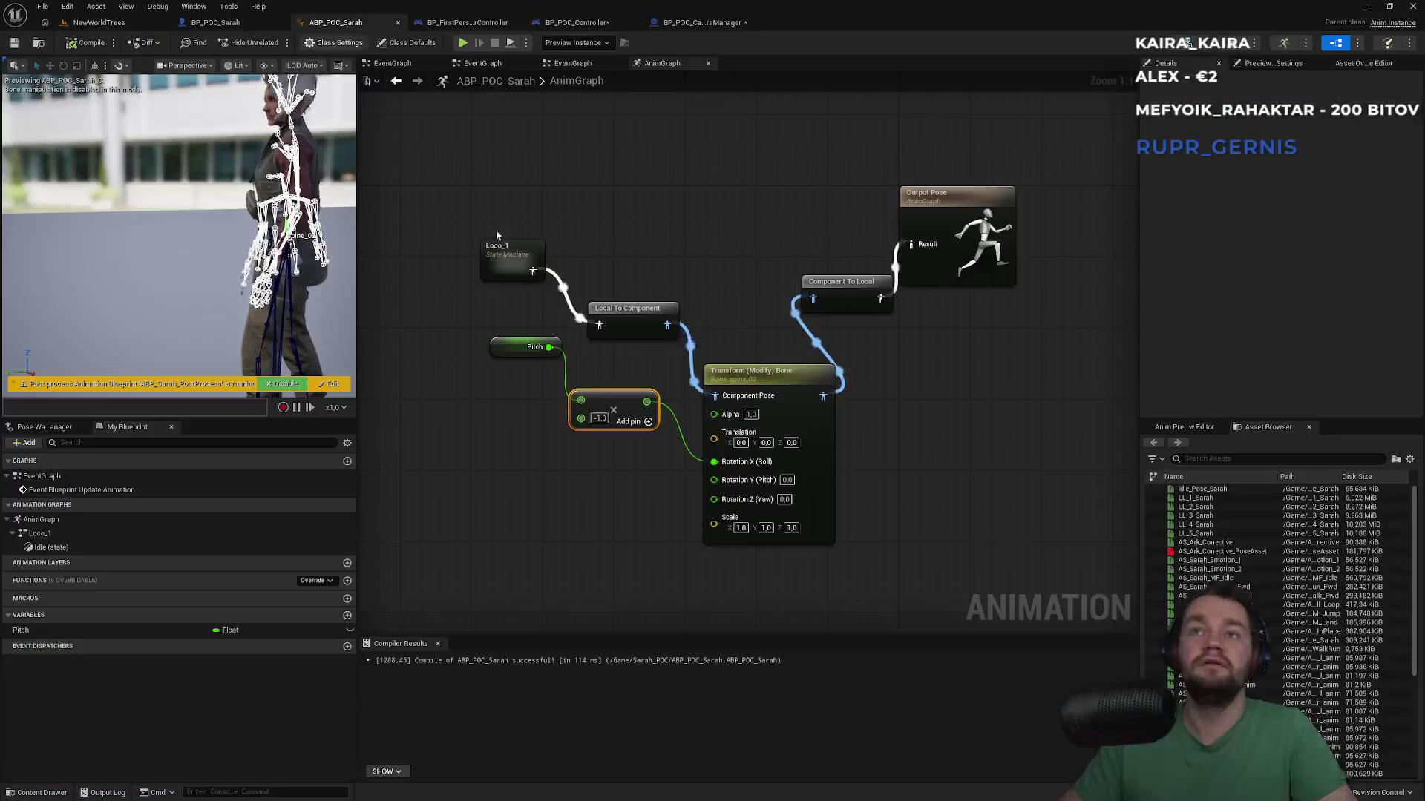
Step: Line up Local To Component, Transform (Modify) Bone, Component To Local and Output Pose in one row
{"action": "left_click", "coordinate": [772, 386]}
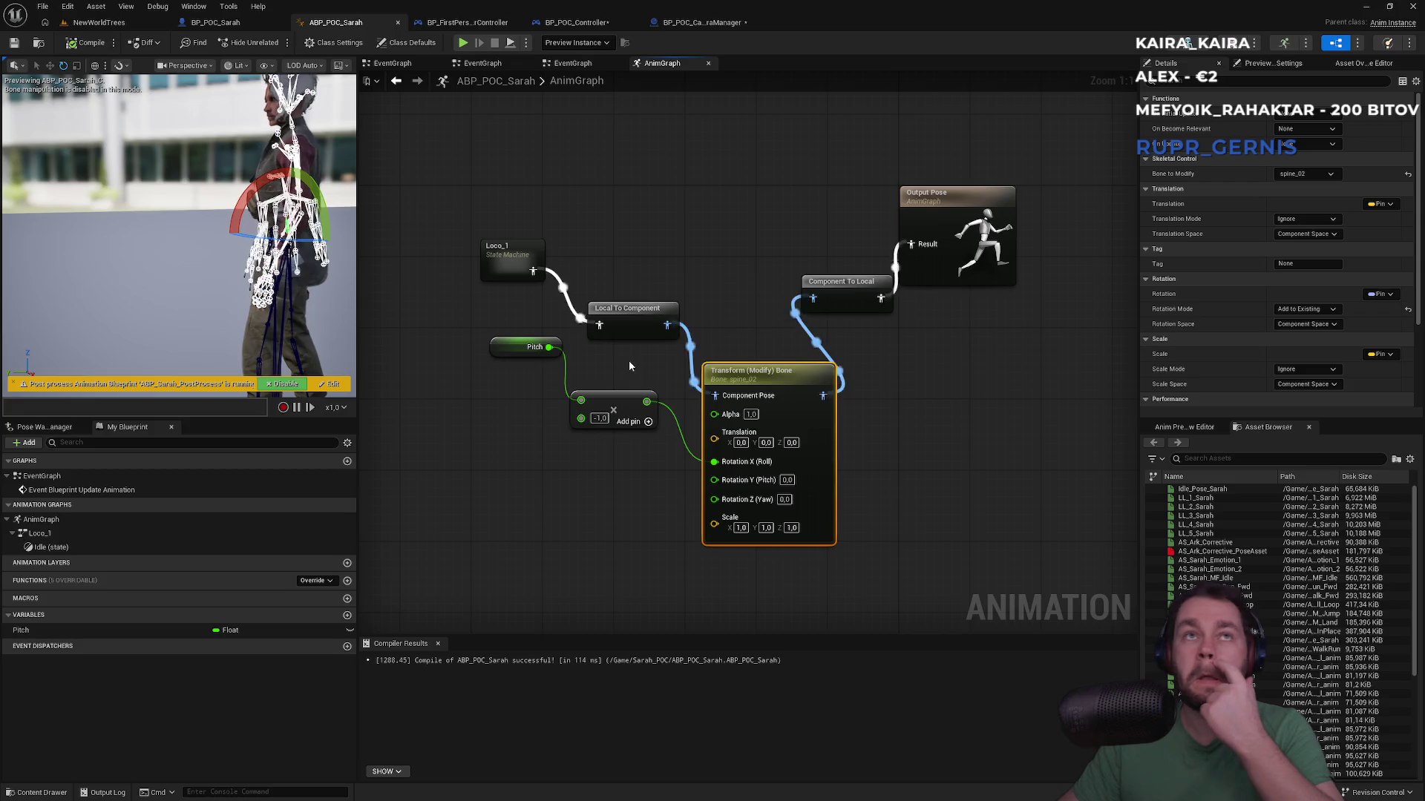
{"action": "left_click_drag", "start_coordinate": [639, 317], "coordinate": [640, 271]}
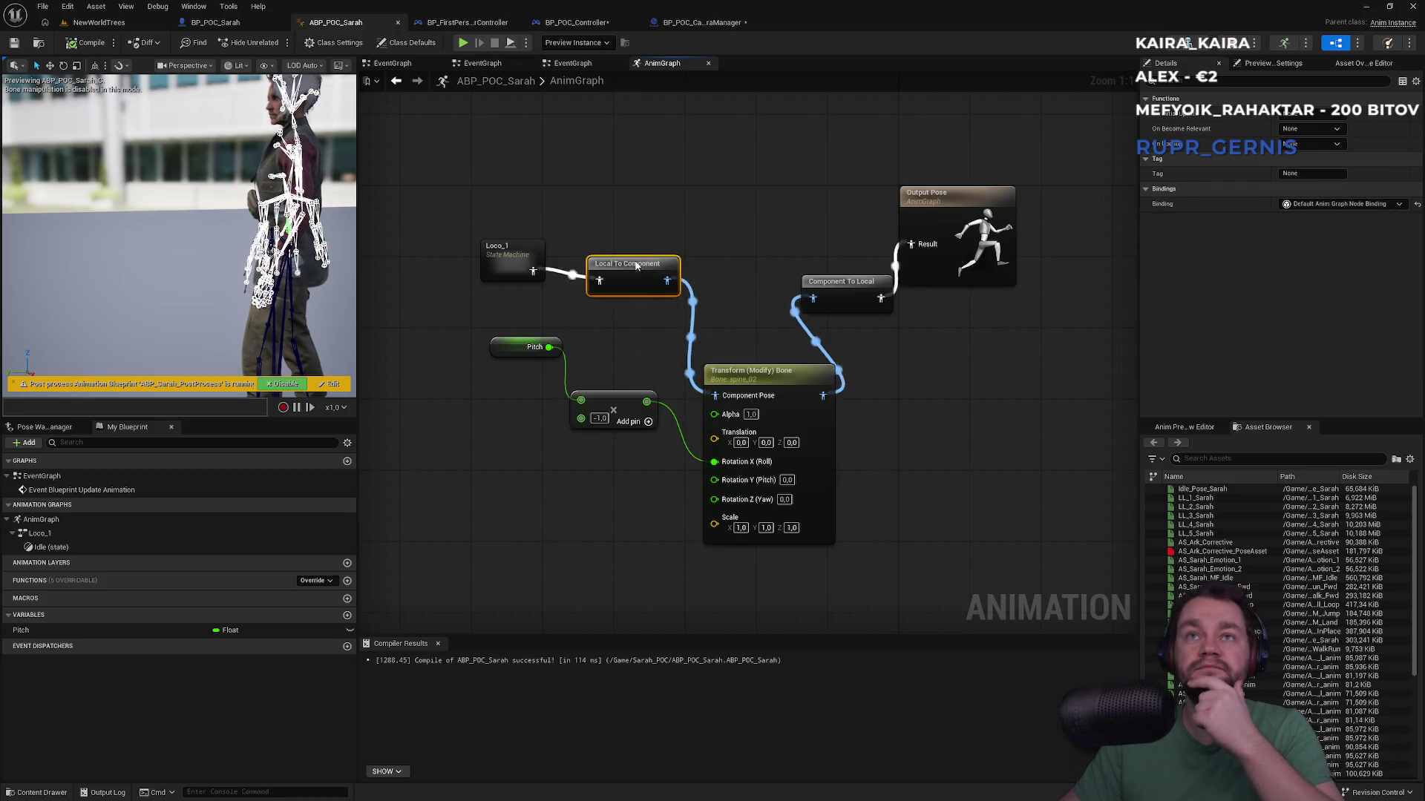
{"action": "mouse_move", "coordinate": [491, 225]}
{"action": "left_mouse_down"}
{"action": "mouse_move", "coordinate": [640, 271]}
{"action": "mouse_move", "coordinate": [516, 252]}
{"action": "left_mouse_up"}
{"action": "mouse_move", "coordinate": [788, 239]}
{"action": "left_mouse_down"}
{"action": "mouse_move", "coordinate": [868, 239]}
{"action": "mouse_move", "coordinate": [868, 222]}
{"action": "left_mouse_up"}
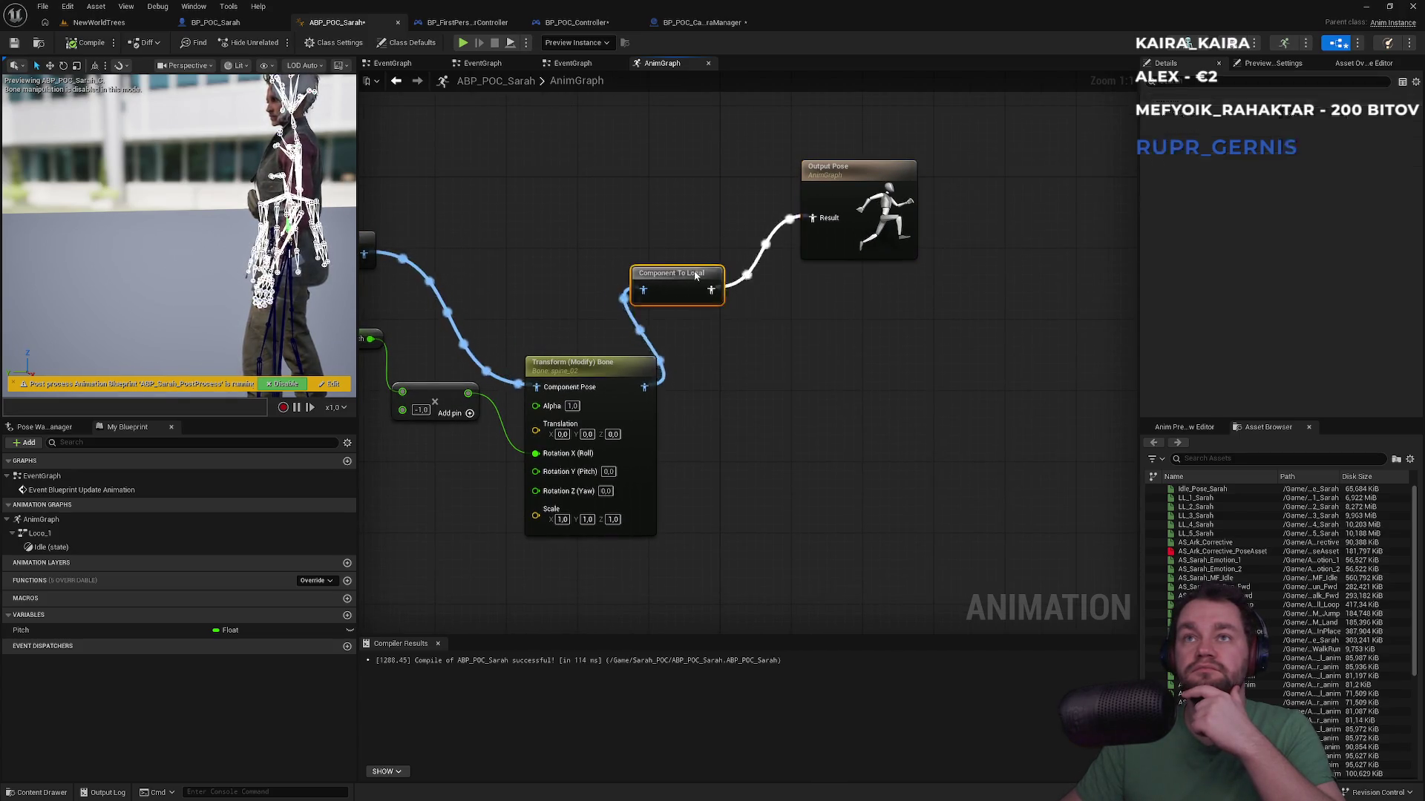
{"action": "left_click_drag", "start_coordinate": [675, 275], "coordinate": [737, 203]}
{"action": "left_click_drag", "start_coordinate": [624, 378], "coordinate": [580, 244]}
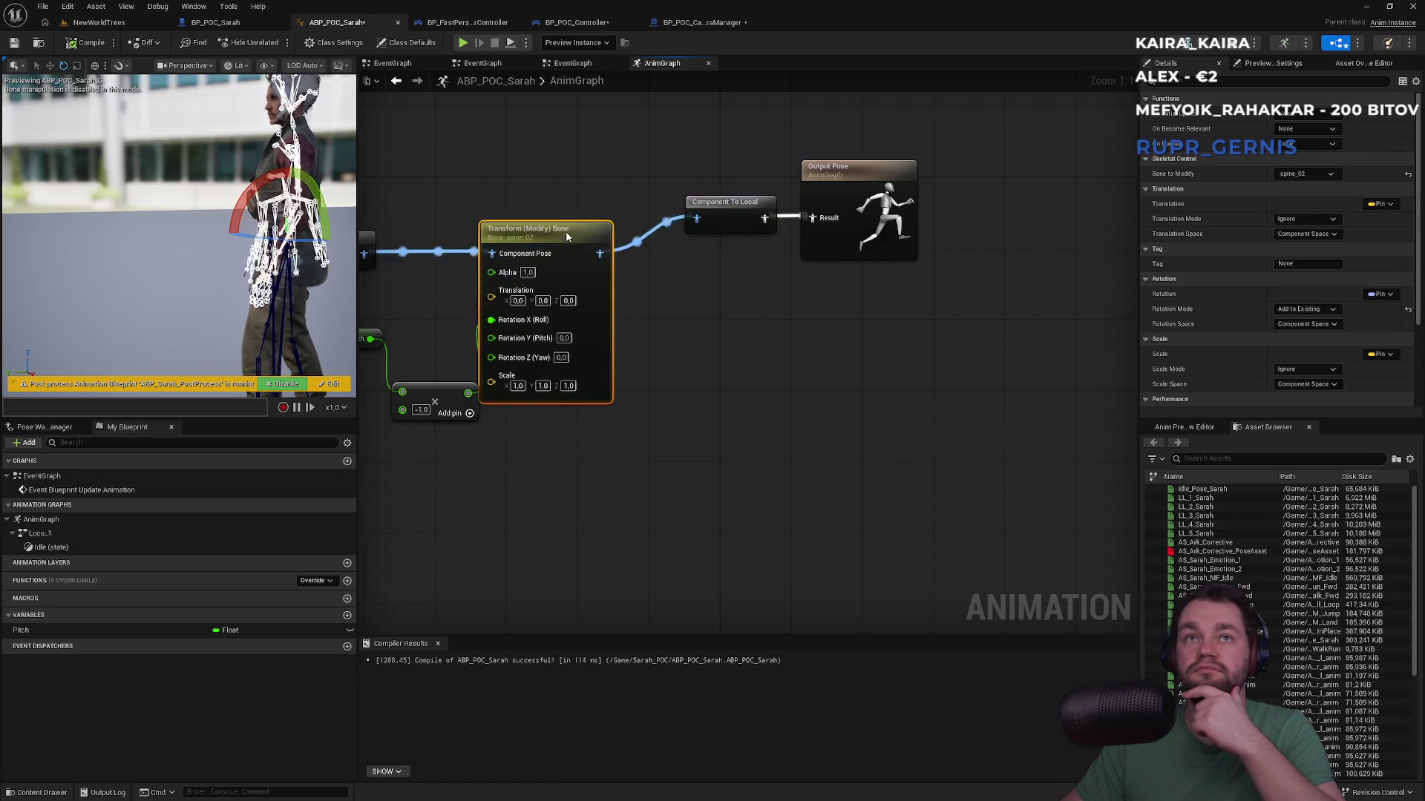
{"action": "left_click", "coordinate": [537, 198]}
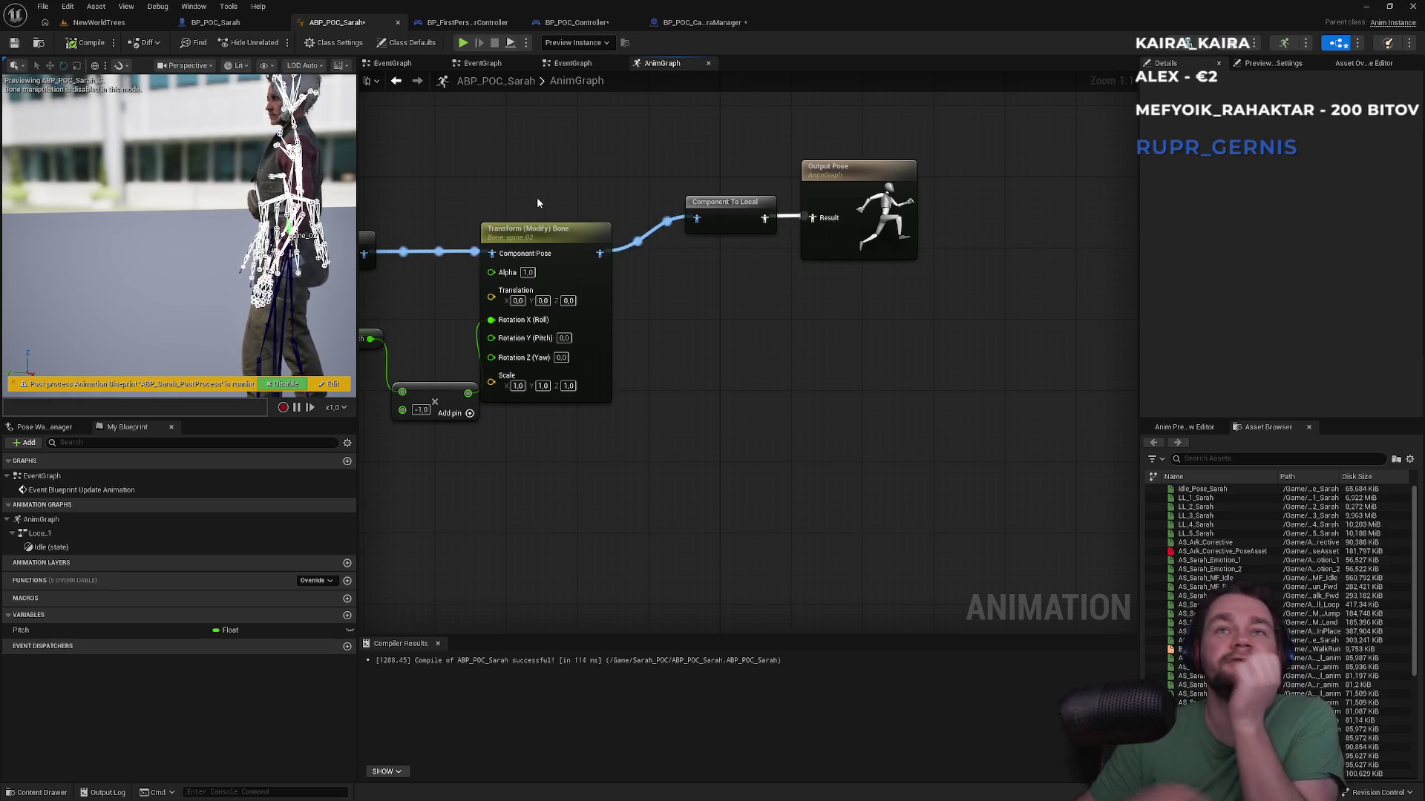
{"action": "mouse_move", "coordinate": [404, 321]}
{"action": "left_mouse_down"}
{"action": "mouse_move", "coordinate": [594, 359]}
{"action": "mouse_move", "coordinate": [469, 344]}
{"action": "mouse_move", "coordinate": [410, 316]}
{"action": "left_mouse_up"}
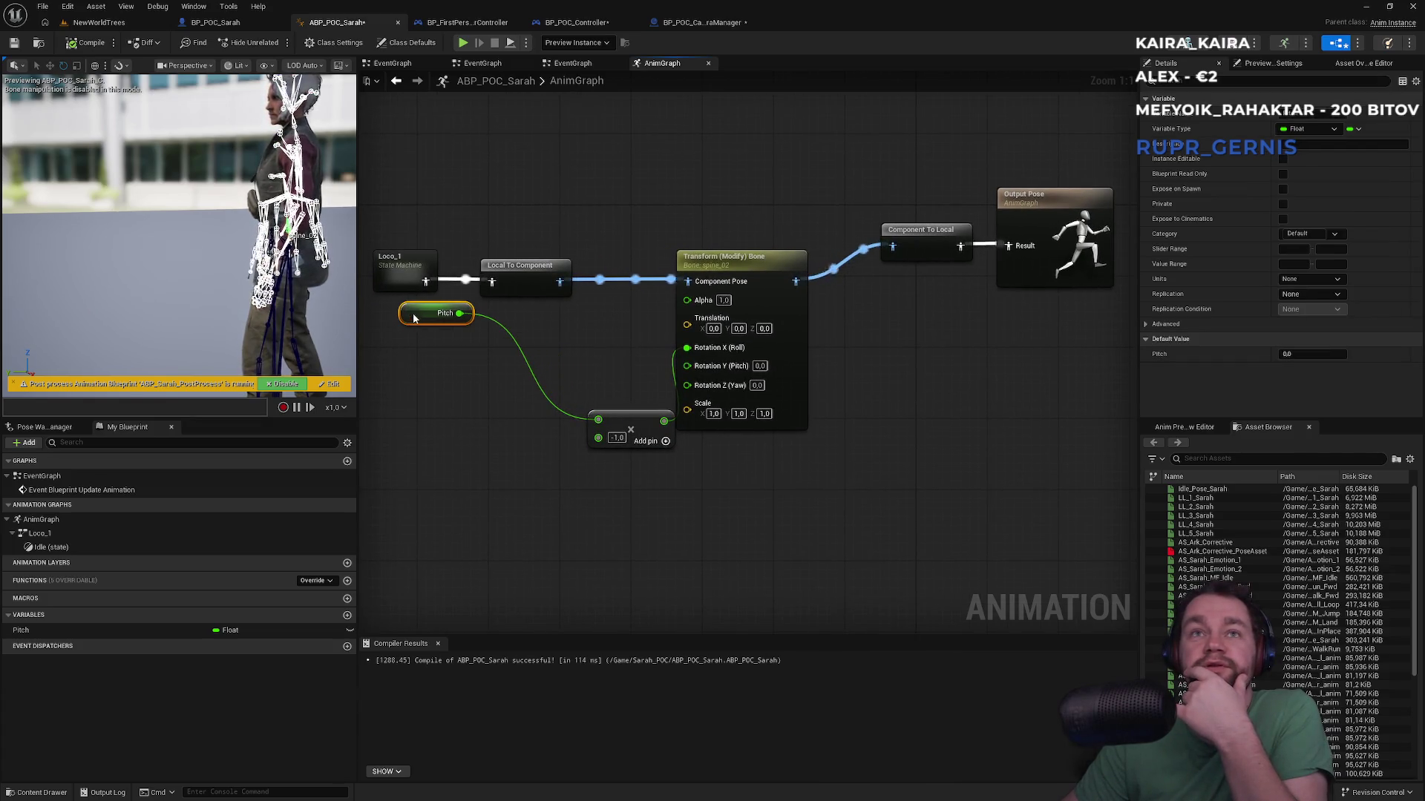
Step: Realign the Pitch, Multiply, Component To Local and Output Pose nodes in the AnimGraph
{"action": "left_click", "coordinate": [665, 460]}
{"action": "left_click_drag", "start_coordinate": [647, 429], "coordinate": [625, 354]}
{"action": "left_click", "coordinate": [628, 325]}
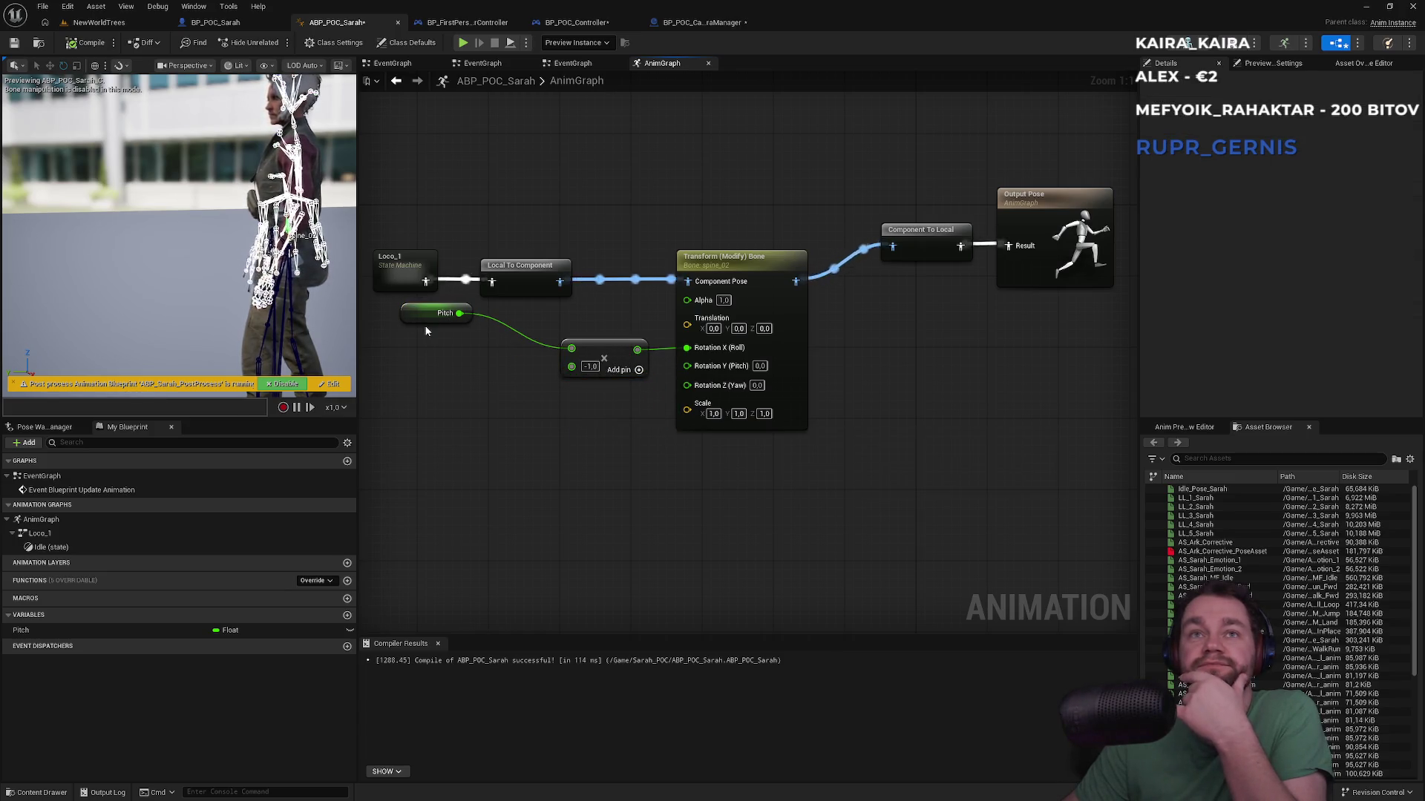
{"action": "mouse_move", "coordinate": [423, 313]}
{"action": "left_mouse_down"}
{"action": "mouse_move", "coordinate": [446, 386]}
{"action": "mouse_move", "coordinate": [493, 385]}
{"action": "mouse_move", "coordinate": [529, 357]}
{"action": "mouse_move", "coordinate": [477, 383]}
{"action": "left_mouse_up"}
{"action": "left_click", "coordinate": [564, 460]}
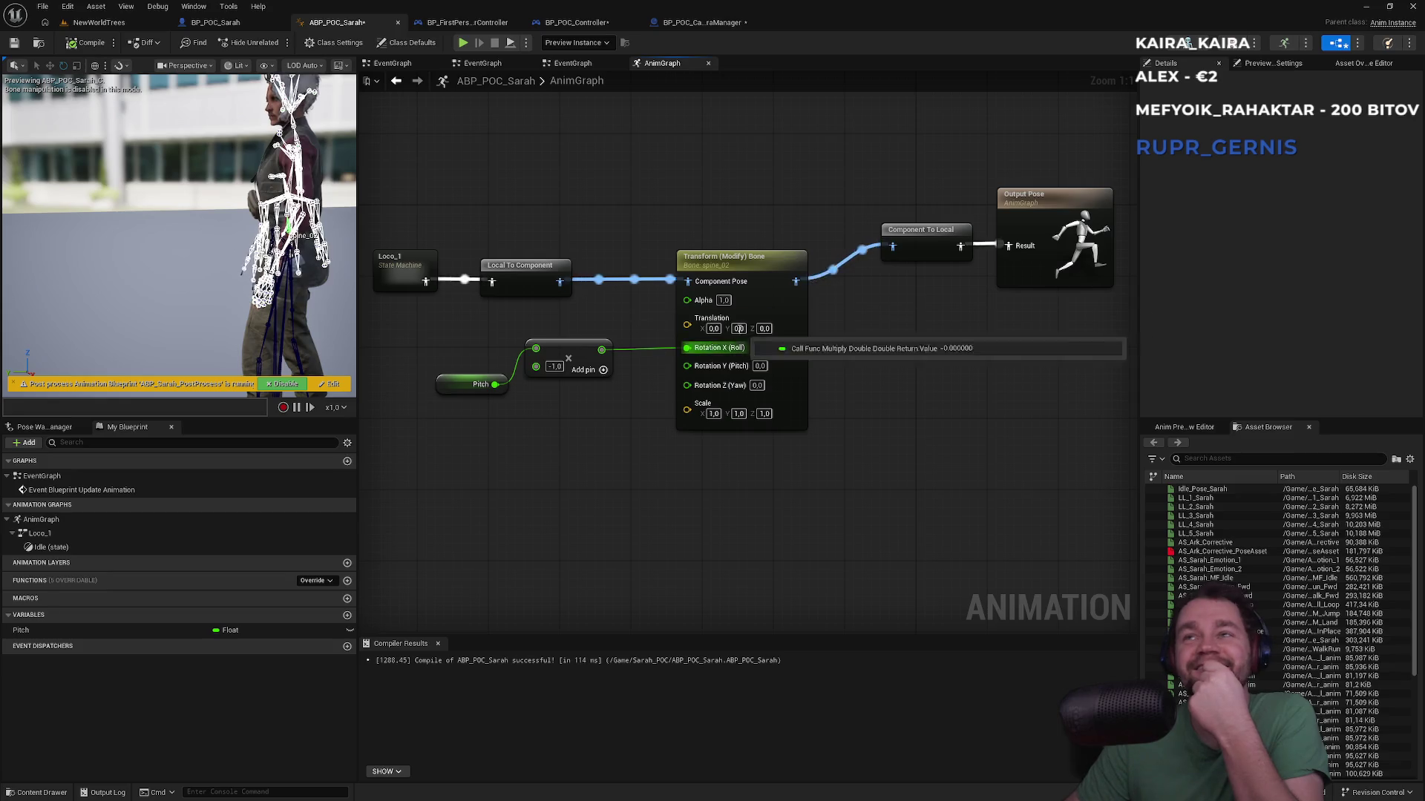
{"action": "mouse_move", "coordinate": [919, 158]}
{"action": "left_mouse_down"}
{"action": "mouse_move", "coordinate": [1024, 245]}
{"action": "mouse_move", "coordinate": [961, 269]}
{"action": "left_mouse_up"}
{"action": "left_click", "coordinate": [945, 271]}
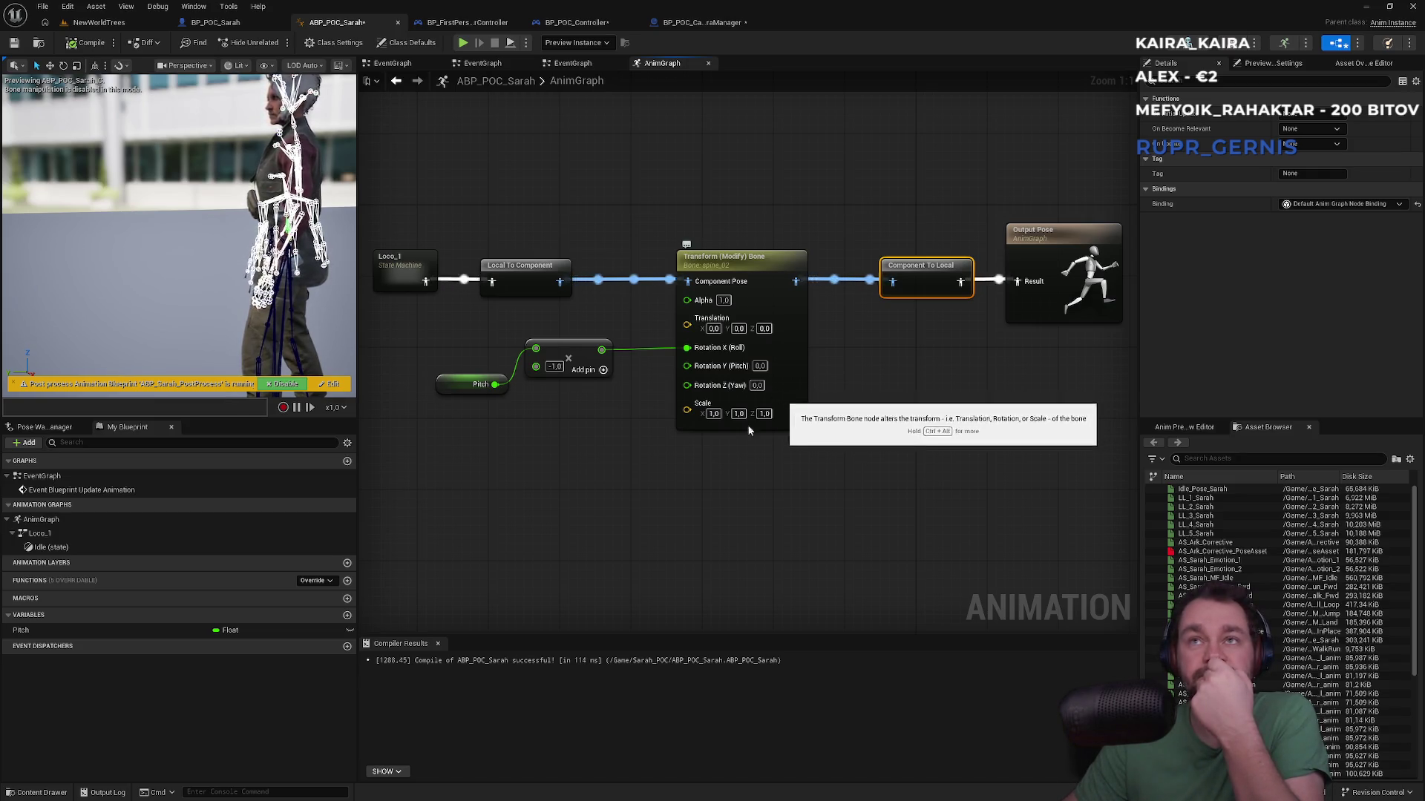
{"action": "left_click", "coordinate": [751, 275]}
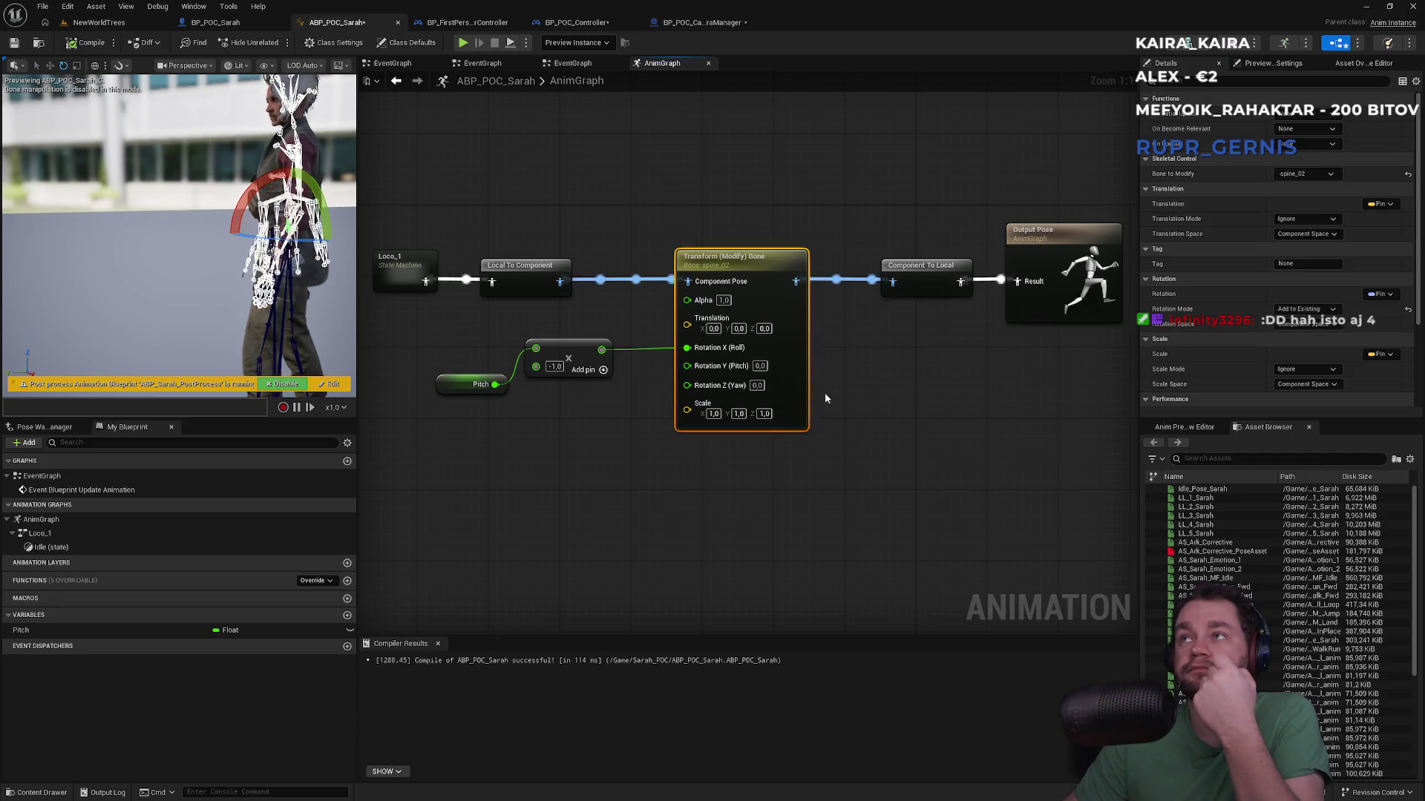
{"action": "mouse_move", "coordinate": [608, 443]}
{"action": "left_mouse_down"}
{"action": "mouse_move", "coordinate": [697, 465]}
{"action": "mouse_move", "coordinate": [550, 364]}
{"action": "left_mouse_up"}
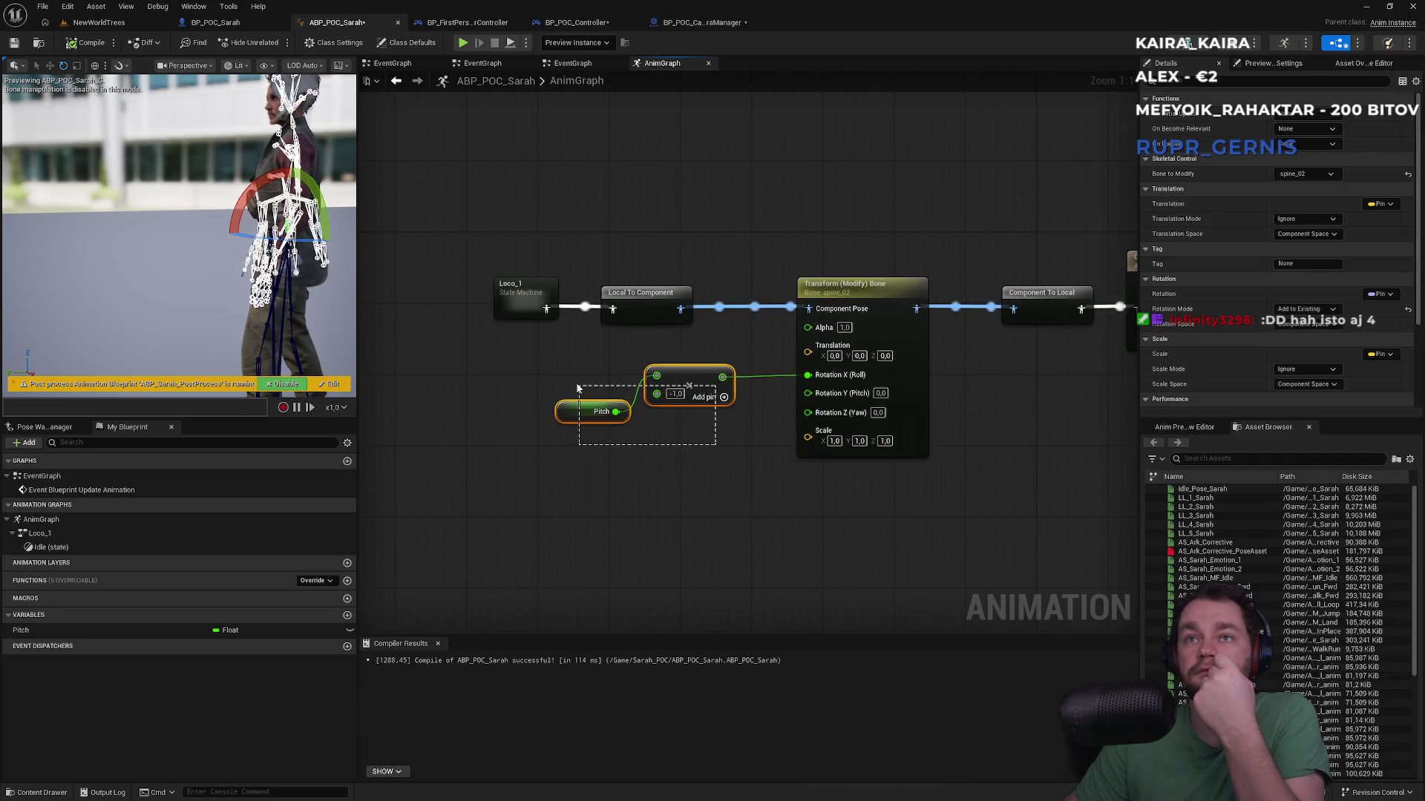
{"action": "left_click_drag", "start_coordinate": [664, 374], "coordinate": [508, 374]}
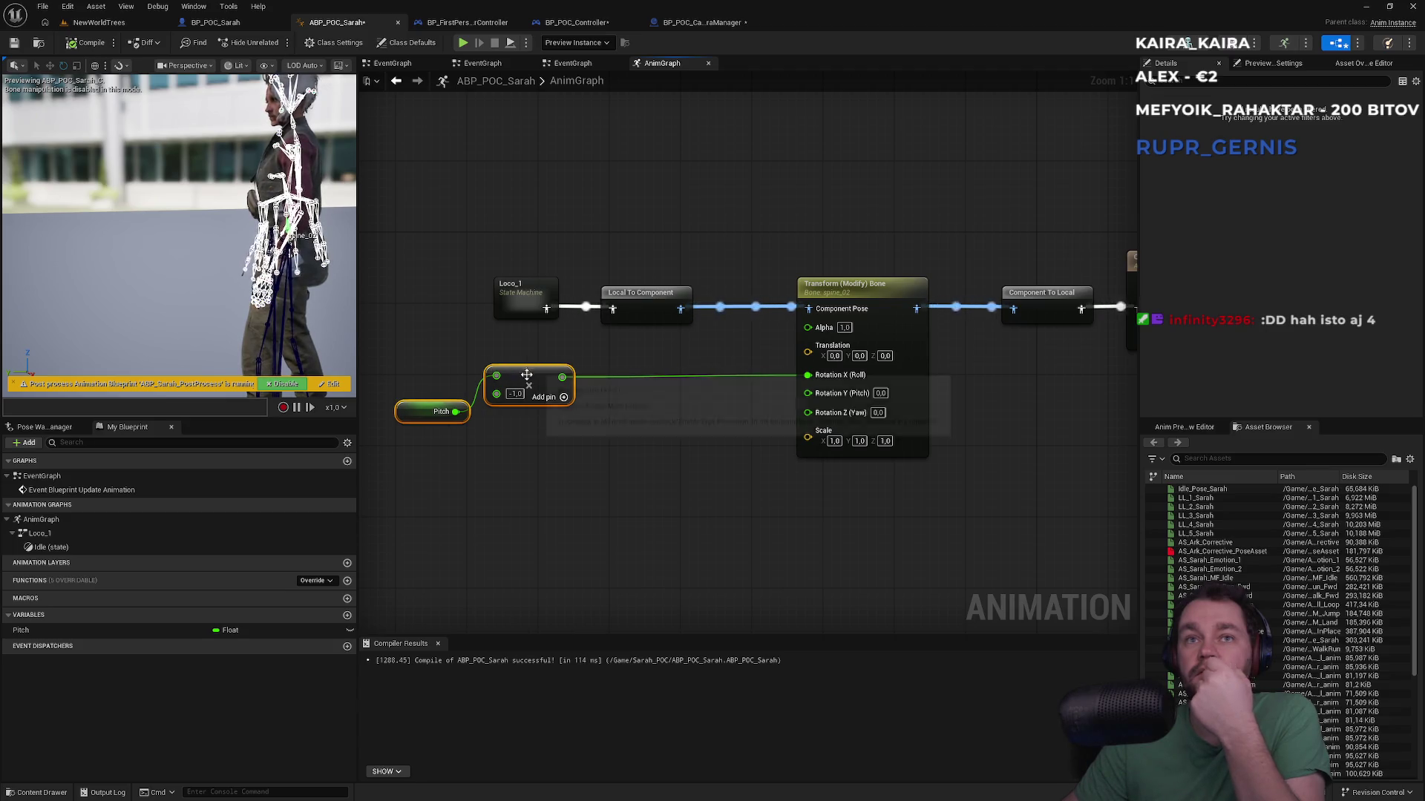
{"action": "left_click", "coordinate": [571, 457]}
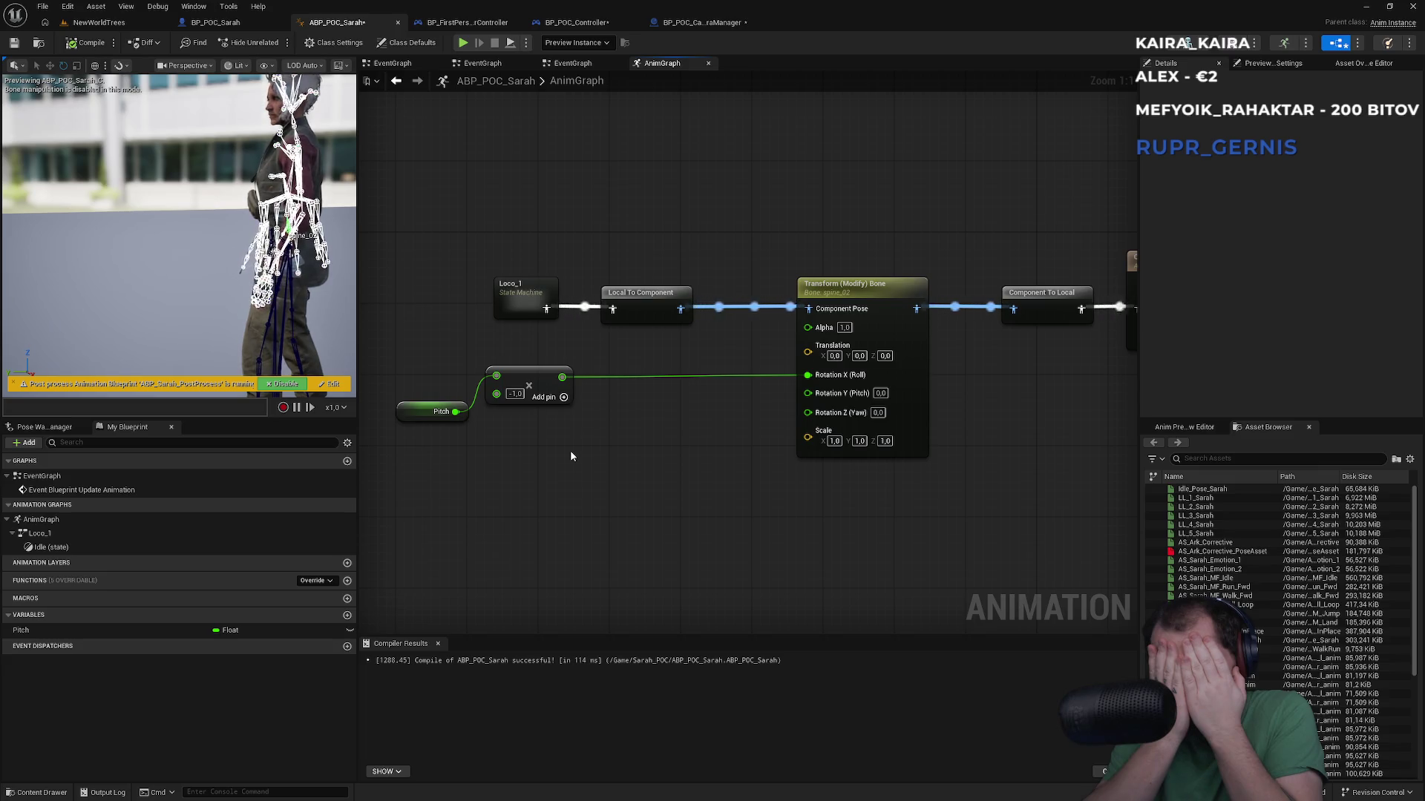
Step: Check the view pitch limits in BP_POC_CameraManager, then return to ABP_POC_Sarah
{"action": "left_click", "coordinate": [718, 25]}
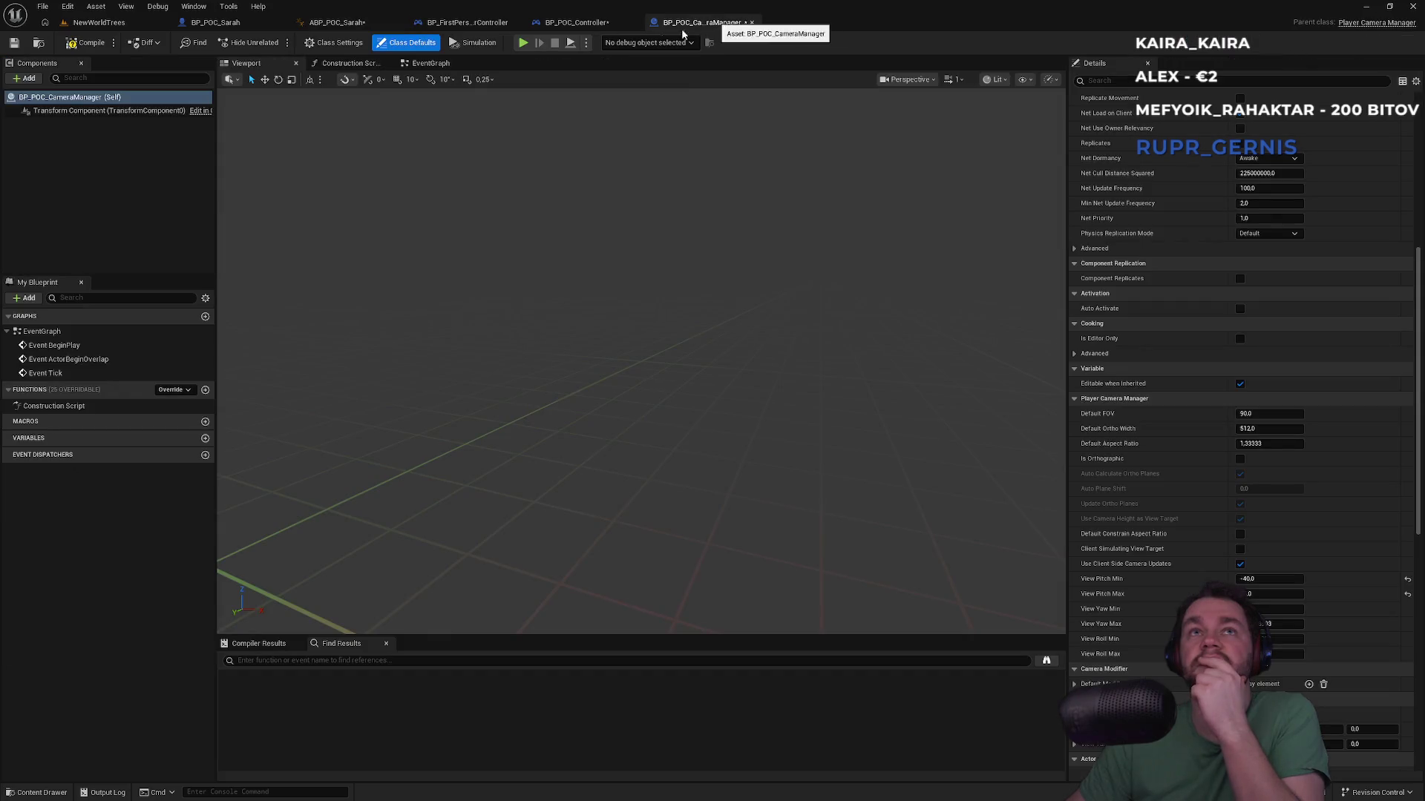
{"action": "left_click", "coordinate": [334, 23]}
{"action": "left_click", "coordinate": [699, 27]}
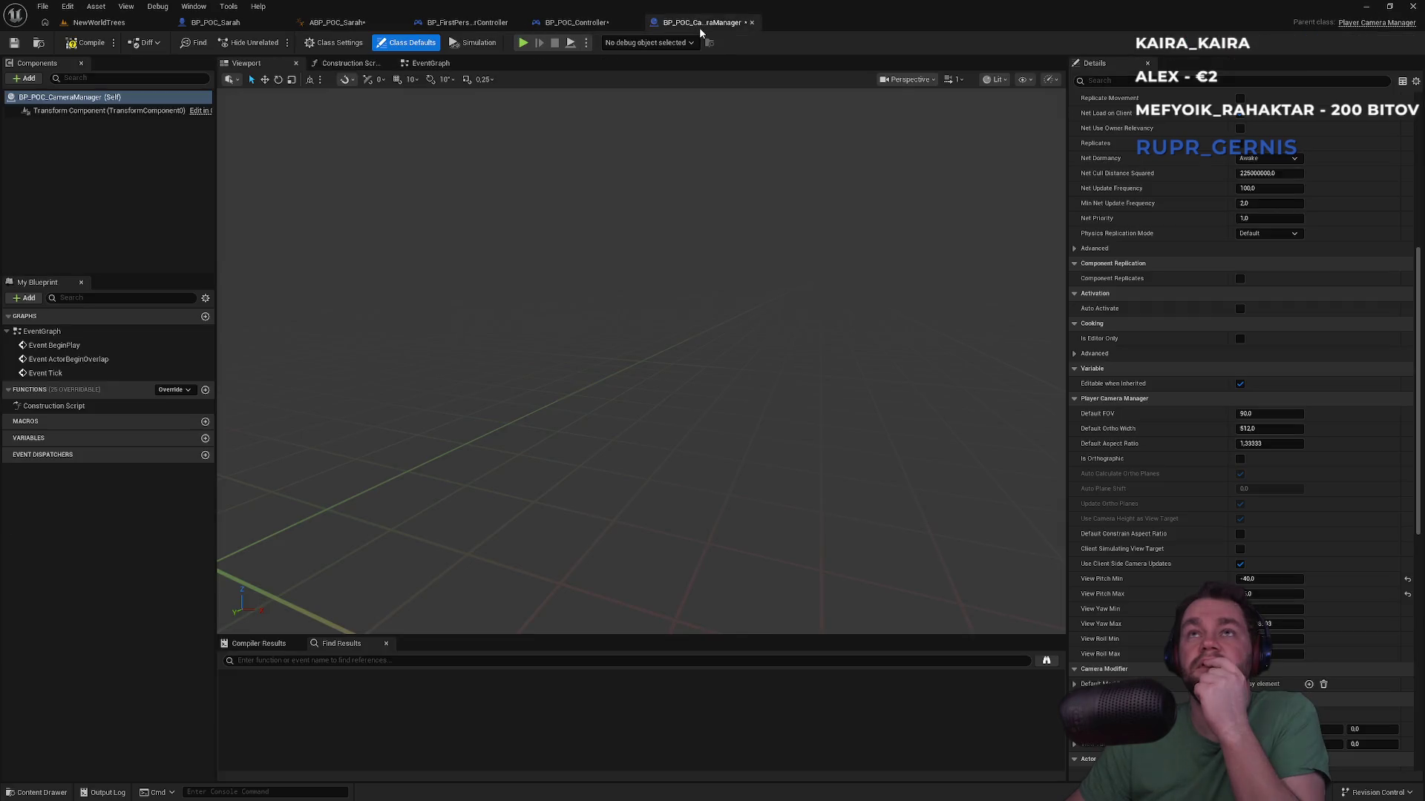
{"action": "left_click", "coordinate": [336, 24]}
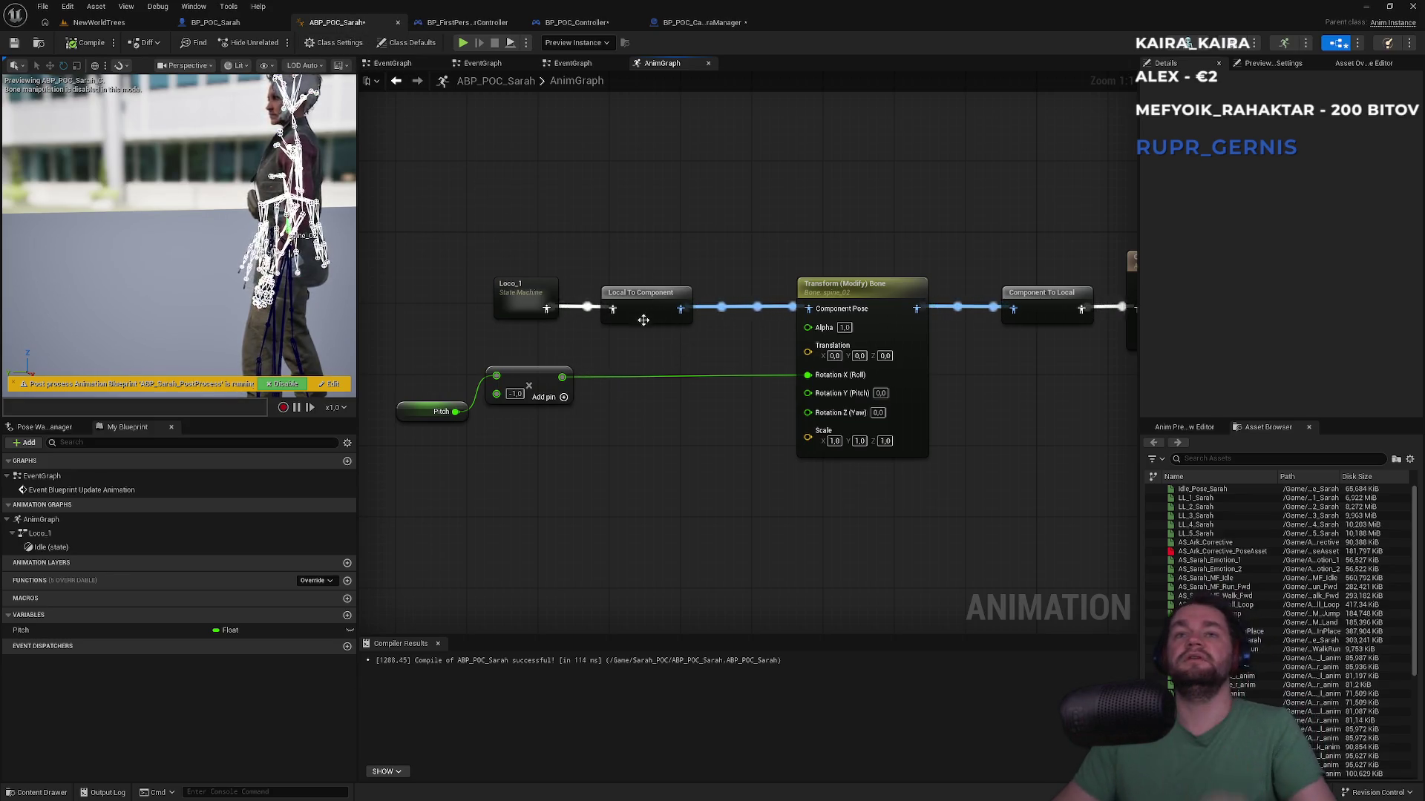
Step: Tighten Loco_1, Local To Component and Transform (Modify) Bone into a row, and paste a copy of the bone node
{"action": "mouse_move", "coordinate": [456, 251]}
{"action": "left_mouse_down"}
{"action": "mouse_move", "coordinate": [660, 330]}
{"action": "mouse_move", "coordinate": [614, 300]}
{"action": "mouse_move", "coordinate": [583, 302]}
{"action": "left_mouse_up"}
{"action": "left_click_drag", "start_coordinate": [847, 291], "coordinate": [731, 292]}
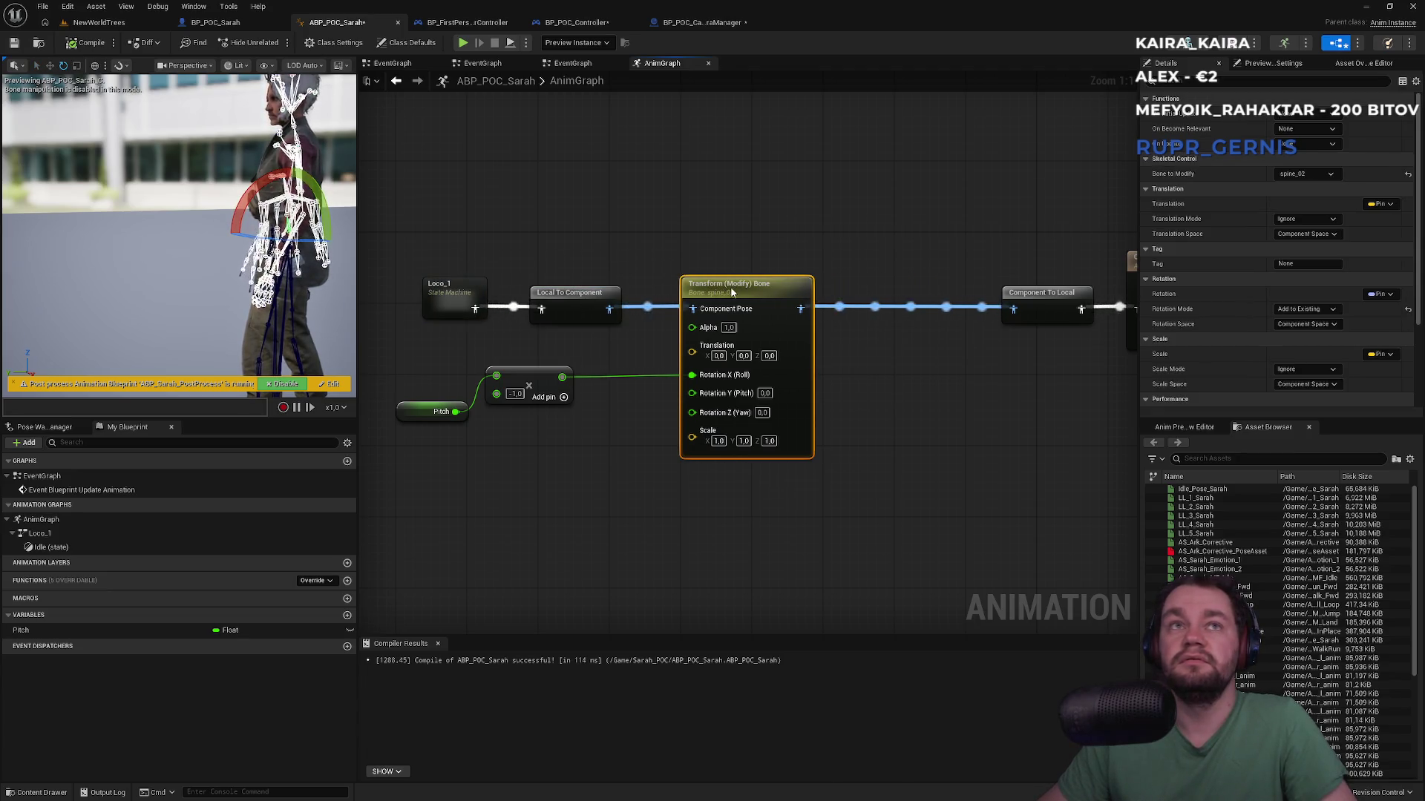
{"action": "left_click", "coordinate": [728, 235]}
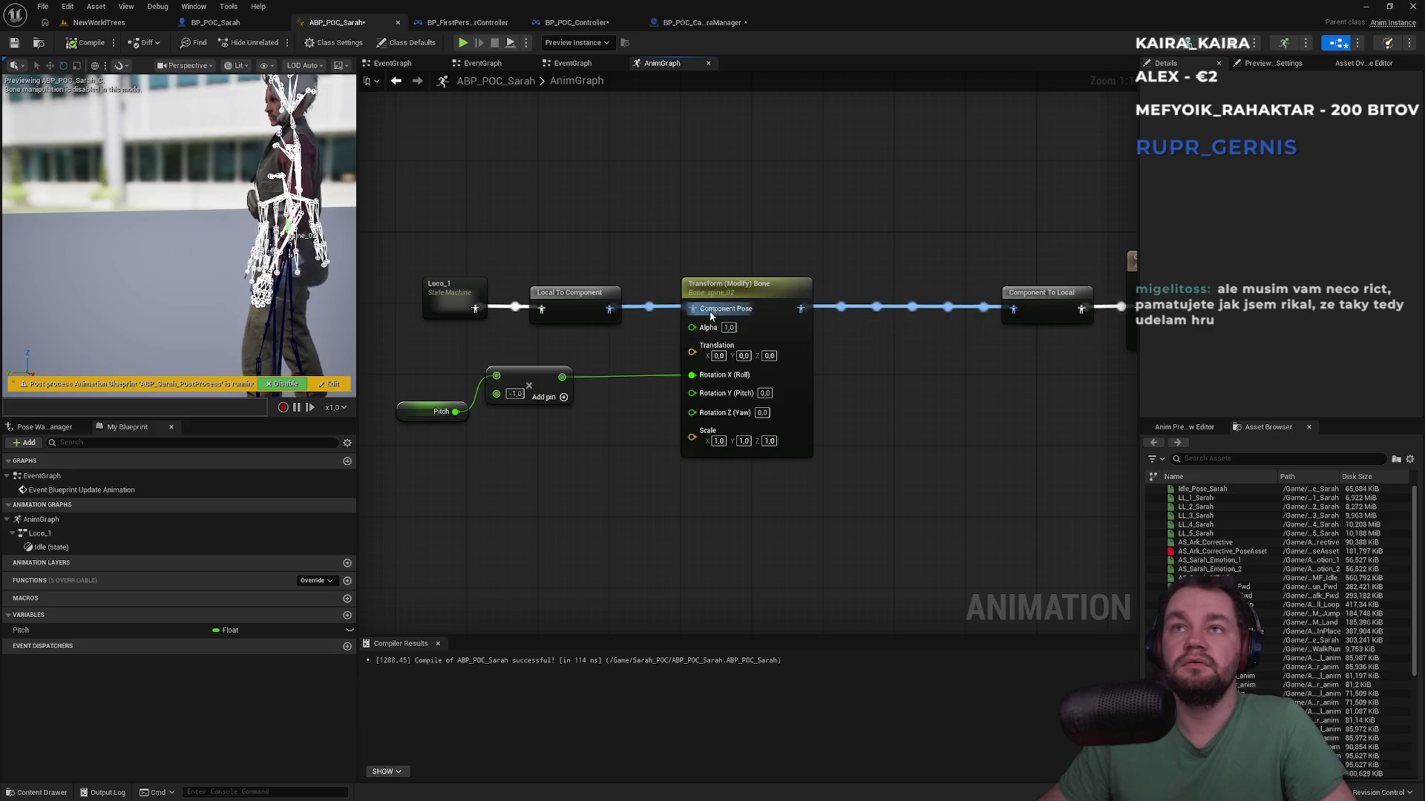
{"action": "left_click_drag", "start_coordinate": [757, 297], "coordinate": [766, 297]}
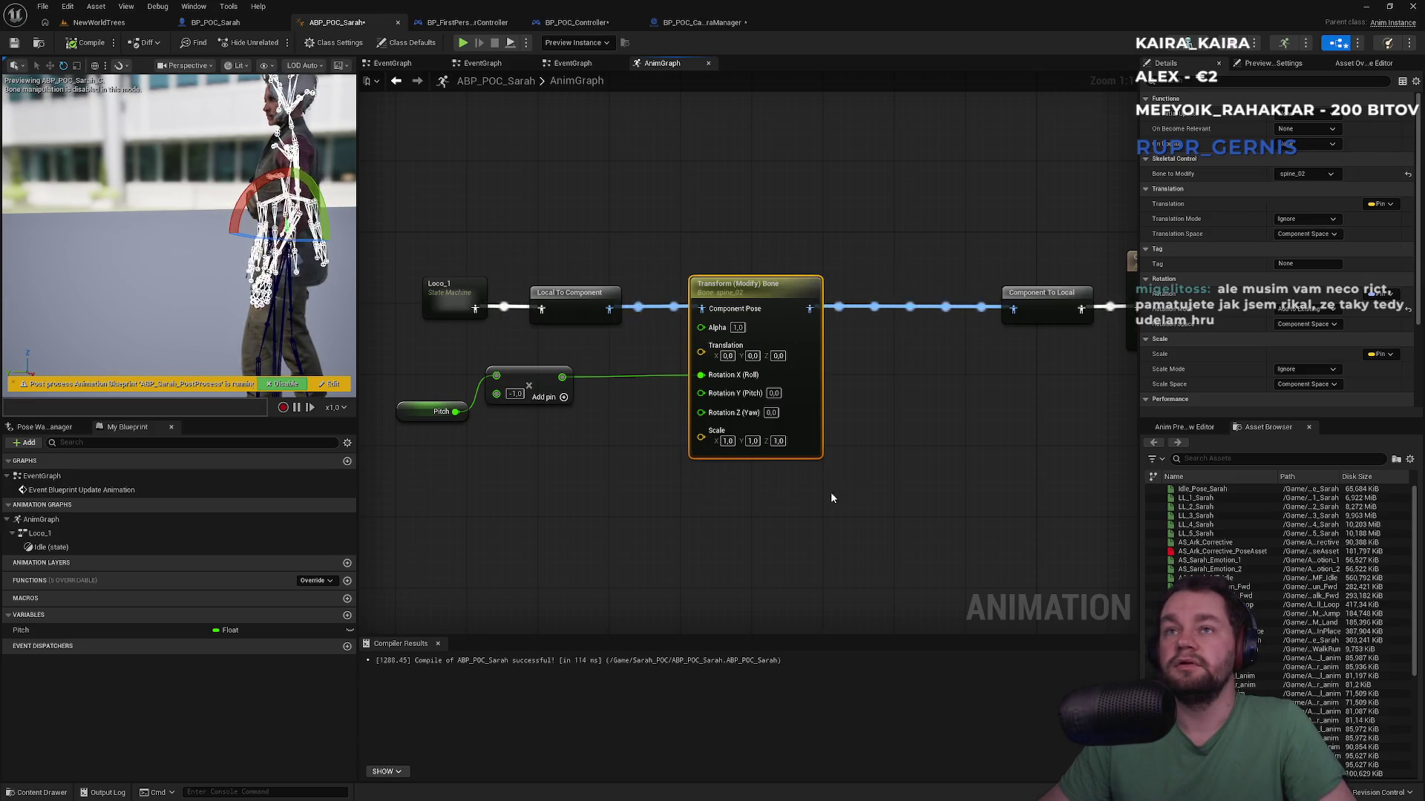
{"action": "key", "text": "ctrl+v"}
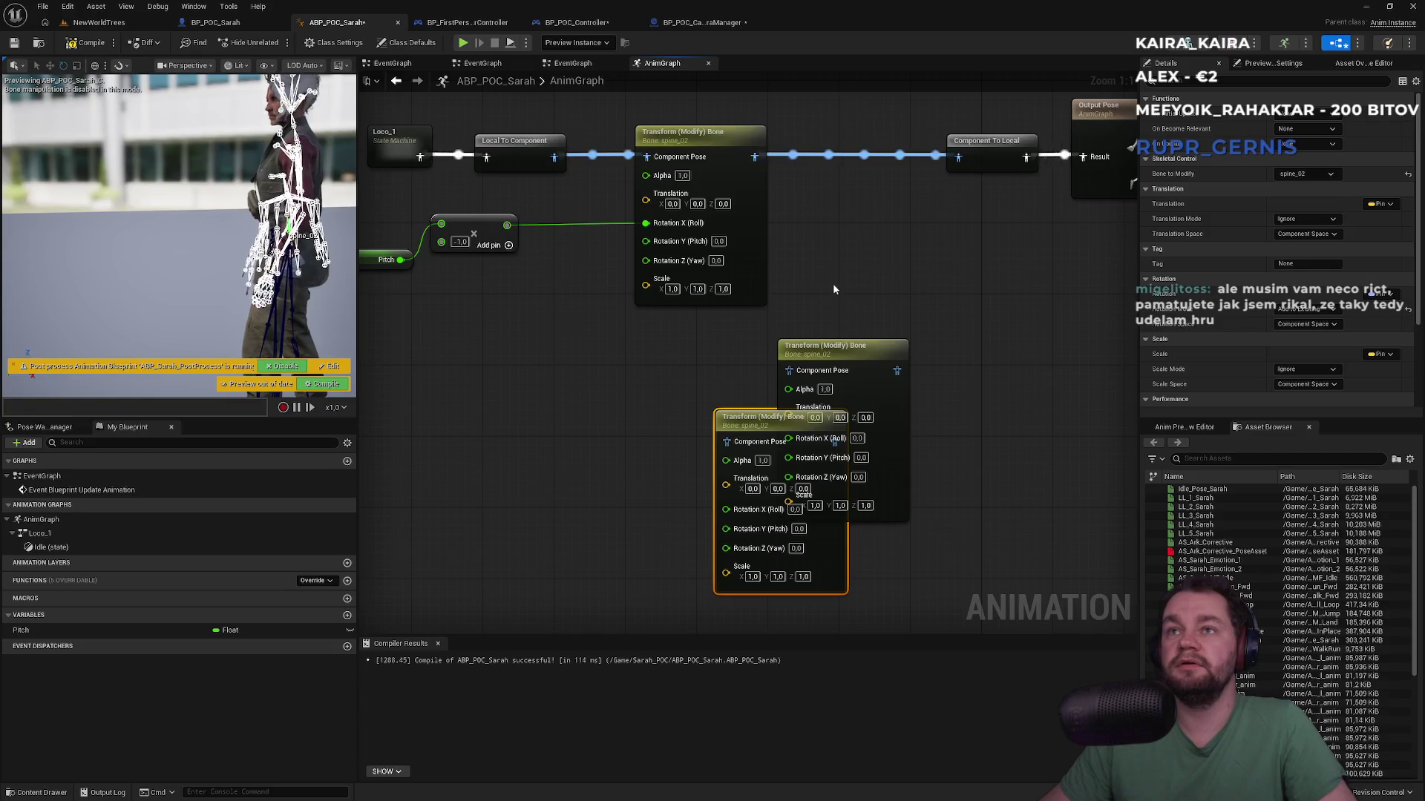
Step: Add another bone-node copy and feed it Pitch×-1.0 divided by 3 as its roll
{"action": "key", "text": "ctrl+v"}
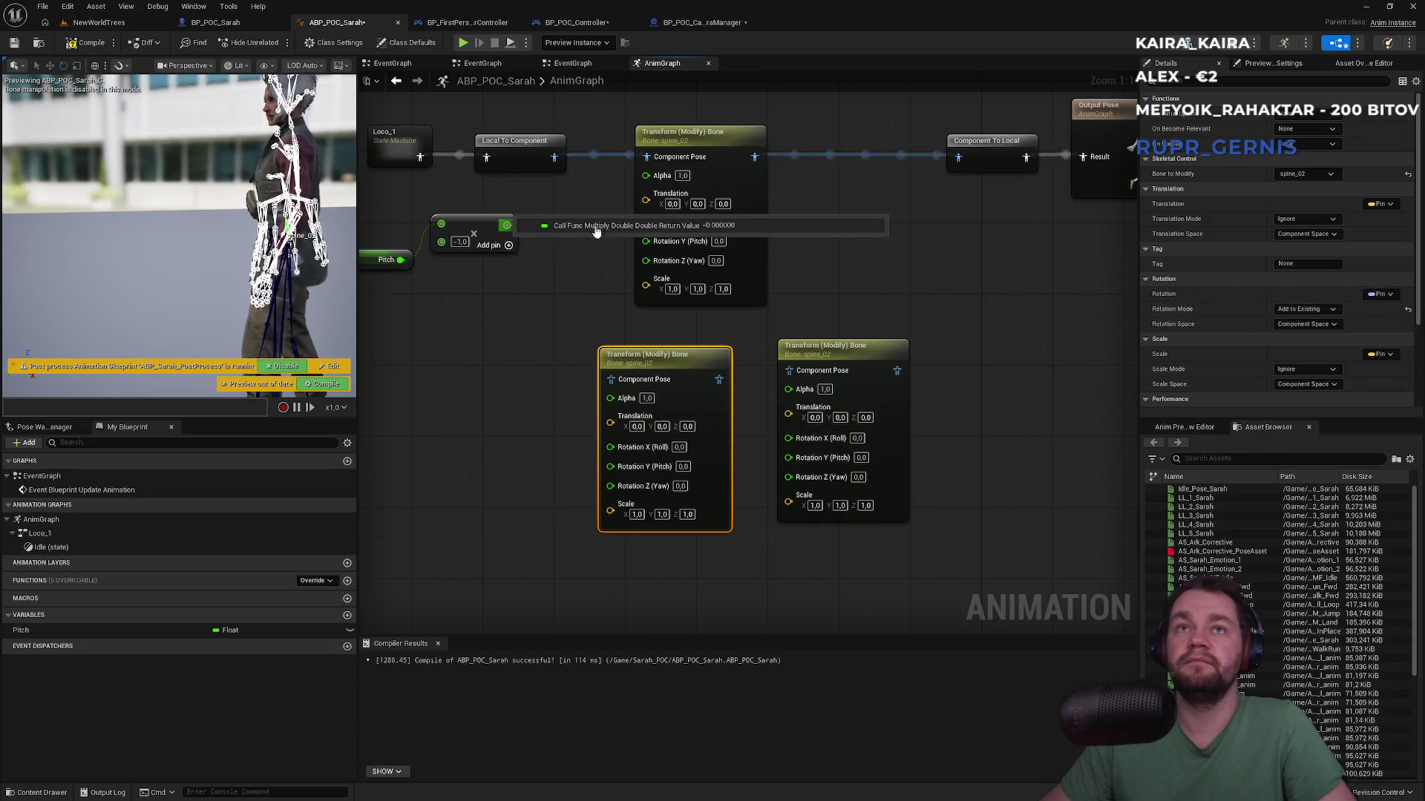
{"action": "left_click", "coordinate": [592, 308]}
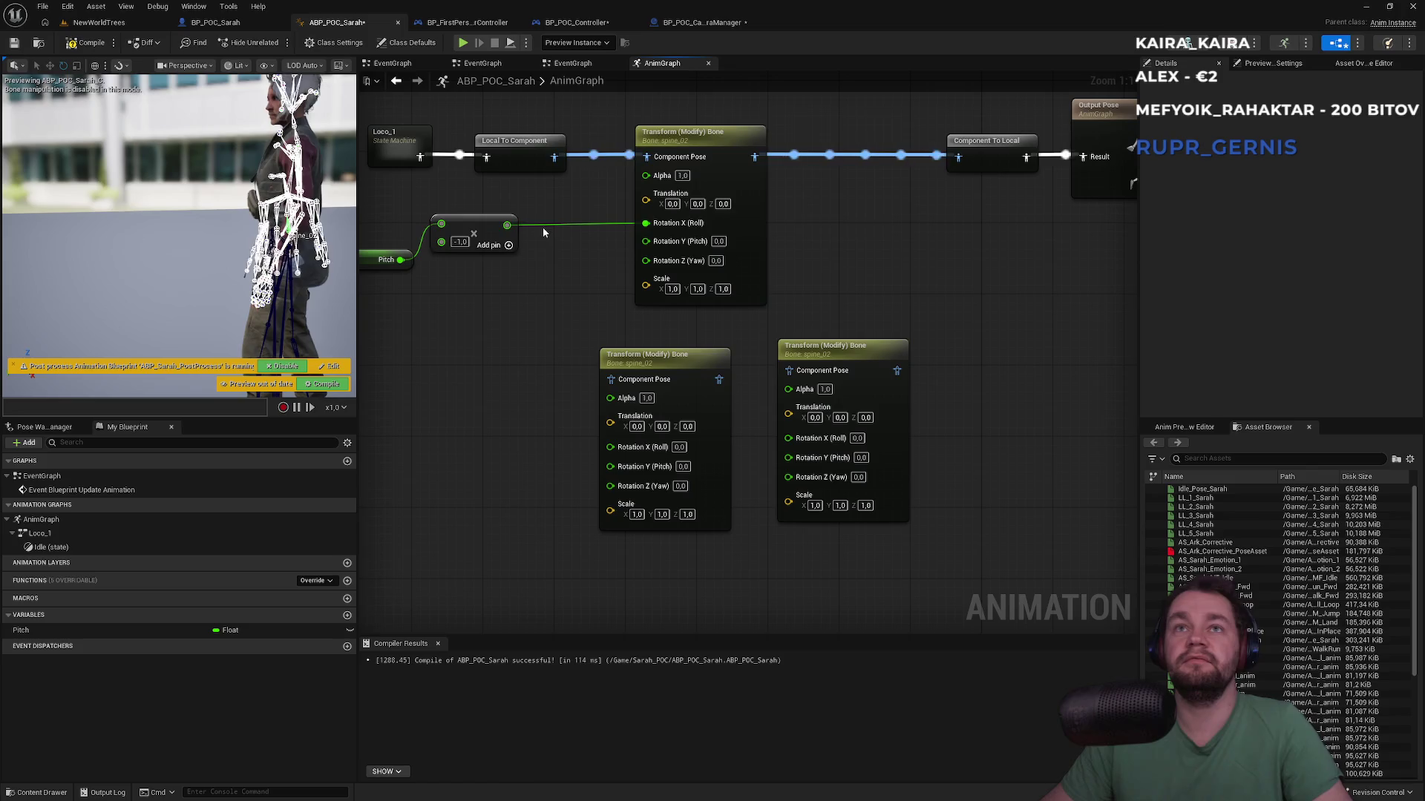
{"action": "left_click", "coordinate": [508, 226], "text": "alt"}
{"action": "mouse_move", "coordinate": [520, 230]}
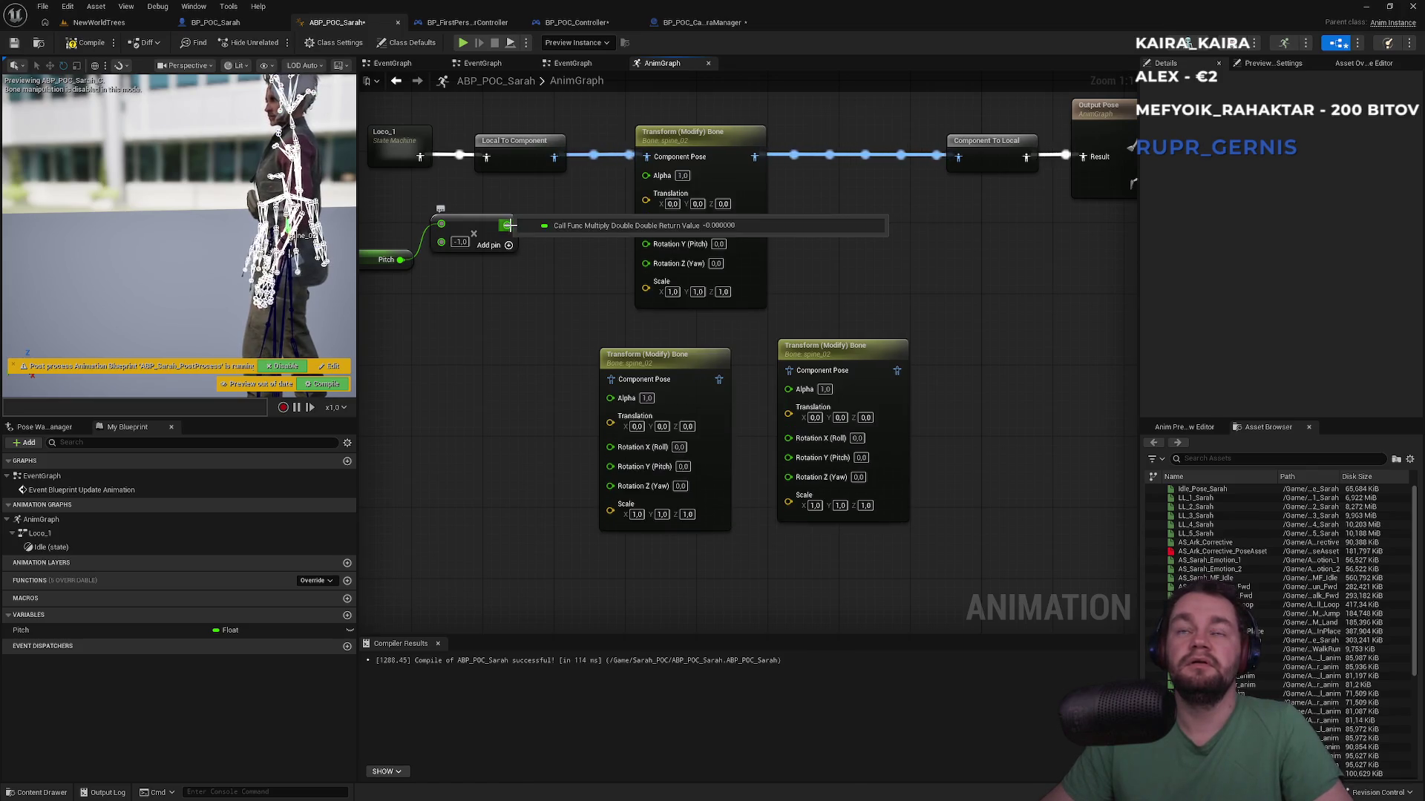
{"action": "left_click", "coordinate": [574, 227]}
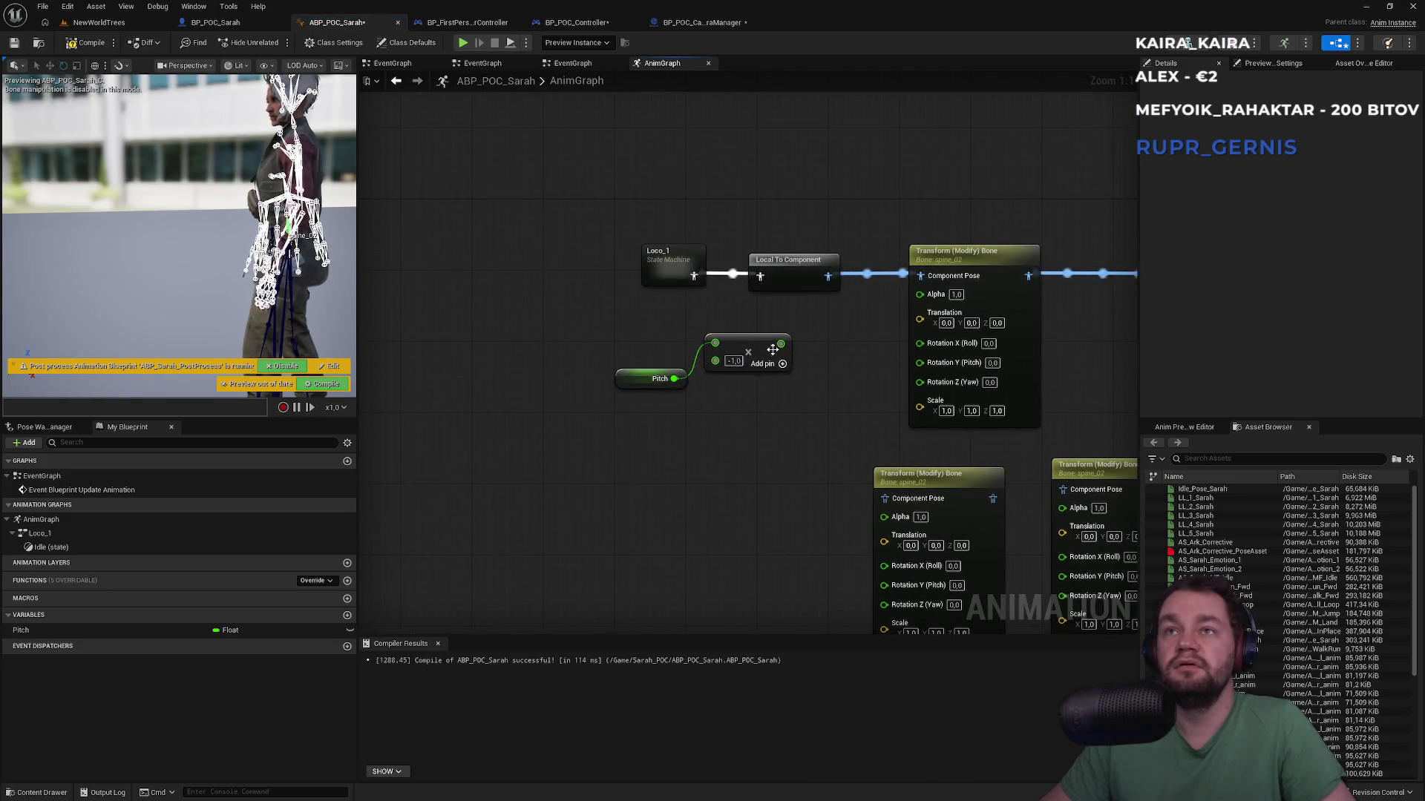
{"action": "left_click_drag", "start_coordinate": [781, 344], "coordinate": [799, 425]}
{"action": "left_click_drag", "start_coordinate": [783, 482], "coordinate": [778, 494]}
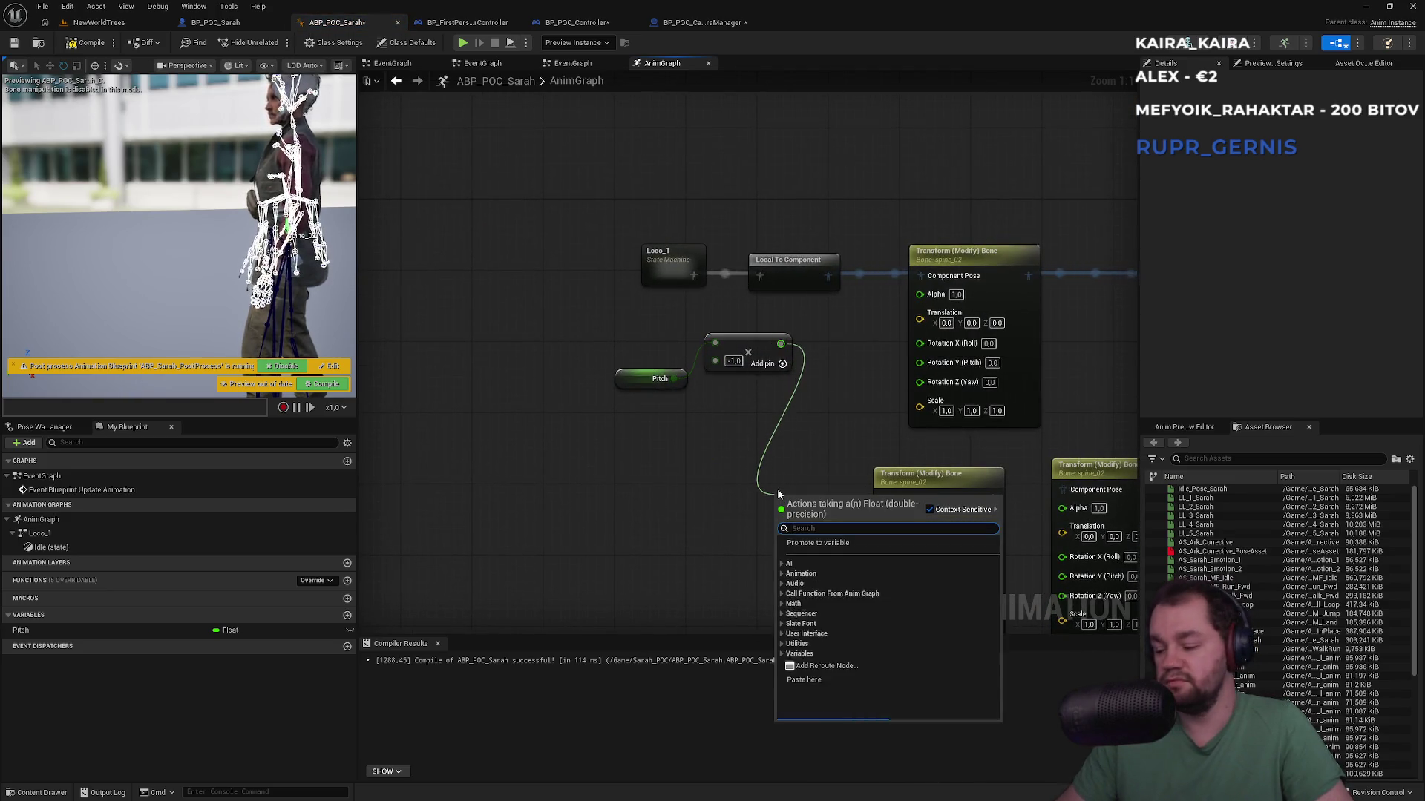
{"action": "type", "text": "/"}
{"action": "key", "text": "Return"}
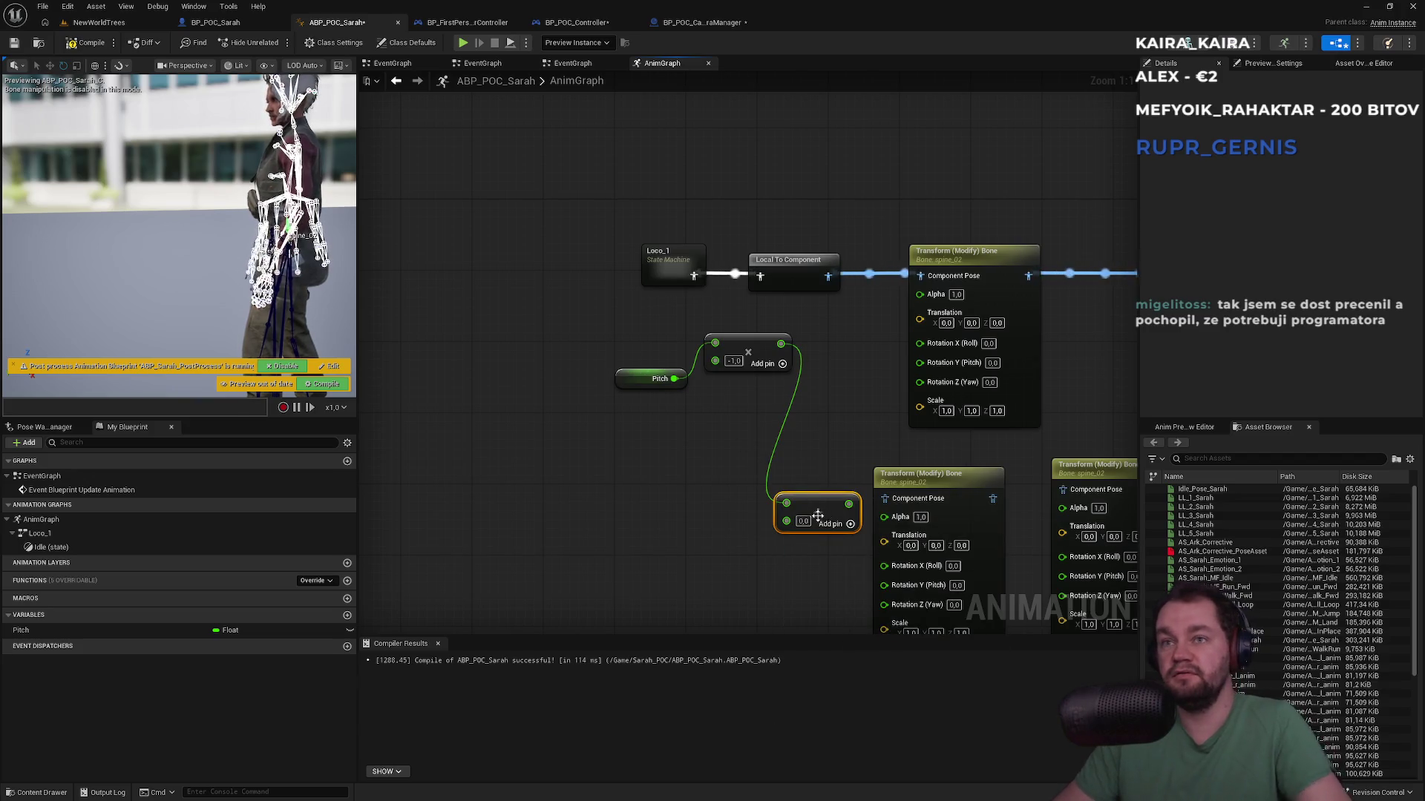
{"action": "type", "text": "3"}
{"action": "key", "text": "Return"}
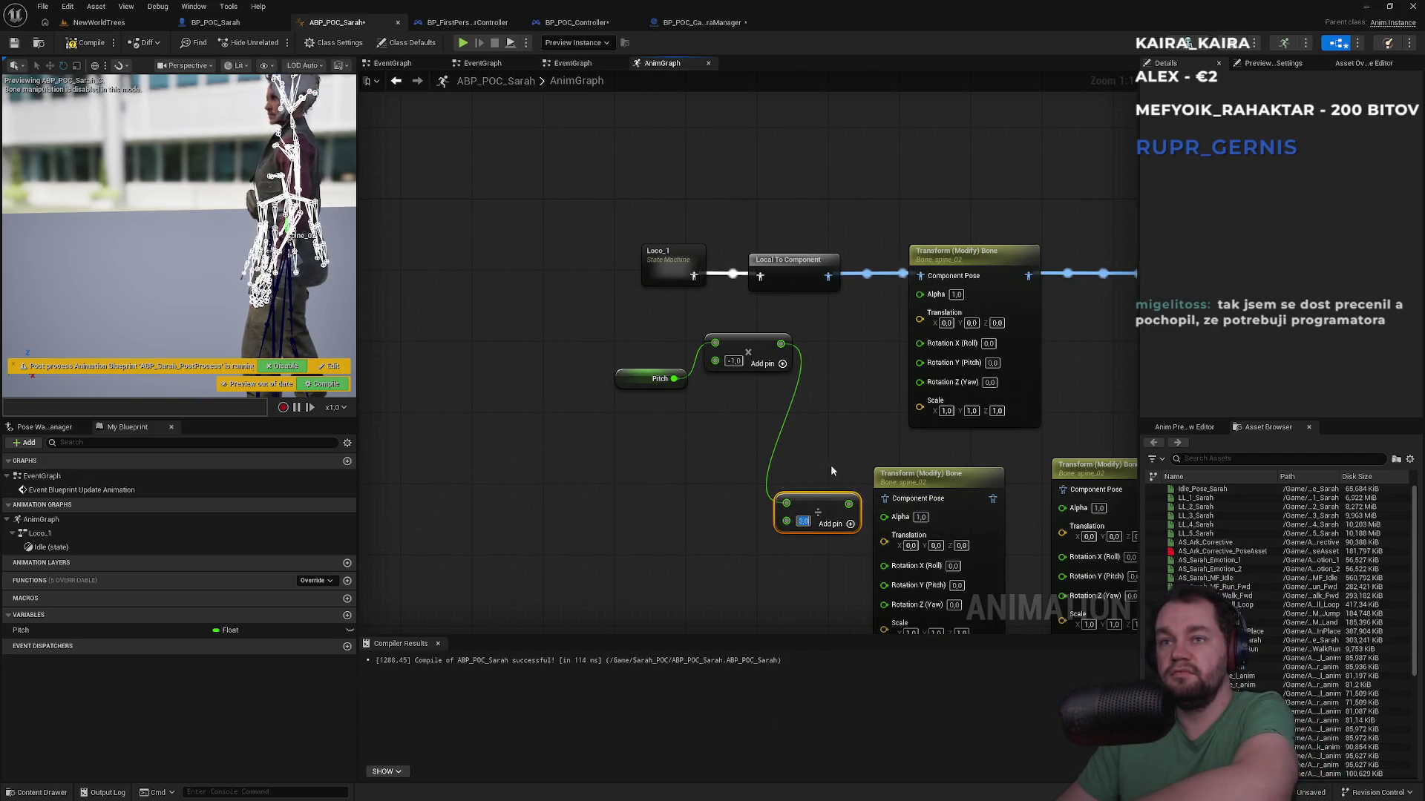
{"action": "mouse_move", "coordinate": [849, 504]}
{"action": "left_mouse_down"}
{"action": "mouse_move", "coordinate": [844, 569]}
{"action": "mouse_move", "coordinate": [884, 566]}
{"action": "left_mouse_up"}
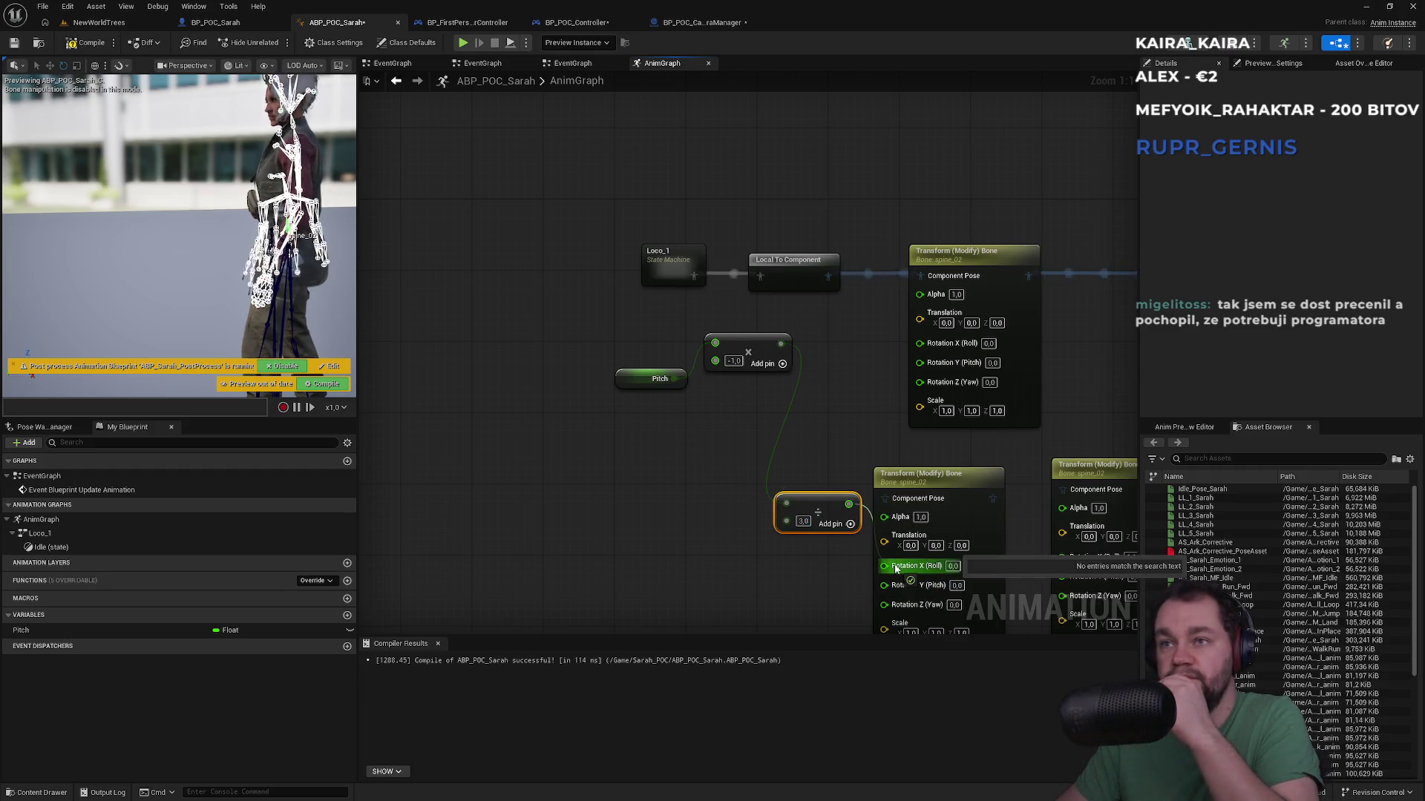
Step: Set the two copied Transform (Modify) Bone nodes to spine_01 and spine_03
{"action": "left_click", "coordinate": [854, 484]}
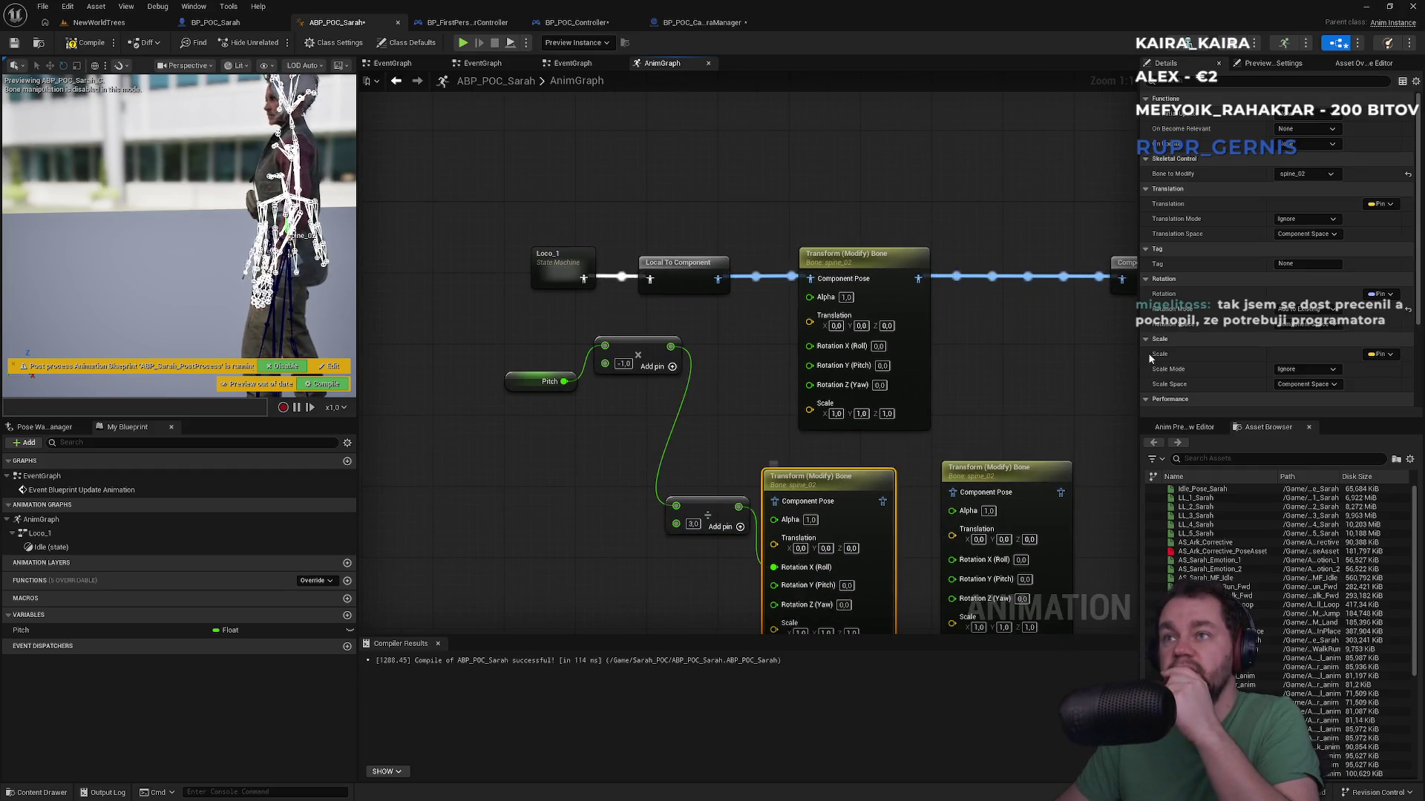
{"action": "left_click", "coordinate": [1306, 174]}
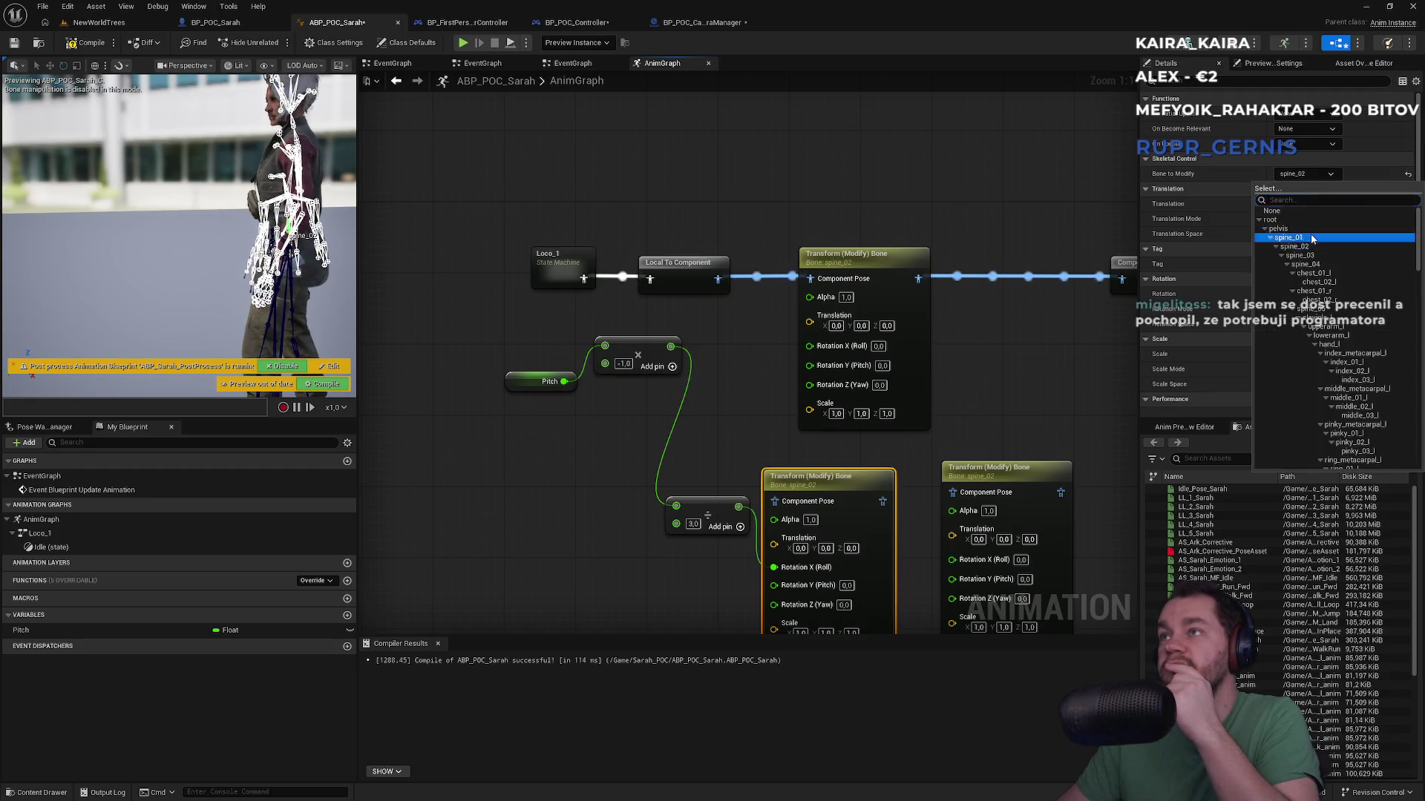
{"action": "left_click", "coordinate": [1295, 241]}
{"action": "left_click", "coordinate": [923, 259]}
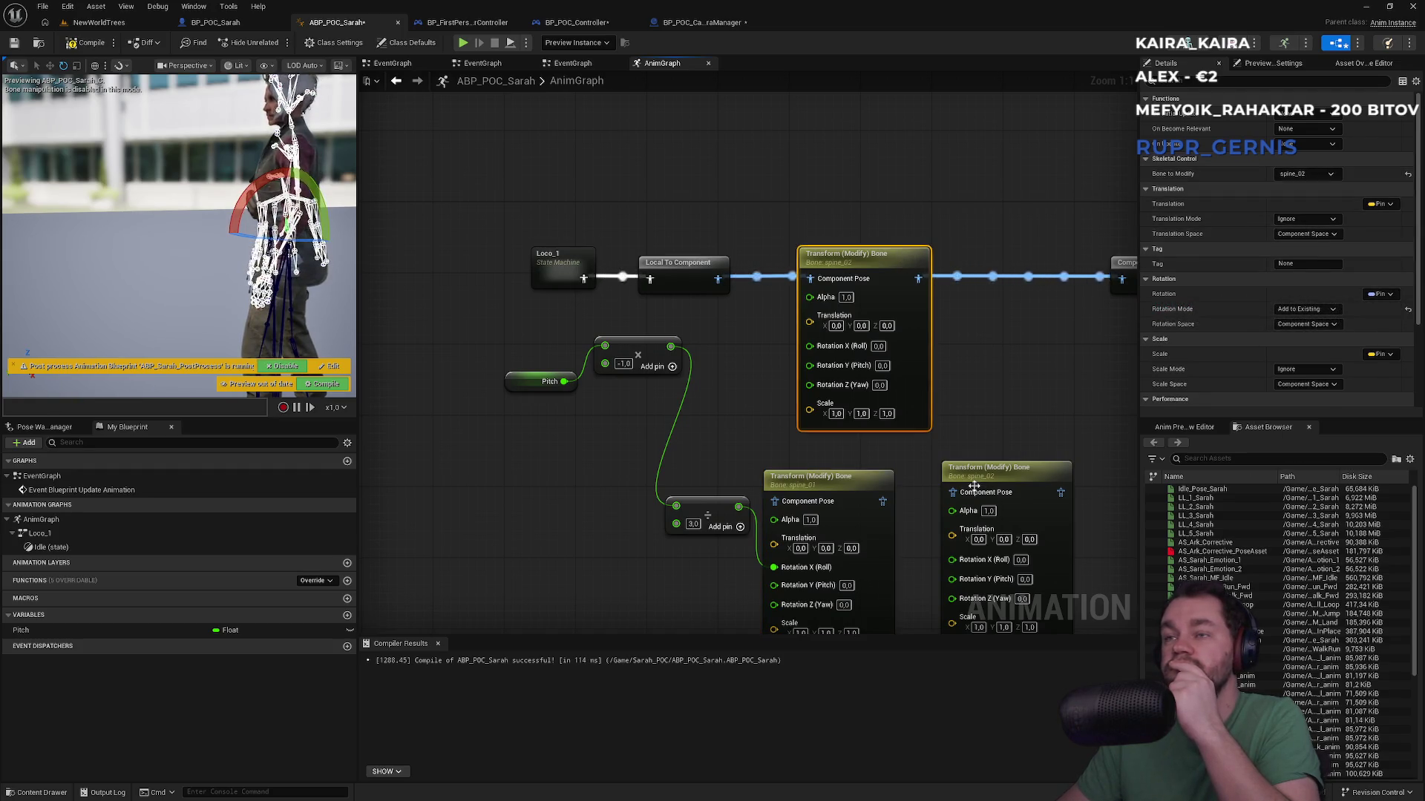
{"action": "left_click", "coordinate": [1015, 468]}
{"action": "left_click", "coordinate": [1306, 174]}
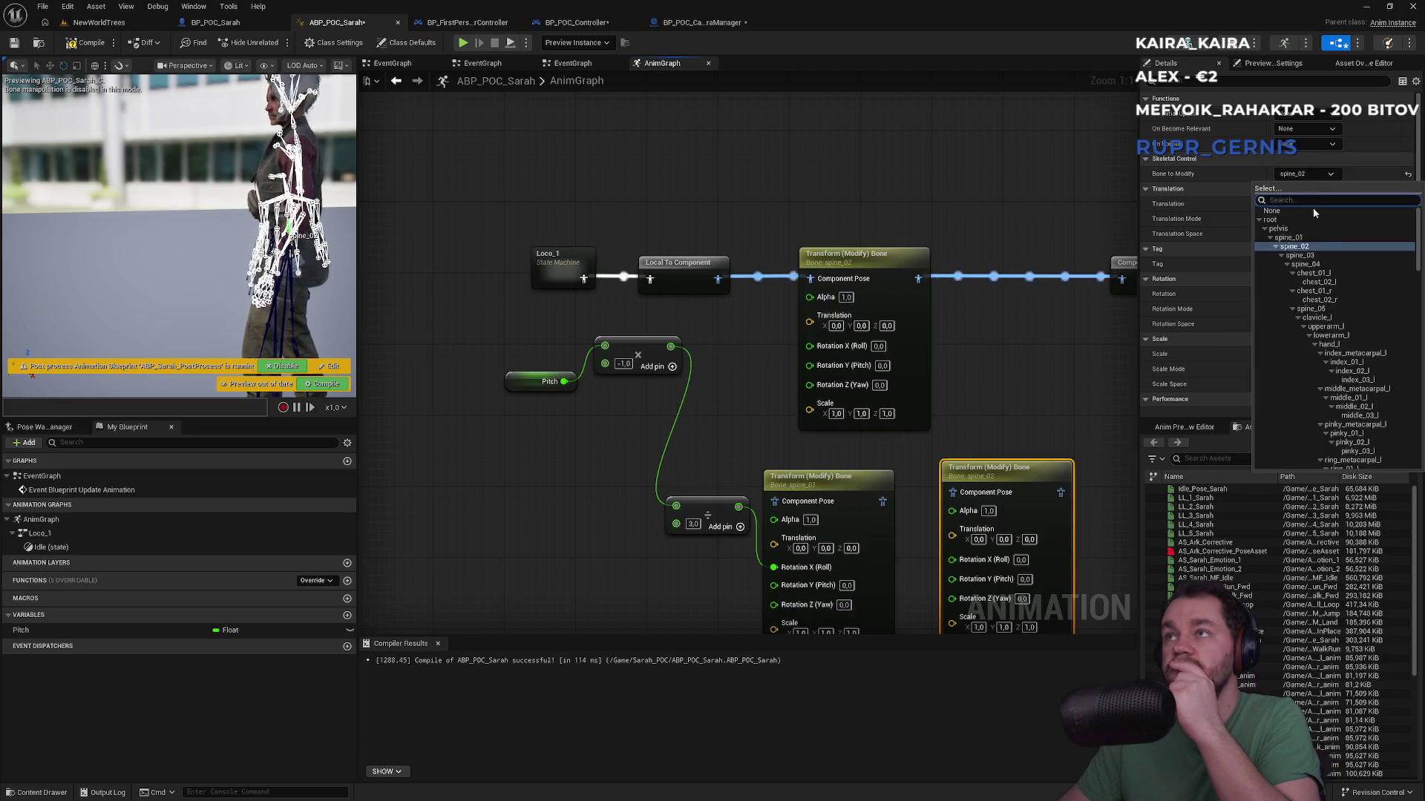
{"action": "left_click", "coordinate": [1312, 256]}
Step: Chain spine_01, spine_02 and spine_03 poses into Component To Local and Output Pose
{"action": "mouse_move", "coordinate": [952, 492]}
{"action": "left_mouse_down"}
{"action": "mouse_move", "coordinate": [961, 406]}
{"action": "mouse_move", "coordinate": [936, 280]}
{"action": "mouse_move", "coordinate": [918, 279]}
{"action": "left_mouse_up"}
{"action": "left_click_drag", "start_coordinate": [1061, 492], "coordinate": [1124, 282]}
{"action": "left_click_drag", "start_coordinate": [830, 477], "coordinate": [849, 245]}
{"action": "left_click_drag", "start_coordinate": [710, 209], "coordinate": [1068, 302]}
{"action": "left_click_drag", "start_coordinate": [772, 294], "coordinate": [950, 294]}
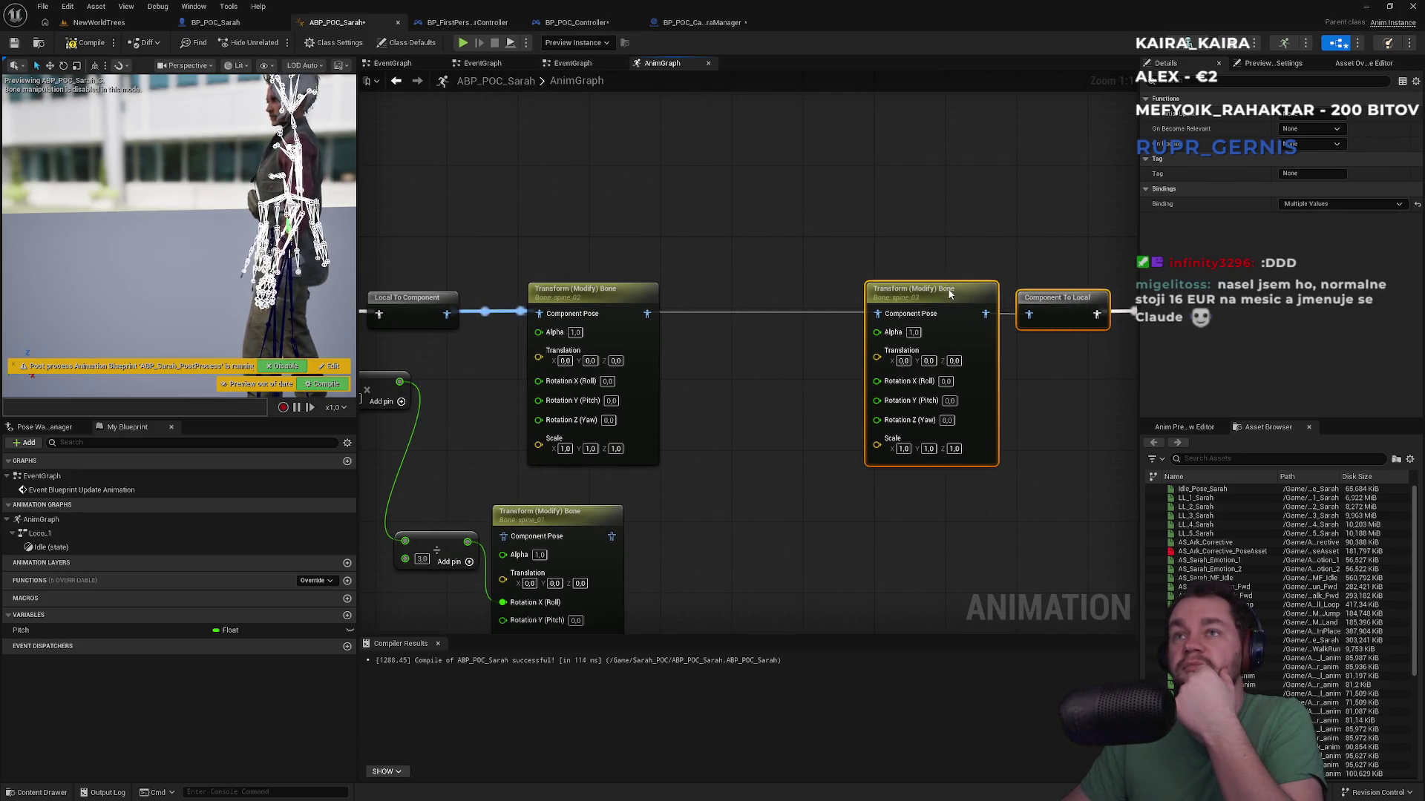
{"action": "left_click_drag", "start_coordinate": [700, 243], "coordinate": [920, 242]}
{"action": "left_click_drag", "start_coordinate": [787, 291], "coordinate": [962, 291]}
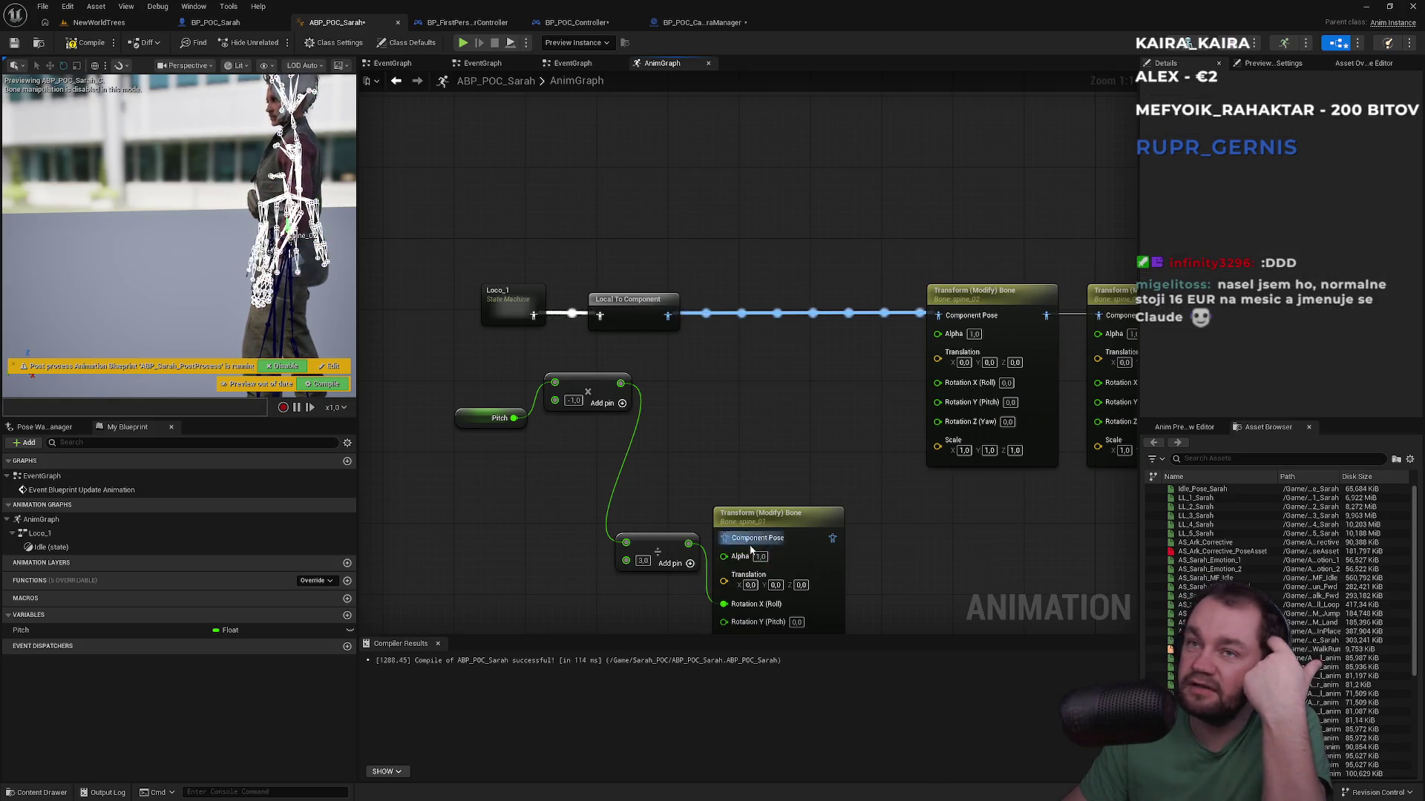
{"action": "mouse_move", "coordinate": [759, 528]}
{"action": "left_mouse_down"}
{"action": "mouse_move", "coordinate": [793, 305]}
{"action": "mouse_move", "coordinate": [775, 305]}
{"action": "left_mouse_up"}
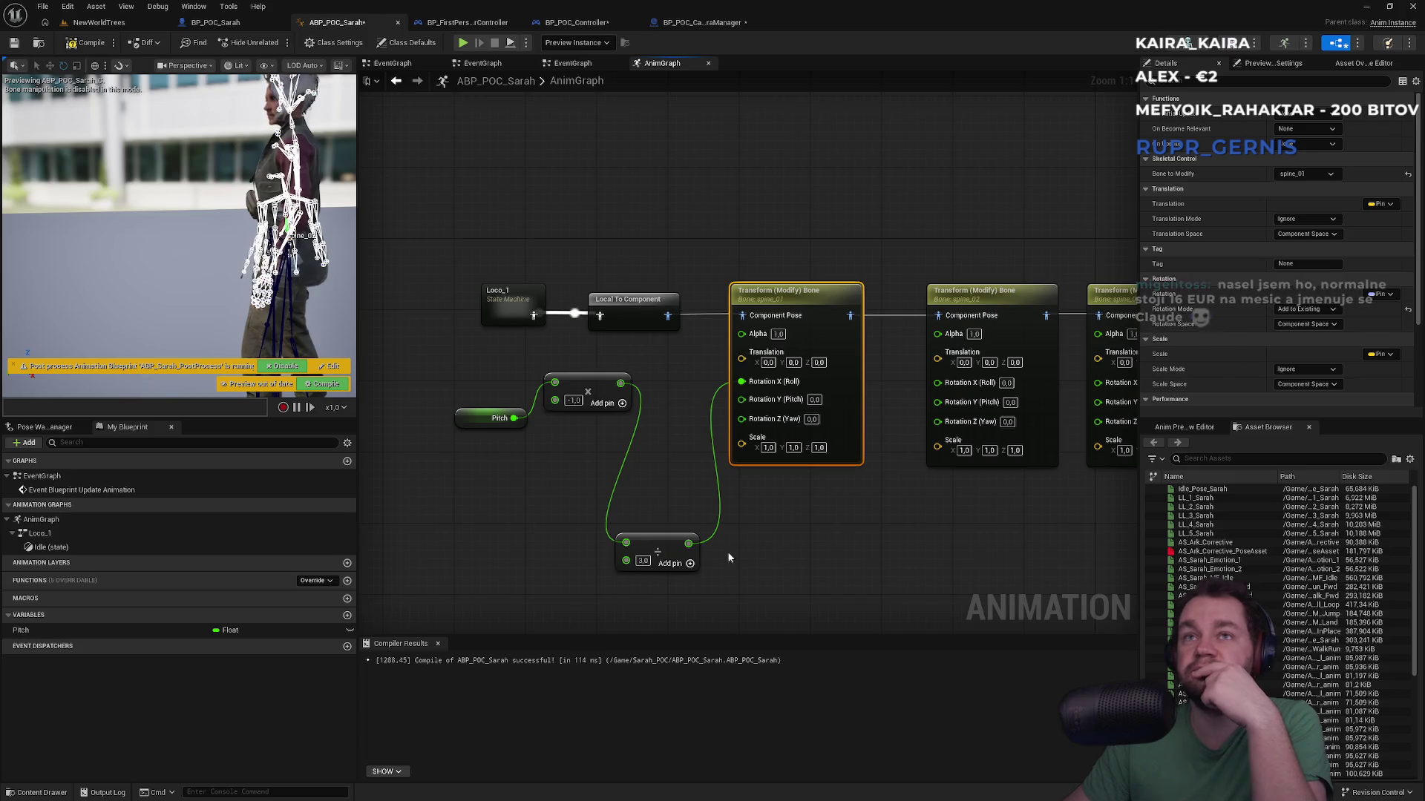
Step: Wire the divided Pitch into spine_02's roll, then play-test NewWorldTrees
{"action": "mouse_move", "coordinate": [689, 544]}
{"action": "left_mouse_down"}
{"action": "mouse_move", "coordinate": [861, 542]}
{"action": "mouse_move", "coordinate": [965, 377]}
{"action": "mouse_move", "coordinate": [742, 572]}
{"action": "mouse_move", "coordinate": [927, 399]}
{"action": "left_mouse_up"}
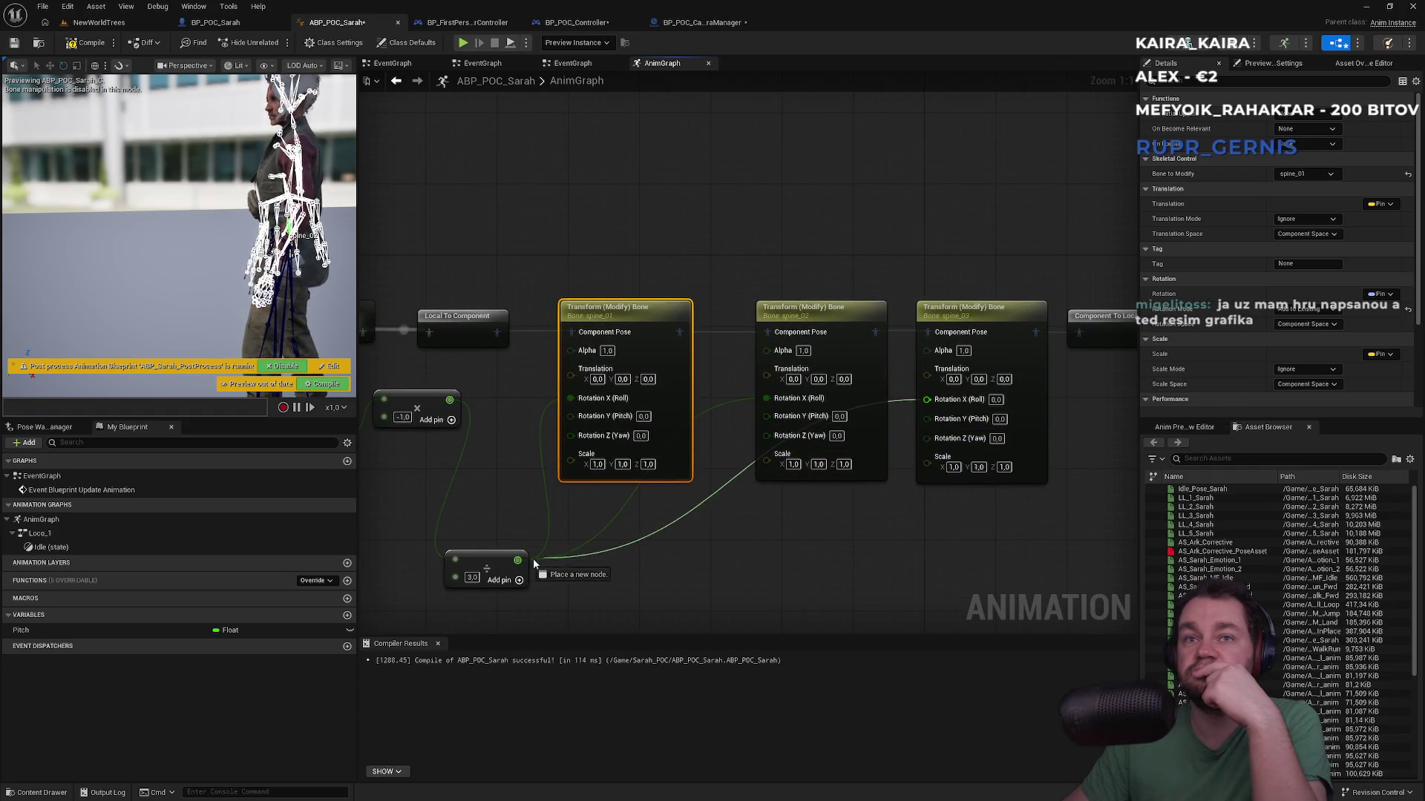
{"action": "left_click", "coordinate": [769, 589]}
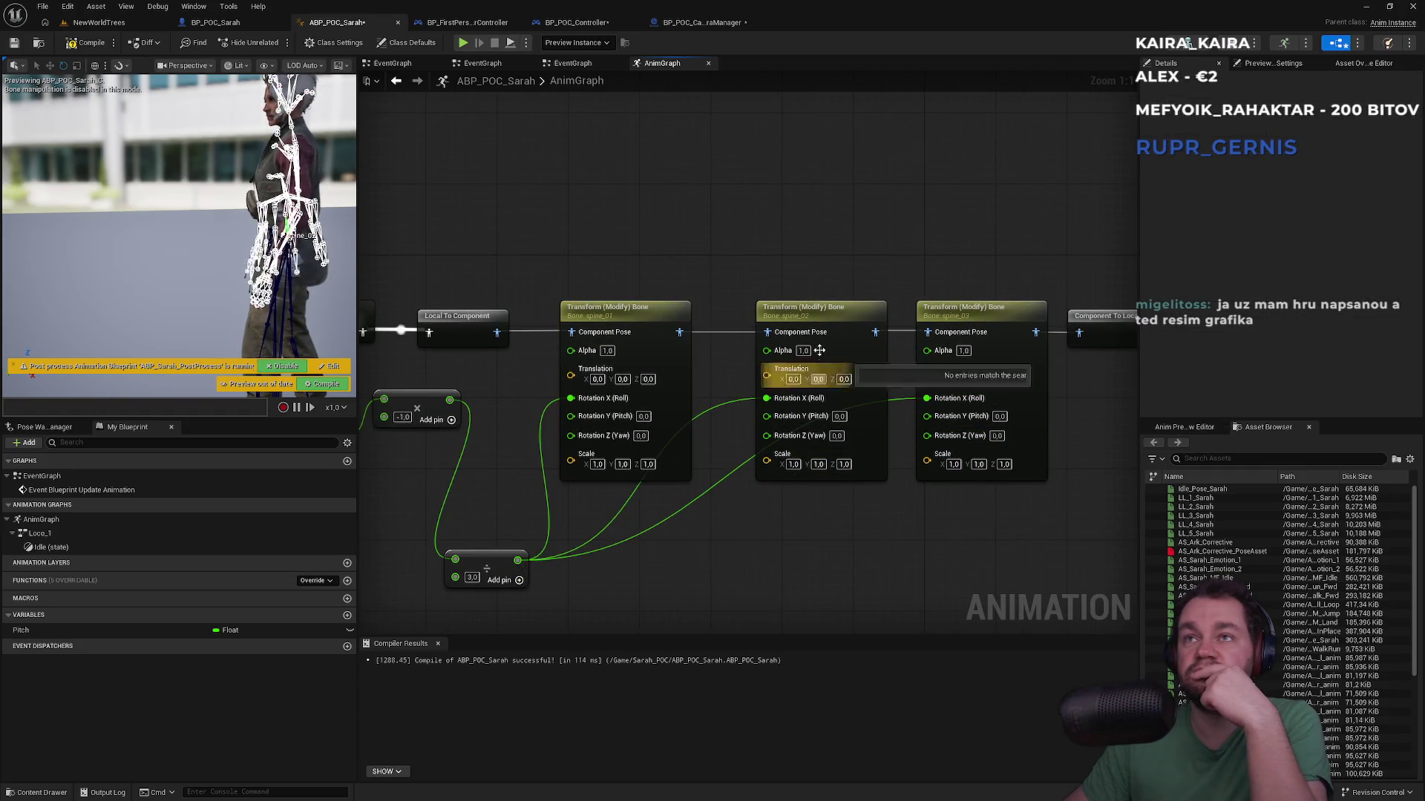
{"action": "left_click_drag", "start_coordinate": [814, 318], "coordinate": [806, 316]}
{"action": "left_click", "coordinate": [826, 240]}
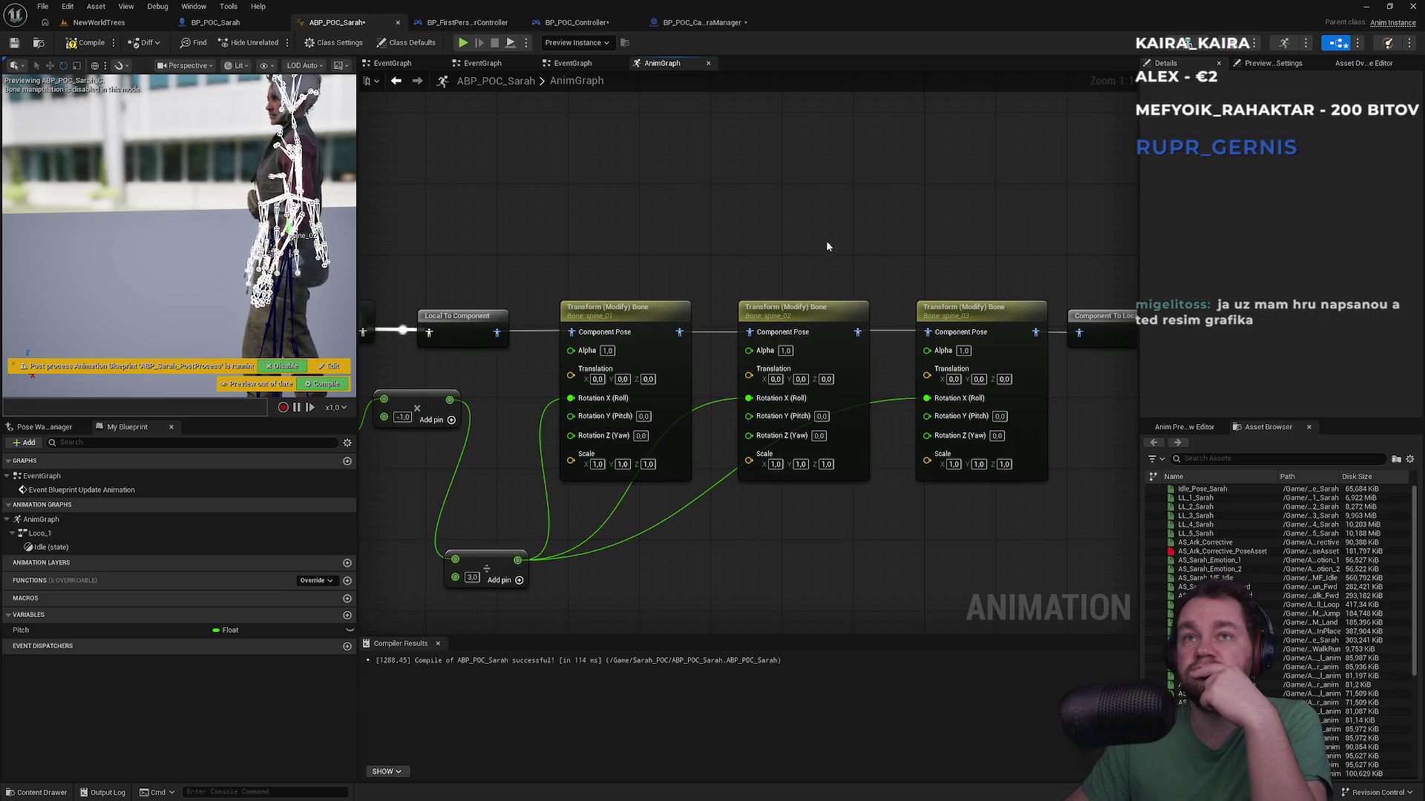
{"action": "mouse_move", "coordinate": [826, 247]}
{"action": "left_mouse_down"}
{"action": "mouse_move", "coordinate": [837, 232]}
{"action": "mouse_move", "coordinate": [876, 249]}
{"action": "left_mouse_up"}
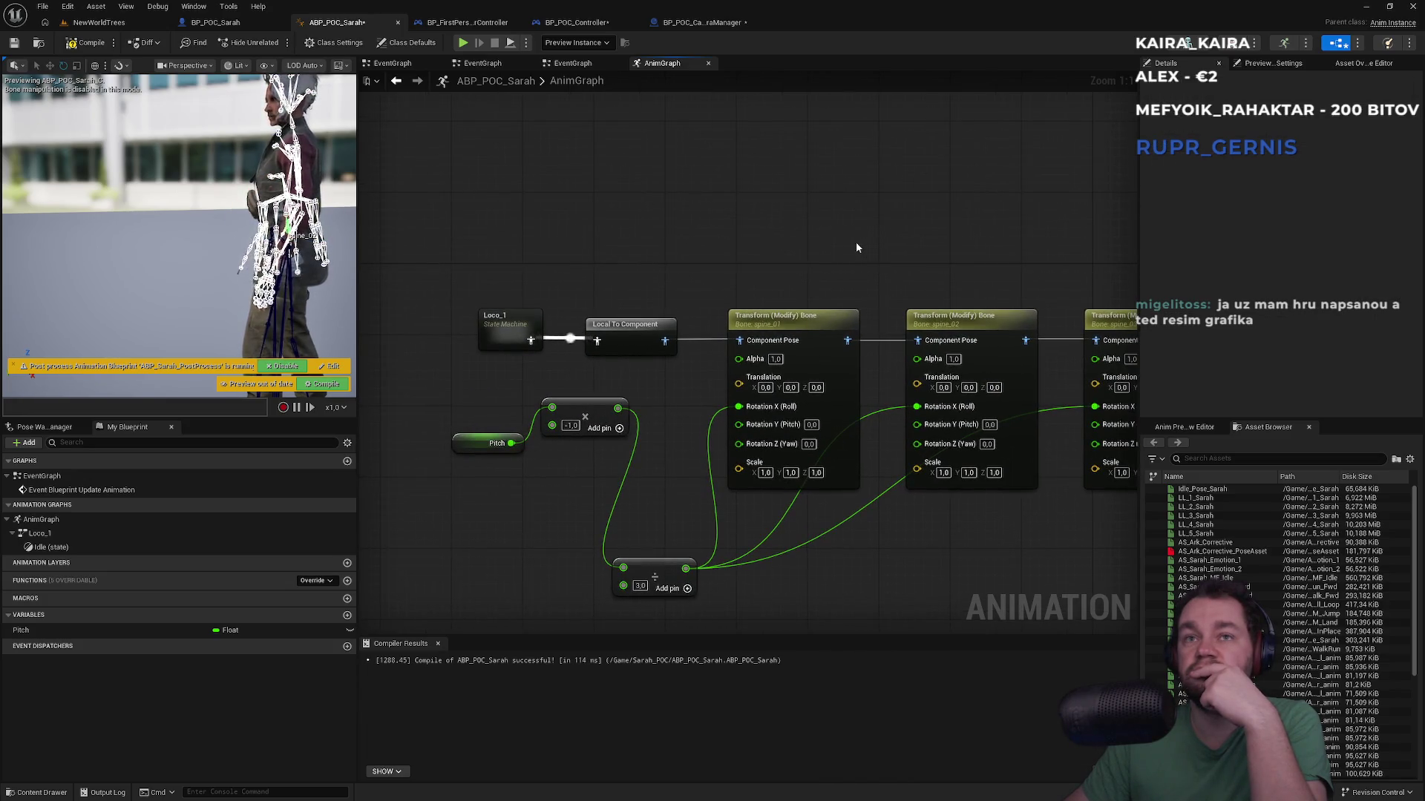
{"action": "left_click", "coordinate": [99, 22]}
{"action": "left_click", "coordinate": [275, 42]}
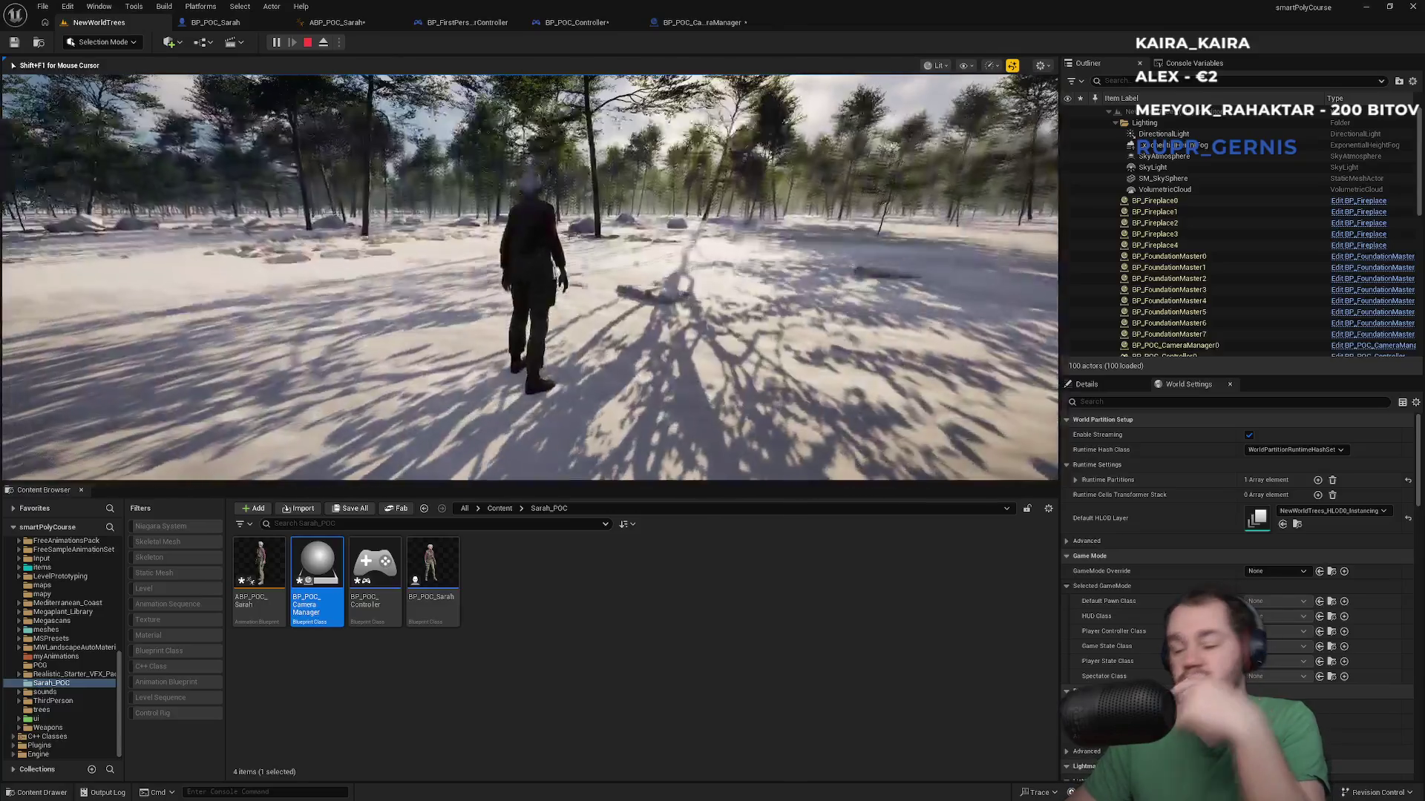
Step: Play-test Sarah fullscreen with F11, exit fullscreen, and stop the session
{"action": "key", "text": "F11"}
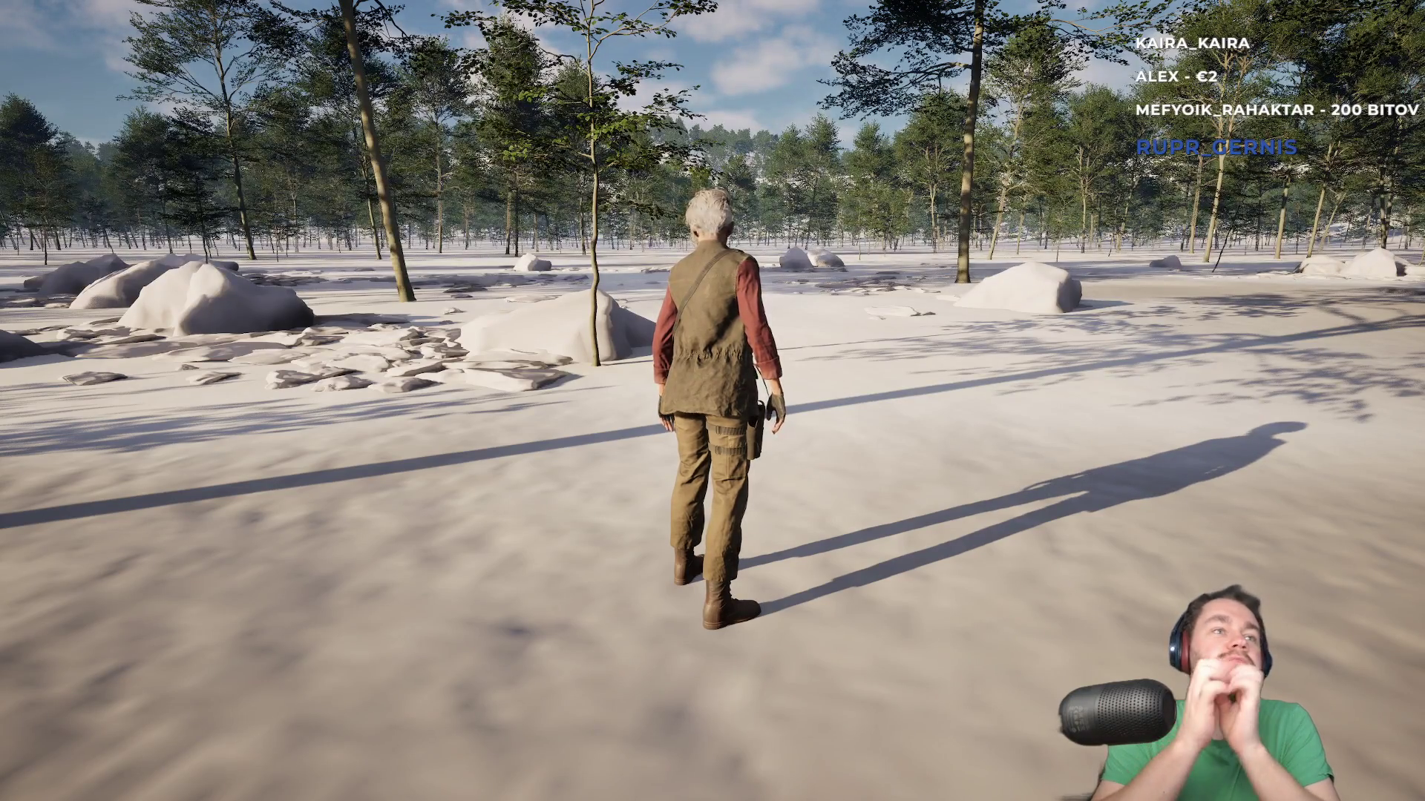
{"action": "key", "text": "F11"}
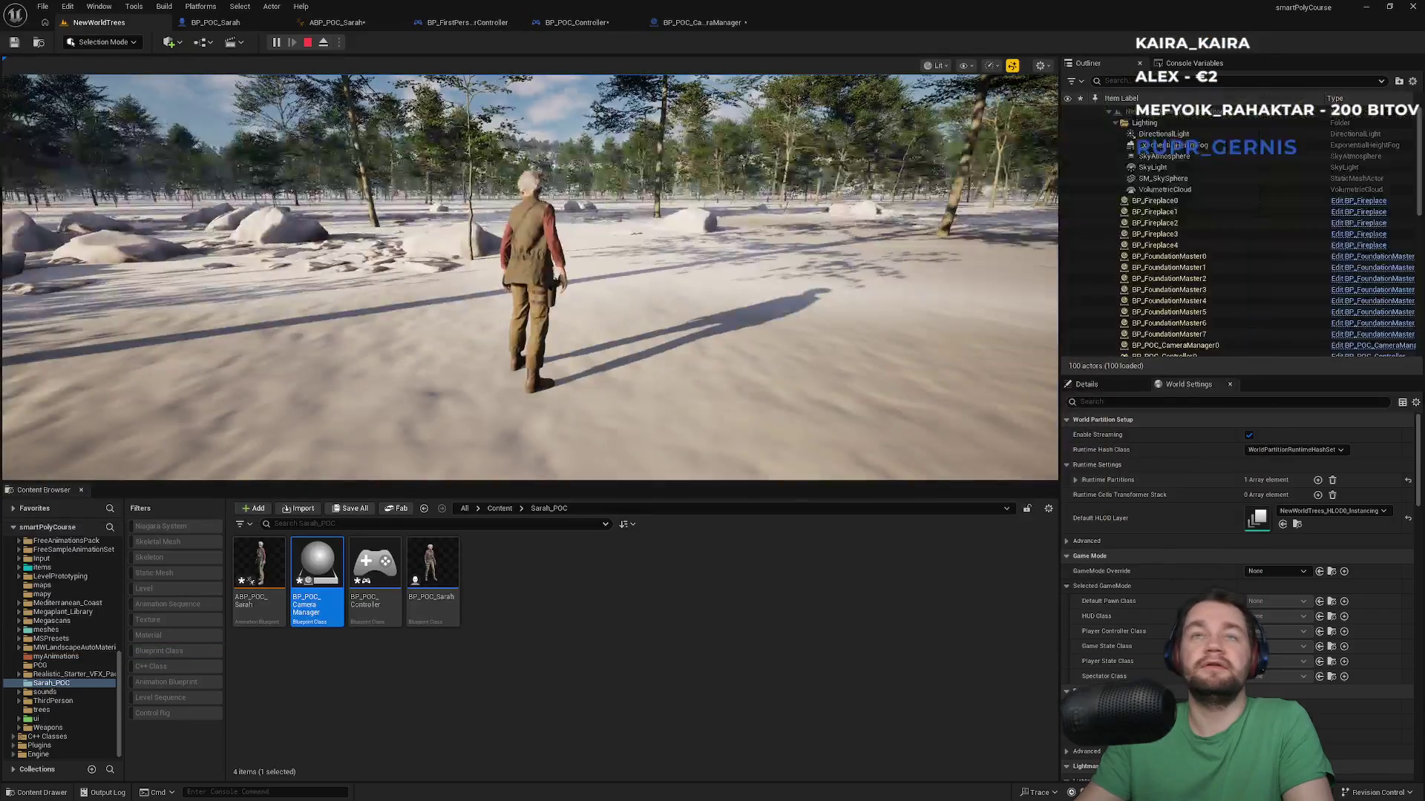
{"action": "key", "text": "Escape"}
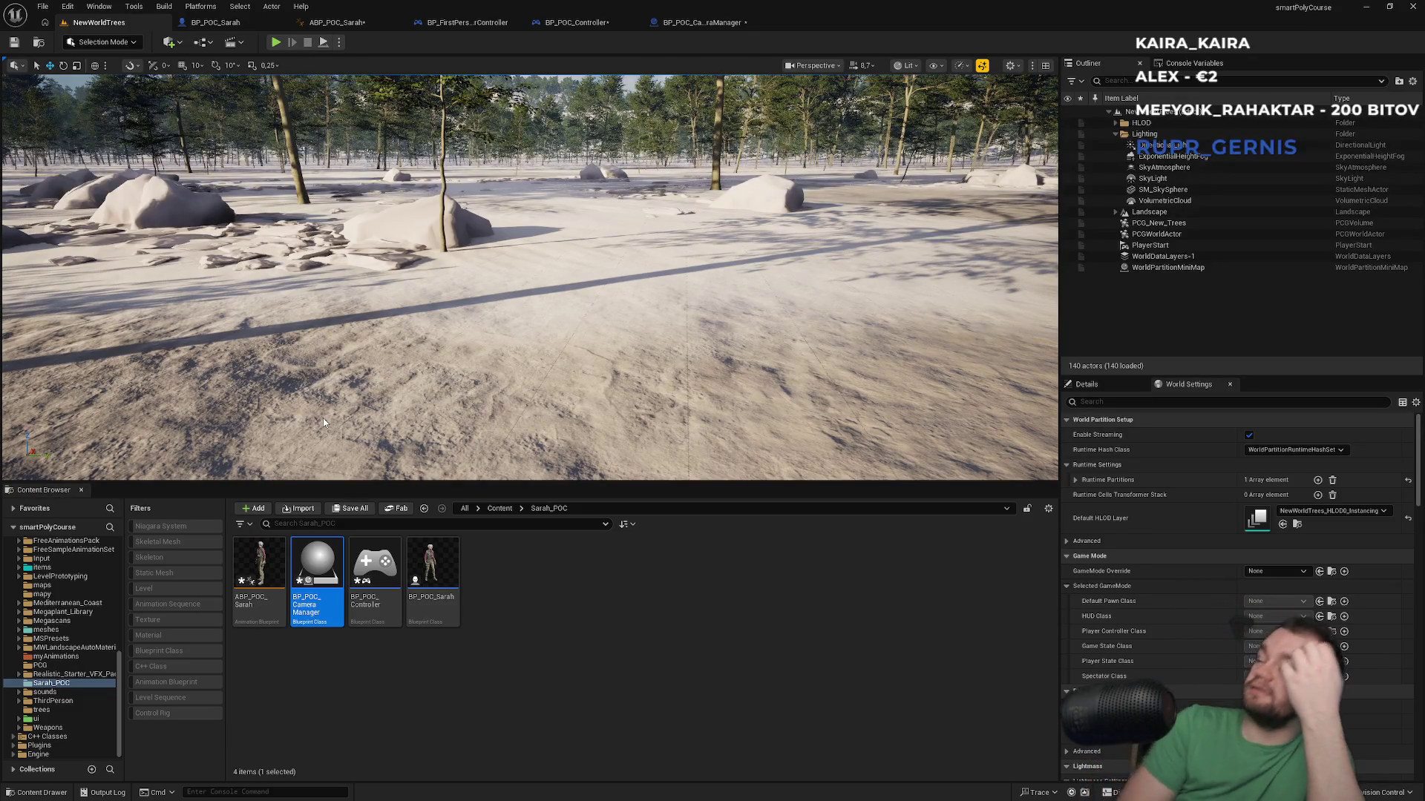
{"action": "mouse_move", "coordinate": [529, 276]}
{"action": "left_mouse_down"}
{"action": "mouse_move", "coordinate": [512, 222]}
{"action": "mouse_move", "coordinate": [666, 230]}
{"action": "left_mouse_up"}
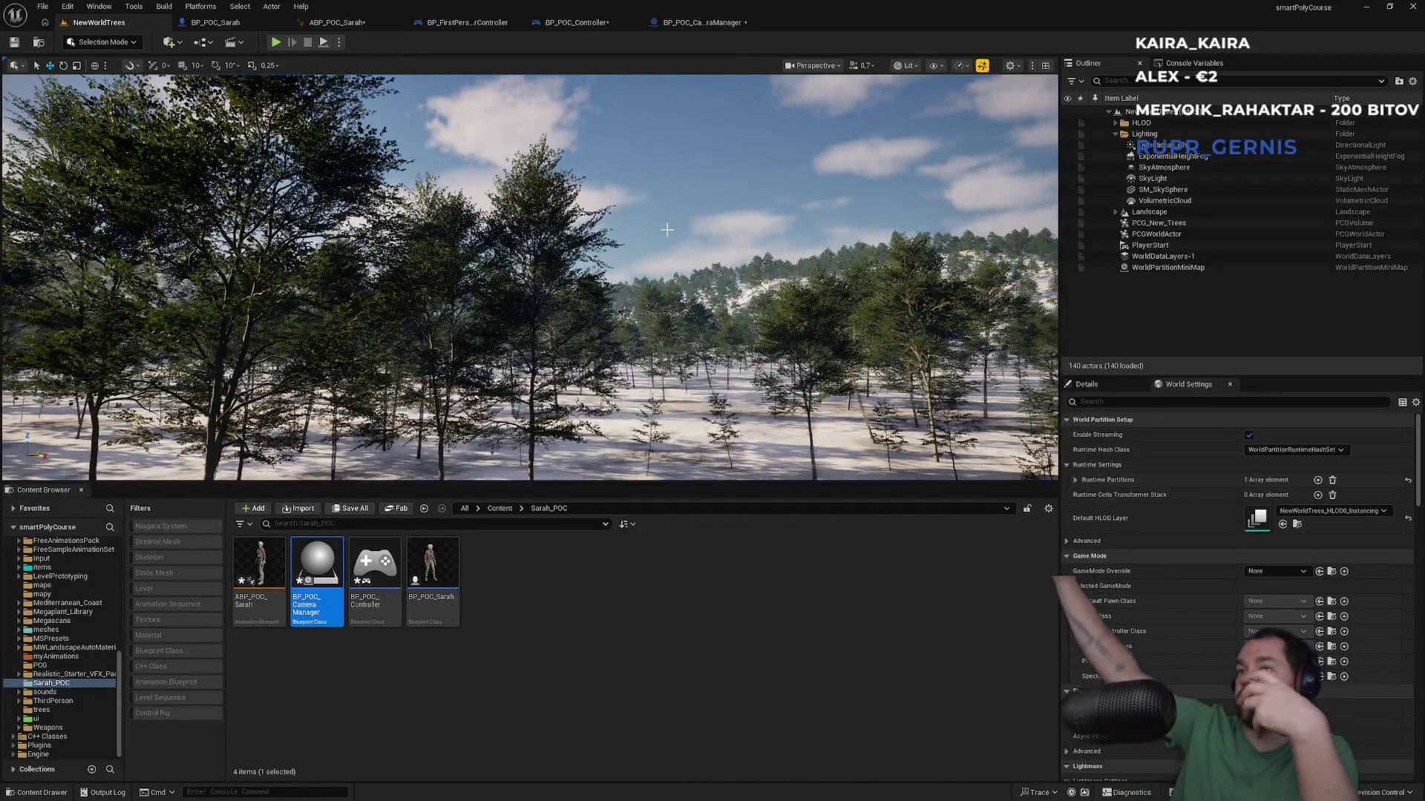
{"action": "mouse_move", "coordinate": [666, 230]}
{"action": "left_mouse_down"}
{"action": "mouse_move", "coordinate": [657, 212]}
{"action": "mouse_move", "coordinate": [646, 261]}
{"action": "mouse_move", "coordinate": [663, 261]}
{"action": "left_mouse_up"}
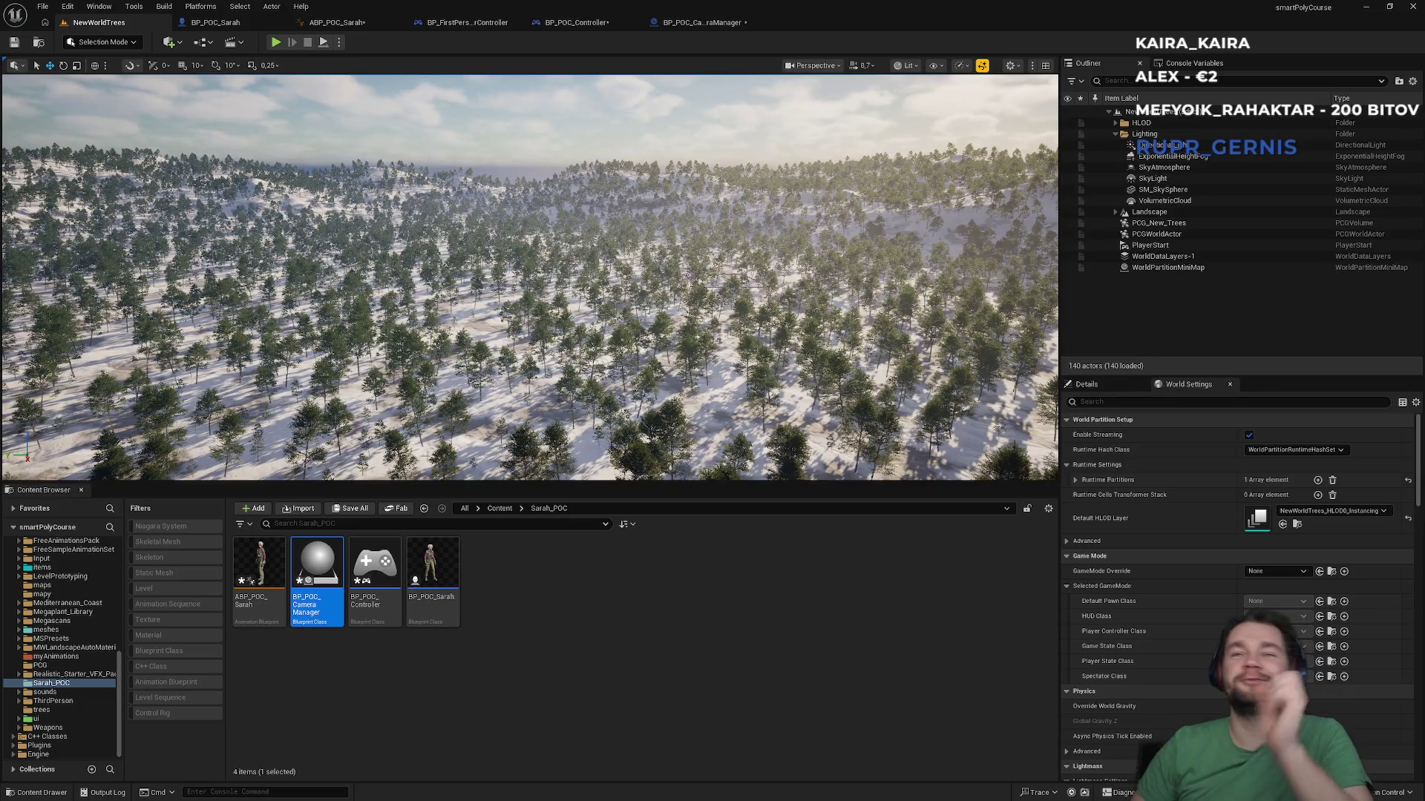
{"action": "scroll", "coordinate": [690, 198], "scroll_direction": "up", "scroll_amount": 10}
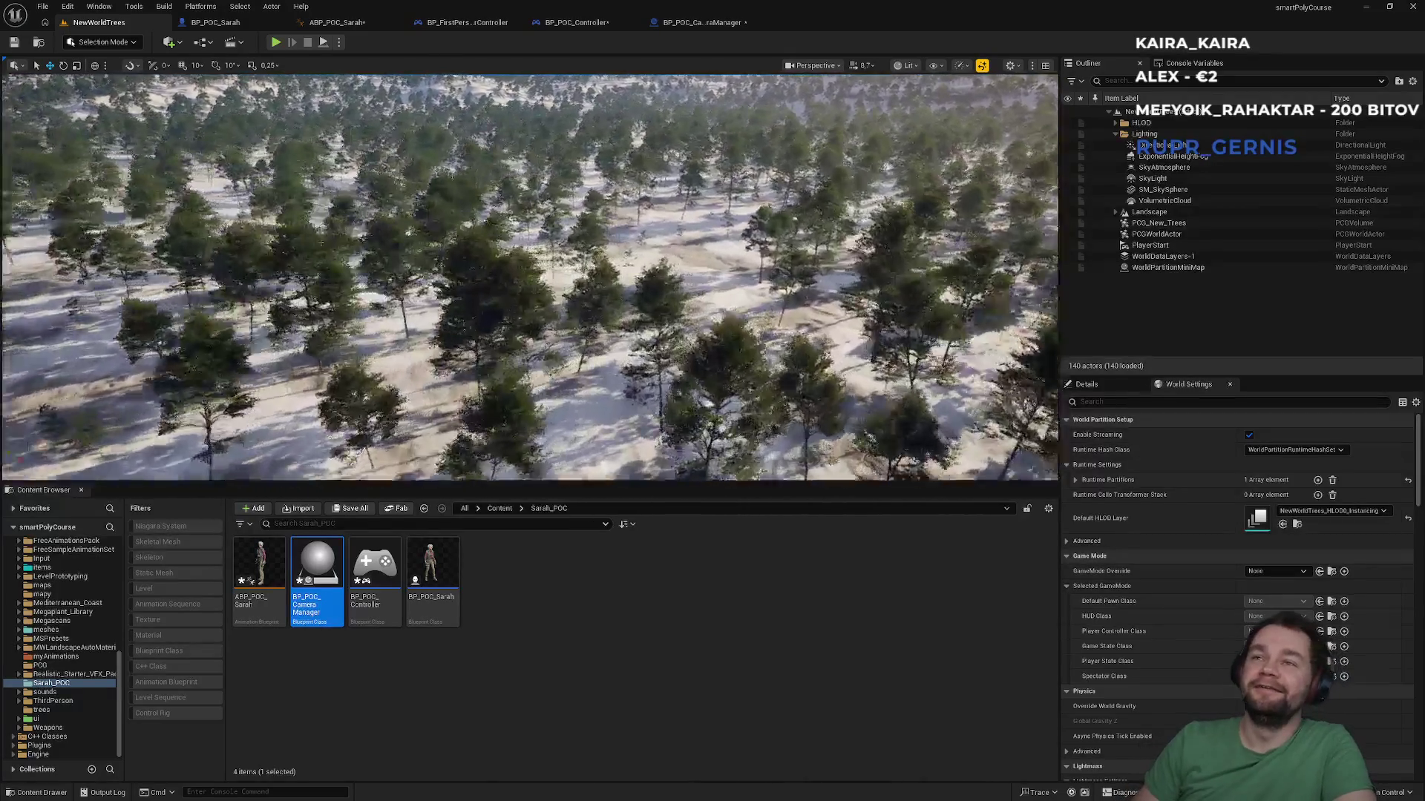
{"action": "left_click_drag", "start_coordinate": [607, 223], "coordinate": [607, 47]}
Step: Cycle through the CameraManager, PlayerController, ABP_POC_Sarah and BP_POC_Sarah tabs back to NewWorldTrees
{"action": "left_click", "coordinate": [734, 22]}
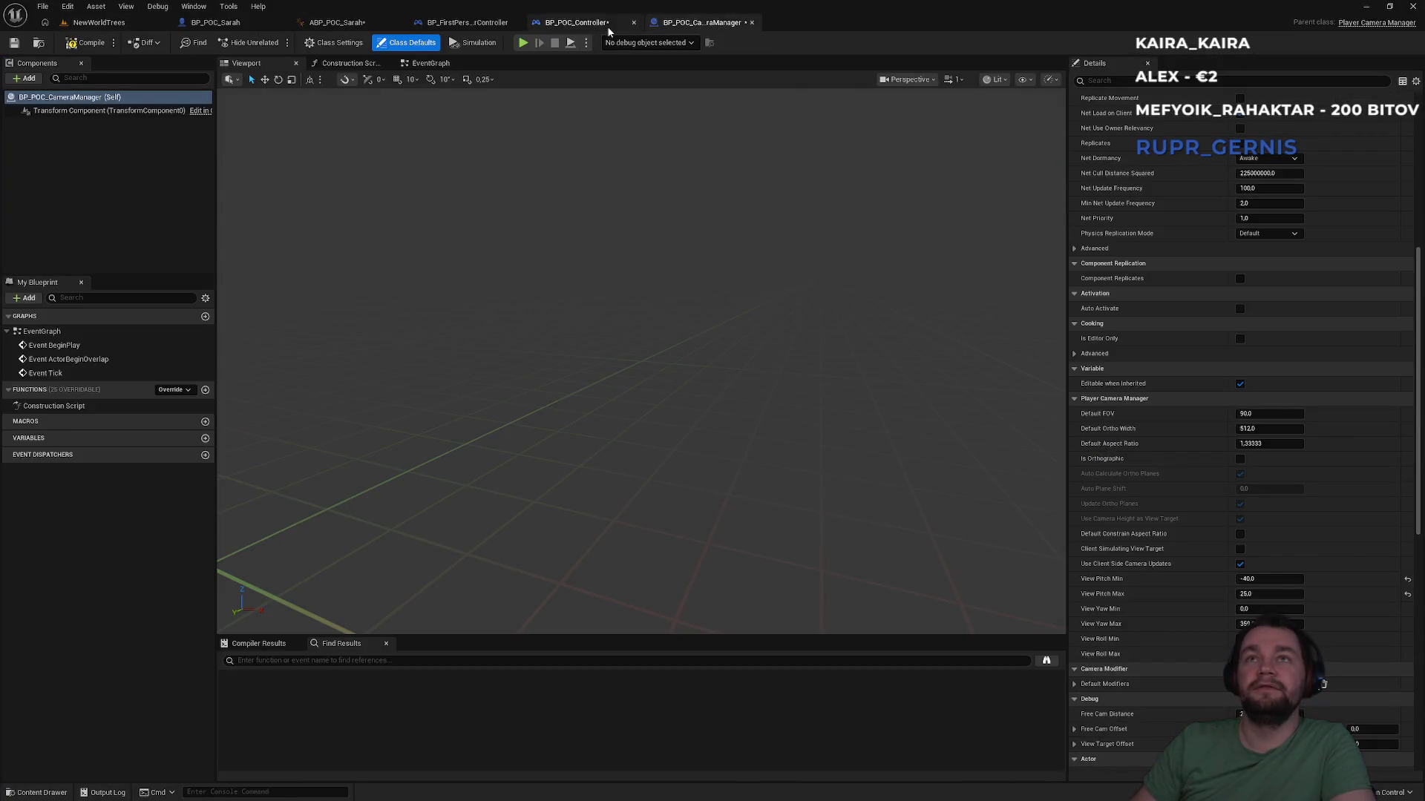
{"action": "left_click", "coordinate": [484, 32]}
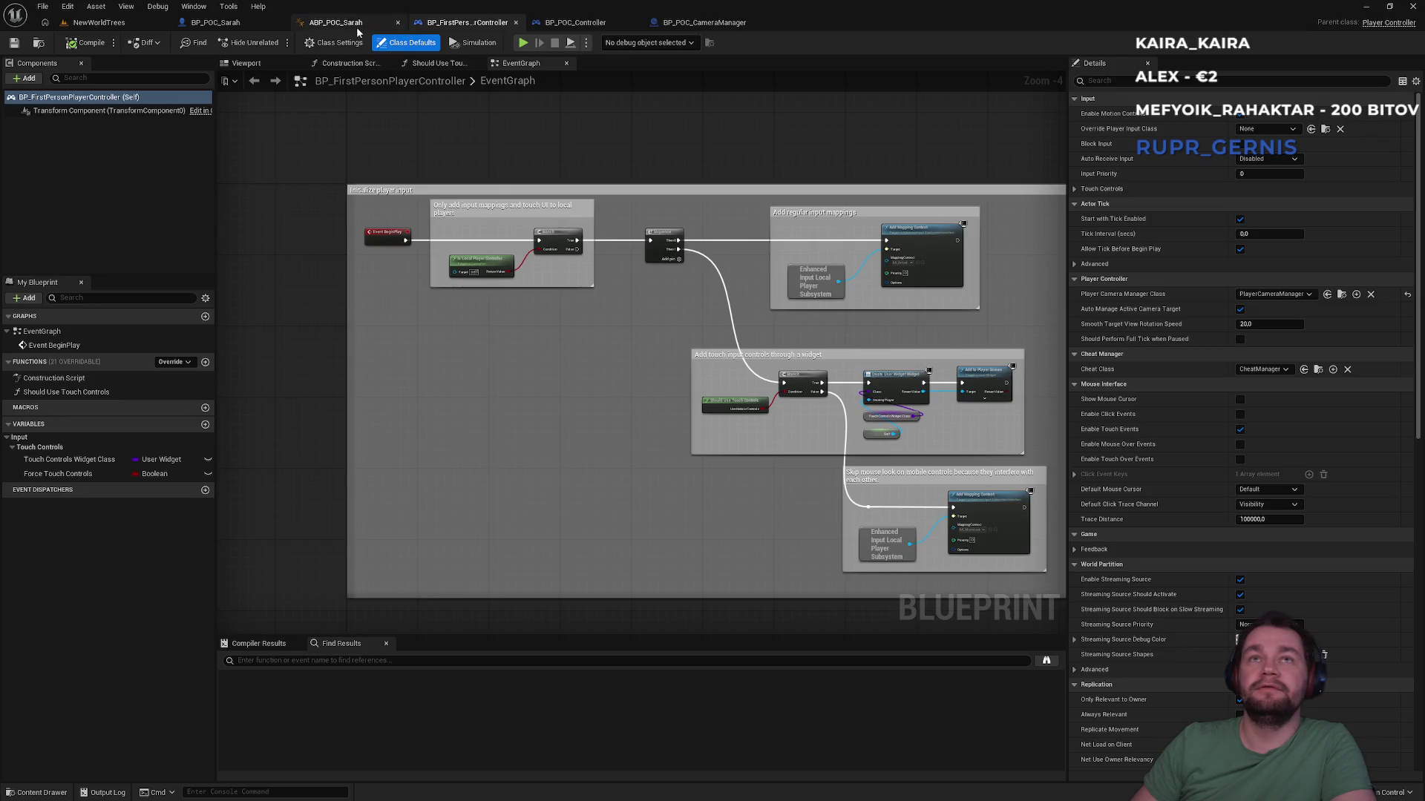
{"action": "left_click", "coordinate": [353, 32]}
{"action": "left_click", "coordinate": [216, 23]}
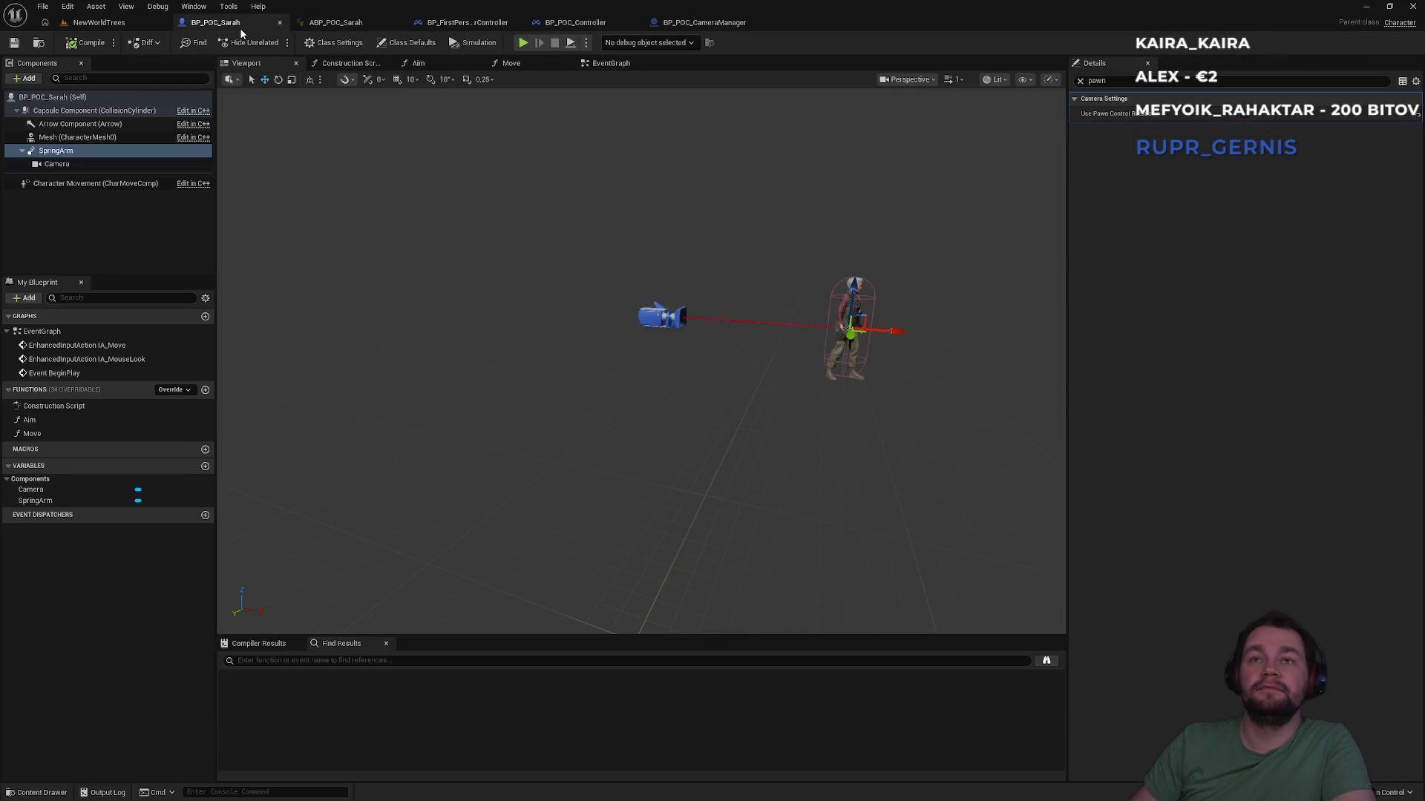
{"action": "left_click", "coordinate": [127, 25]}
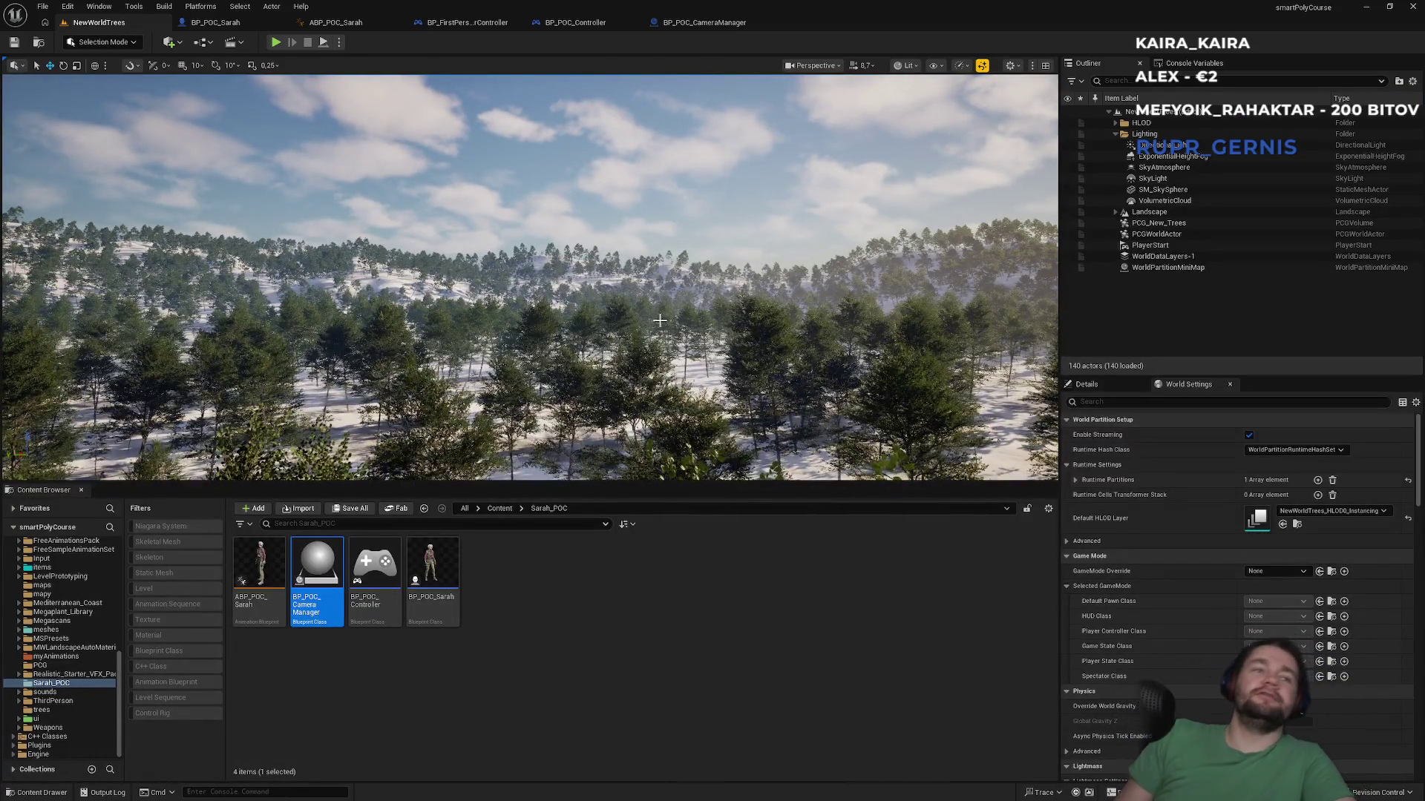
Step: Fly the viewport camera over the snowy forest and bring up the Show options
{"action": "mouse_move", "coordinate": [660, 320]}
{"action": "left_mouse_down"}
{"action": "mouse_move", "coordinate": [660, 249]}
{"action": "mouse_move", "coordinate": [660, 278]}
{"action": "mouse_move", "coordinate": [659, 264]}
{"action": "mouse_move", "coordinate": [581, 310]}
{"action": "left_mouse_up"}
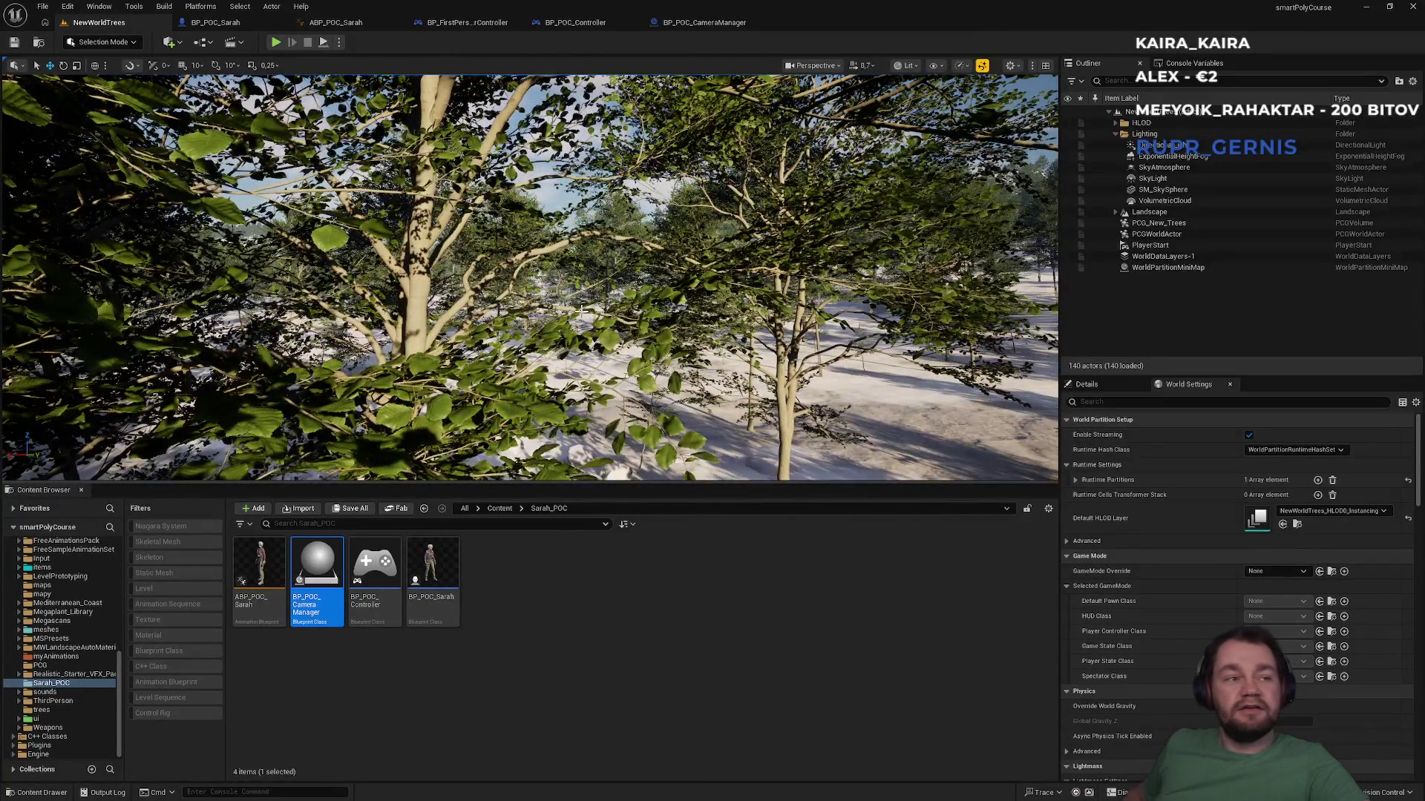
{"action": "left_click_drag", "start_coordinate": [638, 254], "coordinate": [638, 224]}
{"action": "left_click", "coordinate": [934, 66]}
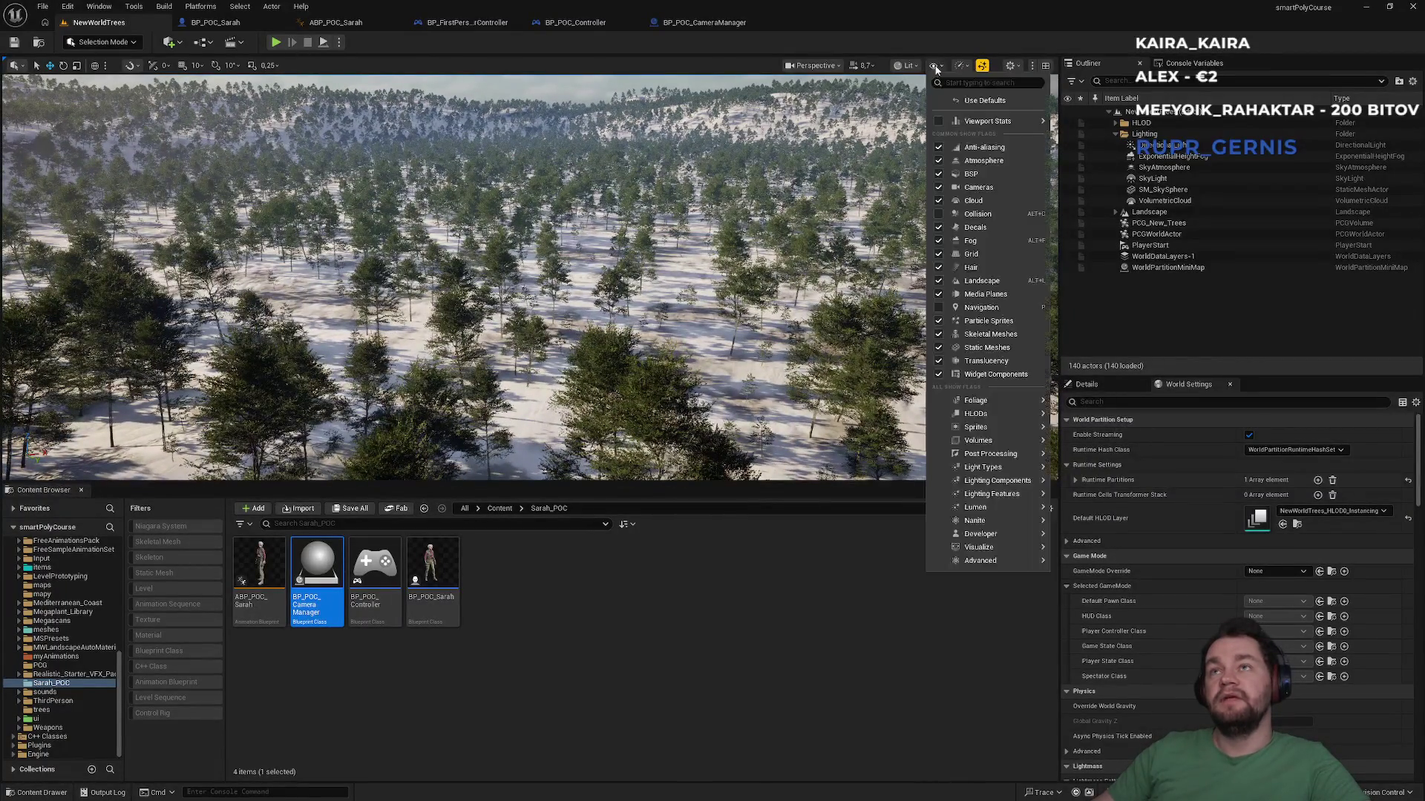
Step: Switch the viewport to Lit > Nanite Visualization > Overdraw
{"action": "mouse_move", "coordinate": [985, 430]}
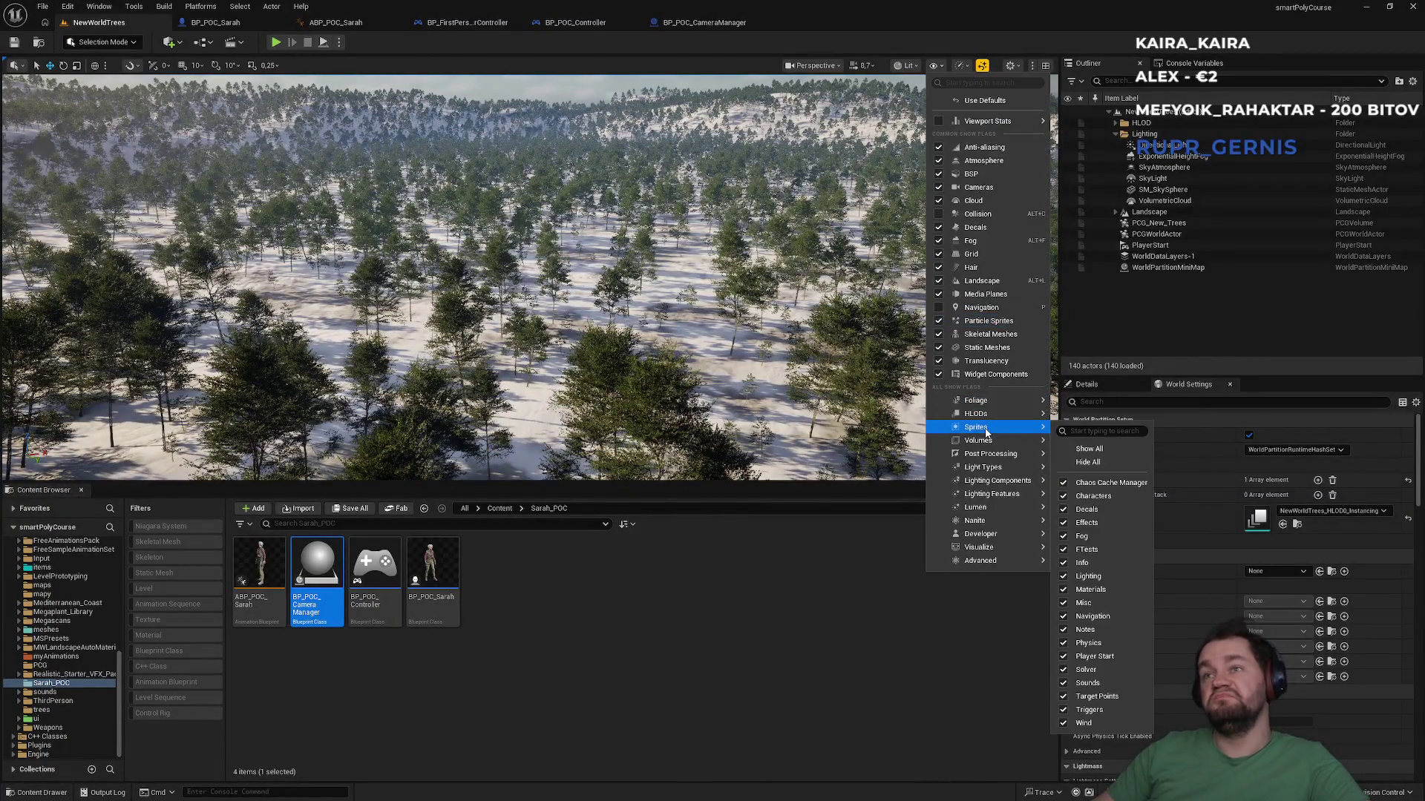
{"action": "left_click", "coordinate": [907, 67]}
{"action": "mouse_move", "coordinate": [947, 293]}
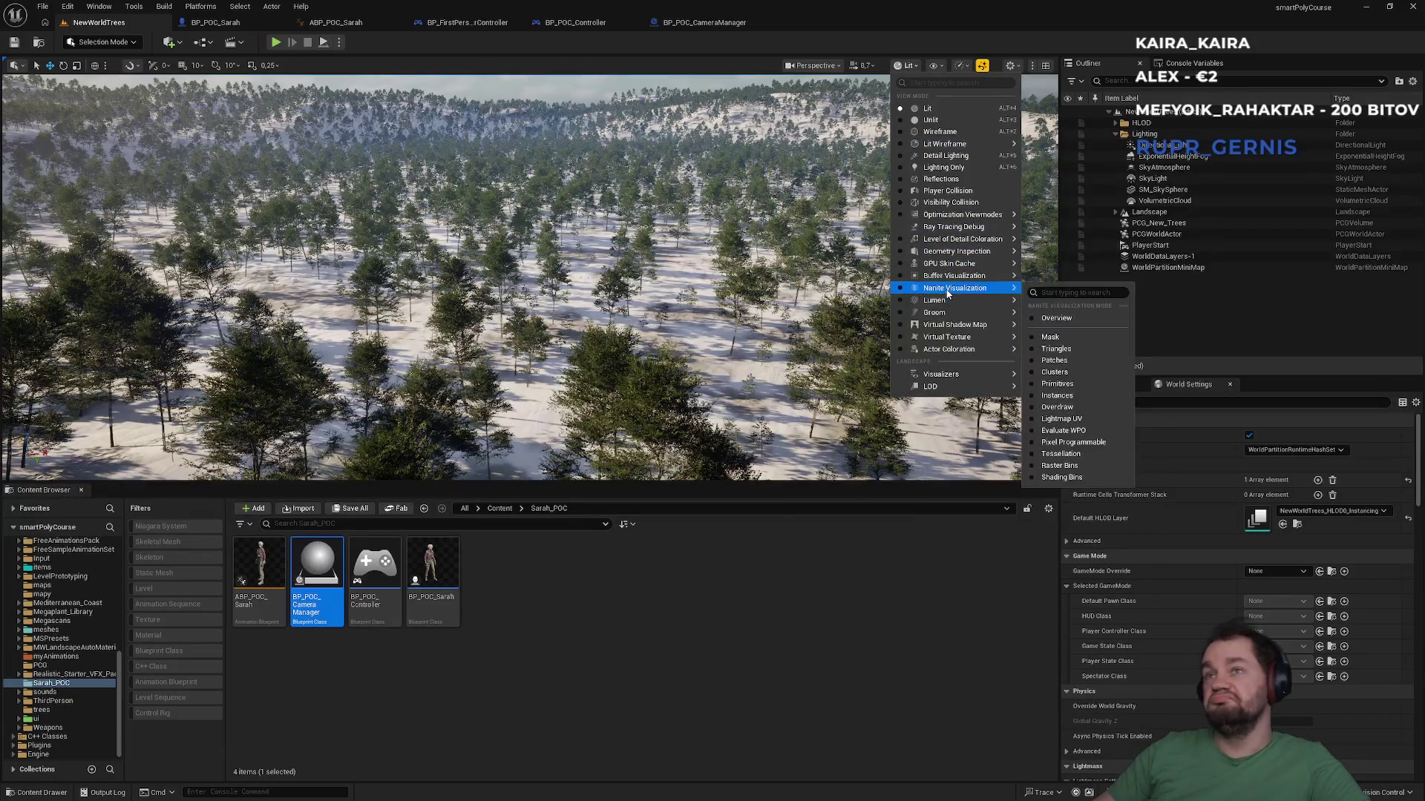
{"action": "left_click", "coordinate": [1068, 407]}
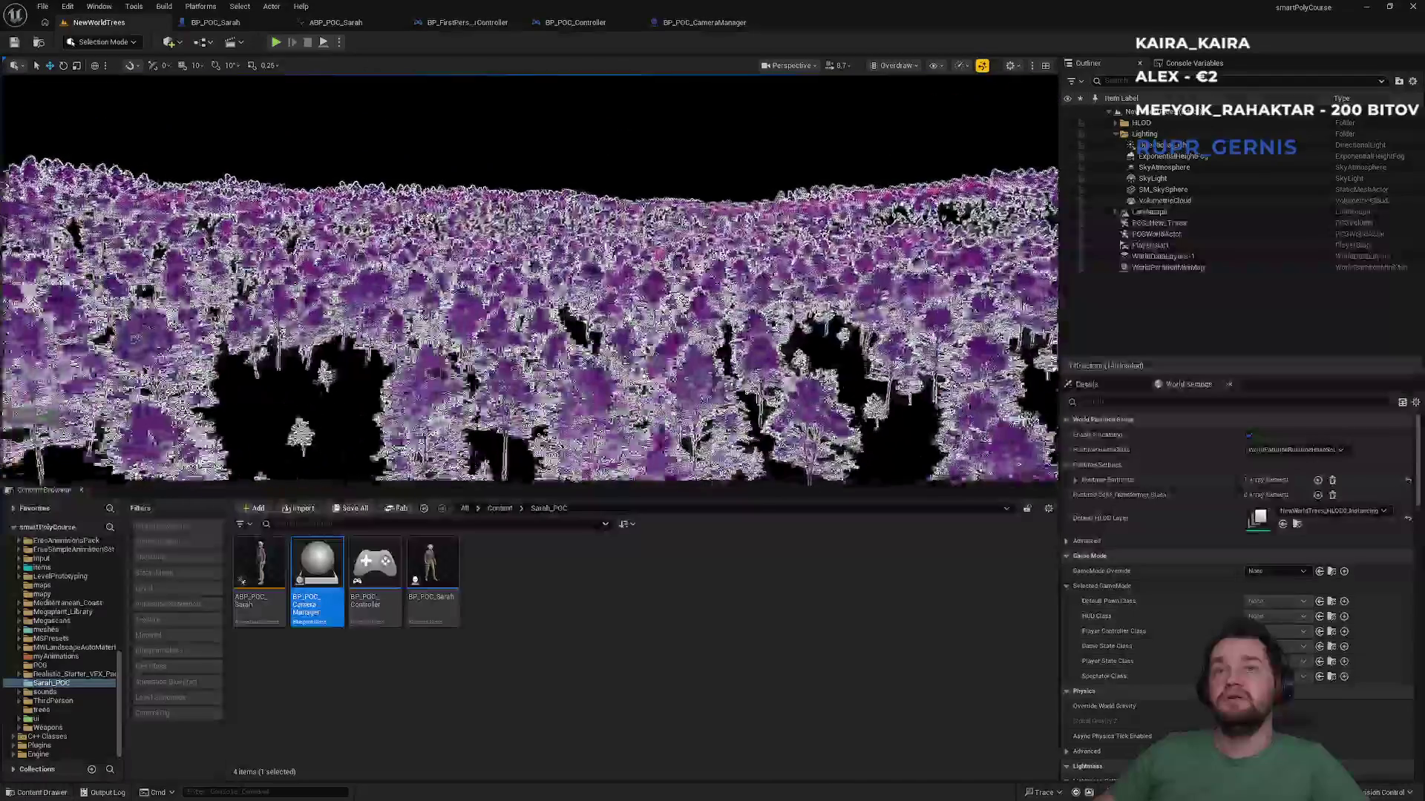
Step: Fly through the forest in immersive view, then start a play-test of Sarah
{"action": "key", "text": "F11"}
{"action": "key", "text": "w"}
{"action": "key", "text": "w"}
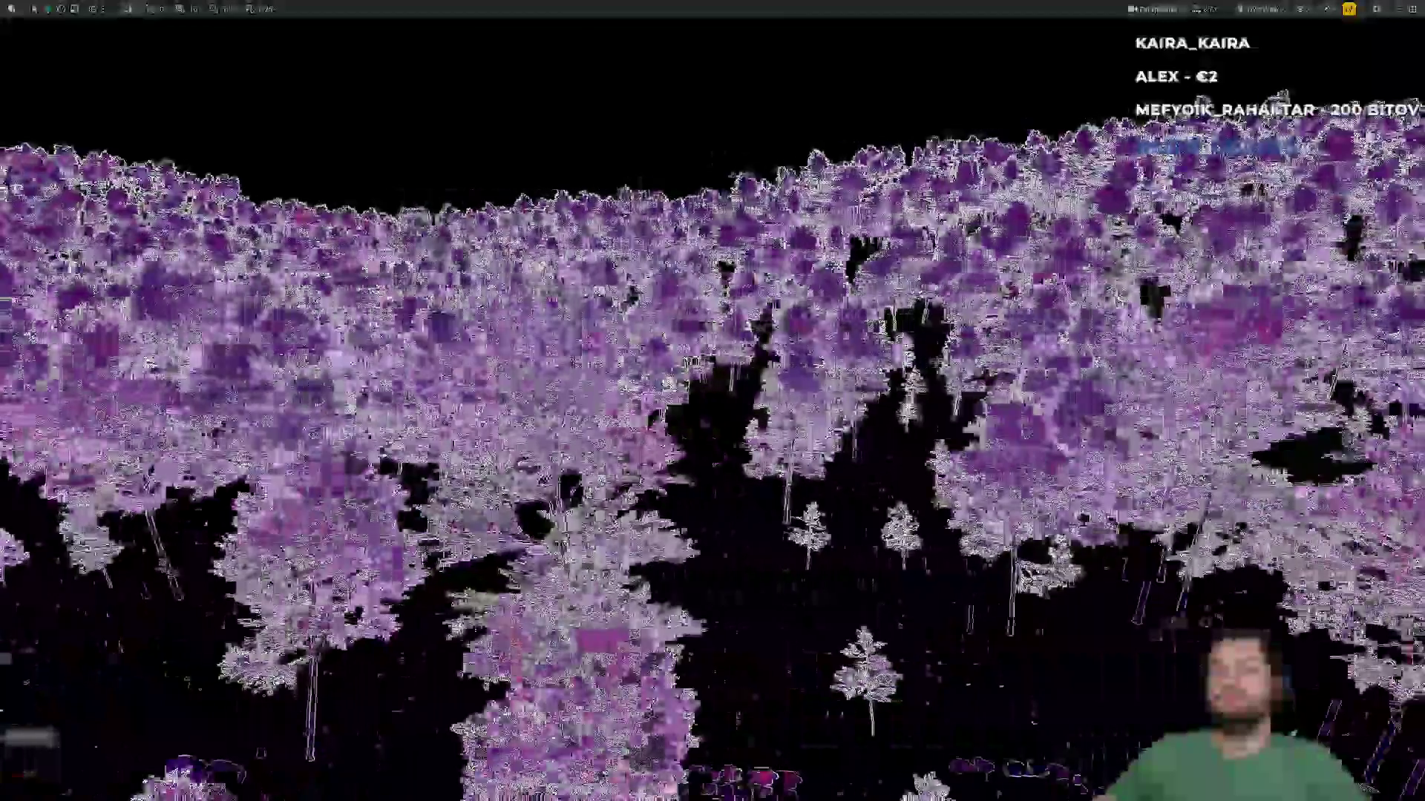
{"action": "key", "text": "F11"}
{"action": "key", "text": "F11"}
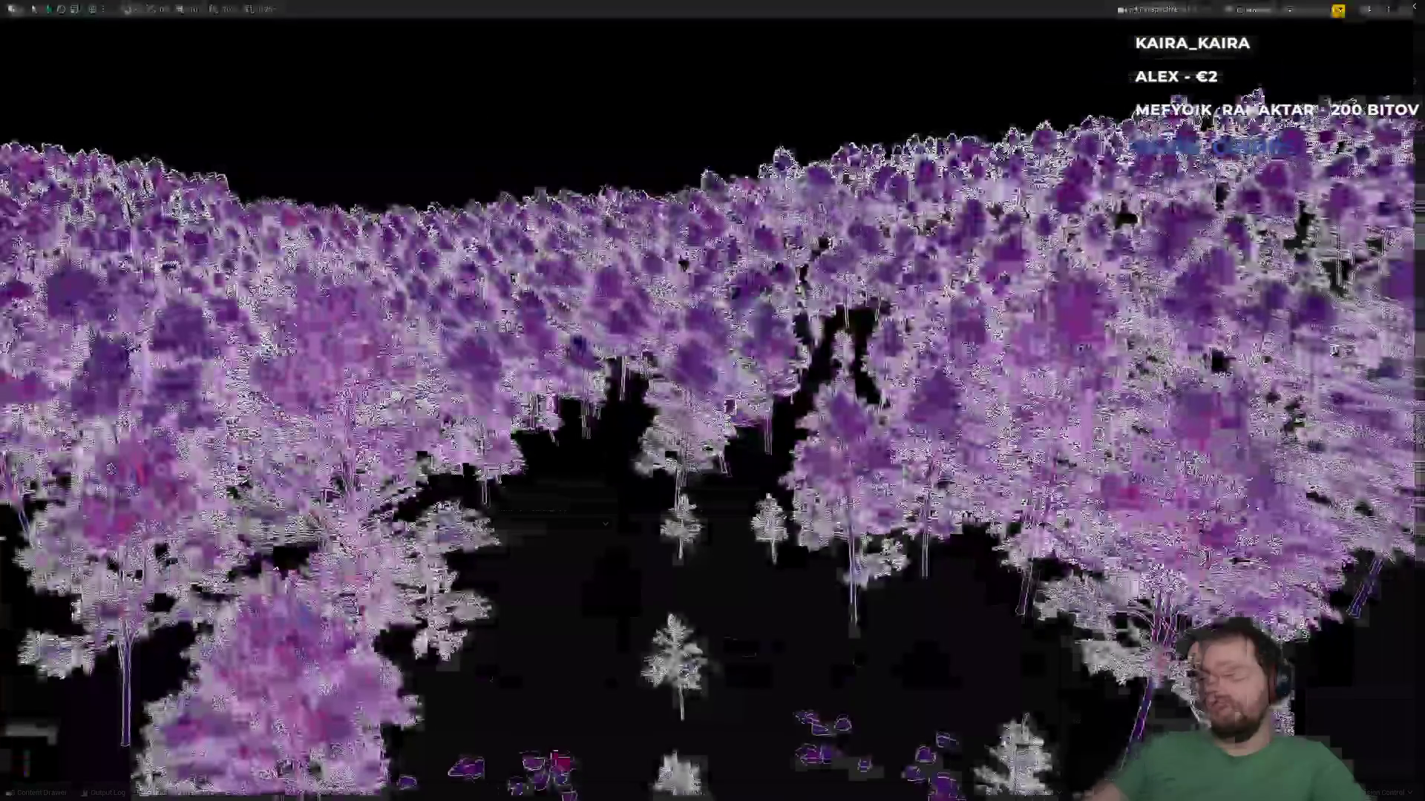
{"action": "key", "text": "alt+p"}
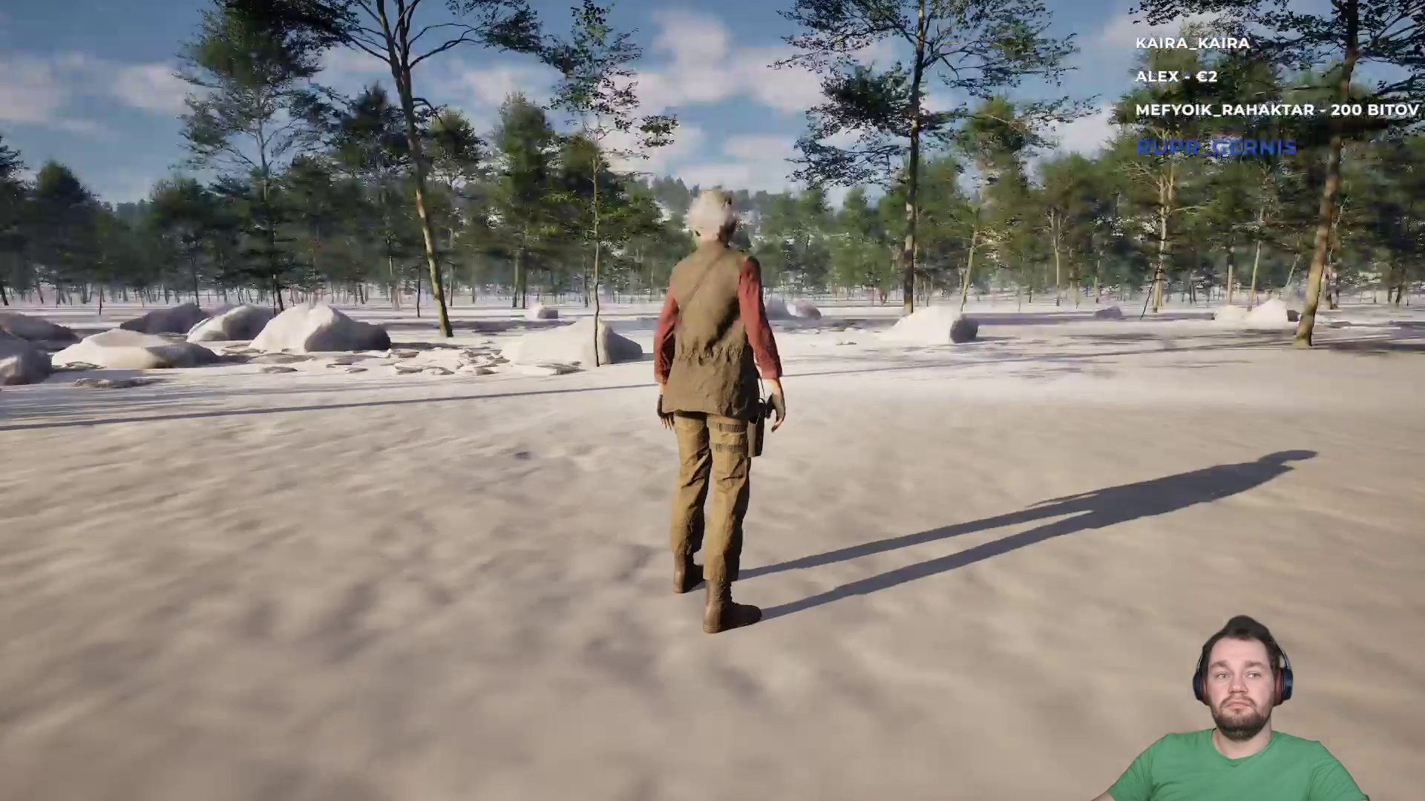
{"action": "type", "text": "s"}
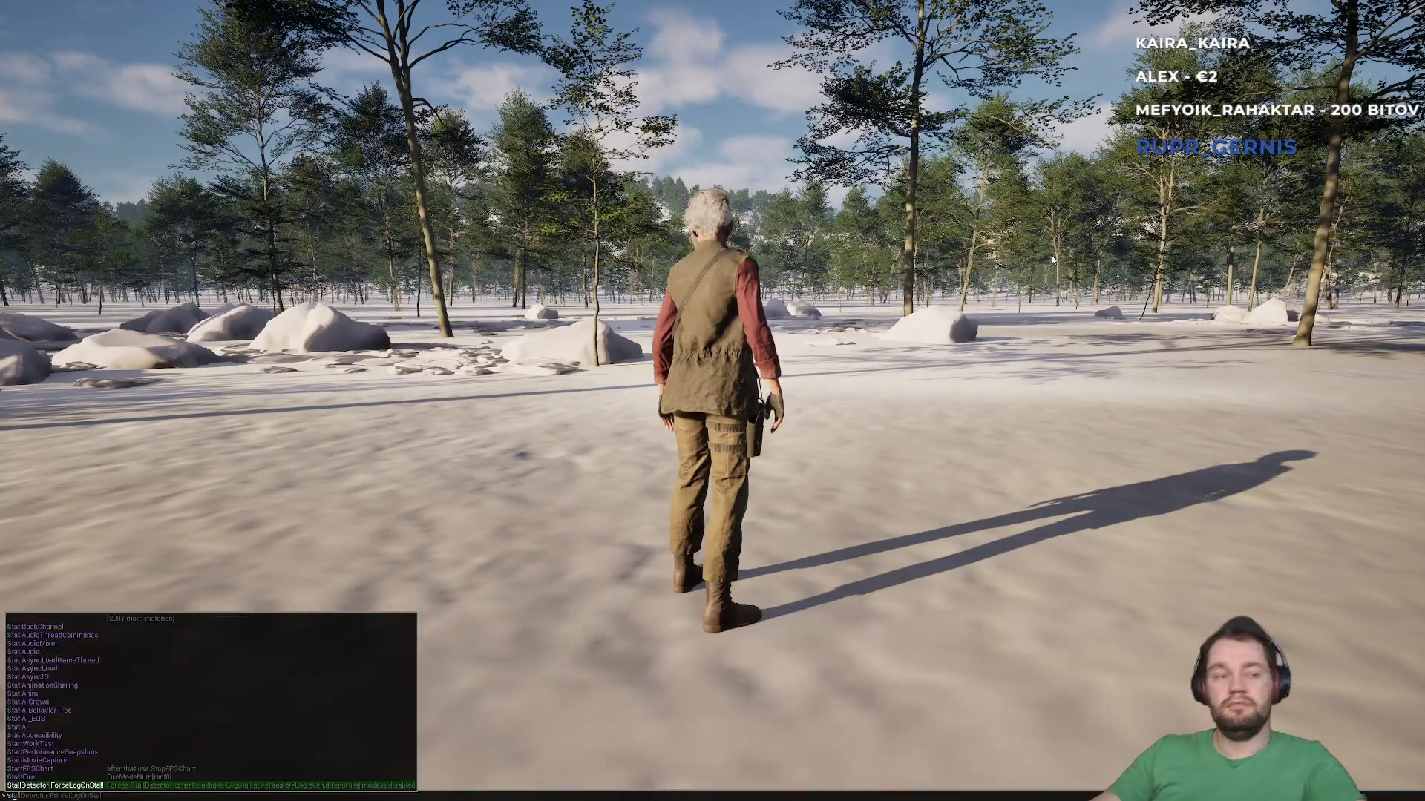